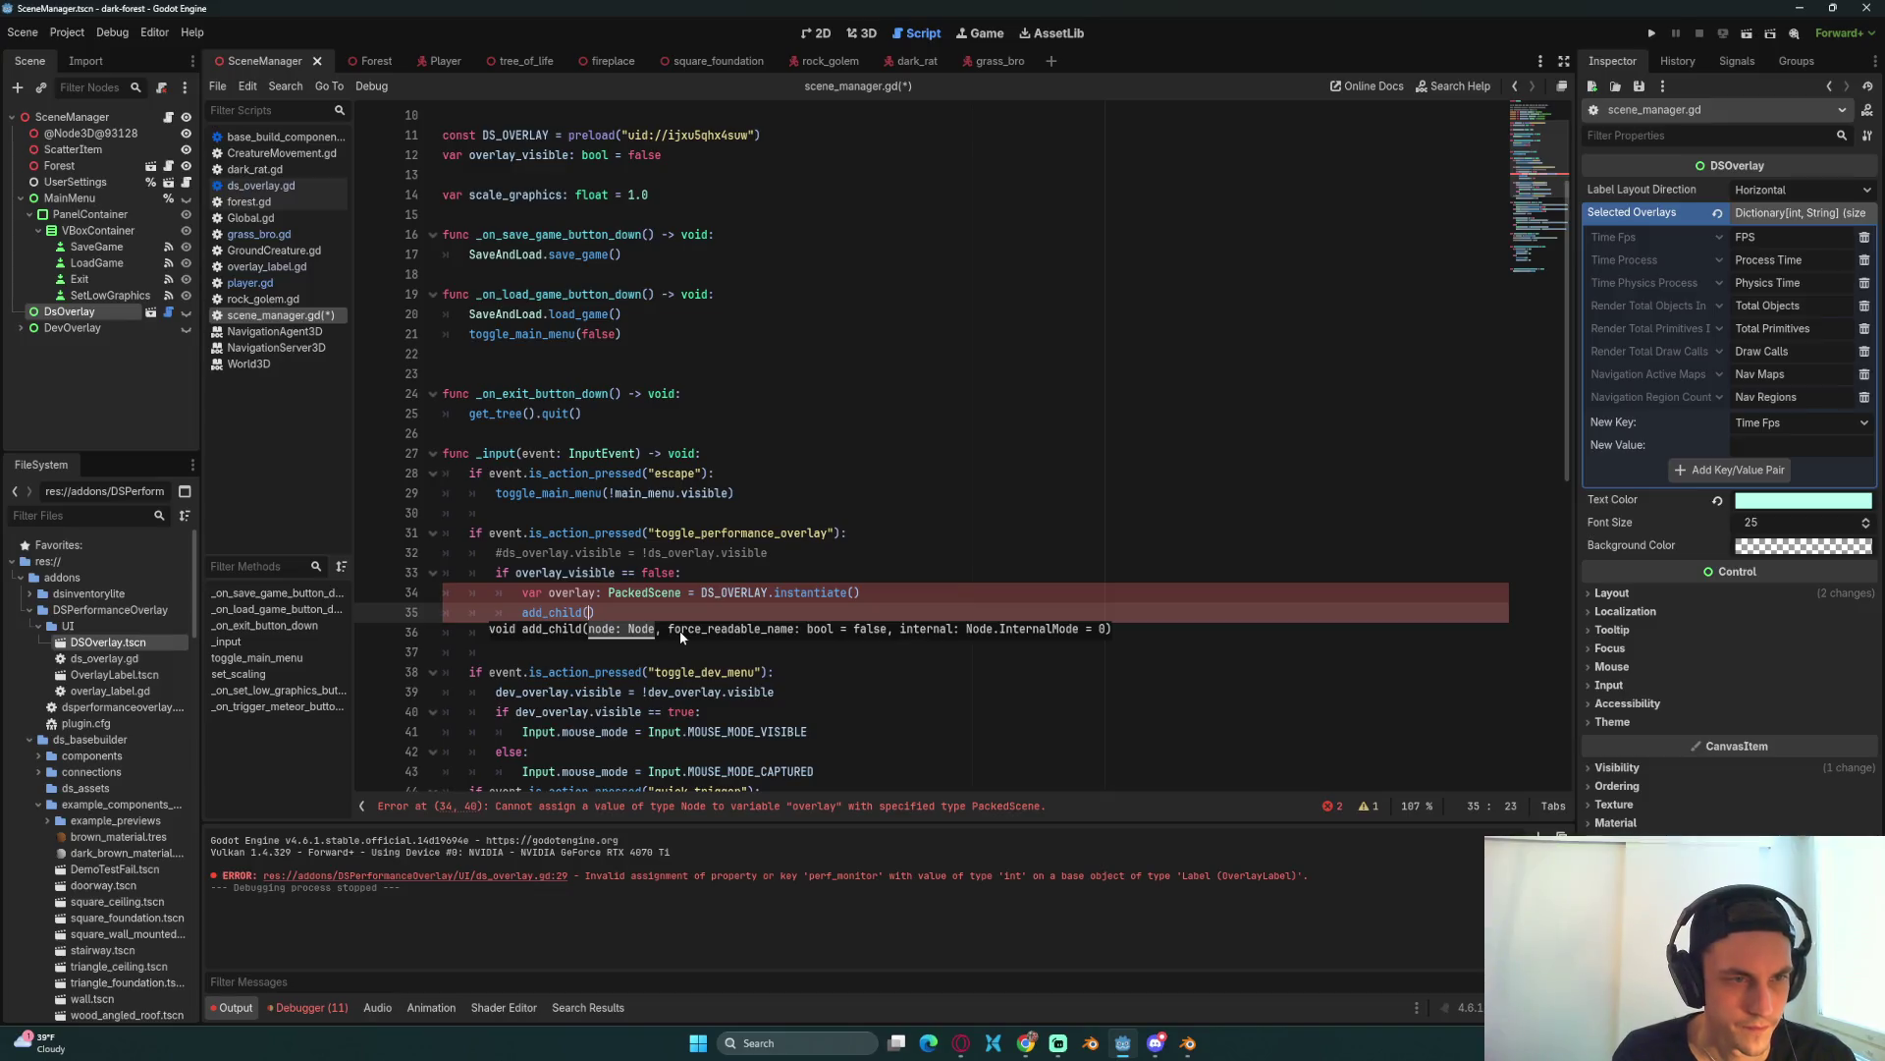
Step: Complete the call as add_child(overlay)
{"action": "type", "text": "overk"}
{"action": "key", "text": "BackSpace"}
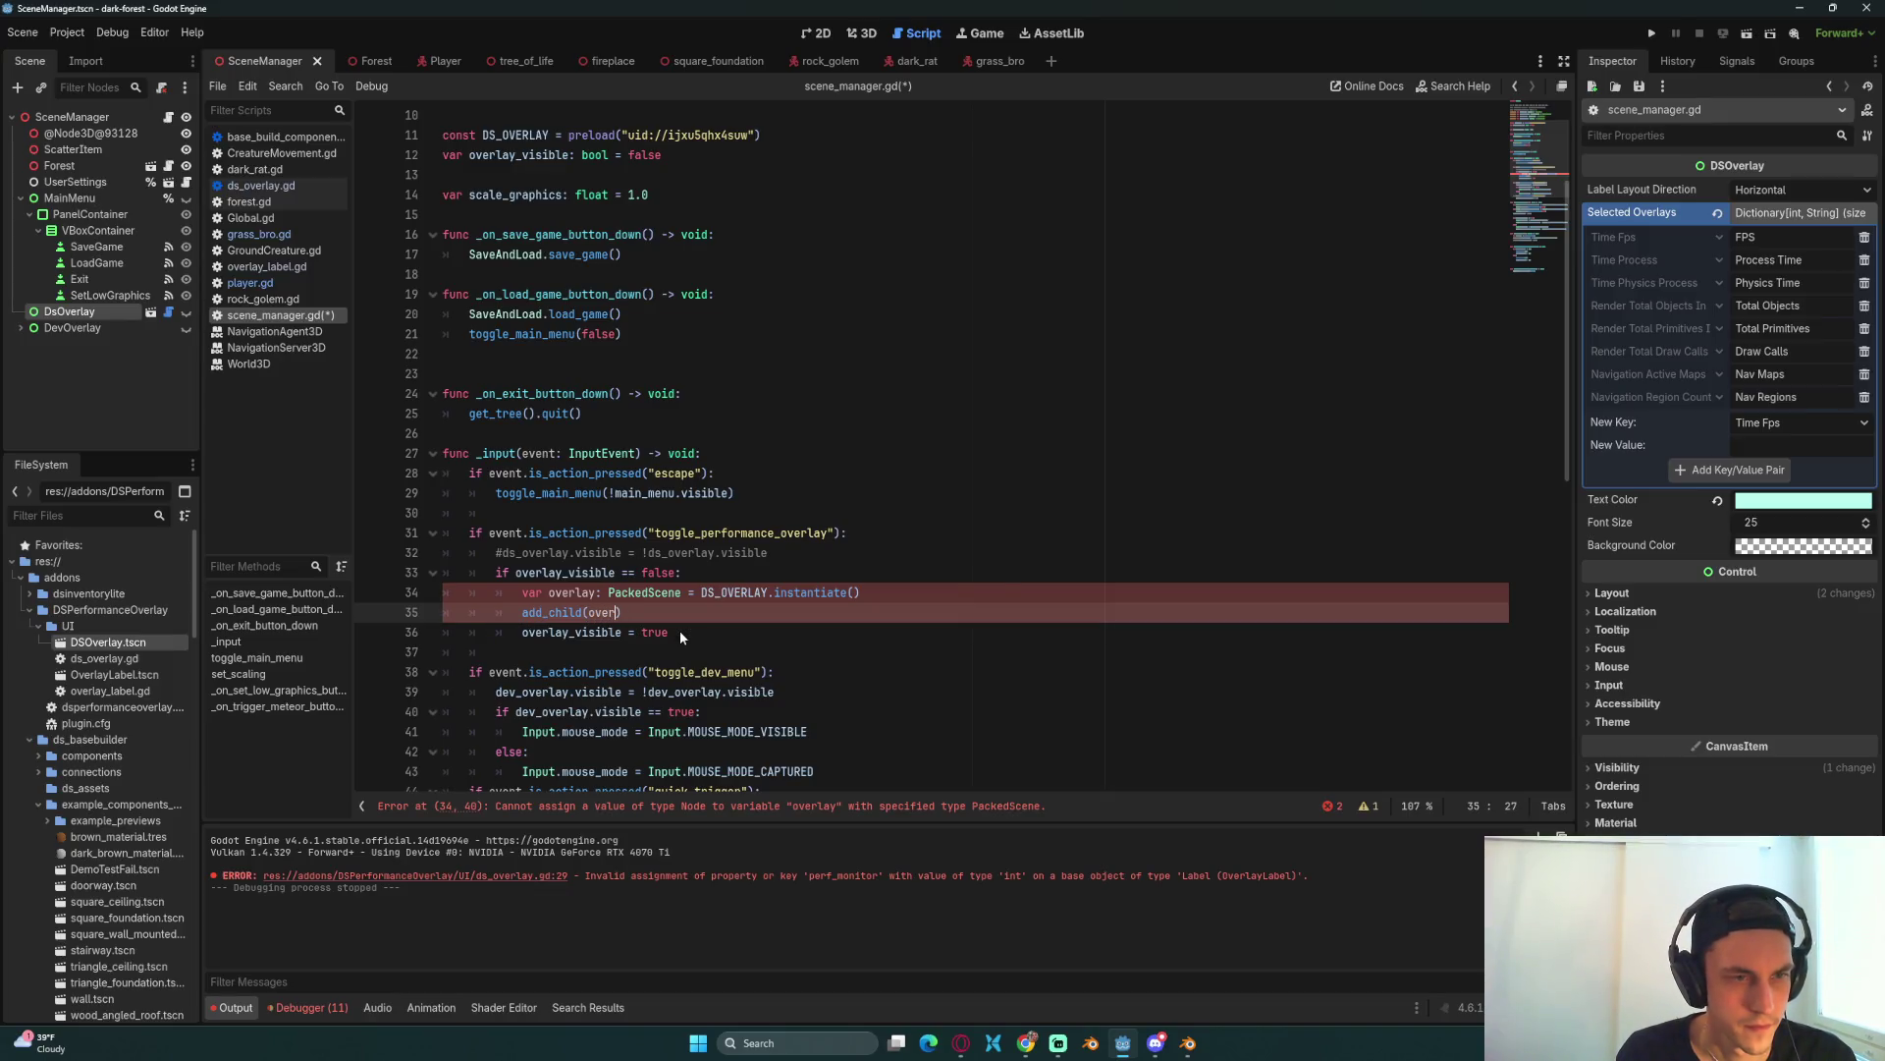
{"action": "type", "text": "ay)"}
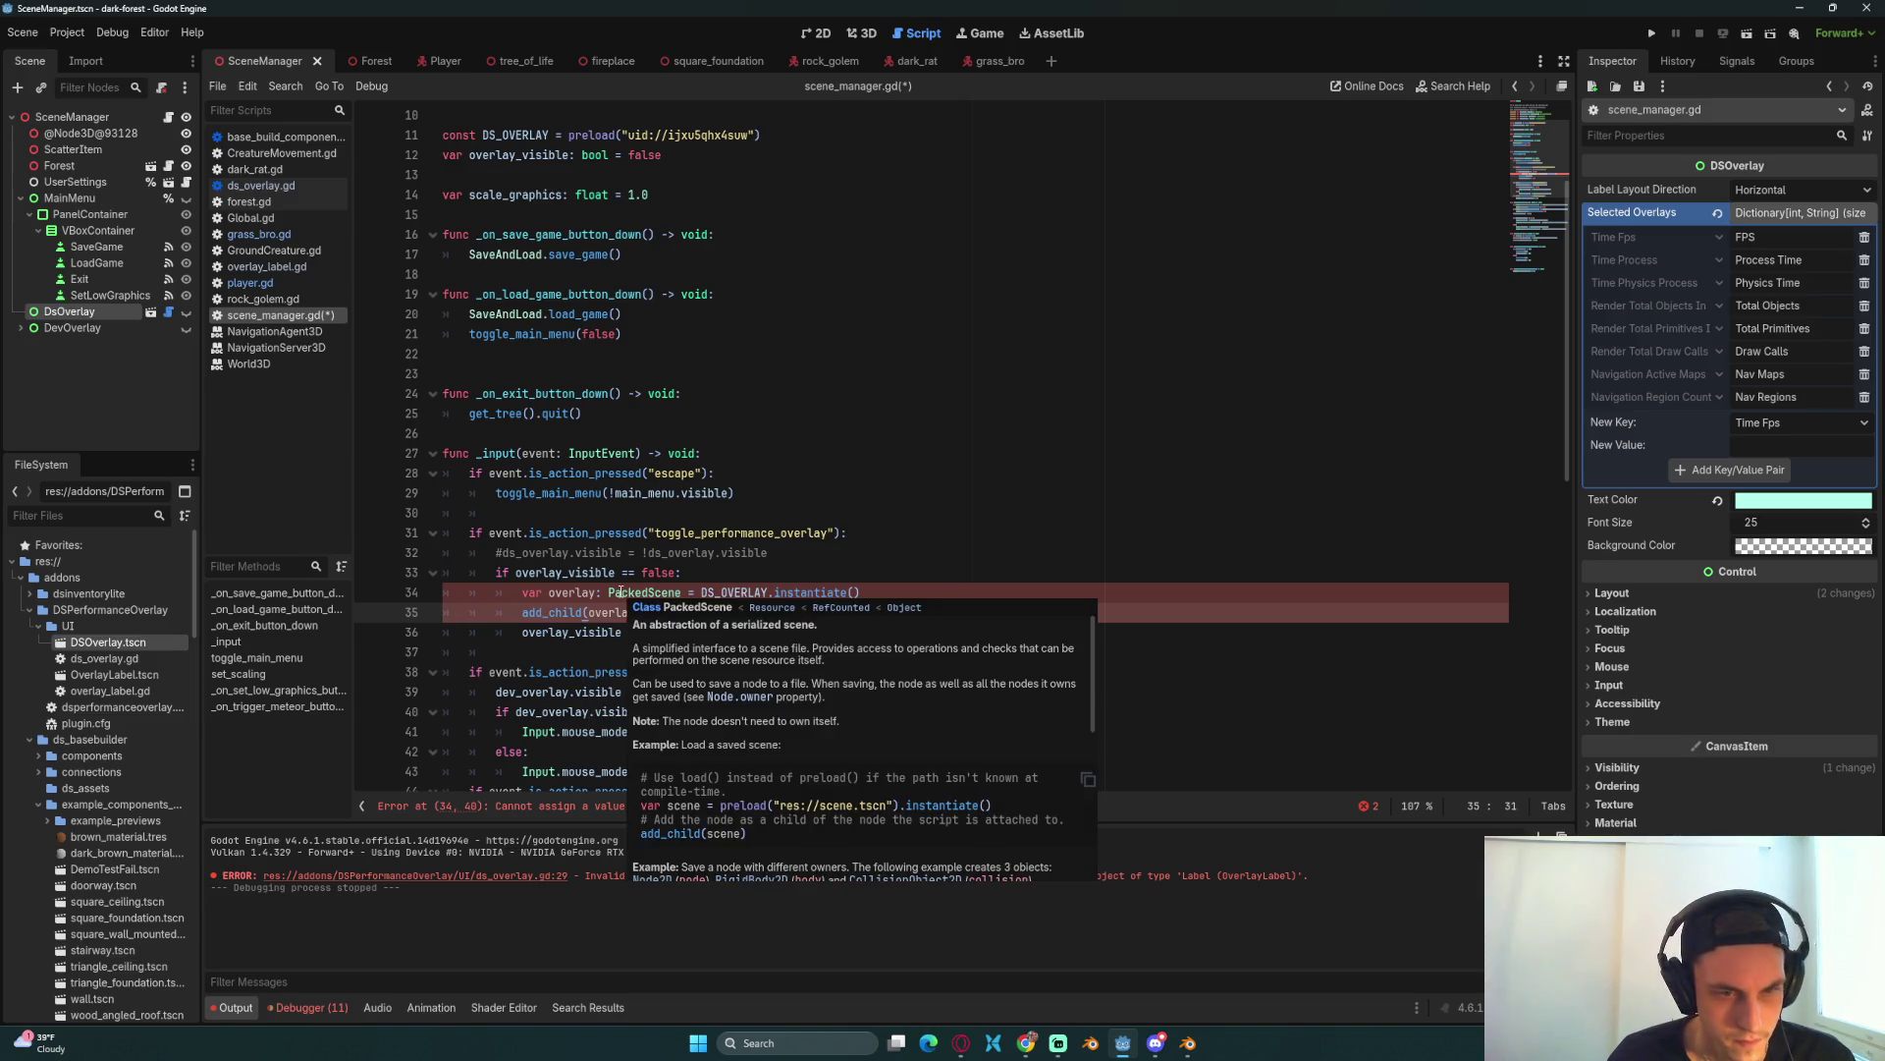
Step: Change the overlay type on line 34 from PackedScene to DSOverlay and save the script
{"action": "left_click", "coordinate": [872, 532]}
{"action": "left_click", "coordinate": [897, 593]}
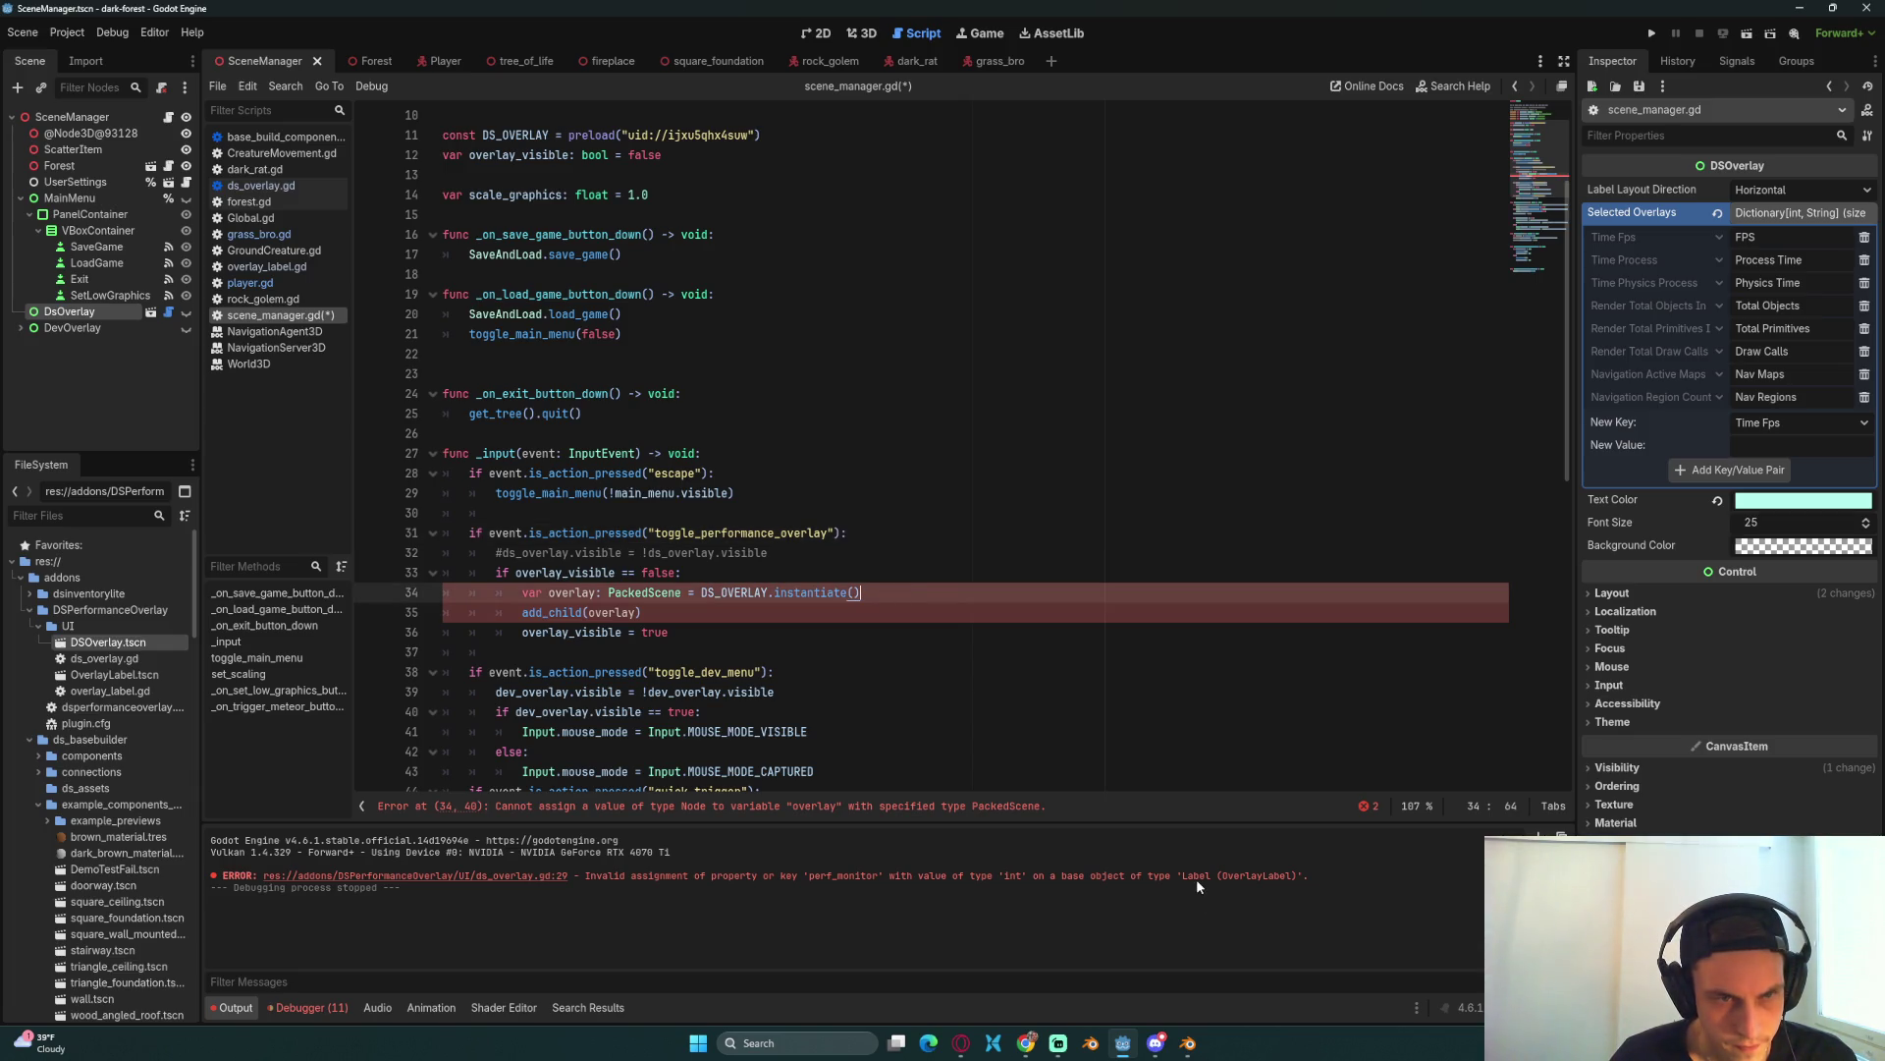
{"action": "scroll", "coordinate": [864, 583], "scroll_direction": "up", "scroll_amount": 4}
{"action": "scroll", "coordinate": [864, 584], "scroll_direction": "down", "scroll_amount": 5}
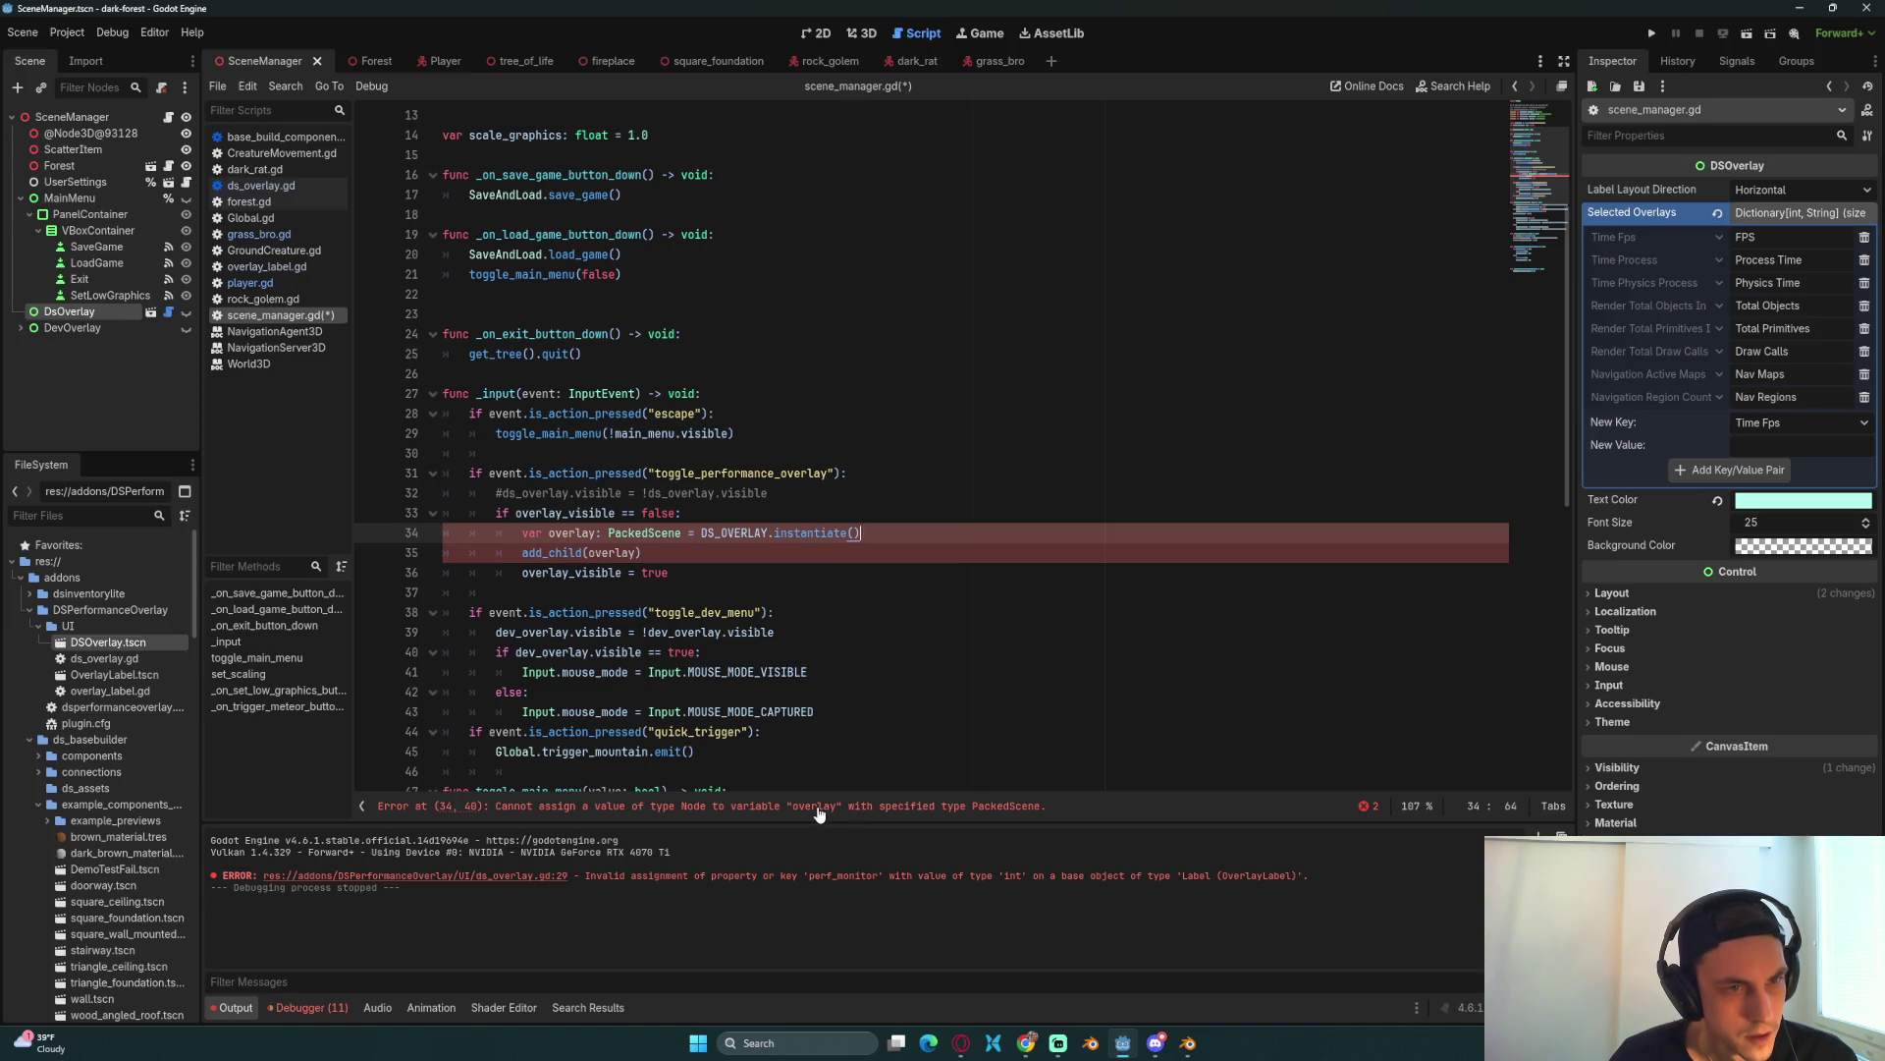
{"action": "double_click", "coordinate": [640, 532]}
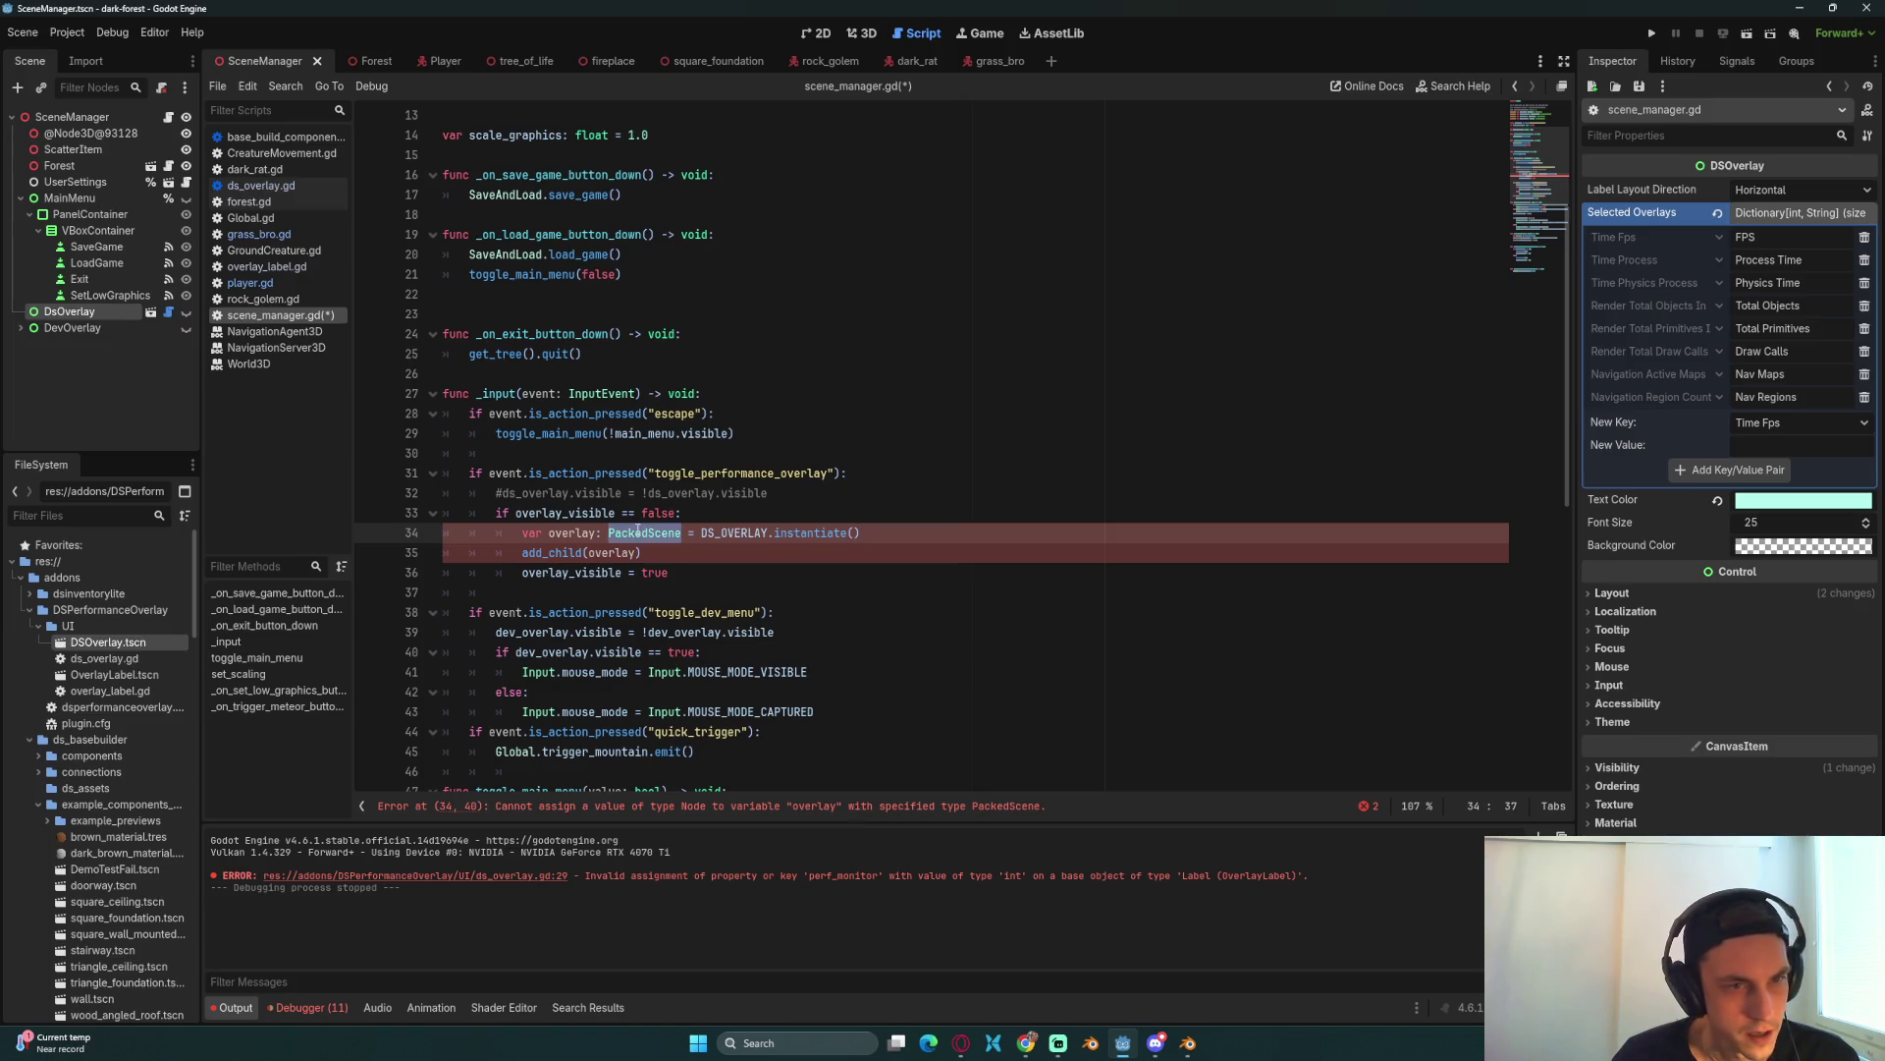
{"action": "type", "text": "DSOv"}
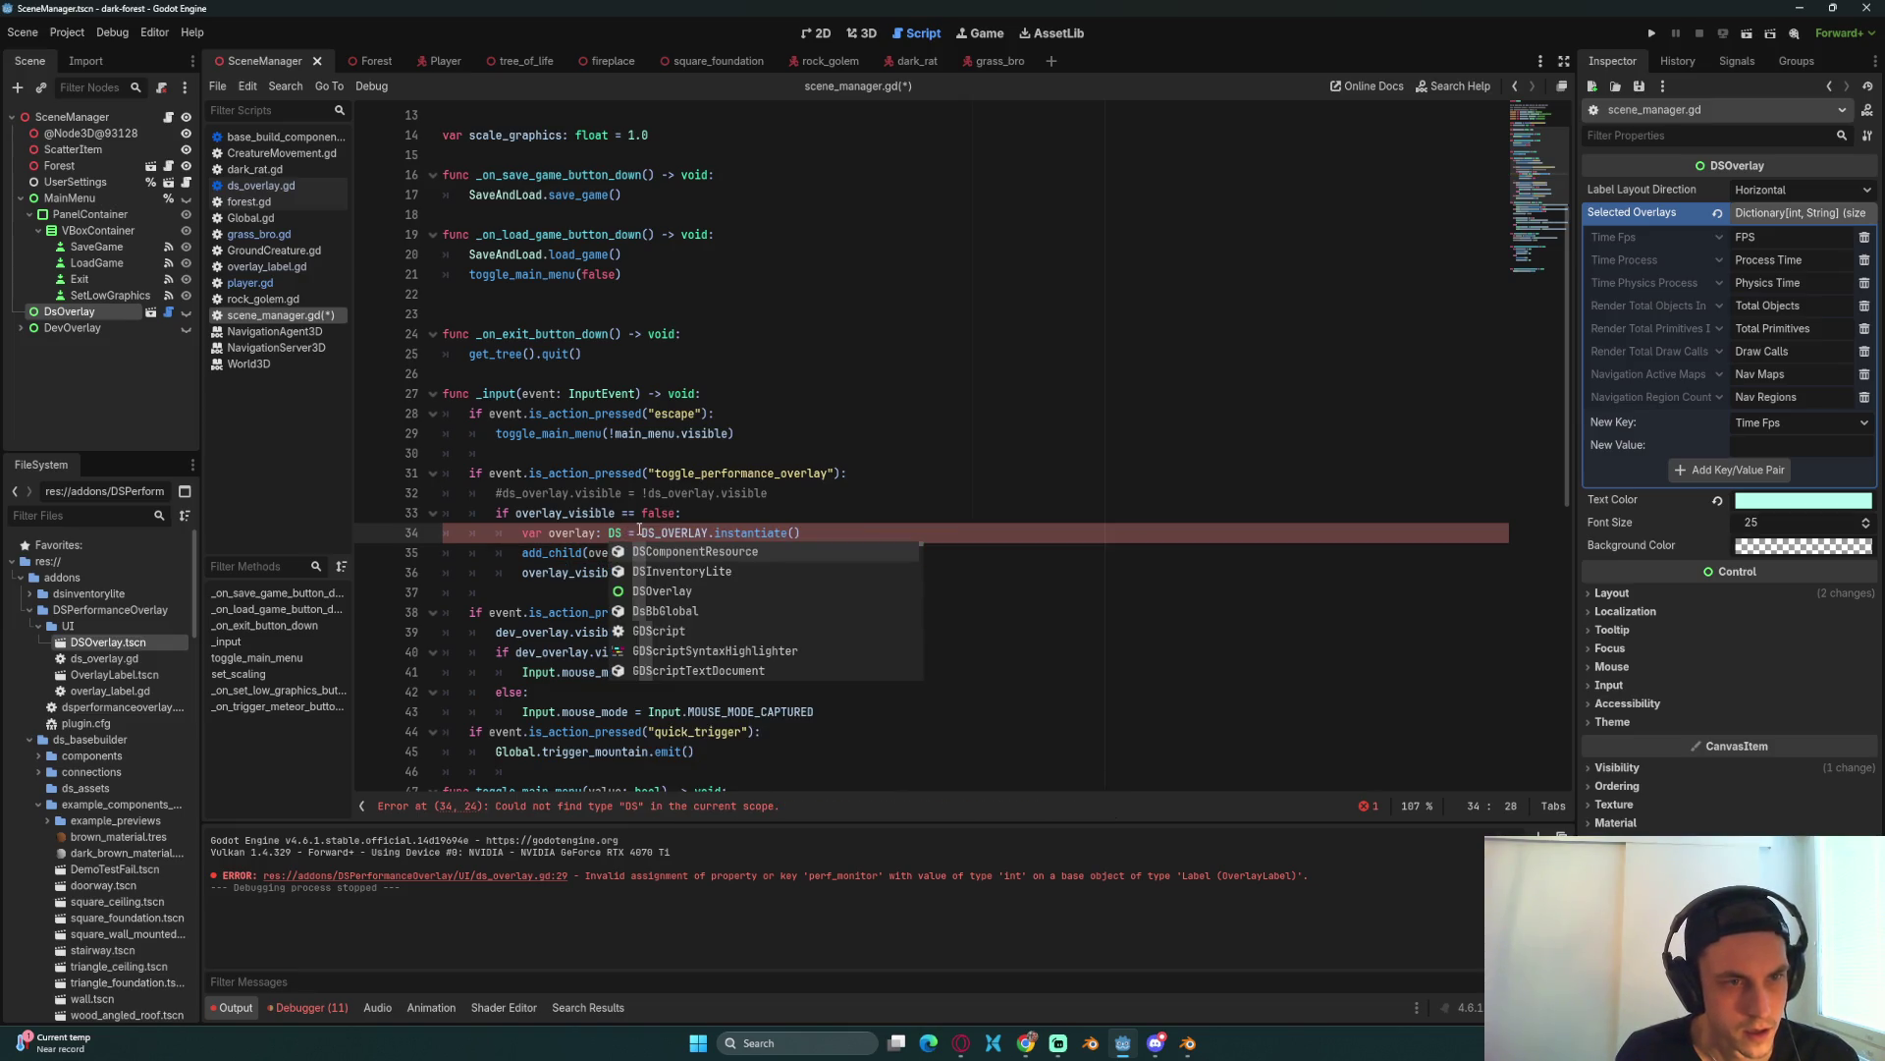
{"action": "key", "text": "Return"}
{"action": "key", "text": "Down"}
{"action": "key", "text": "ctrl+s"}
Step: Add an else: branch below line 36 at the if's indentation level
{"action": "left_click", "coordinate": [710, 577]}
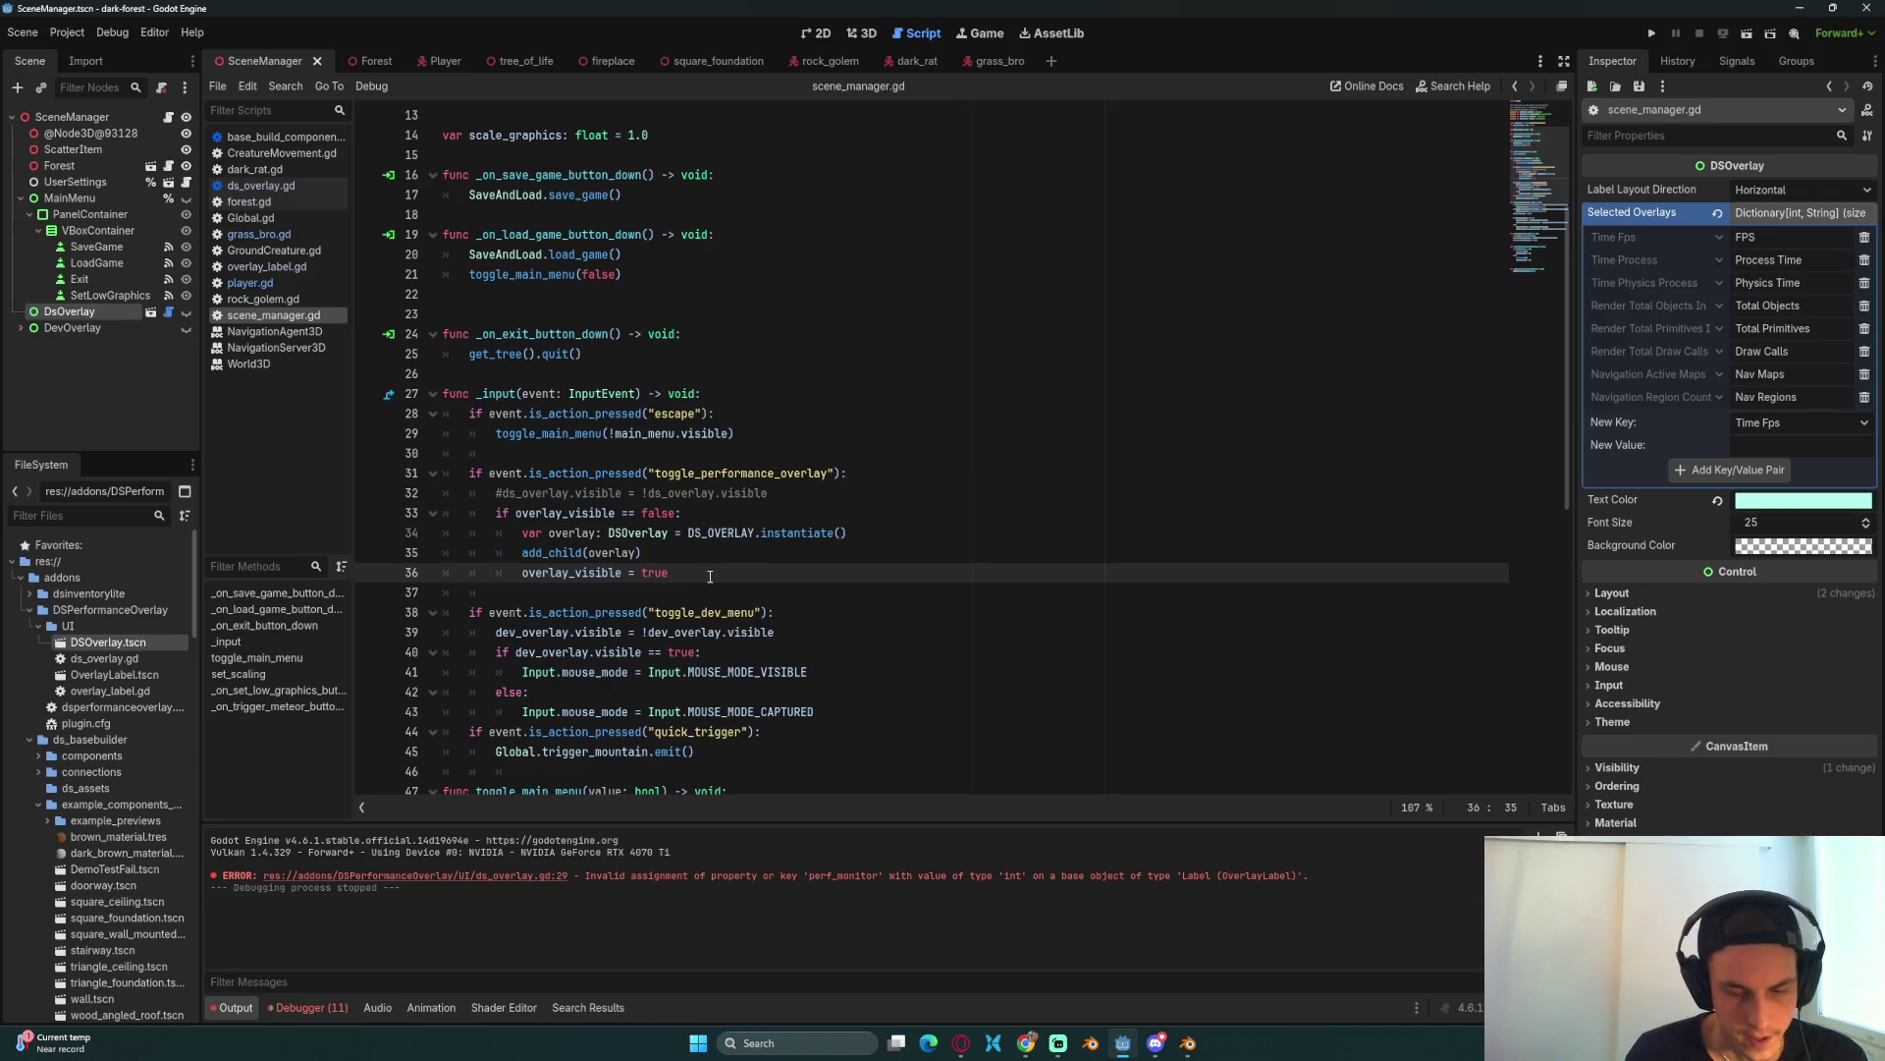
{"action": "key", "text": "Return"}
{"action": "key", "text": "BackSpace"}
{"action": "type", "text": "else:"}
{"action": "key", "text": "Return"}
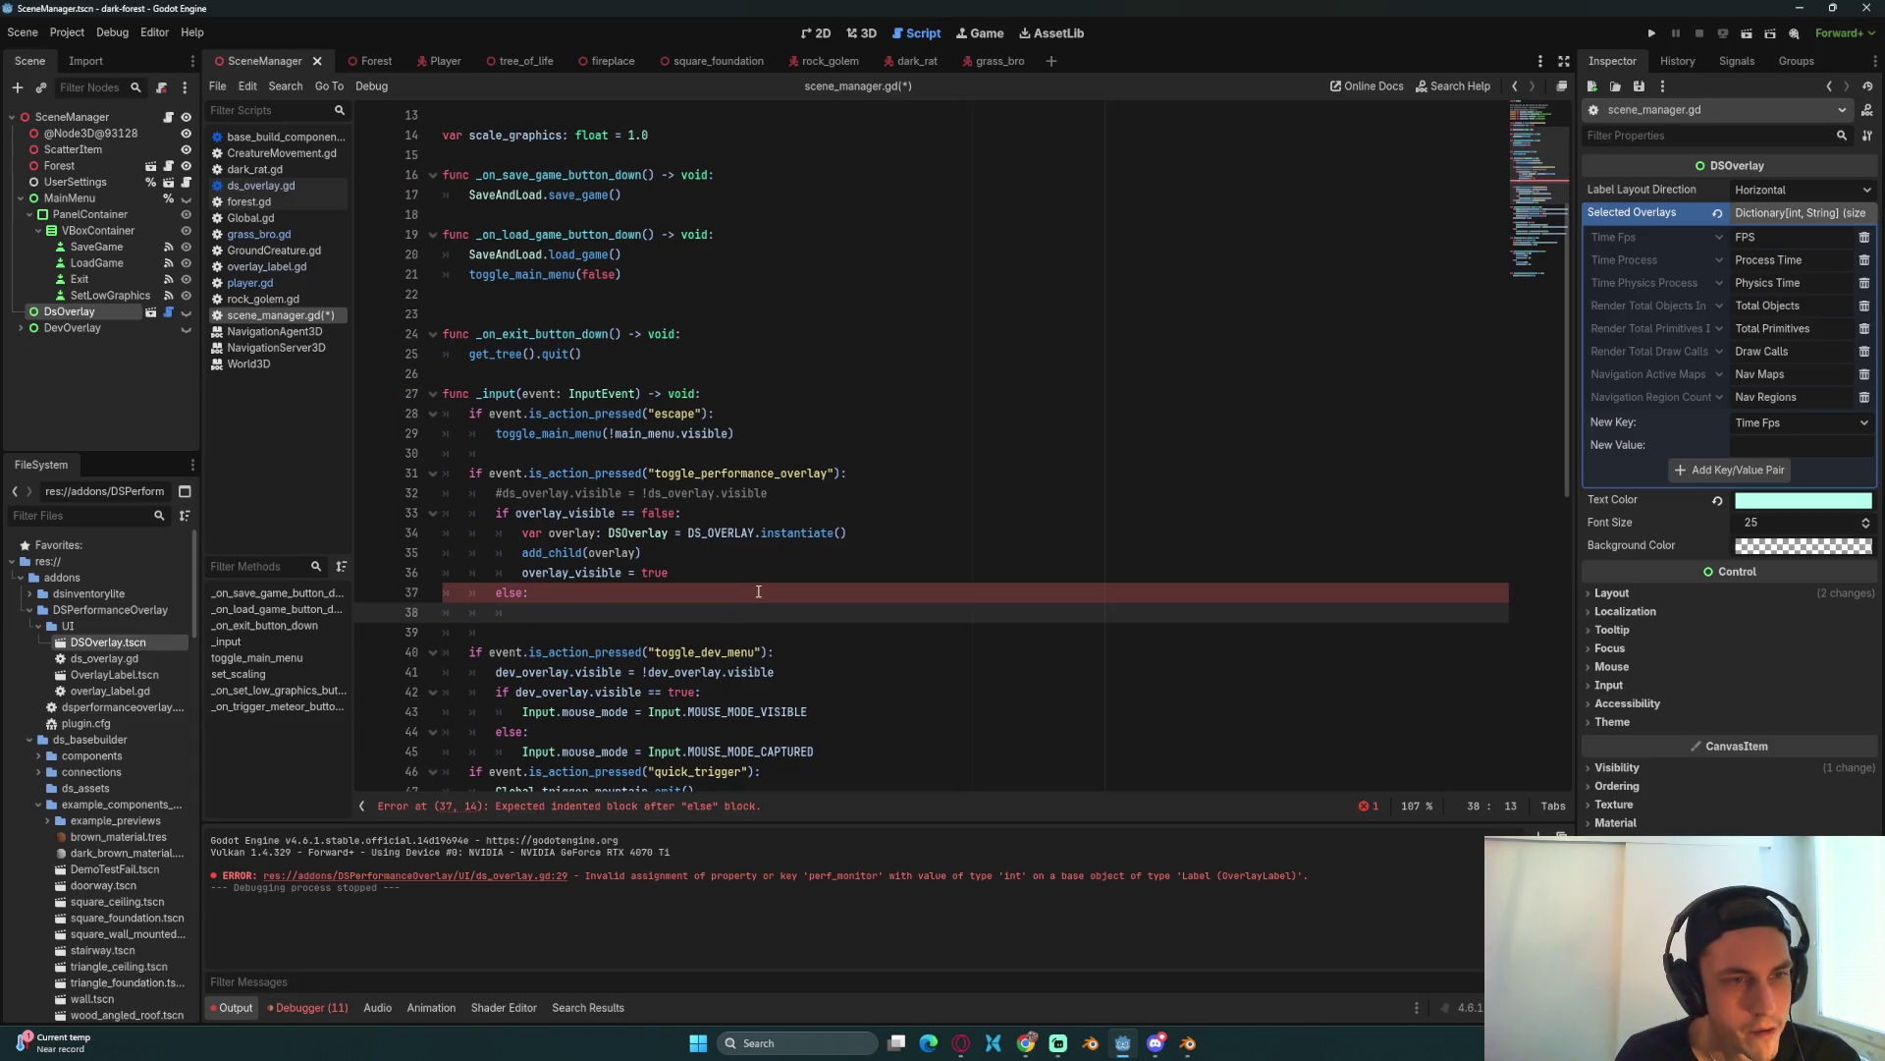
Step: Declare var current_overlay: DSOverlay below line 12 and save
{"action": "scroll", "coordinate": [746, 580], "scroll_direction": "up", "scroll_amount": 3}
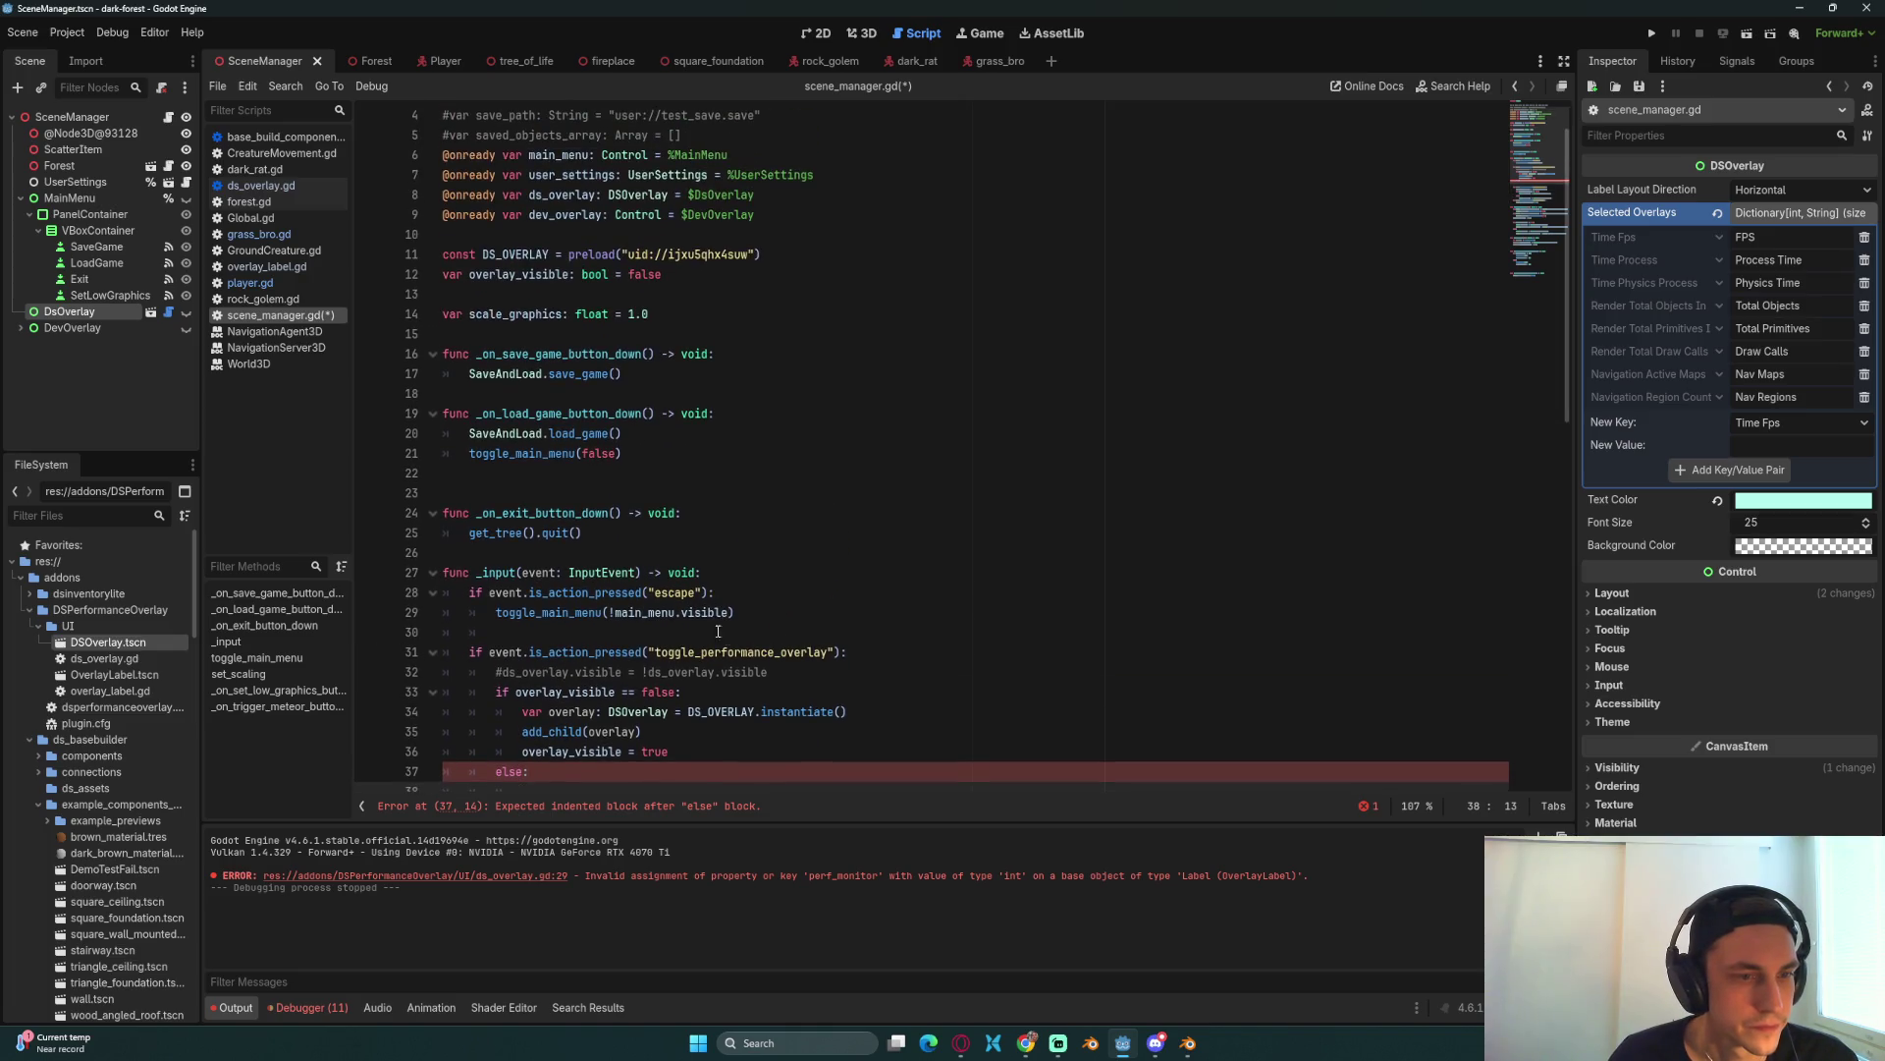
{"action": "left_click", "coordinate": [720, 750]}
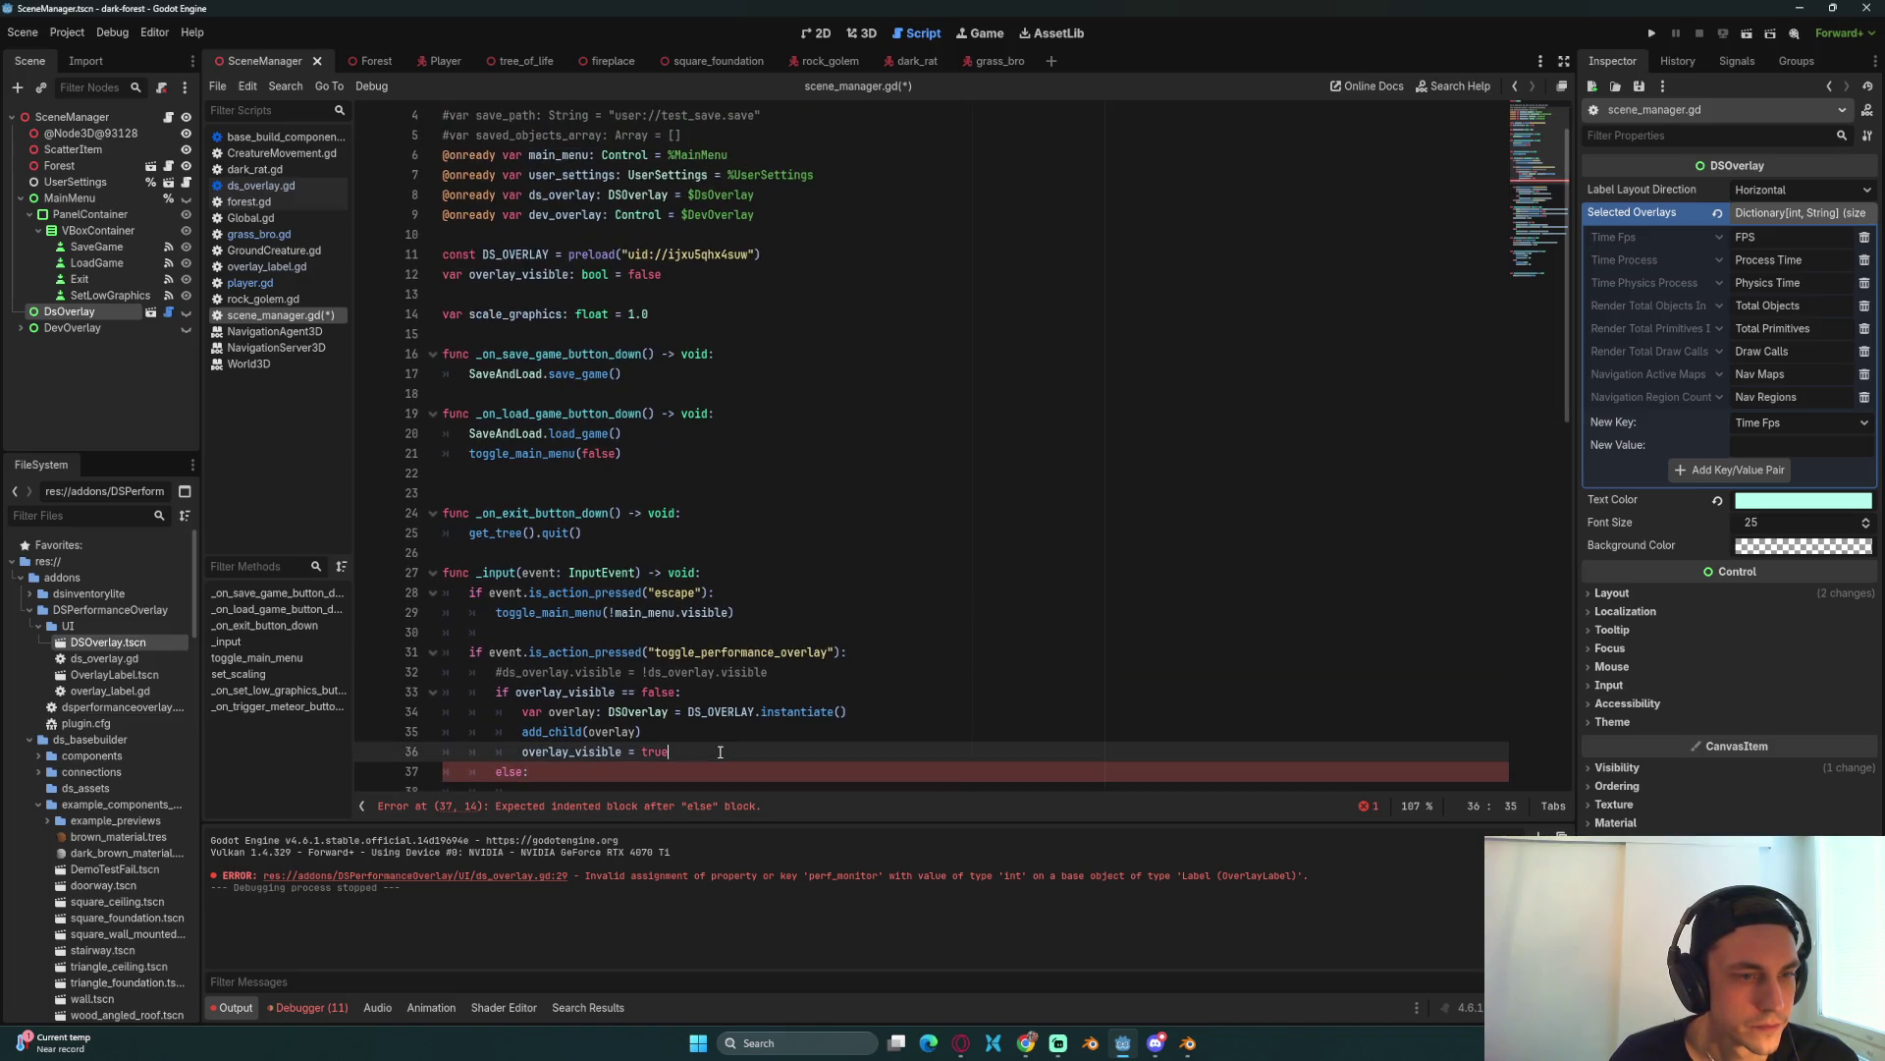
{"action": "left_click", "coordinate": [798, 216]}
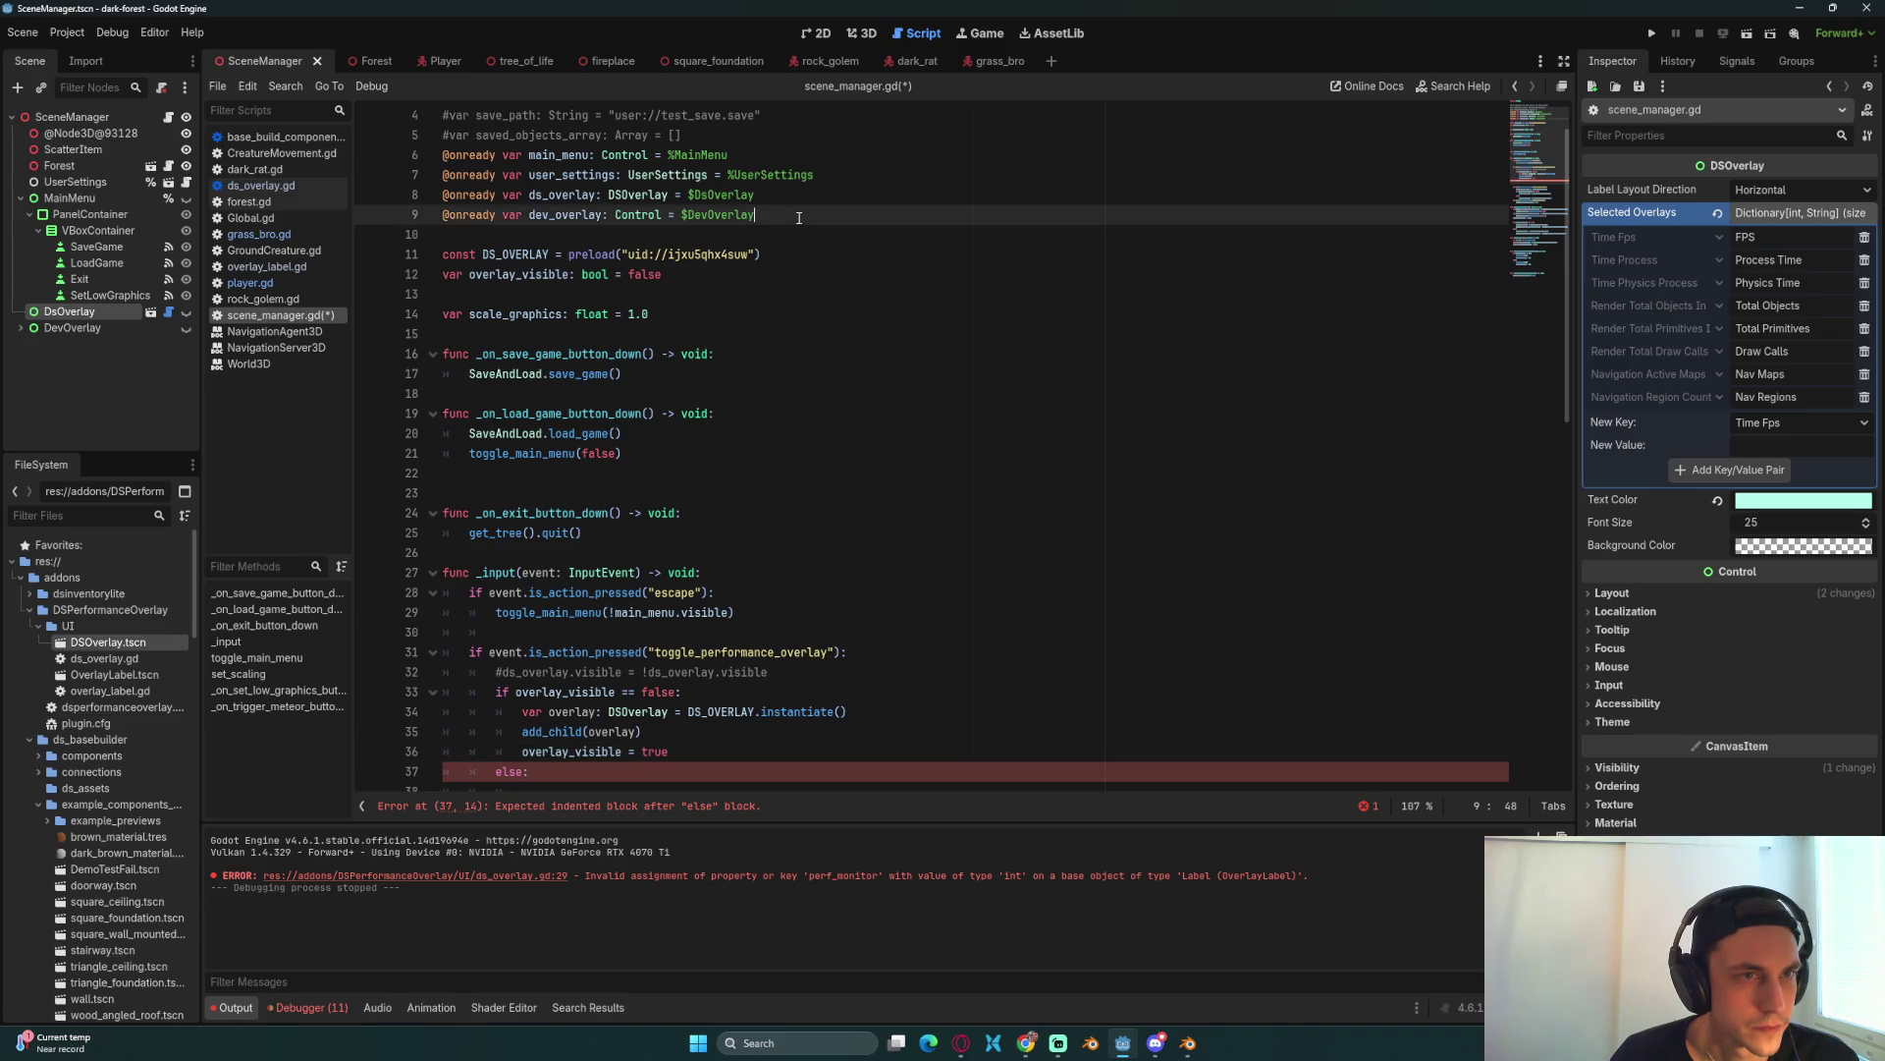
{"action": "left_click", "coordinate": [810, 277]}
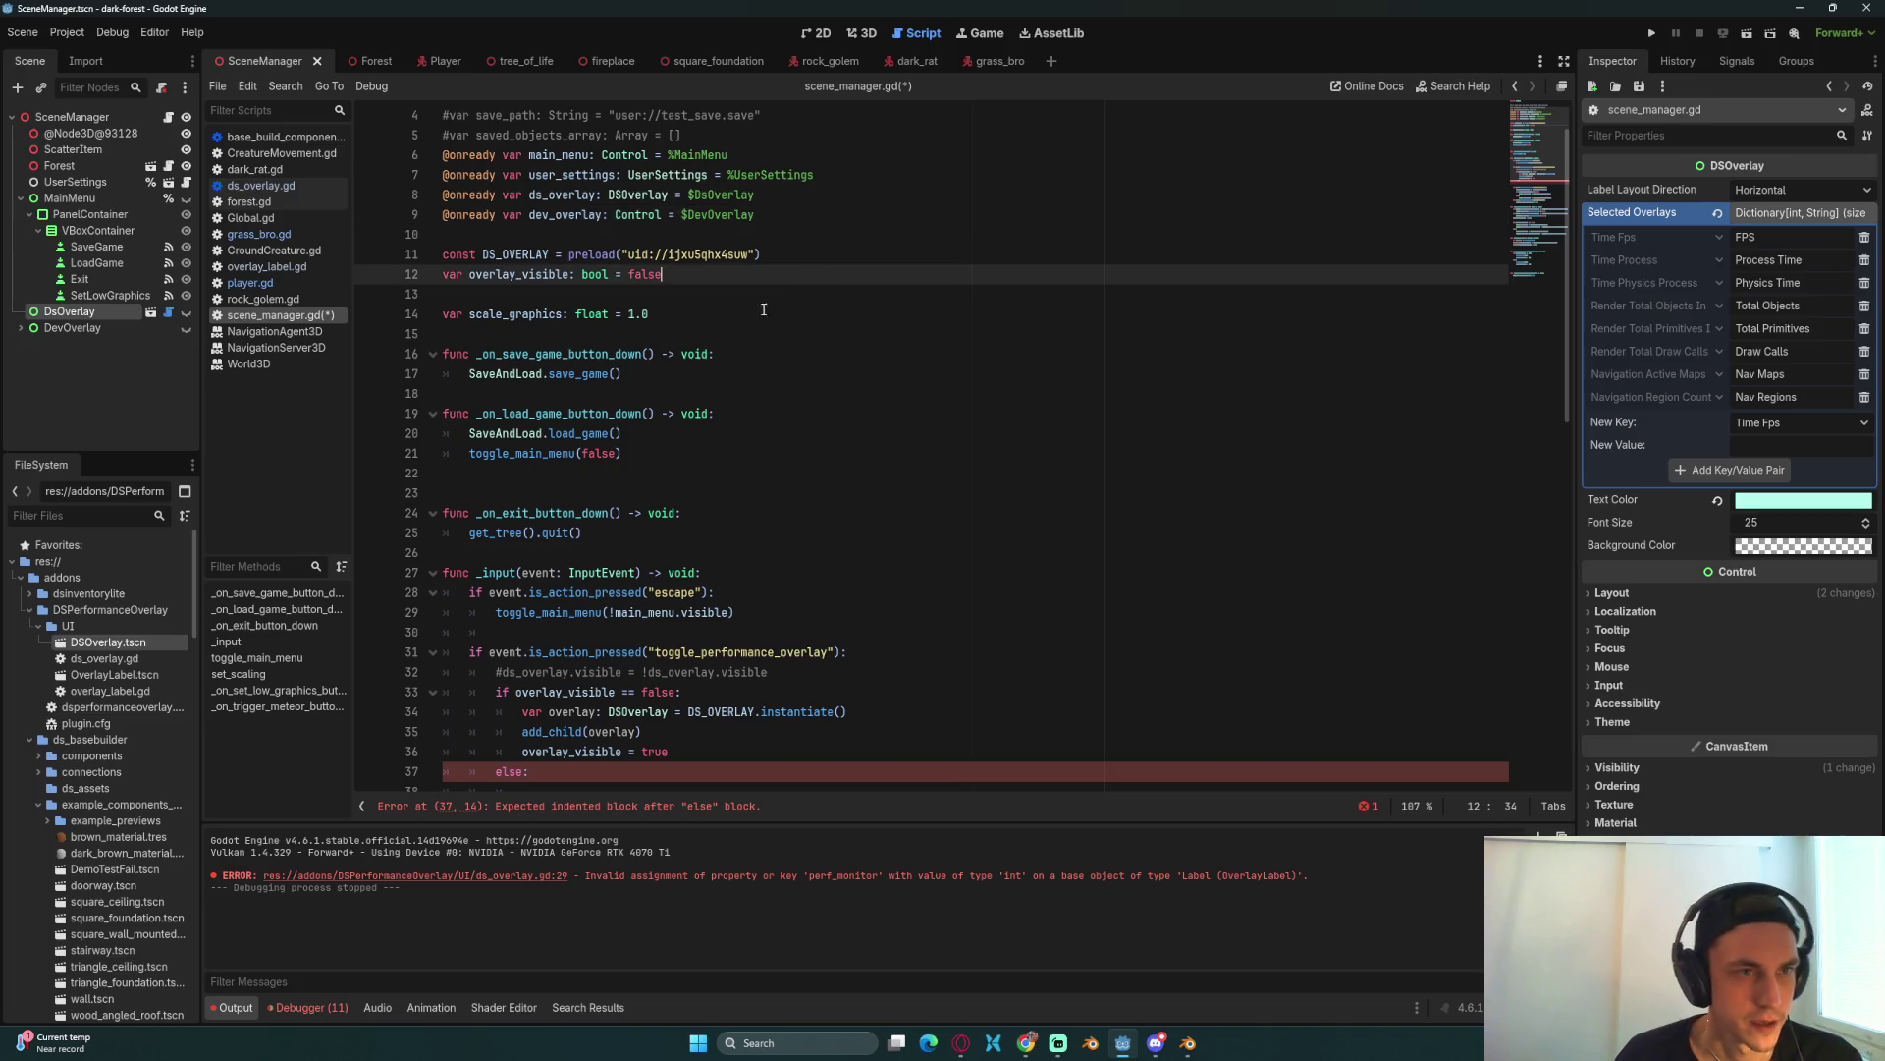
{"action": "key", "text": "Return"}
{"action": "type", "text": "var current_"}
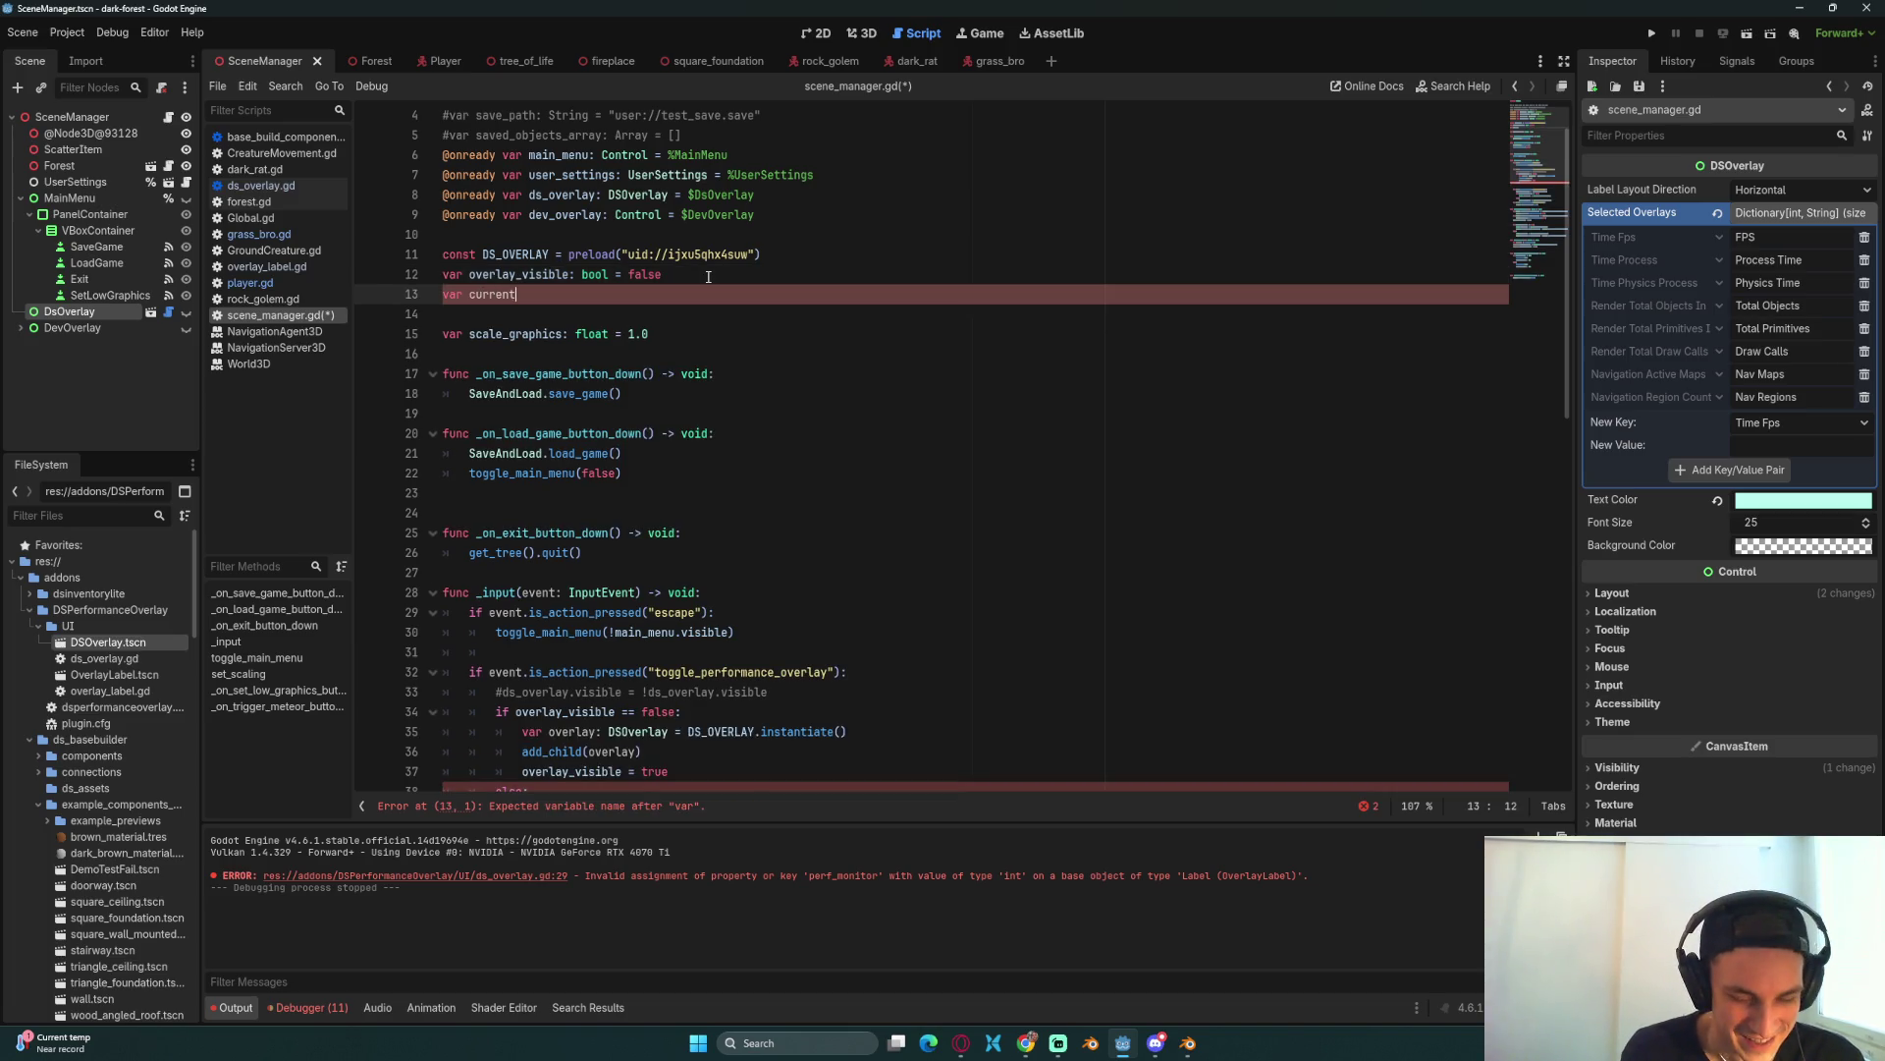
{"action": "type", "text": "overlay:"}
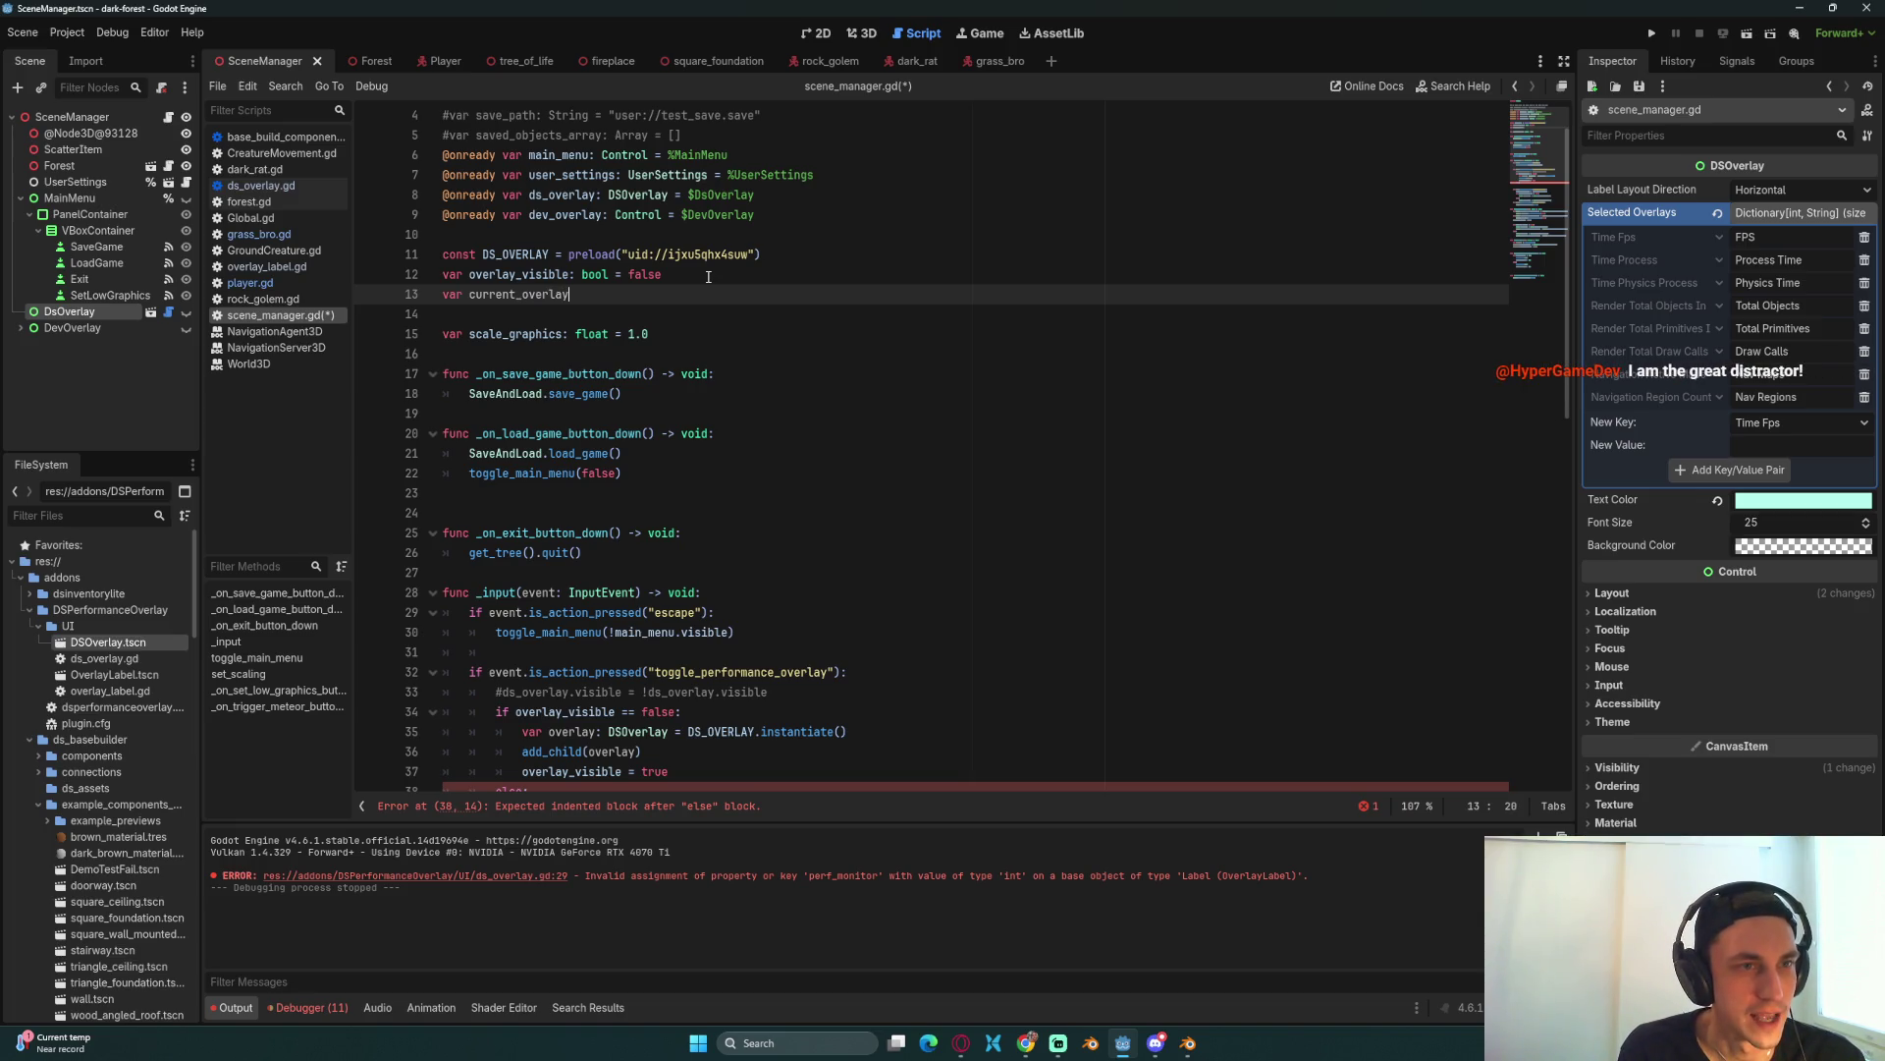
{"action": "type", "text": " DS"}
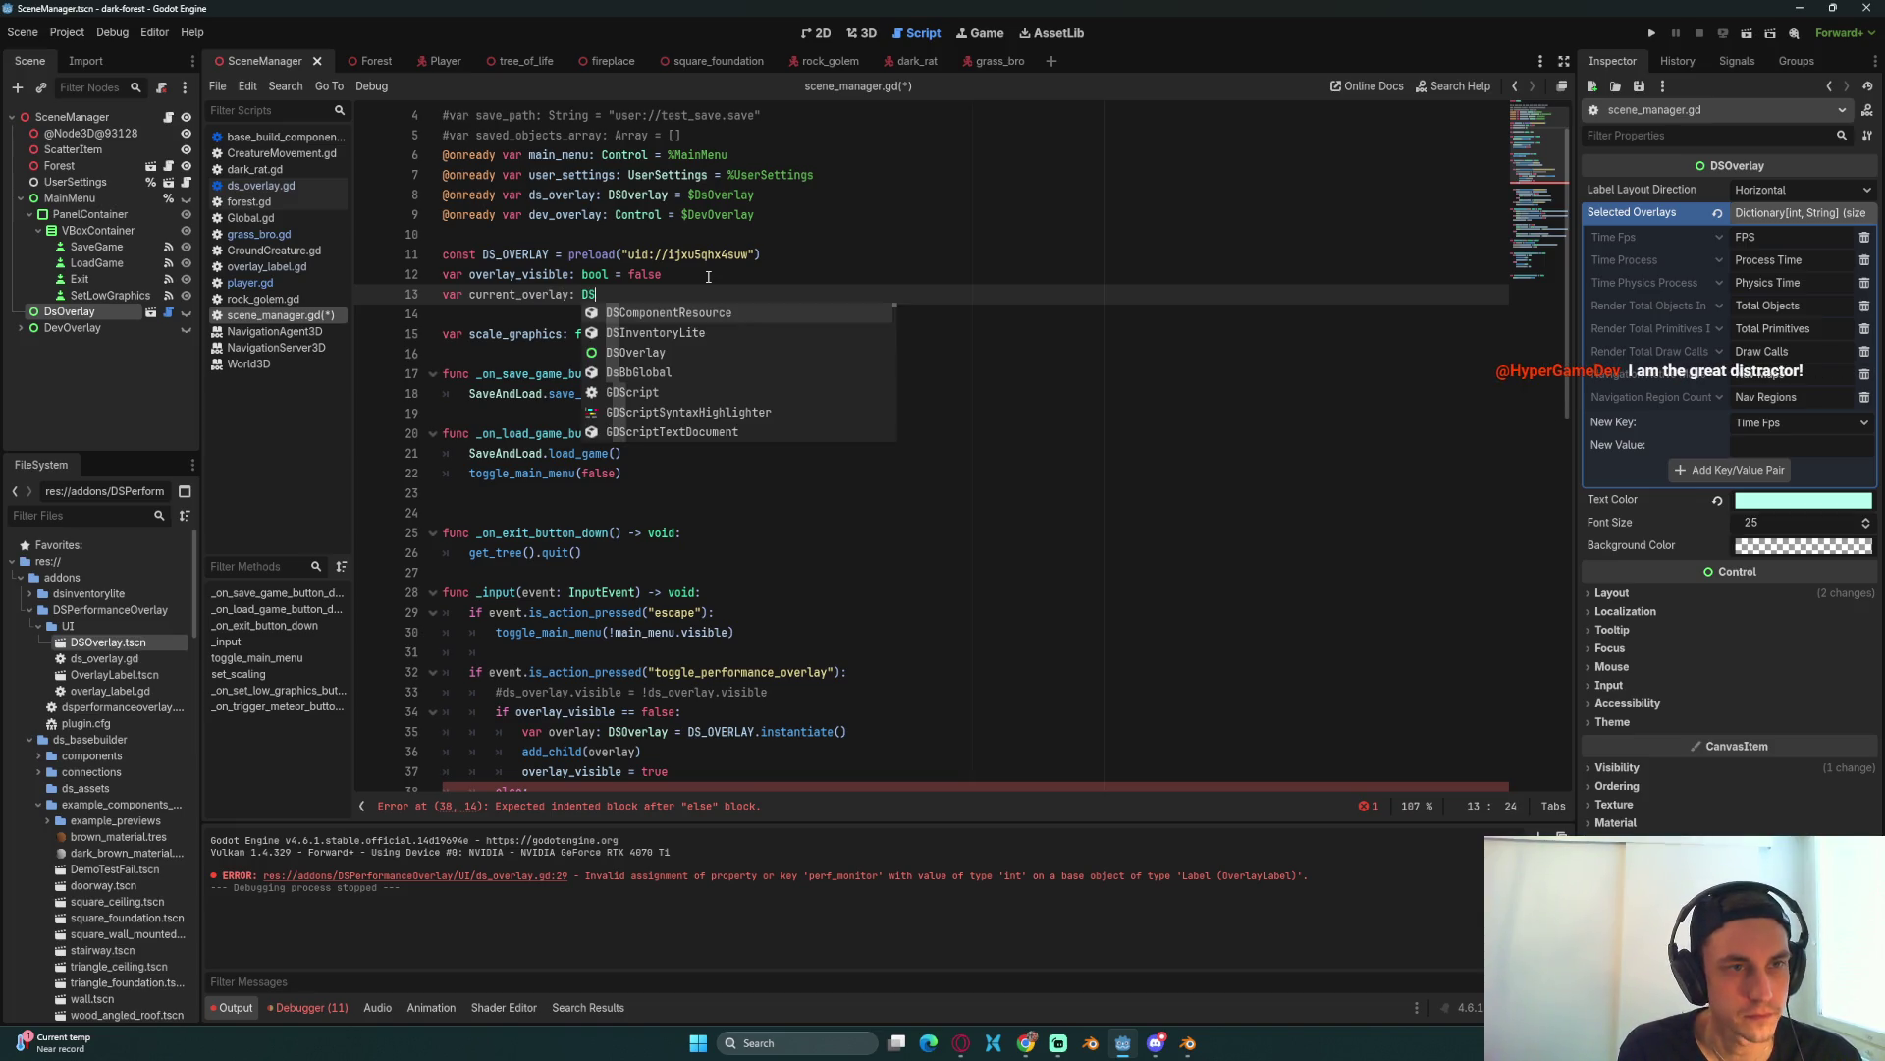
{"action": "type", "text": "Ov"}
{"action": "key", "text": "Return"}
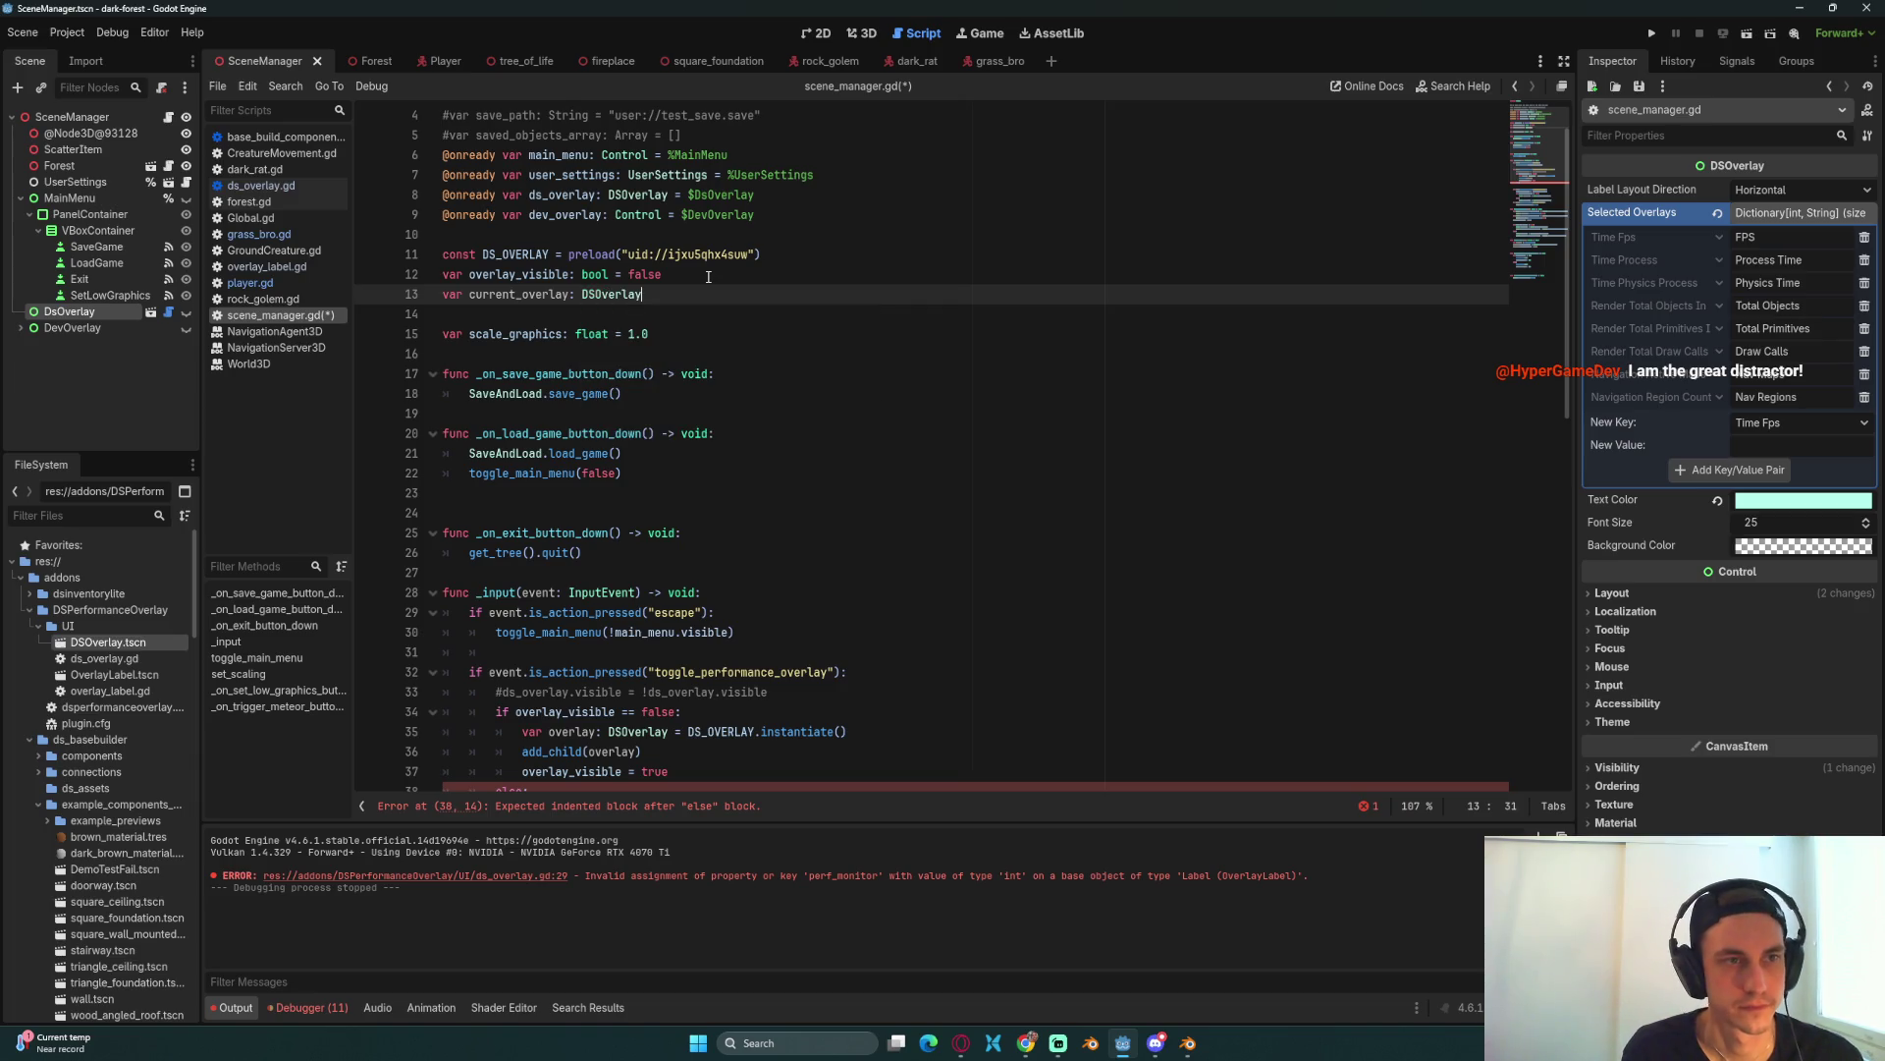
{"action": "key", "text": "F5"}
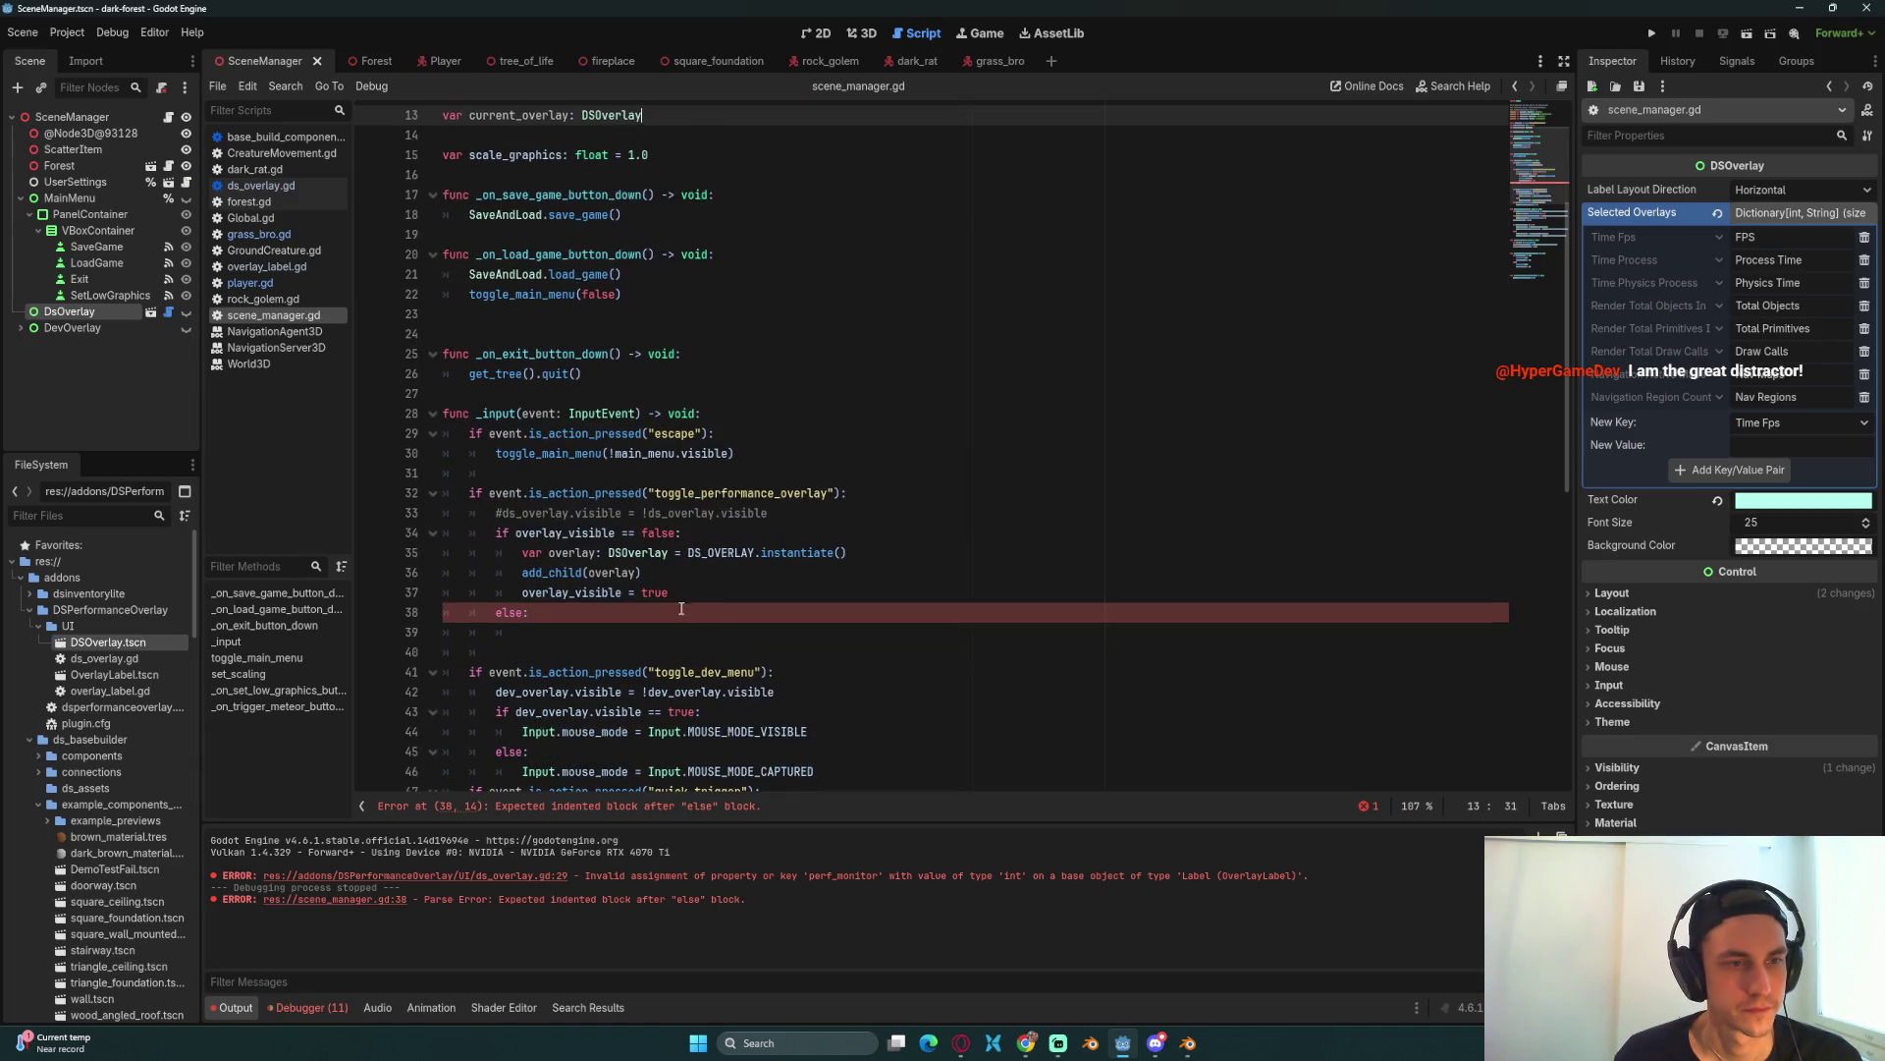
Step: Add current_overlay = overlay after the overlay_visible = true line
{"action": "left_click", "coordinate": [681, 631]}
{"action": "left_click", "coordinate": [740, 594]}
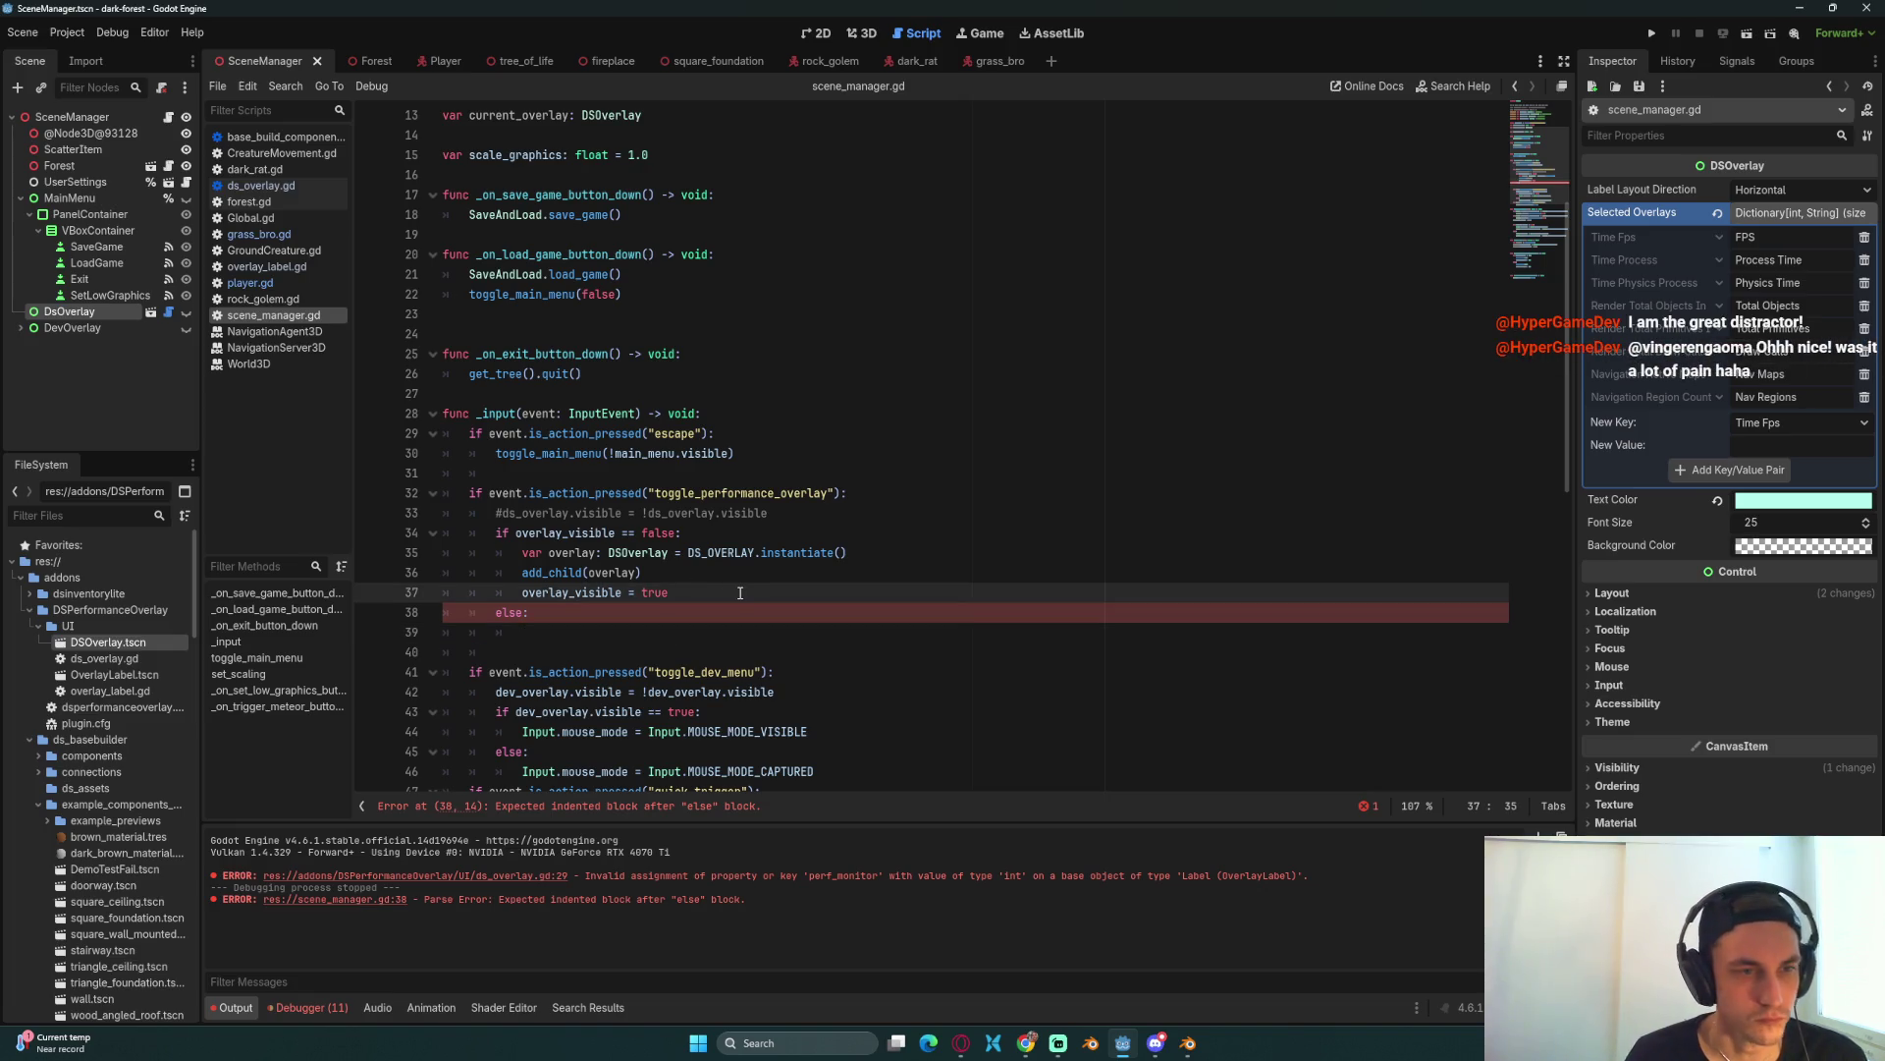
{"action": "key", "text": "Return"}
{"action": "type", "text": "curre"}
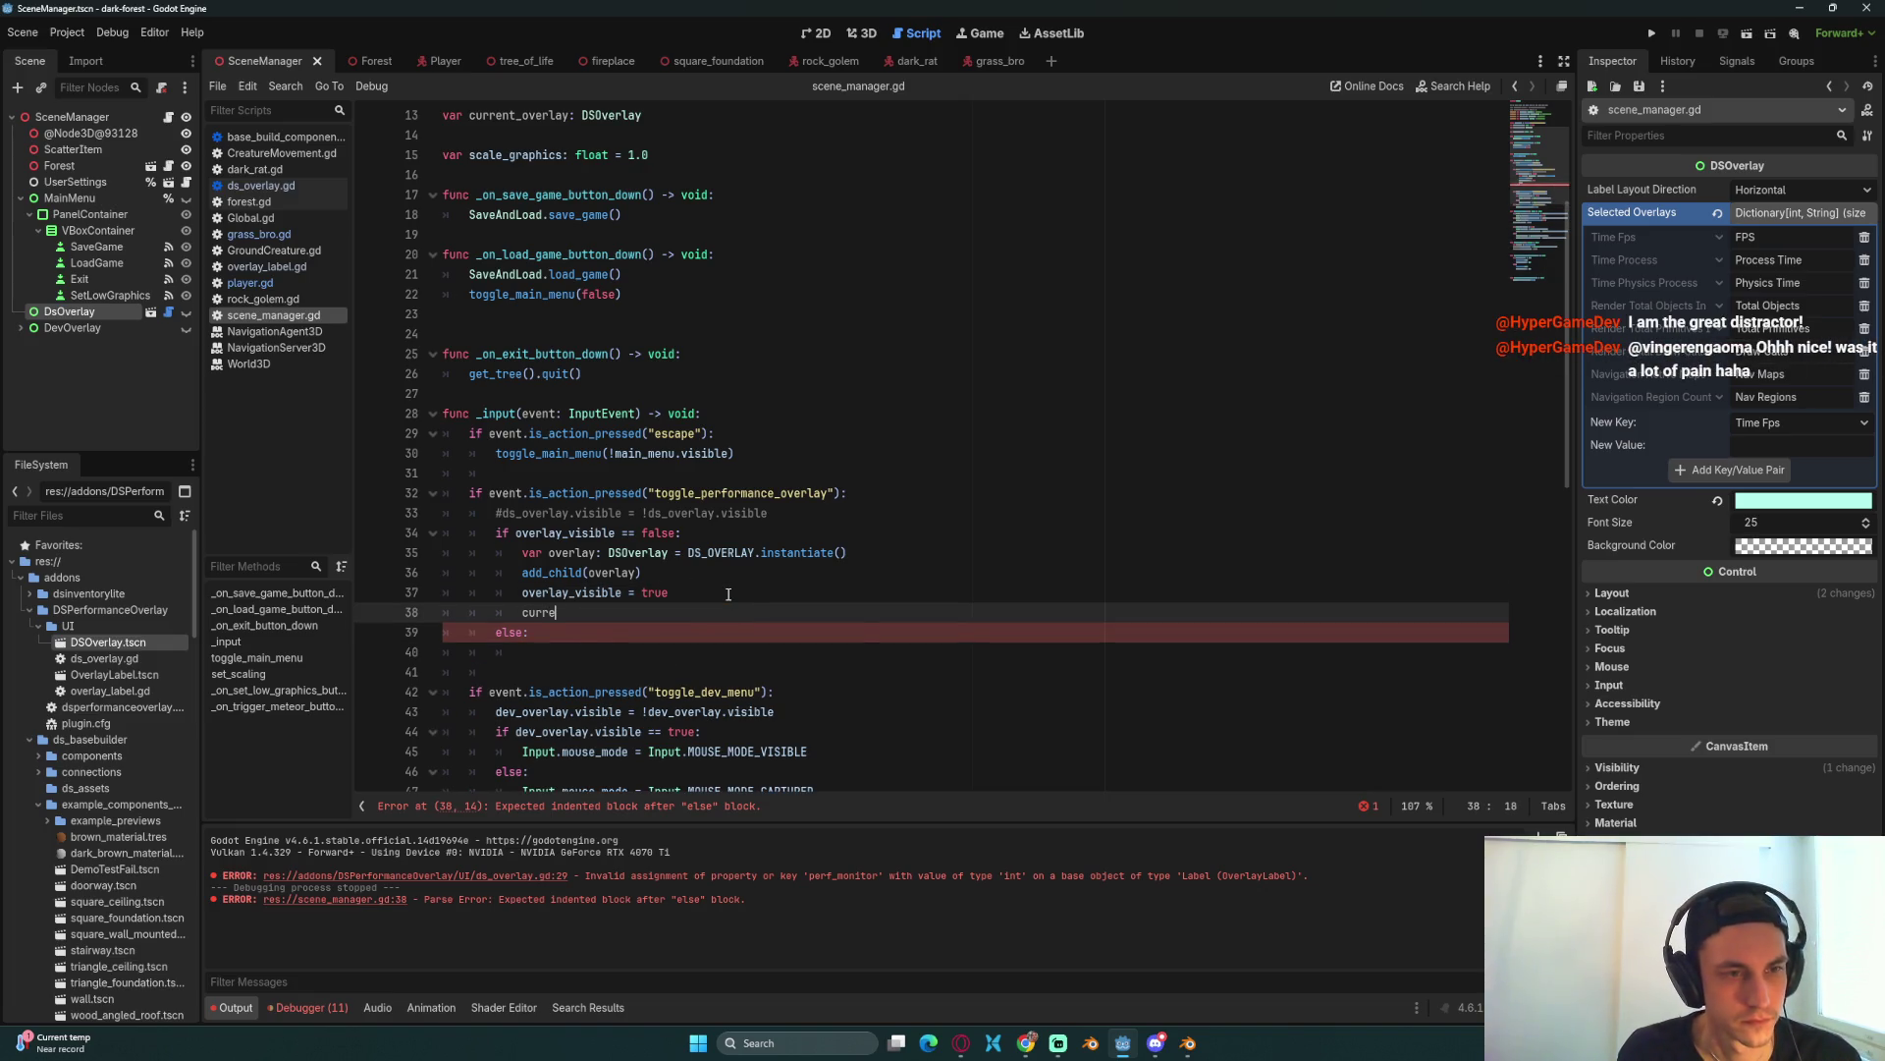
{"action": "key", "text": "Return"}
{"action": "type", "text": "= overlay"}
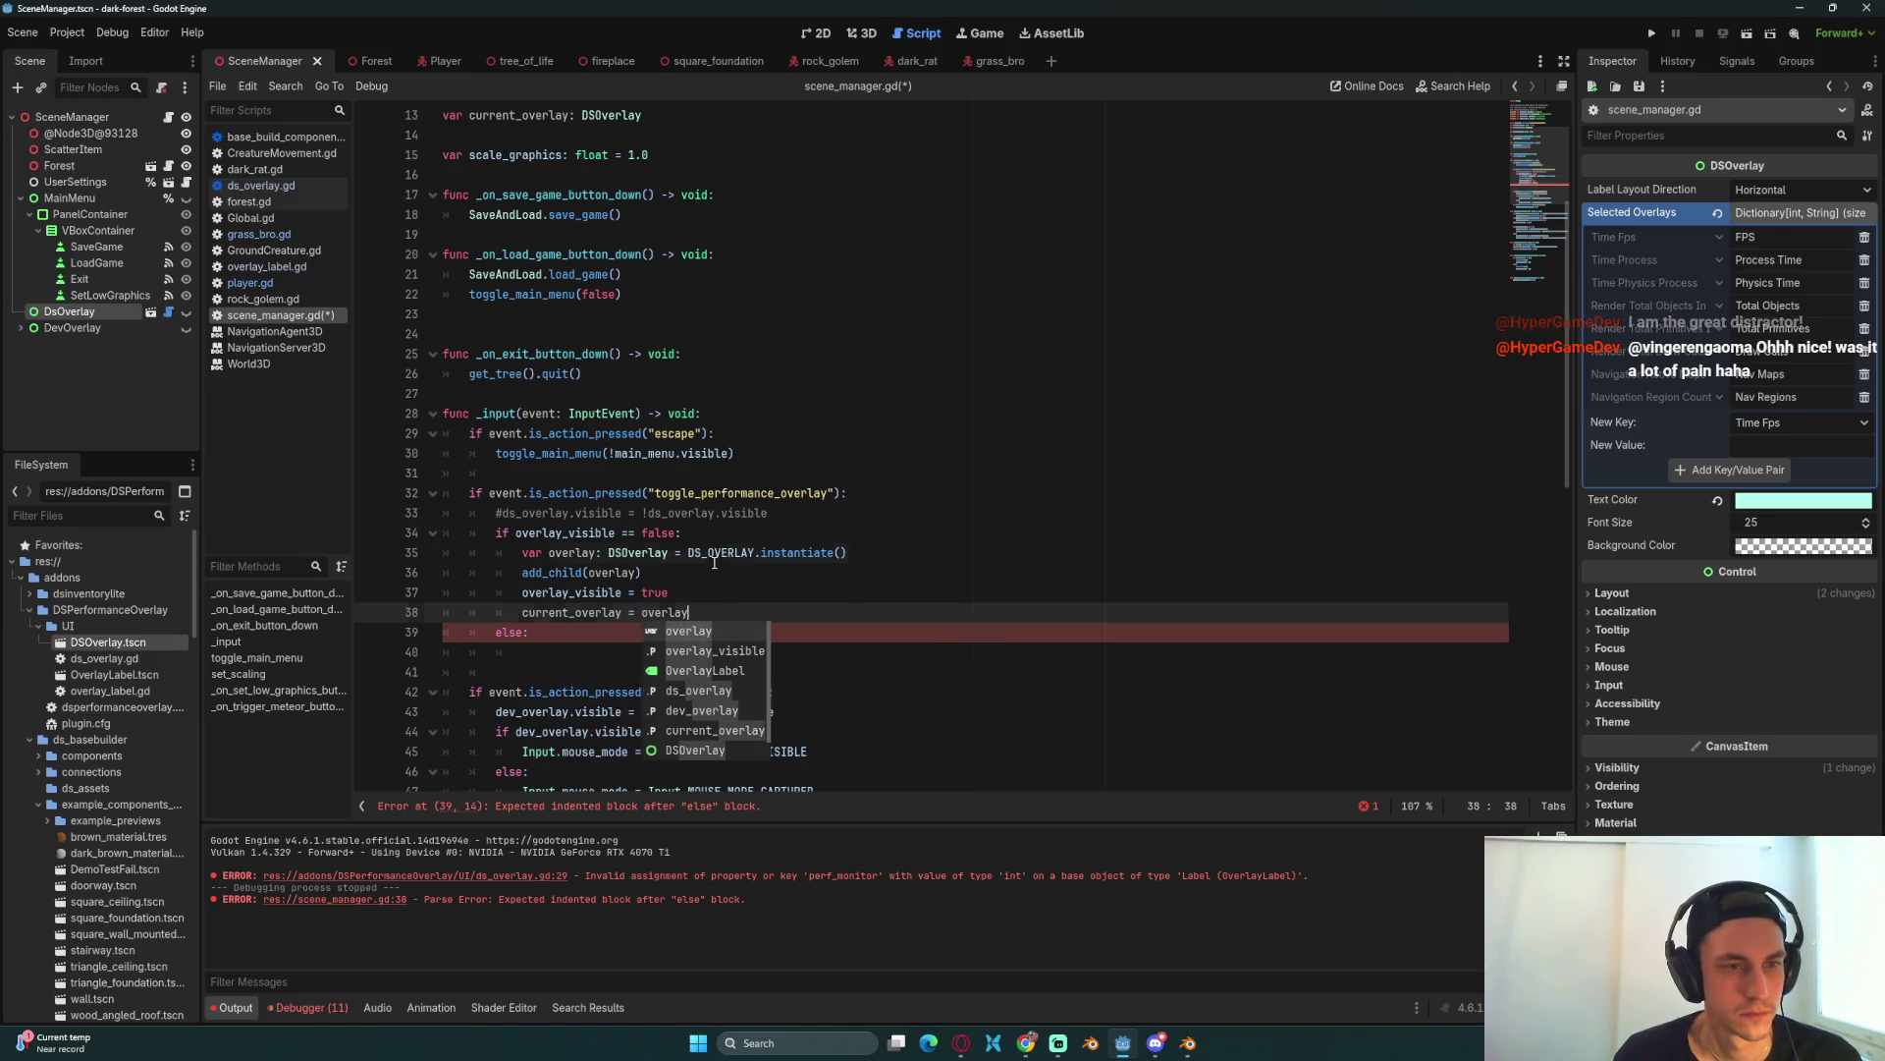
{"action": "key", "text": "Return"}
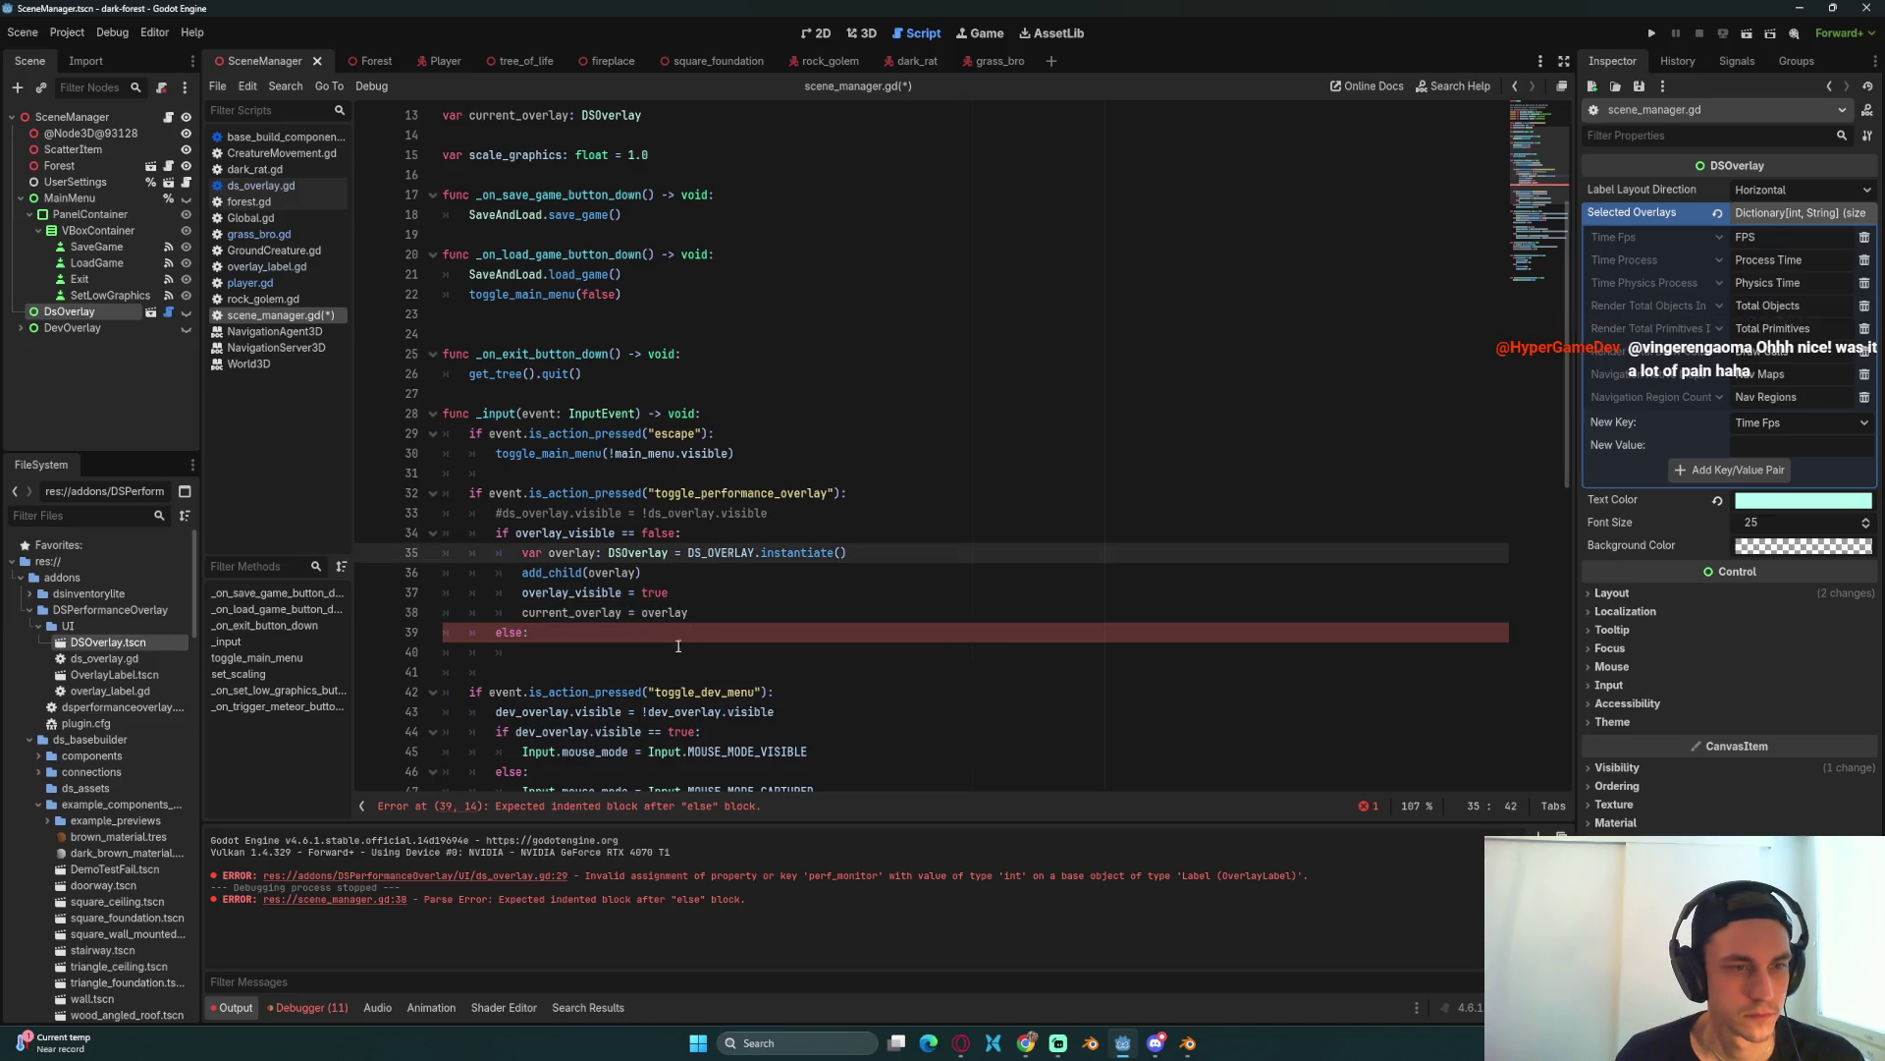
Step: In the else branch, call current_overlay.queue_free()
{"action": "left_click", "coordinate": [673, 651]}
{"action": "type", "text": "cur"}
{"action": "key", "text": "Return"}
{"action": "type", "text": ".qu"}
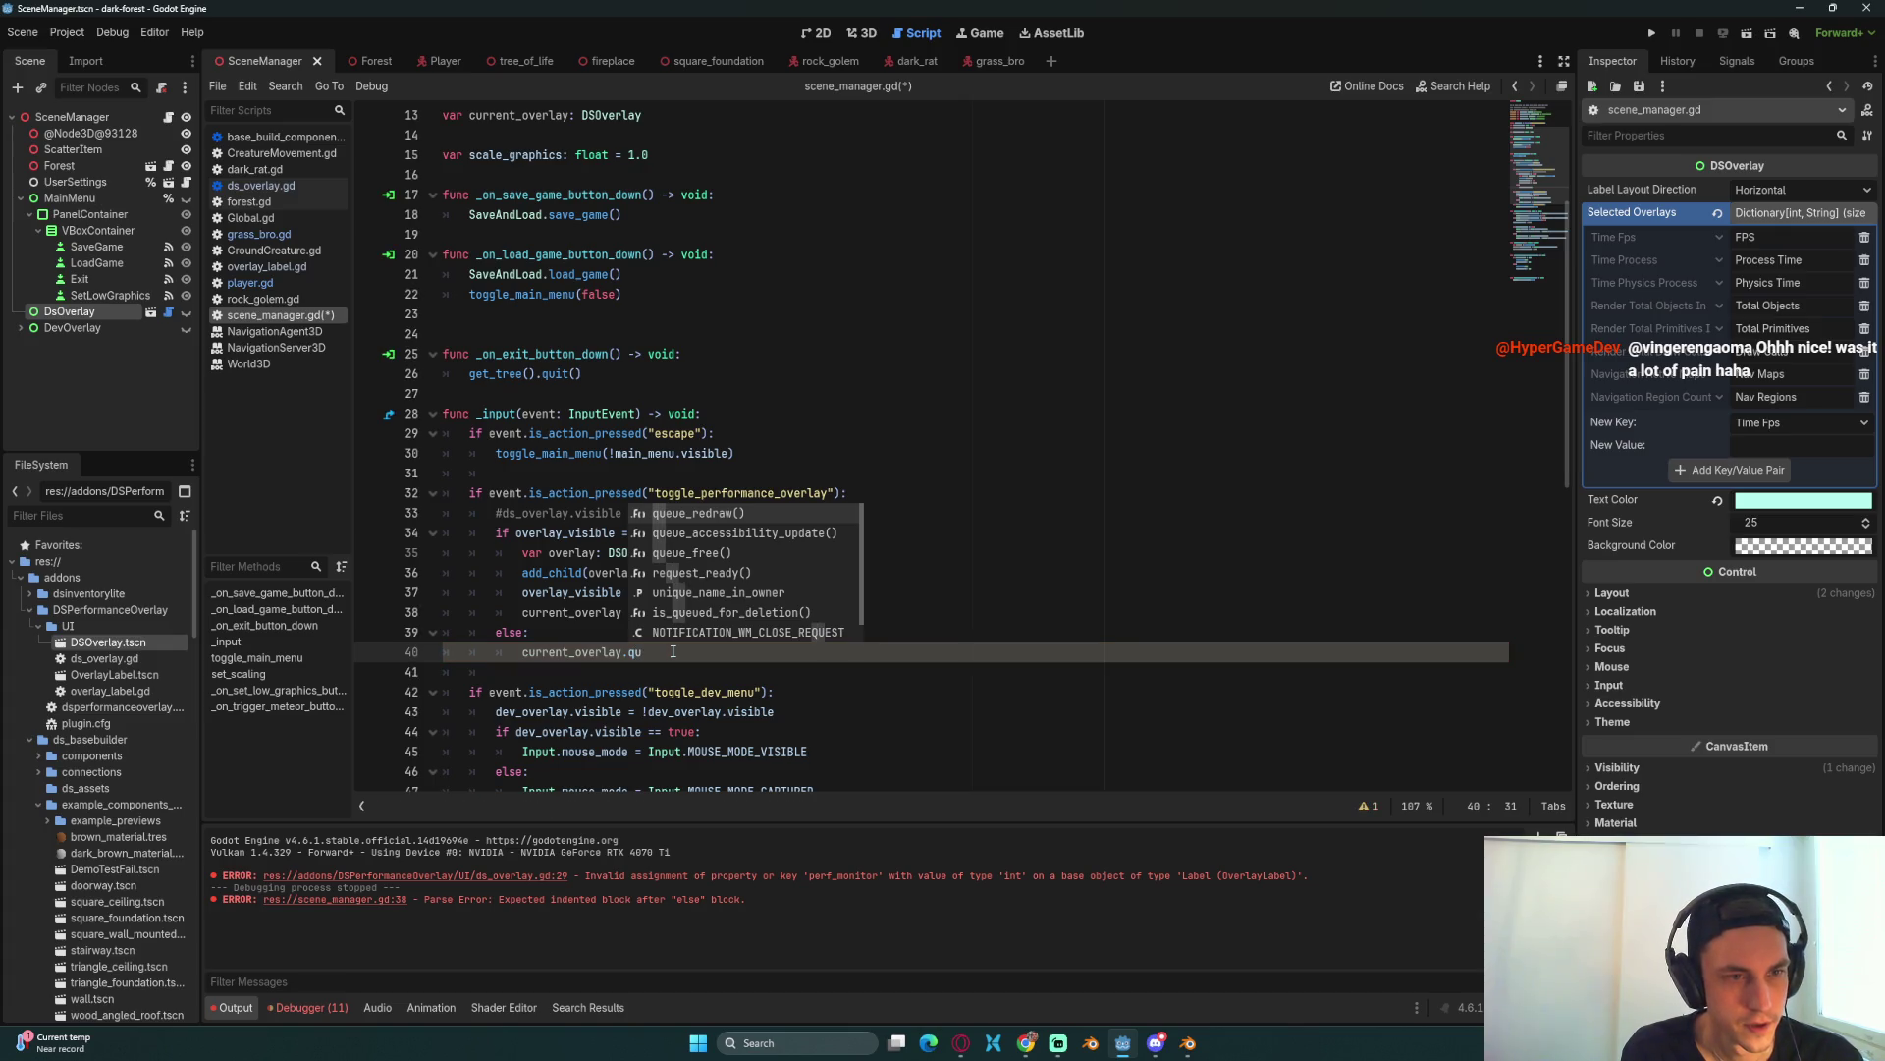
{"action": "type", "text": "eu"}
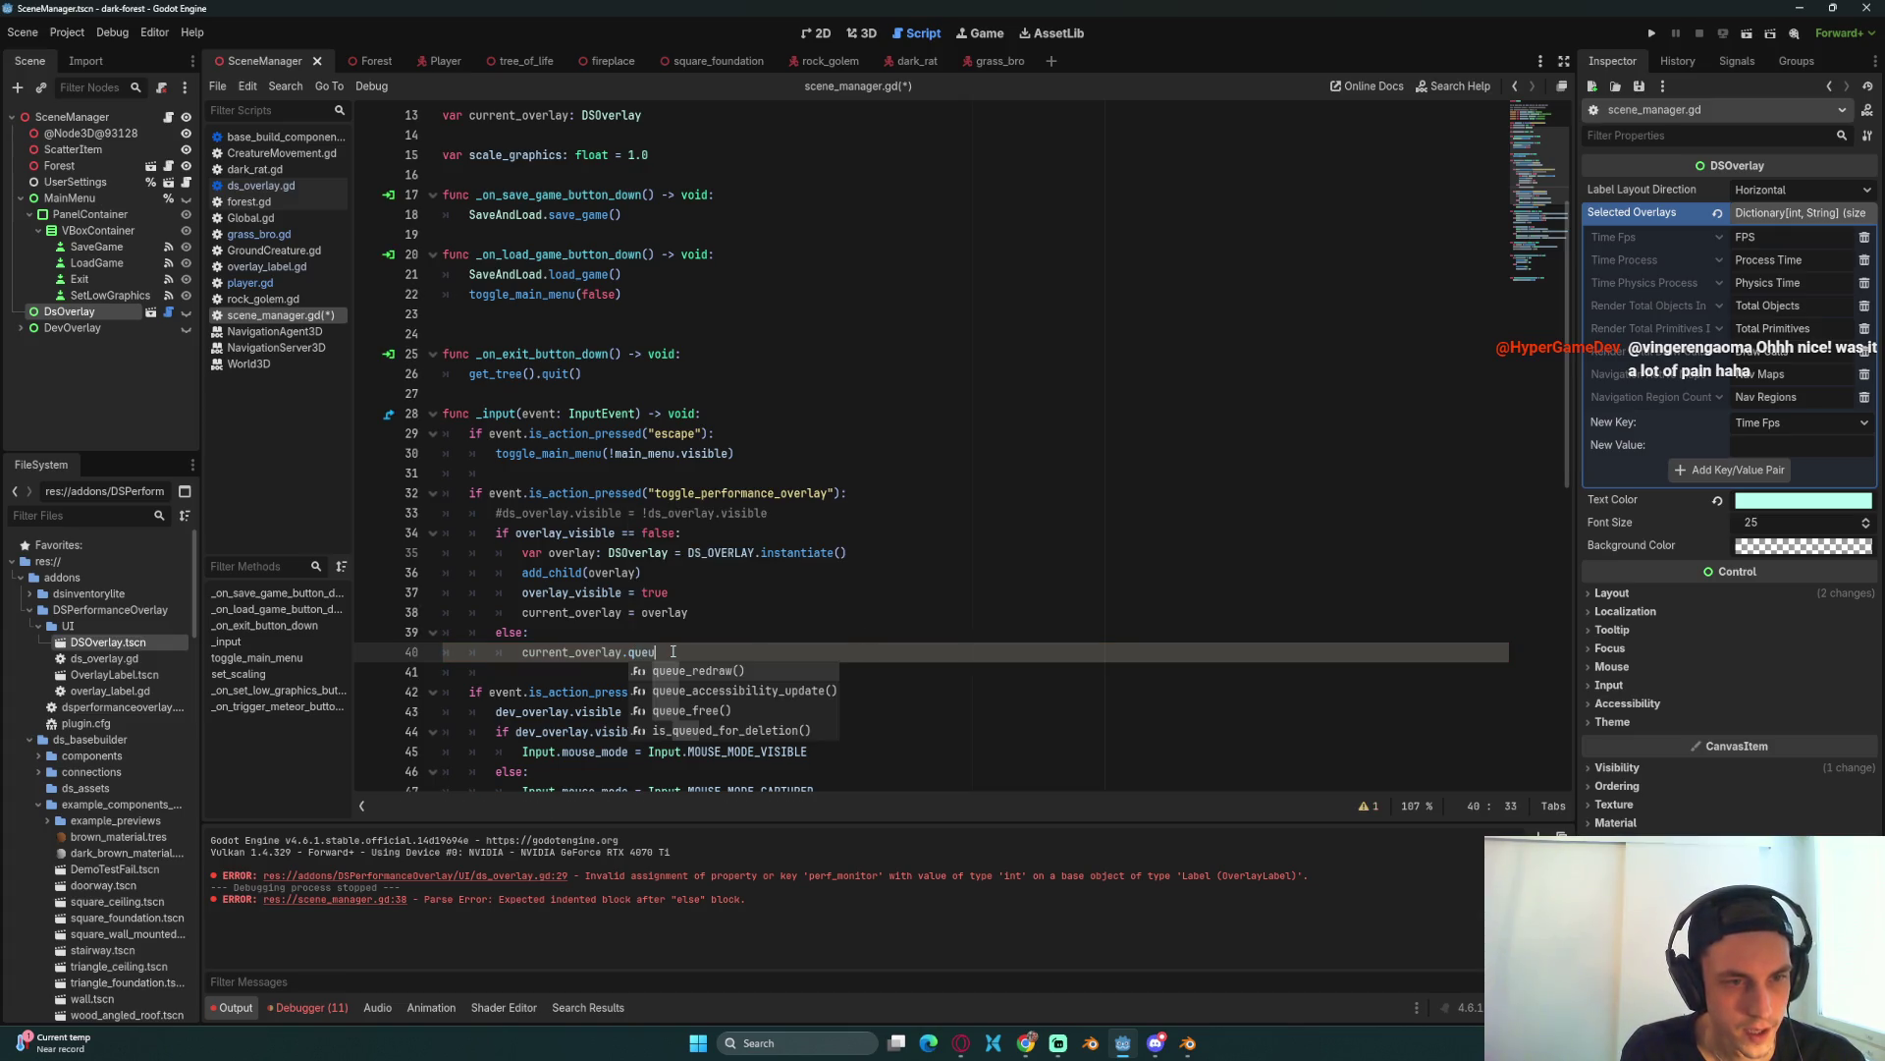
{"action": "key", "text": "Down"}
{"action": "key", "text": "Return"}
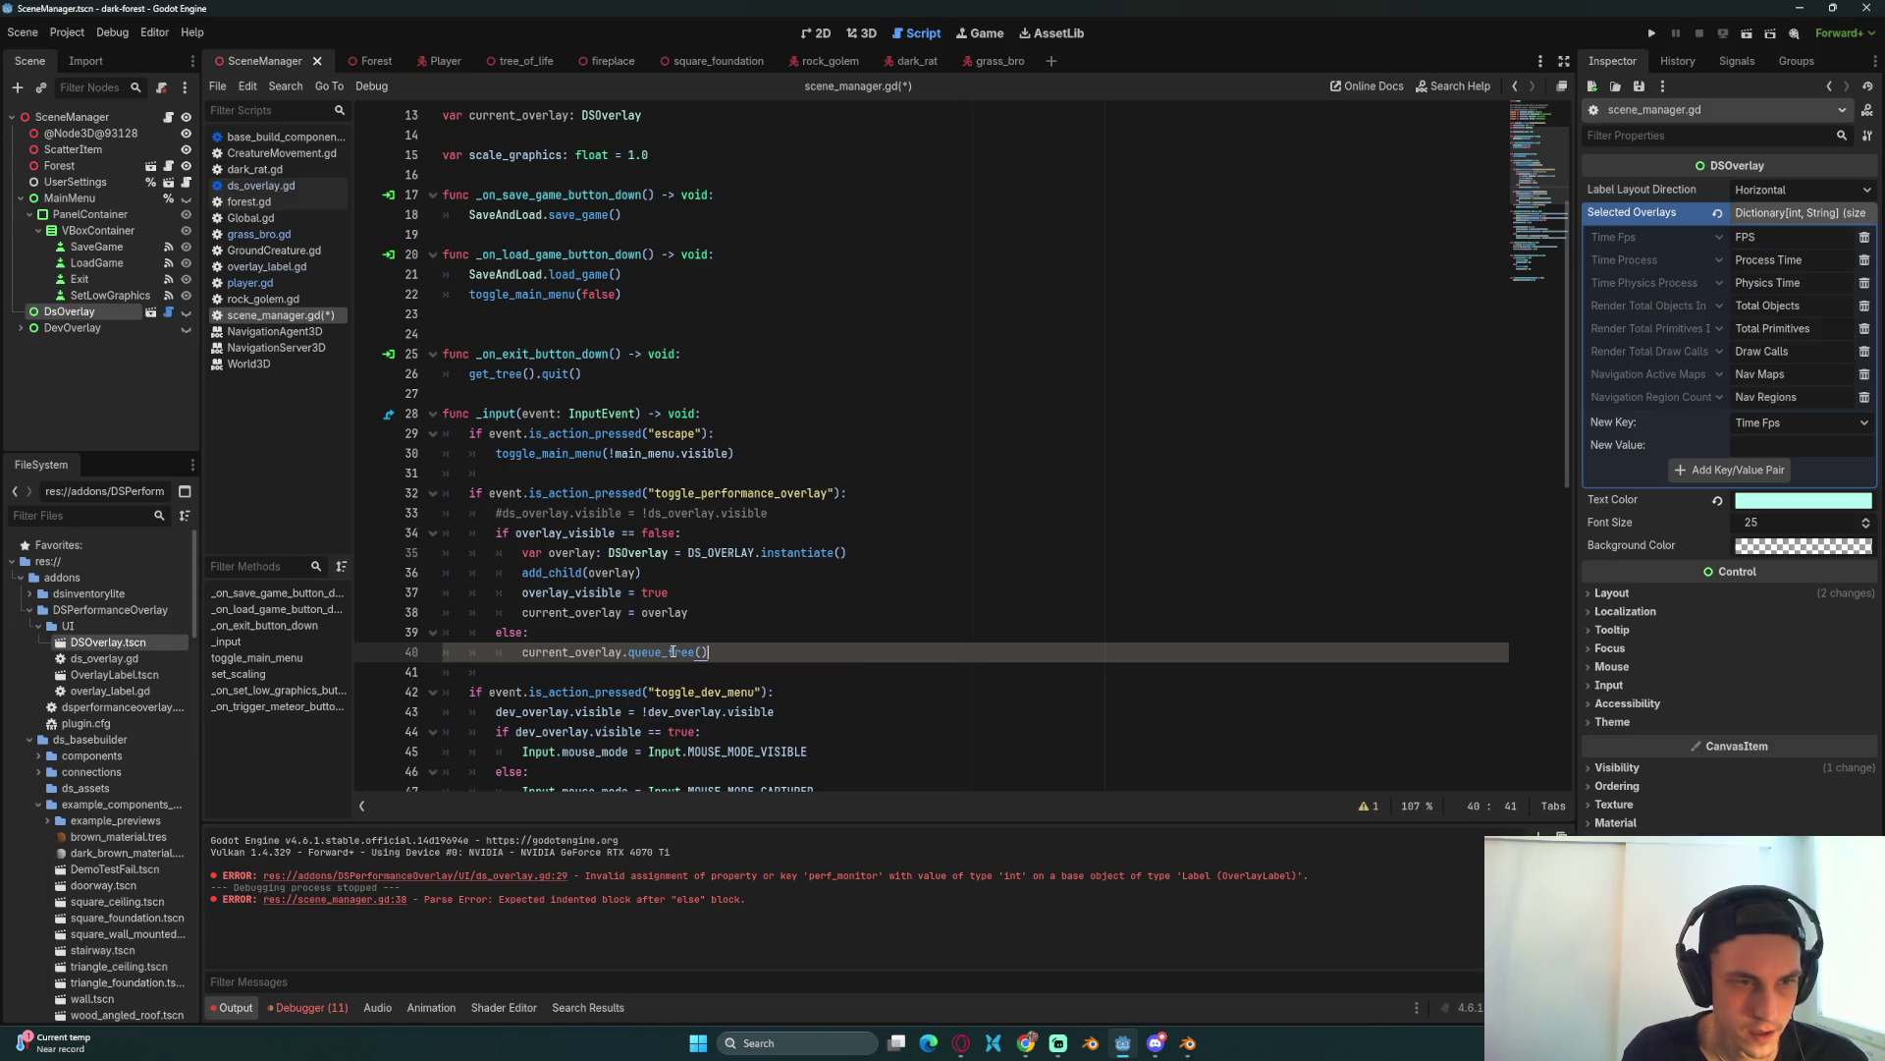
Step: Set current_overlay = null and overlay_visible = false in the else branch, then save
{"action": "key", "text": "Return"}
{"action": "type", "text": "cur"}
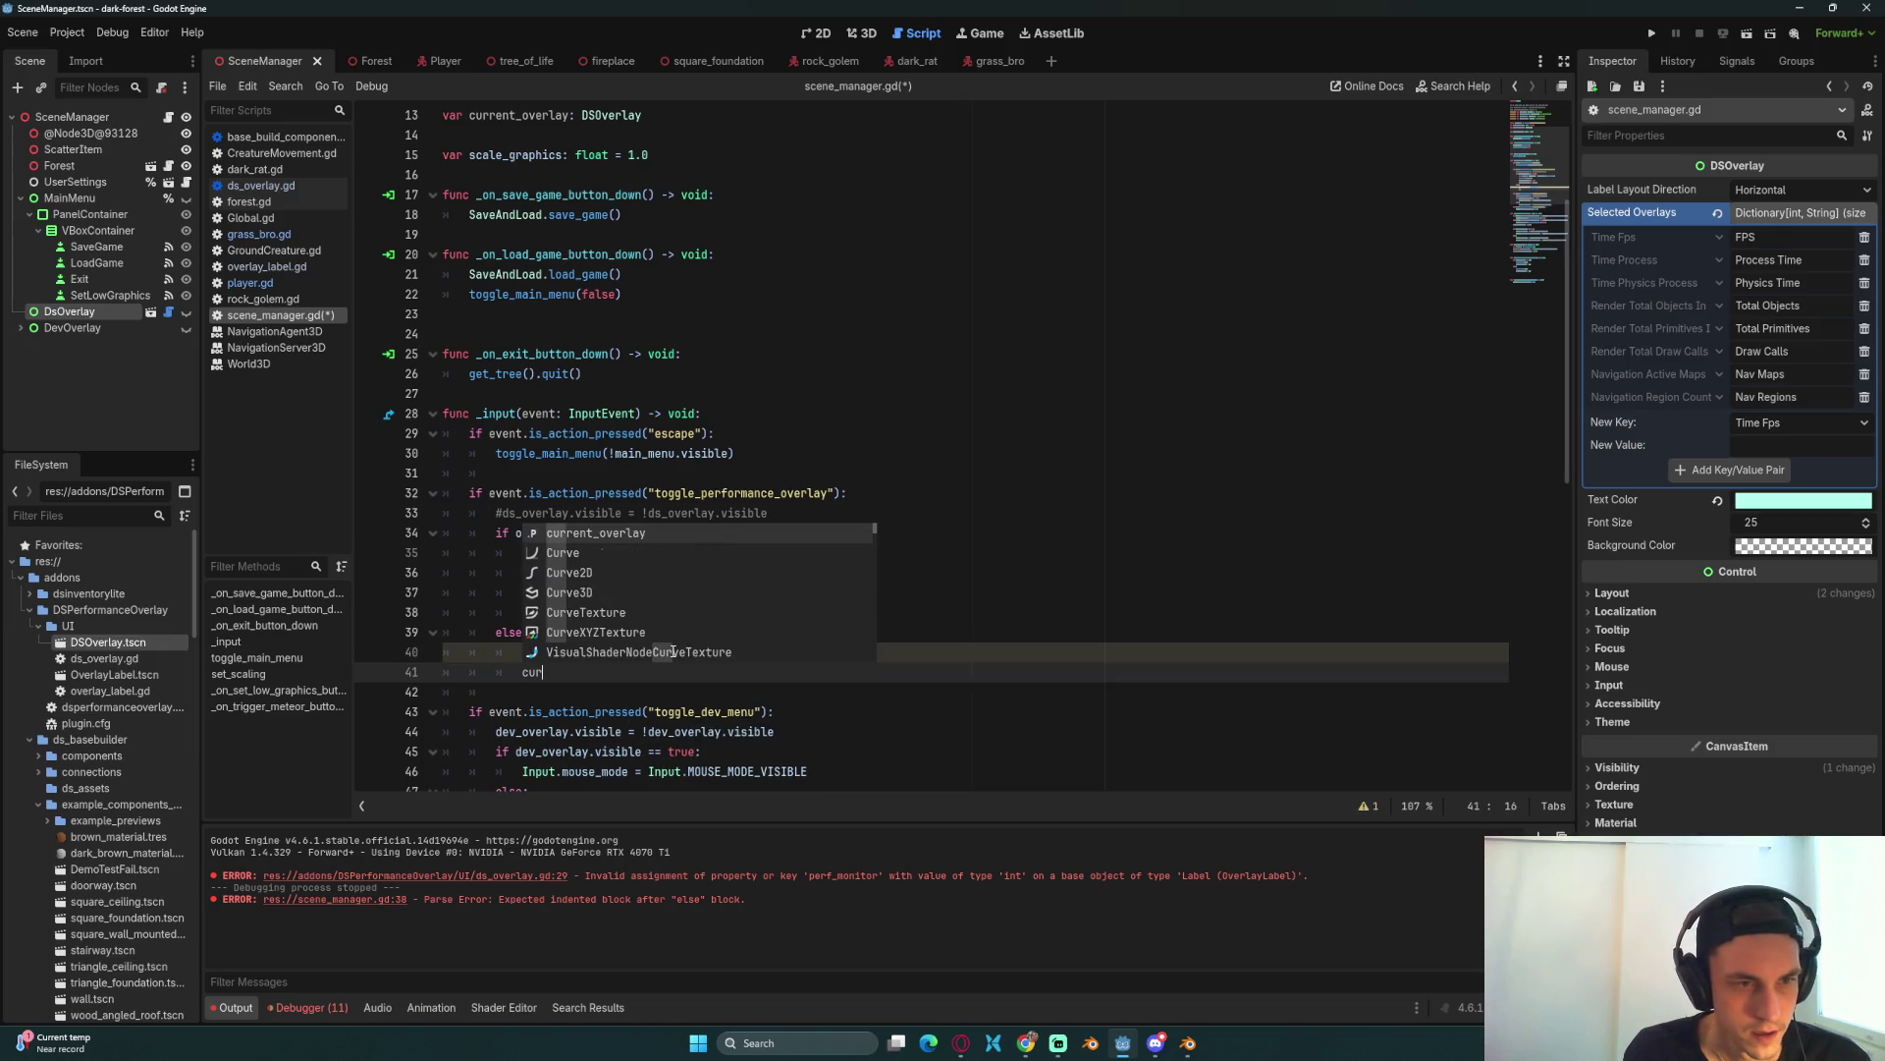
{"action": "key", "text": "Return"}
{"action": "type", "text": "= null"}
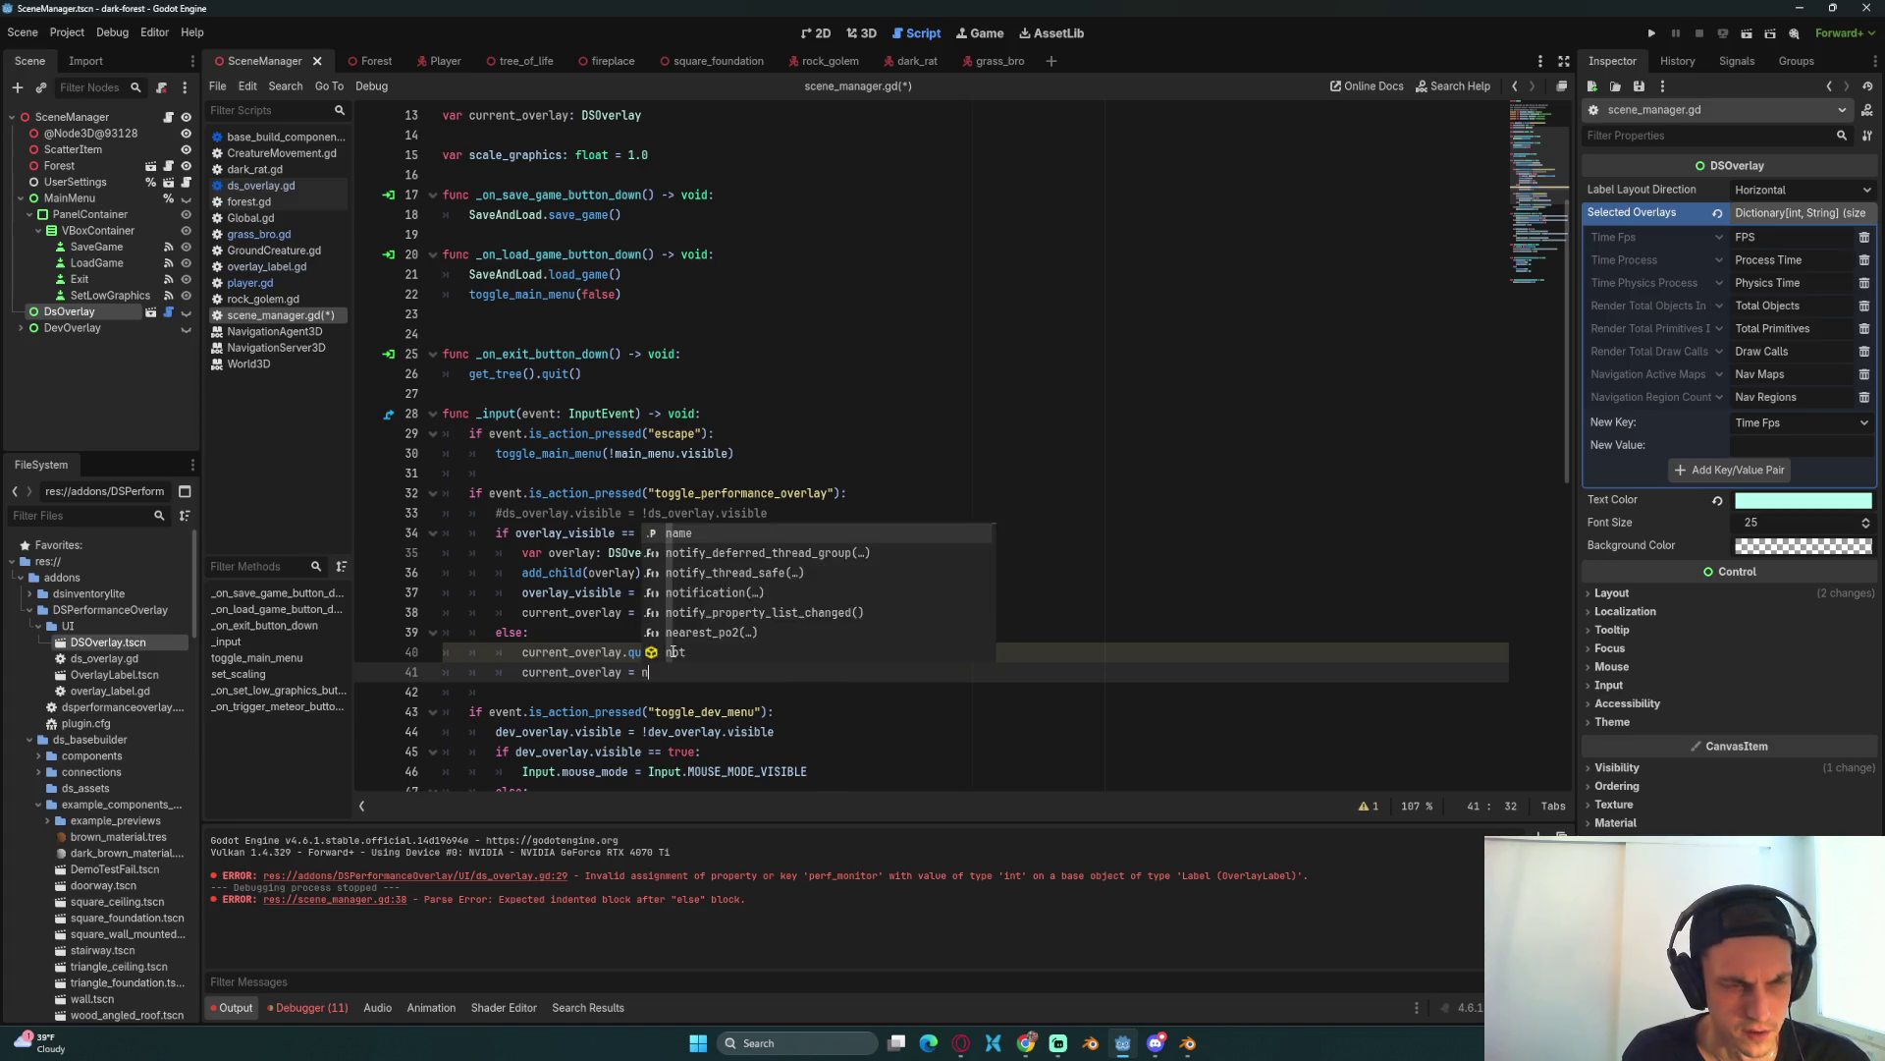
{"action": "key", "text": "Return"}
{"action": "key", "text": "Return"}
{"action": "type", "text": "over"}
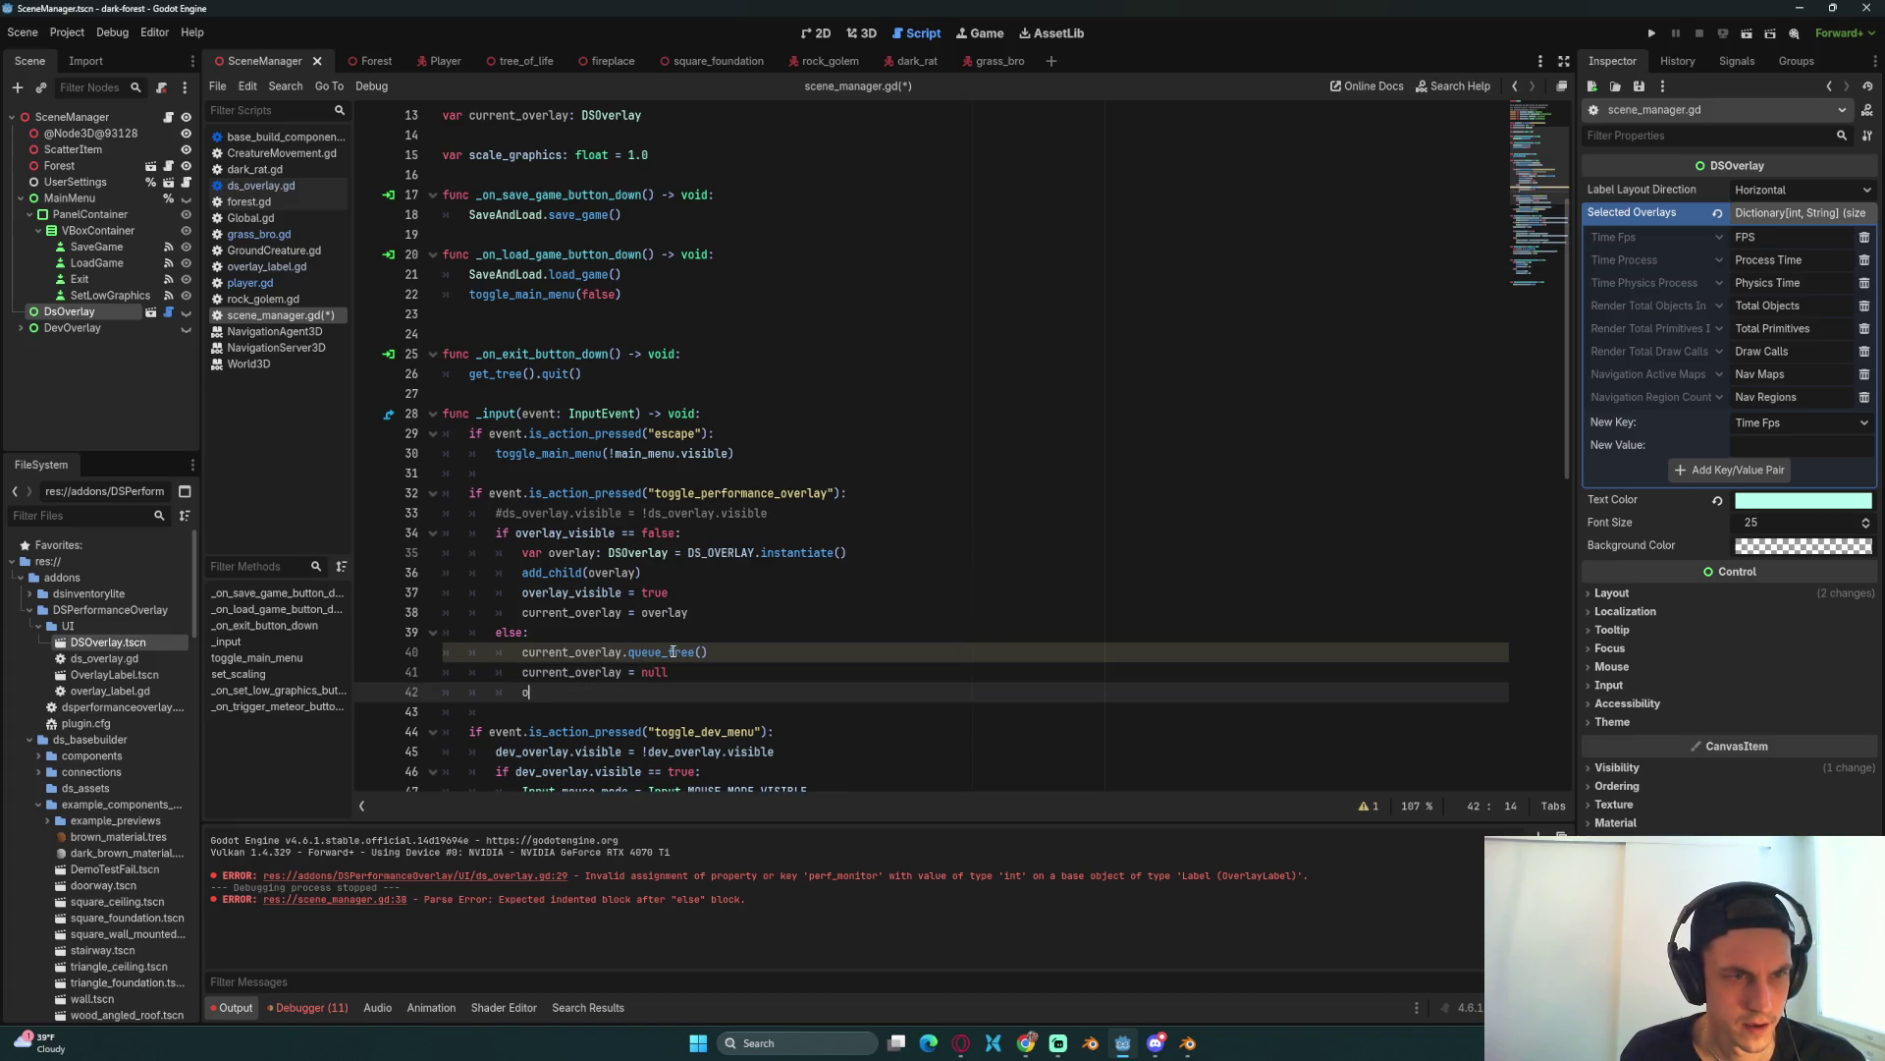
{"action": "key", "text": "Return"}
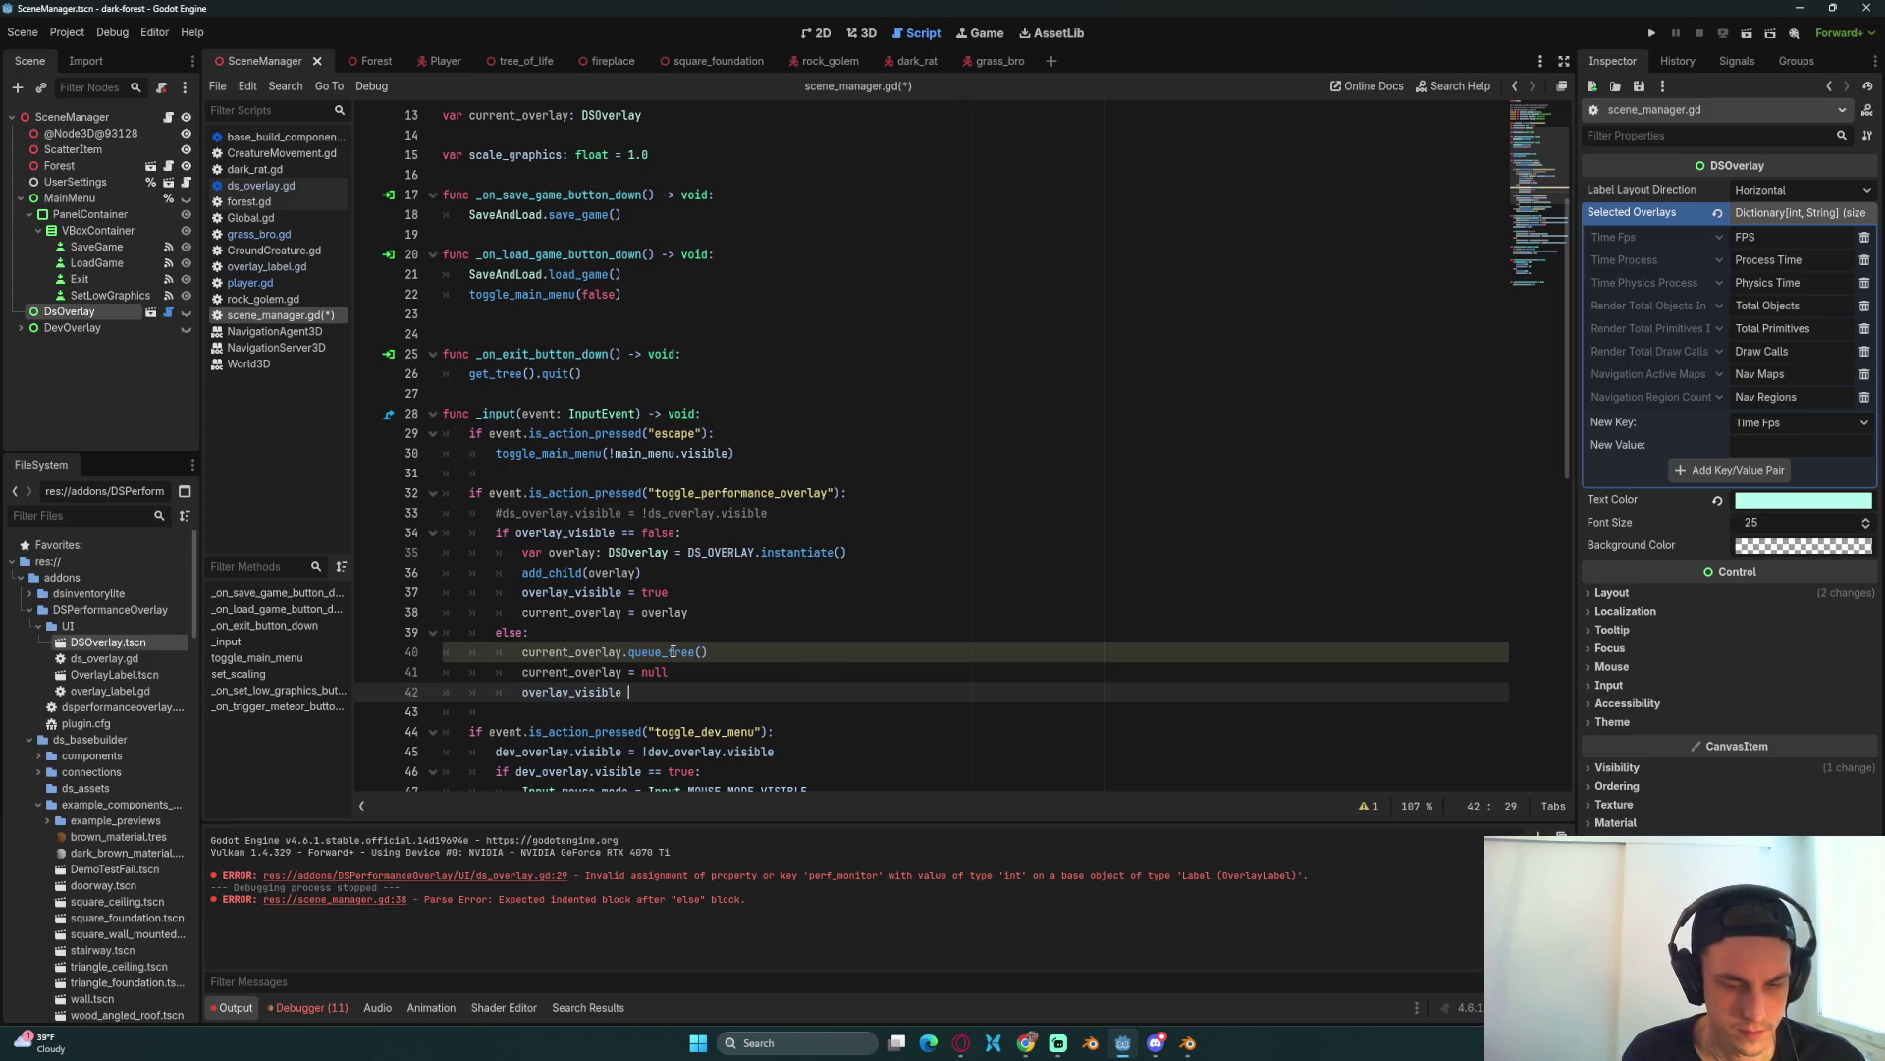
{"action": "type", "text": "false"}
{"action": "key", "text": "ctrl+s"}
{"action": "key", "text": "Up"}
{"action": "key", "text": "Up"}
{"action": "key", "text": "Up"}
{"action": "key", "text": "End"}
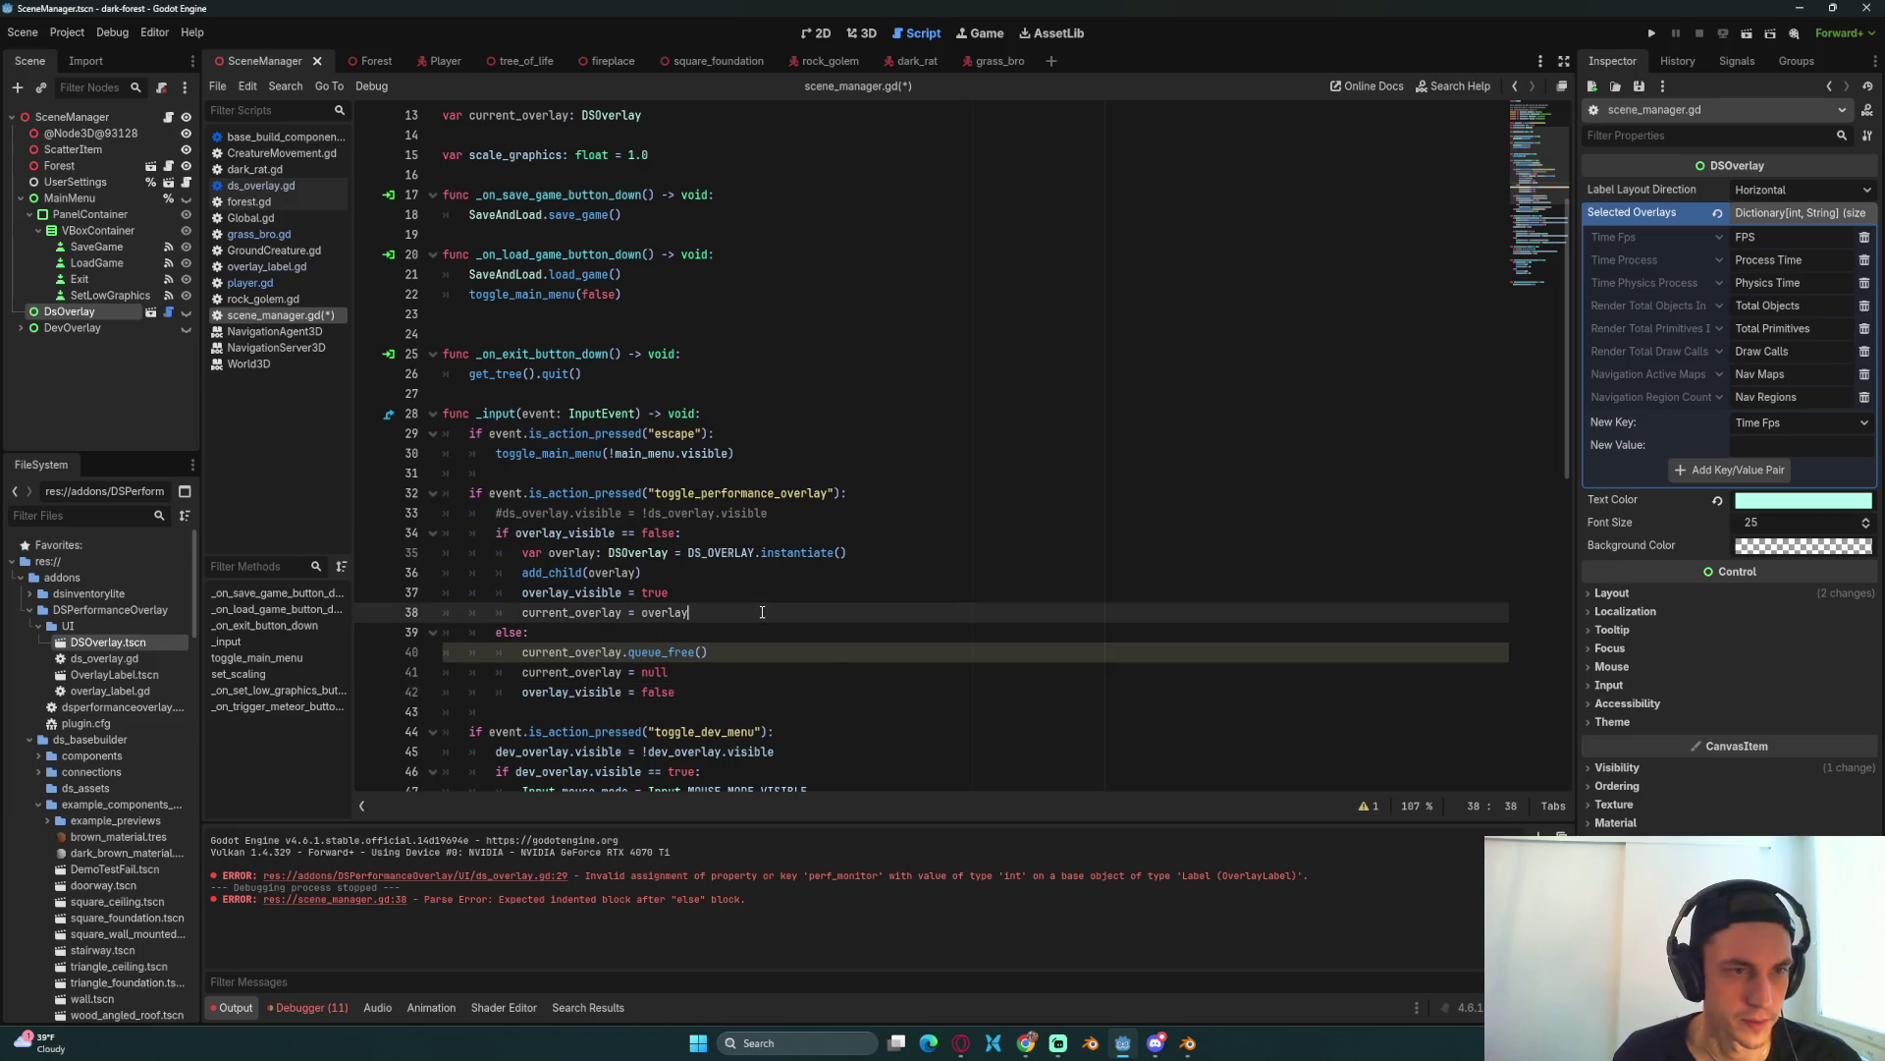
{"action": "key", "text": "Down"}
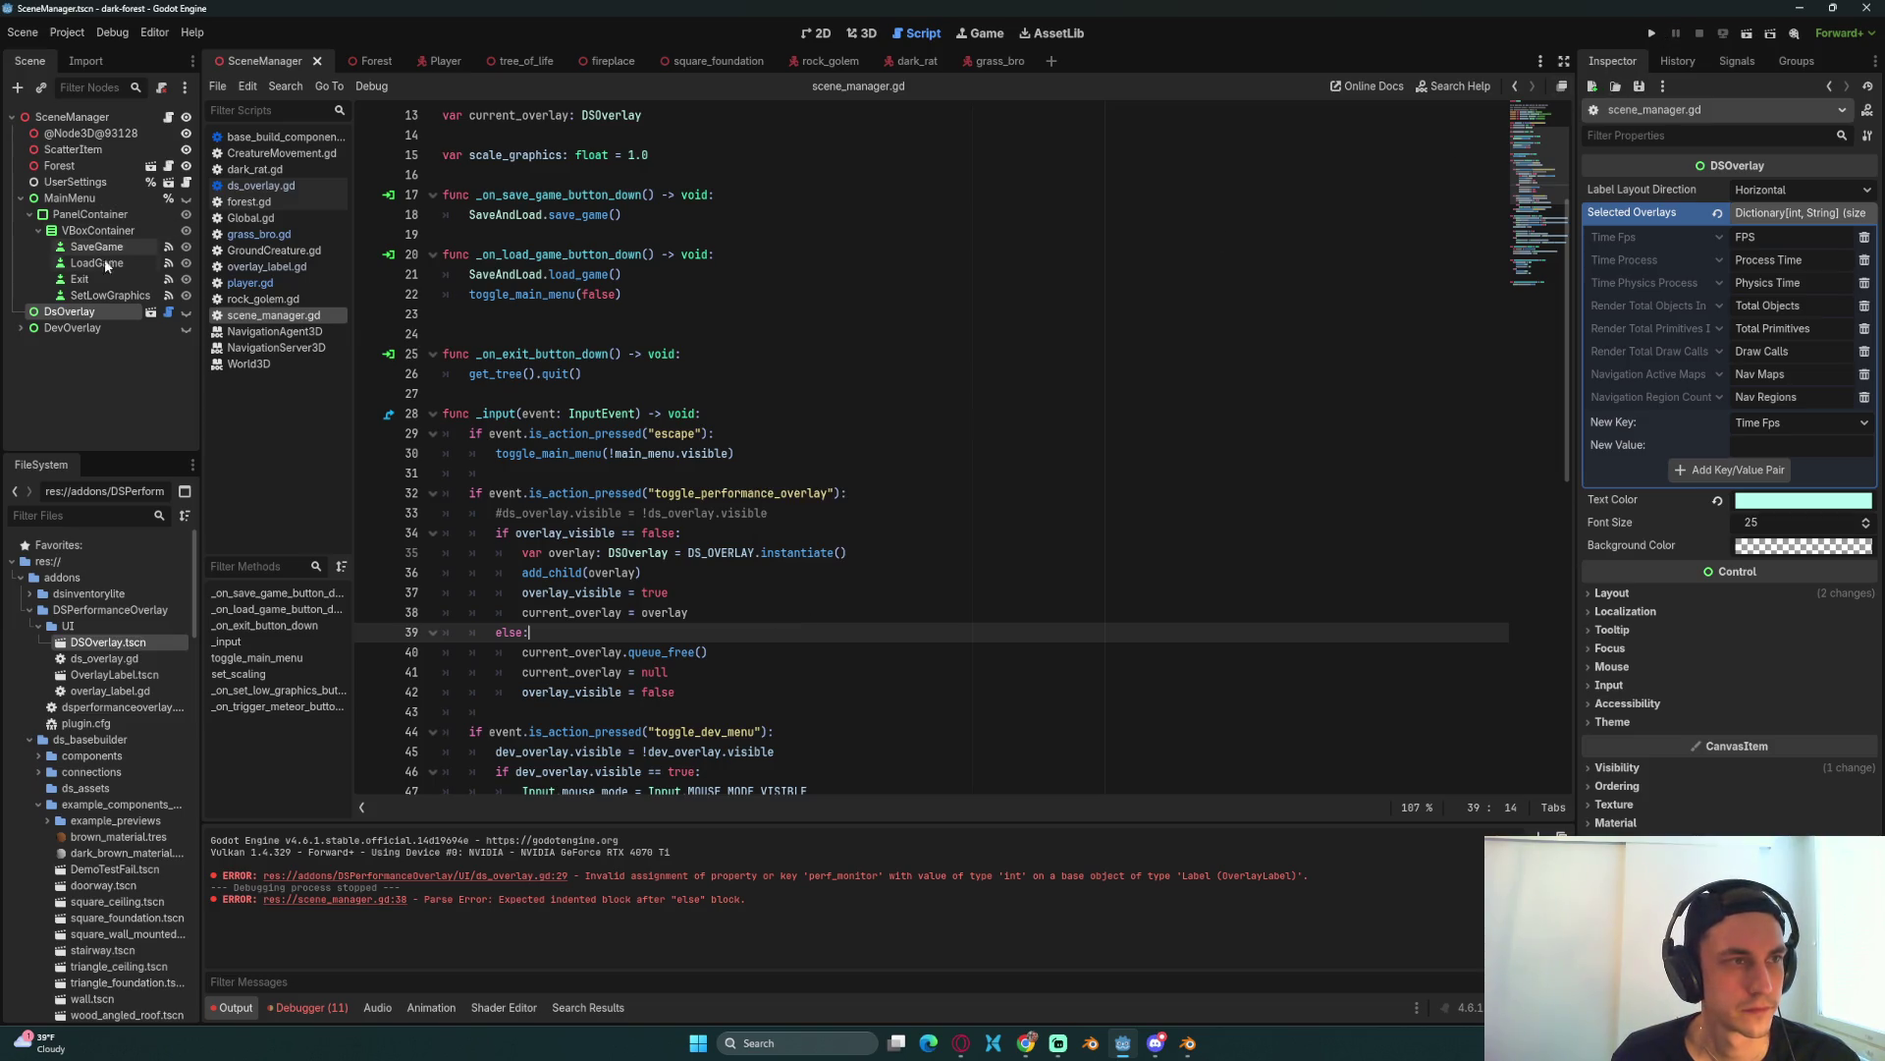
{"action": "right_click", "coordinate": [95, 314]}
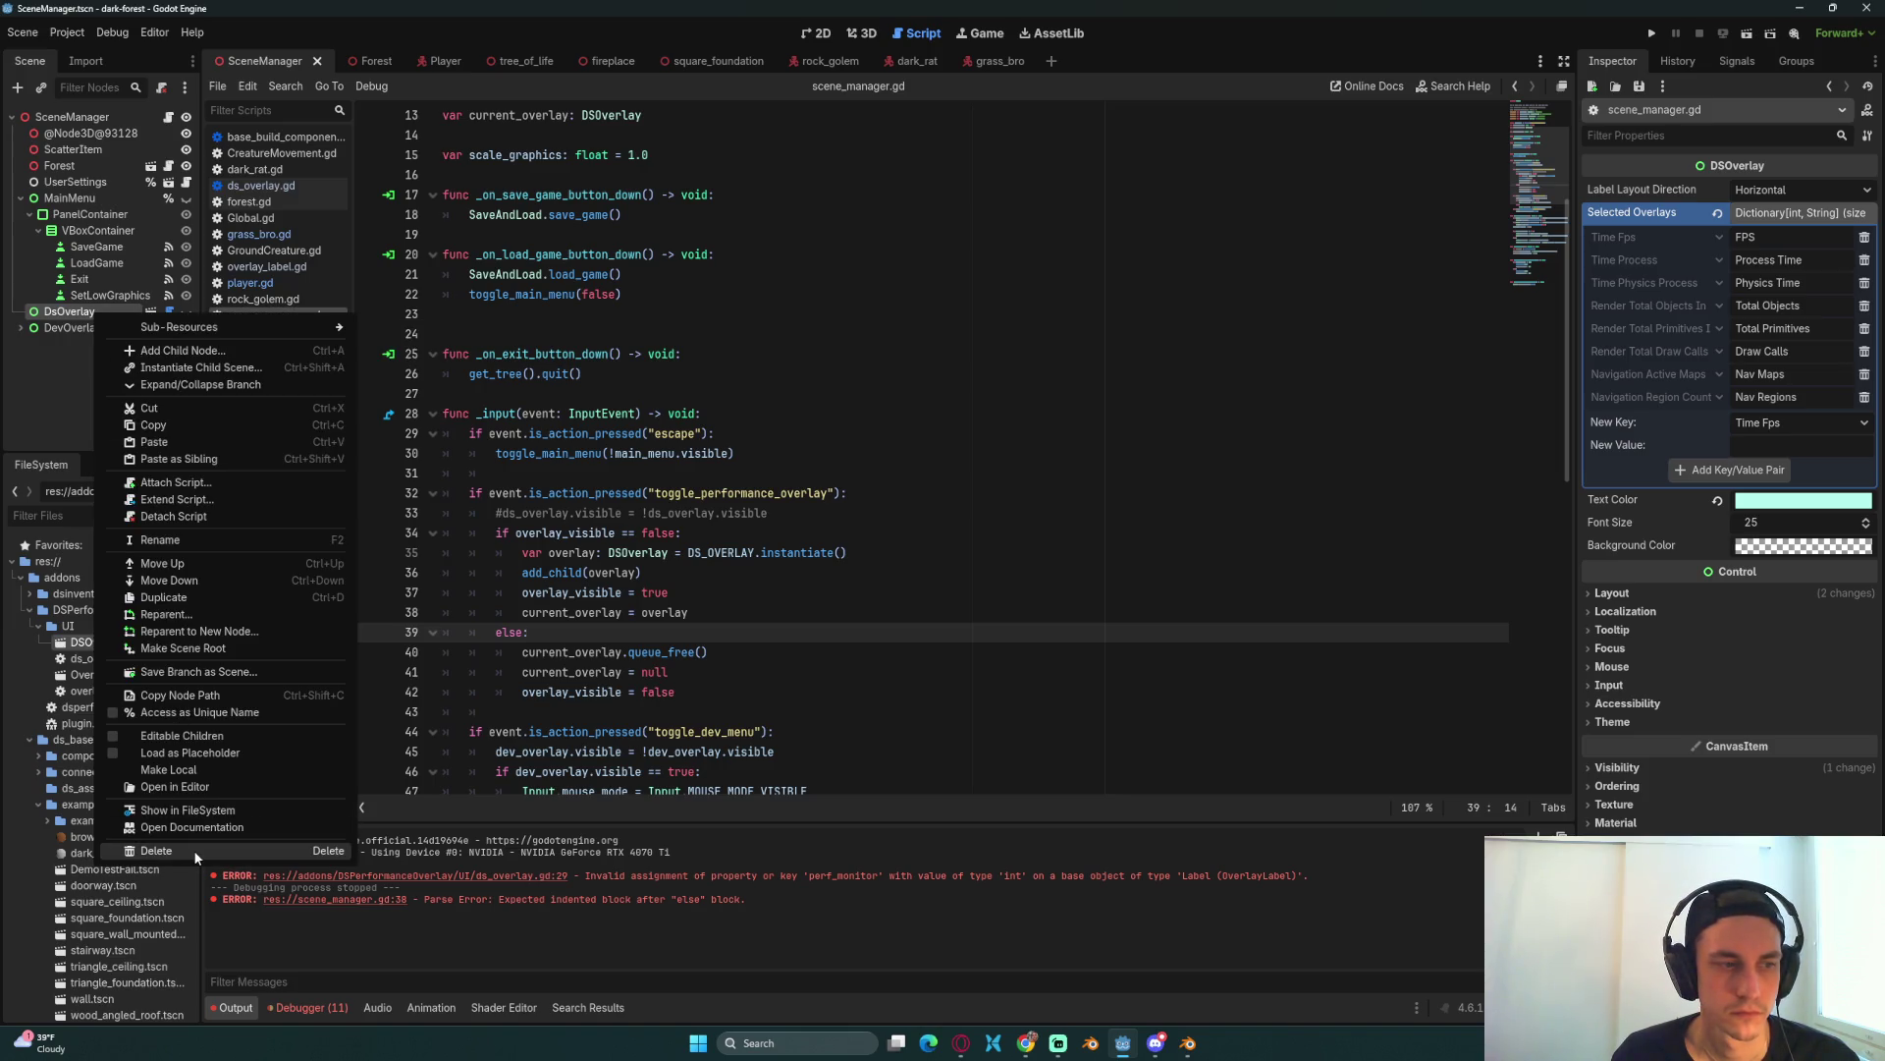
{"action": "left_click", "coordinate": [194, 851]}
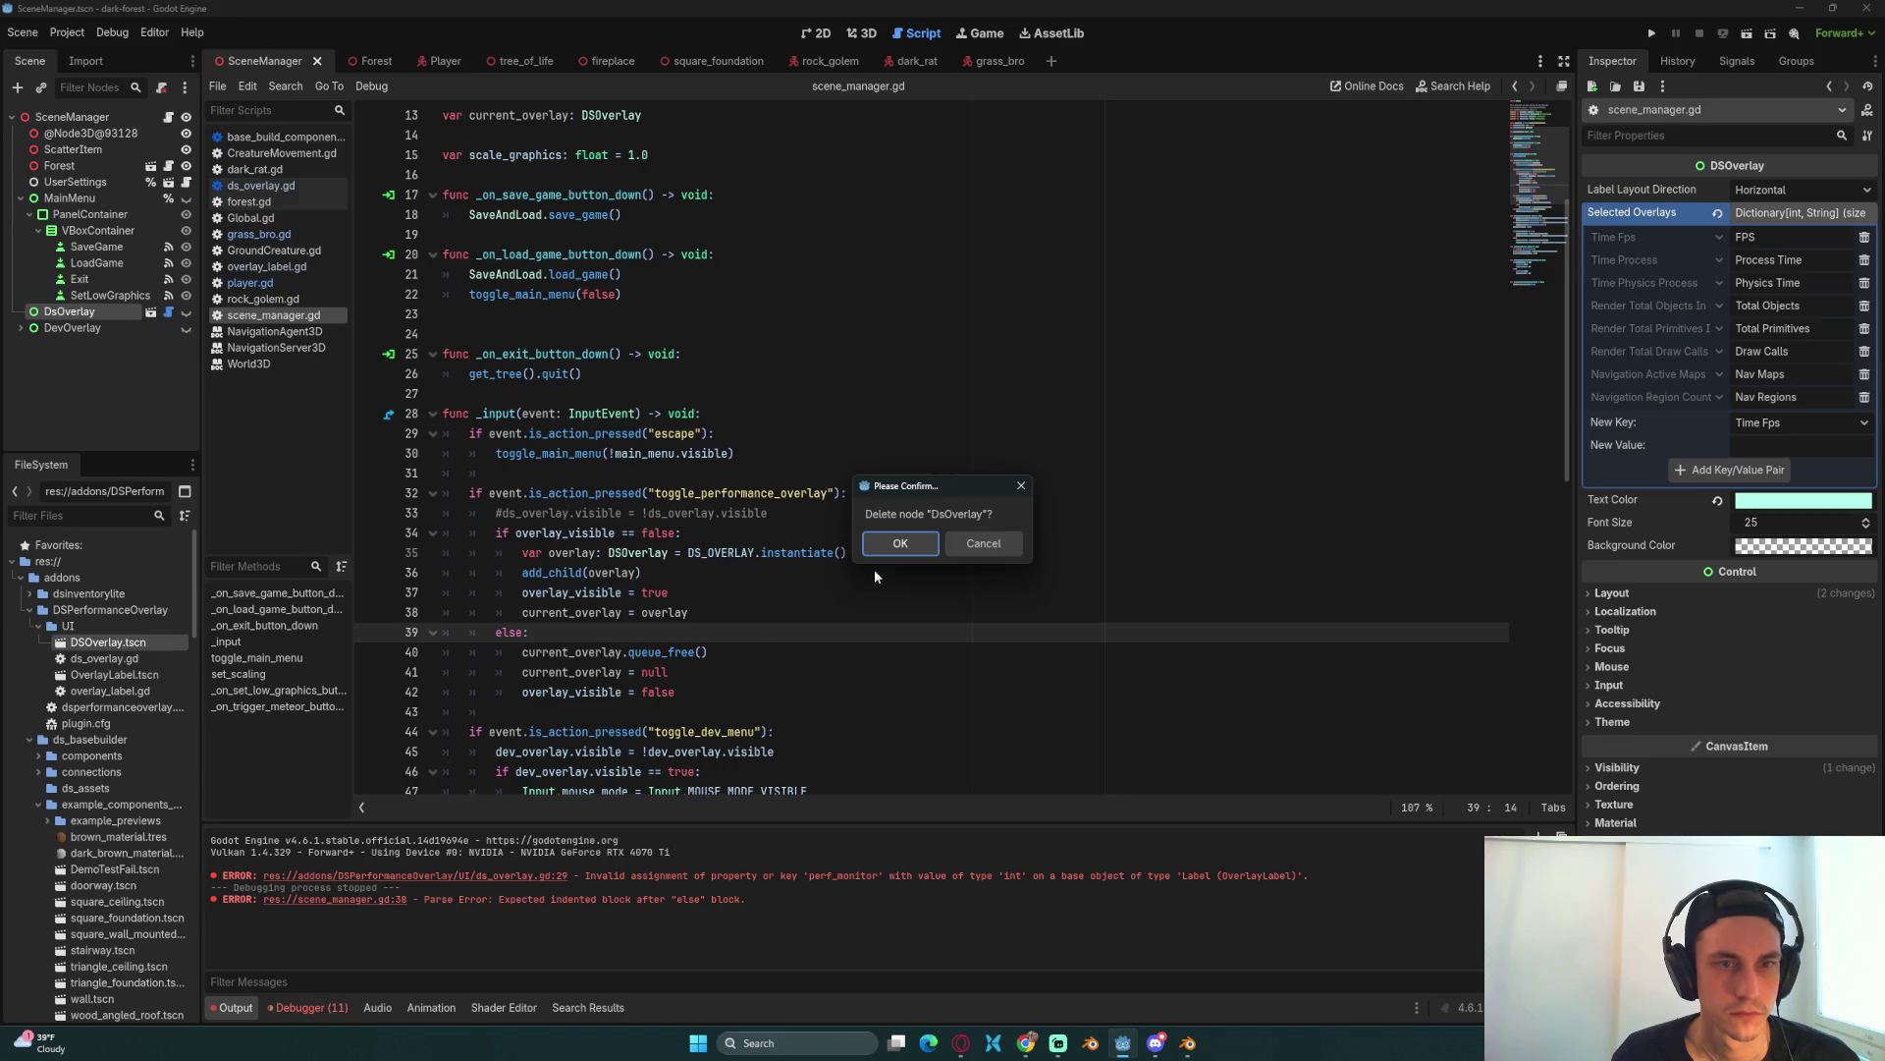
{"action": "left_click", "coordinate": [983, 546]}
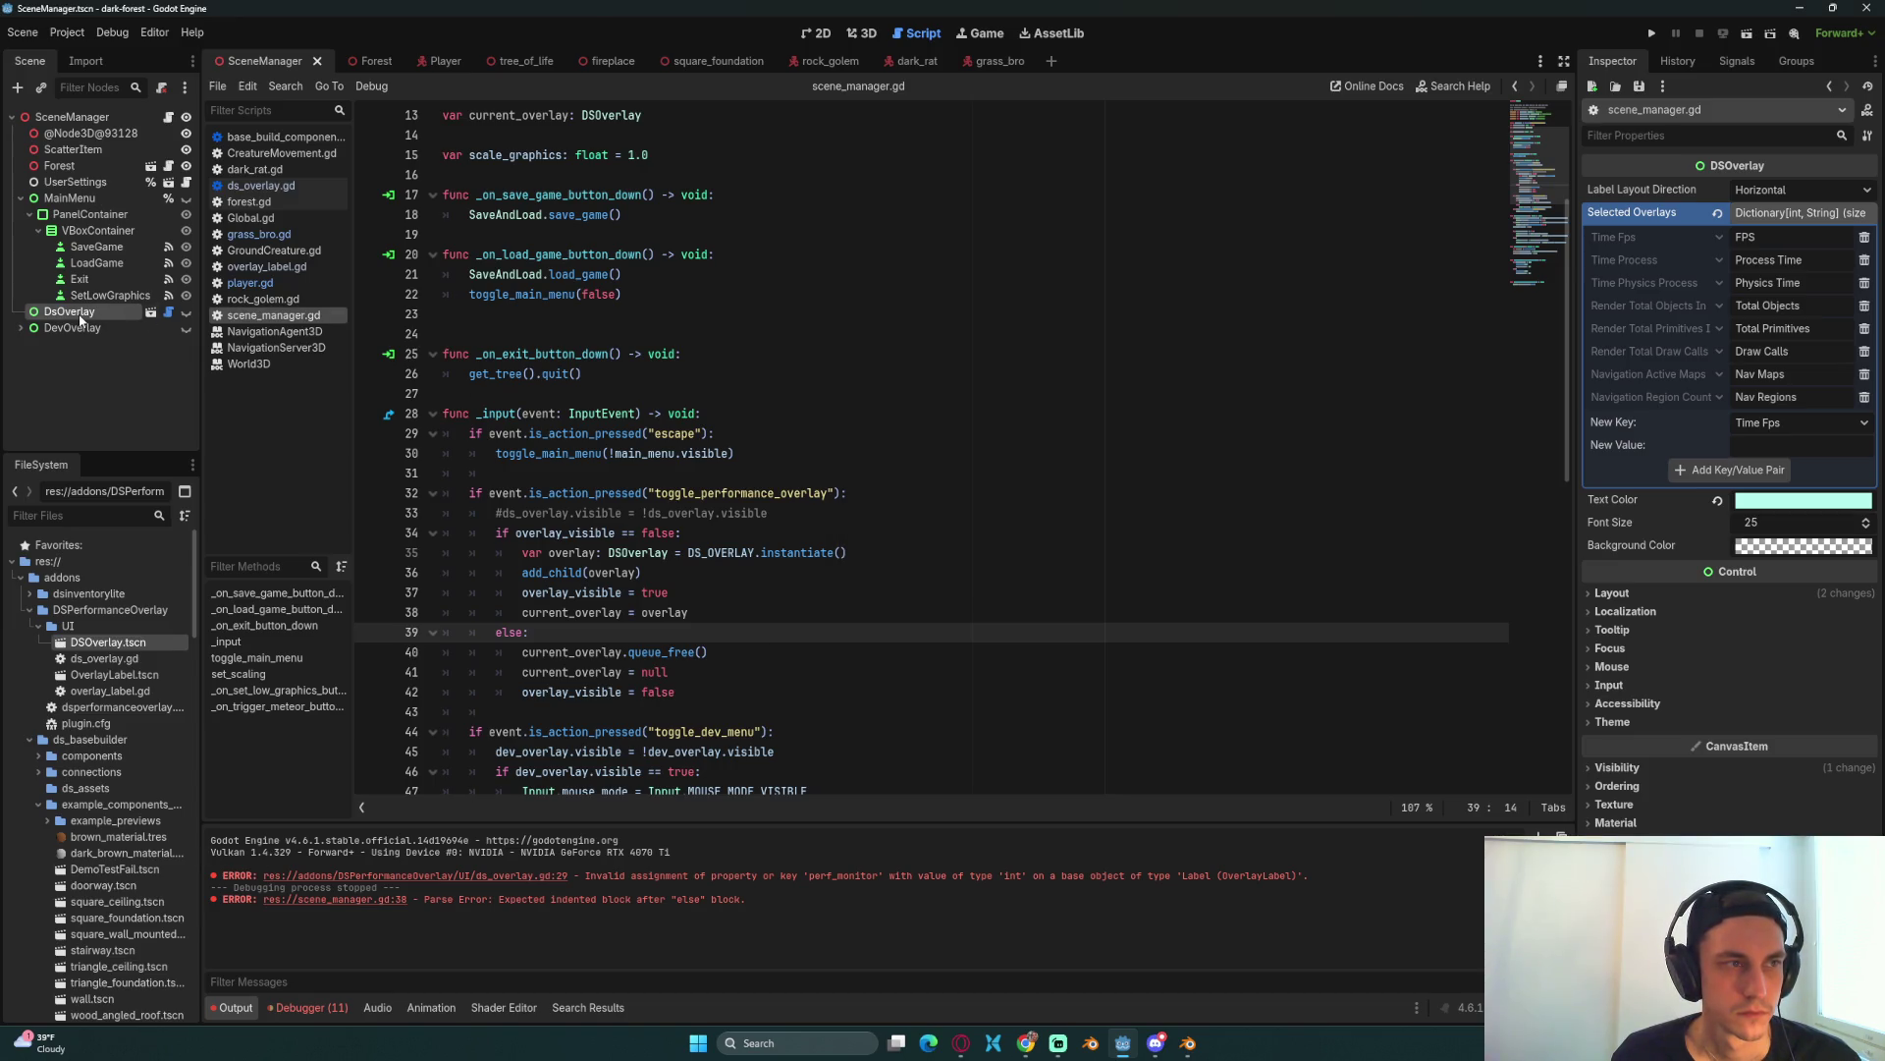
{"action": "left_click", "coordinate": [687, 374]}
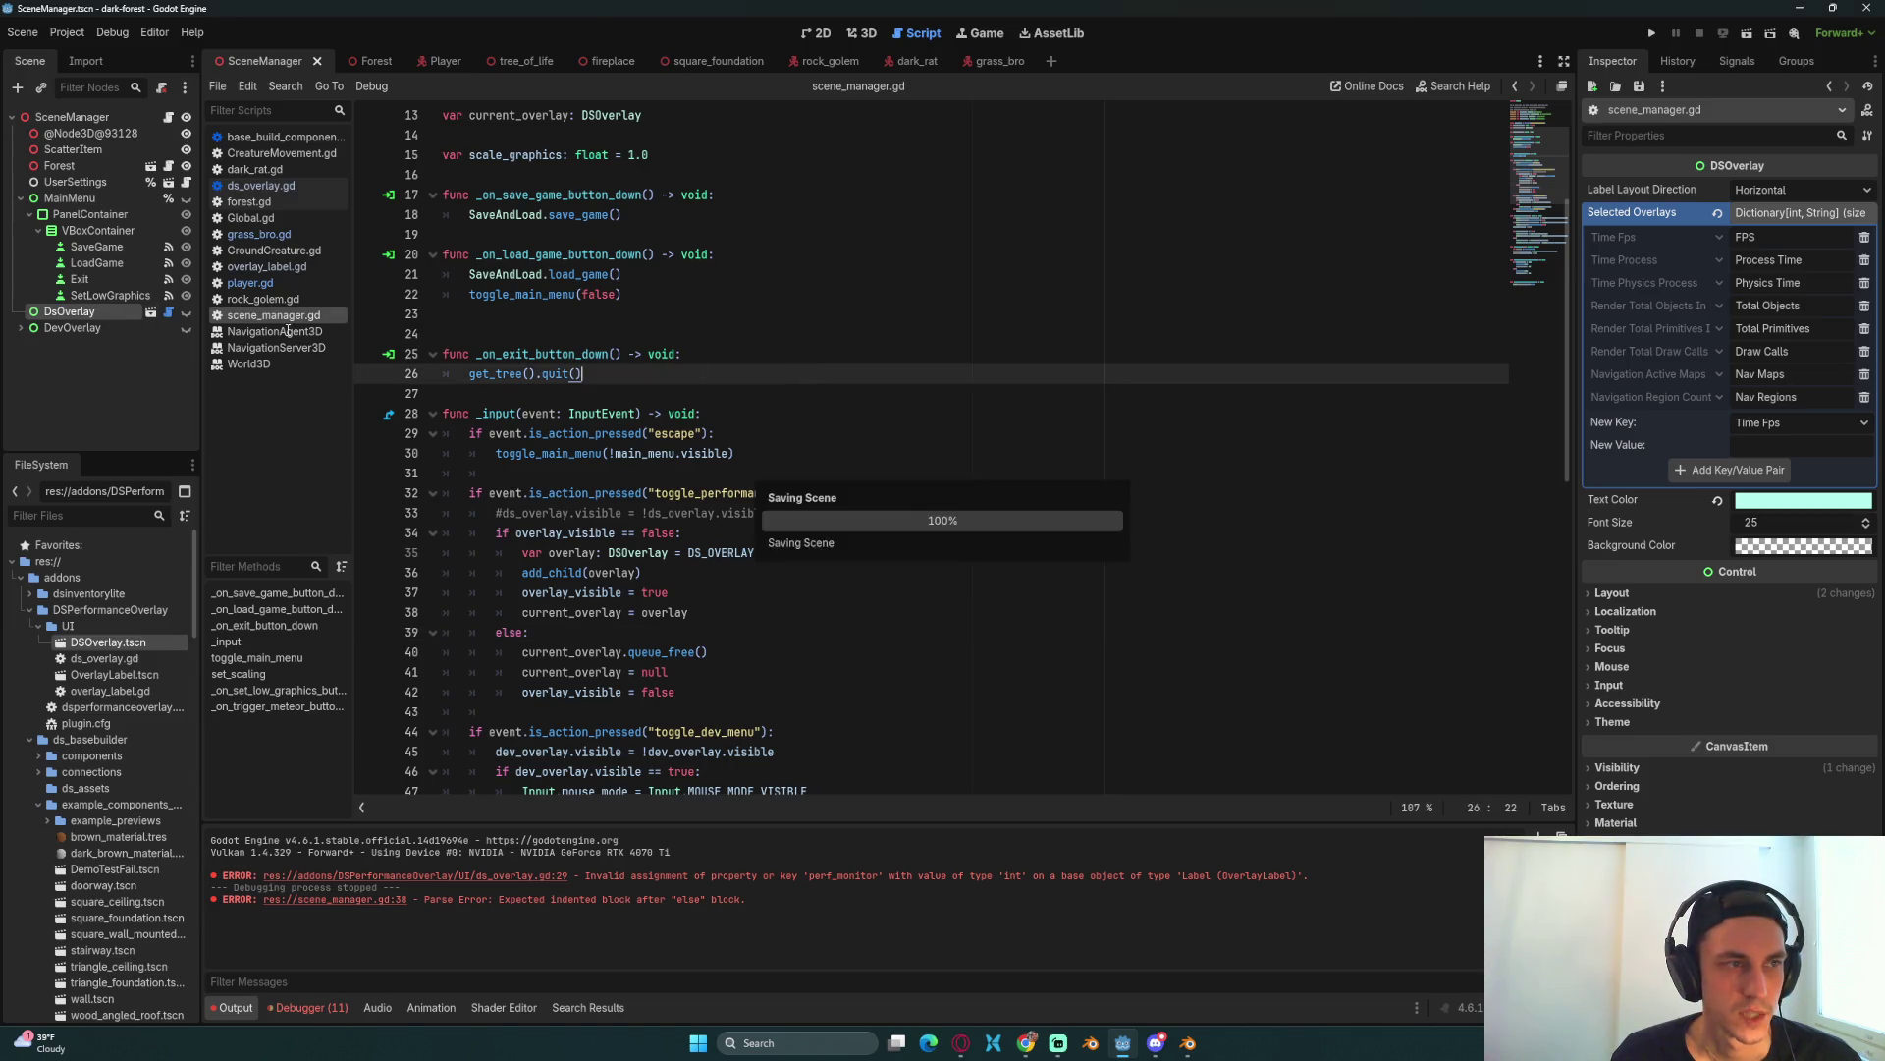
Step: Run the forest game, check the overlay's FPS and draw-call stats, then stop it
{"action": "left_click", "coordinate": [1654, 34]}
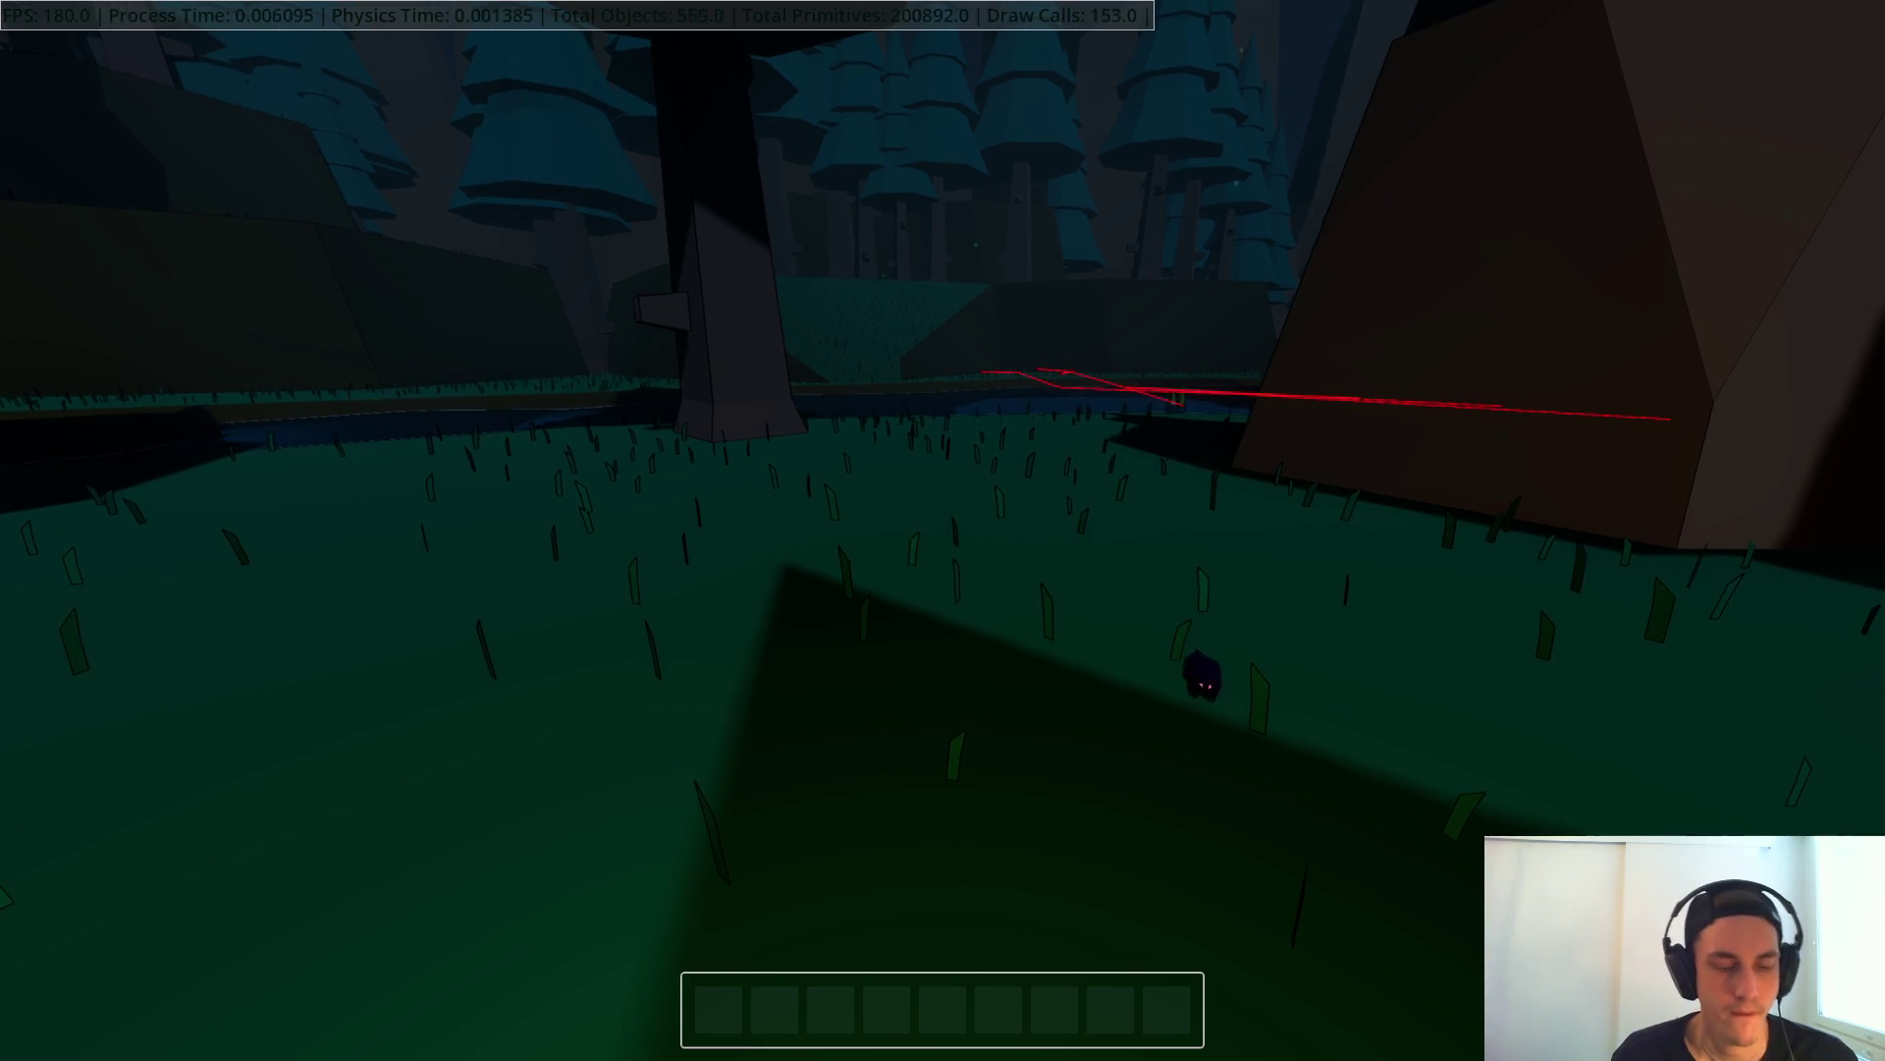
{"action": "key", "text": "F8"}
{"action": "left_click", "coordinate": [923, 274]}
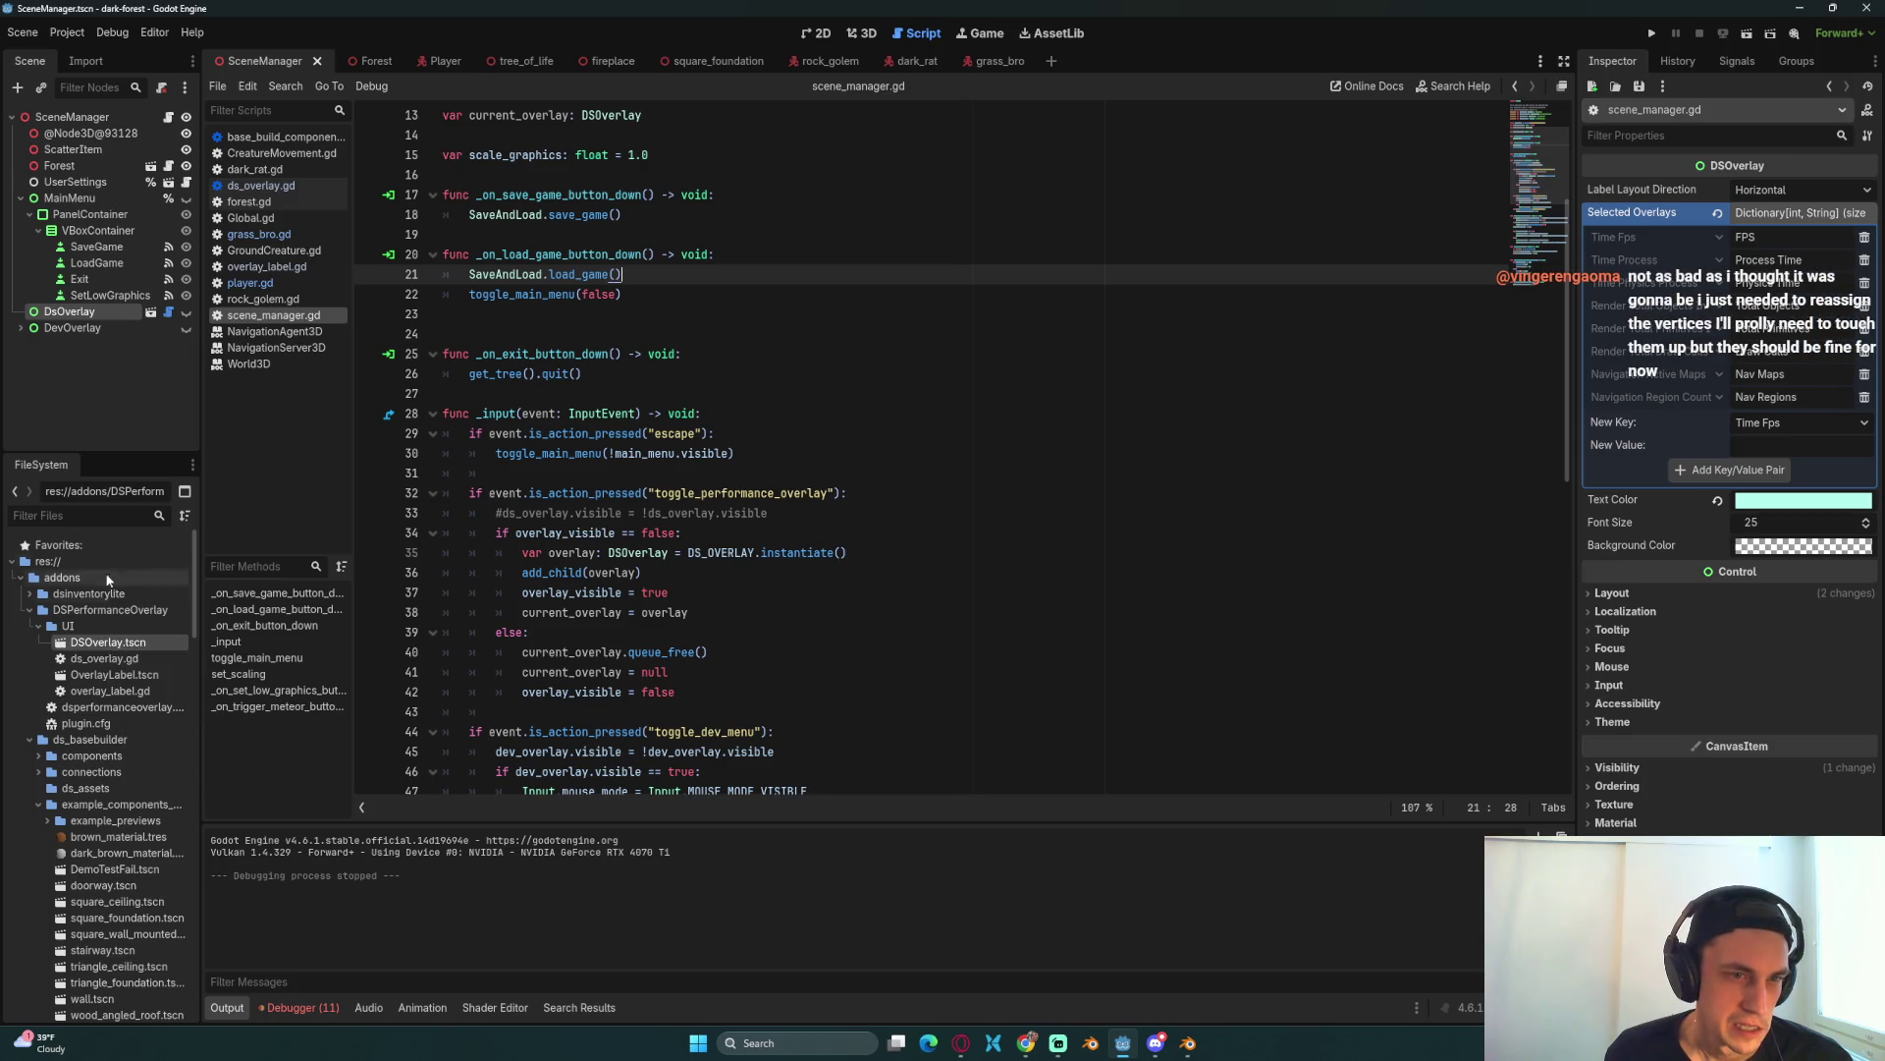
Step: Delete the overlay preload and state variables and the overlay instancing block
{"action": "scroll", "coordinate": [696, 298], "scroll_direction": "up", "scroll_amount": 1}
{"action": "scroll", "coordinate": [695, 298], "scroll_direction": "up", "scroll_amount": 5}
{"action": "left_click_drag", "start_coordinate": [724, 364], "coordinate": [418, 316]}
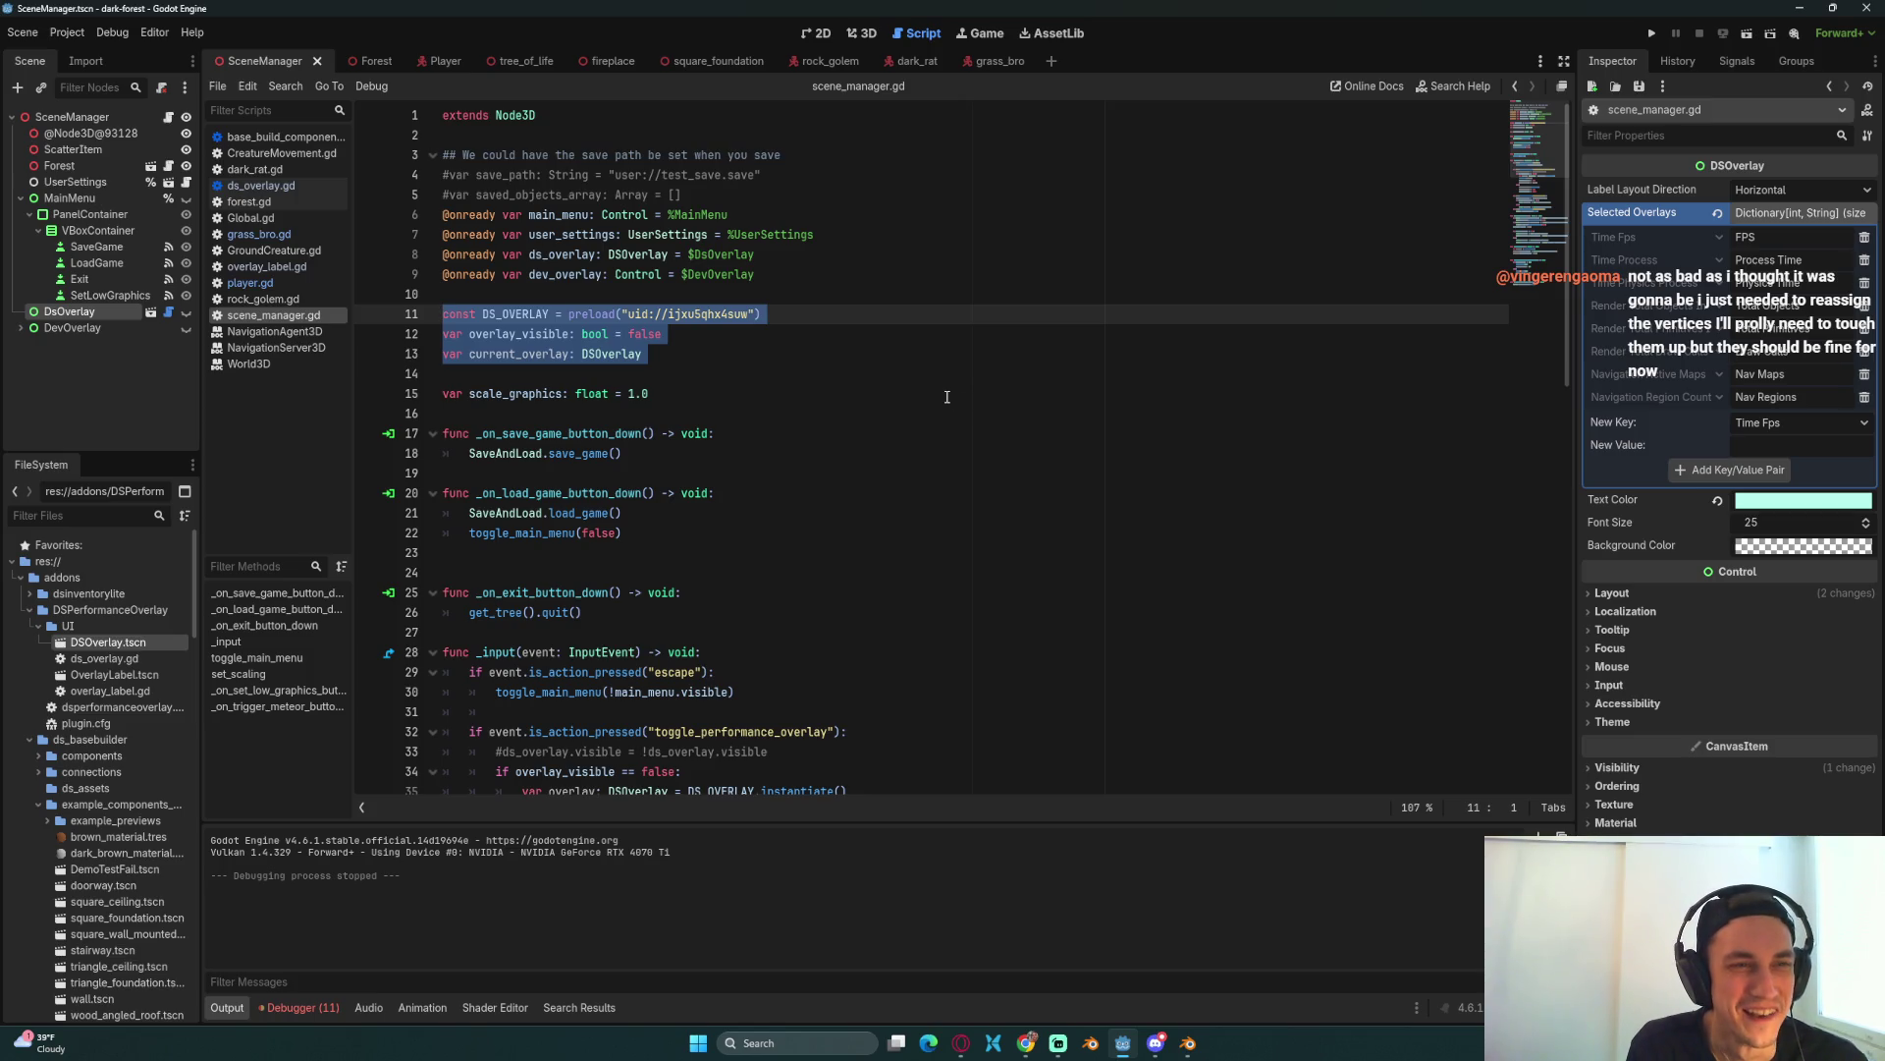
{"action": "key", "text": "BackSpace"}
{"action": "key", "text": "BackSpace"}
{"action": "scroll", "coordinate": [663, 551], "scroll_direction": "down", "scroll_amount": 5}
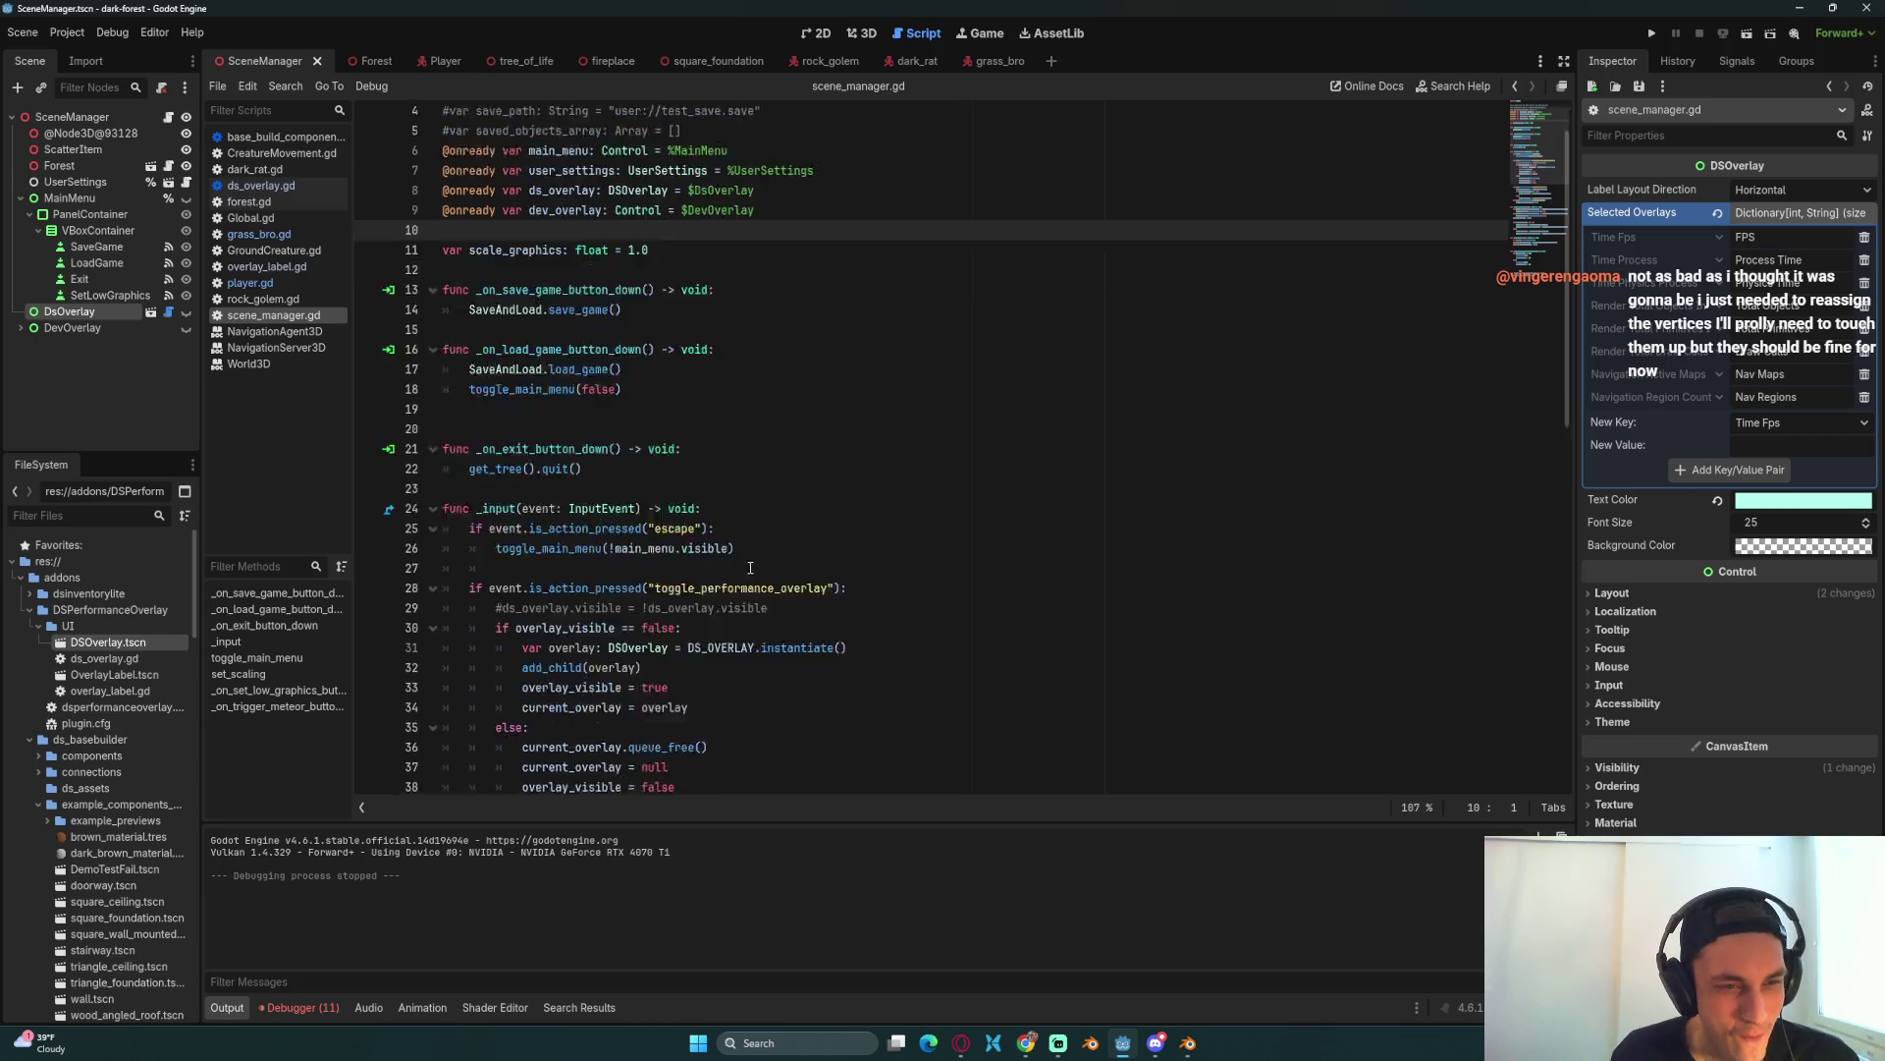
{"action": "mouse_move", "coordinate": [673, 552]}
{"action": "left_mouse_down"}
{"action": "mouse_move", "coordinate": [437, 393]}
{"action": "mouse_move", "coordinate": [437, 353]}
{"action": "mouse_move", "coordinate": [435, 395]}
{"action": "left_mouse_up"}
{"action": "key", "text": "BackSpace"}
{"action": "key", "text": "BackSpace"}
Step: Uncomment the ds_overlay visibility toggle line and save scene_manager.gd
{"action": "key", "text": "ctrl+k"}
{"action": "key", "text": "ctrl+s"}
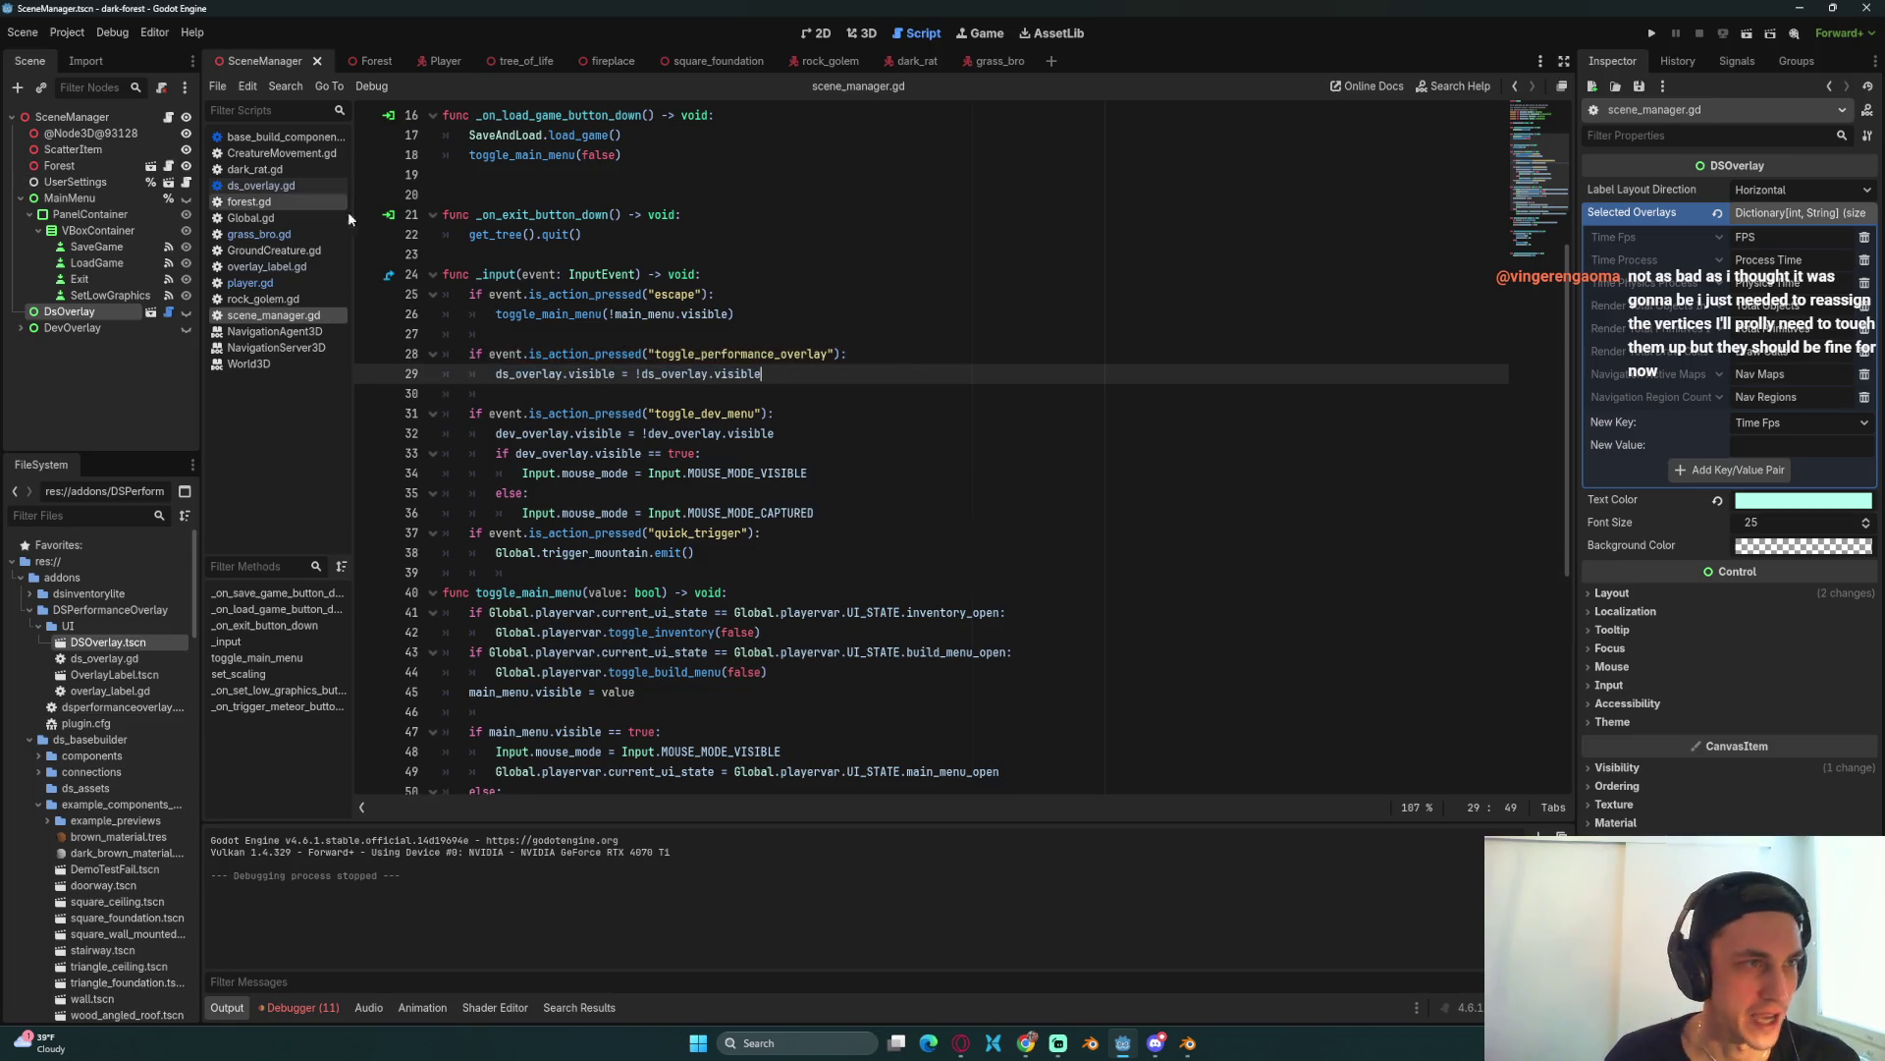
{"action": "left_click", "coordinate": [835, 413]}
Step: Inspect the DsOverlay node's properties in the Scene dock and launch another test run
{"action": "left_click", "coordinate": [90, 117]}
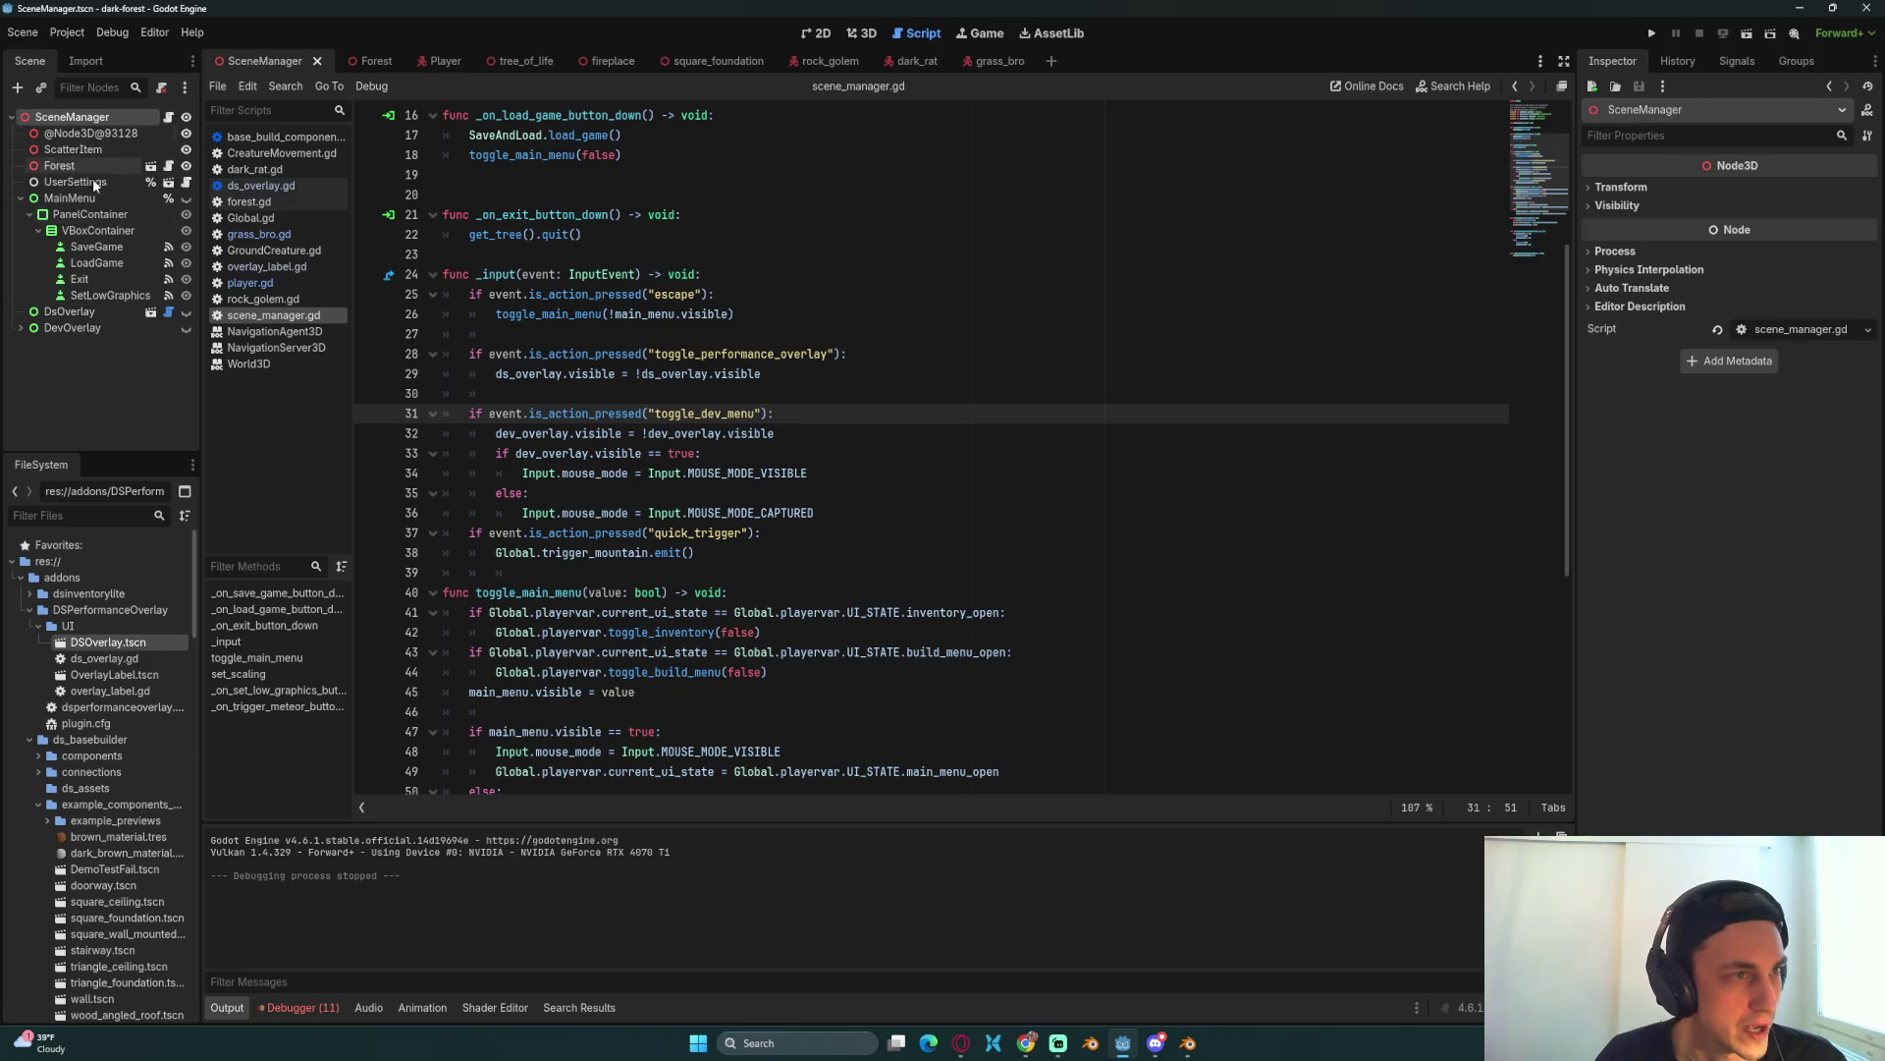
{"action": "left_click", "coordinate": [104, 311]}
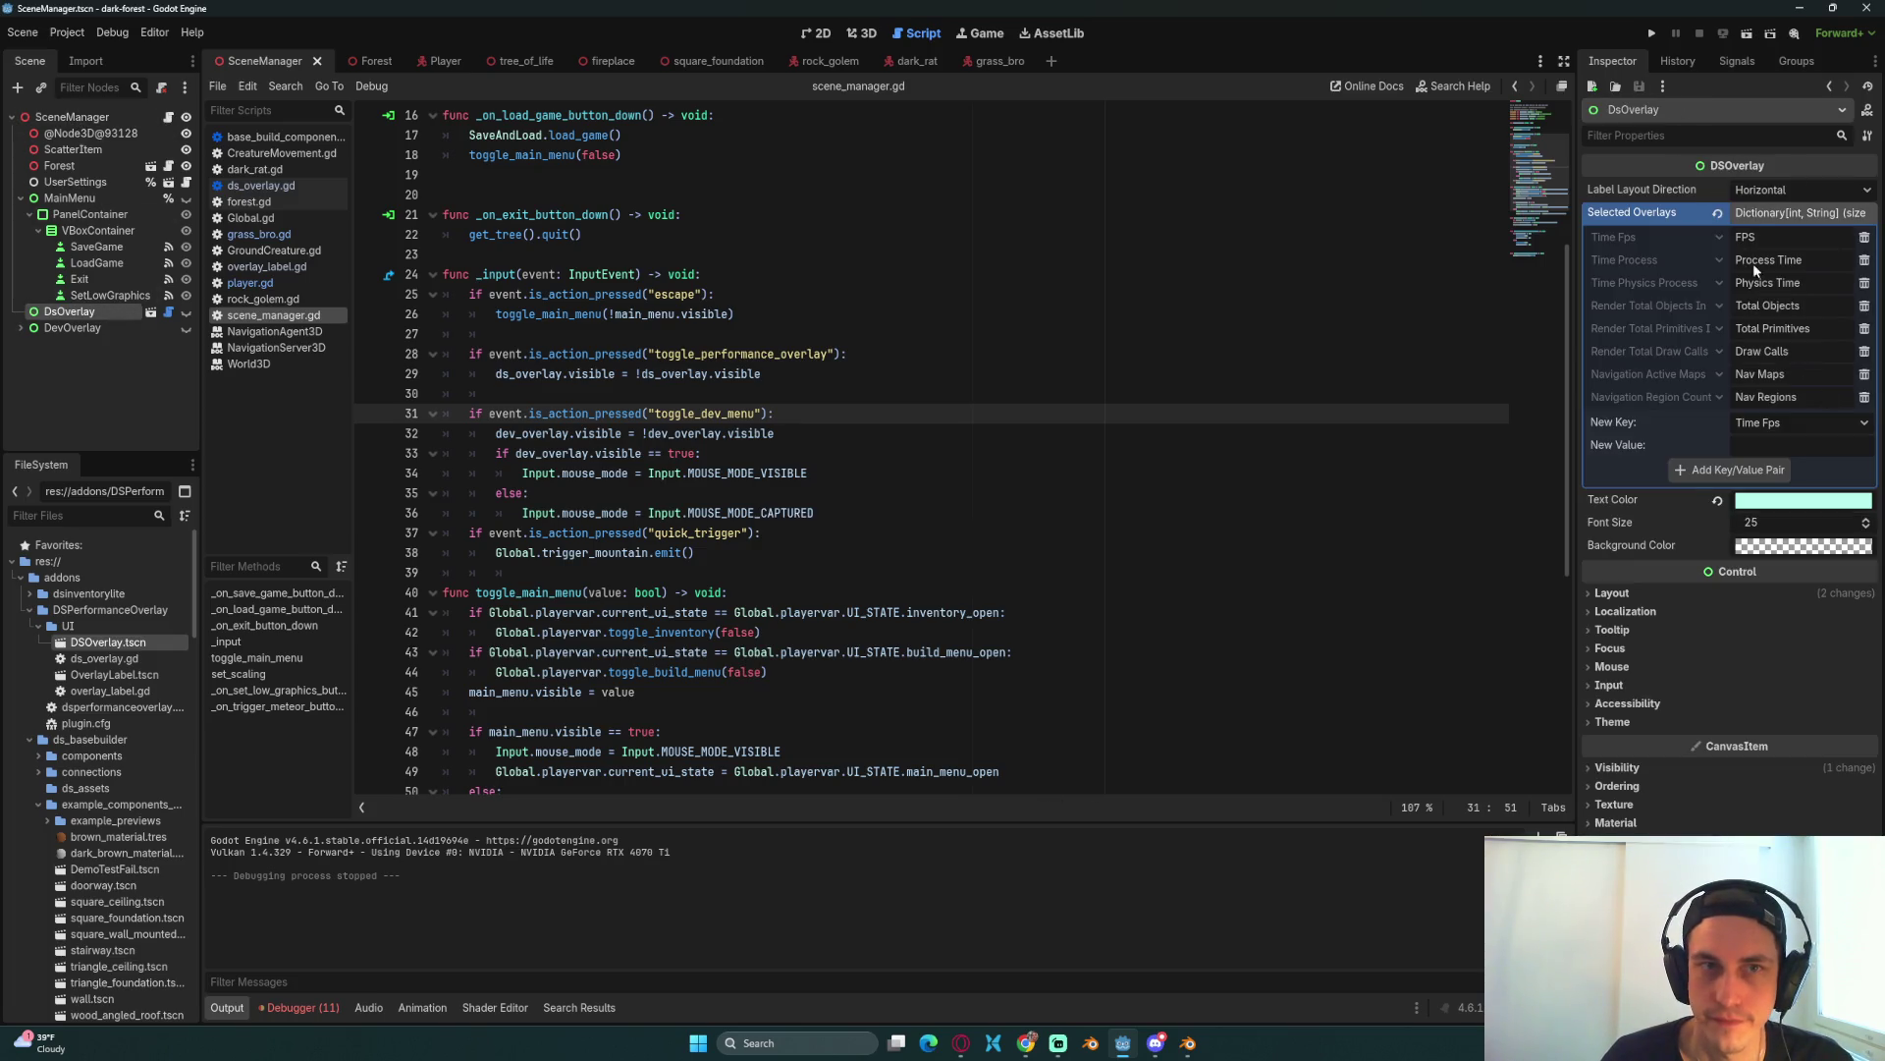
{"action": "left_click", "coordinate": [1051, 380]}
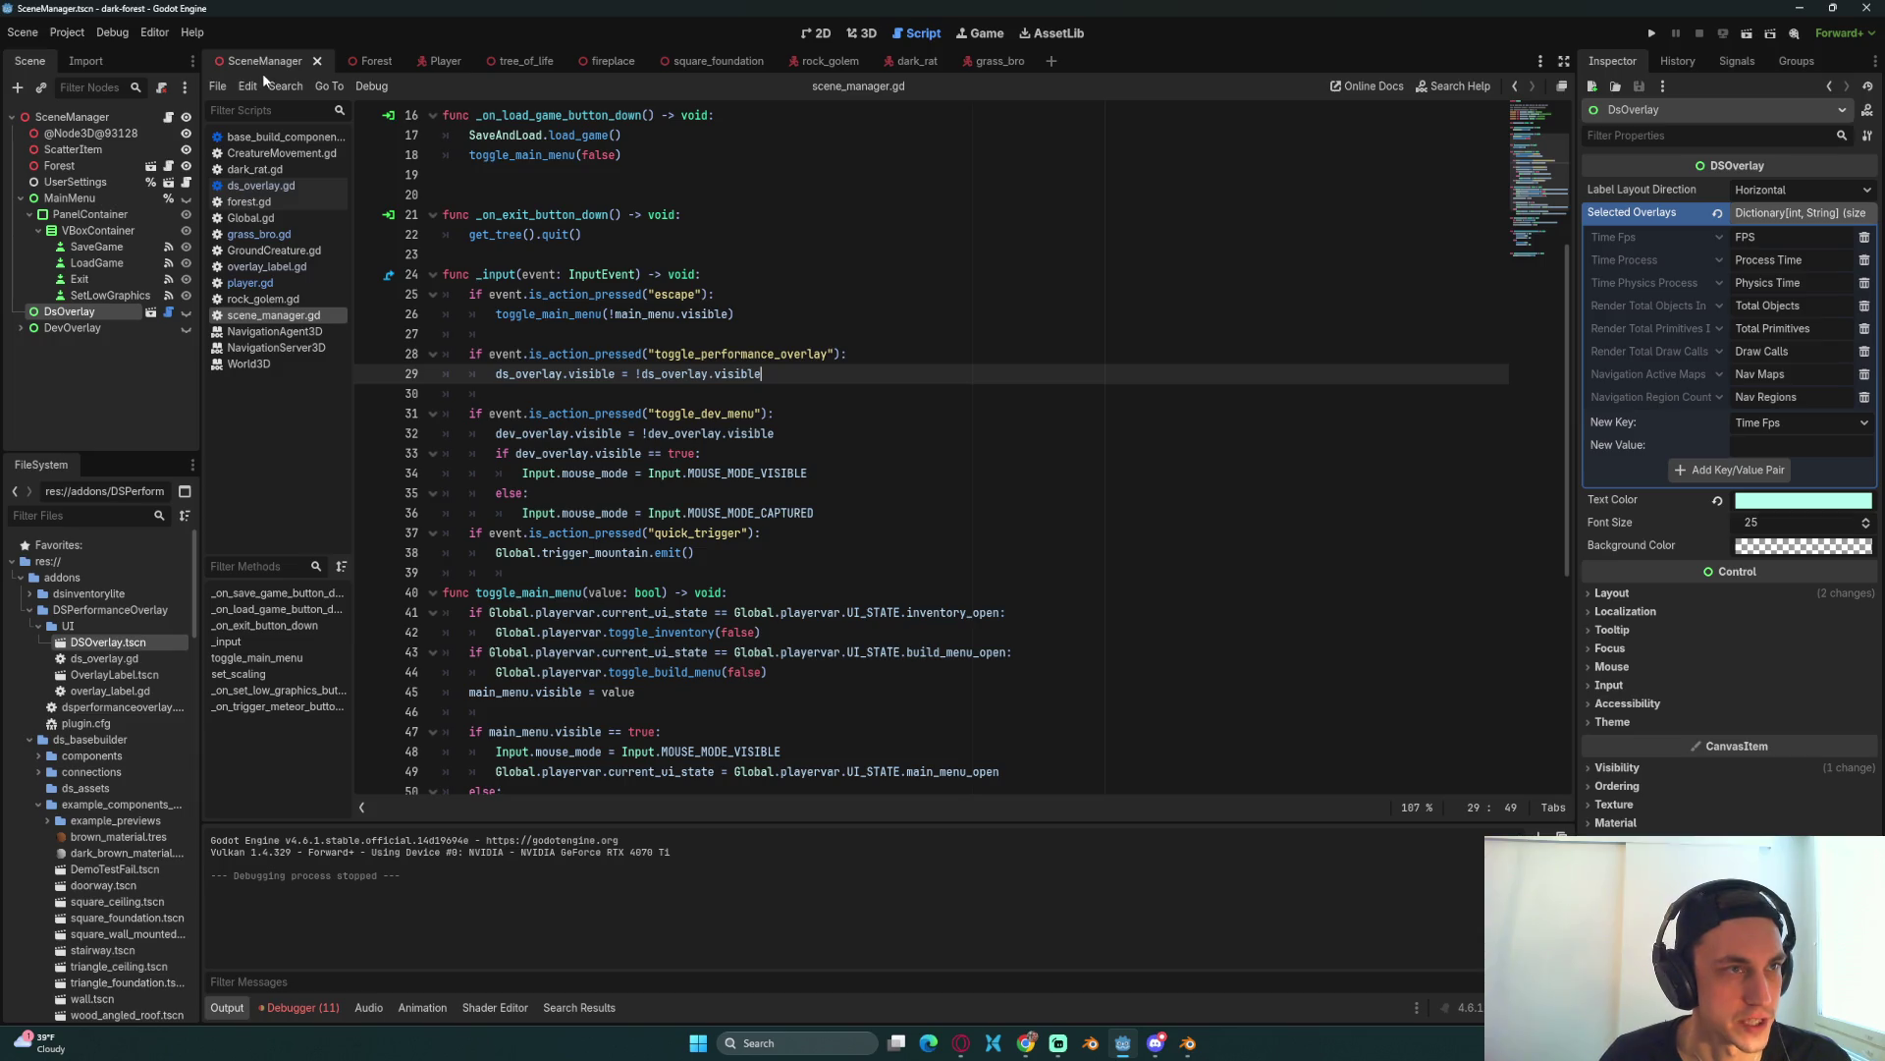
{"action": "left_click", "coordinate": [1098, 458]}
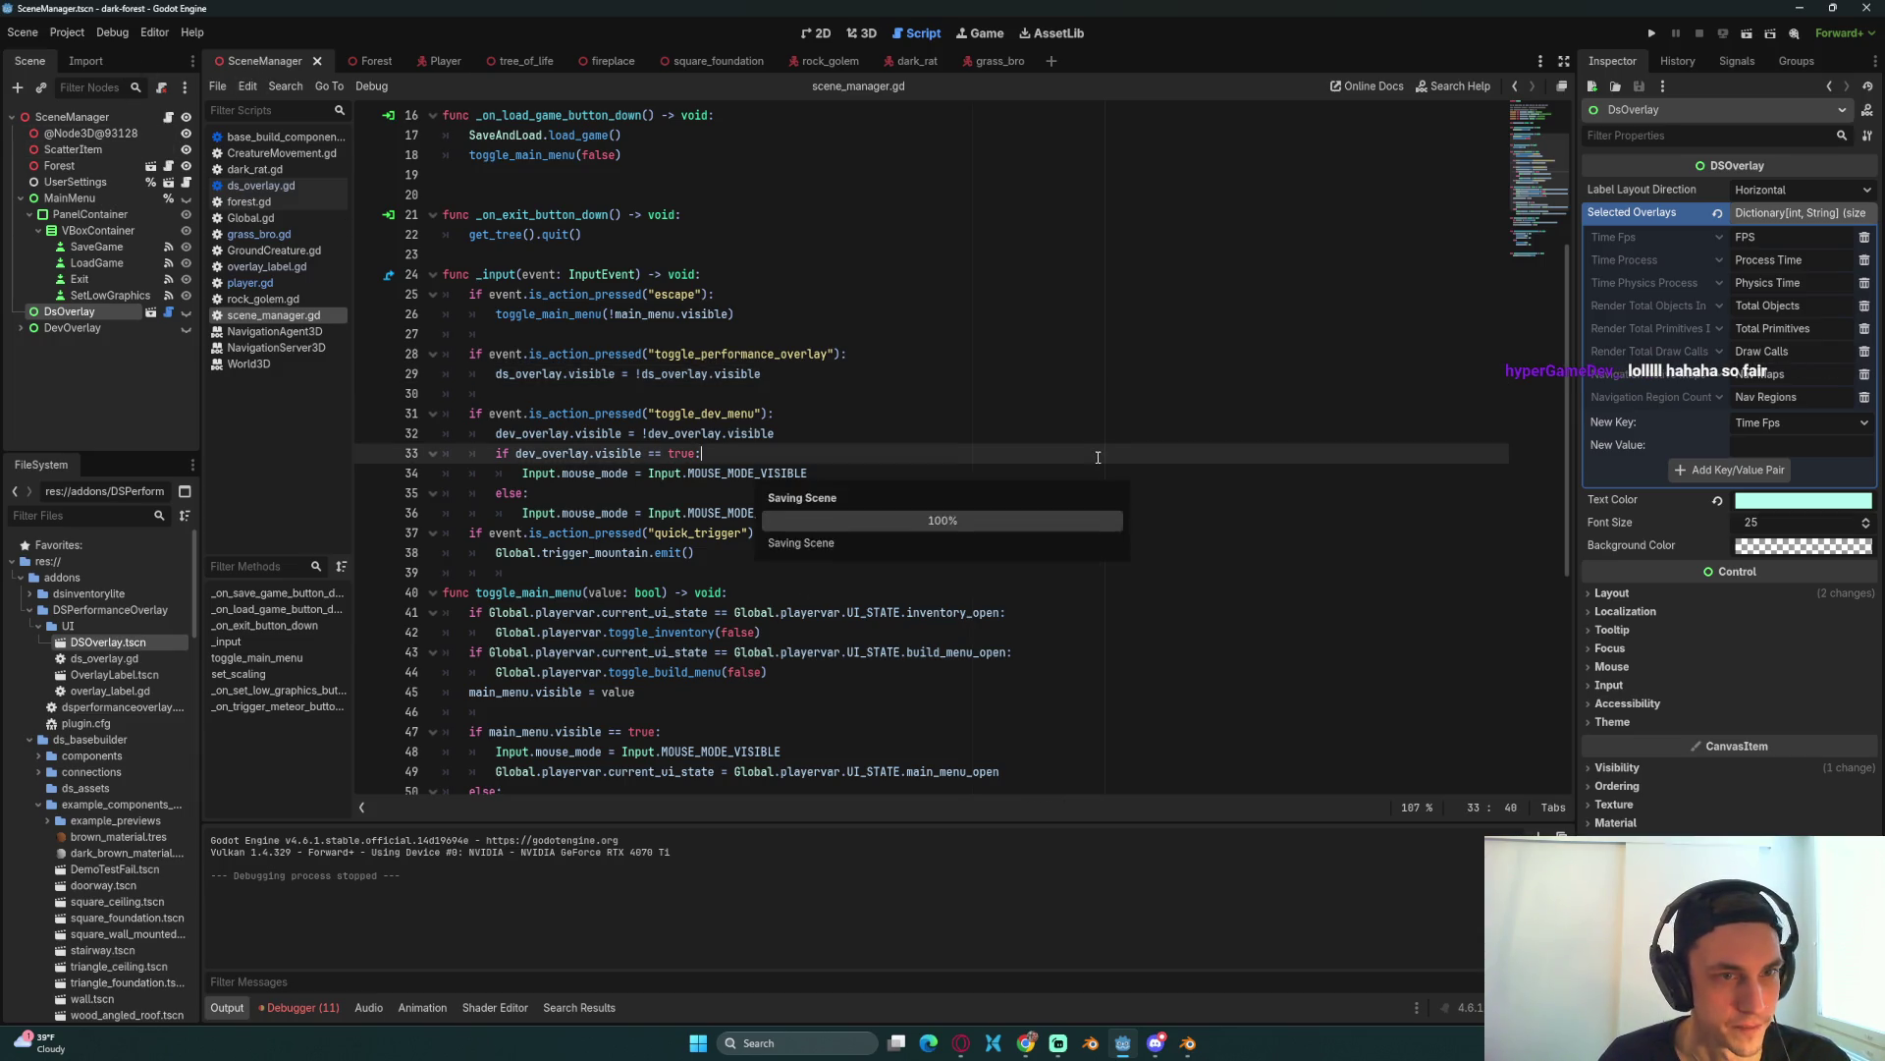
{"action": "left_click", "coordinate": [986, 472]}
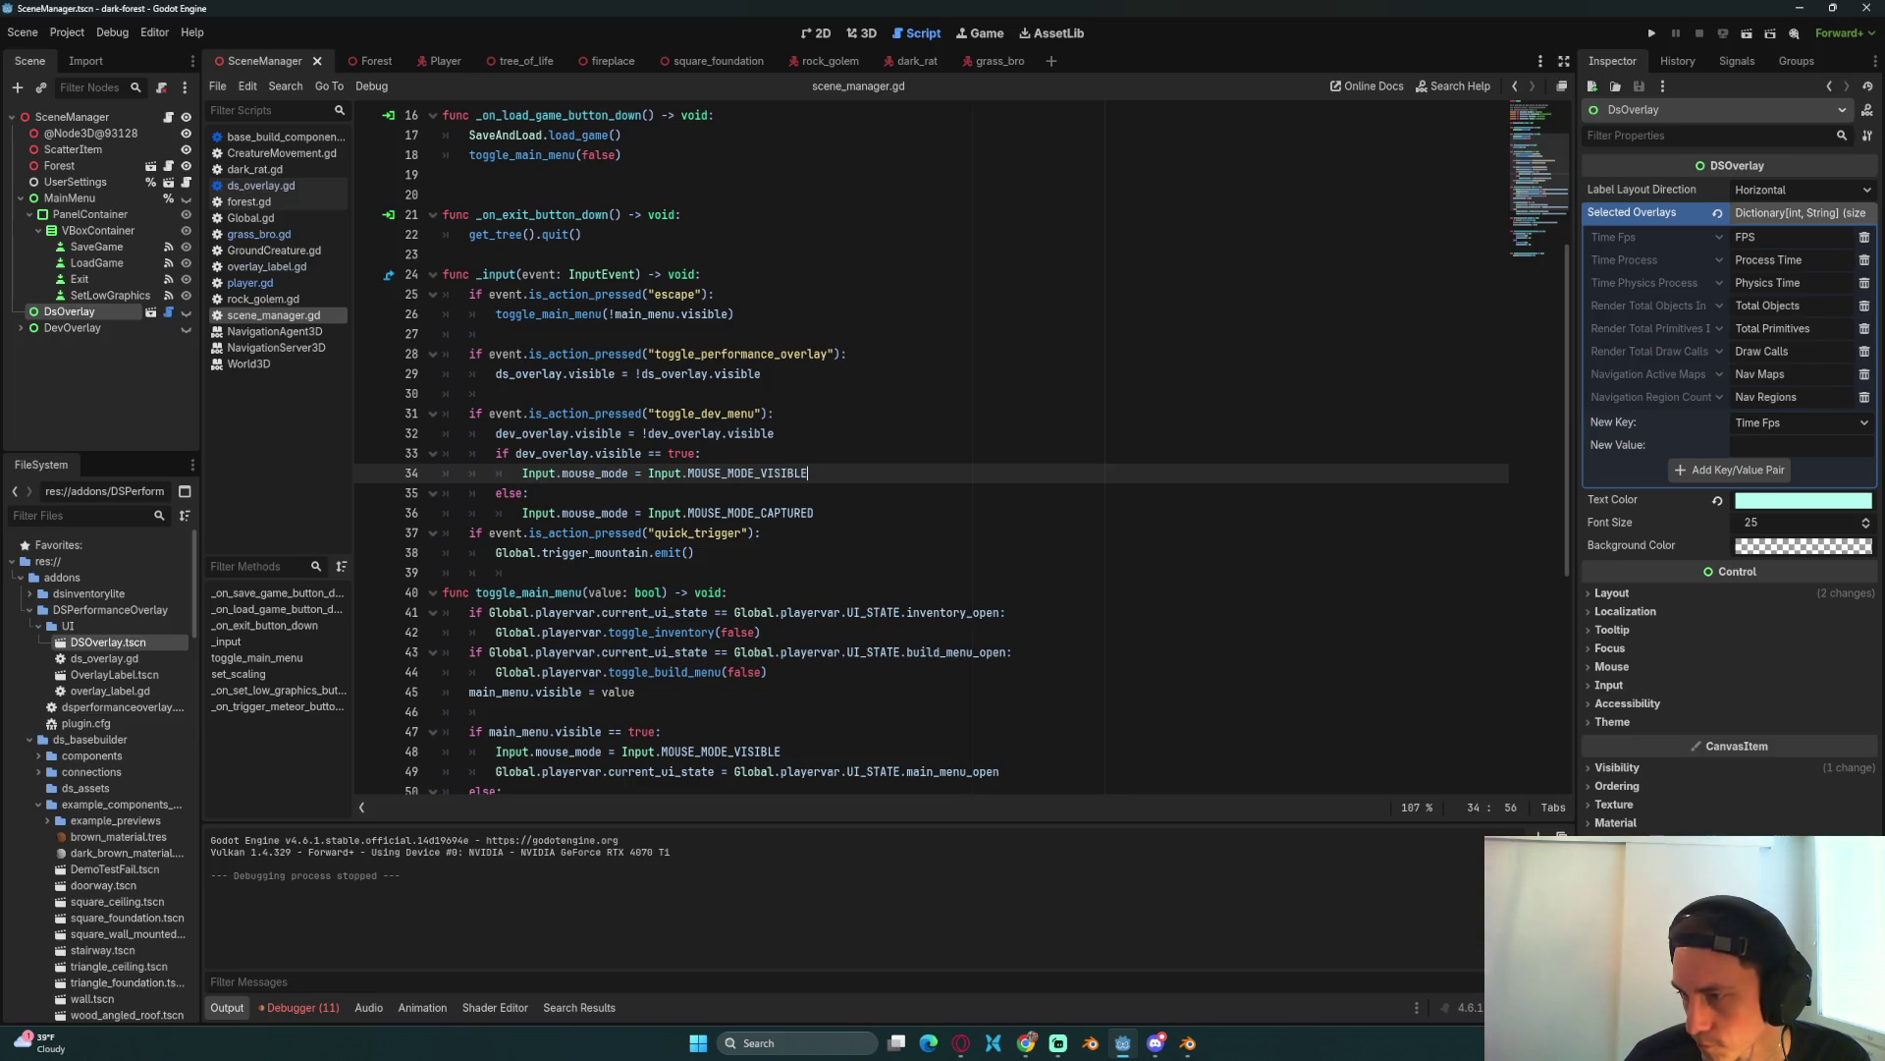
{"action": "left_click", "coordinate": [1467, 373]}
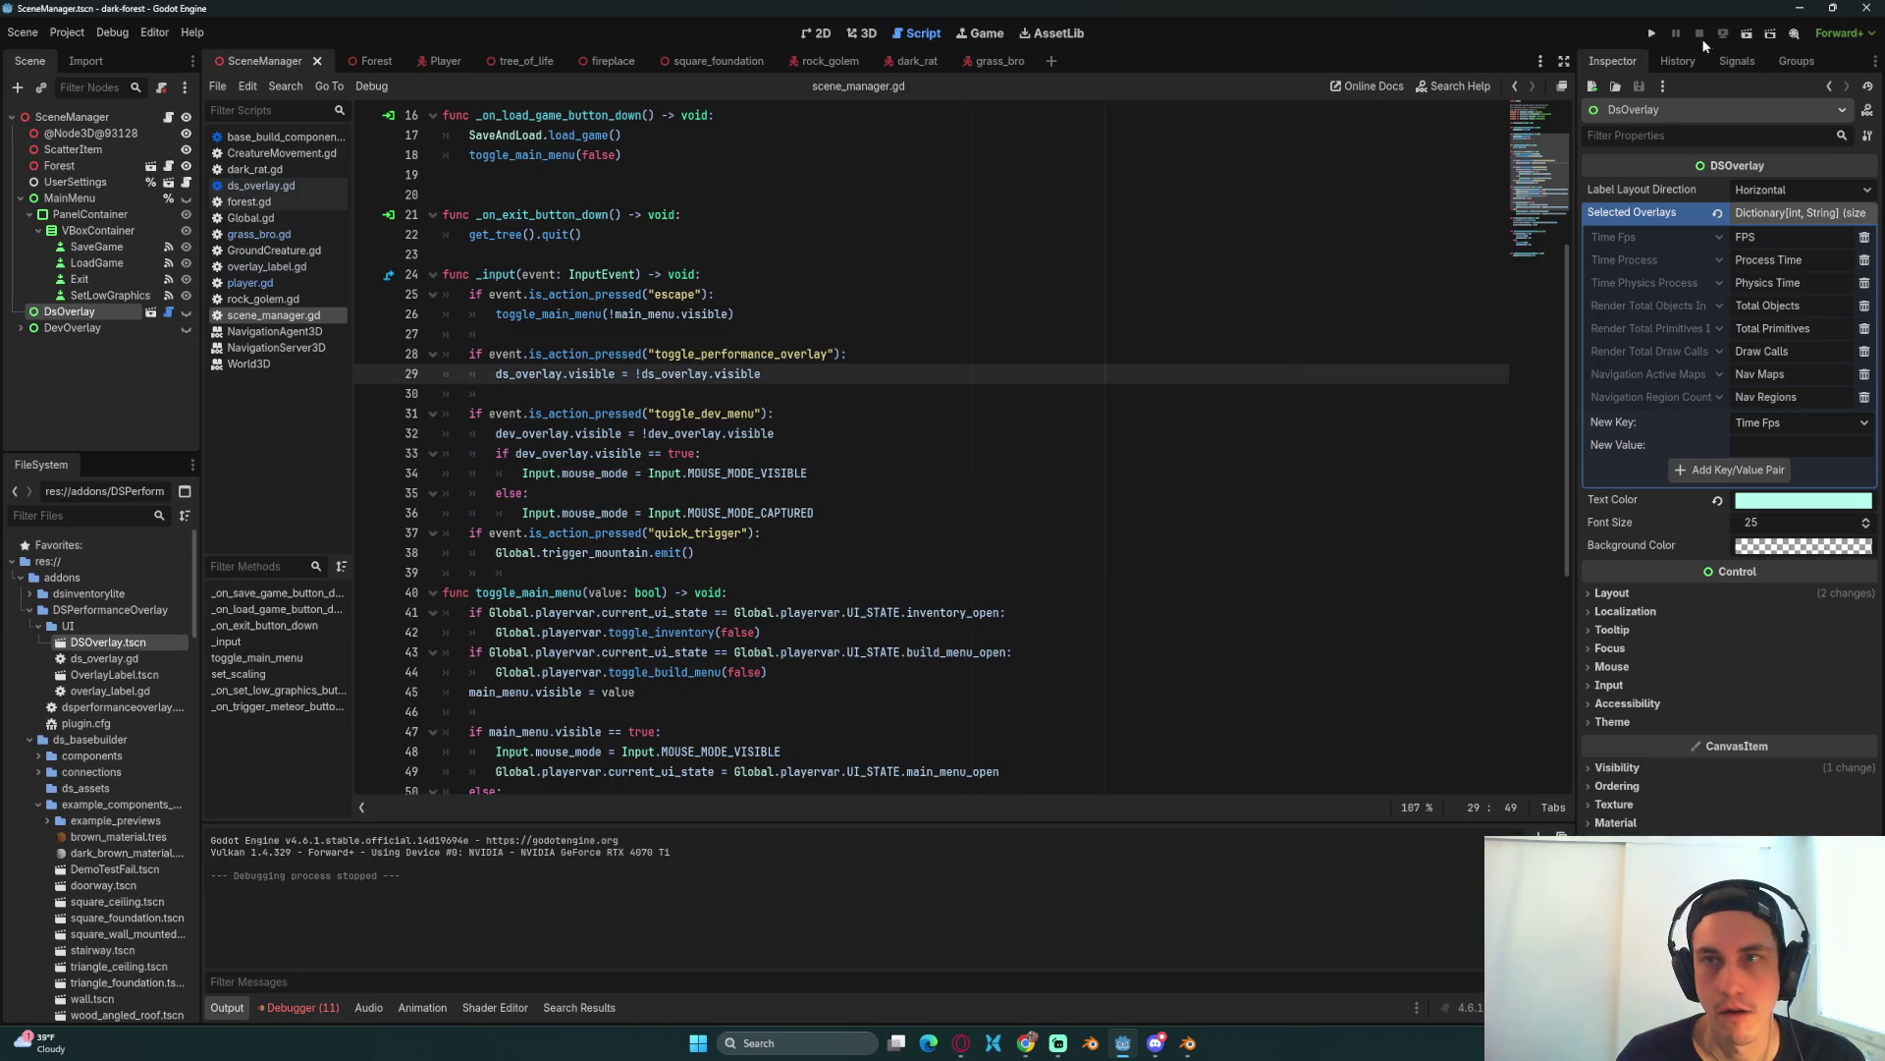
{"action": "left_click", "coordinate": [1652, 33]}
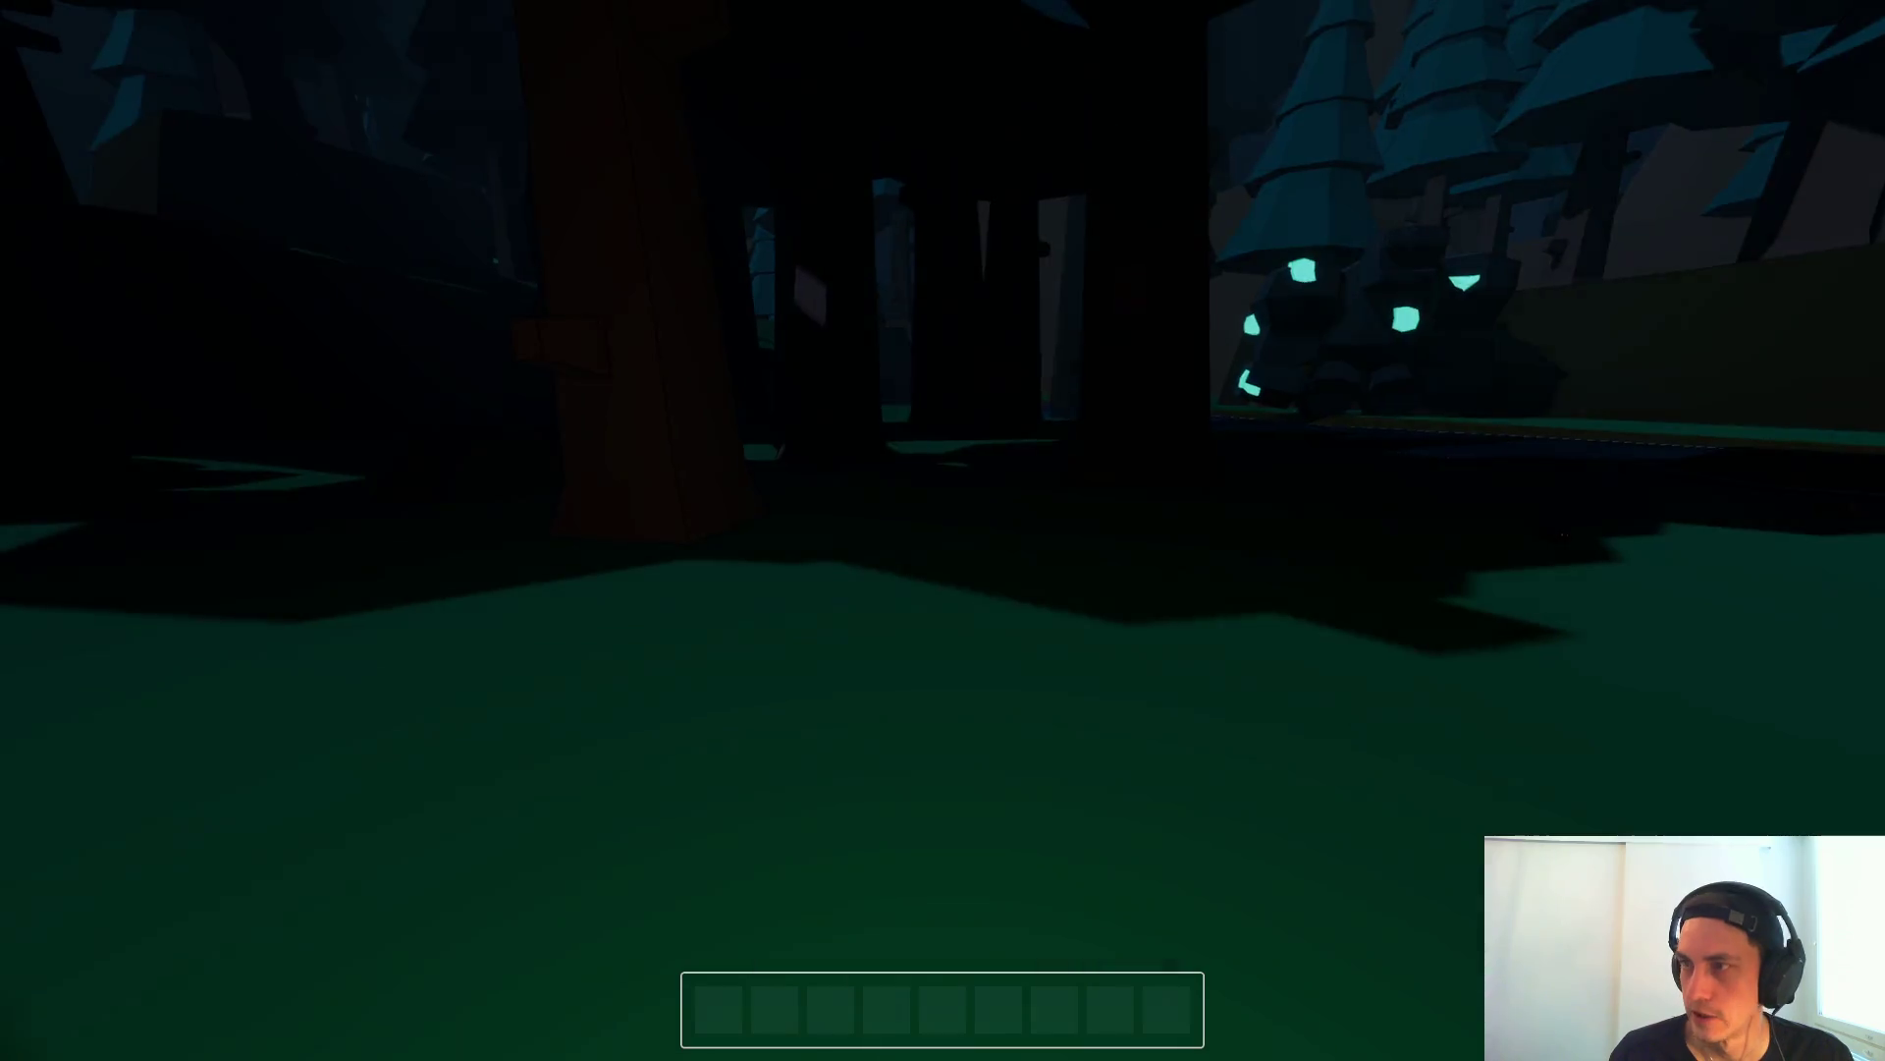
Step: Walk forward, then load the saved game from the pause menu
{"action": "key", "text": "w"}
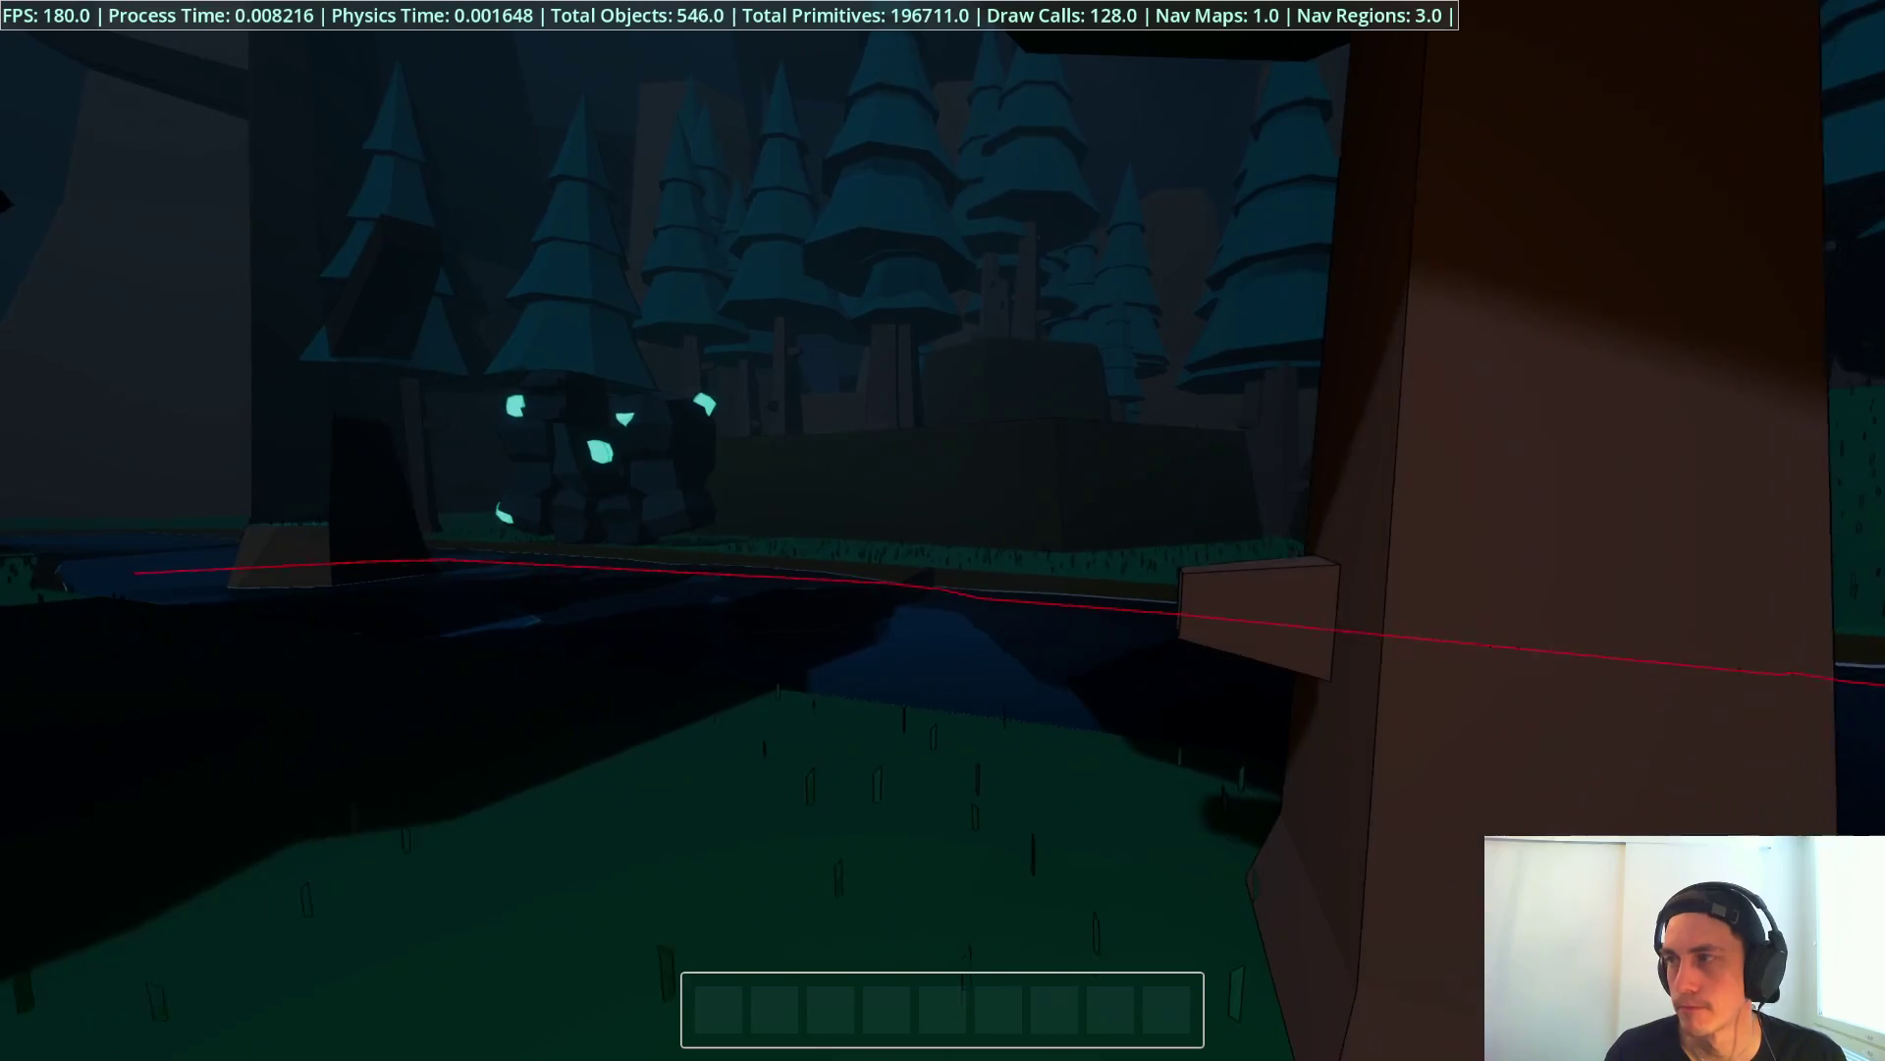
{"action": "key", "text": "2"}
{"action": "key", "text": "Escape"}
{"action": "left_click", "coordinate": [942, 511]}
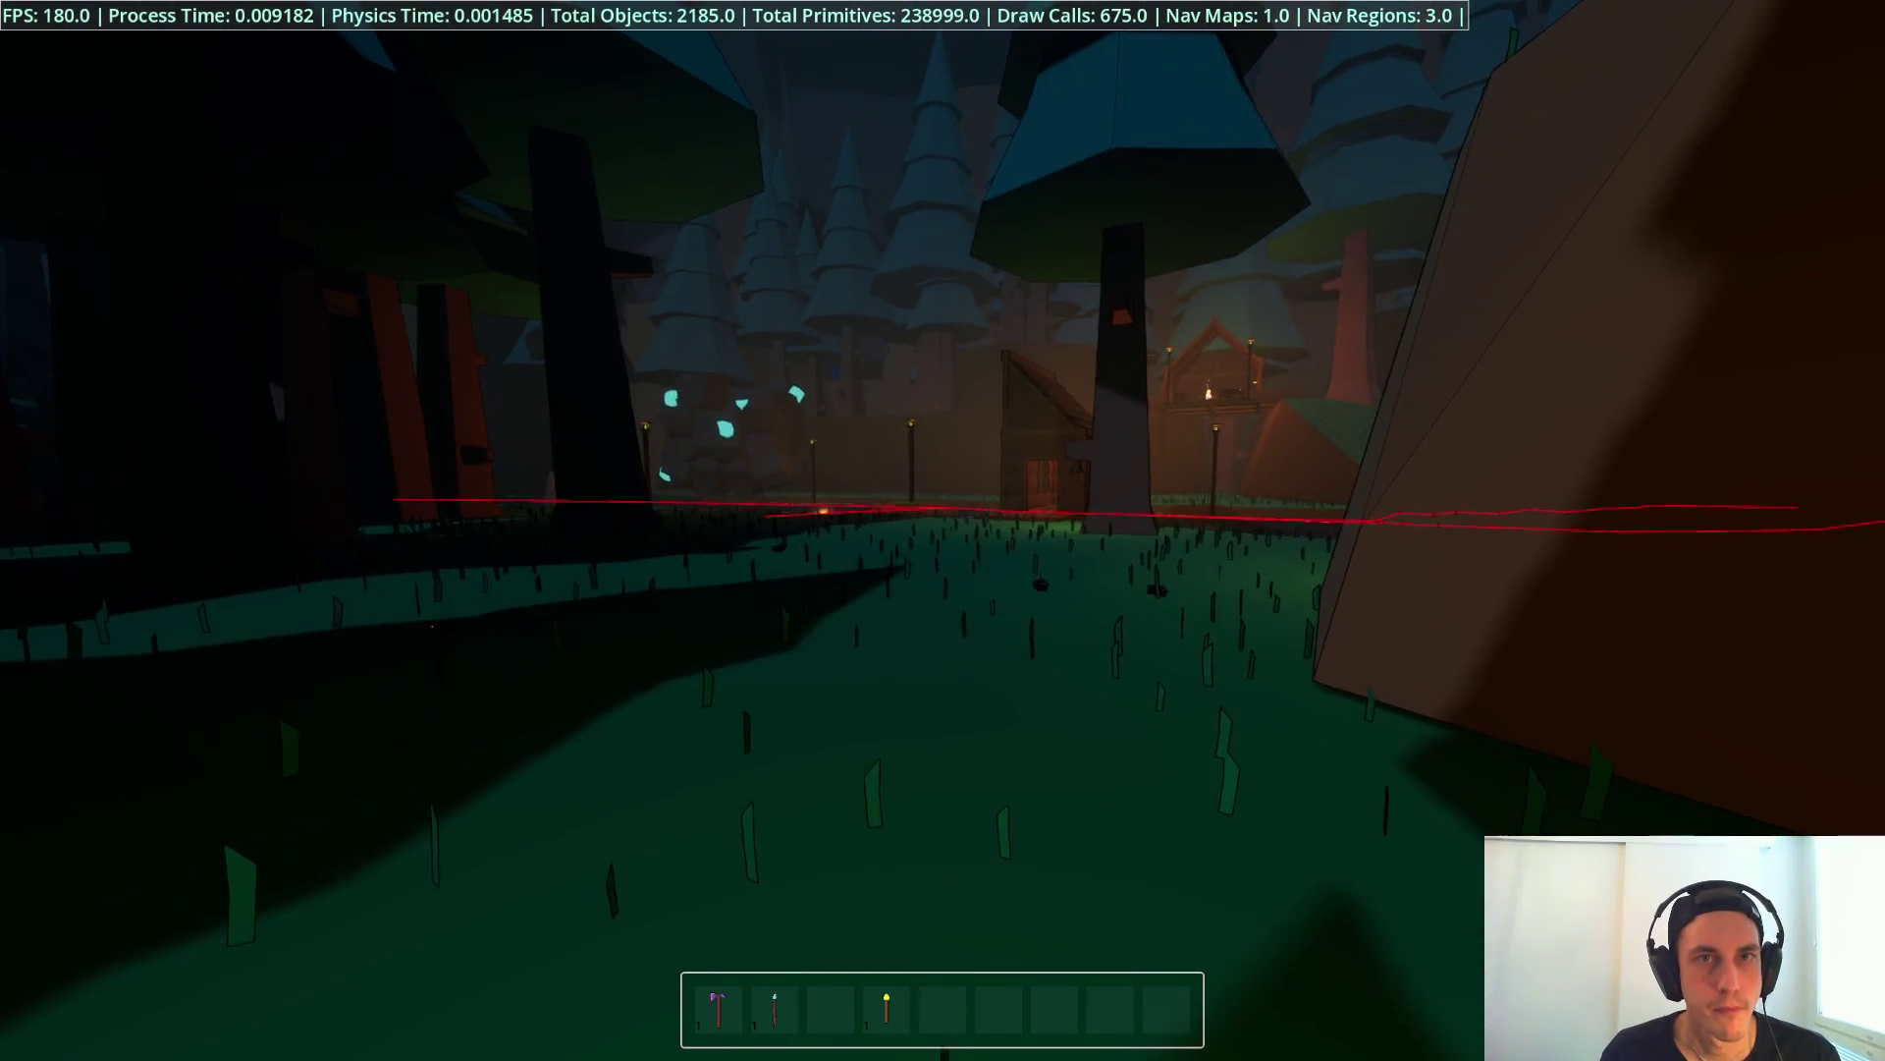
Step: Equip the hammer and place a wooden Foundation piece from the build menu
{"action": "key", "text": "1"}
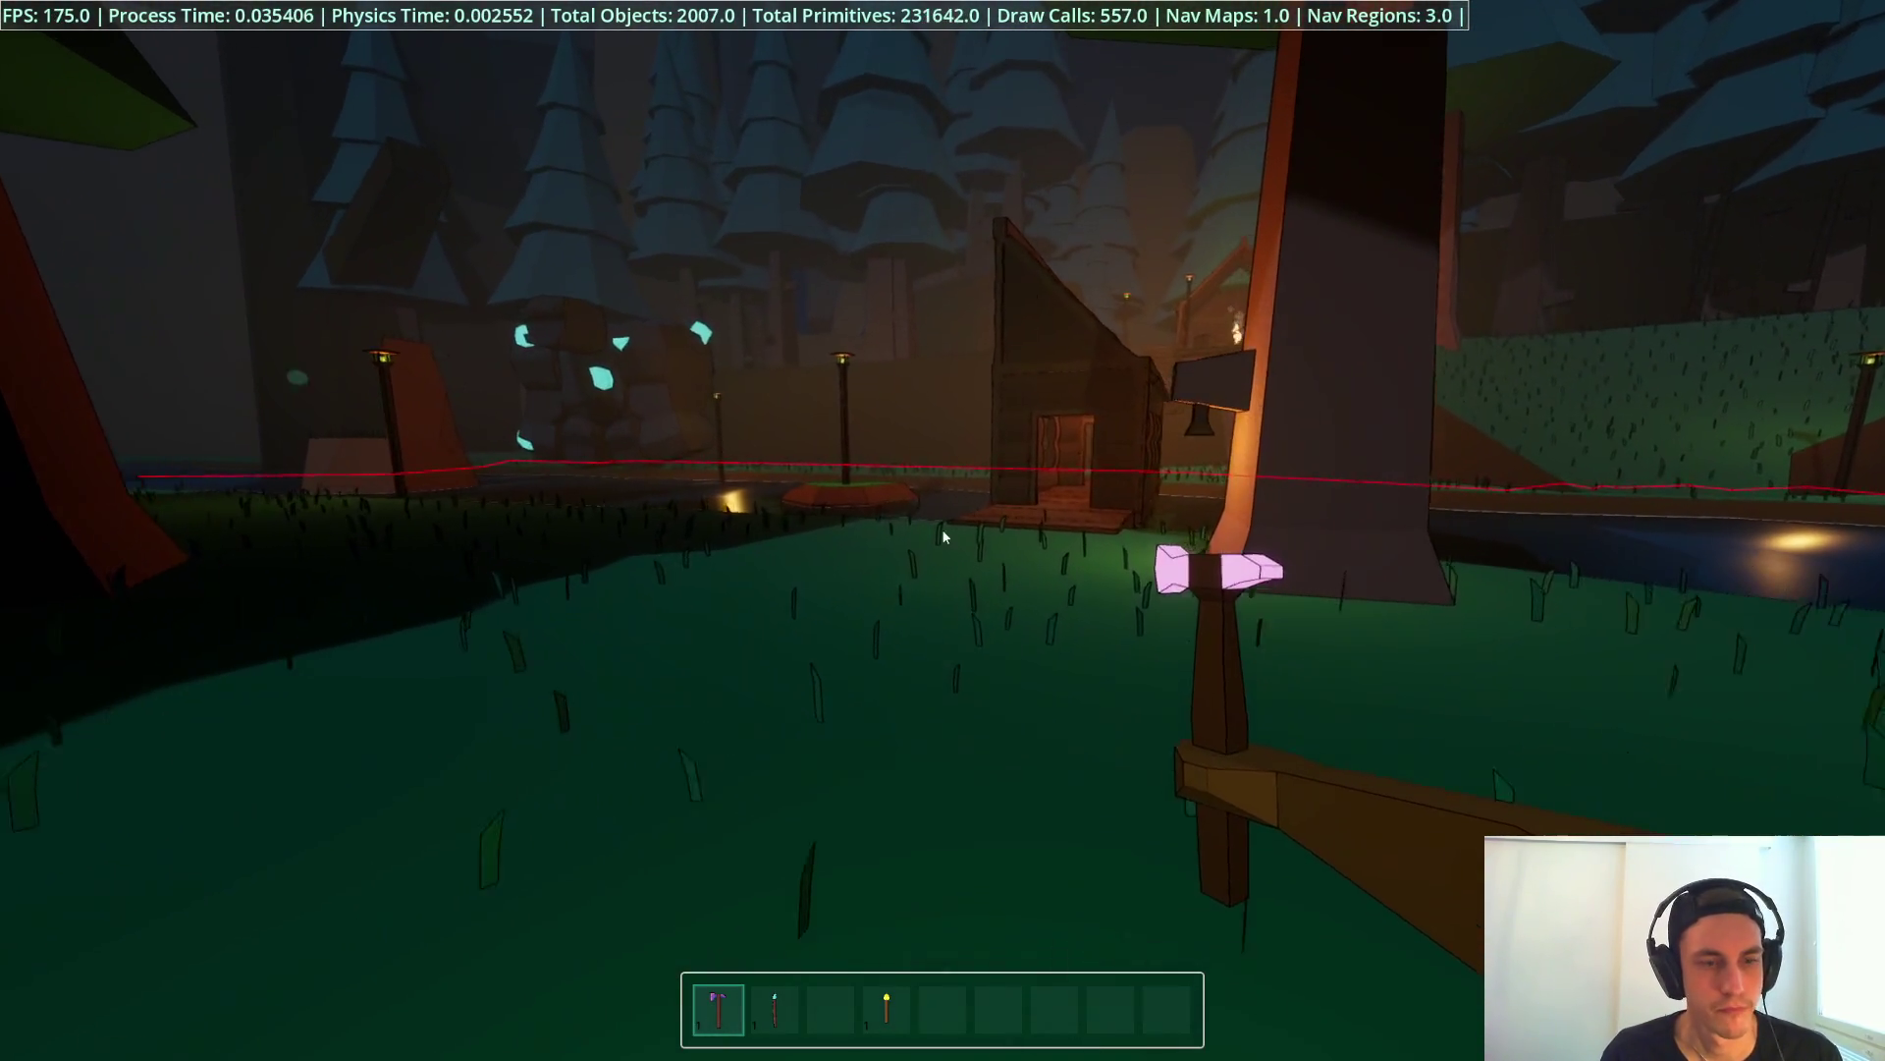
{"action": "right_click", "coordinate": [942, 530]}
{"action": "left_click", "coordinate": [951, 610]}
{"action": "left_click", "coordinate": [942, 531]}
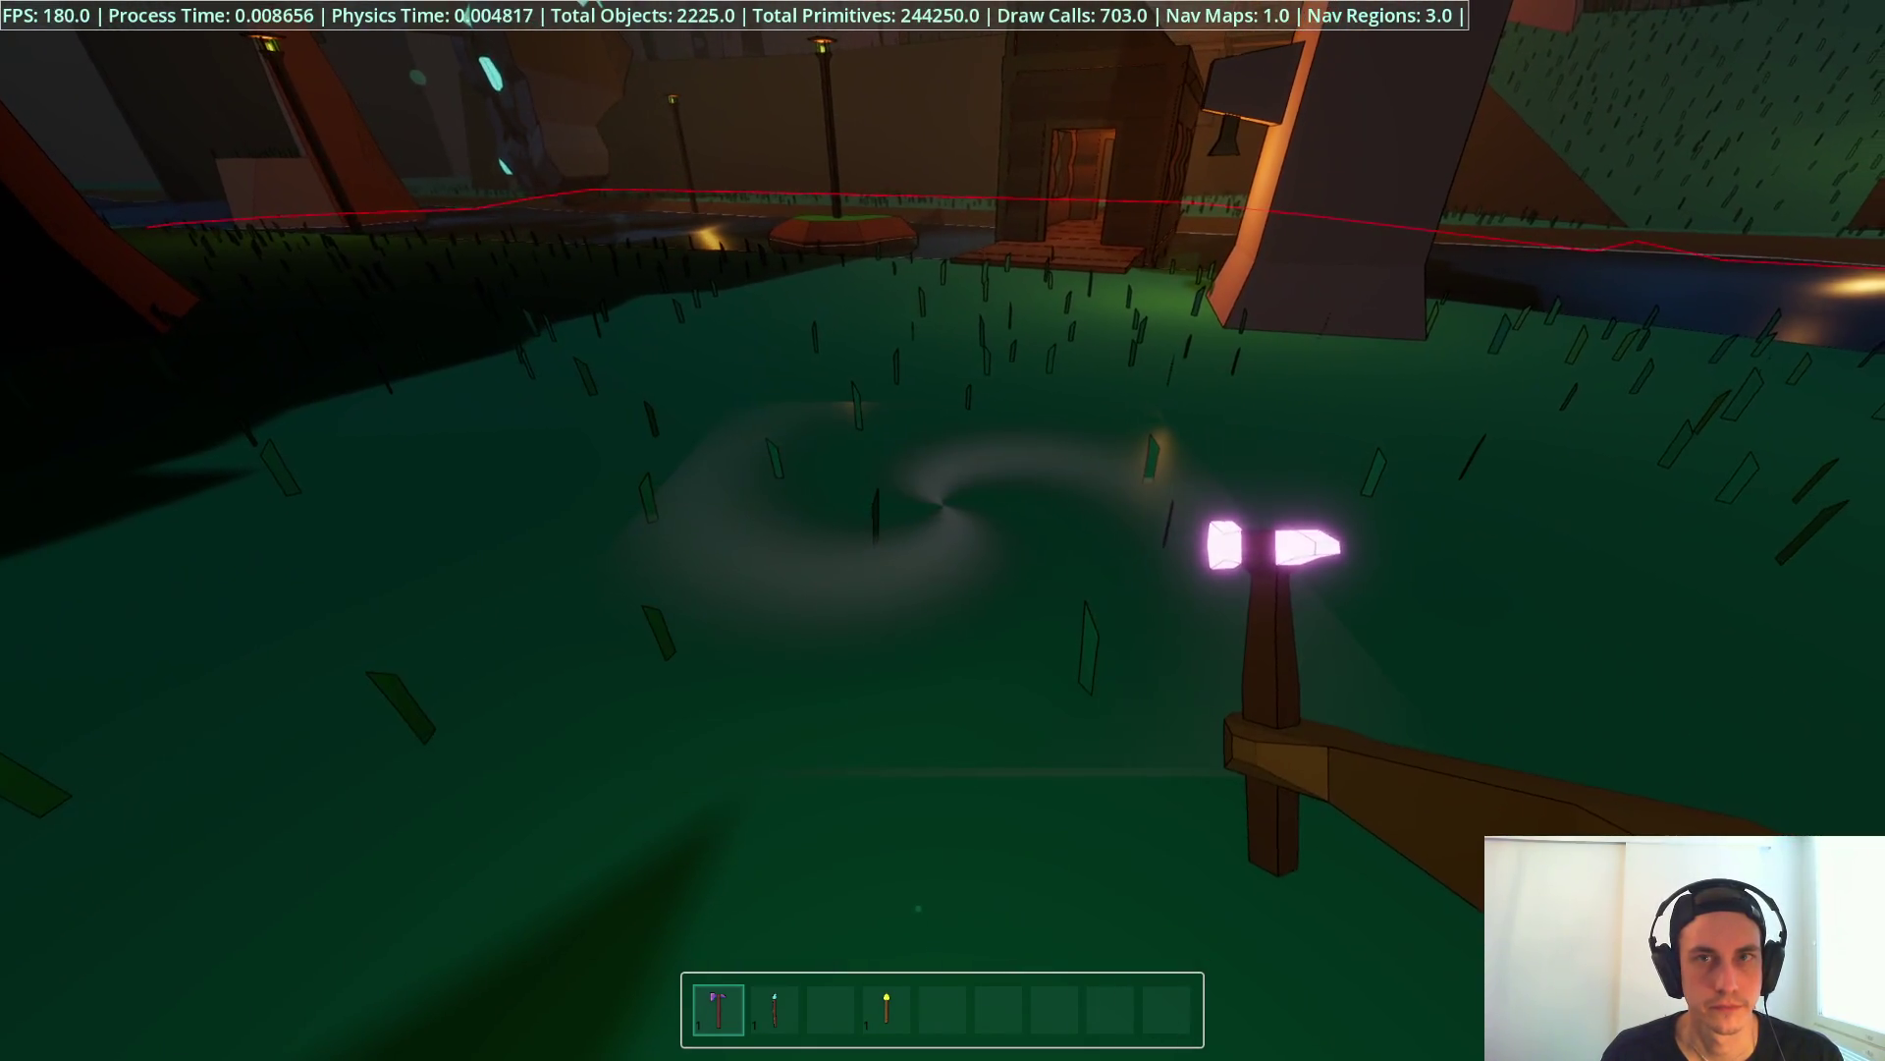
{"action": "right_click", "coordinate": [943, 530]}
{"action": "left_click", "coordinate": [939, 718]}
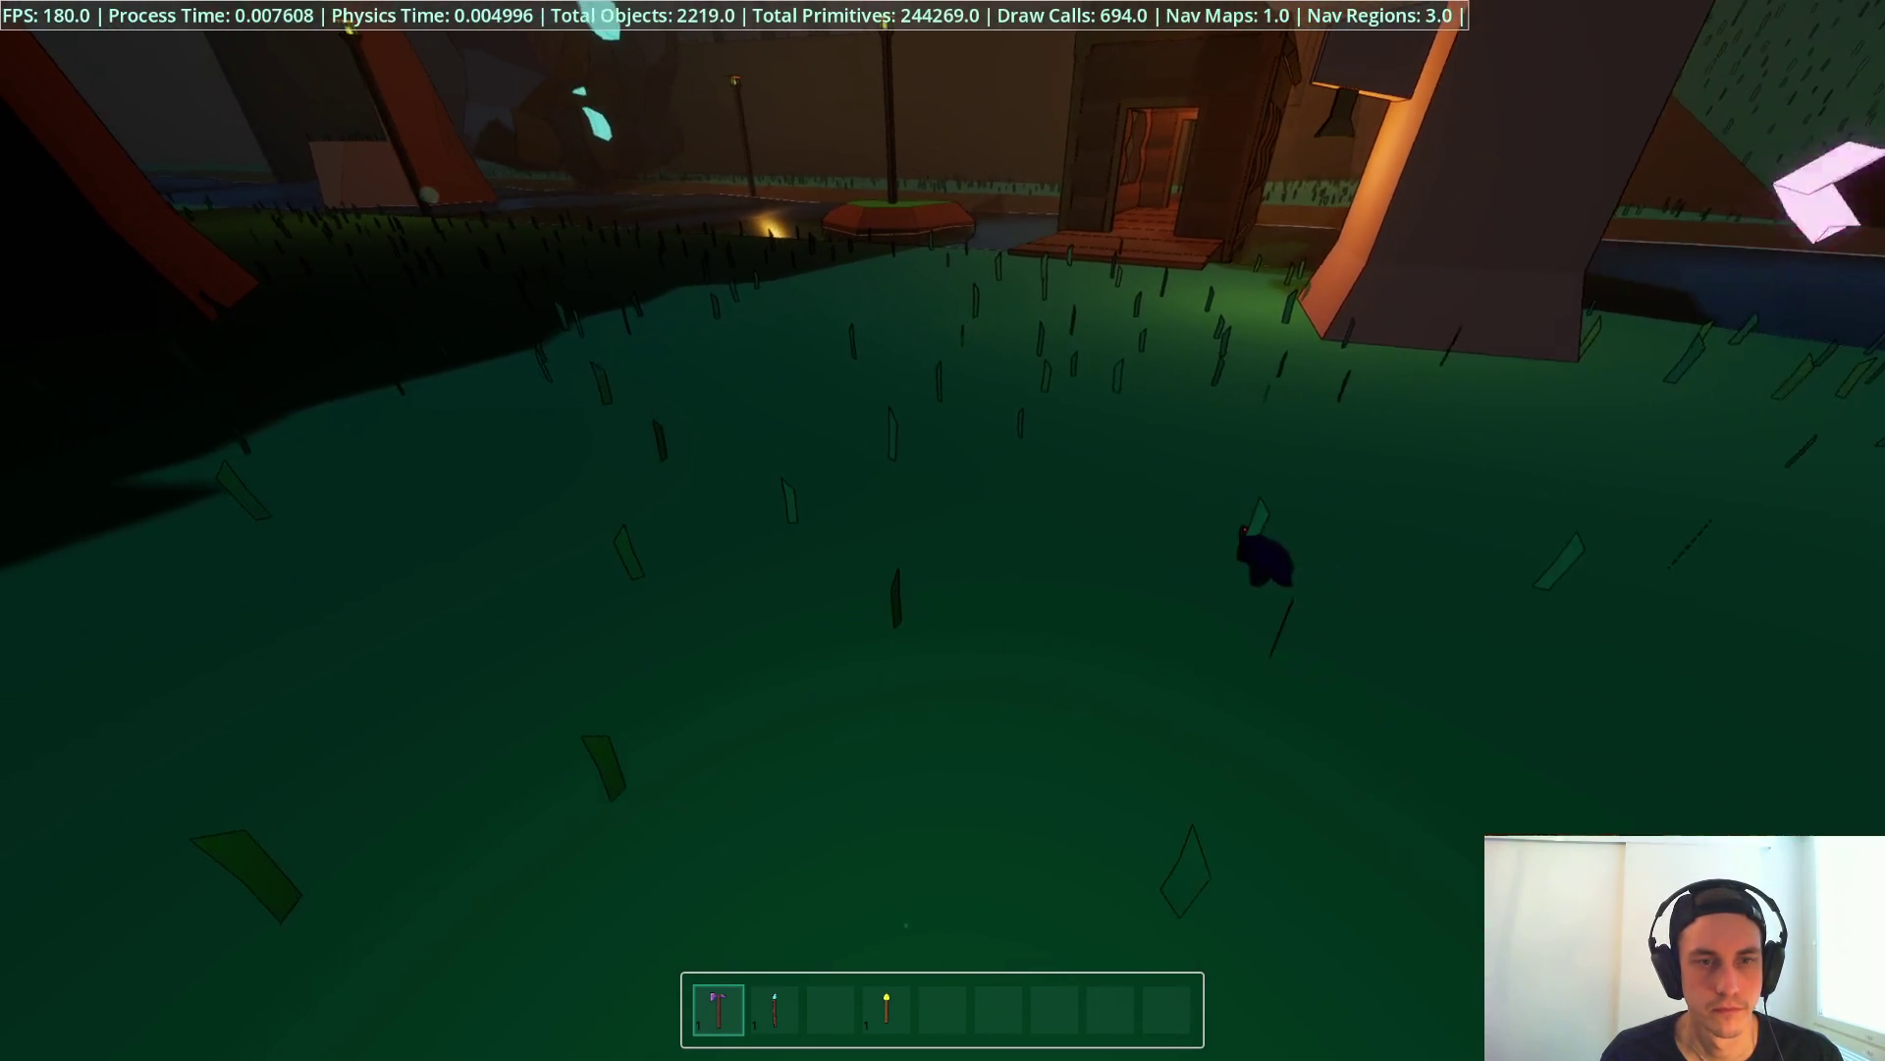
{"action": "right_click", "coordinate": [943, 530]}
{"action": "left_click", "coordinate": [839, 505]}
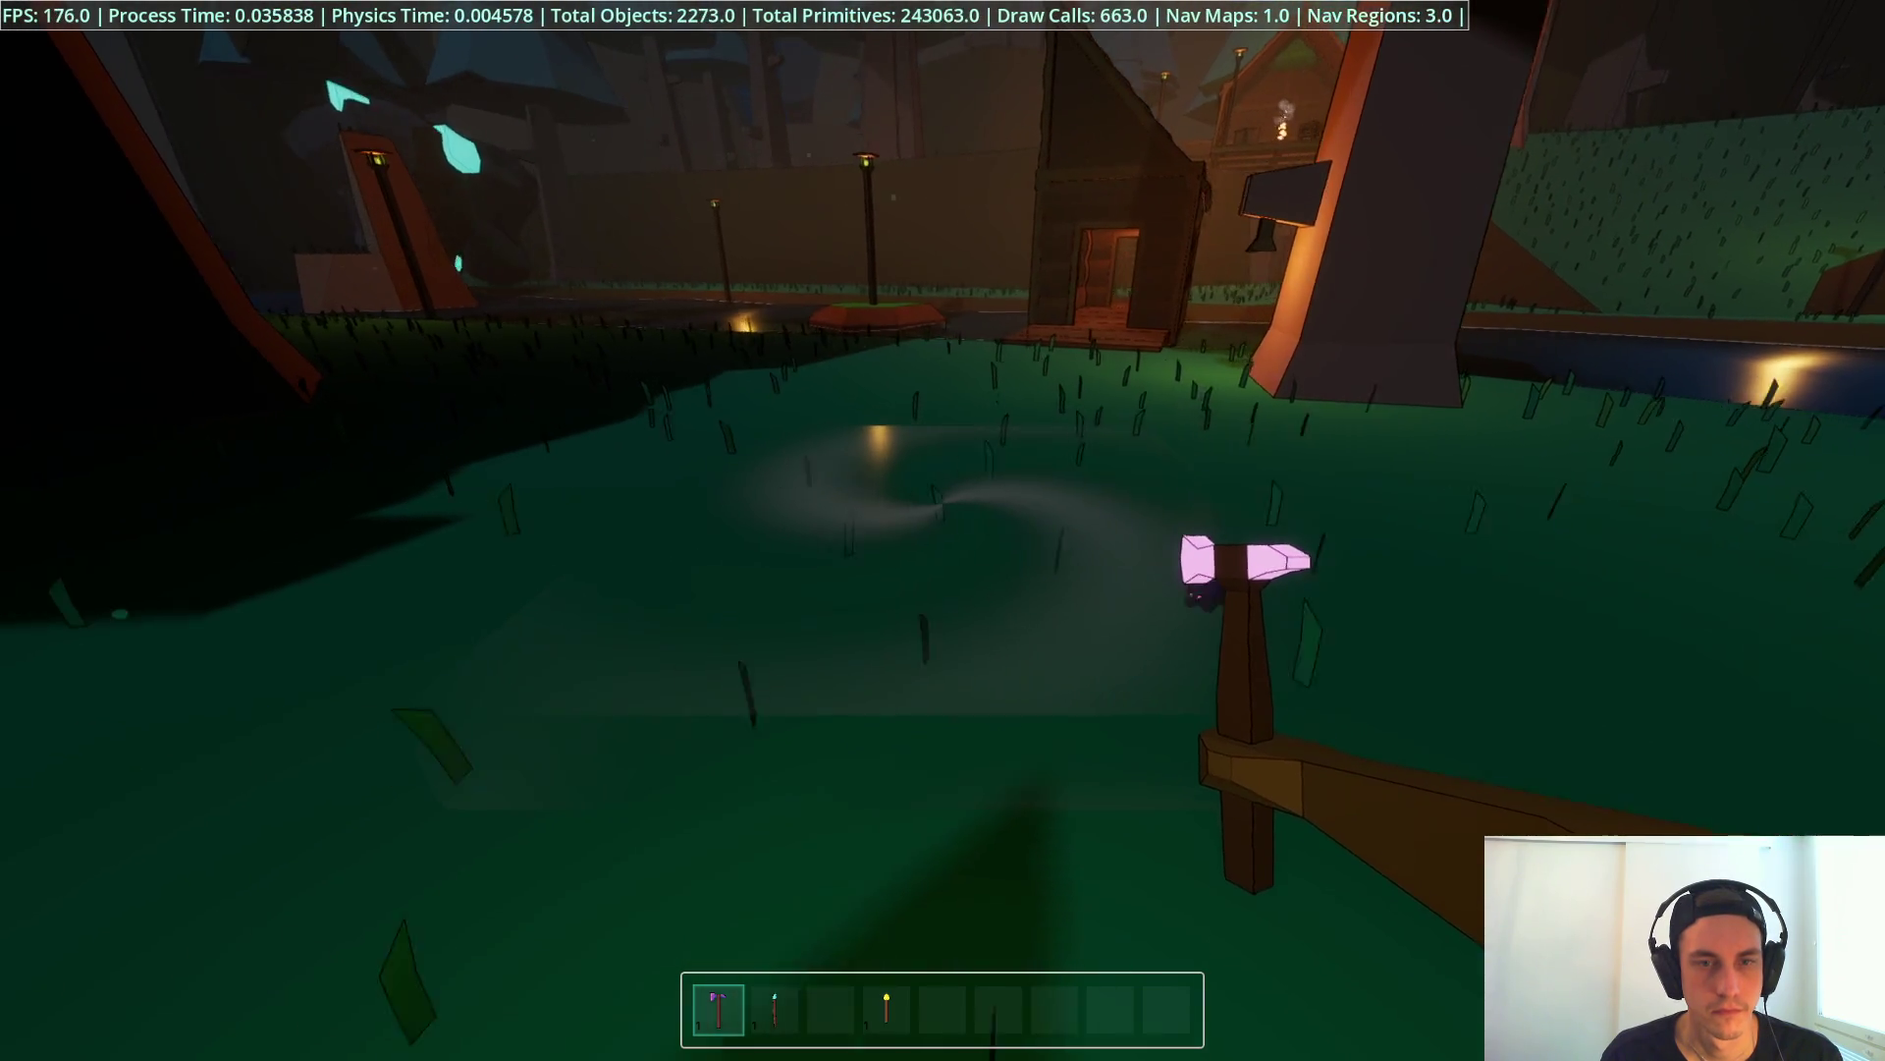
{"action": "left_click", "coordinate": [942, 530]}
{"action": "key", "text": "w"}
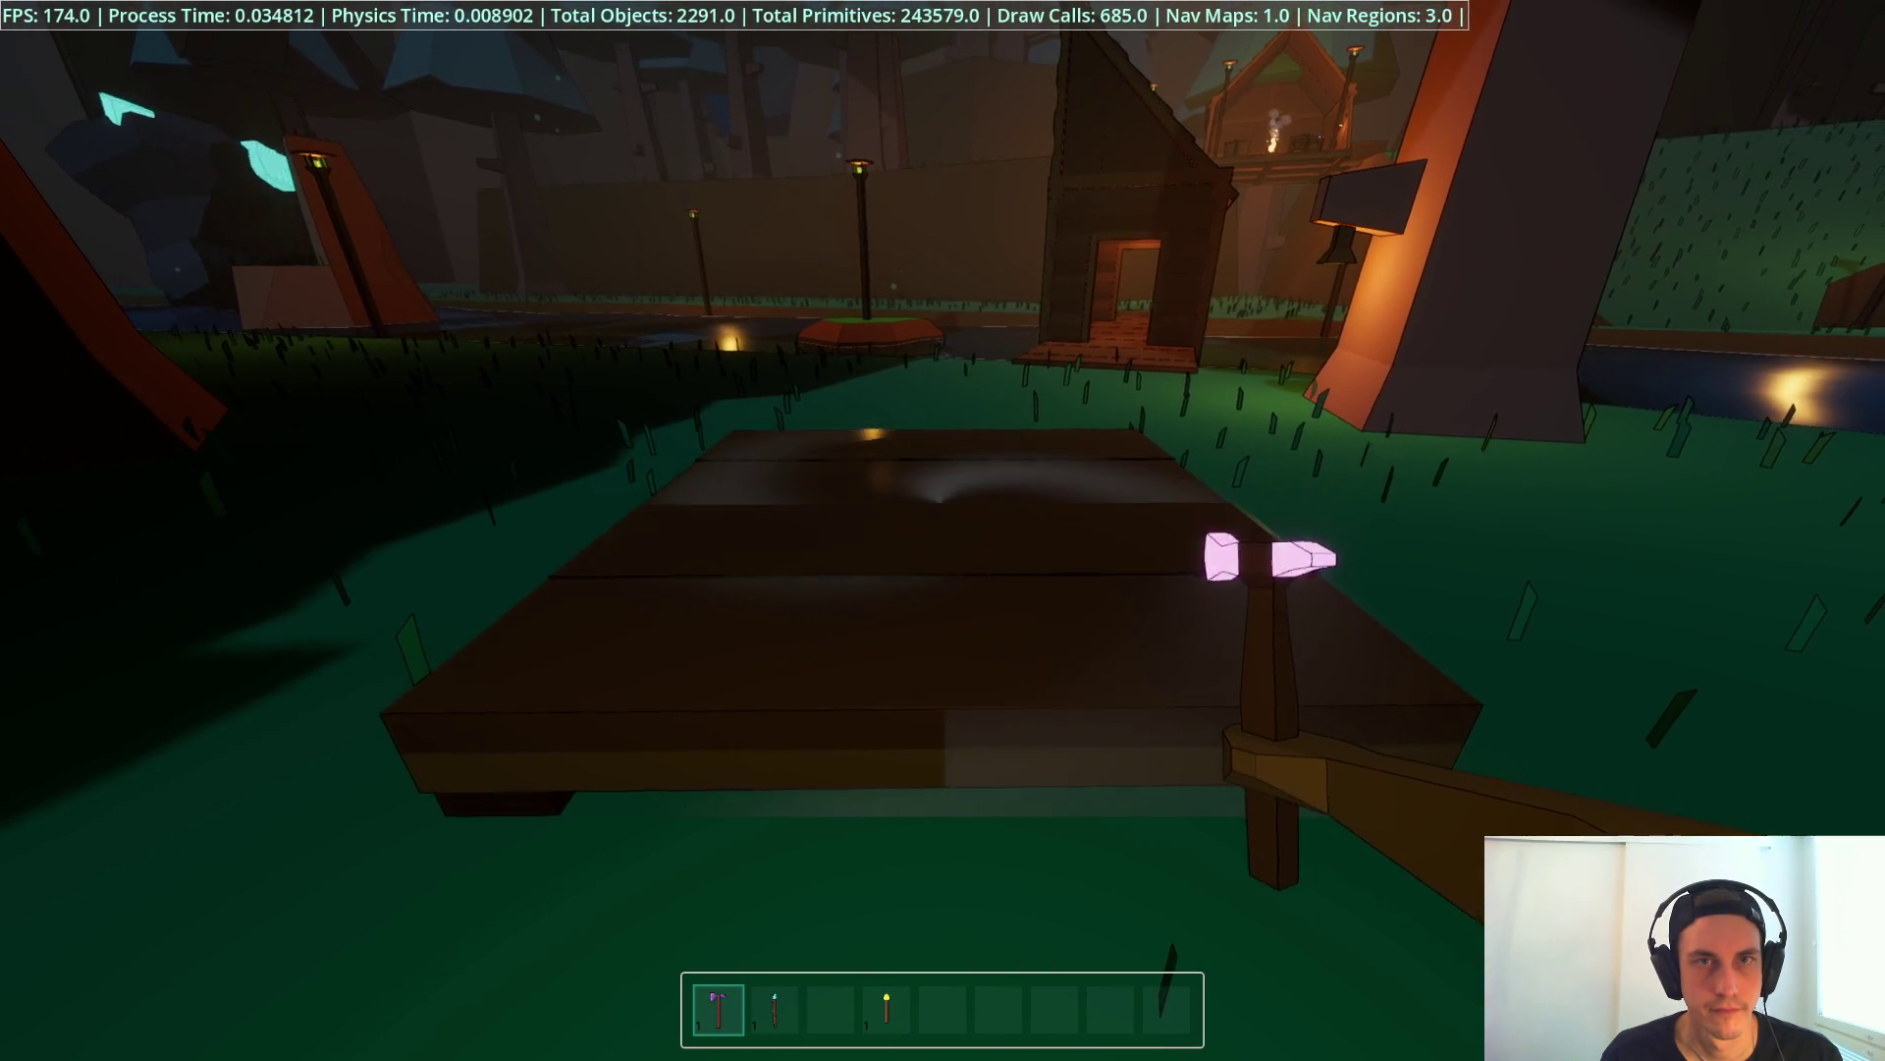
{"action": "left_click", "coordinate": [942, 530]}
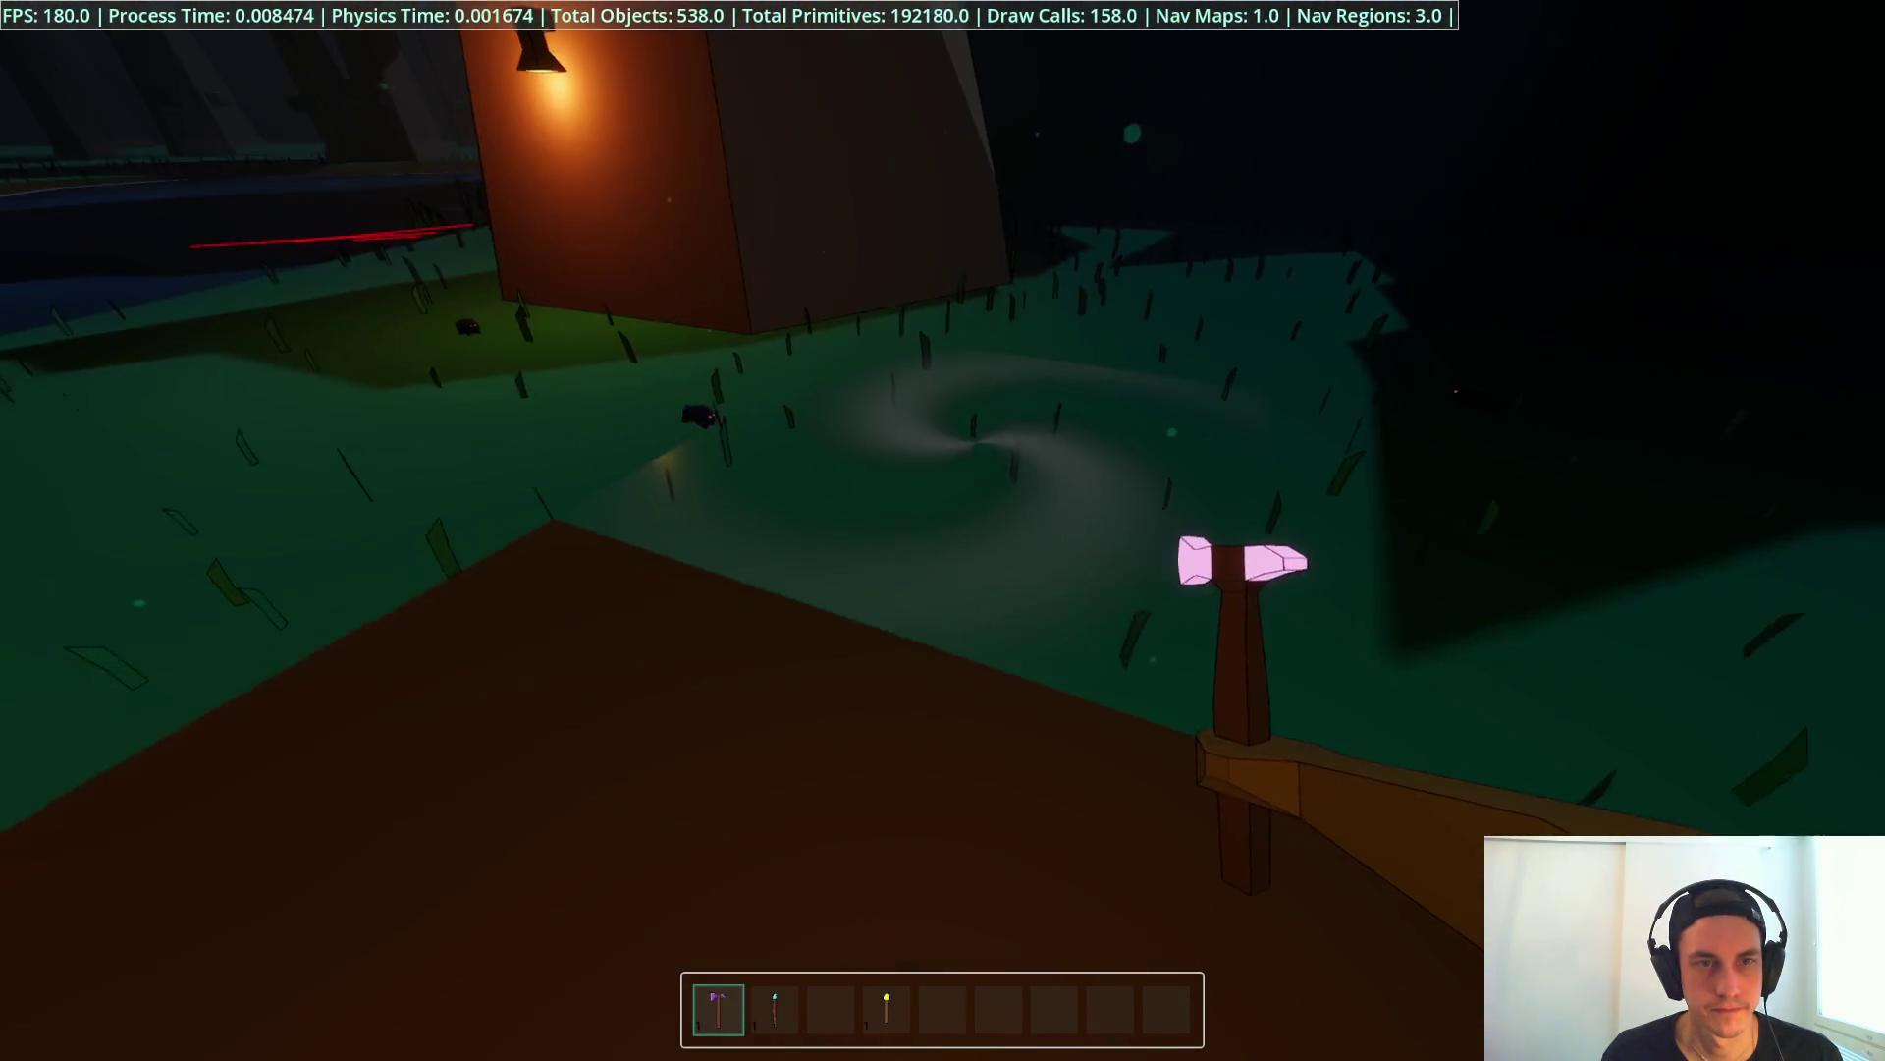
Step: Switch through the hotbar to the lit torch in slot 4, then stop the game
{"action": "key", "text": "2"}
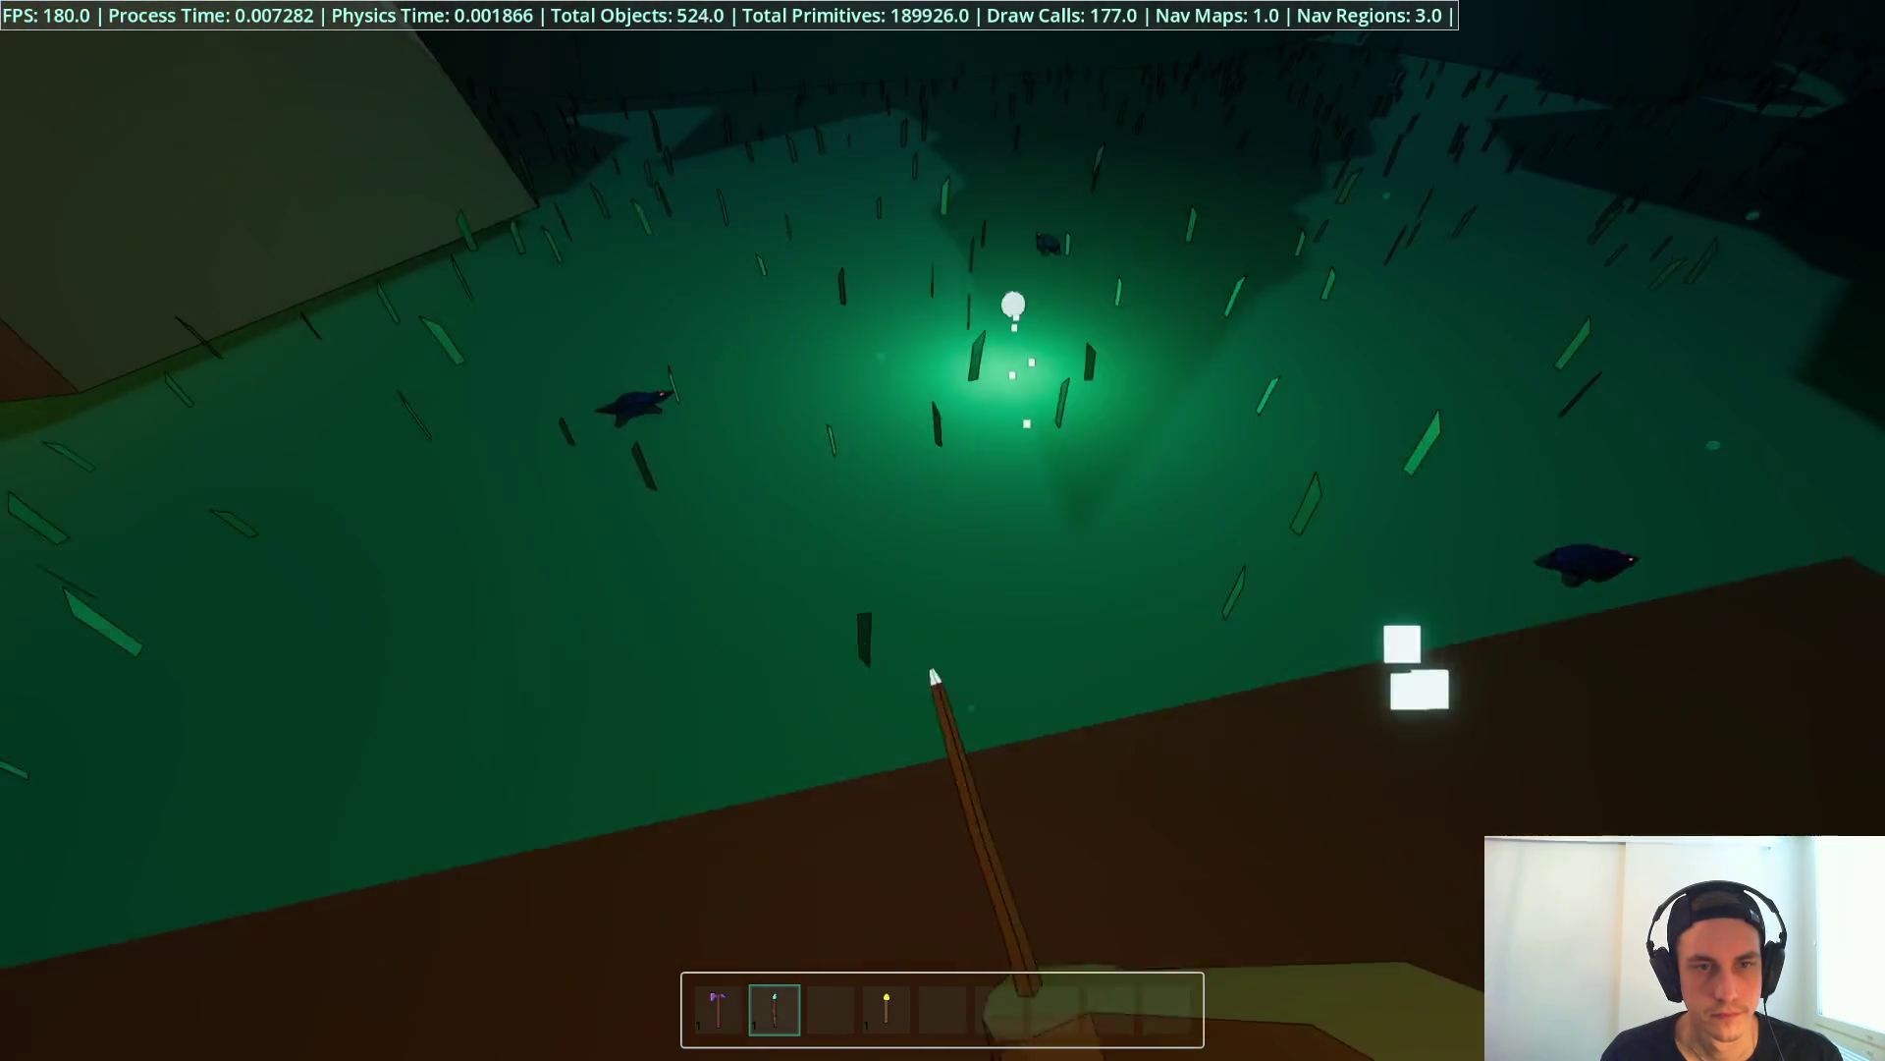
{"action": "key", "text": "1"}
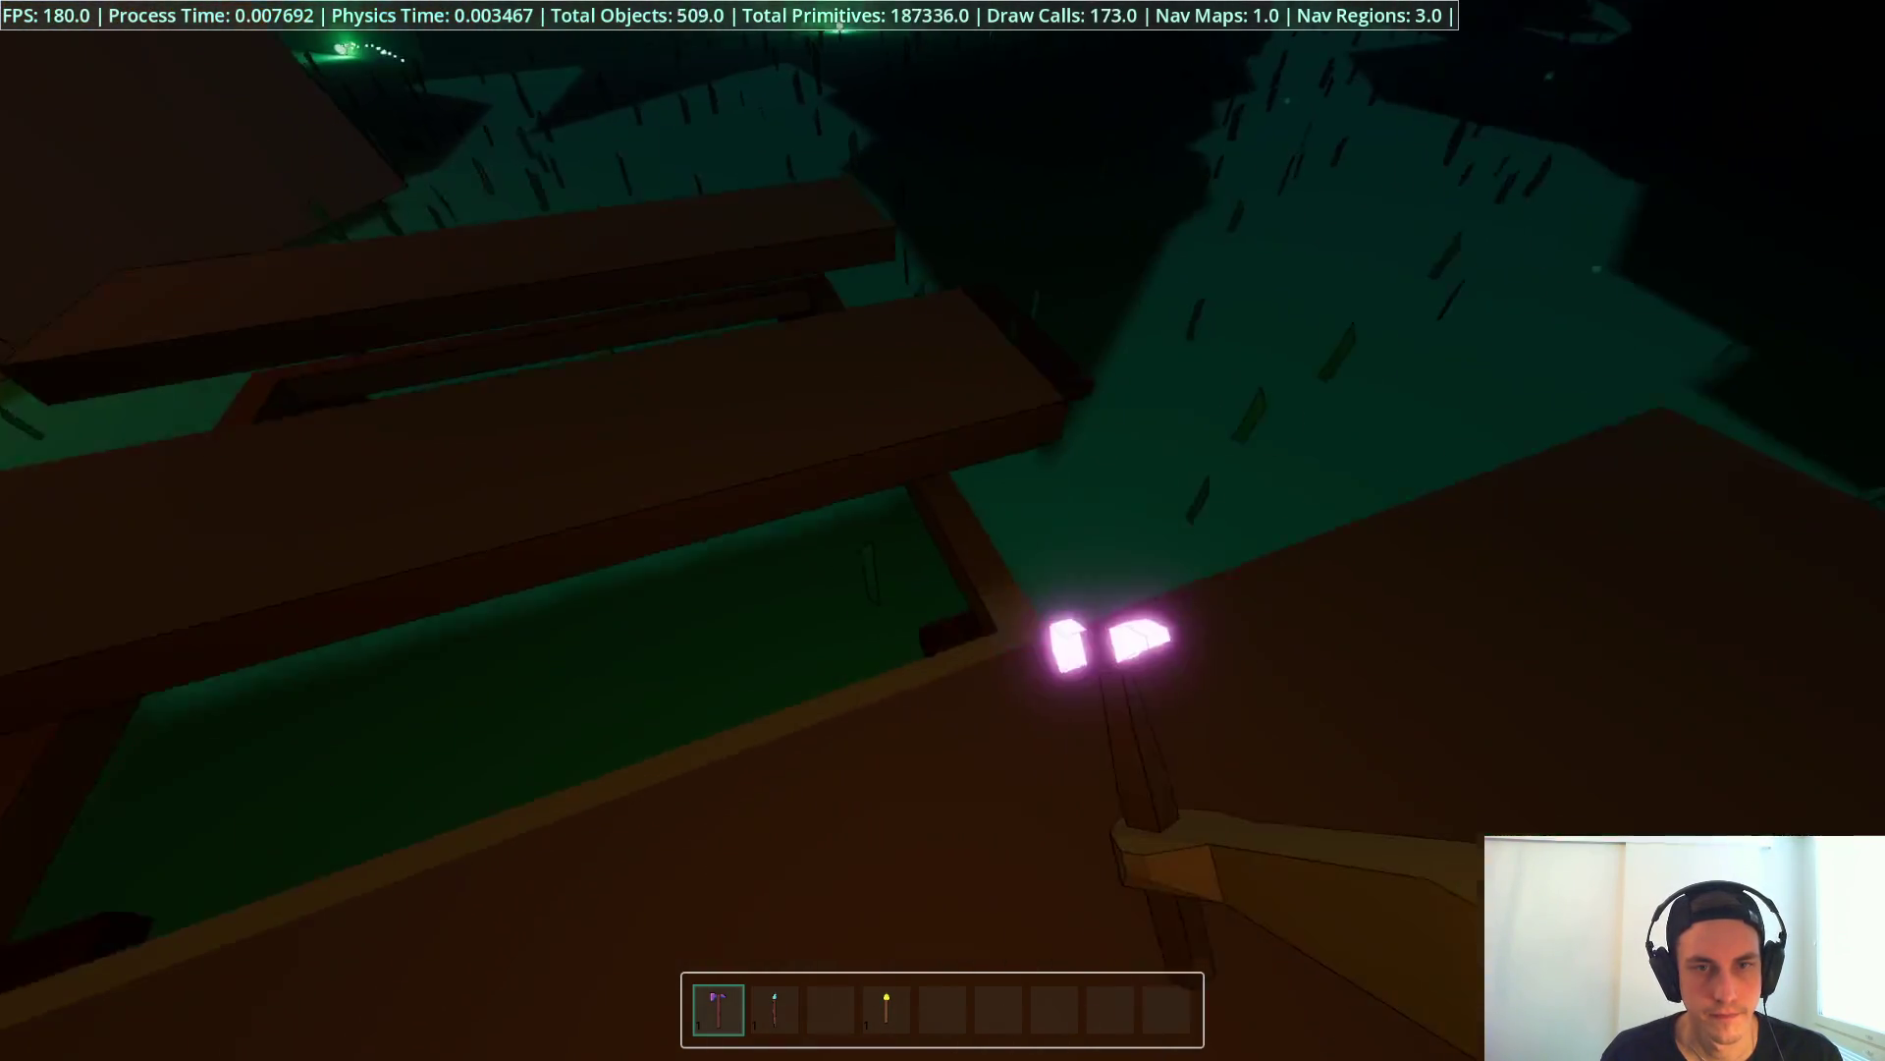
{"action": "key", "text": "4"}
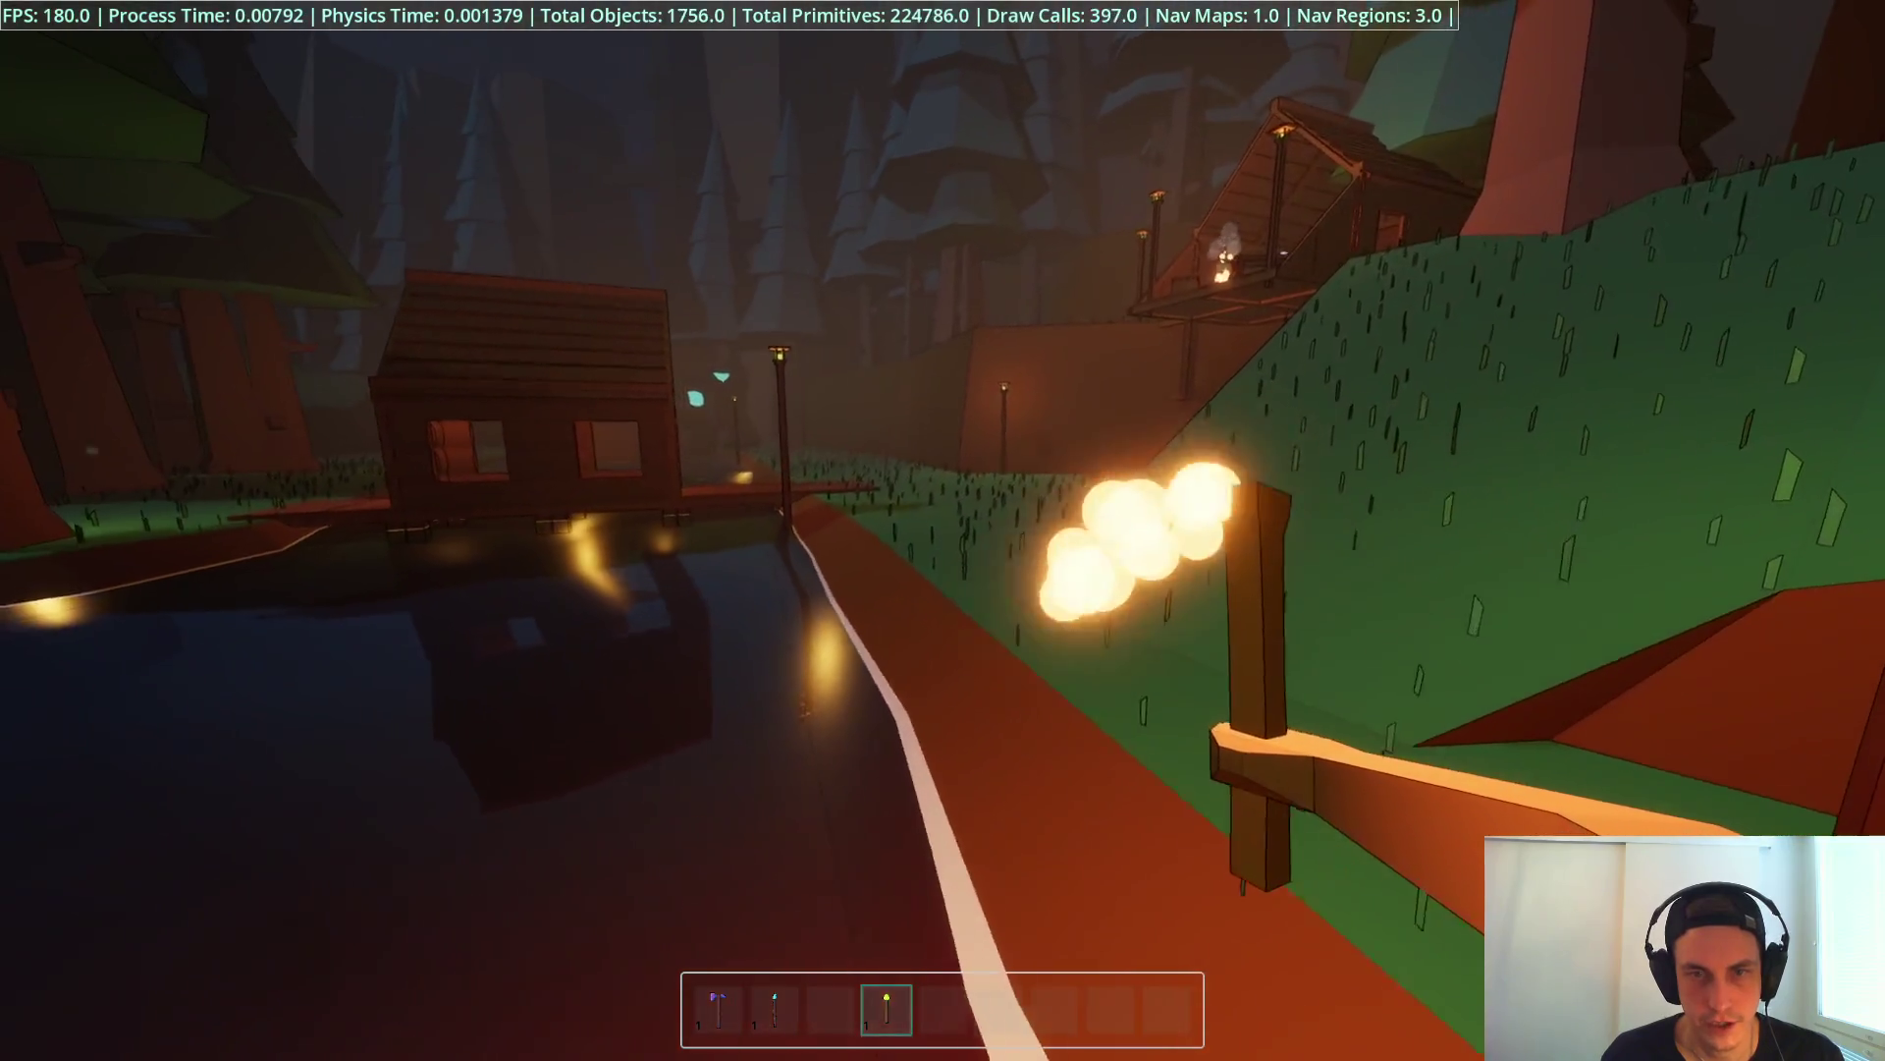
{"action": "key", "text": "F8"}
{"action": "left_click", "coordinate": [1044, 339]}
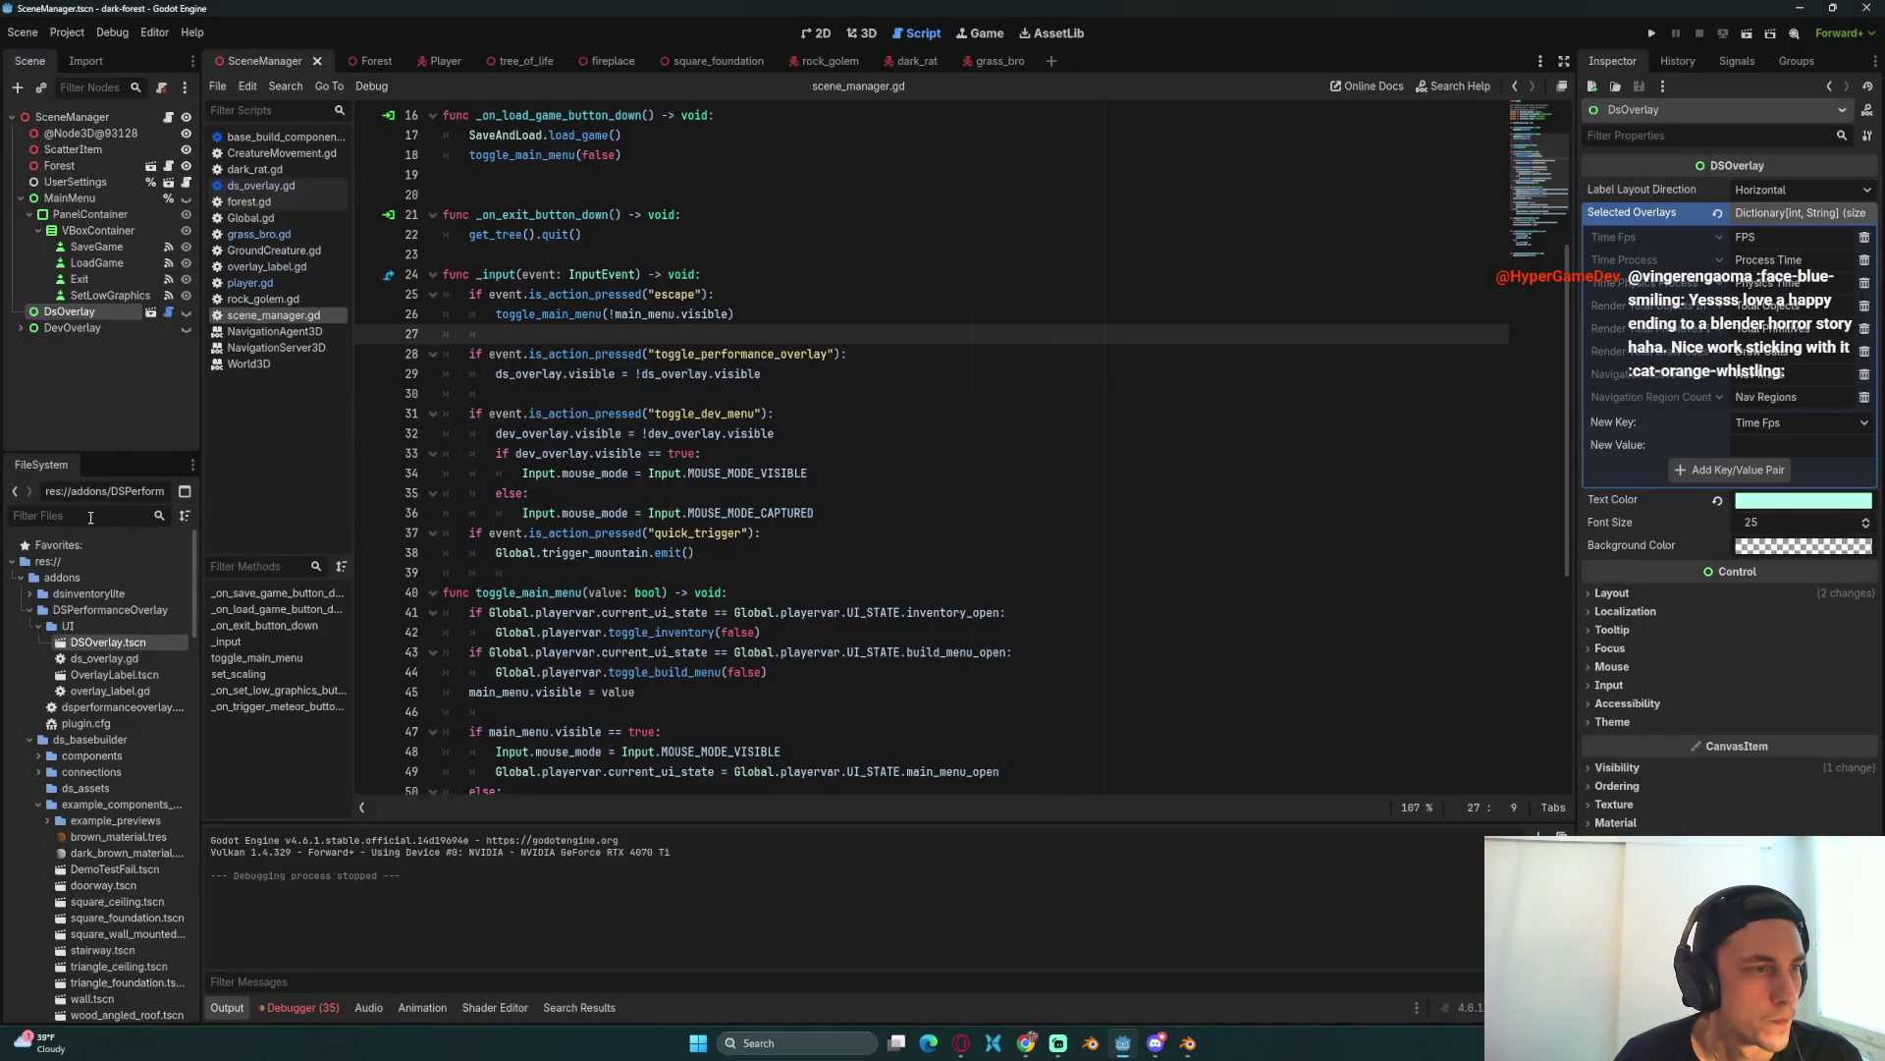
Step: Filter files for torch, open Torch.tscn, inspect its Heat particle node, and run the game again
{"action": "type", "text": "torch"}
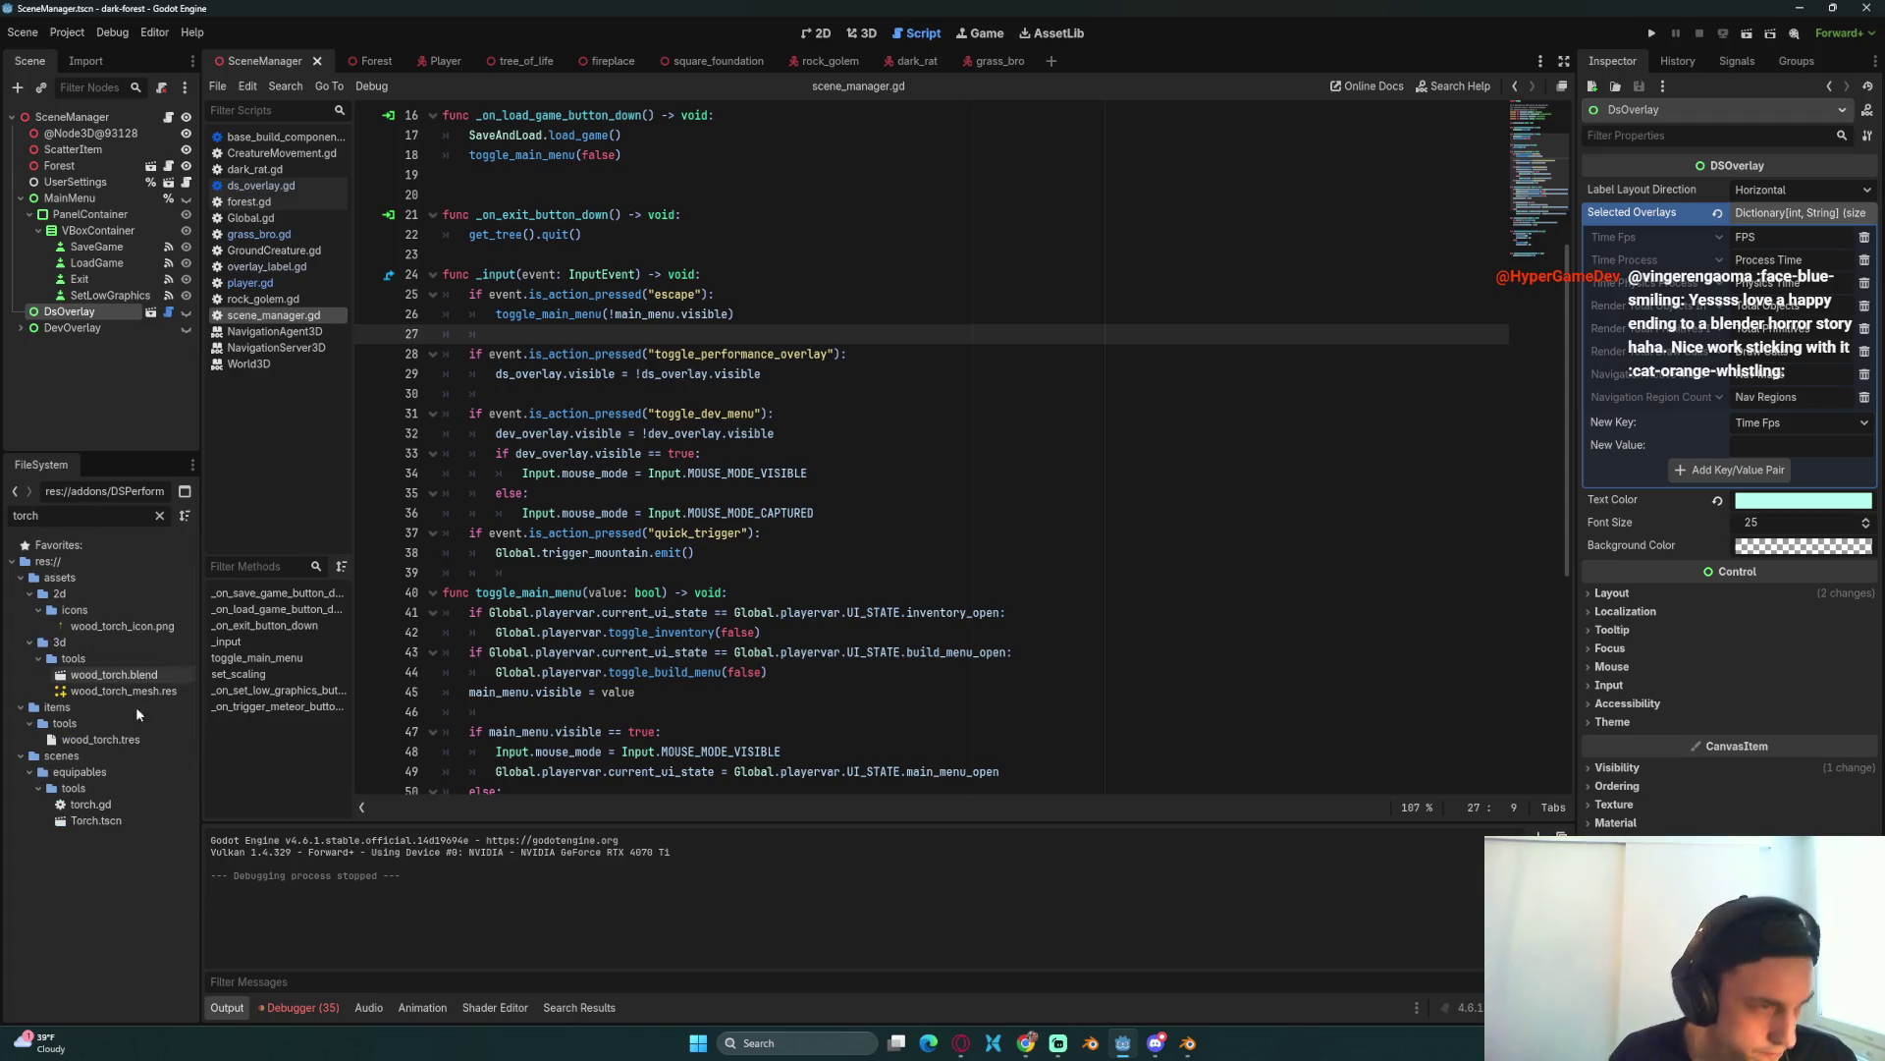
{"action": "double_click", "coordinate": [95, 821]}
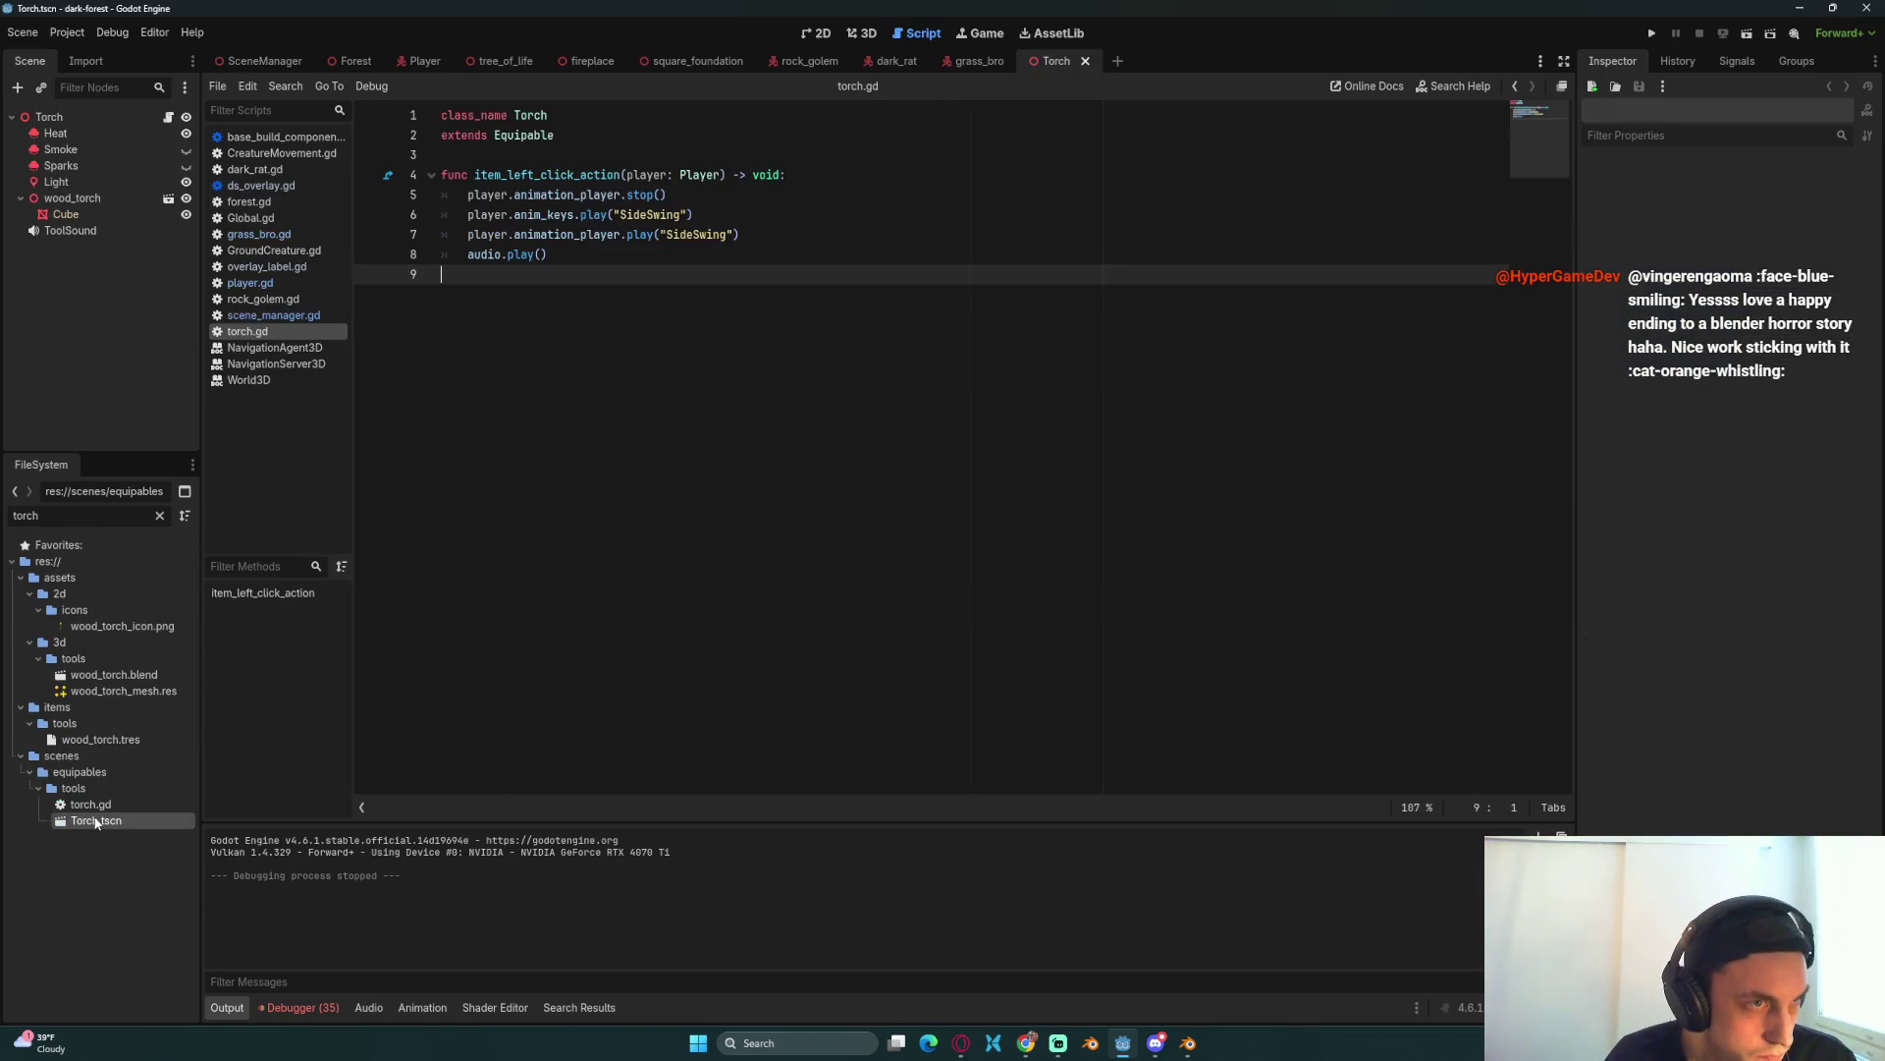
{"action": "left_click", "coordinate": [76, 131]}
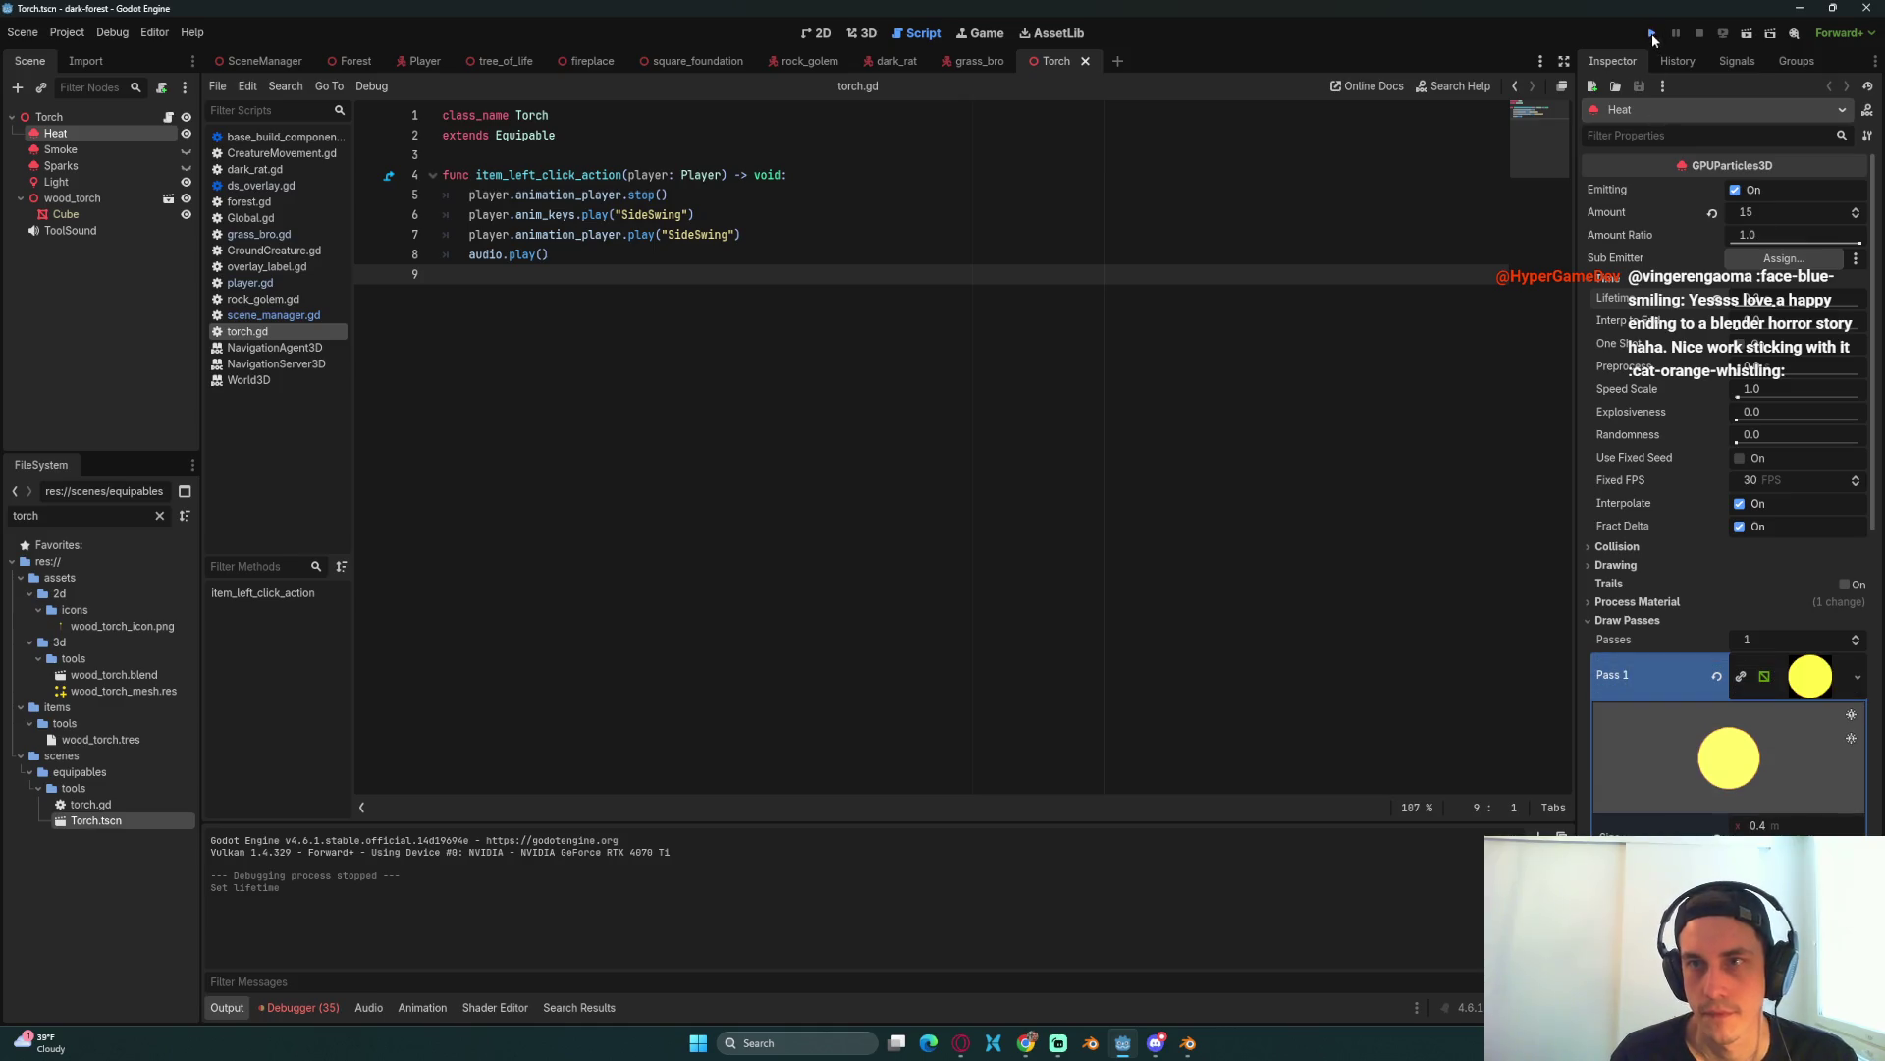
{"action": "left_click", "coordinate": [1651, 33]}
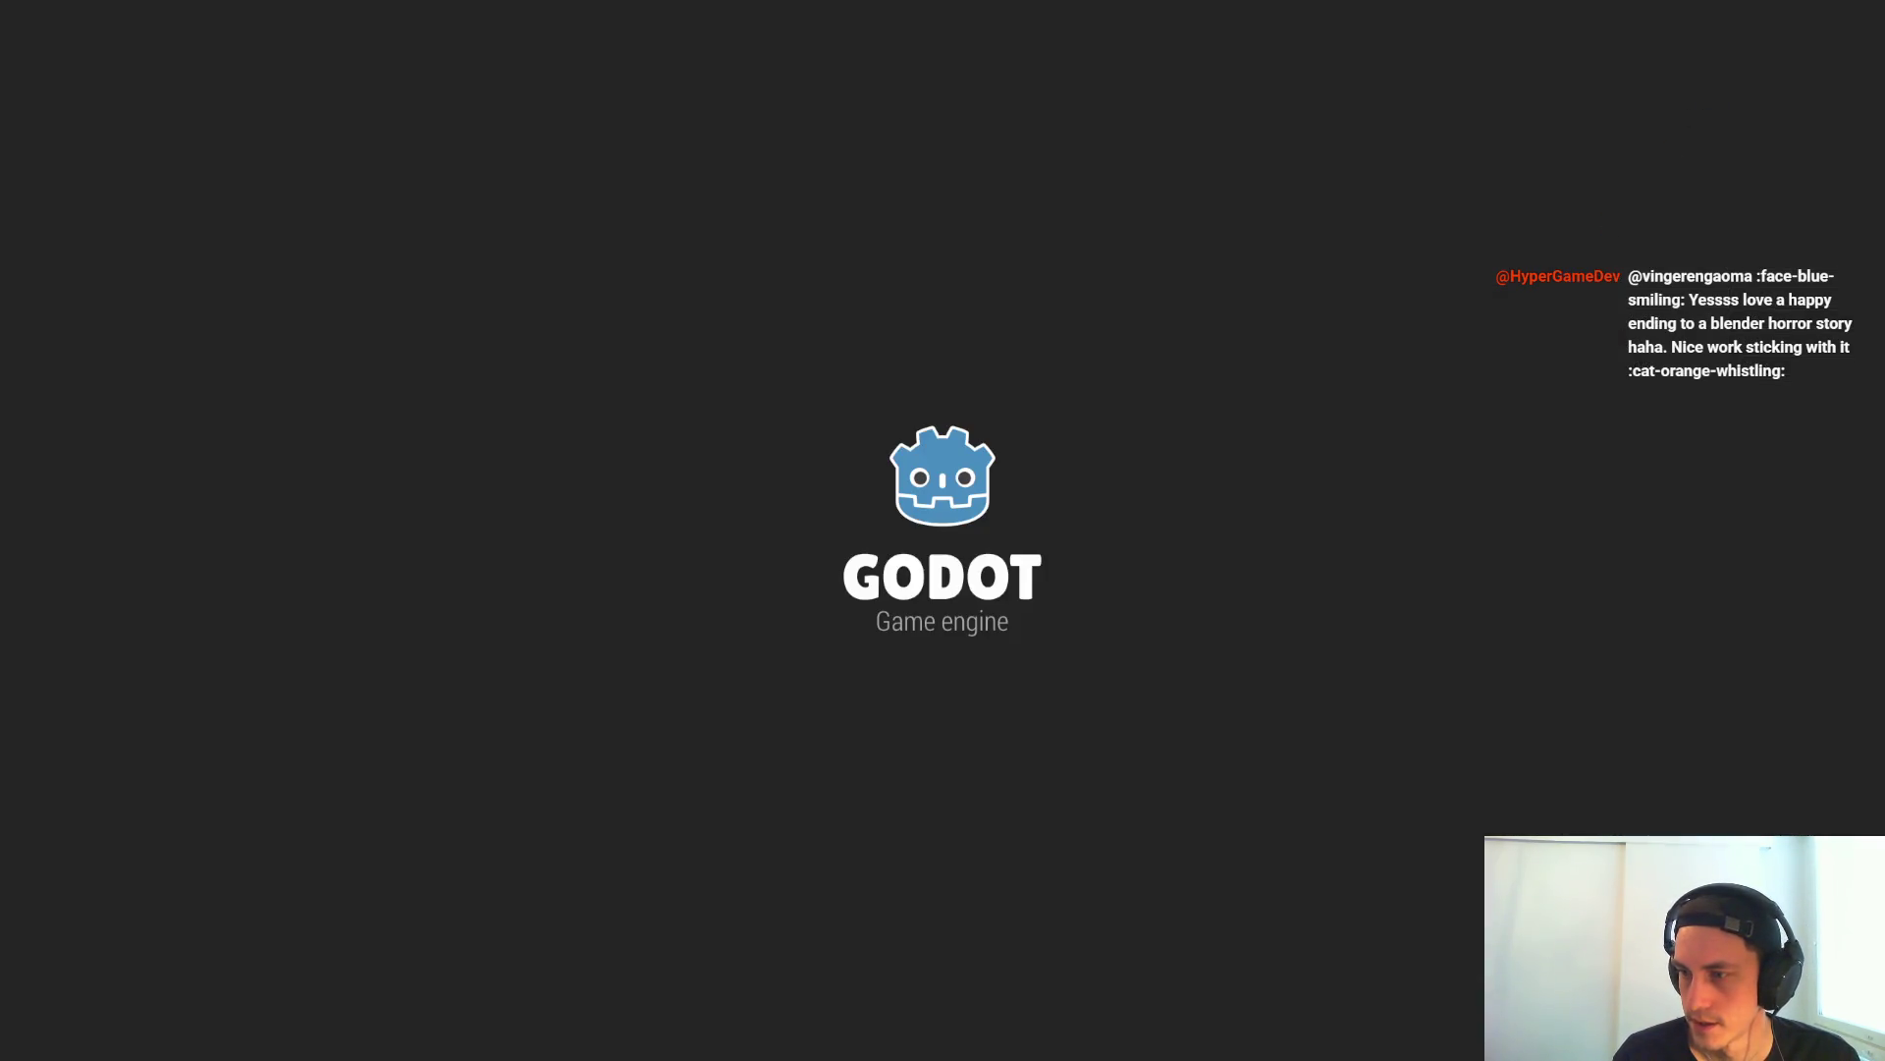
Step: Load the saved game, equip the torch from slot 4 and swing it
{"action": "key", "text": "Escape"}
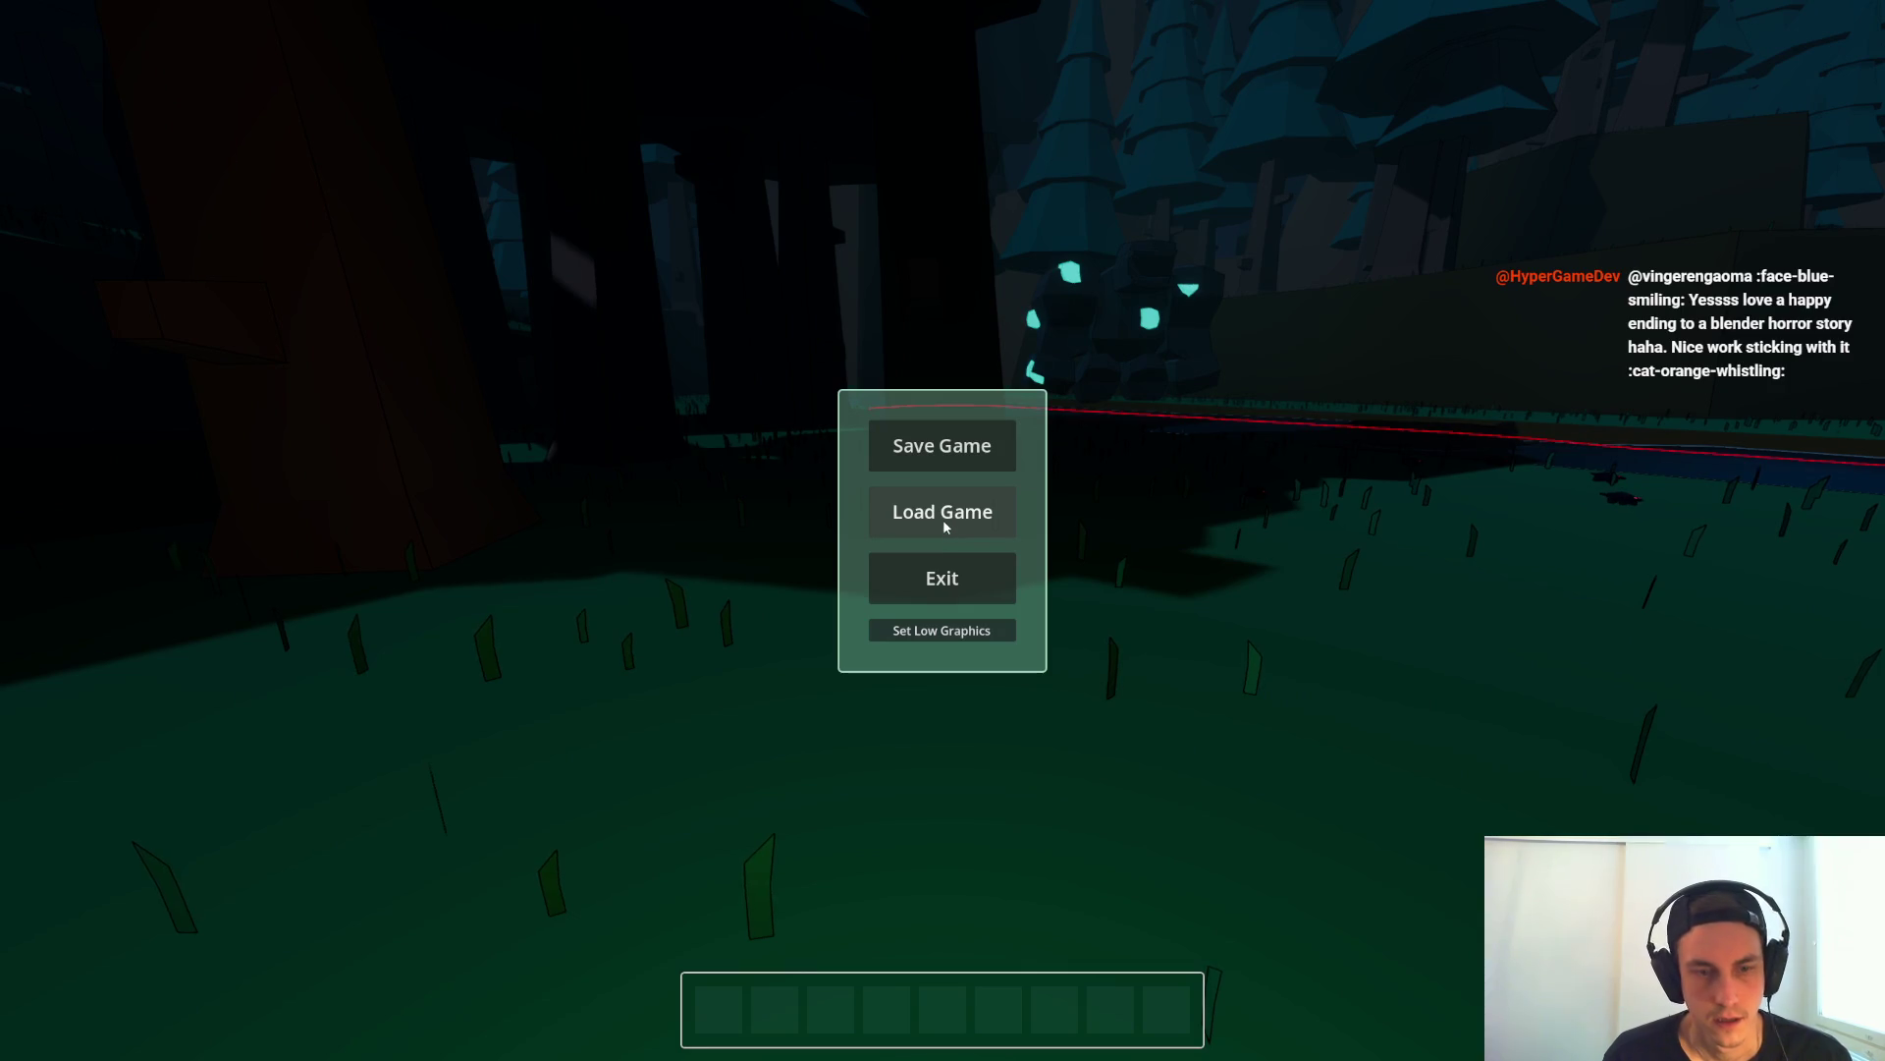
{"action": "left_click", "coordinate": [943, 518]}
{"action": "key", "text": "4"}
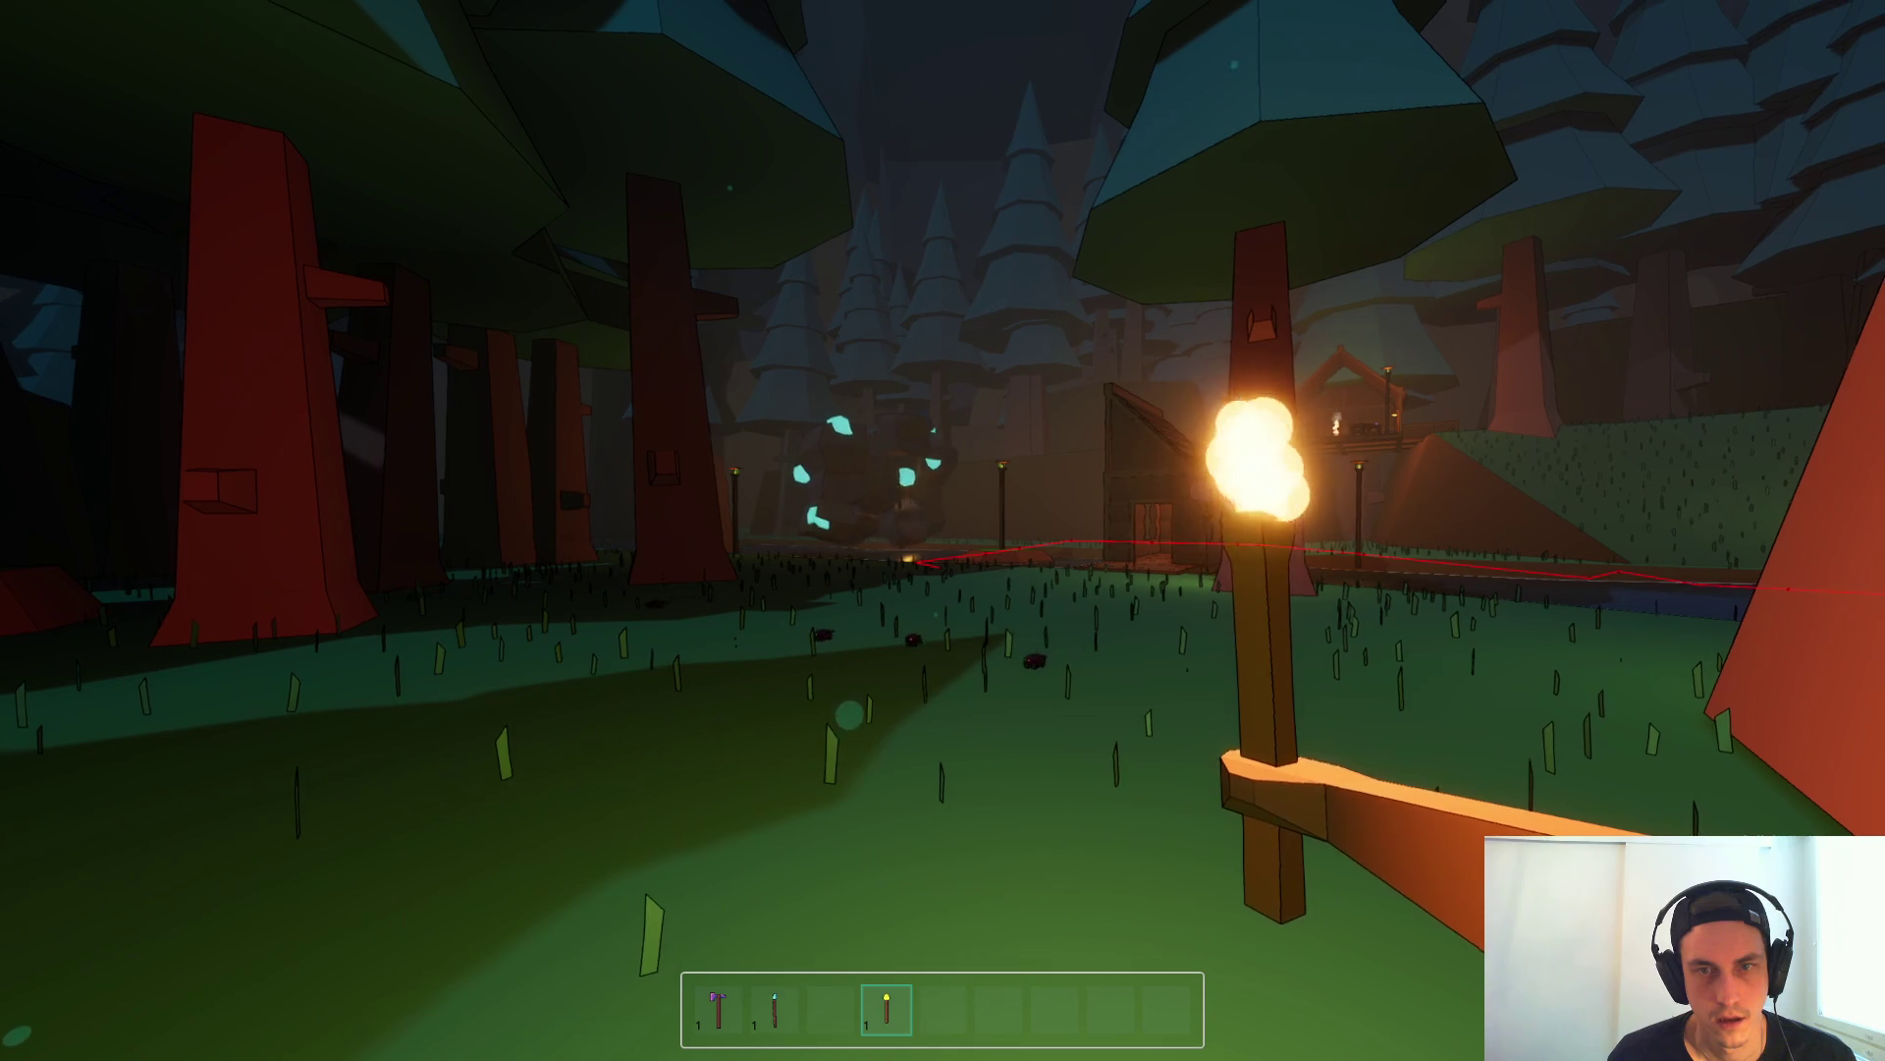
{"action": "left_click", "coordinate": [943, 531]}
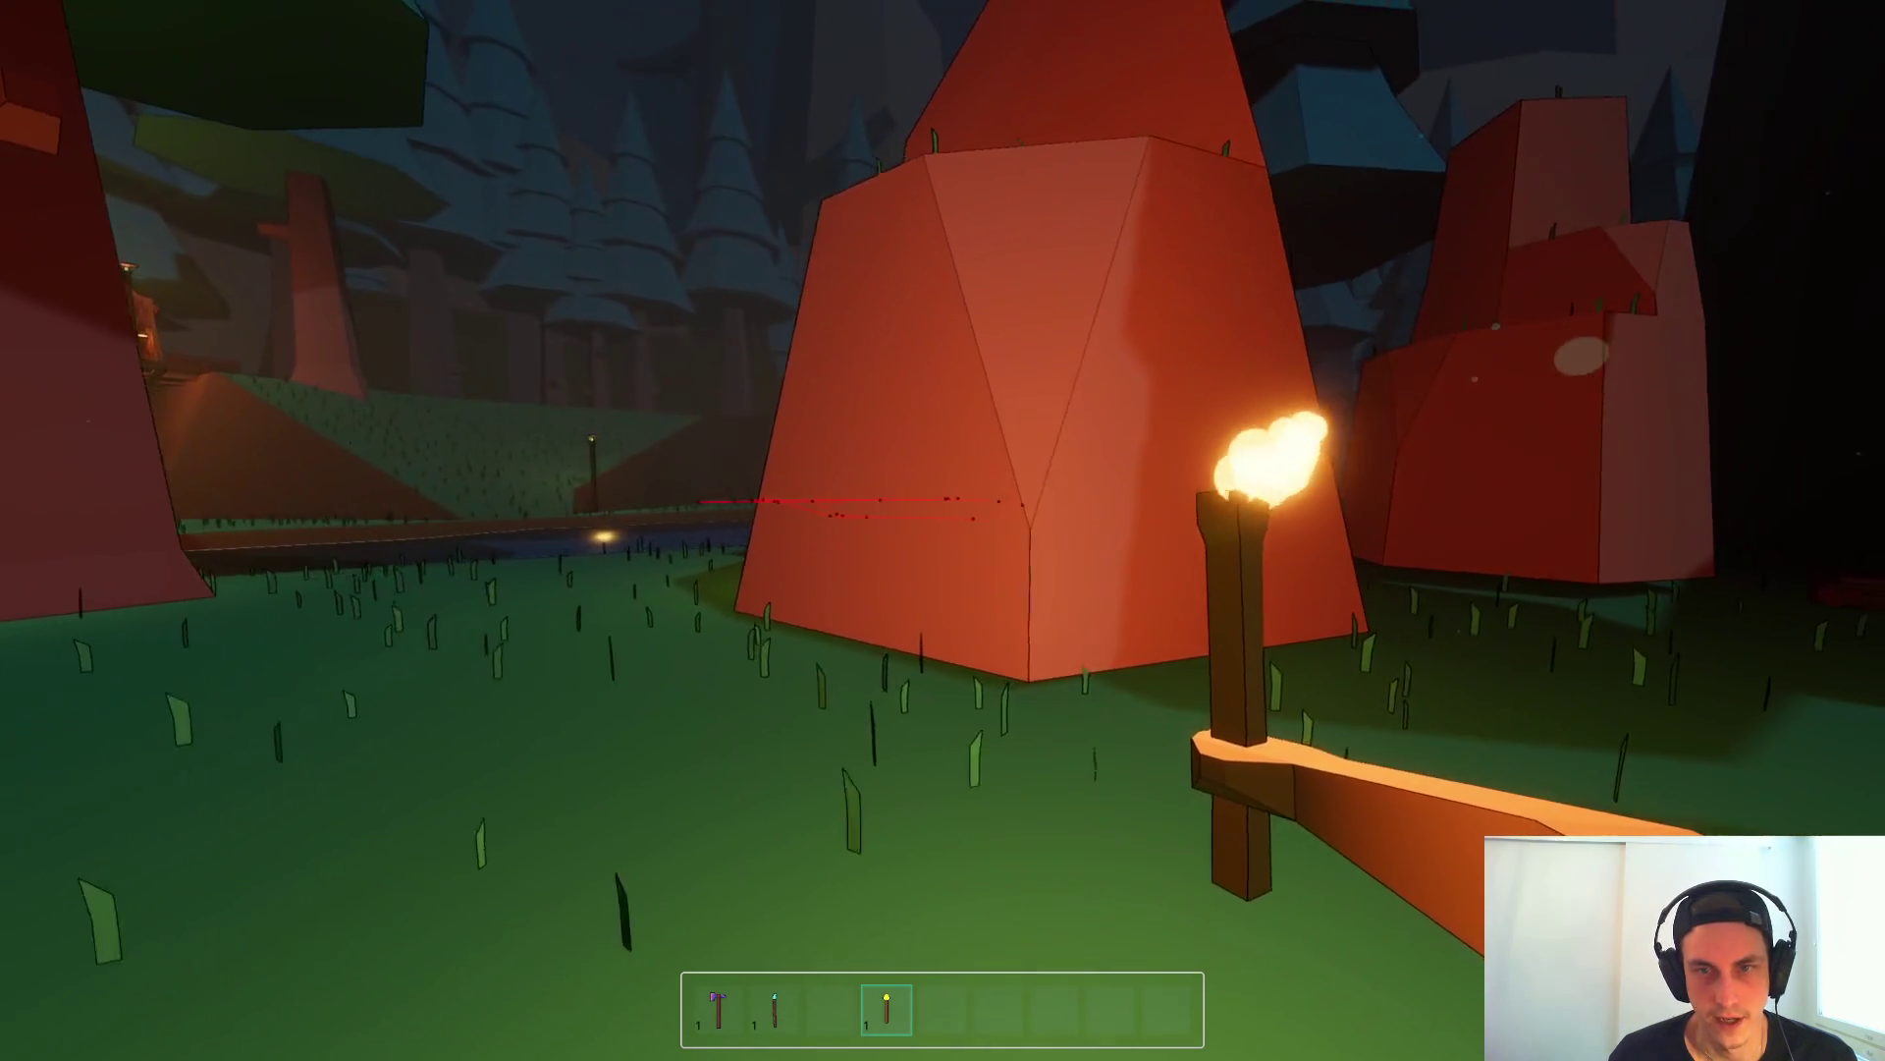
Step: Walk through the cabin to the water's edge and the rock, then back up
{"action": "key", "text": "w"}
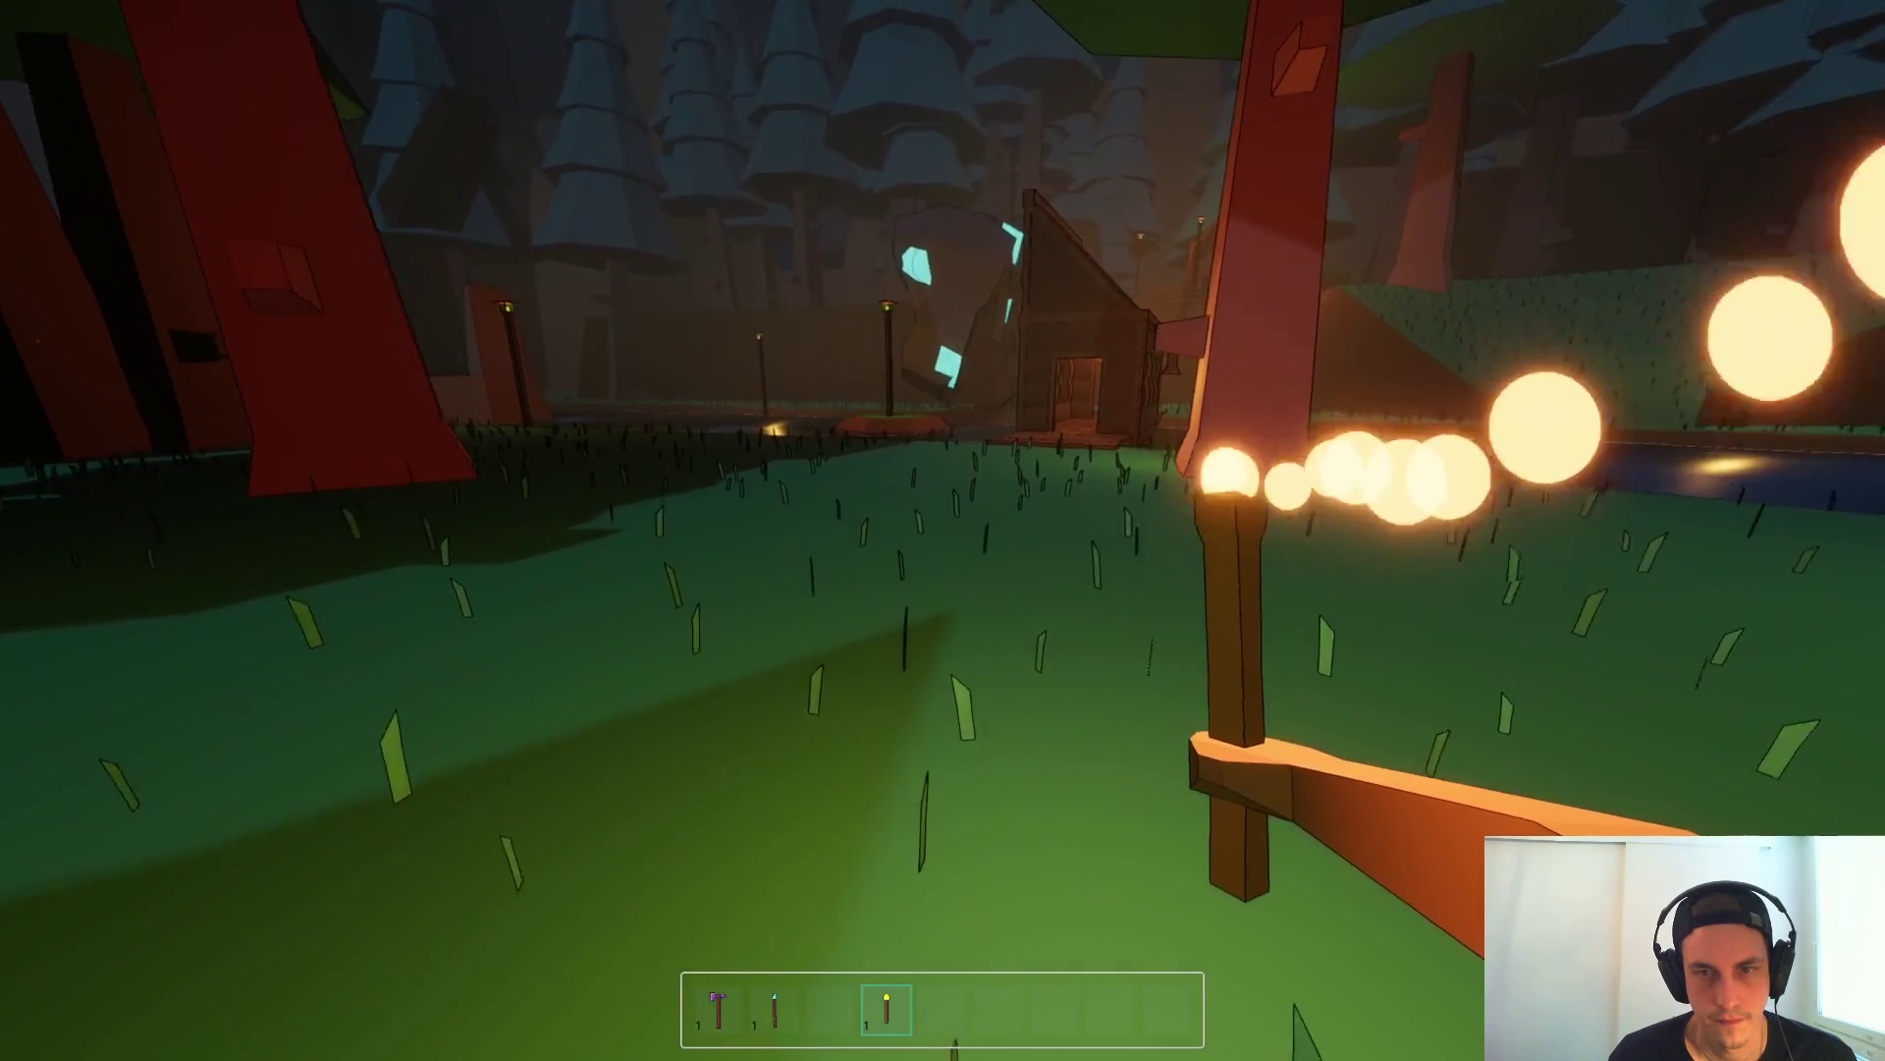
{"action": "key", "text": "w"}
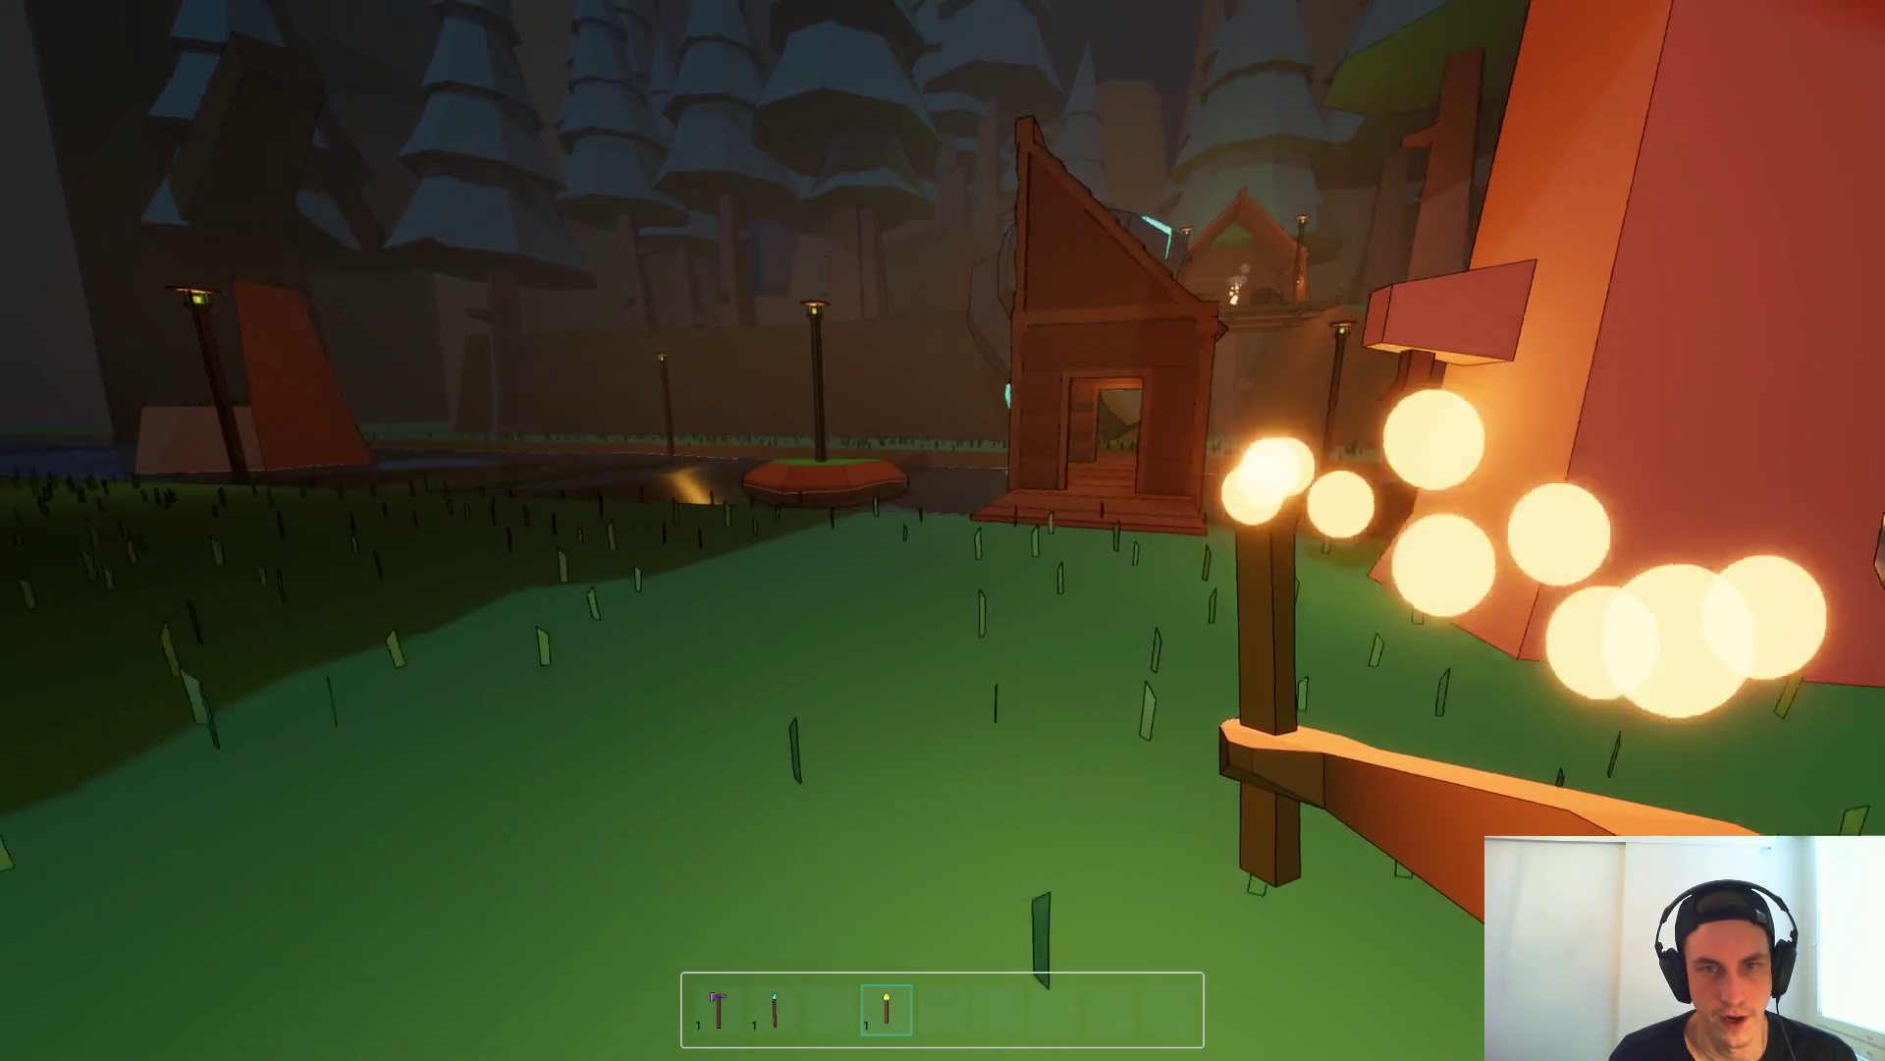
{"action": "key", "text": "w"}
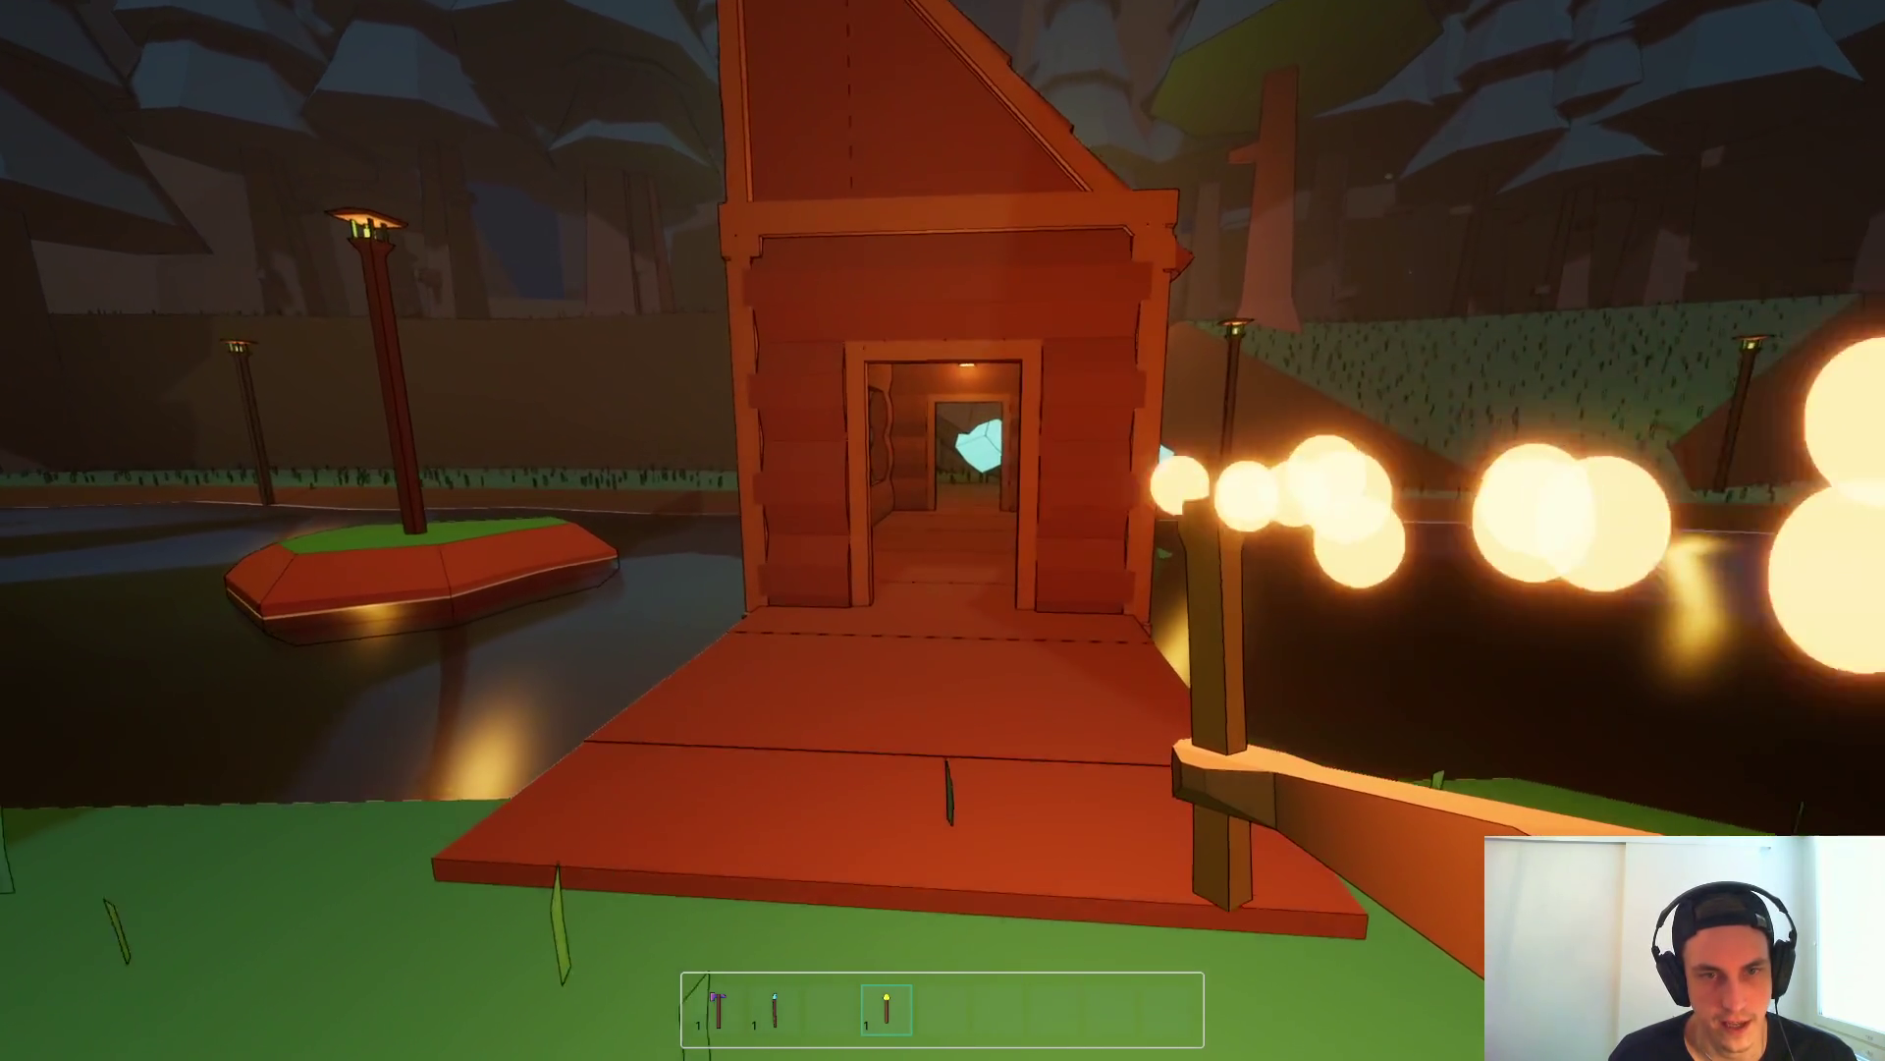
{"action": "key", "text": "w"}
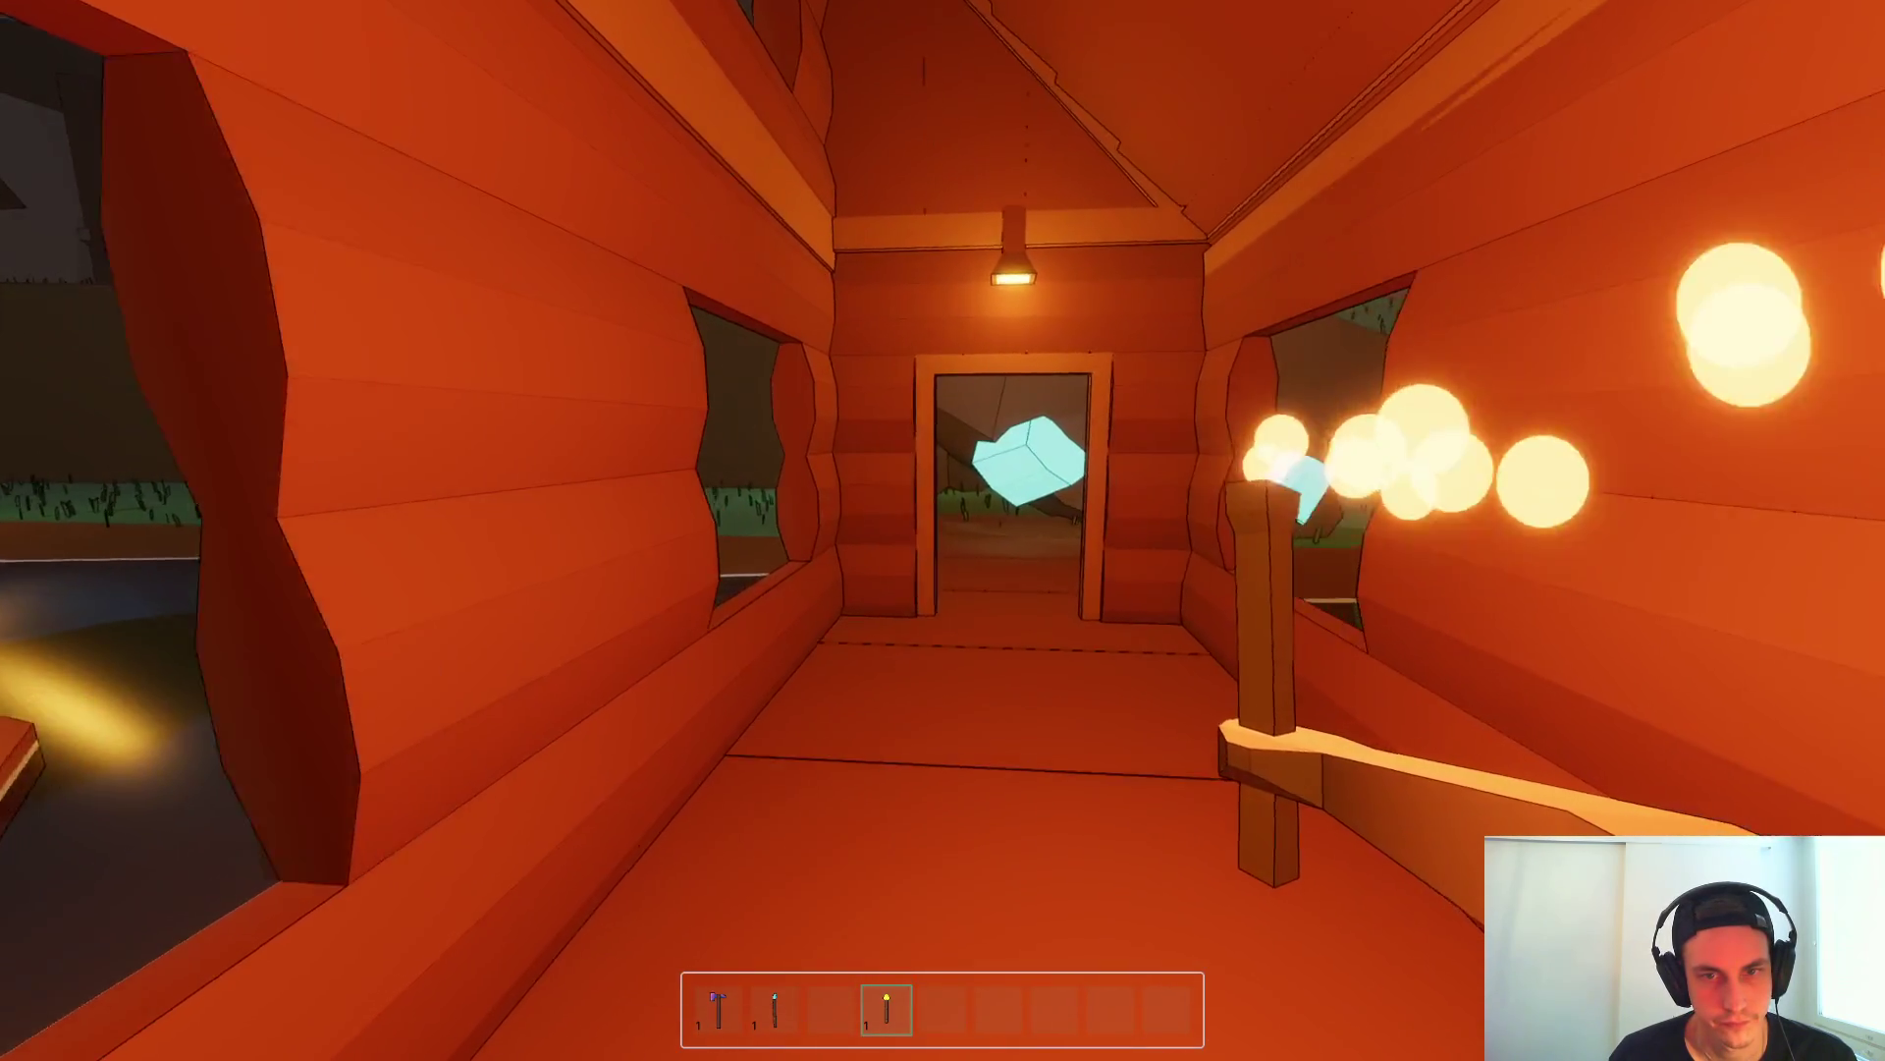
{"action": "key", "text": "w"}
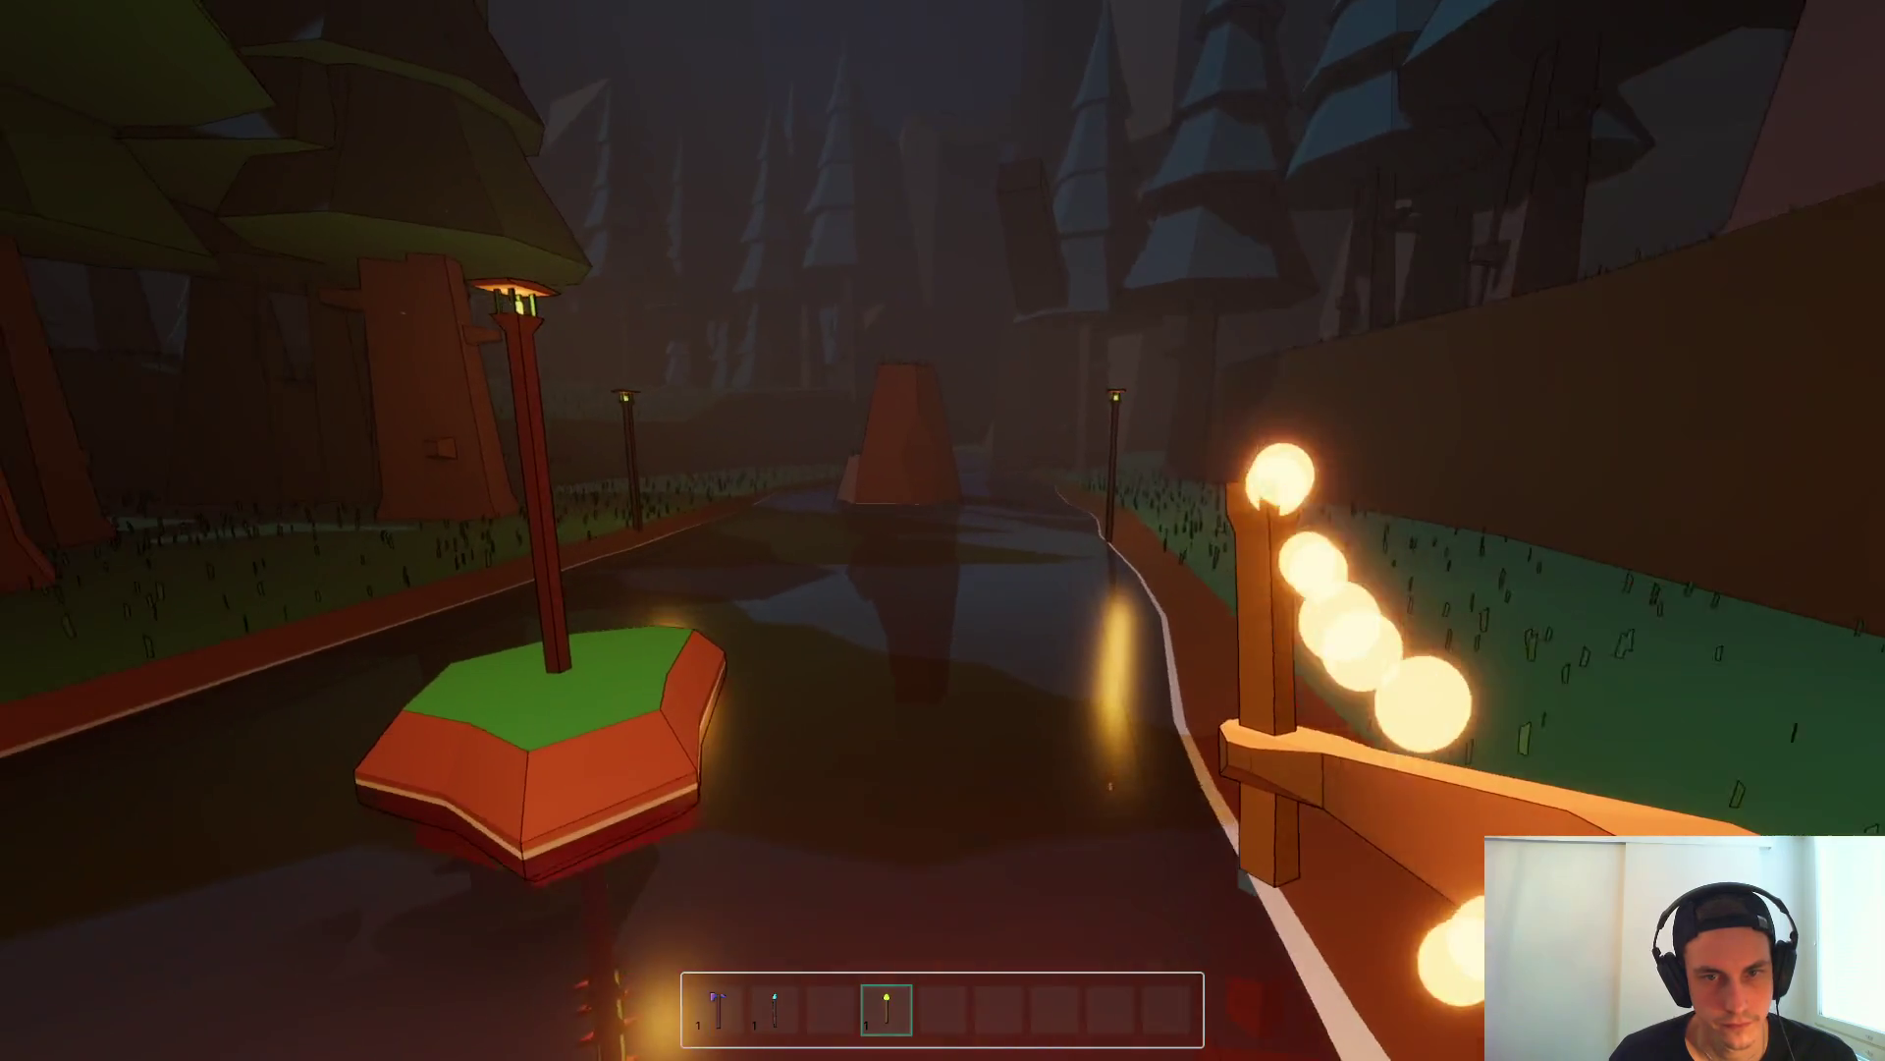
{"action": "mouse_move", "coordinate": [943, 530]}
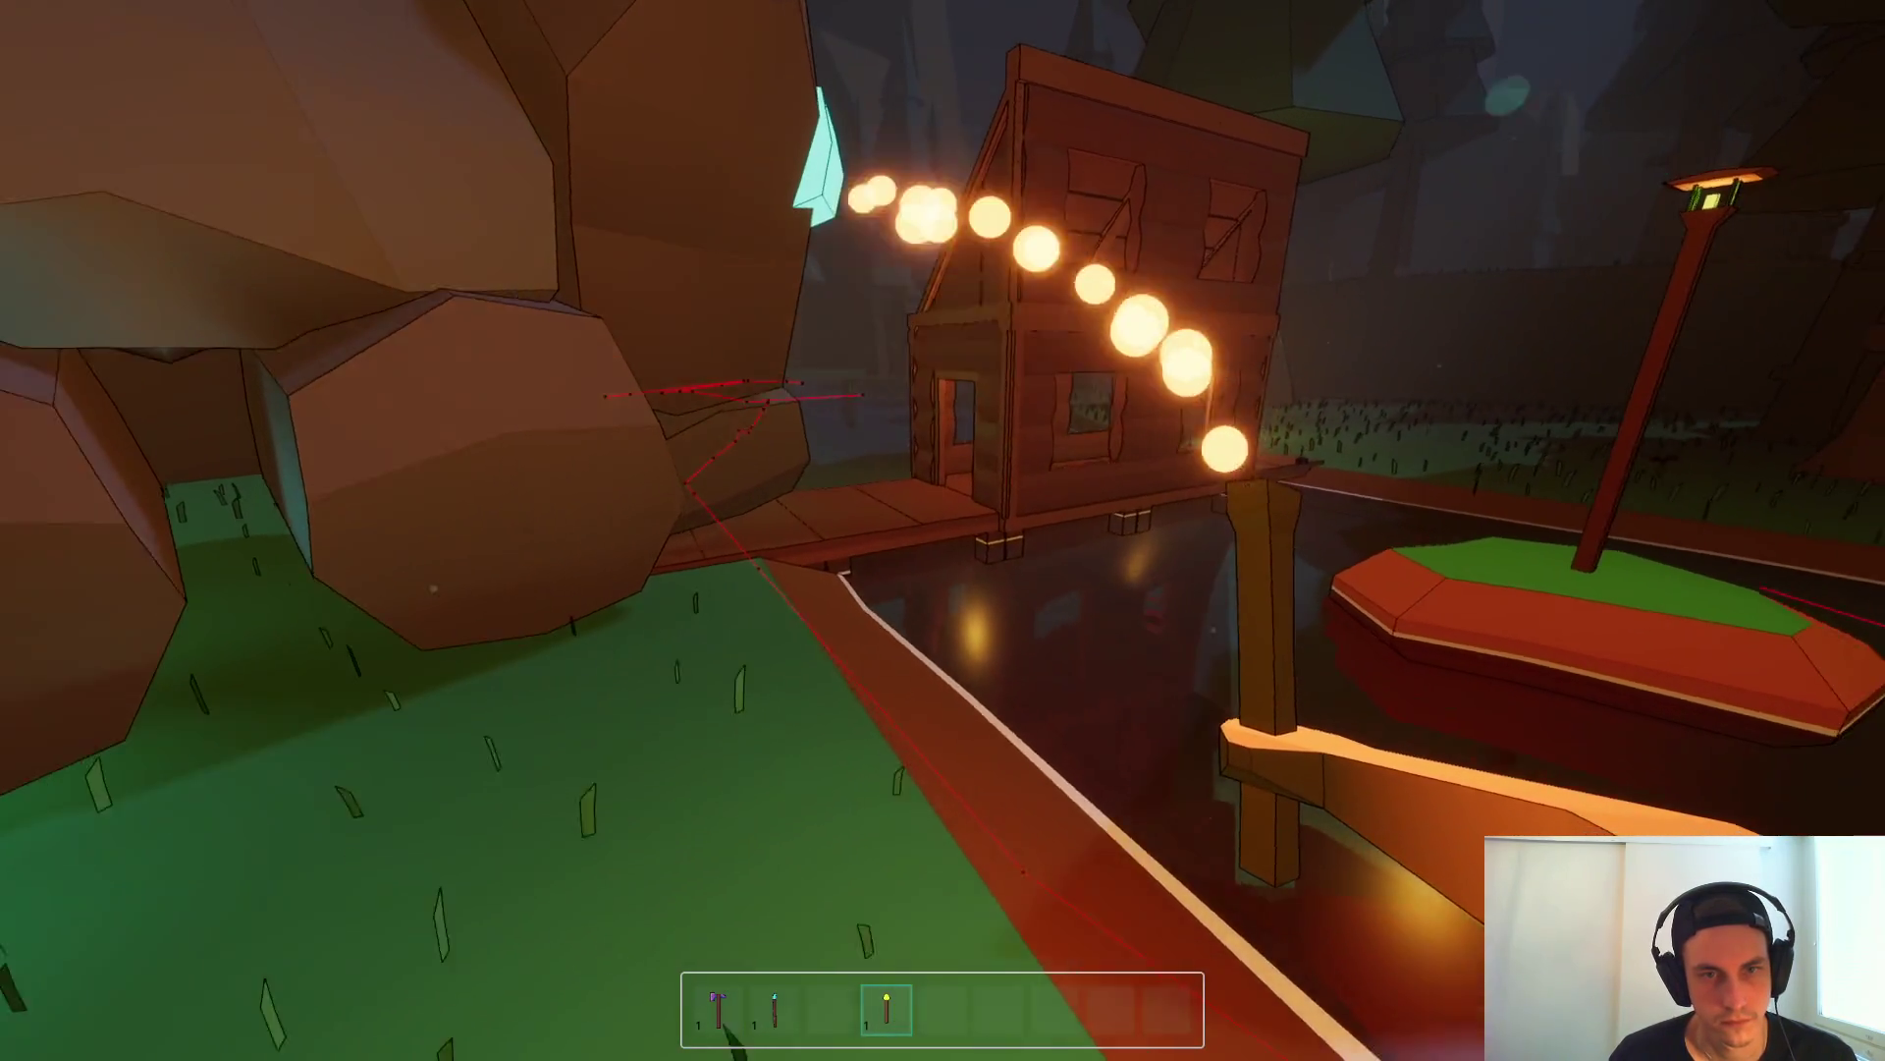
{"action": "key", "text": "w"}
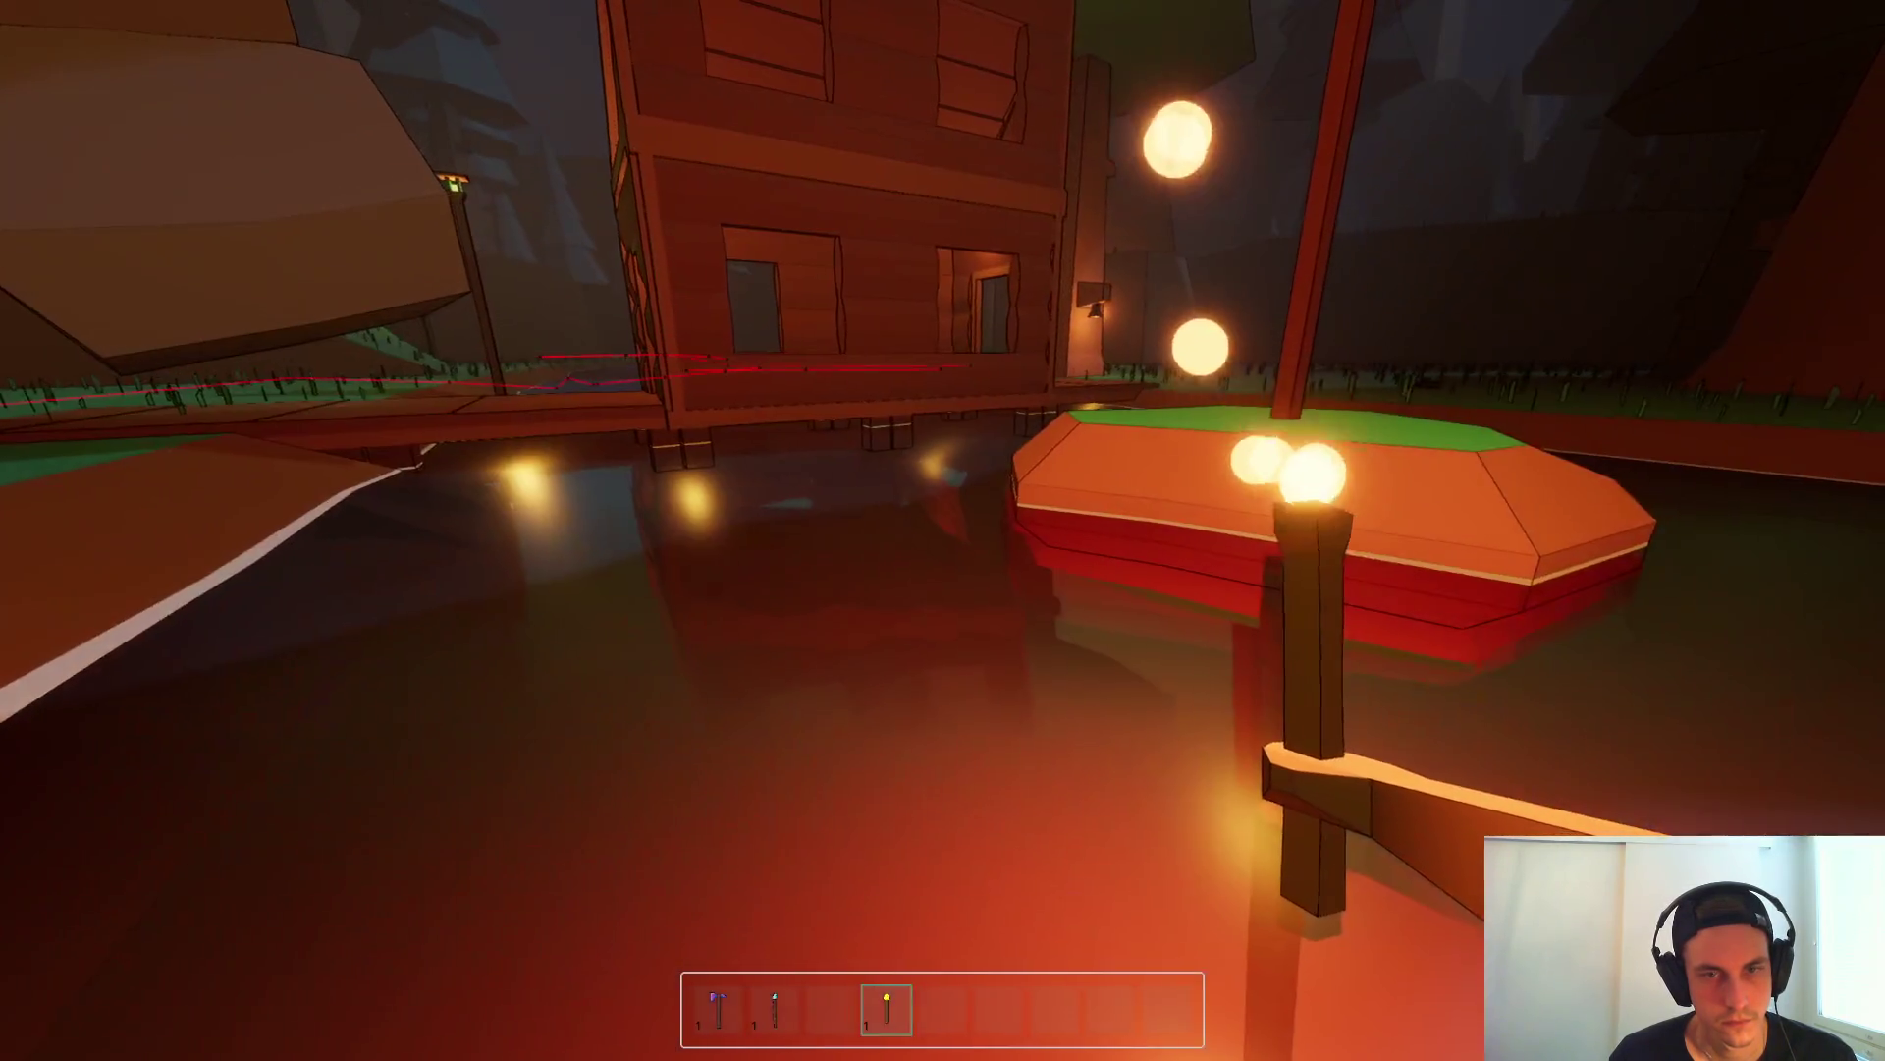
{"action": "key", "text": "w"}
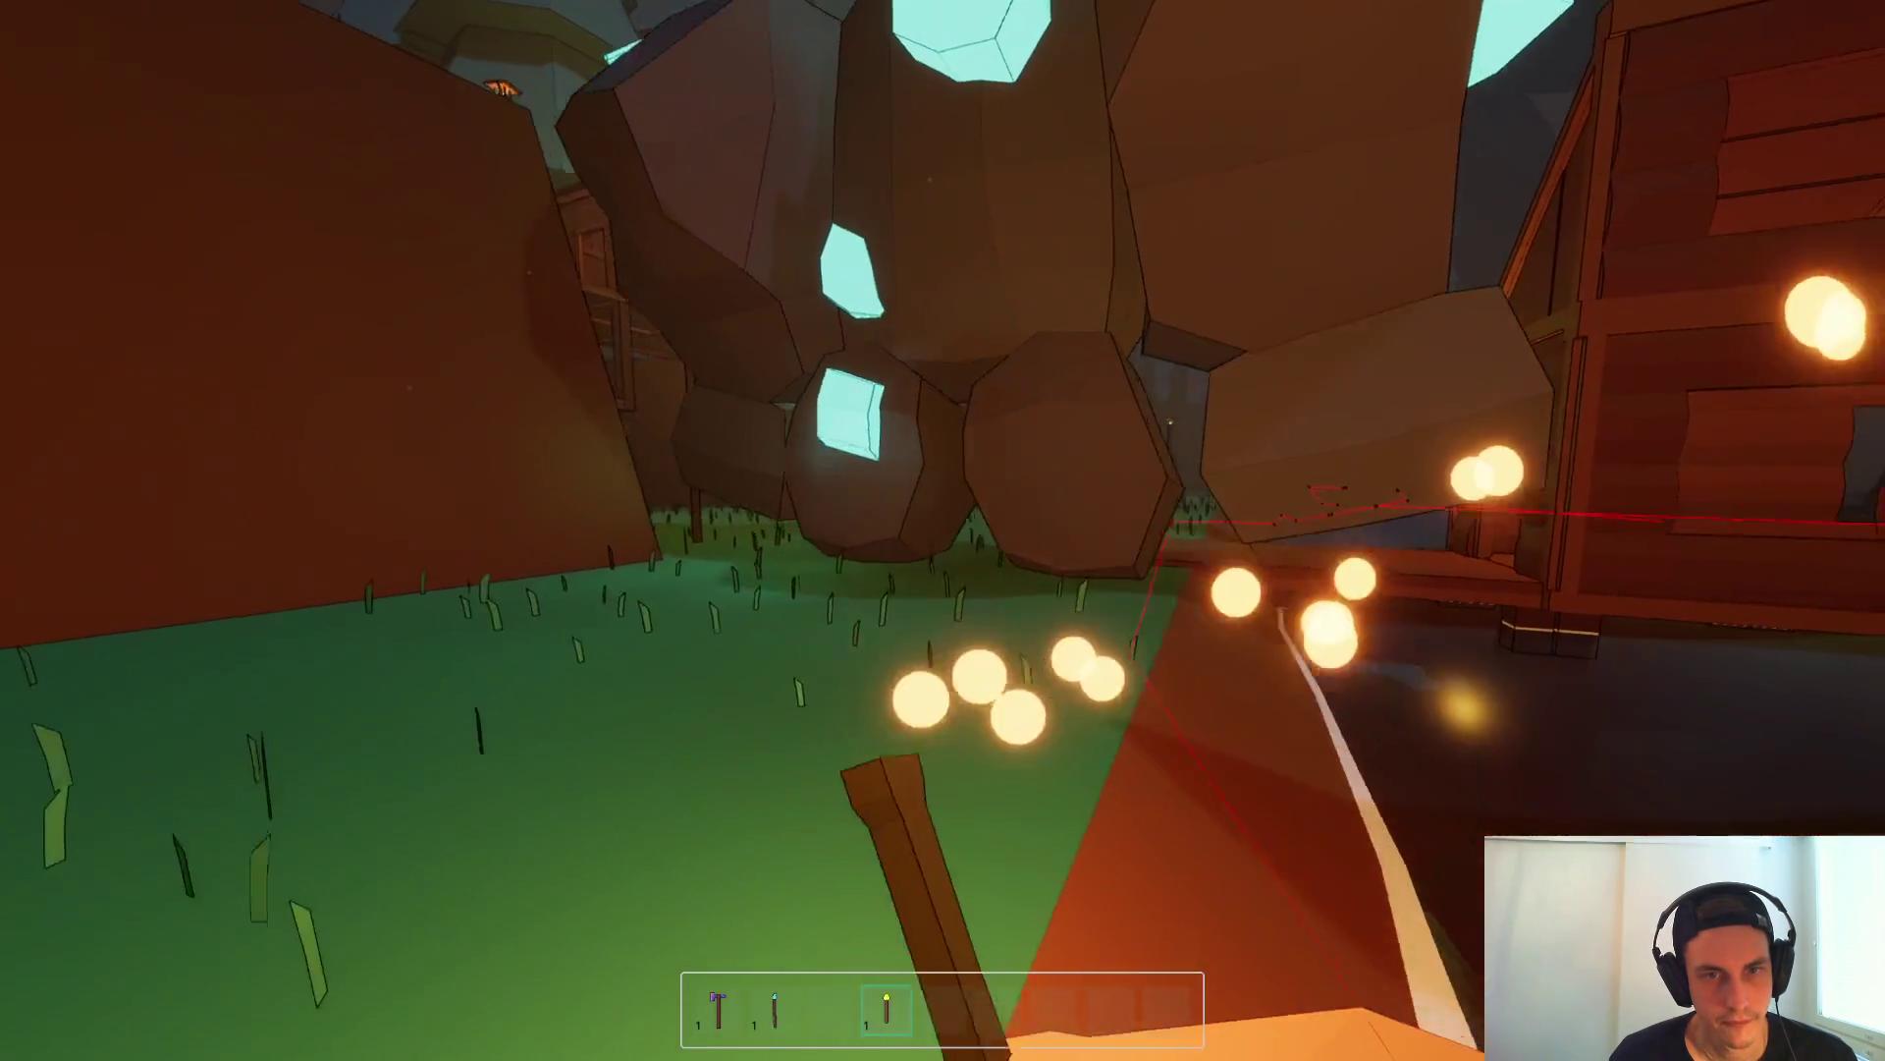
{"action": "key", "text": "s"}
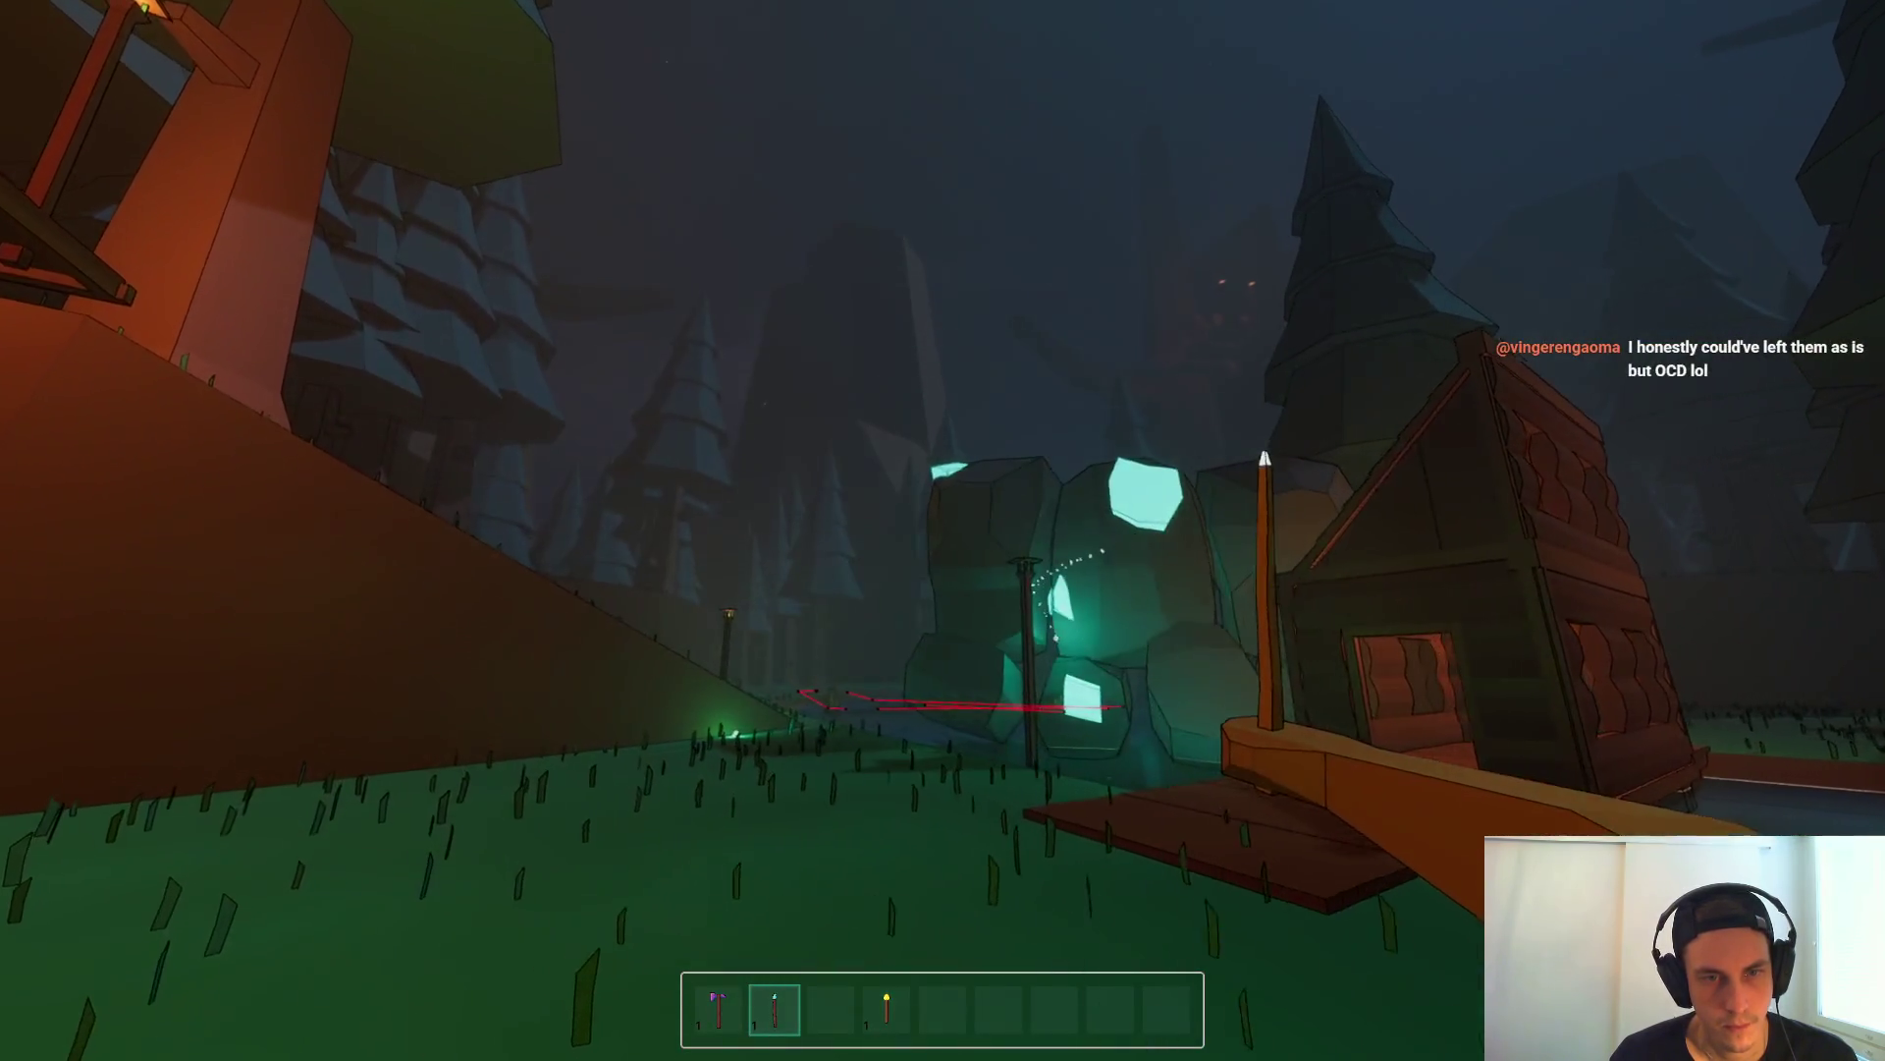
{"action": "key", "text": "s"}
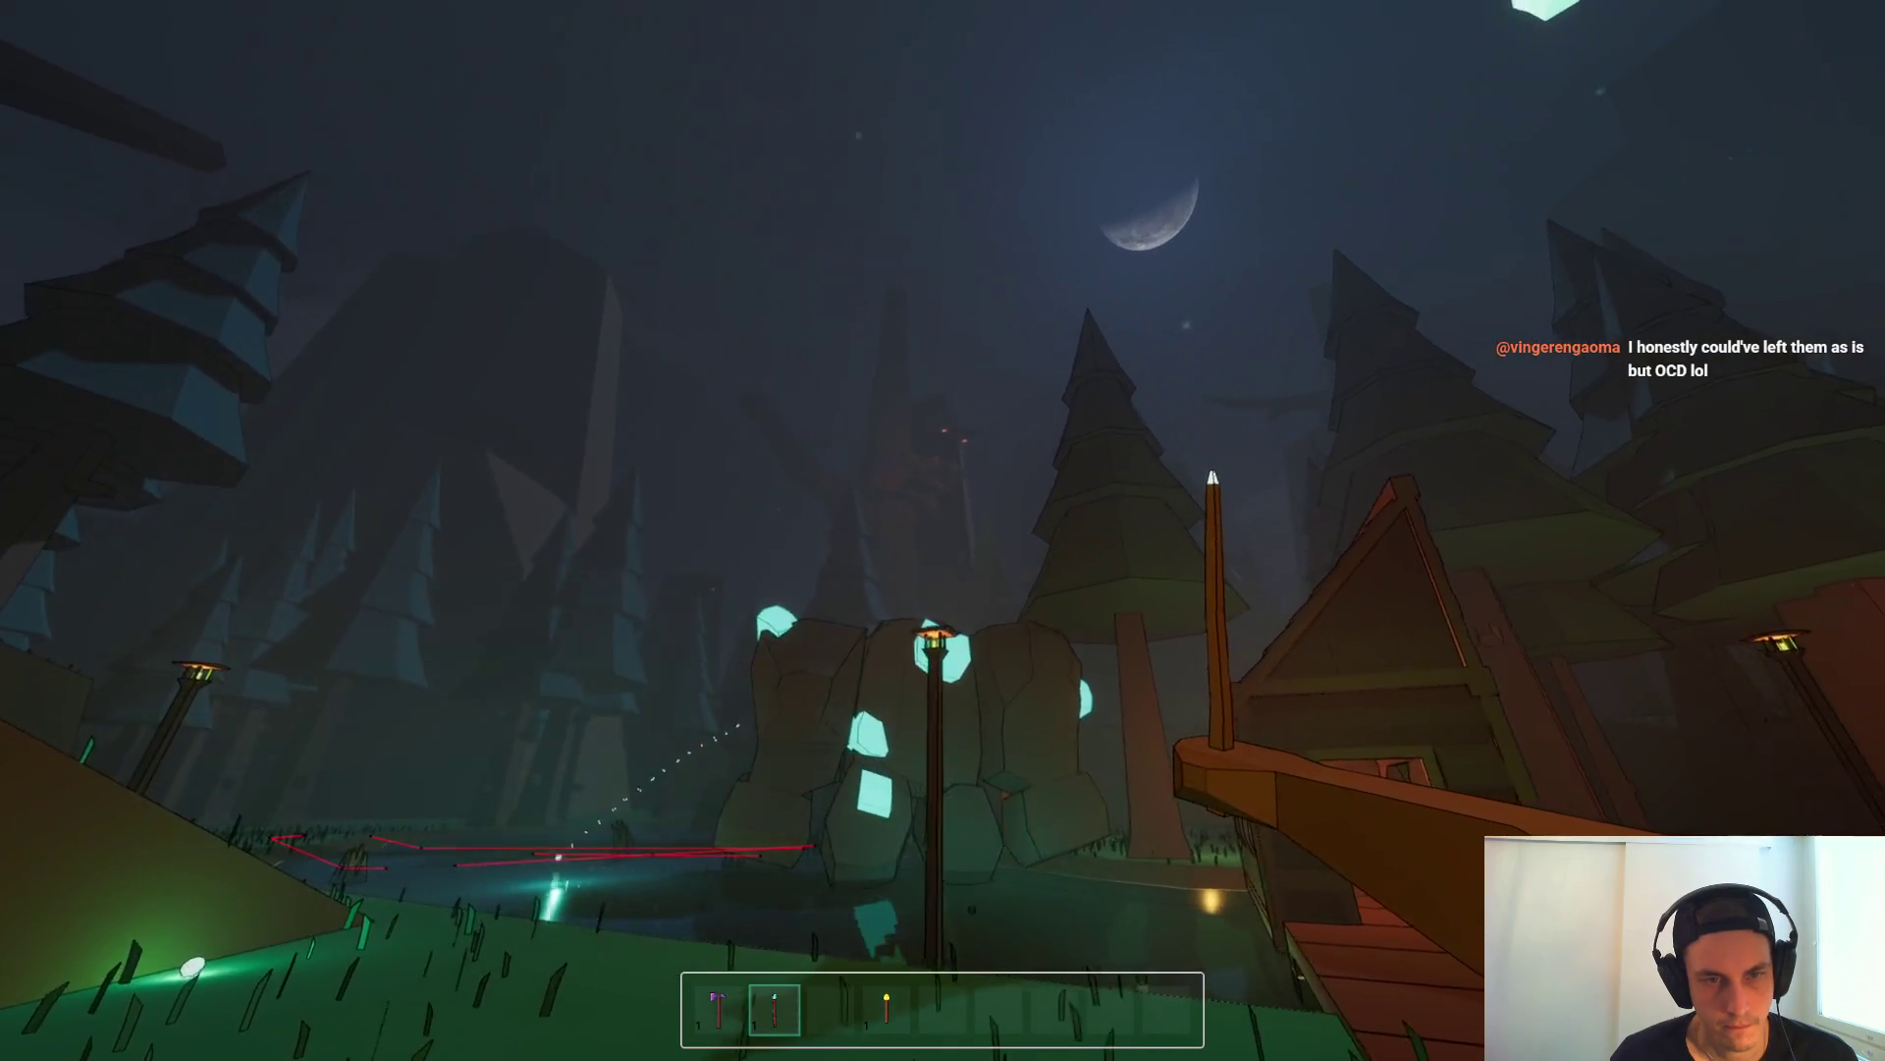
Step: Walk along the bank past the lamp post holding the torch, then stop the game
{"action": "key", "text": "w"}
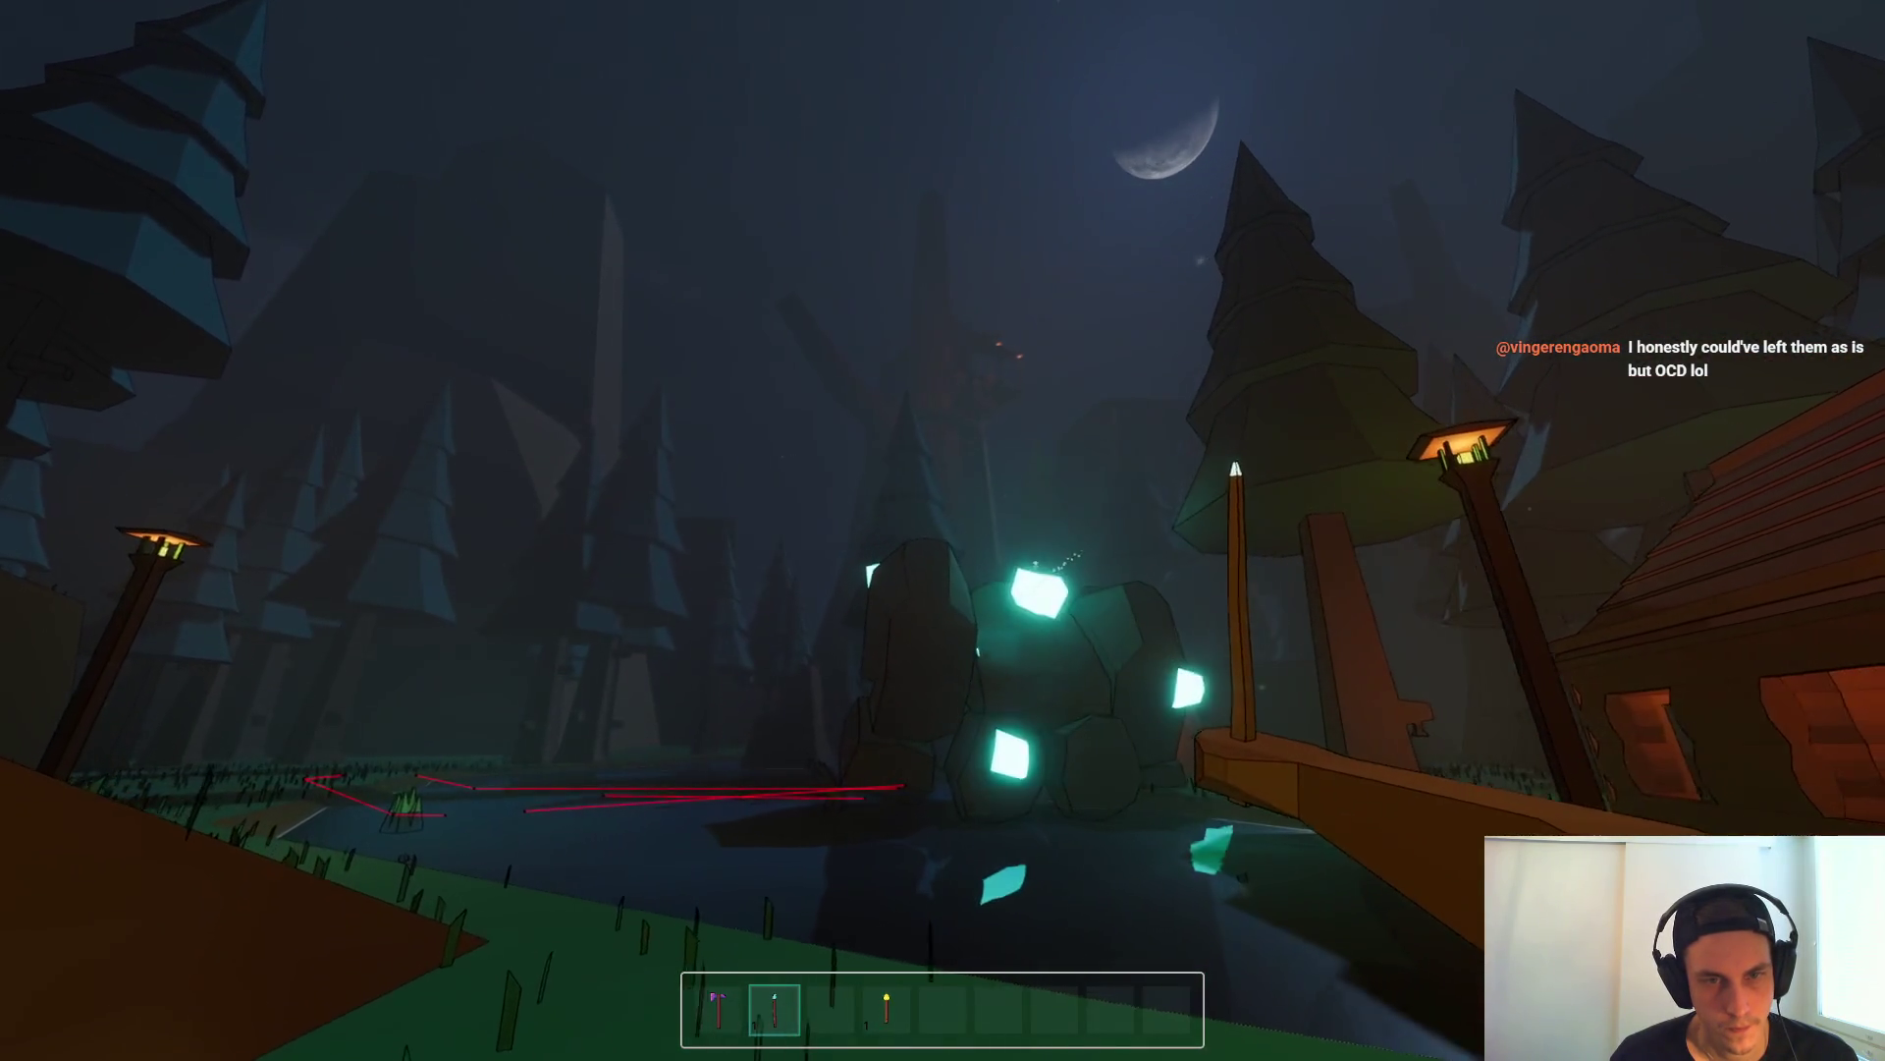
{"action": "key", "text": "w"}
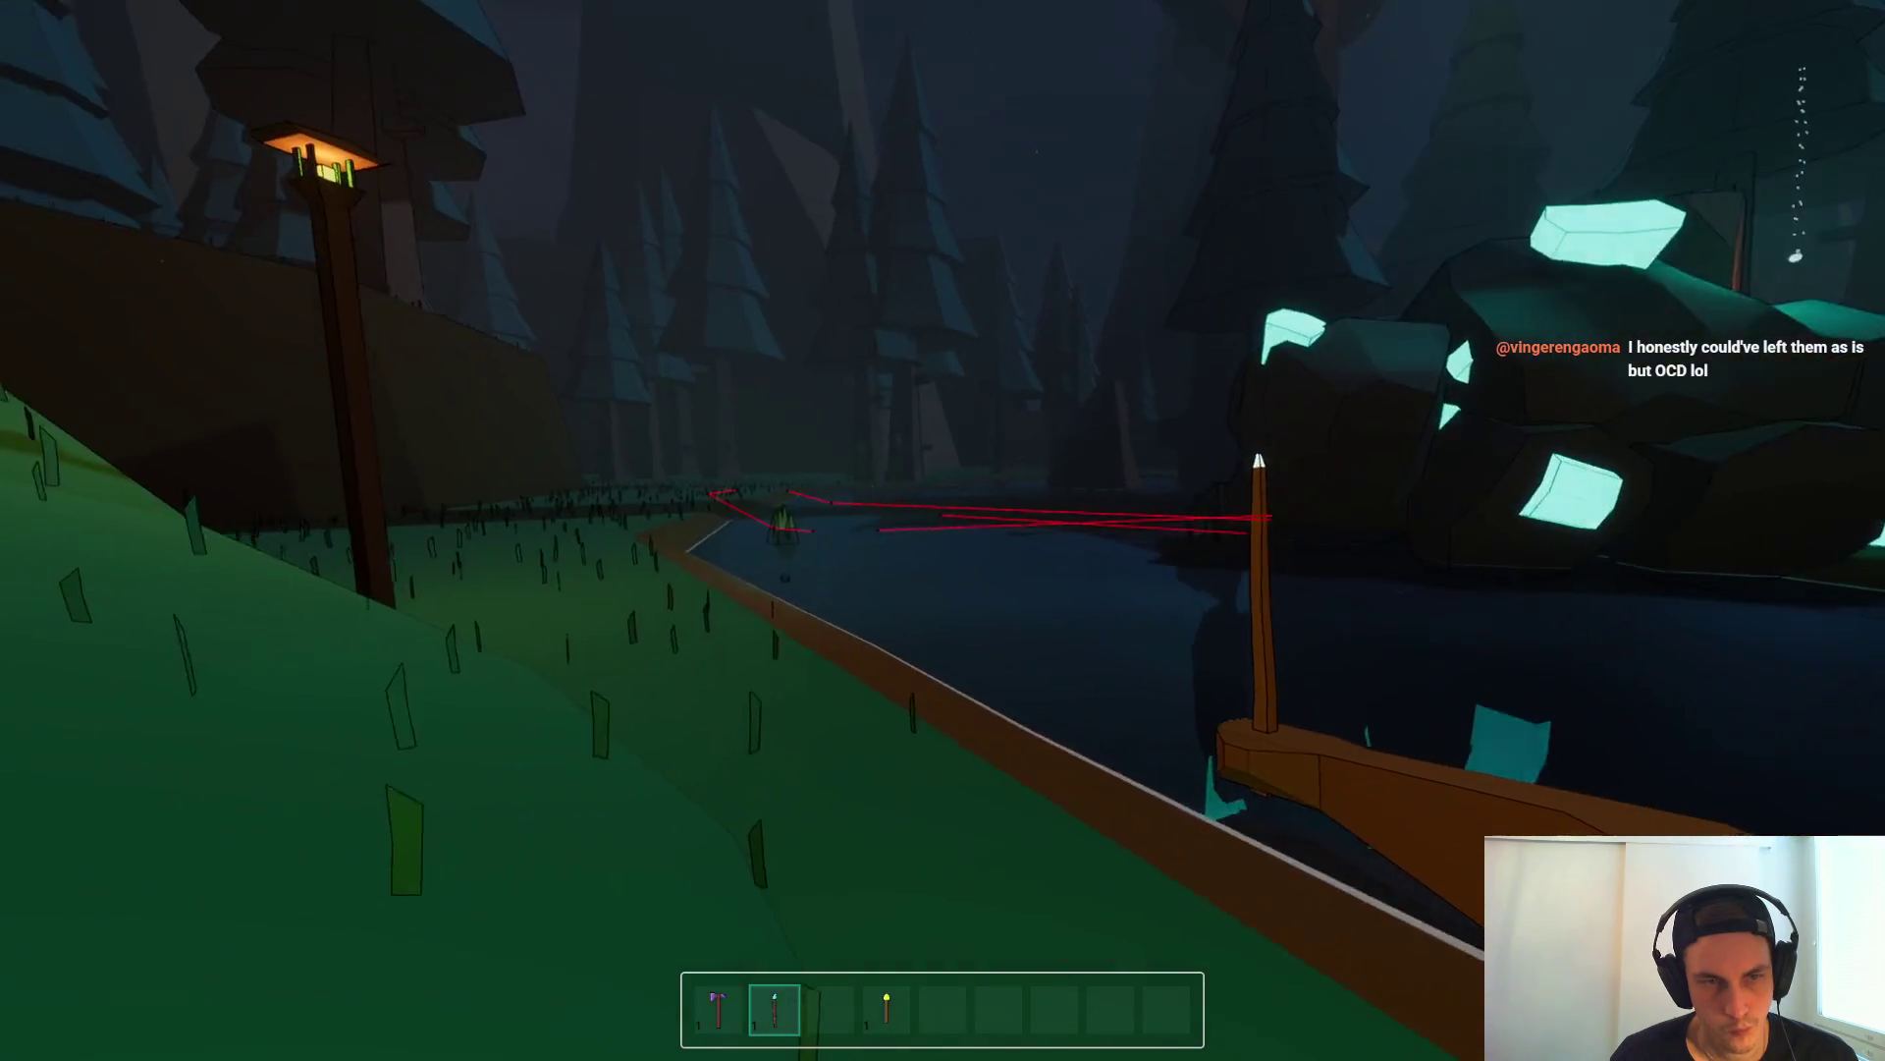
{"action": "key", "text": "w"}
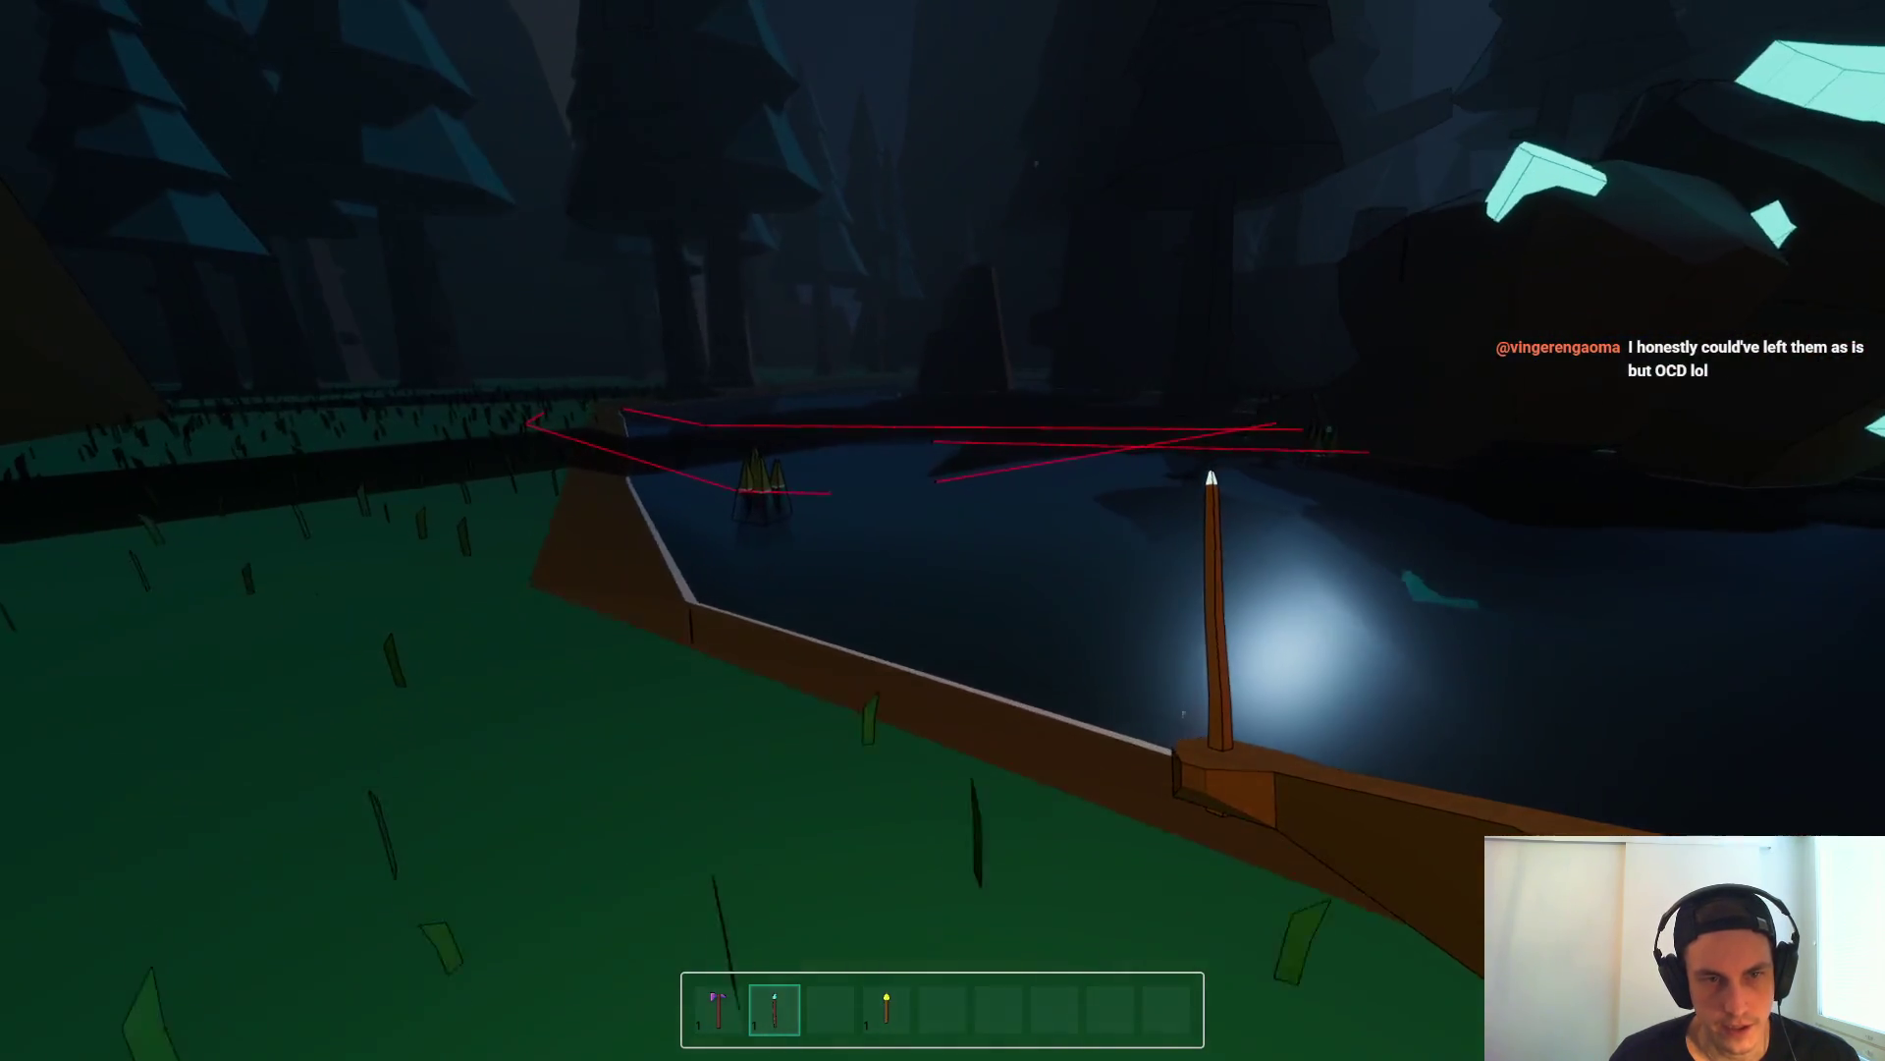
{"action": "key", "text": "4"}
{"action": "key", "text": "w"}
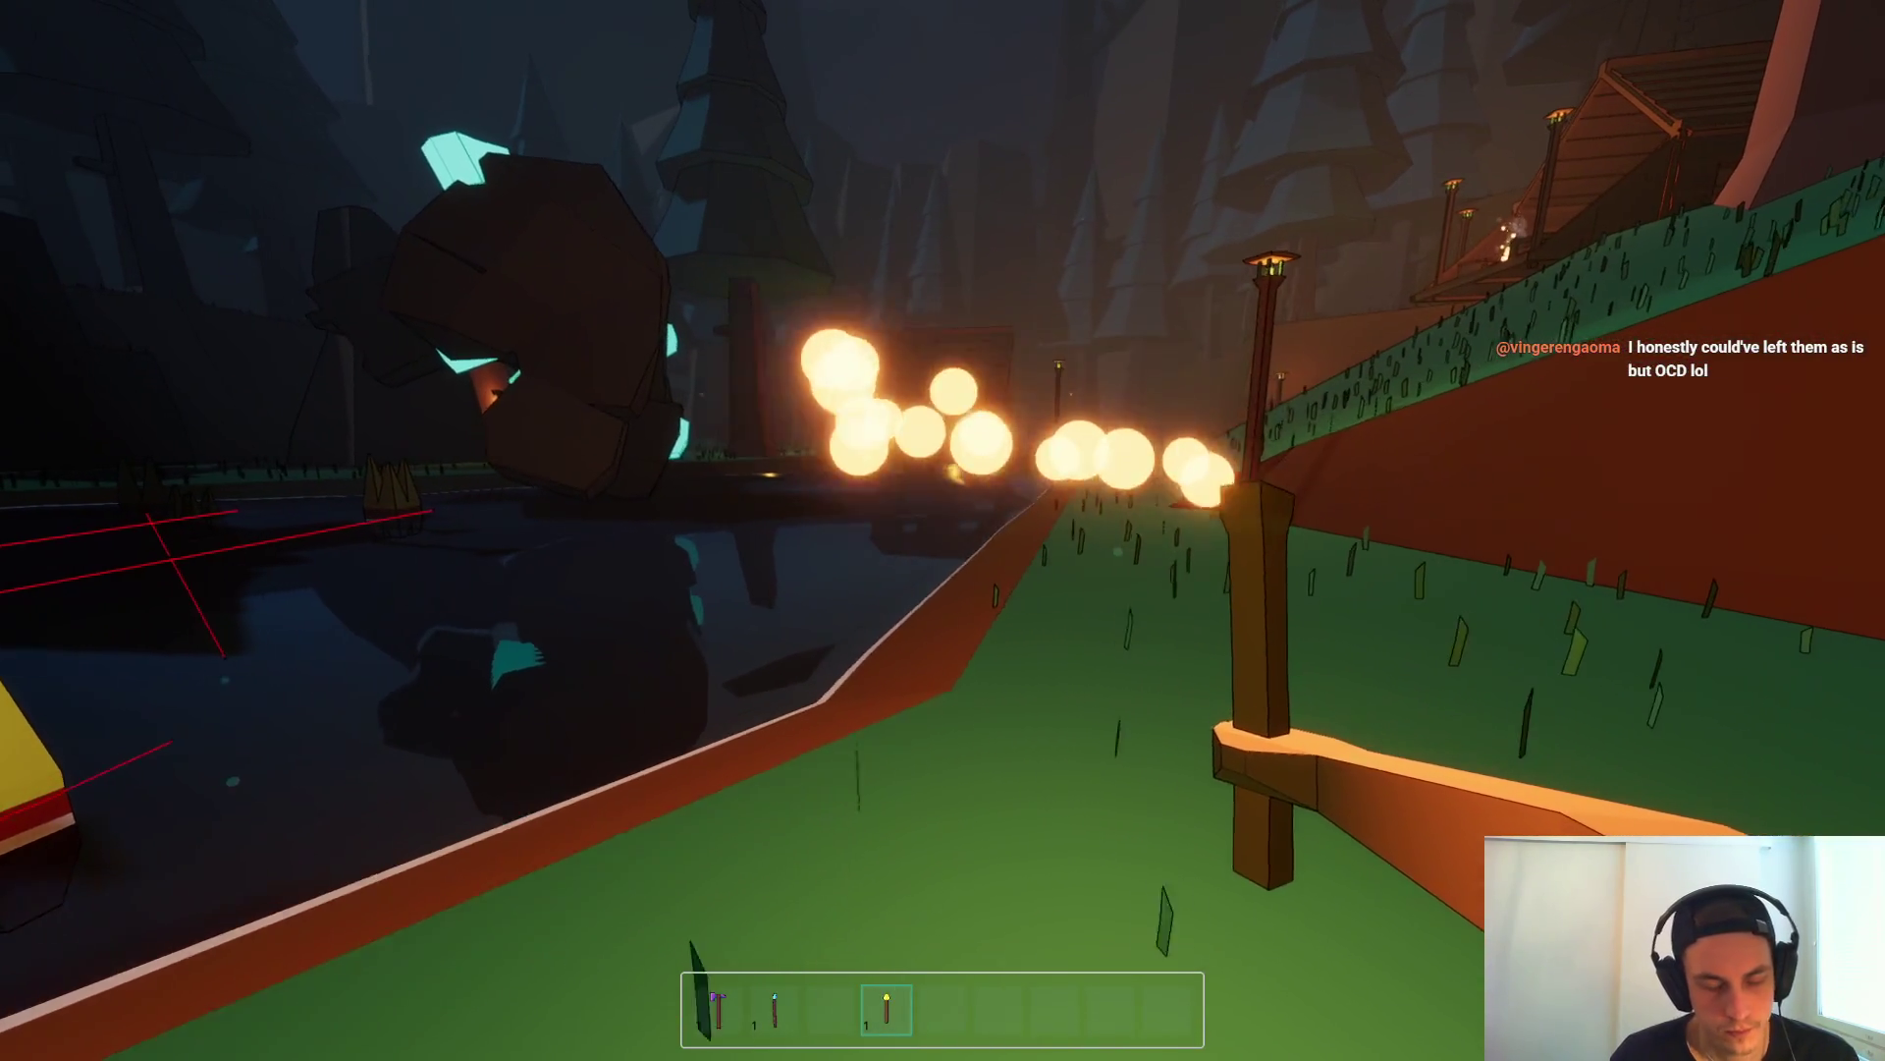
{"action": "key", "text": "F8"}
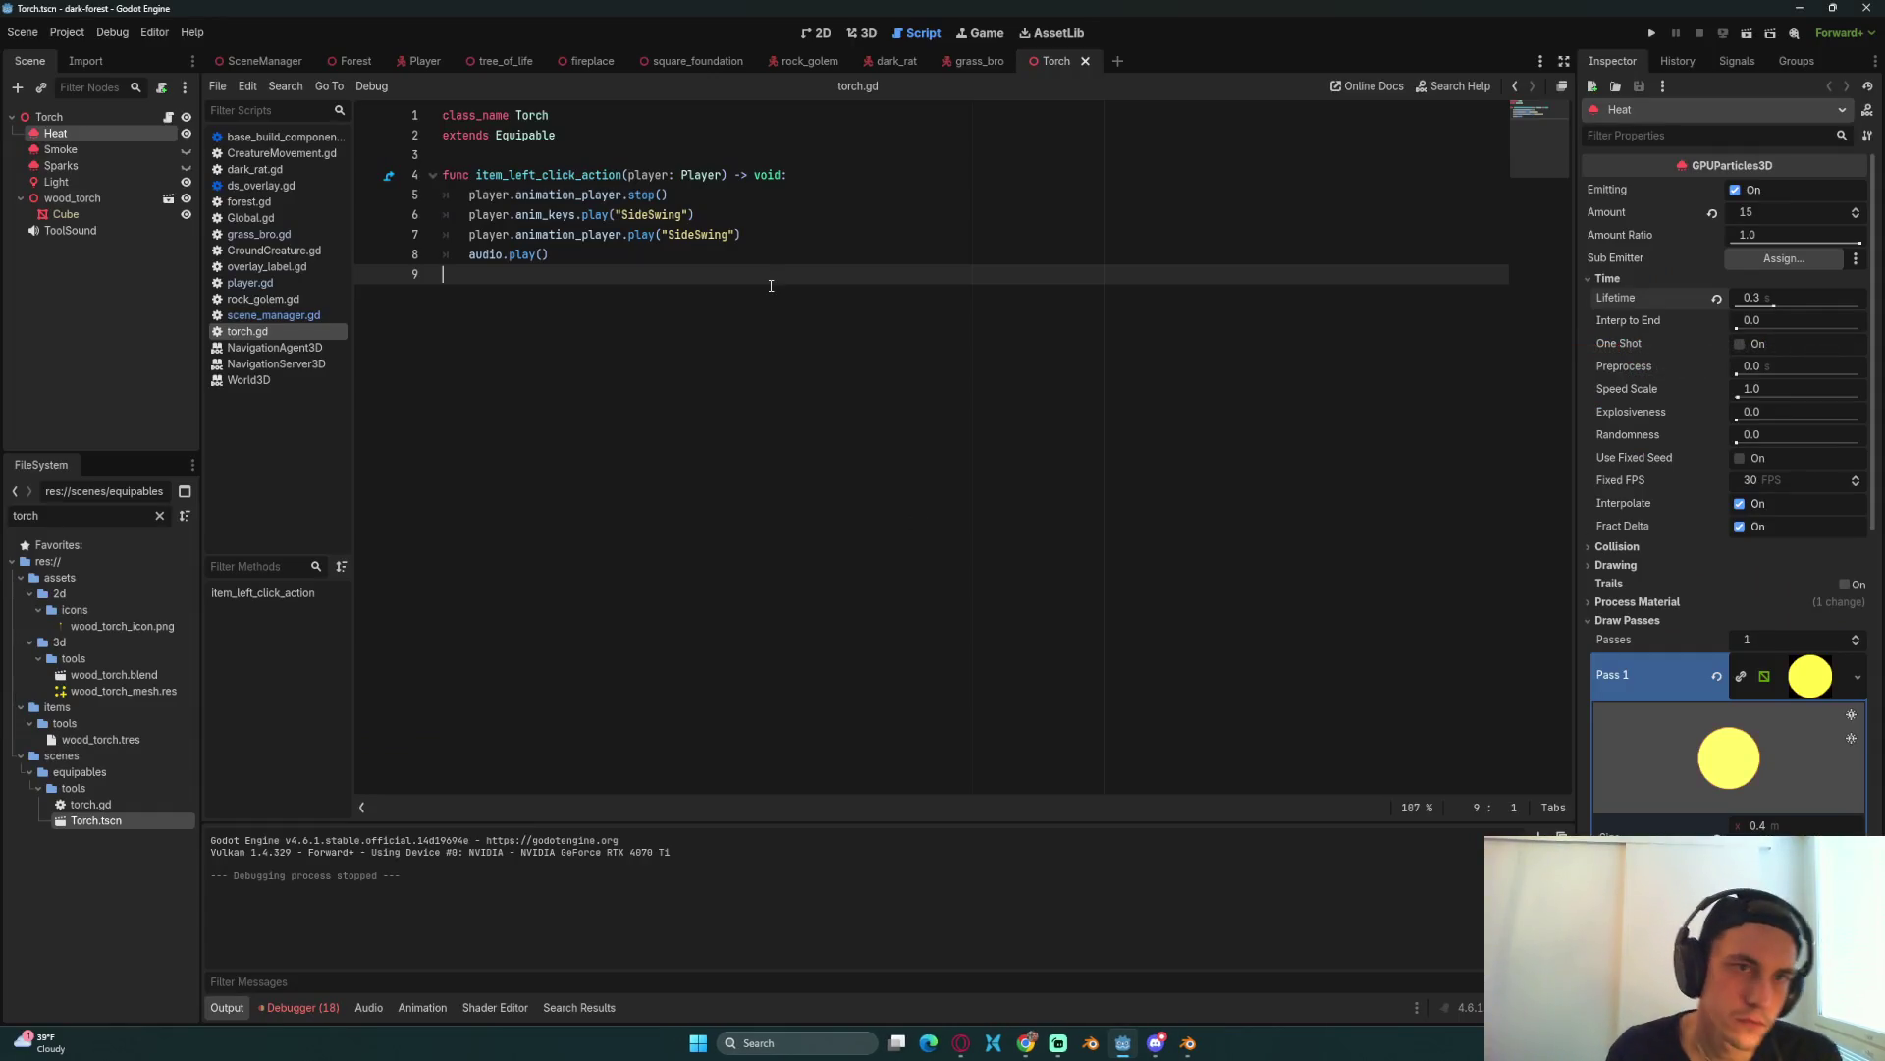
Step: From get_navigation_map on line 72 of grass_bro.gd, open the World3D navigation_map reference
{"action": "left_click", "coordinate": [975, 61]}
{"action": "left_click", "coordinate": [909, 590]}
{"action": "left_click", "coordinate": [832, 453]}
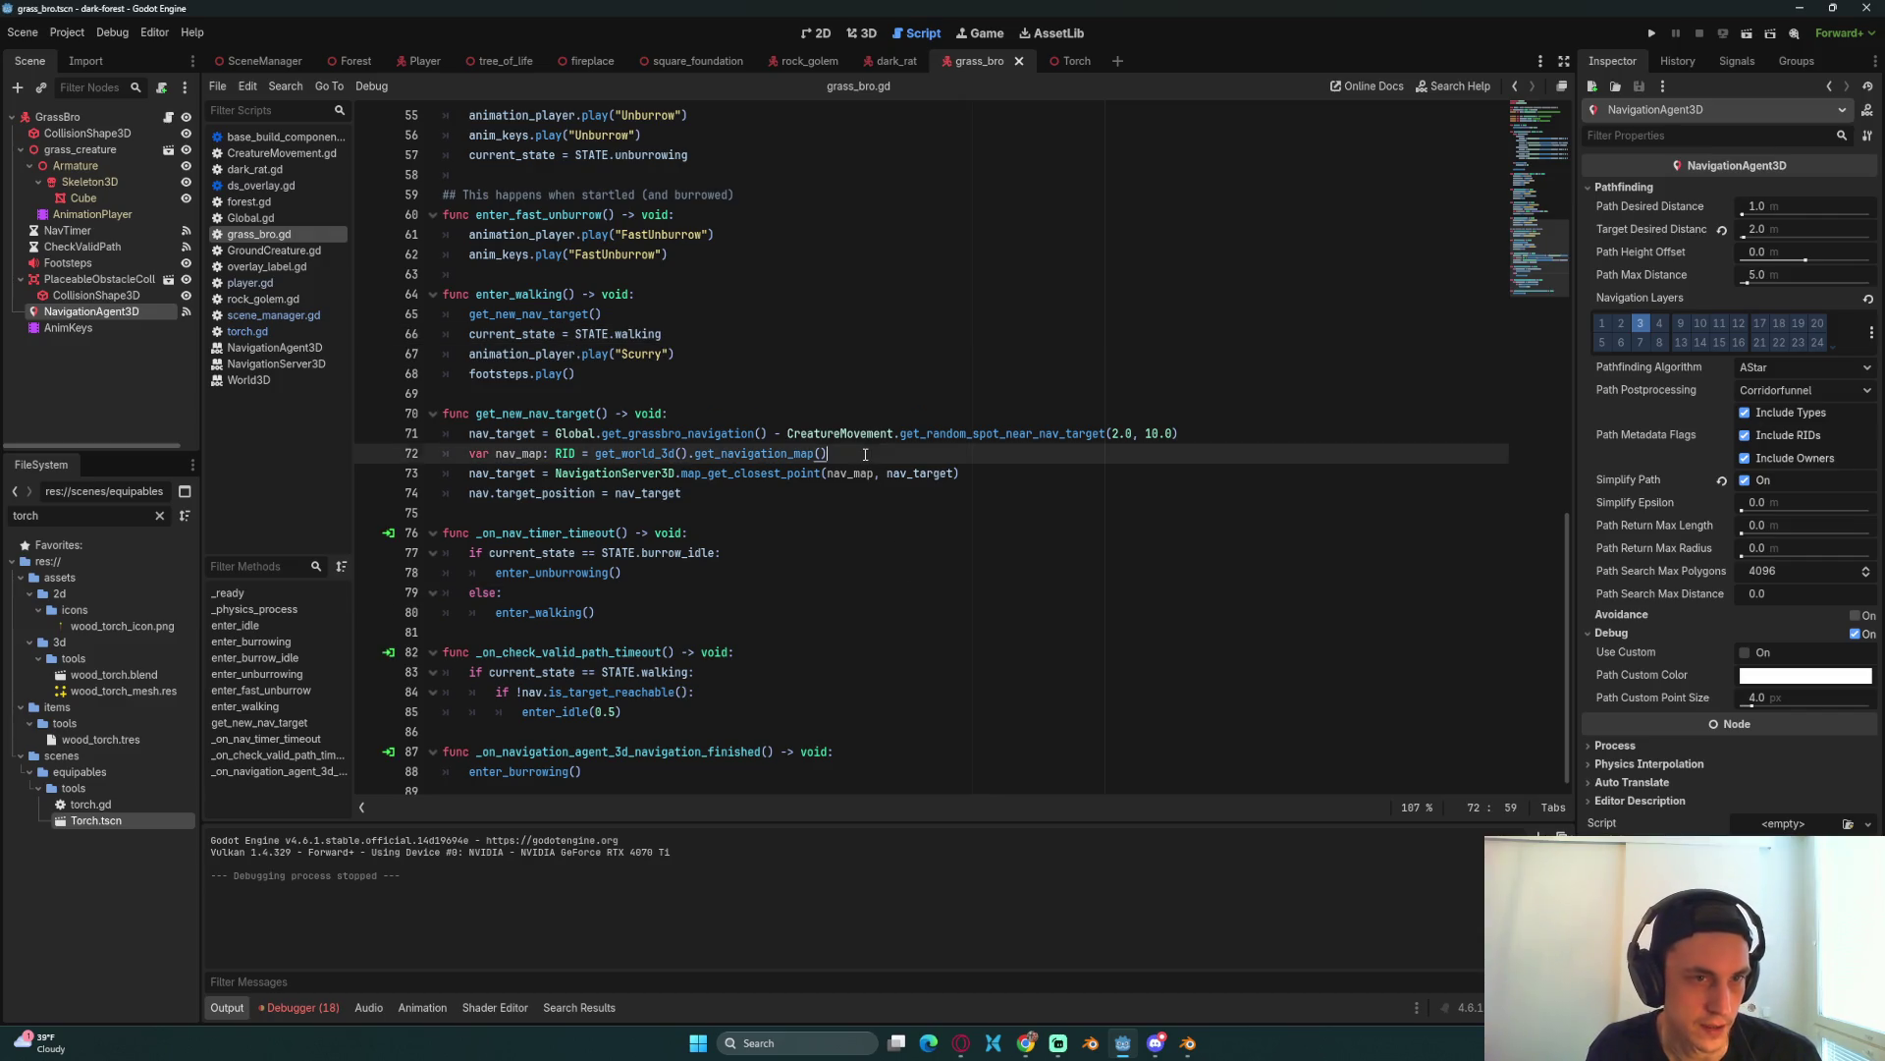
{"action": "left_click", "coordinate": [771, 453], "text": "ctrl"}
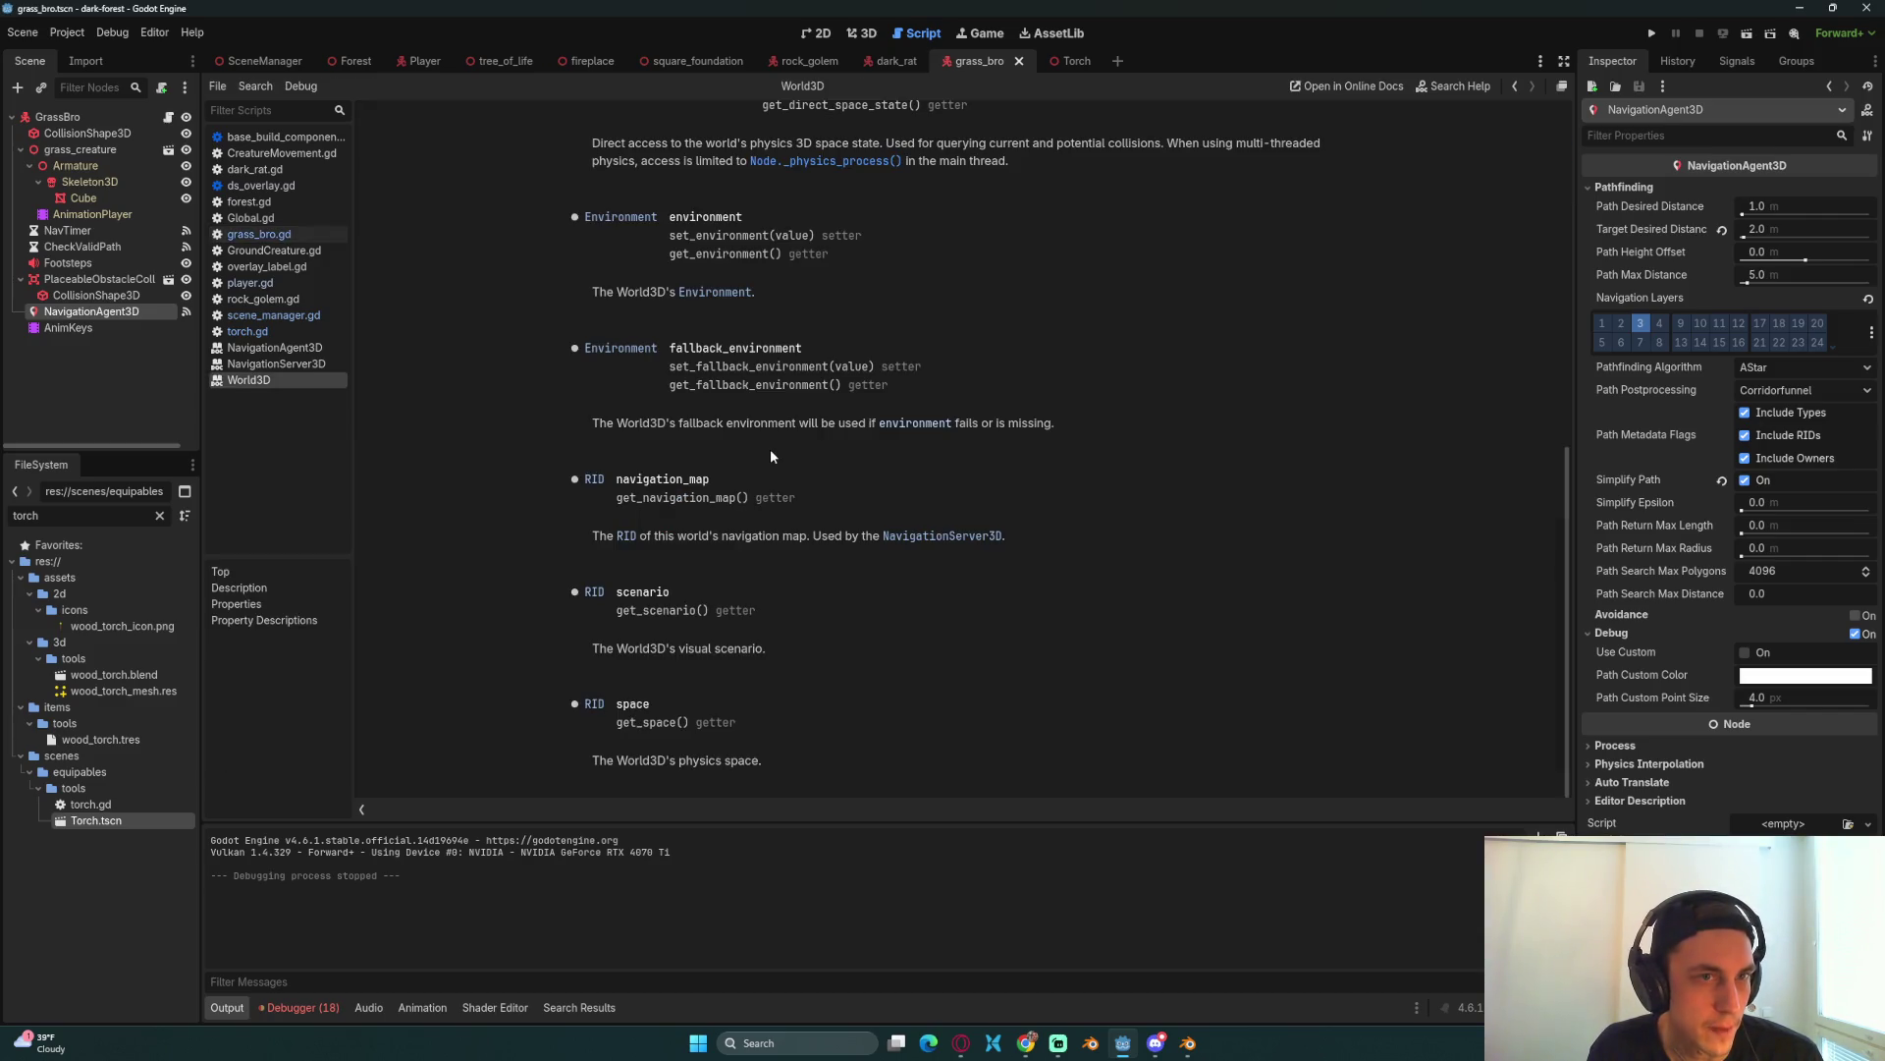
Step: Bring up the Using NavigationMaps docs page in Chrome and read its description of navigation maps
{"action": "left_click", "coordinate": [1026, 1042]}
{"action": "left_click", "coordinate": [462, 8]}
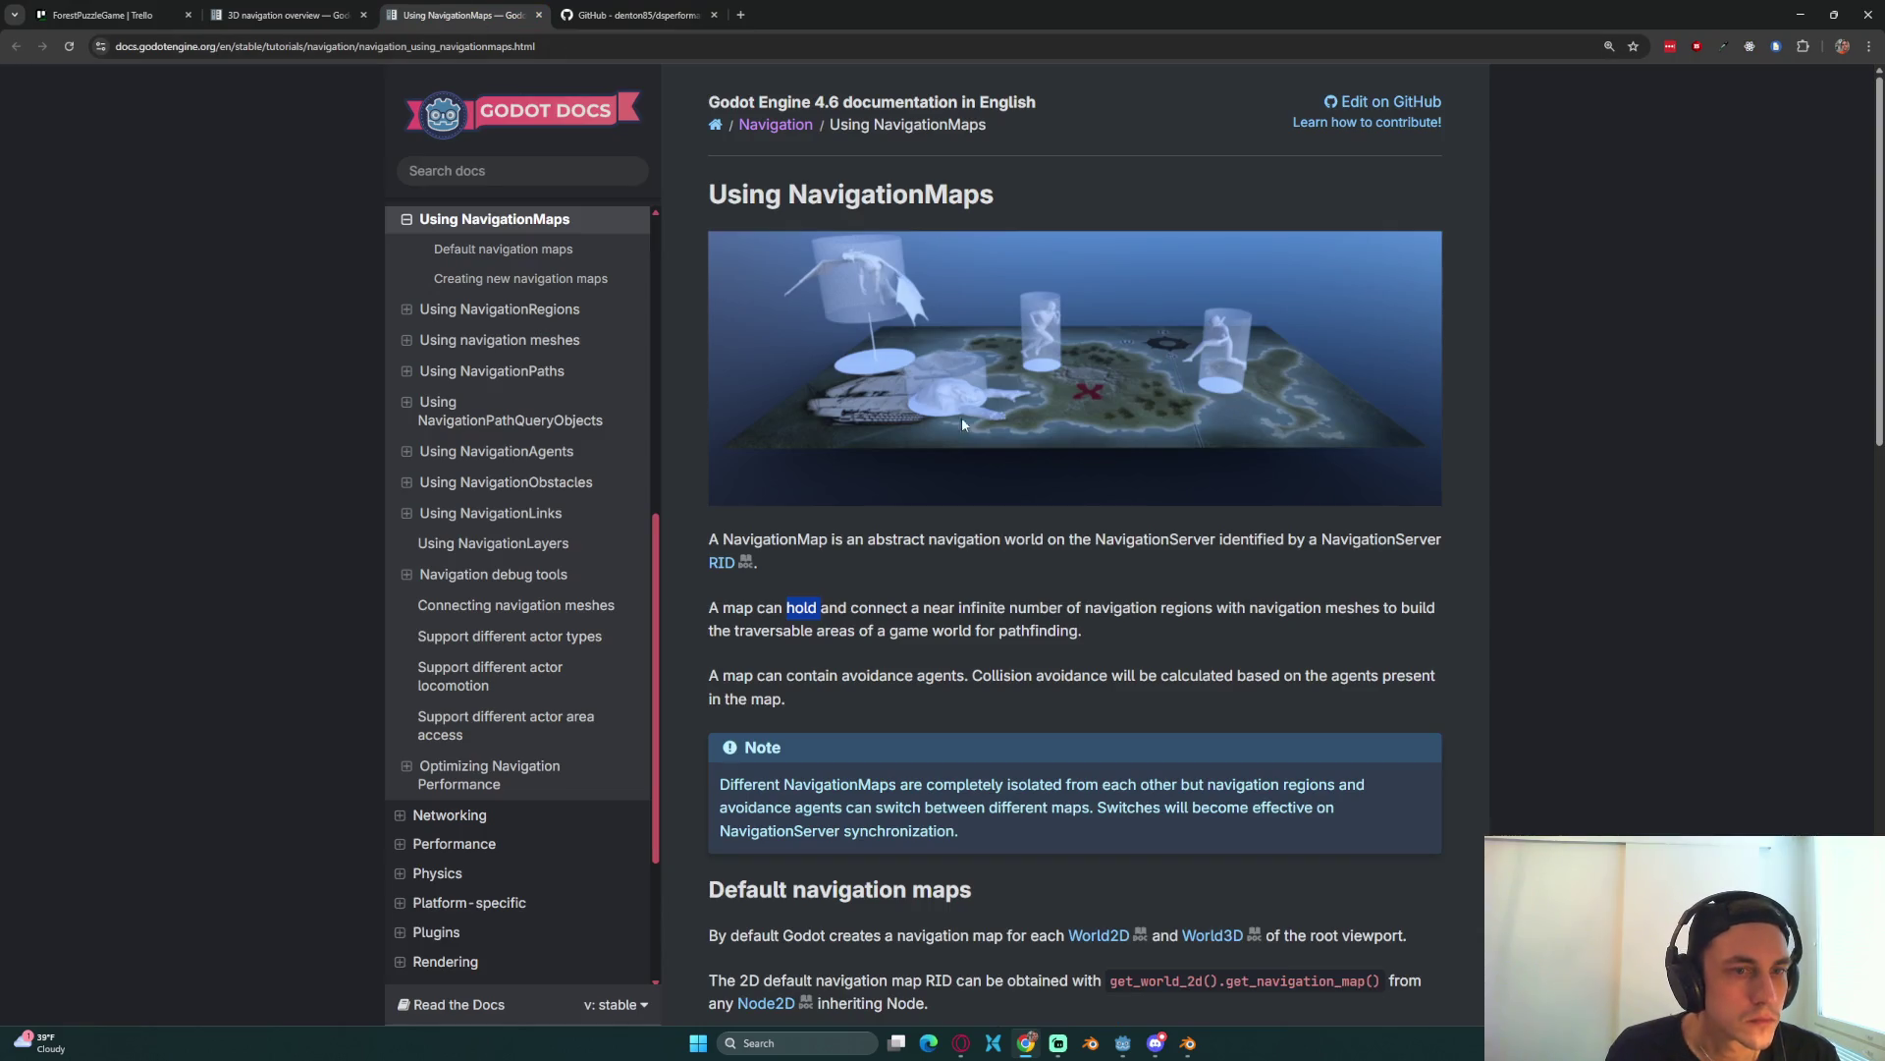
{"action": "left_click_drag", "start_coordinate": [940, 608], "coordinate": [954, 621]}
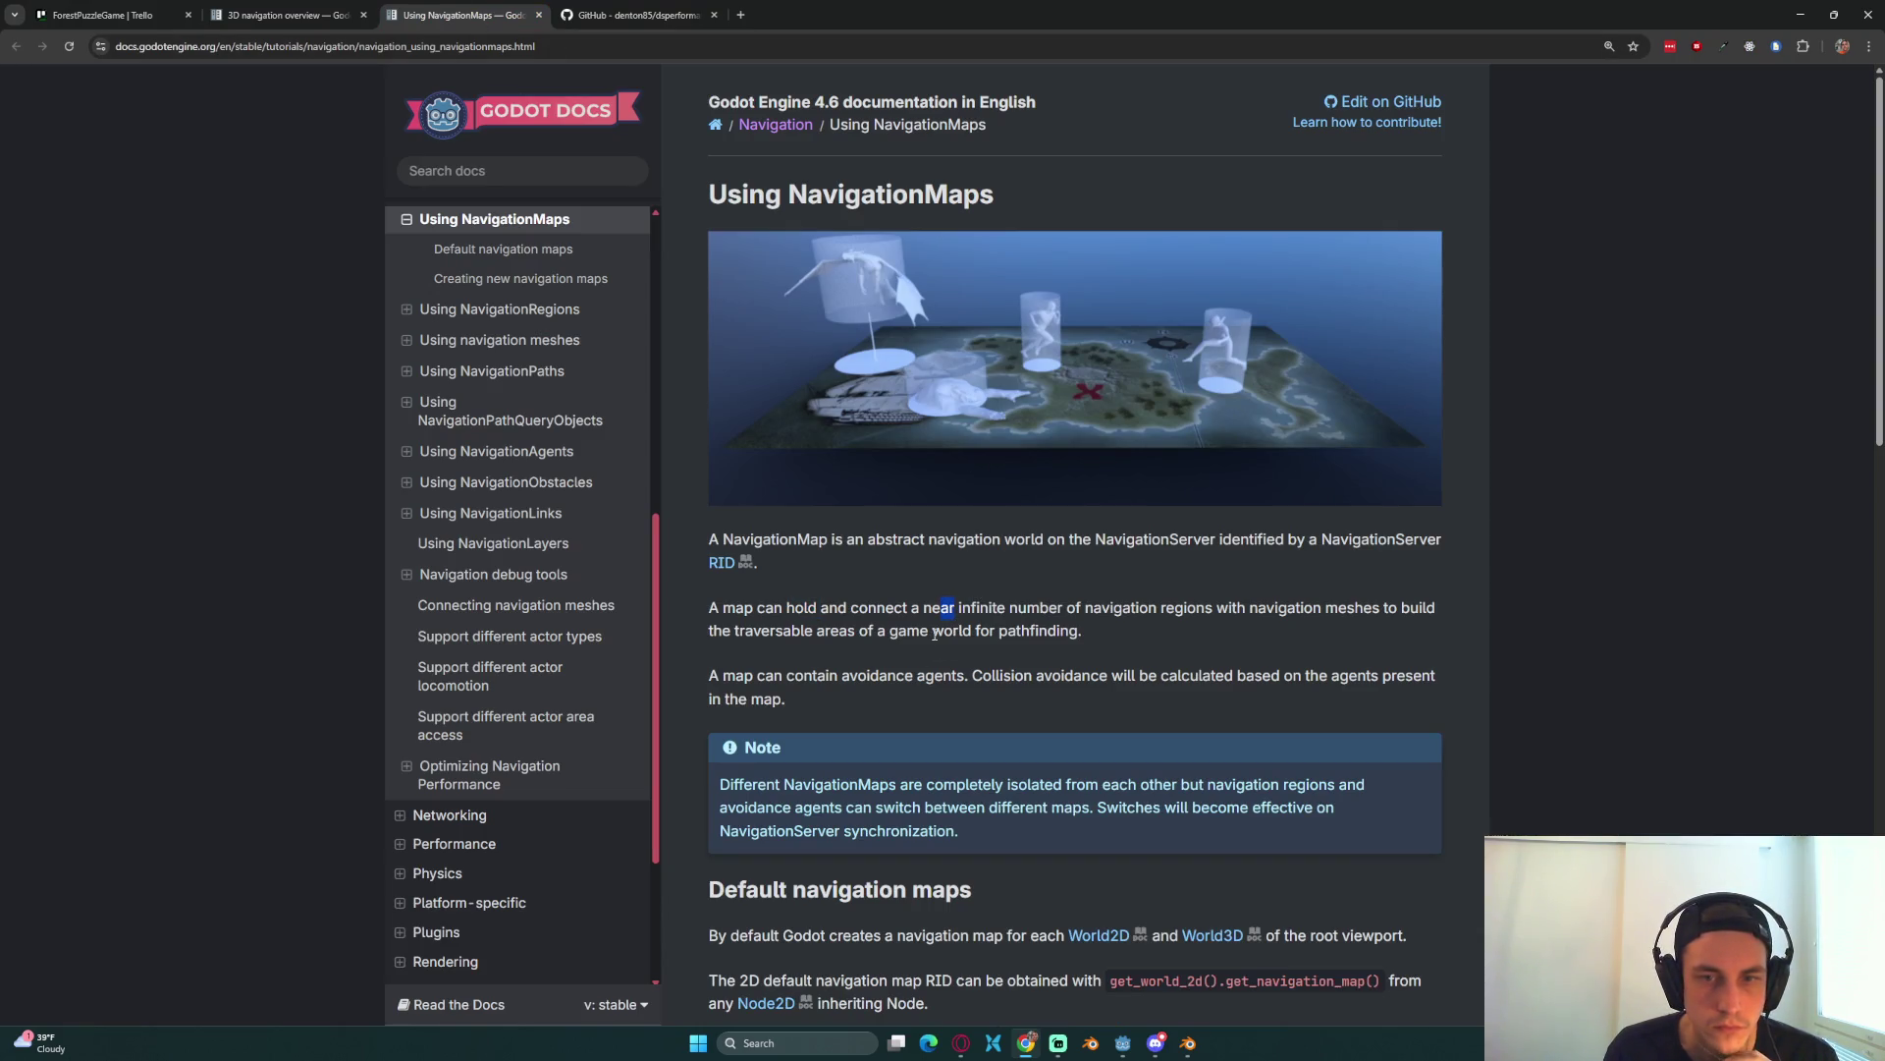
{"action": "triple_click", "coordinate": [821, 608]}
{"action": "left_click", "coordinate": [768, 608]}
{"action": "triple_click", "coordinate": [921, 633]}
{"action": "left_click", "coordinate": [959, 639]}
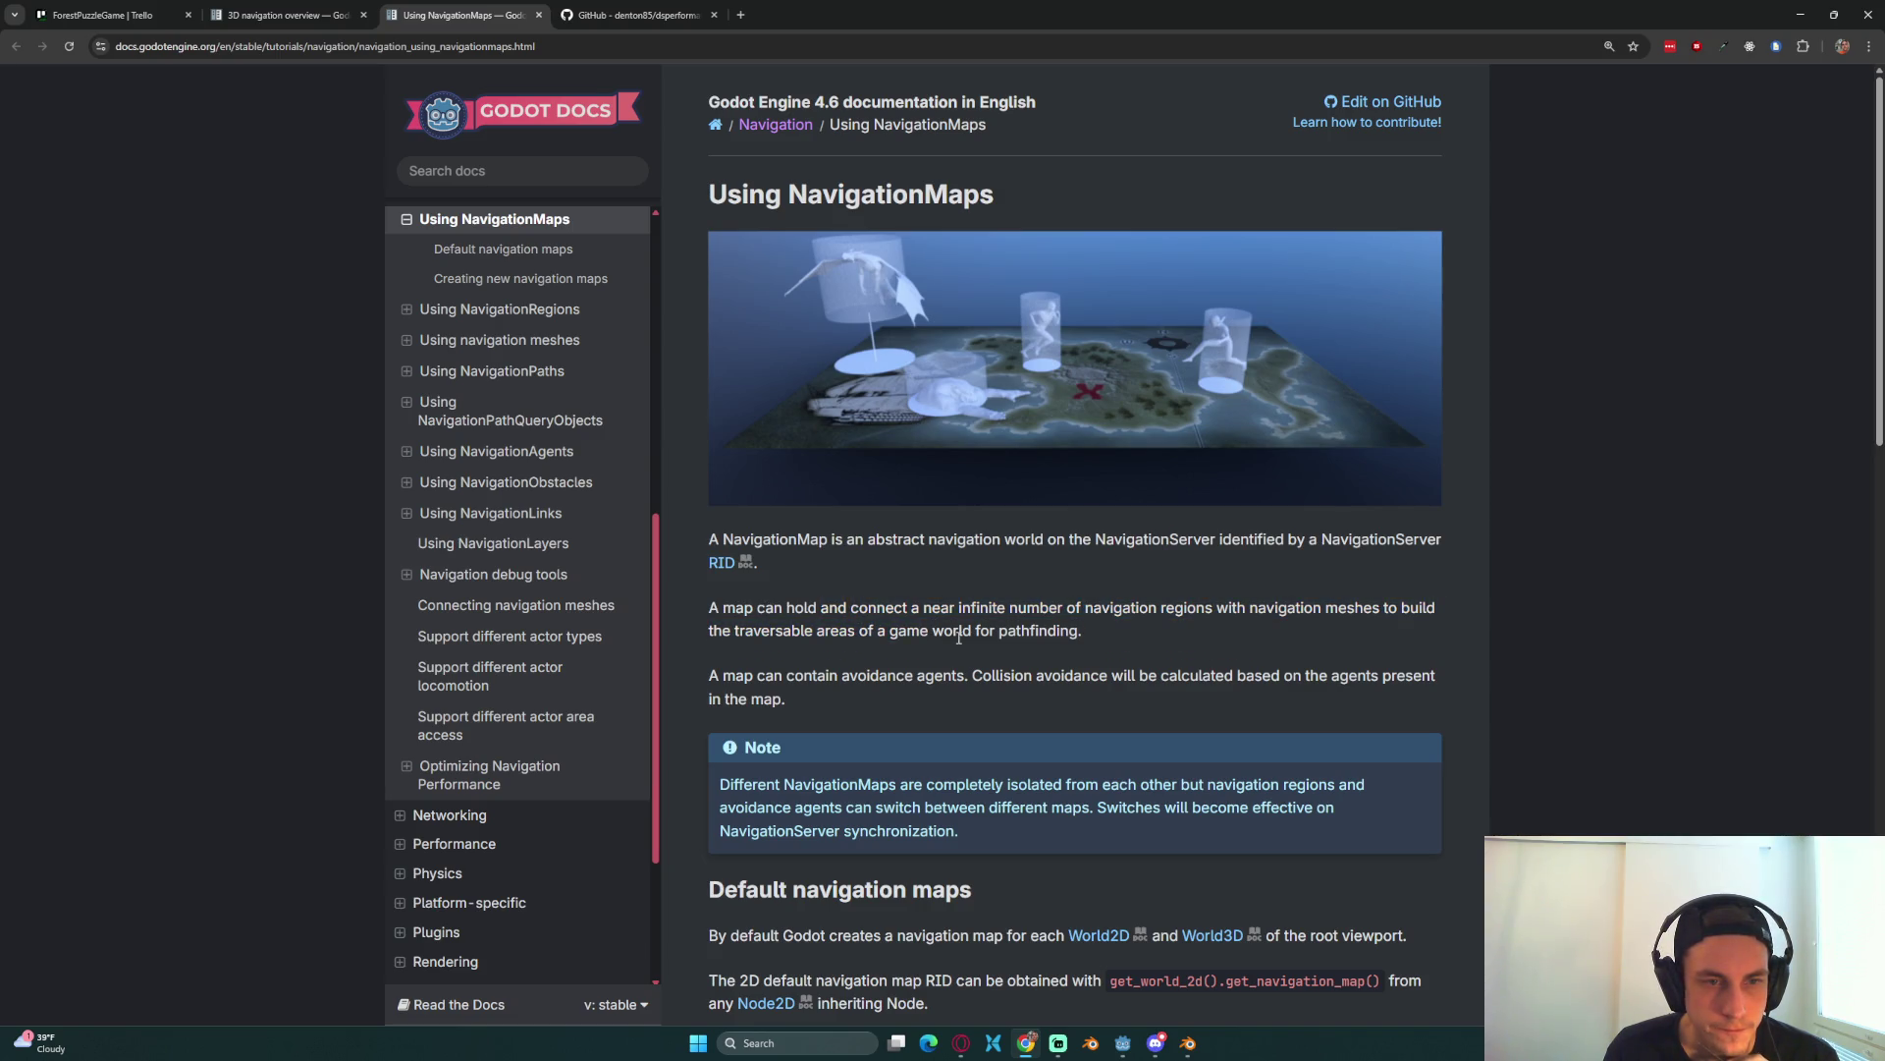
{"action": "left_click_drag", "start_coordinate": [870, 676], "coordinate": [1003, 676]}
{"action": "scroll", "coordinate": [880, 728], "scroll_direction": "down", "scroll_amount": 3}
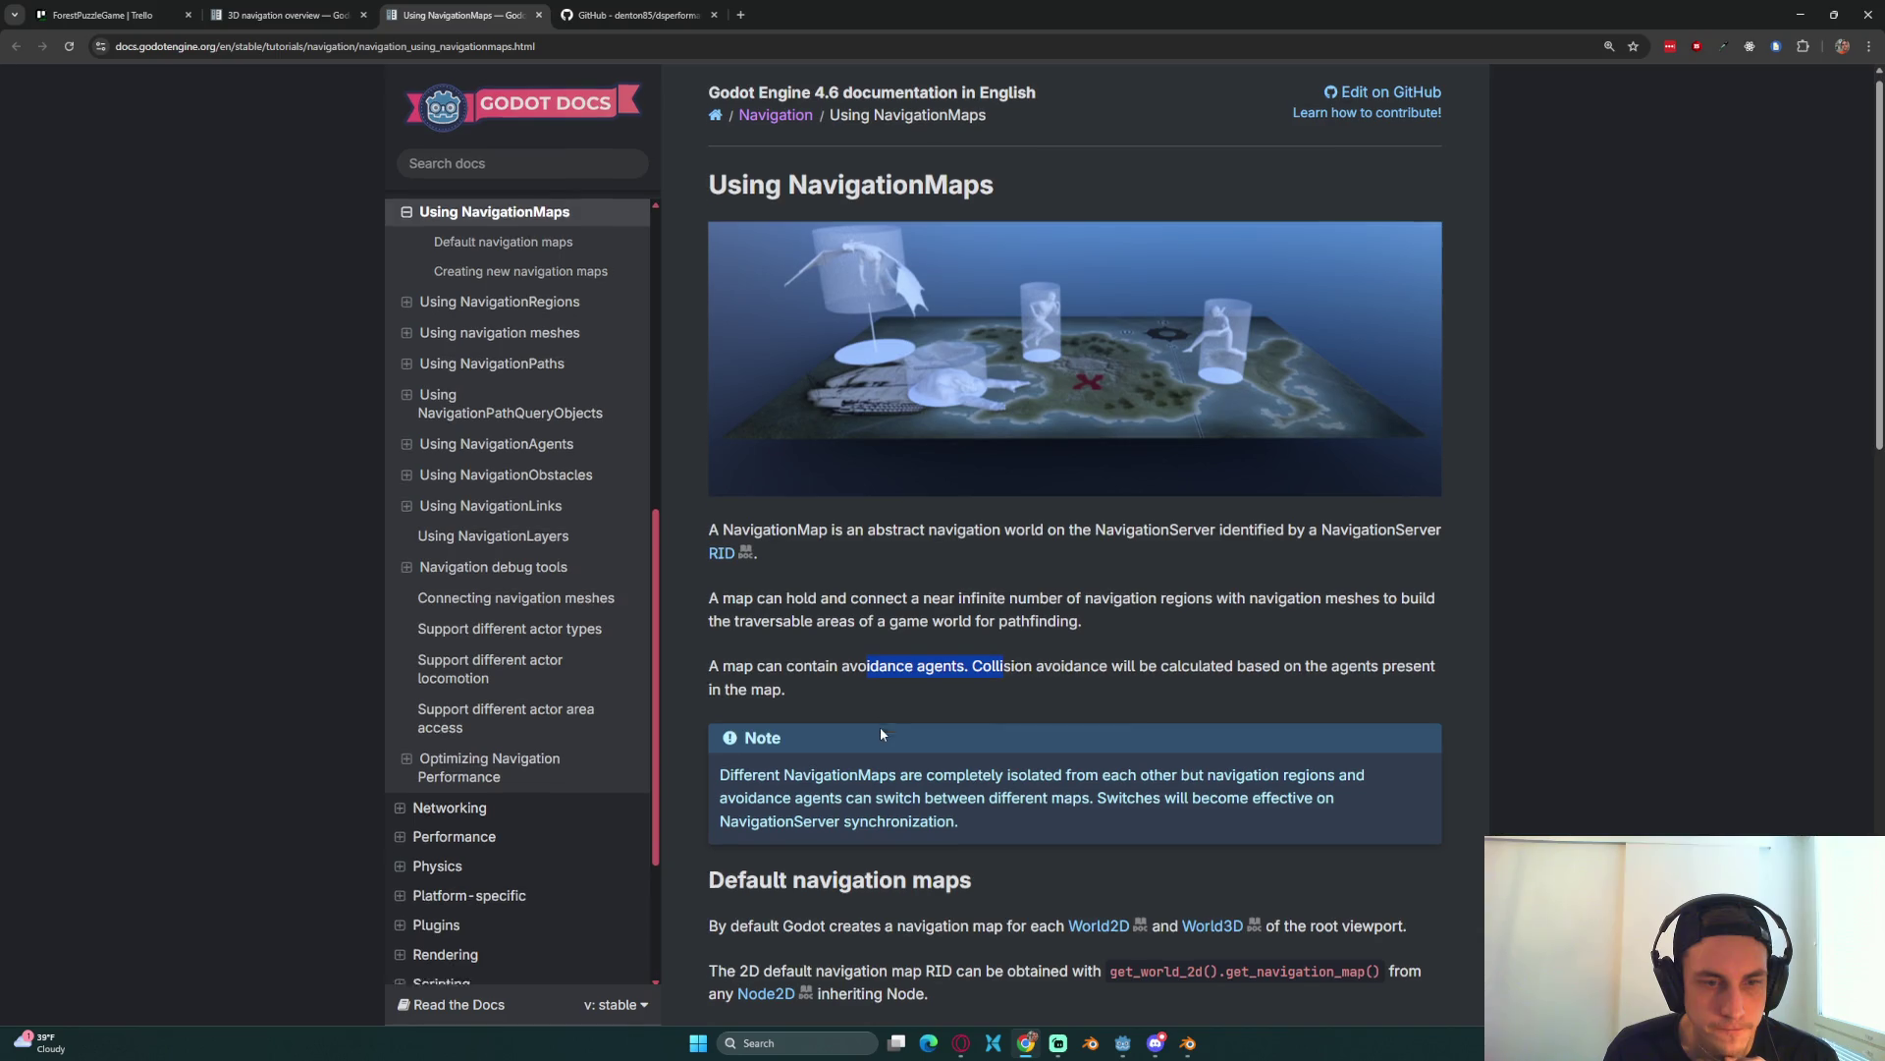
{"action": "left_click", "coordinate": [913, 634]}
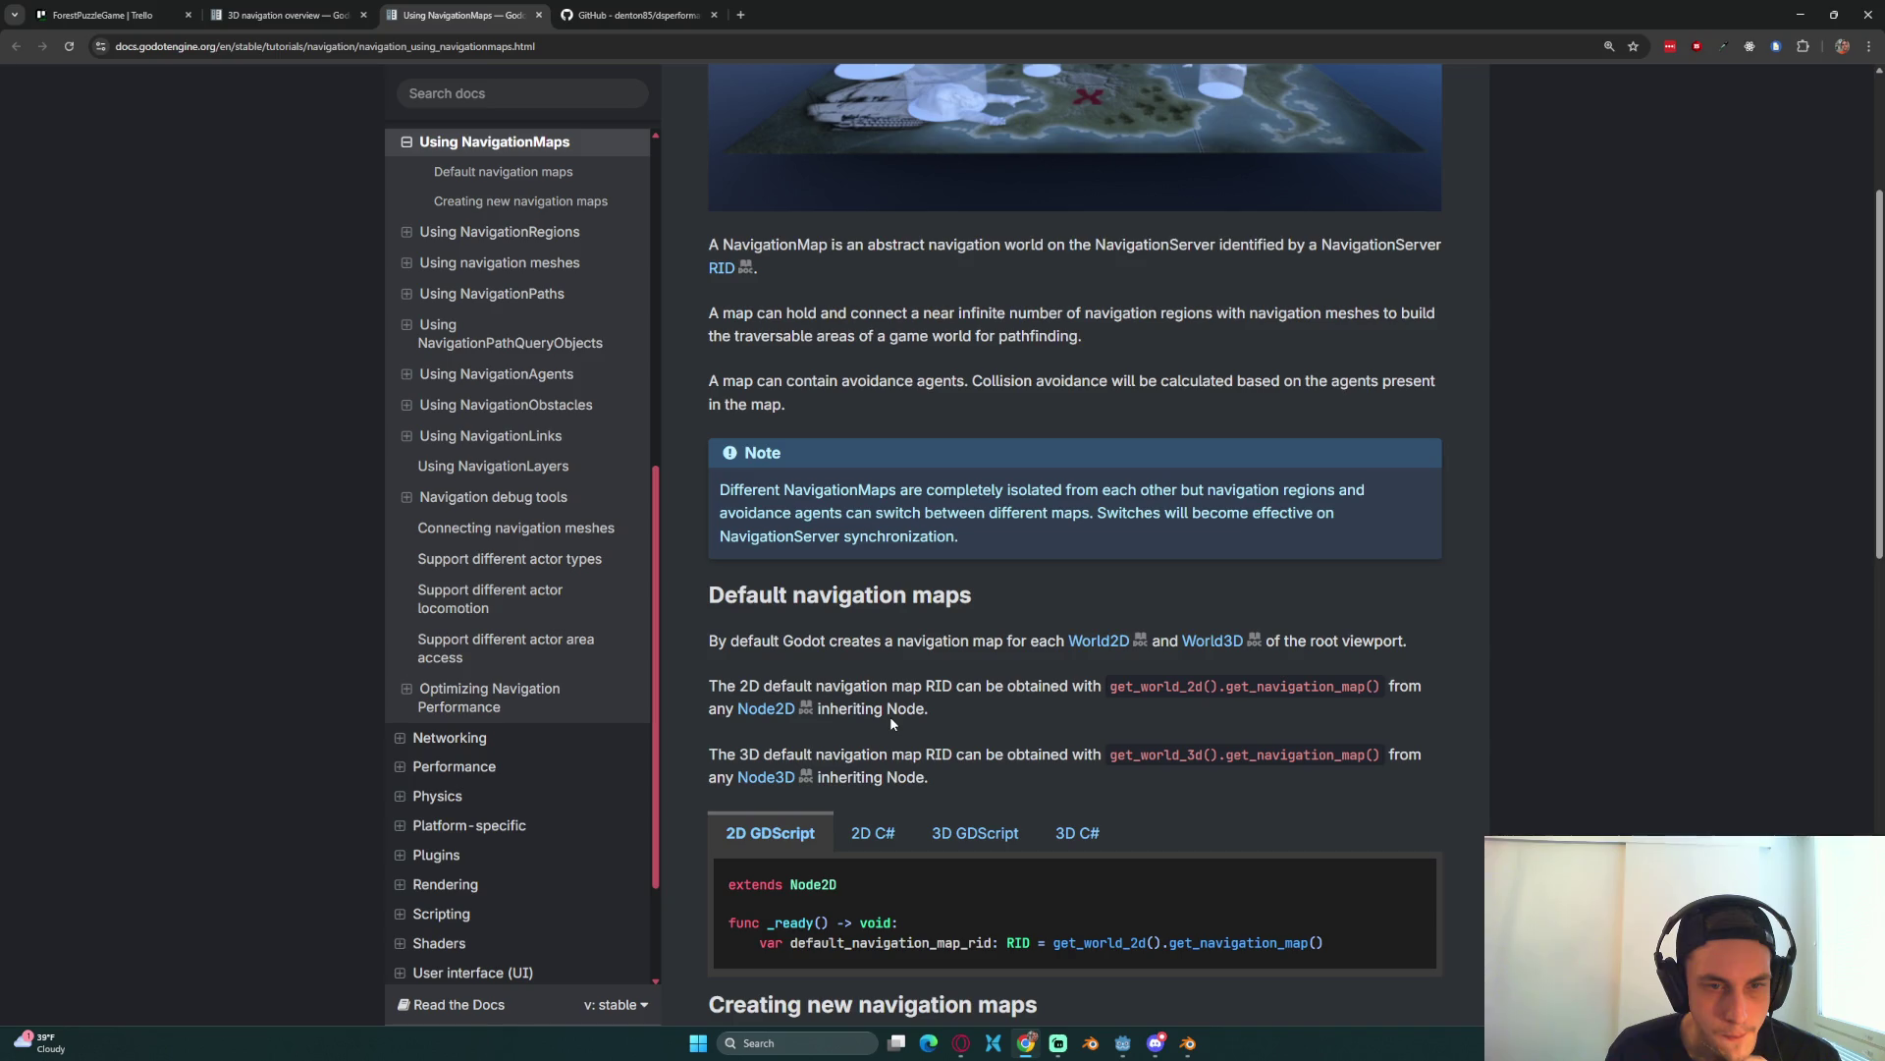
{"action": "scroll", "coordinate": [889, 723], "scroll_direction": "down", "scroll_amount": 2}
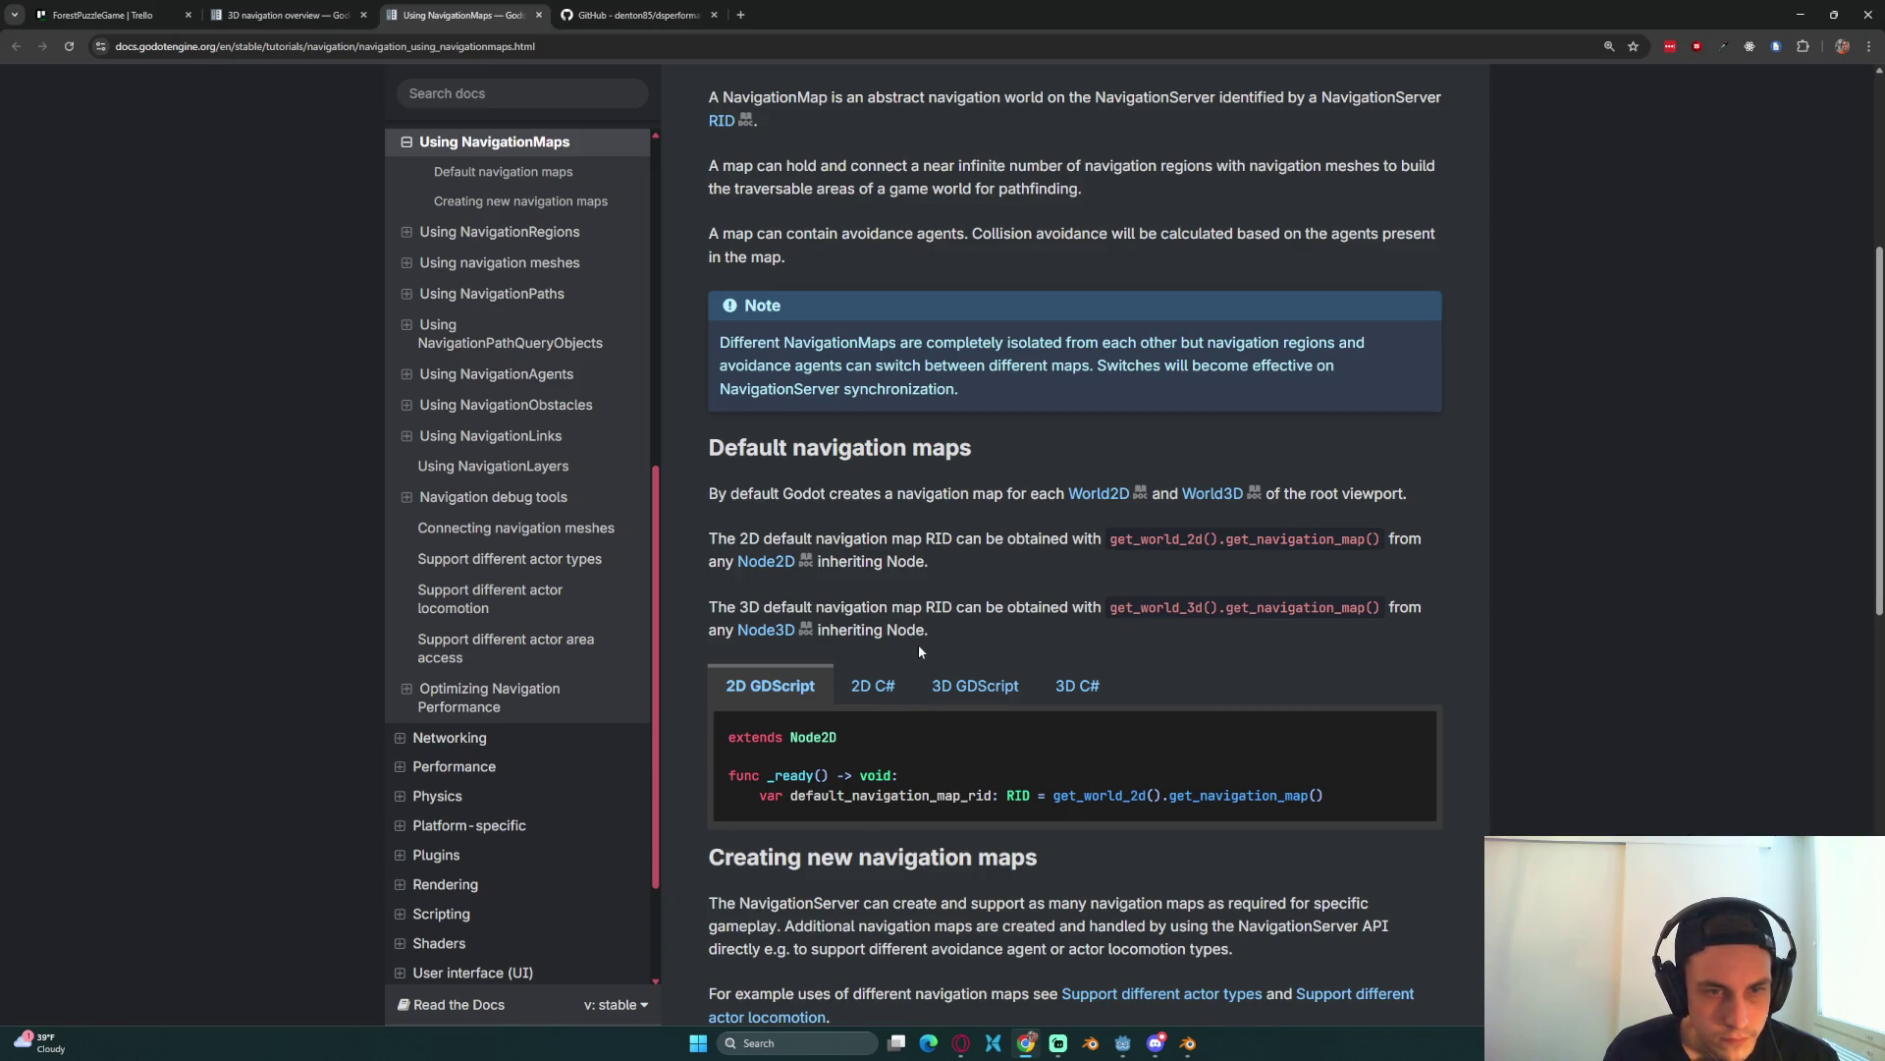
Step: Show the example in 3D GDScript and read the paragraphs on creating multiple navigation maps
{"action": "left_click", "coordinate": [997, 699]}
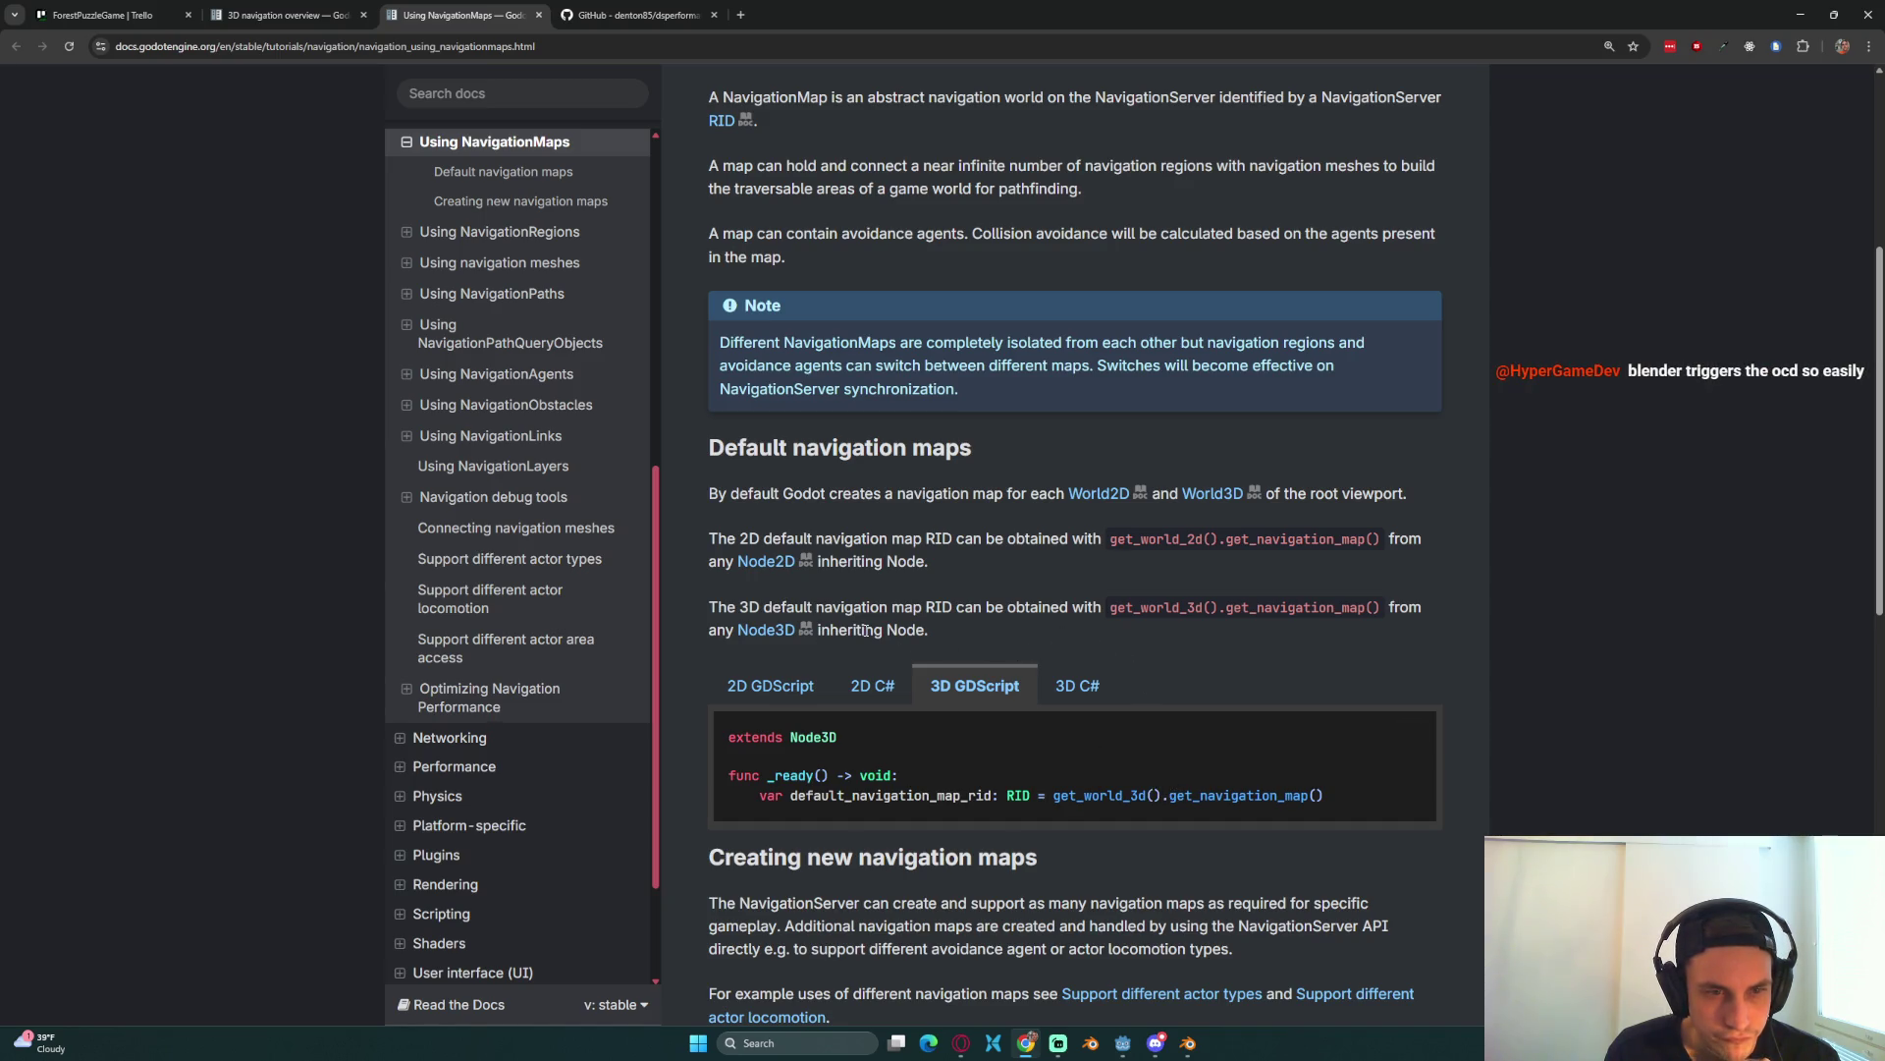
{"action": "scroll", "coordinate": [941, 627], "scroll_direction": "down", "scroll_amount": 2}
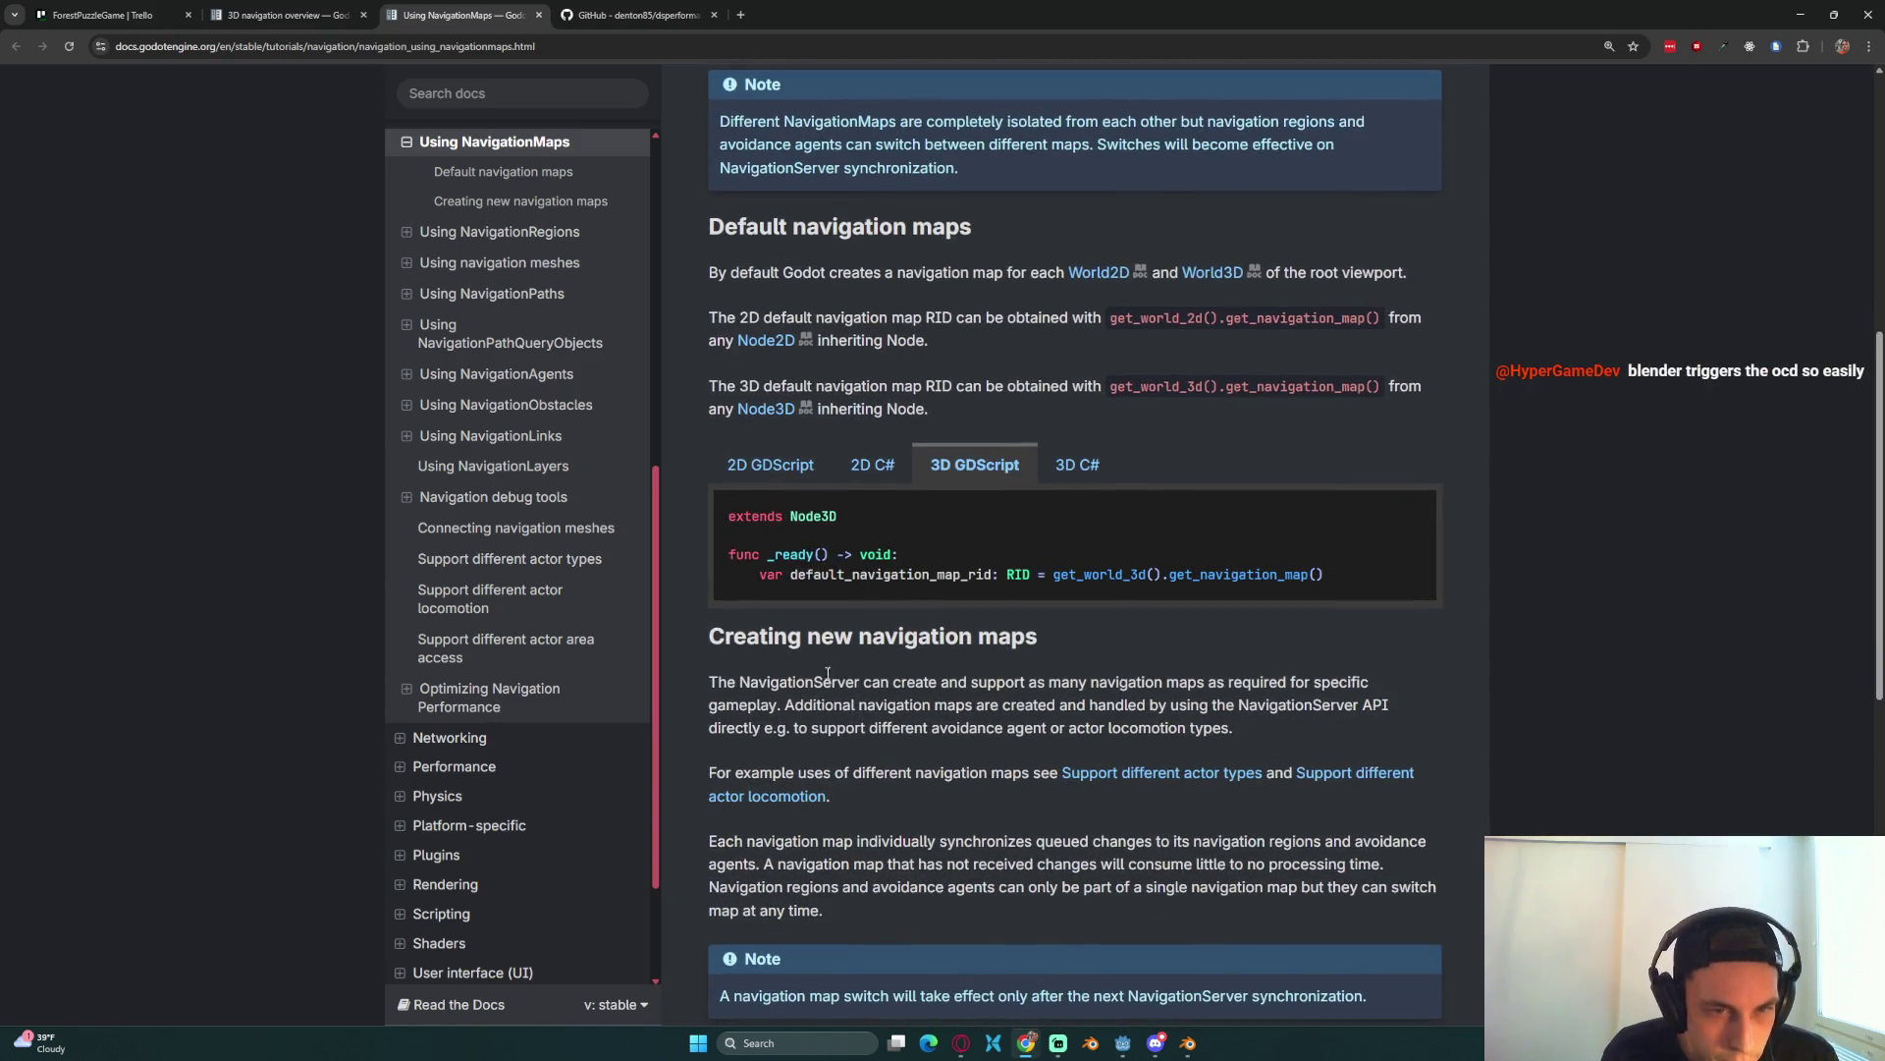
{"action": "left_click_drag", "start_coordinate": [872, 682], "coordinate": [948, 704]}
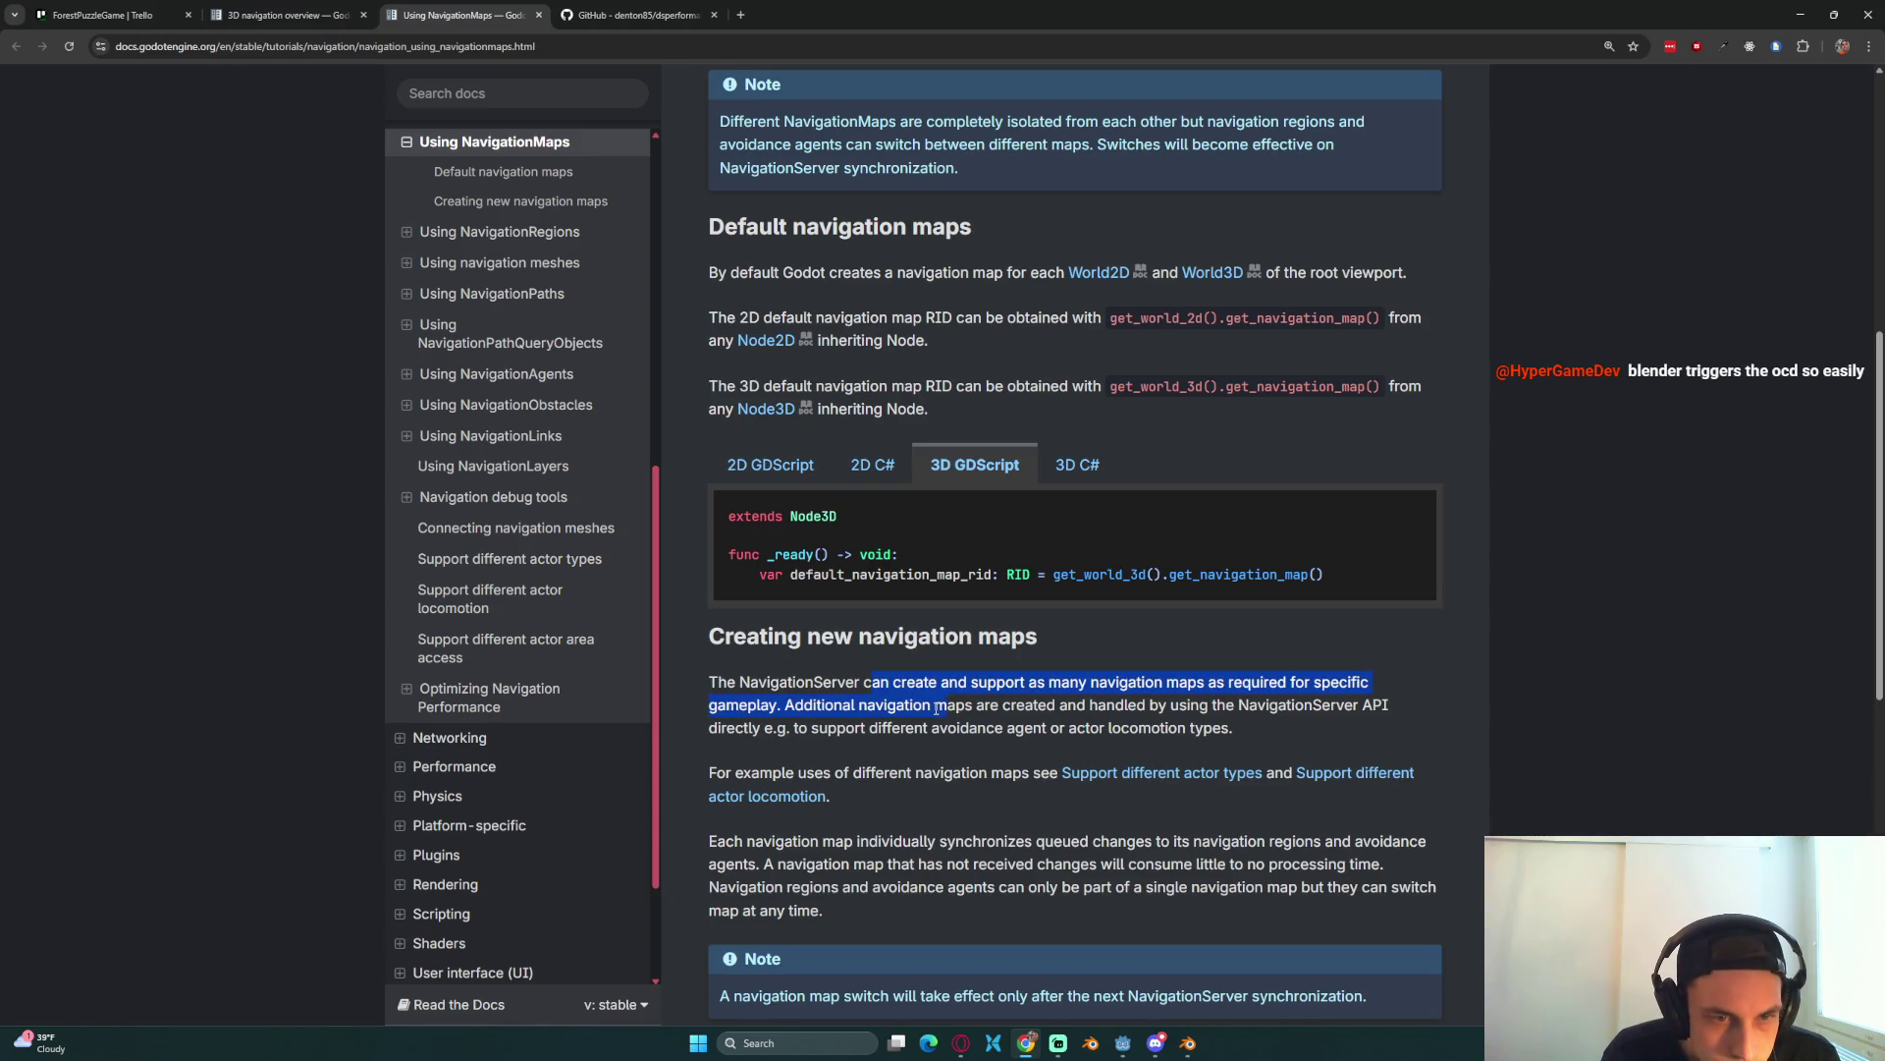
{"action": "left_click", "coordinate": [962, 730]}
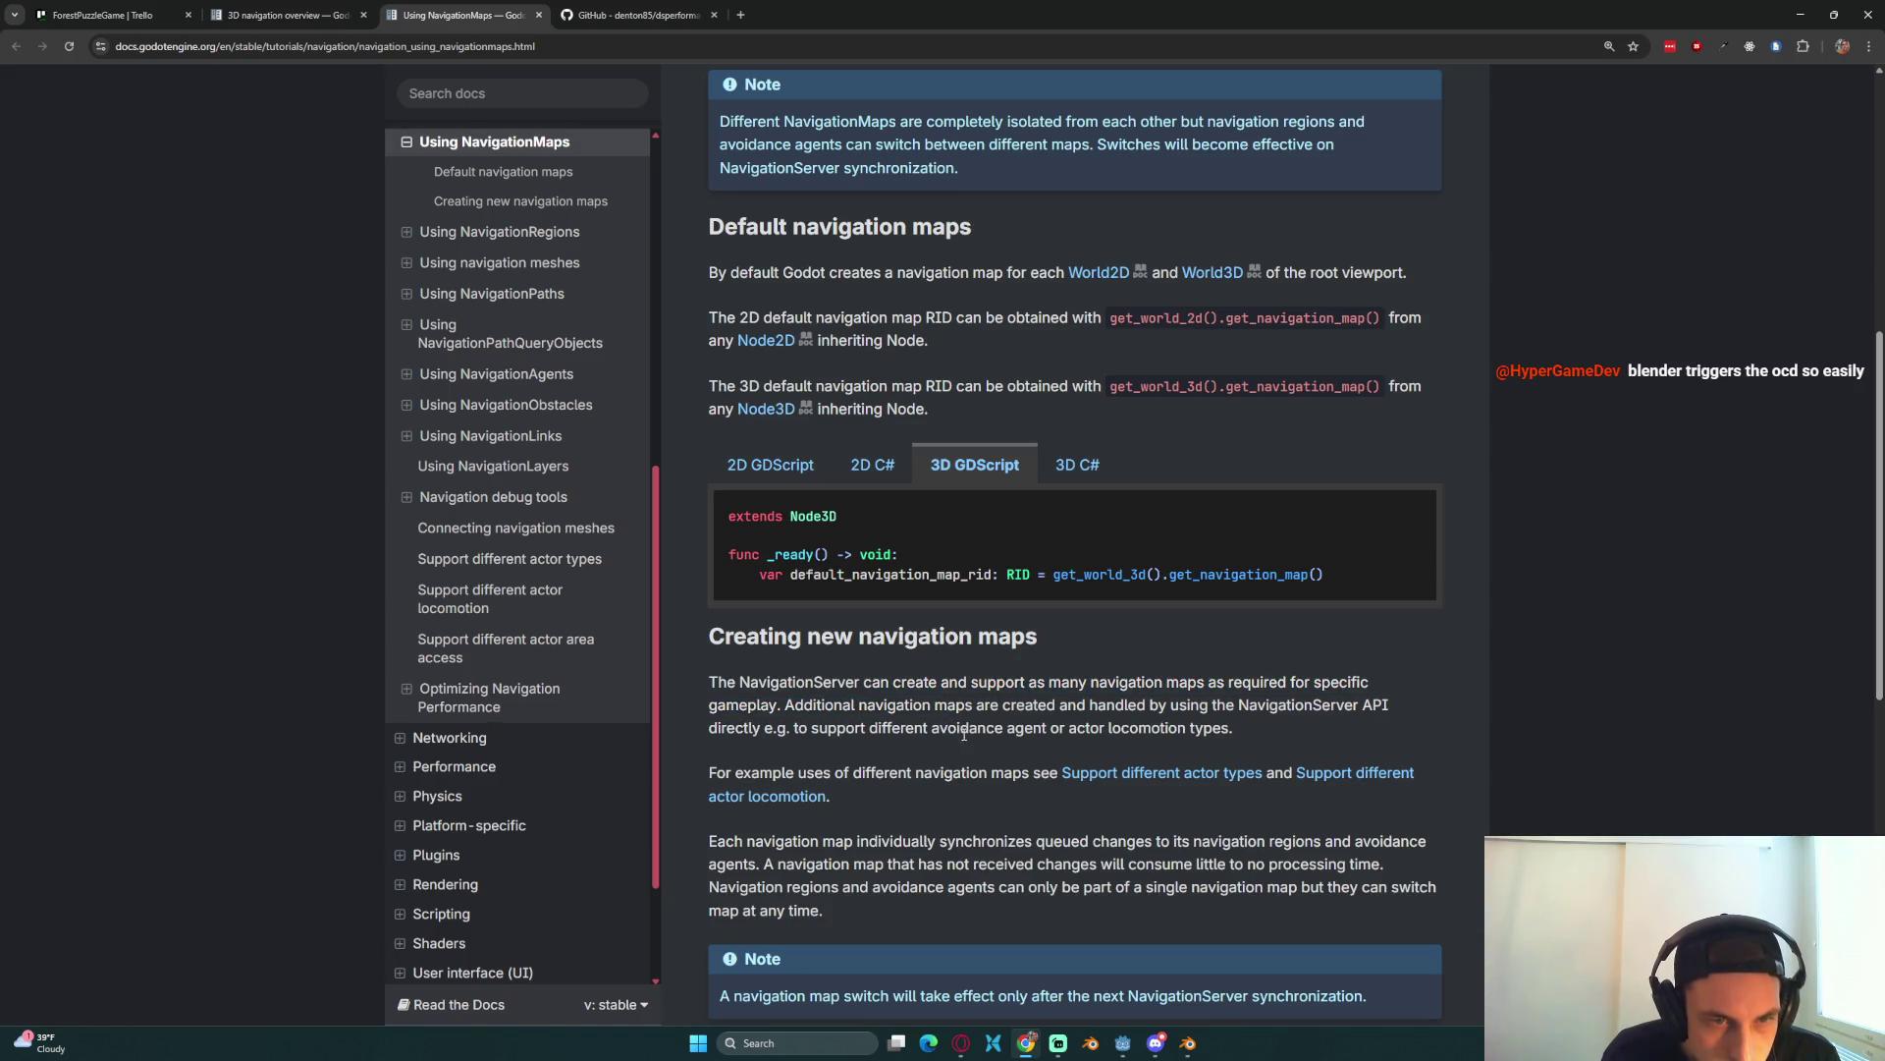
{"action": "left_click_drag", "start_coordinate": [996, 727], "coordinate": [953, 704]}
{"action": "left_click", "coordinate": [1057, 735]}
{"action": "left_click_drag", "start_coordinate": [1056, 735], "coordinate": [1000, 722]}
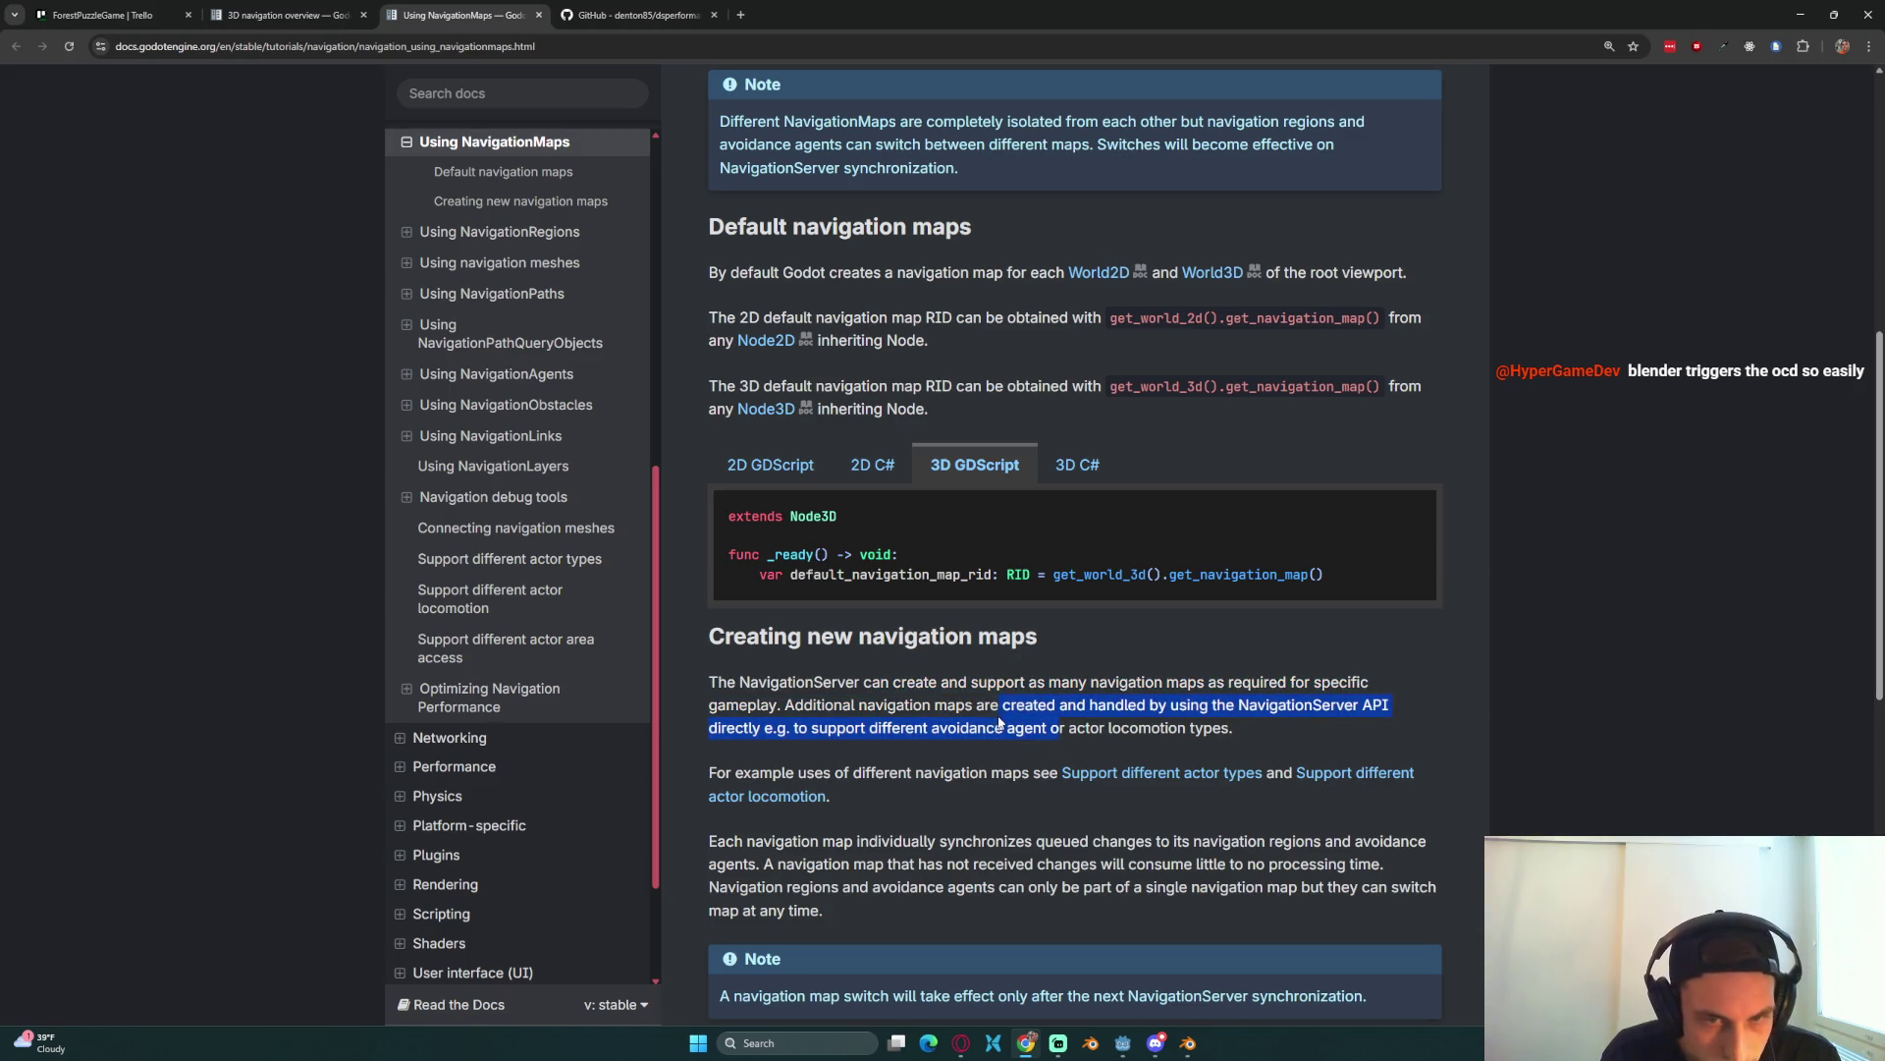
{"action": "left_click", "coordinate": [1011, 735]}
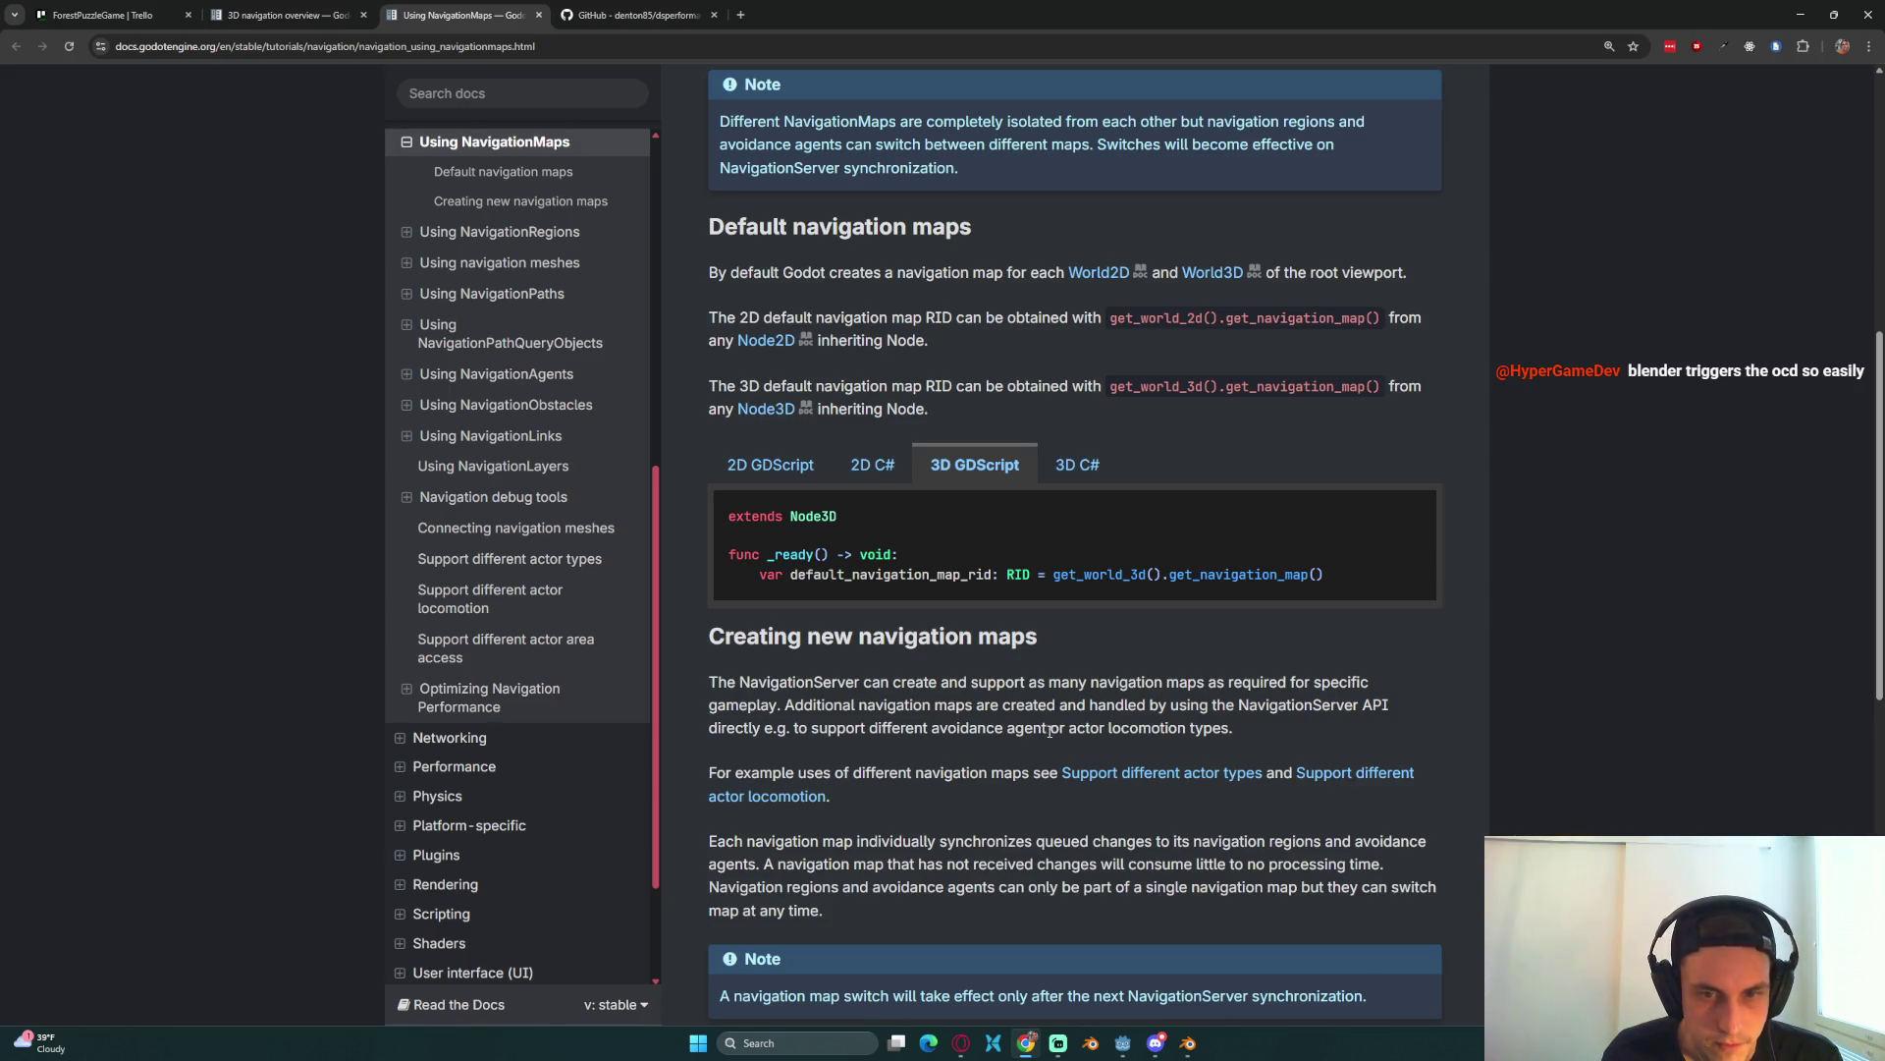
{"action": "scroll", "coordinate": [1050, 732], "scroll_direction": "down", "scroll_amount": 2}
Step: Open 'Support different actor locomotion' in a new tab and switch to that page
{"action": "middle_click", "coordinate": [776, 650]}
{"action": "left_click_drag", "start_coordinate": [961, 686], "coordinate": [969, 718]}
{"action": "left_click", "coordinate": [638, 15]}
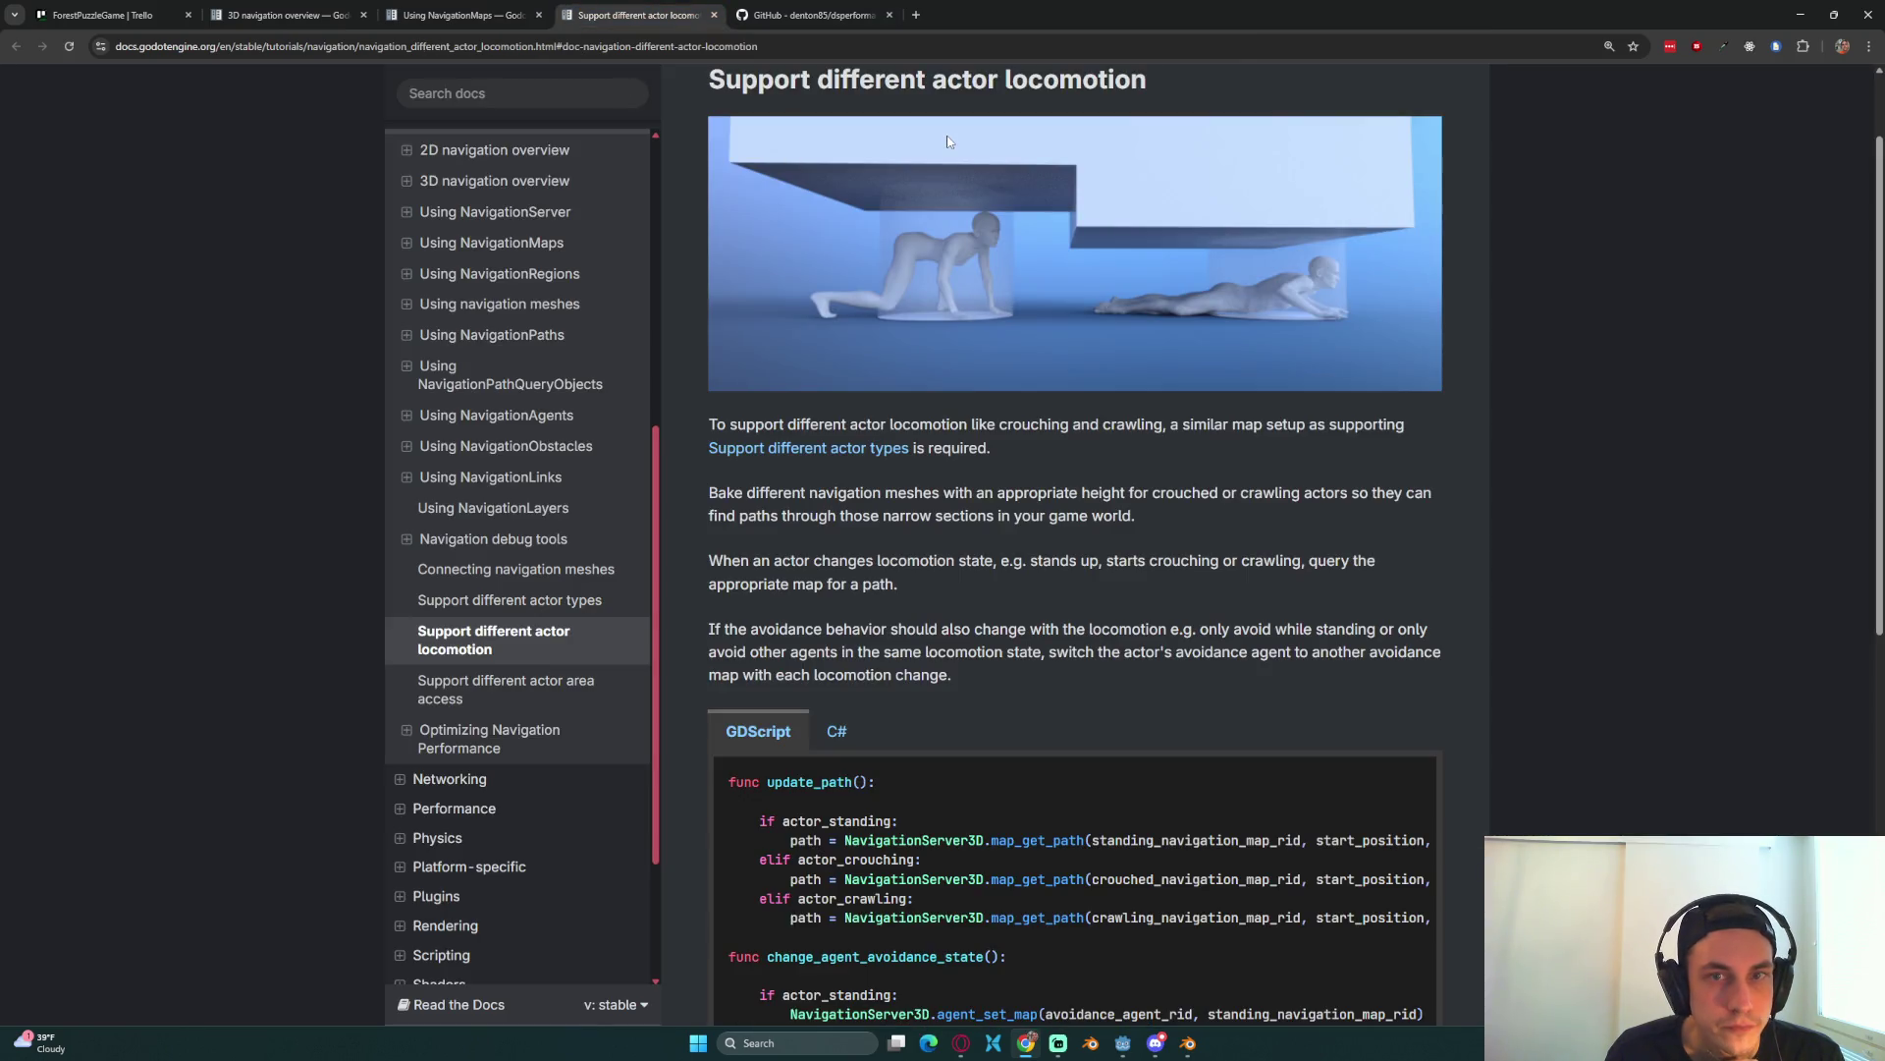
Step: From the locomotion page, open the 'Support different actor types' link in a new tab and view it
{"action": "scroll", "coordinate": [962, 177], "scroll_direction": "up", "scroll_amount": 2}
{"action": "scroll", "coordinate": [975, 234], "scroll_direction": "down", "scroll_amount": 2}
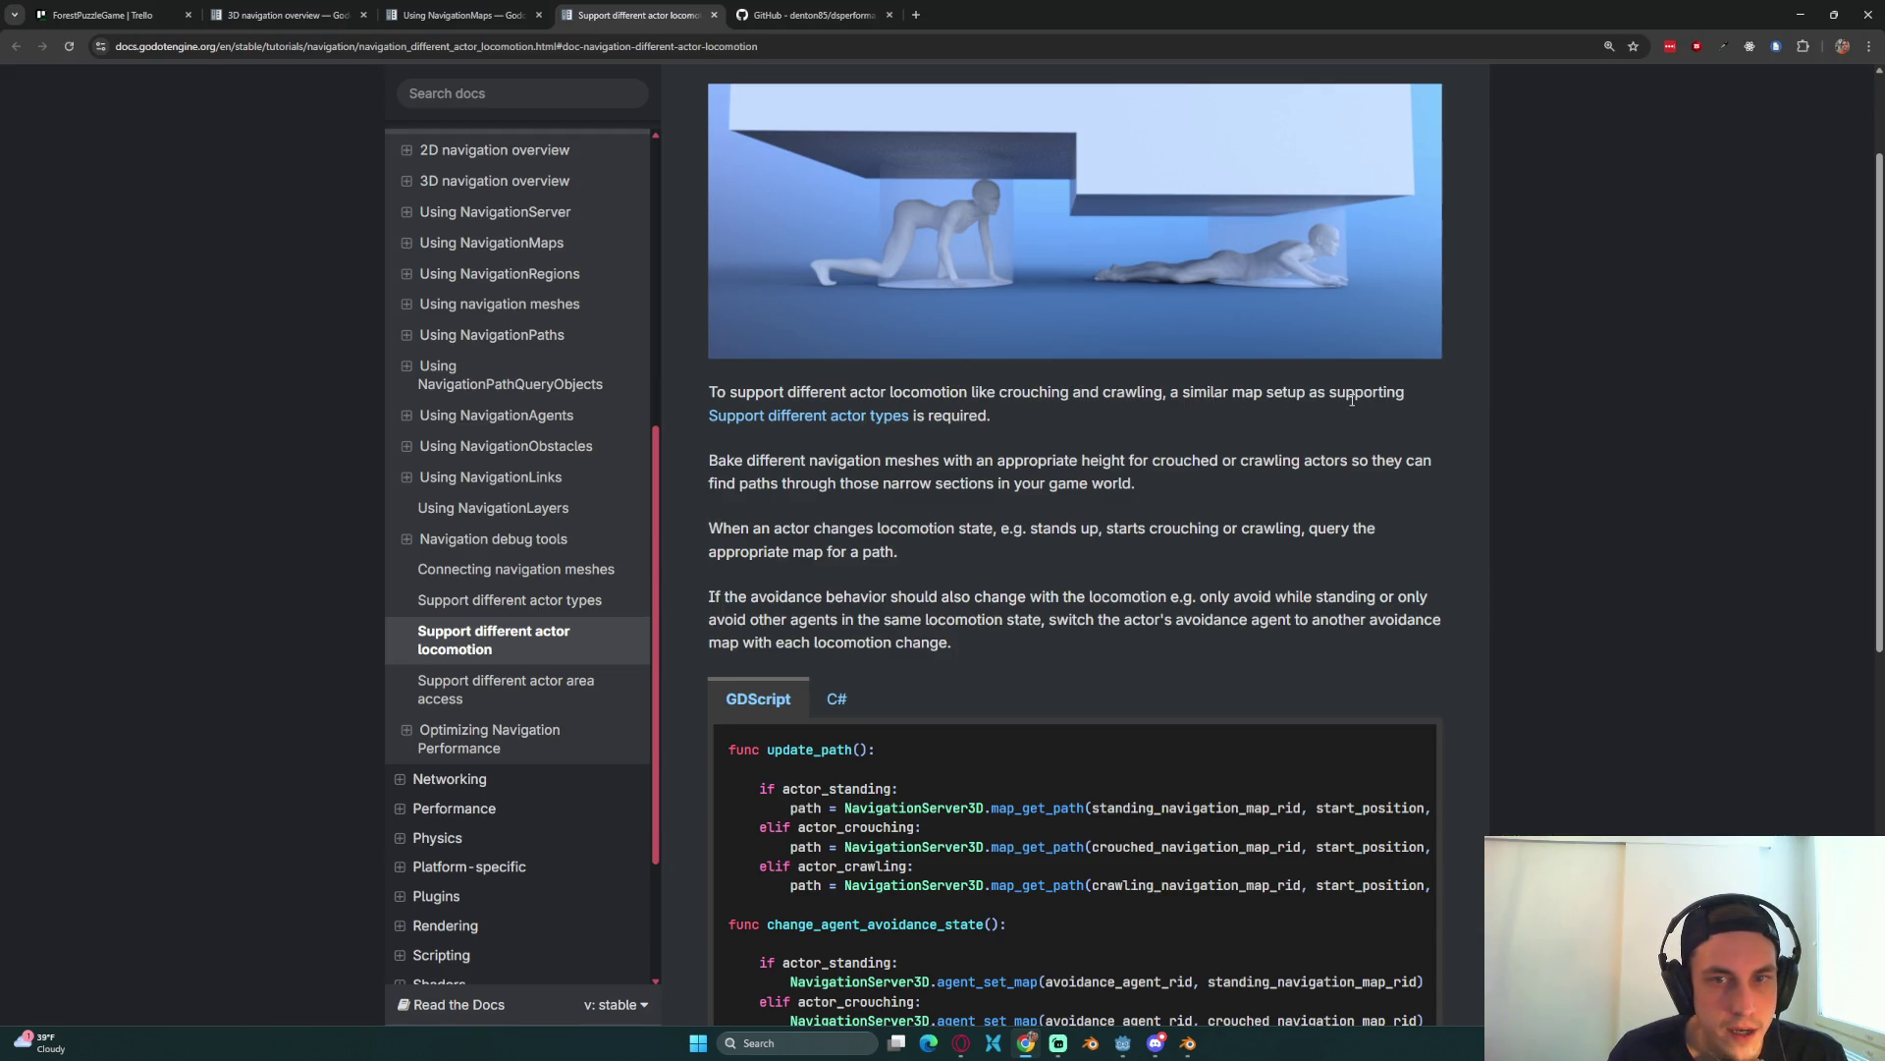
{"action": "left_click", "coordinate": [977, 421]}
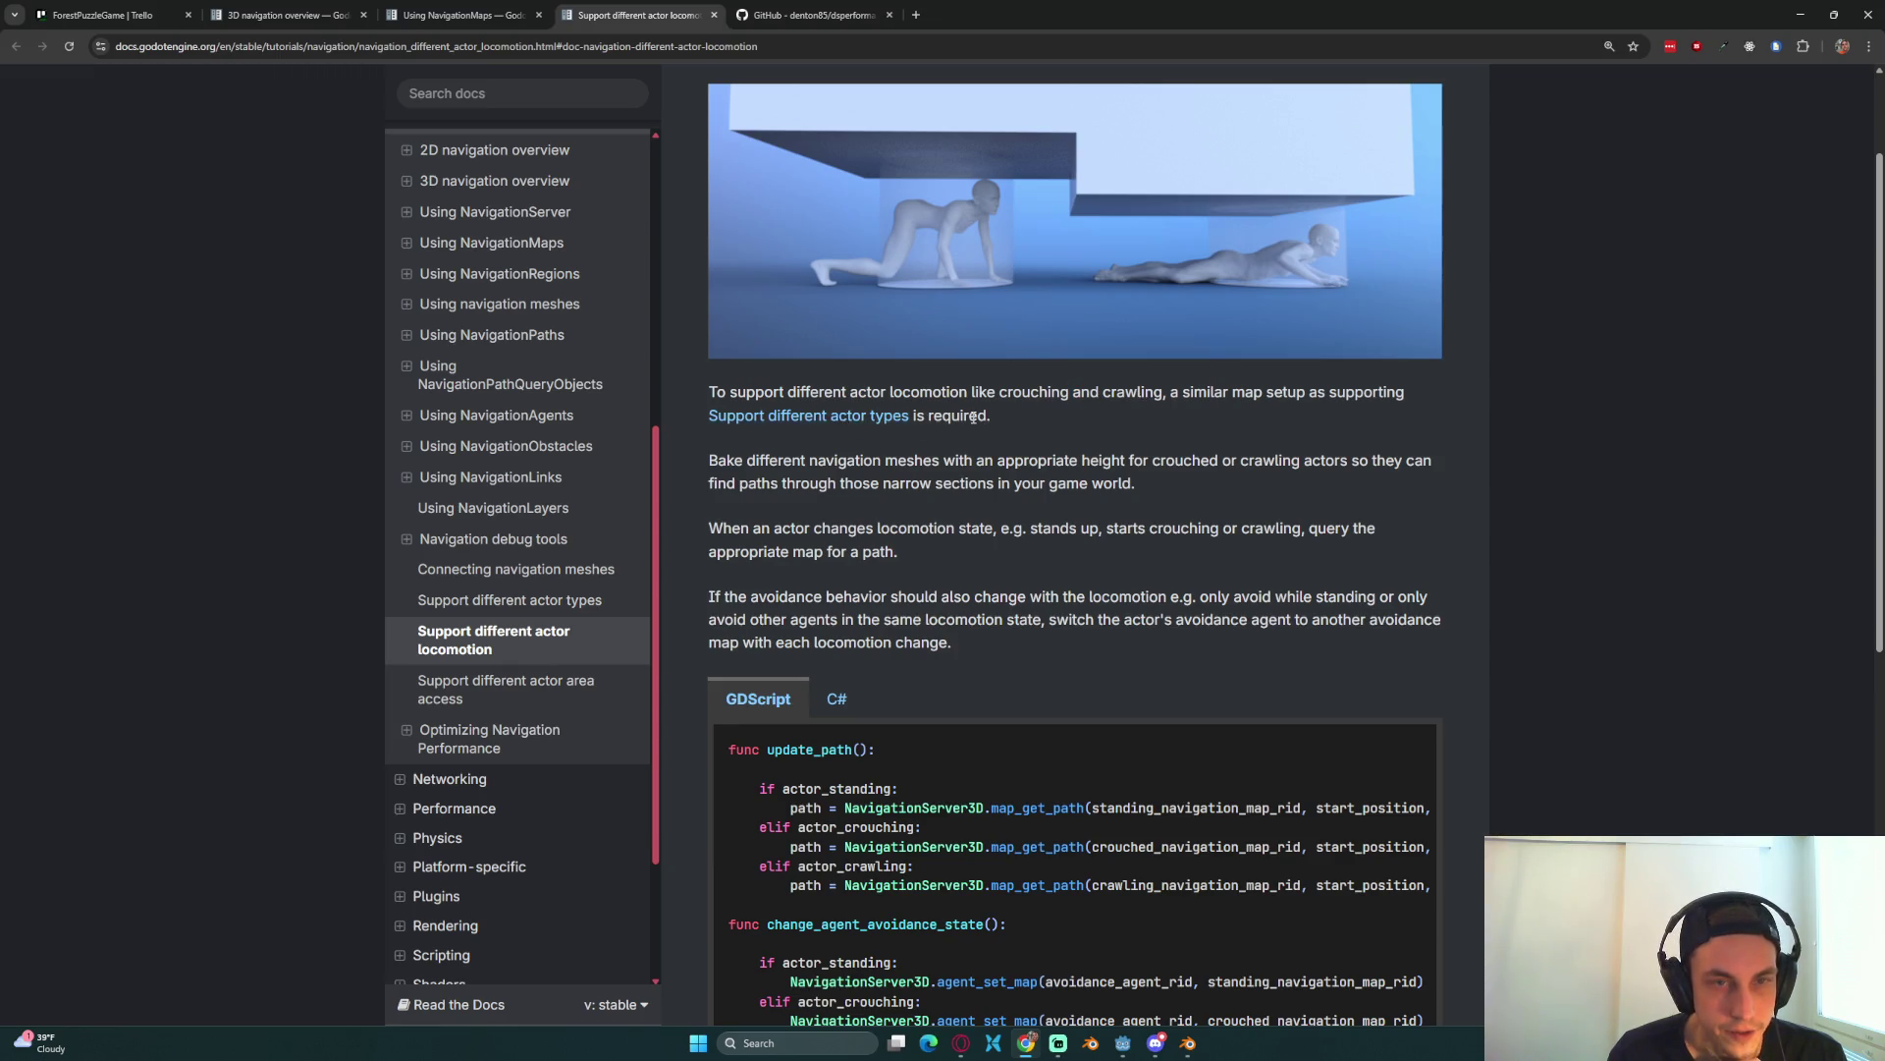
{"action": "middle_click", "coordinate": [822, 415]}
{"action": "left_click", "coordinate": [852, 12]}
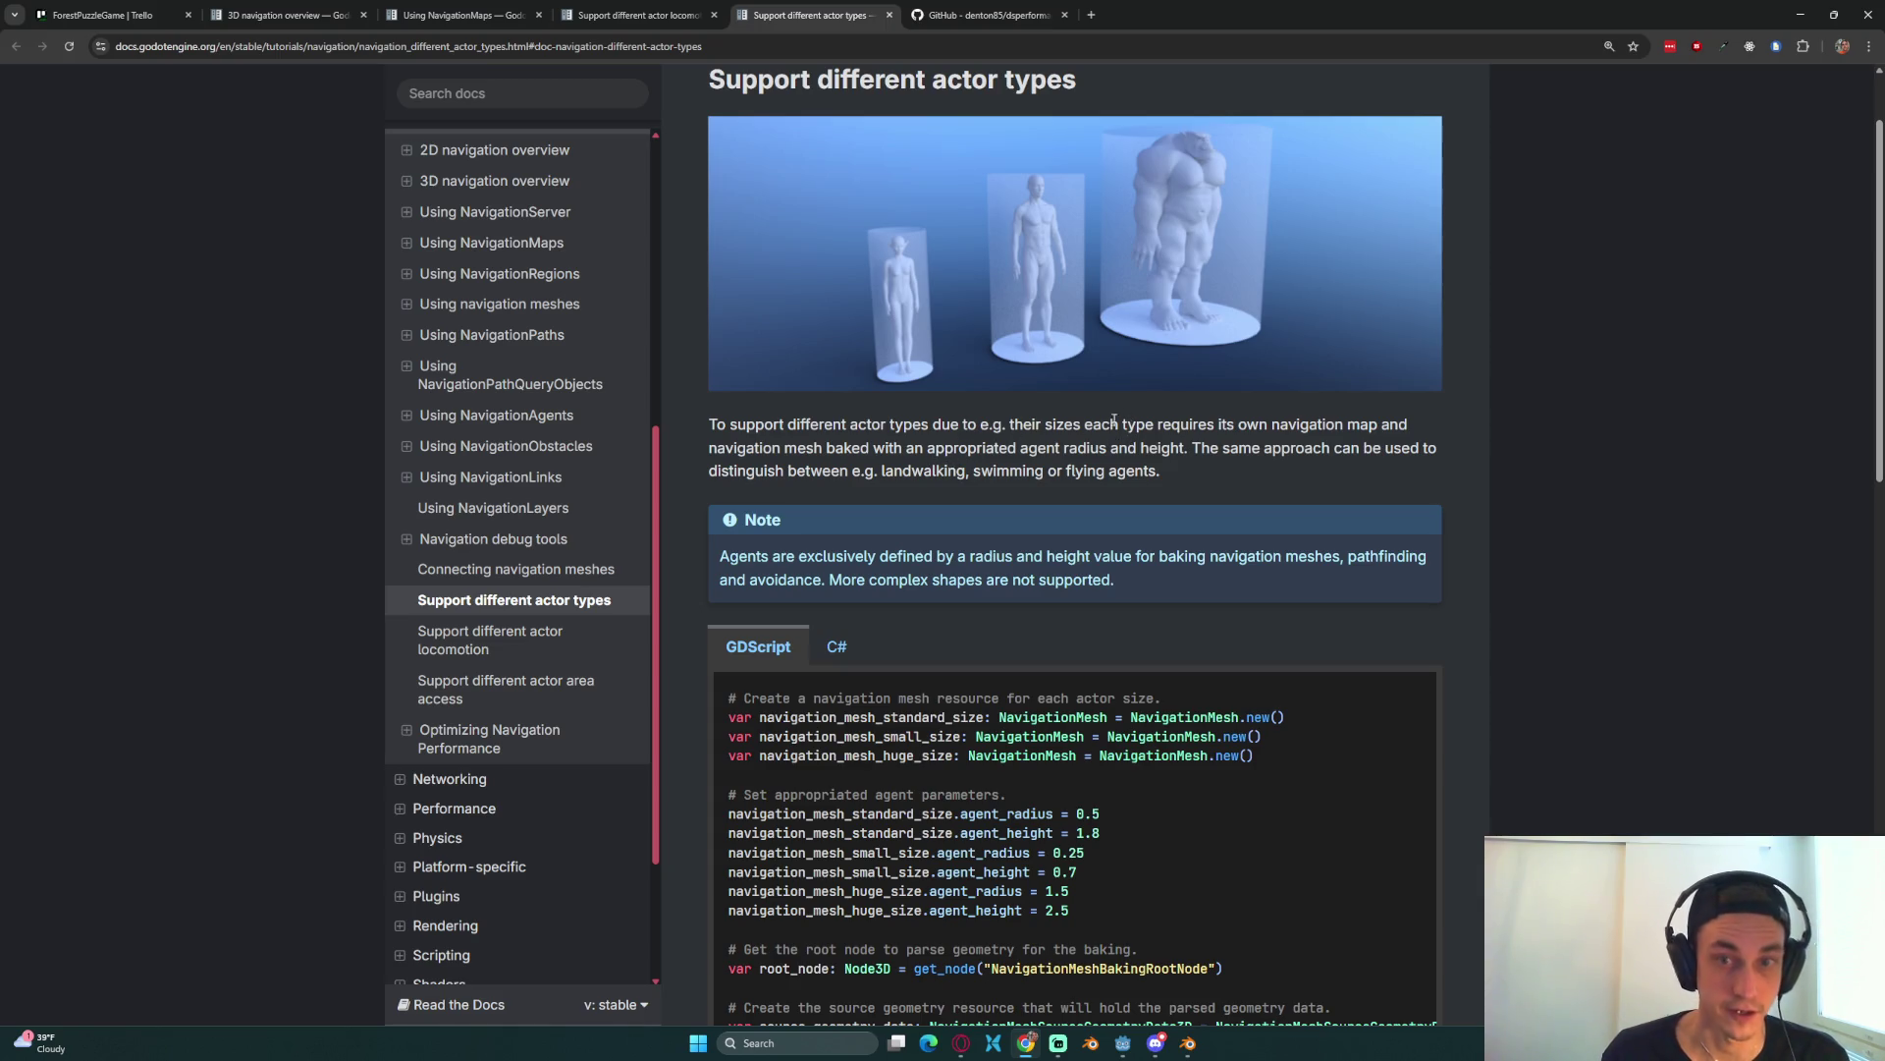
{"action": "mouse_move", "coordinate": [927, 451]}
{"action": "left_mouse_down"}
{"action": "mouse_move", "coordinate": [968, 472]}
{"action": "mouse_move", "coordinate": [902, 447]}
{"action": "left_mouse_up"}
{"action": "left_click", "coordinate": [1026, 468]}
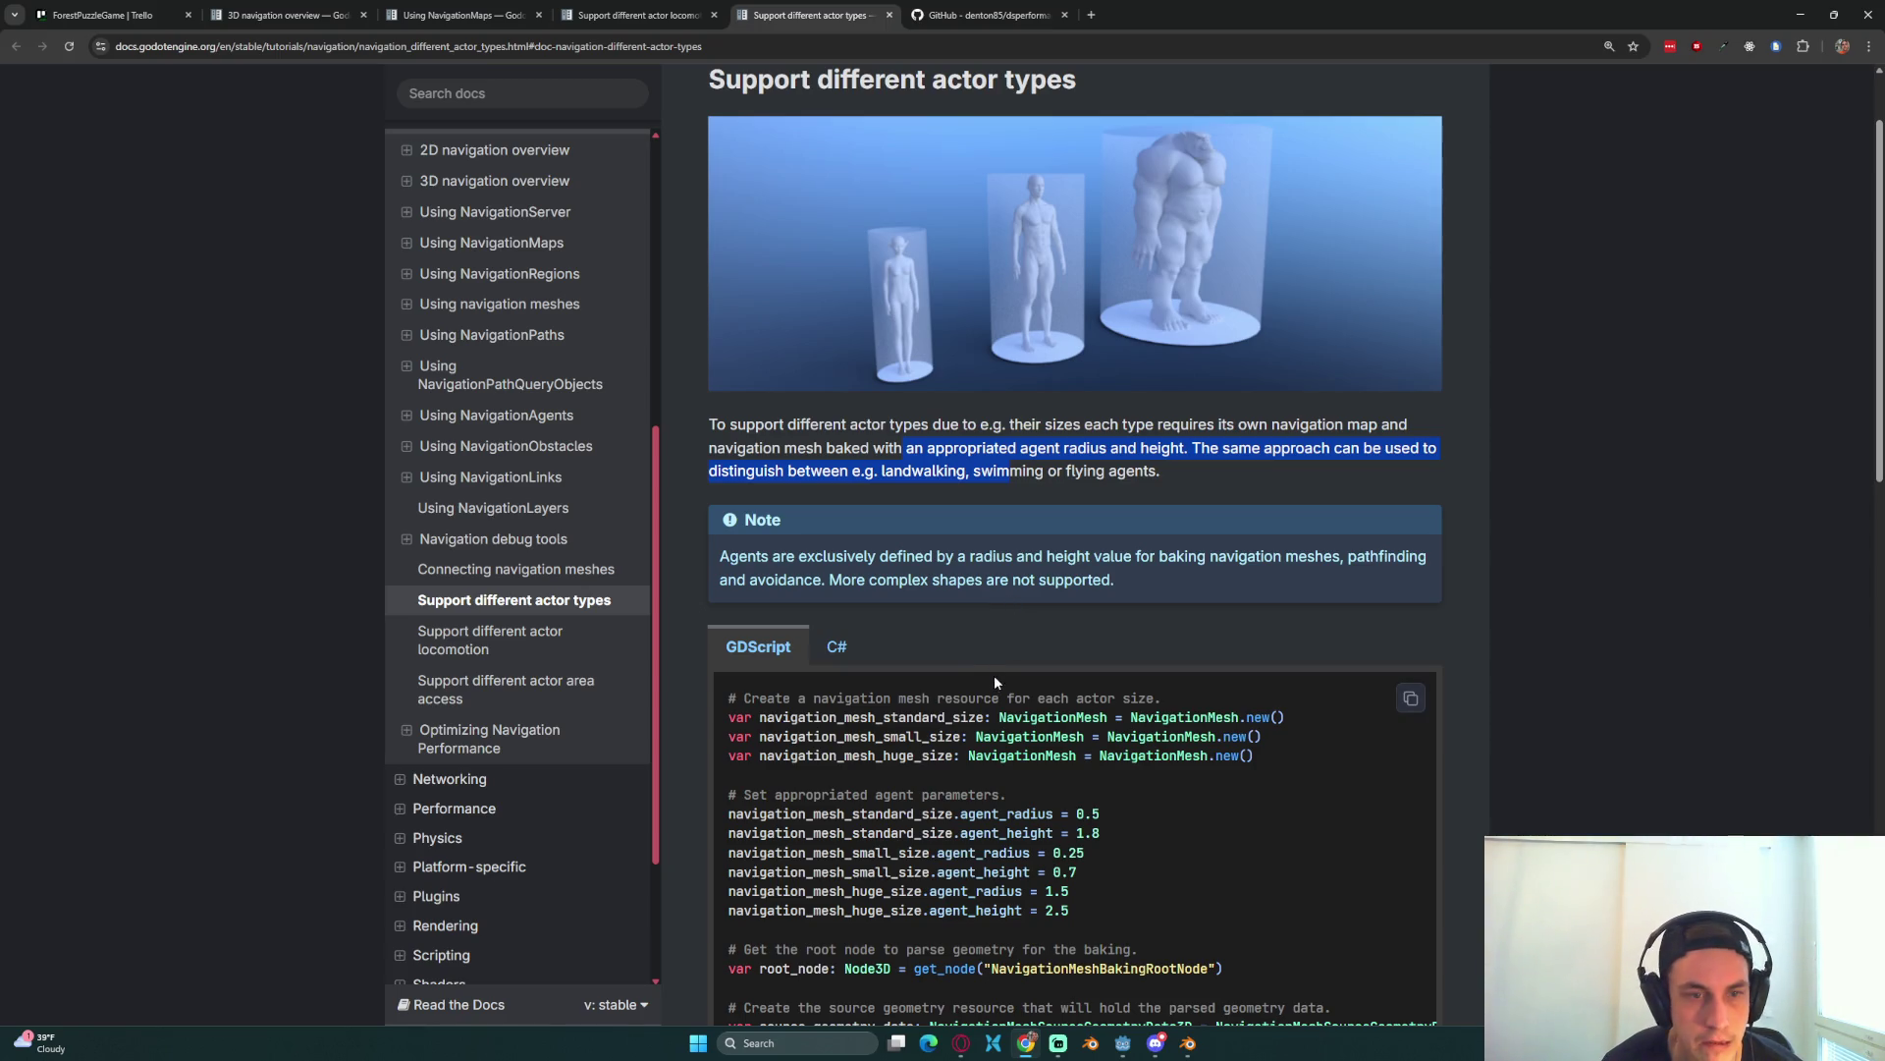
{"action": "mouse_move", "coordinate": [1027, 472]}
{"action": "left_mouse_down"}
{"action": "mouse_move", "coordinate": [746, 470]}
{"action": "mouse_move", "coordinate": [927, 432]}
{"action": "left_mouse_up"}
{"action": "left_click_drag", "start_coordinate": [710, 424], "coordinate": [967, 471]}
{"action": "left_click", "coordinate": [966, 471]}
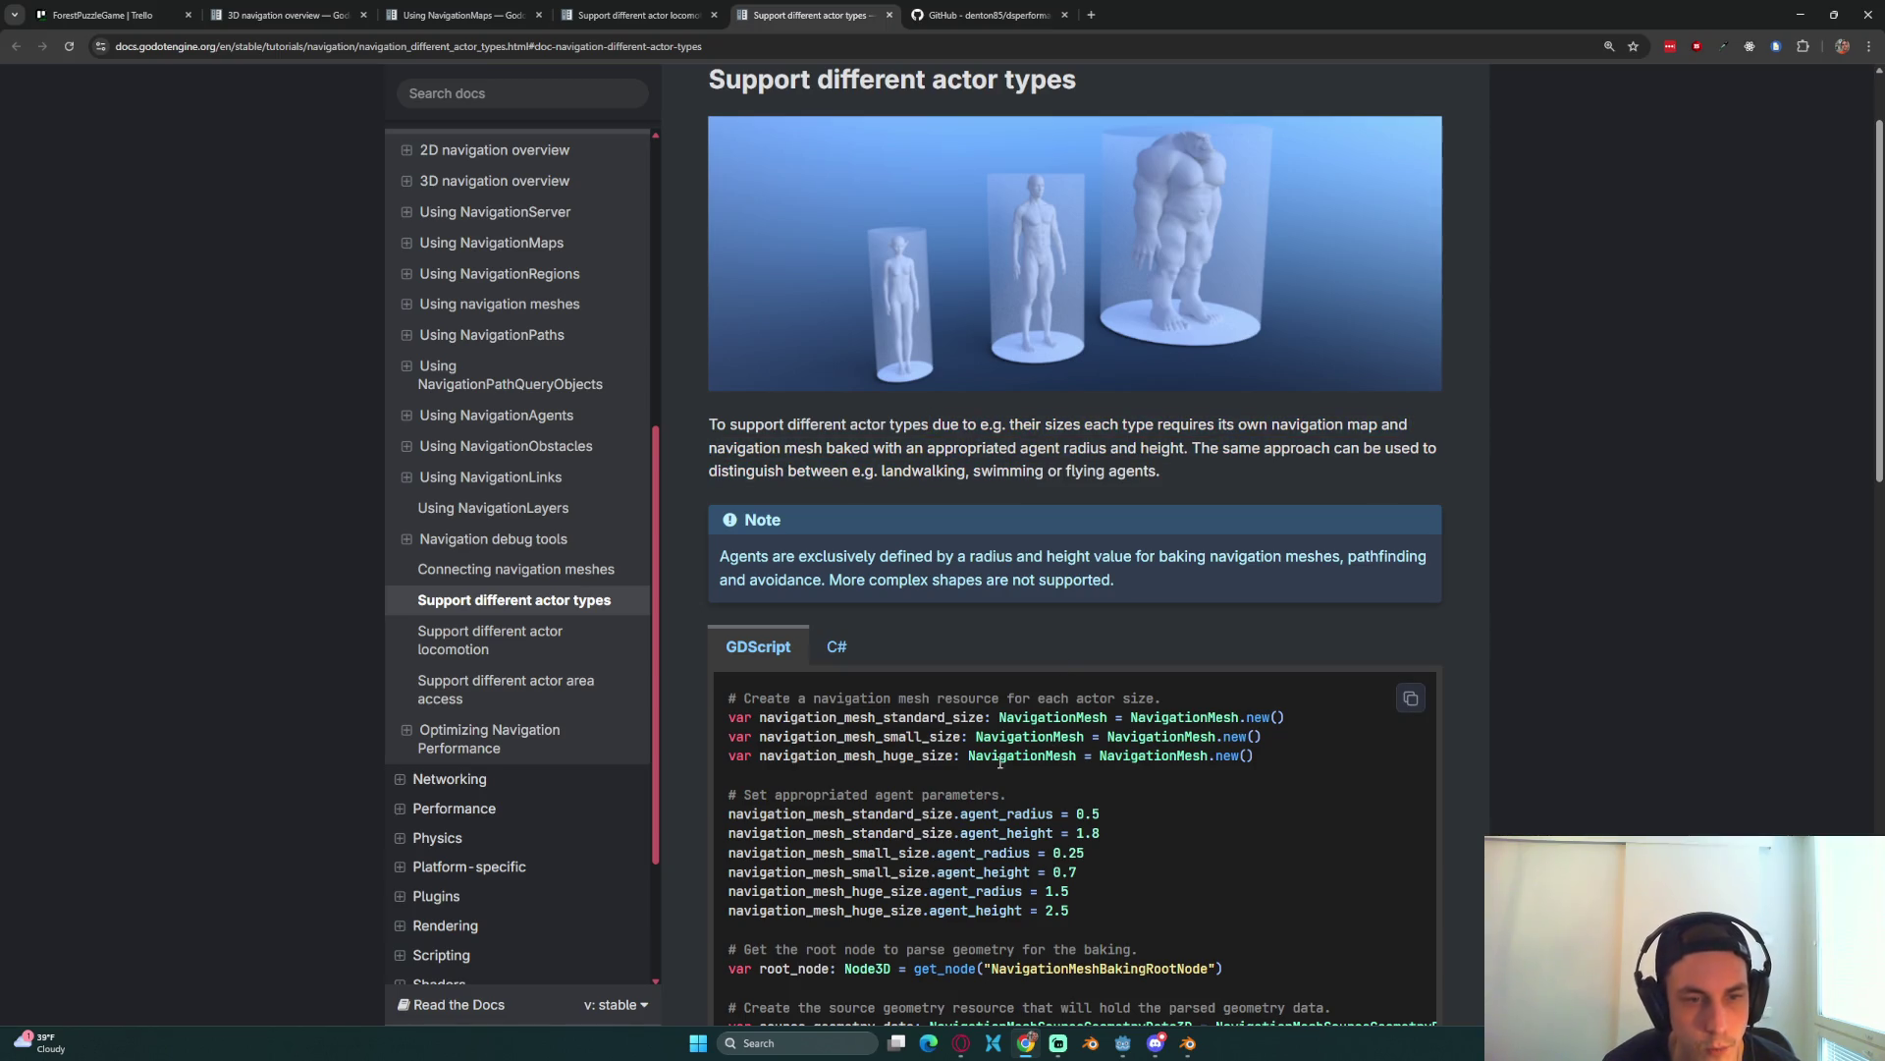
{"action": "scroll", "coordinate": [1000, 762], "scroll_direction": "down", "scroll_amount": 2}
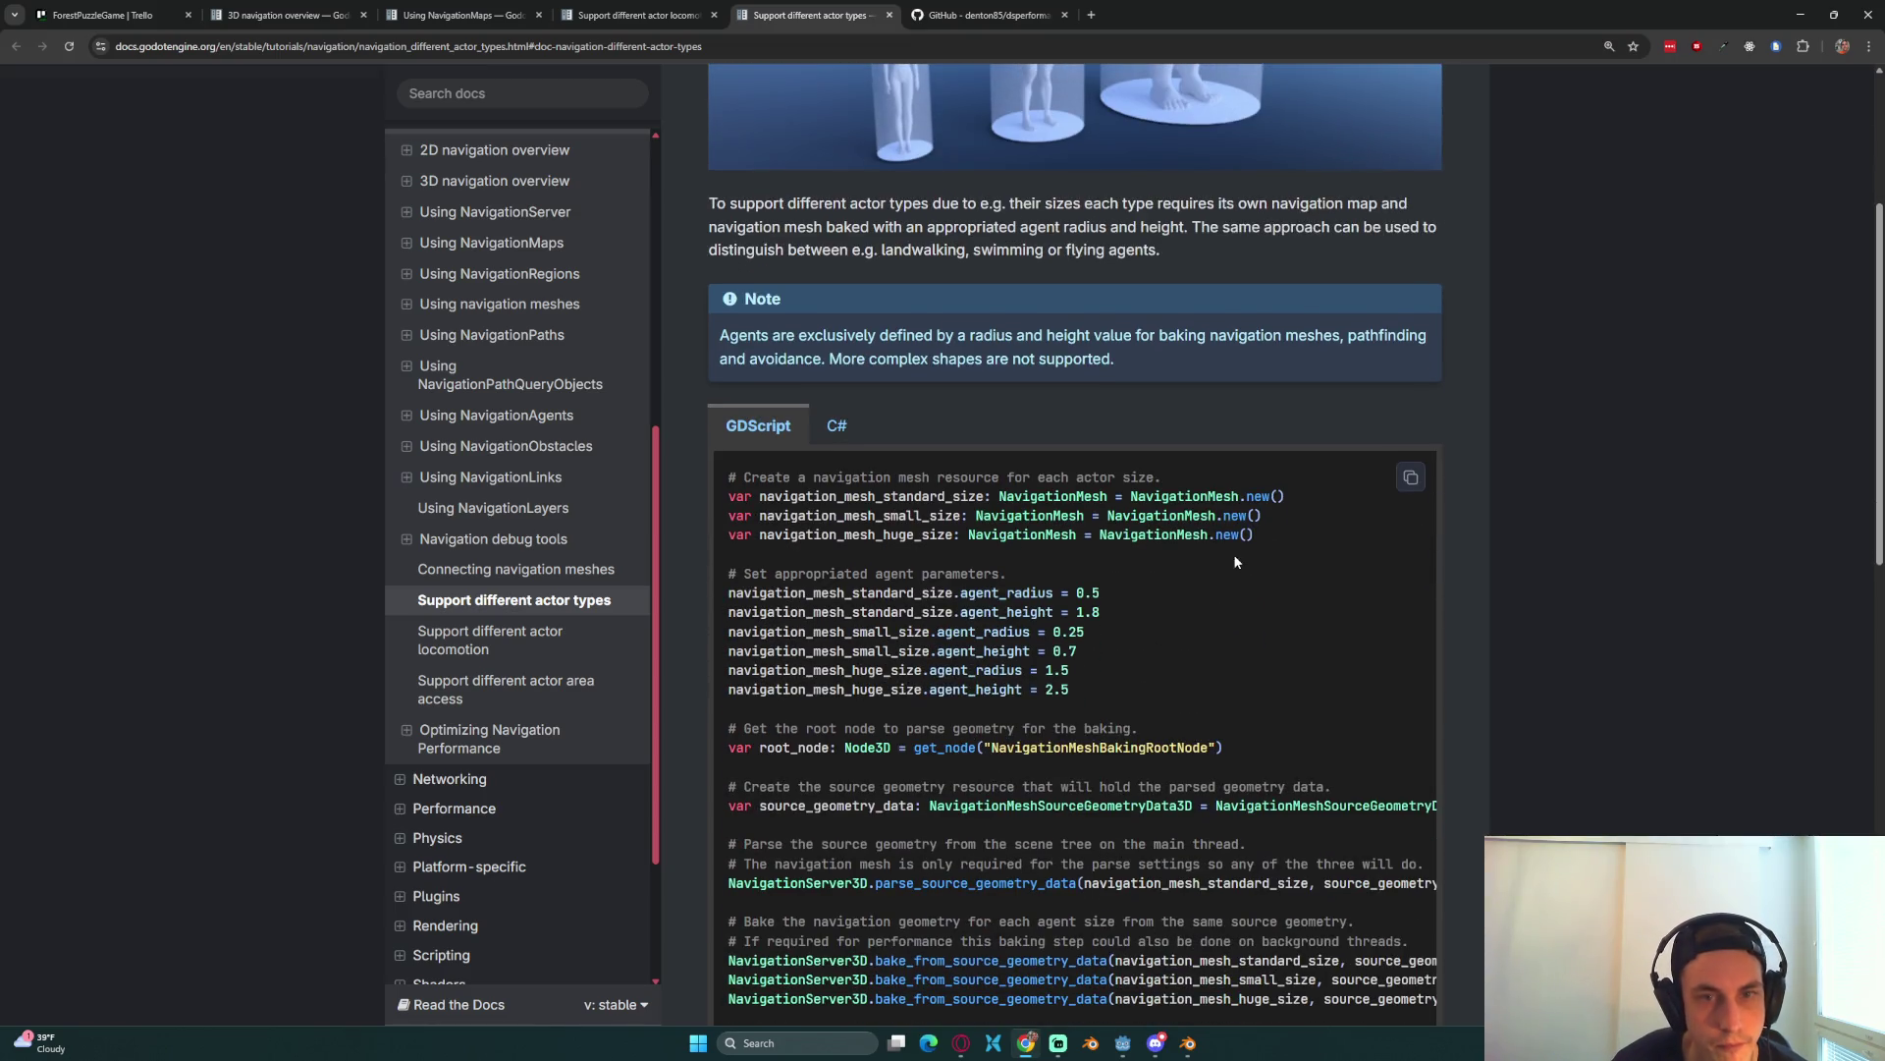
{"action": "right_click", "coordinate": [1190, 558]}
{"action": "left_click", "coordinate": [933, 558]}
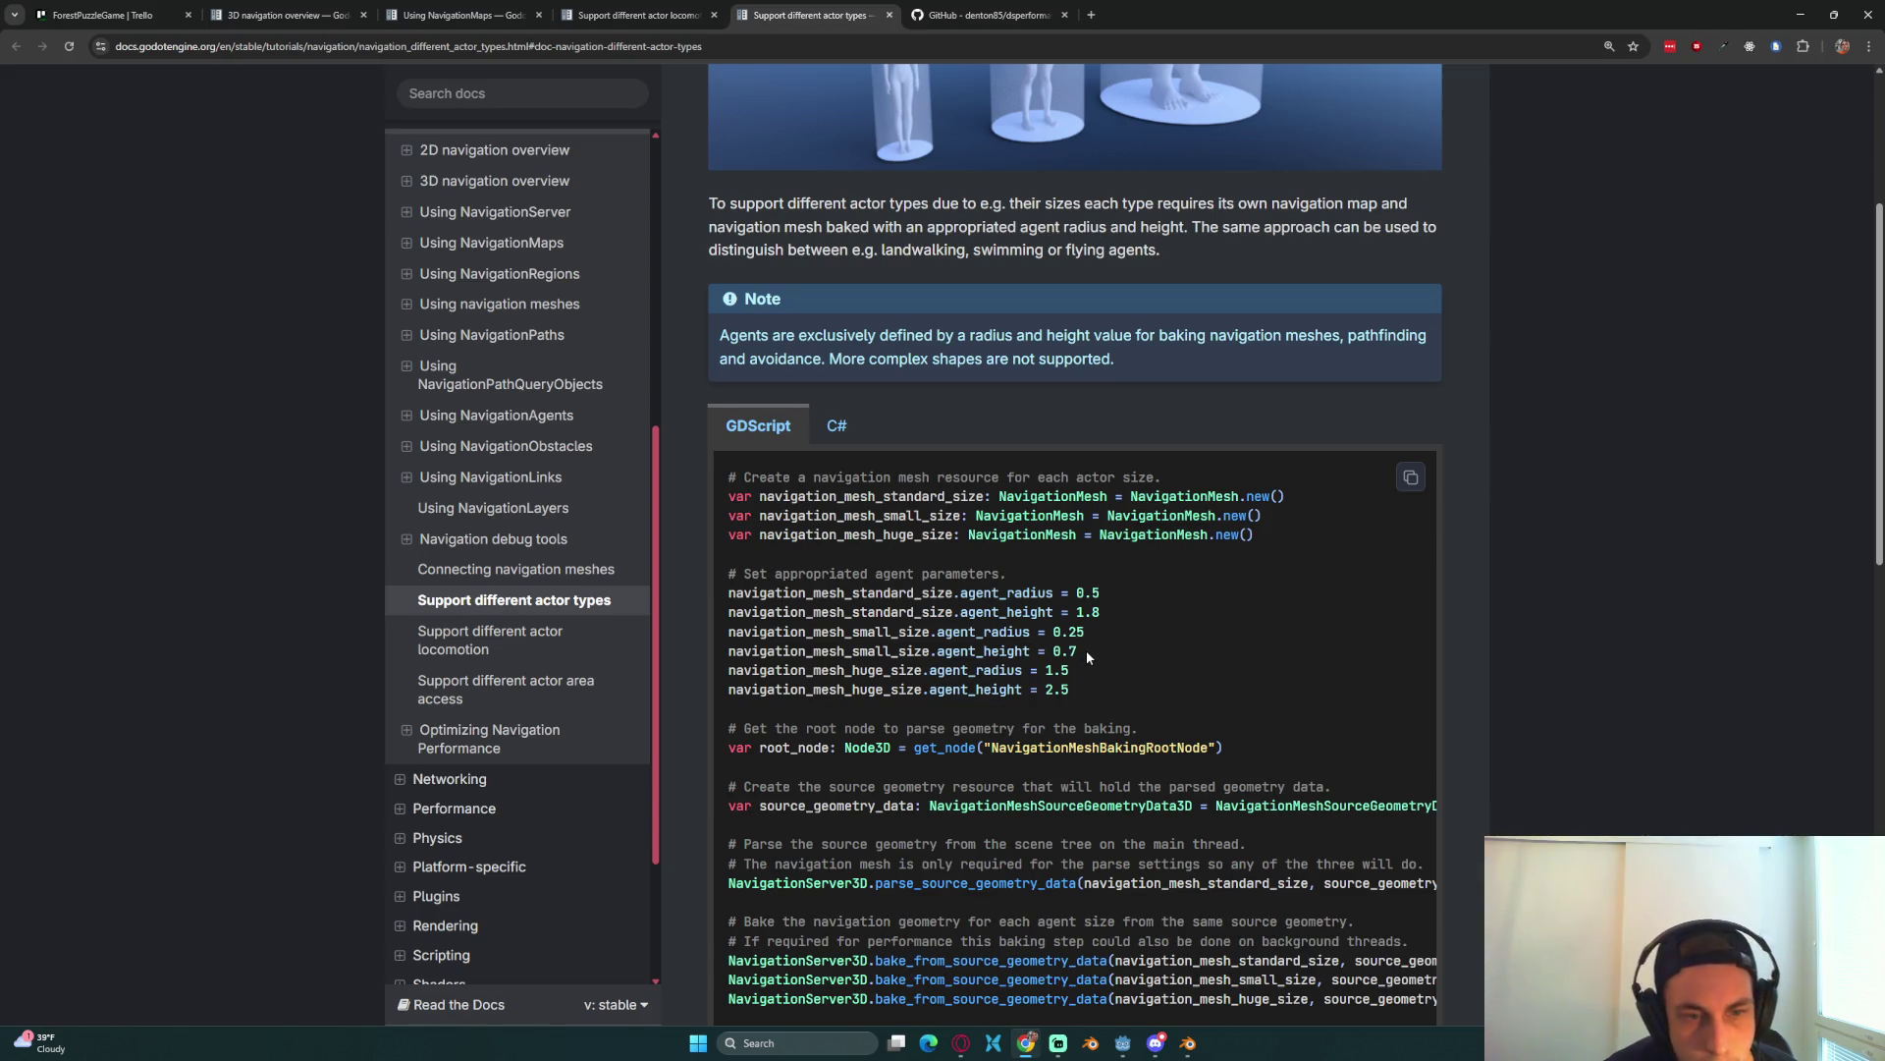
{"action": "scroll", "coordinate": [1086, 650], "scroll_direction": "down", "scroll_amount": 1}
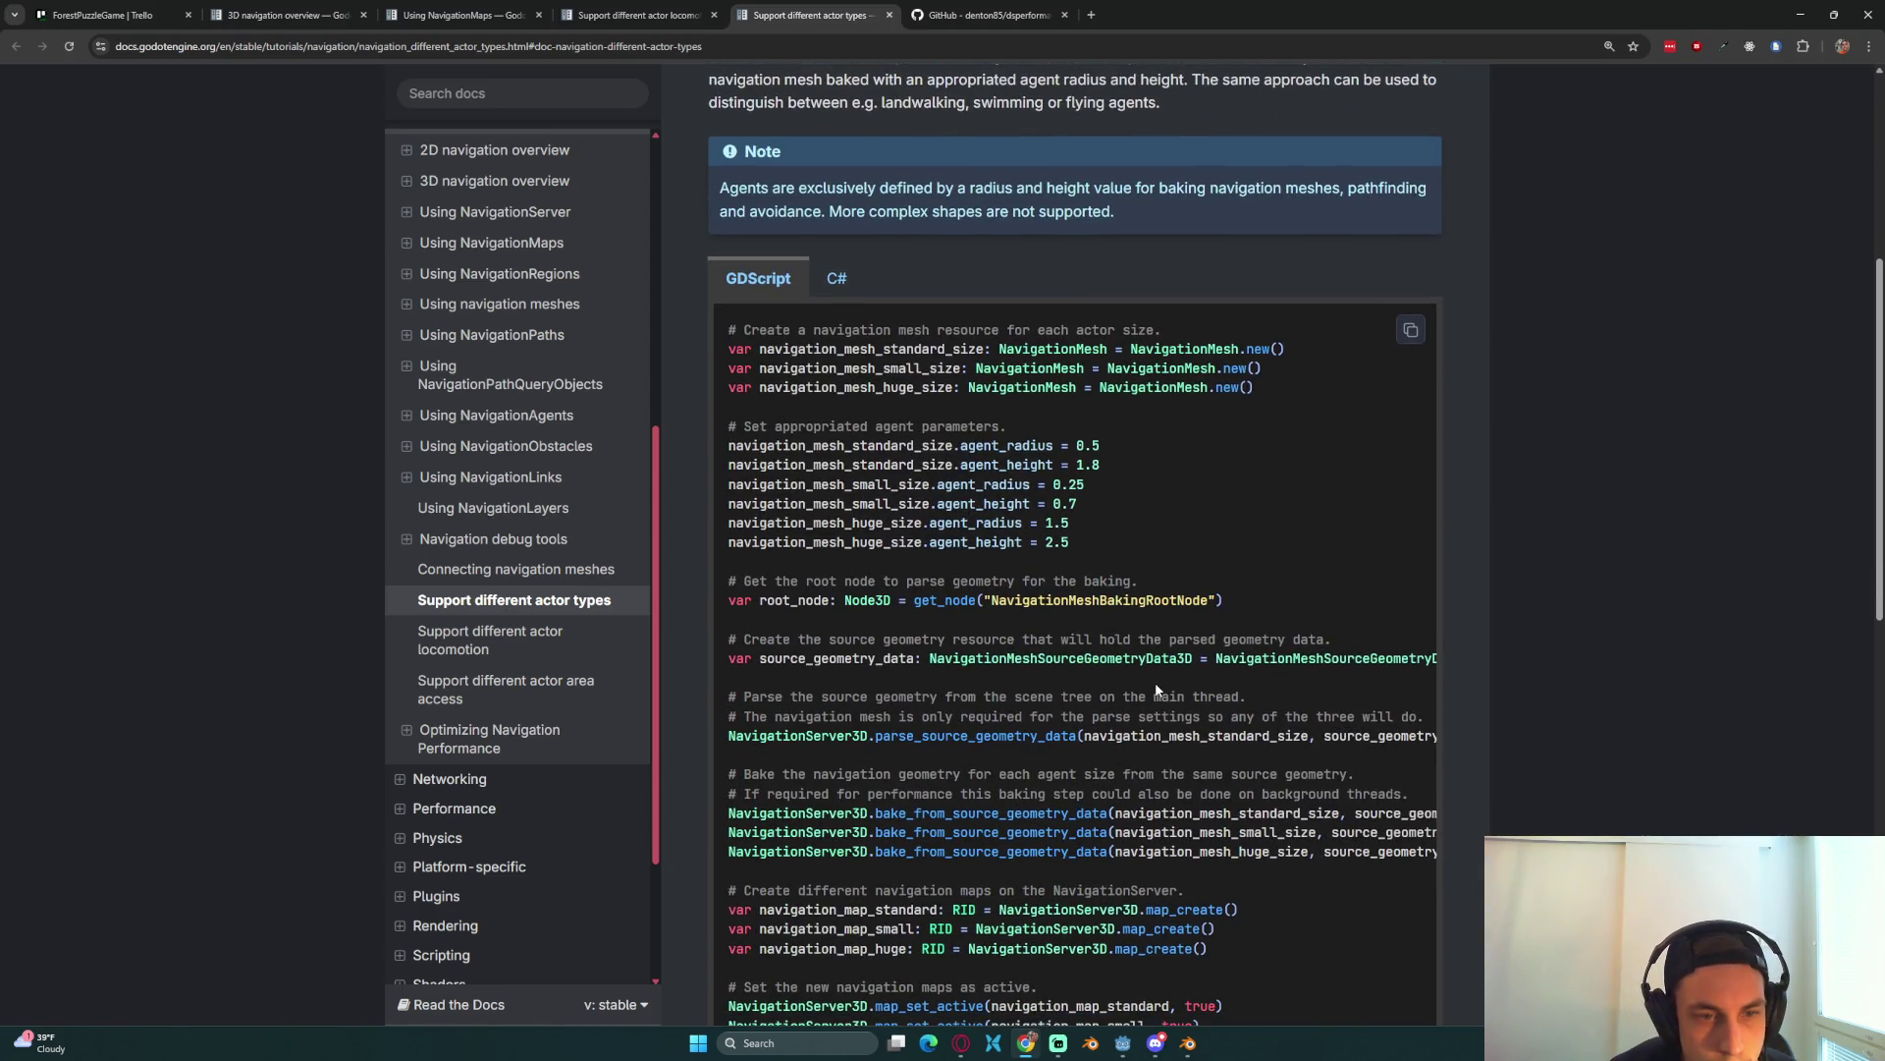
{"action": "scroll", "coordinate": [1146, 694], "scroll_direction": "down", "scroll_amount": 1}
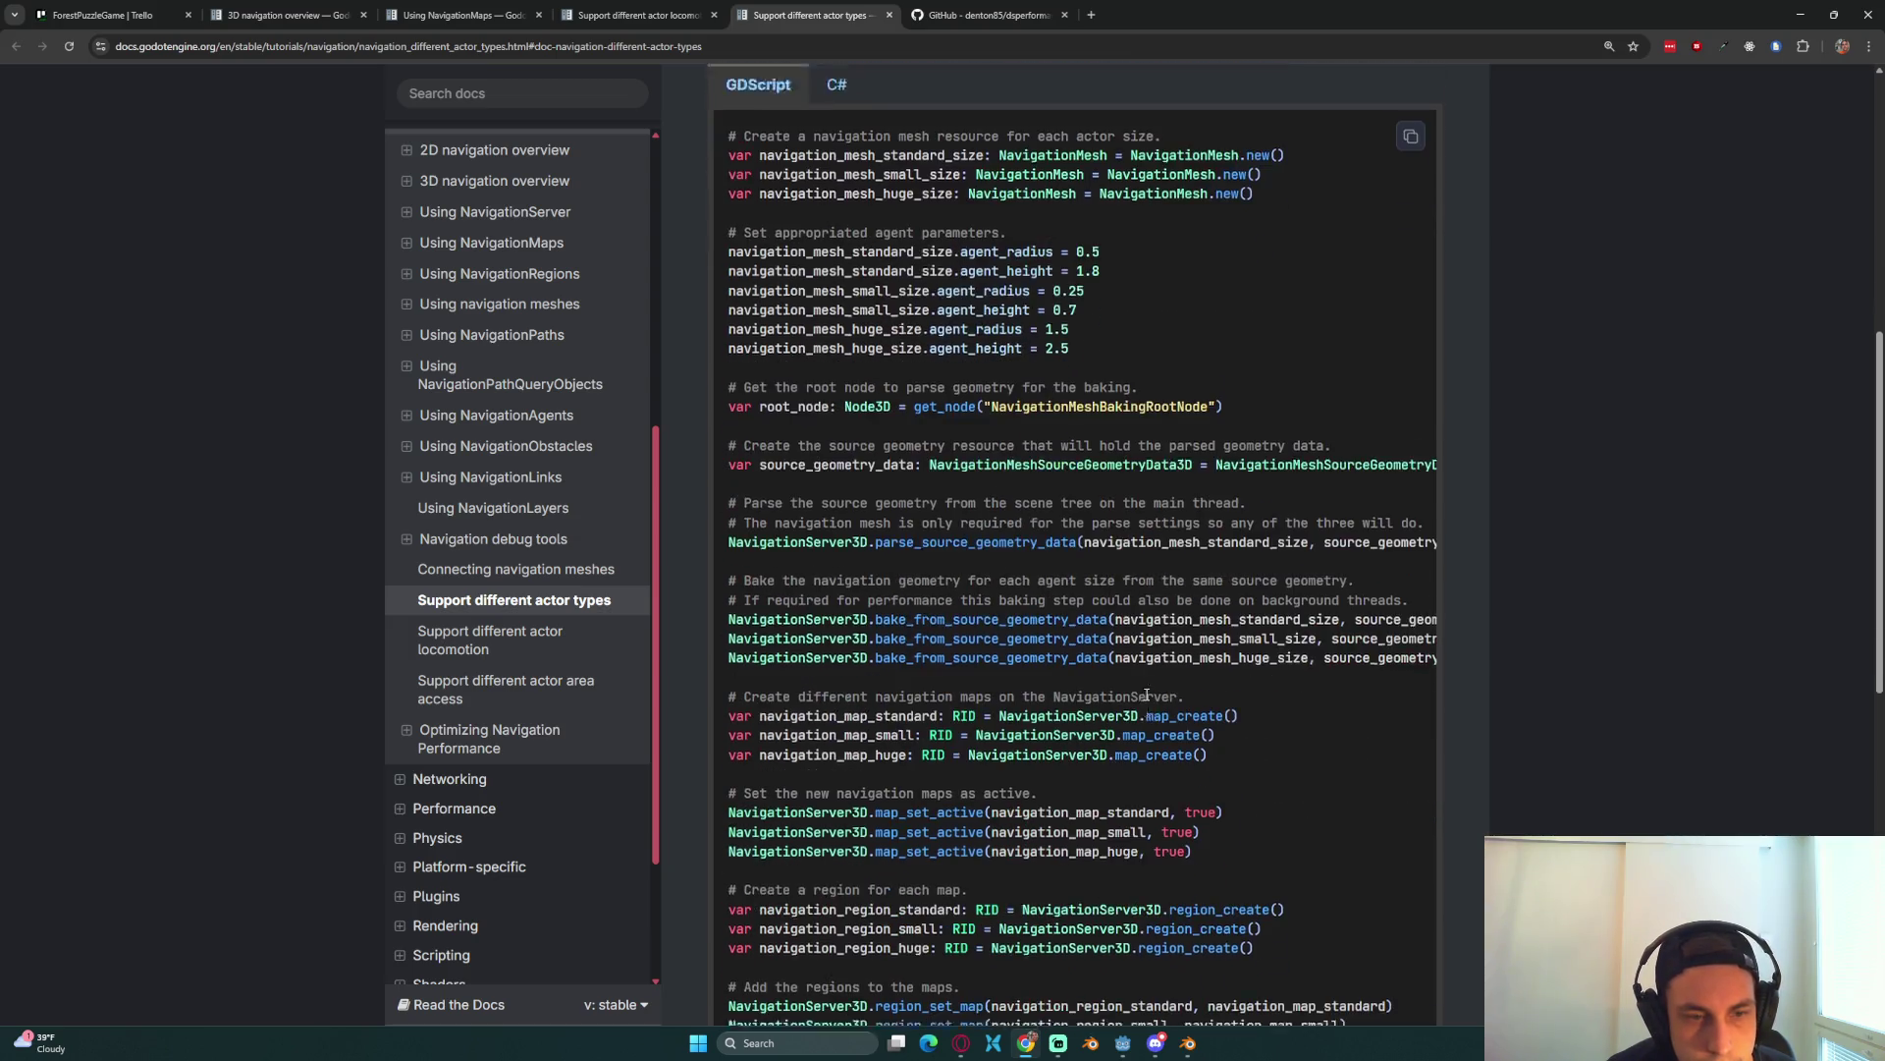
{"action": "scroll", "coordinate": [896, 575], "scroll_direction": "down", "scroll_amount": 2}
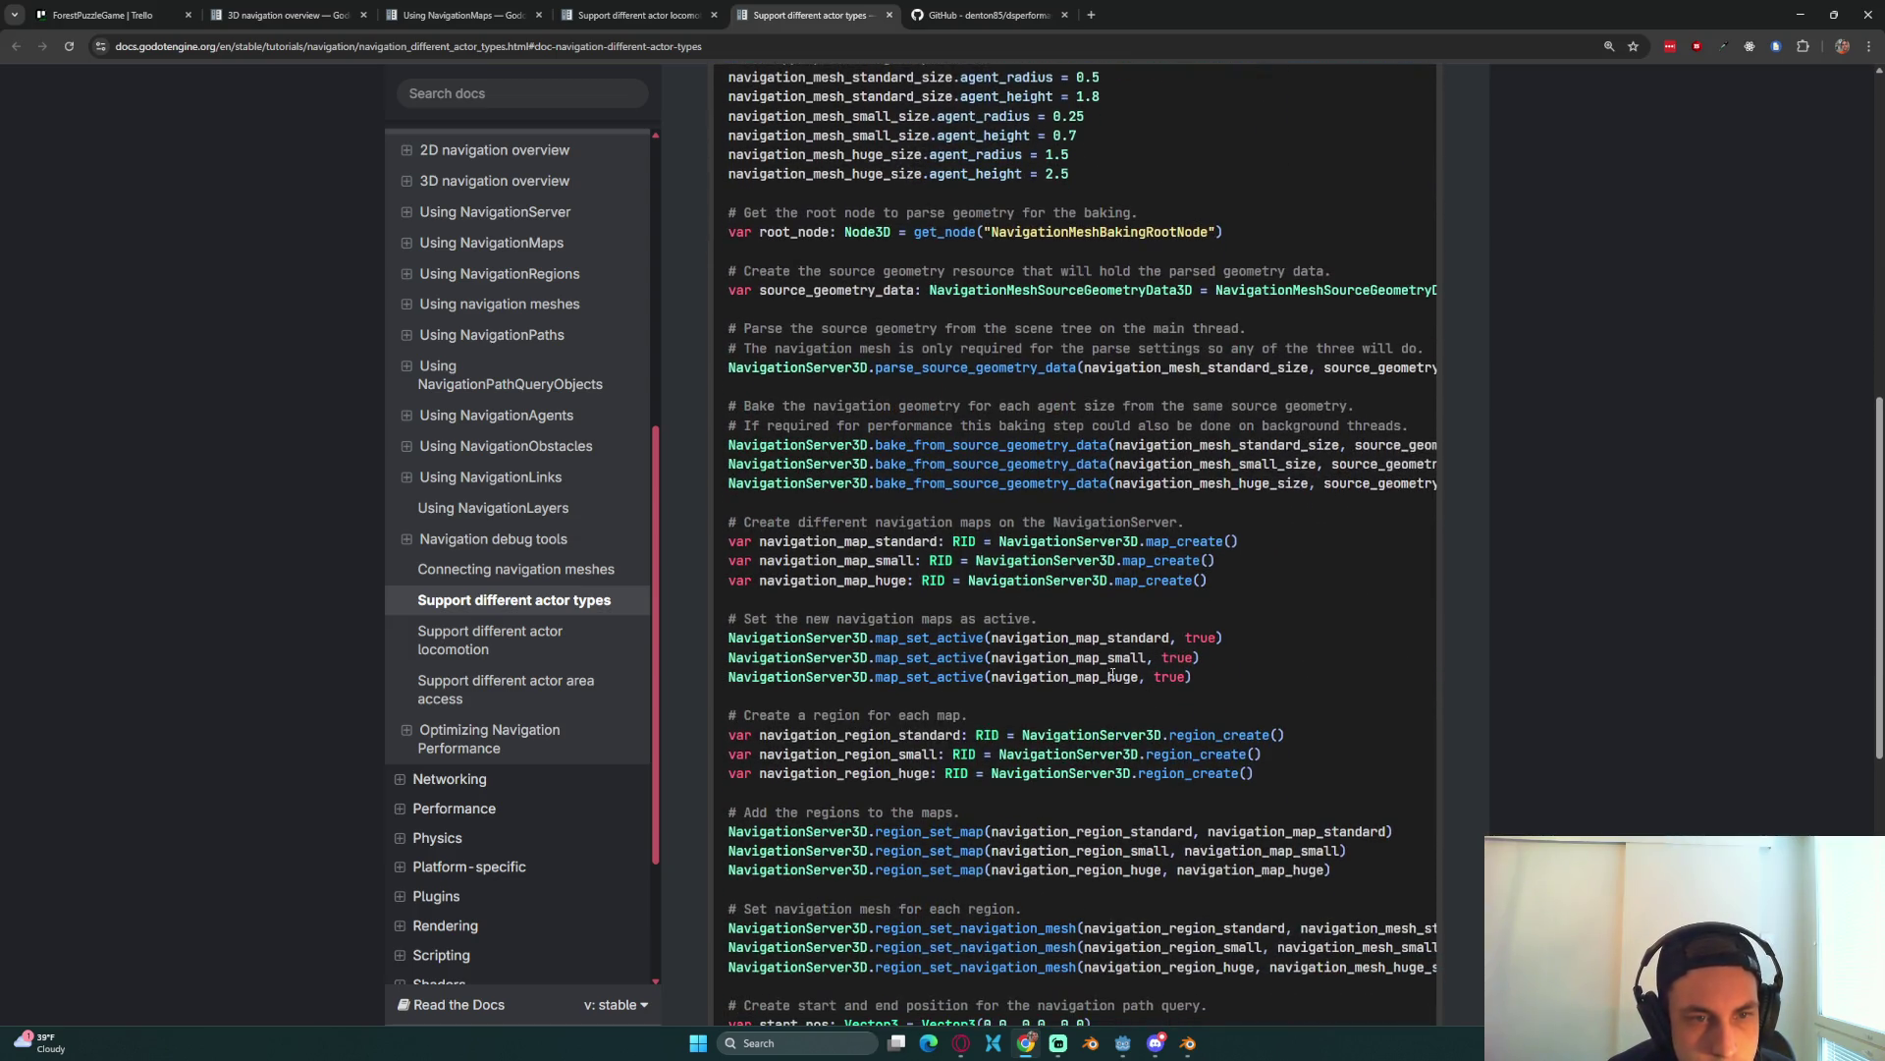
{"action": "double_click", "coordinate": [860, 562]}
{"action": "double_click", "coordinate": [1060, 562]}
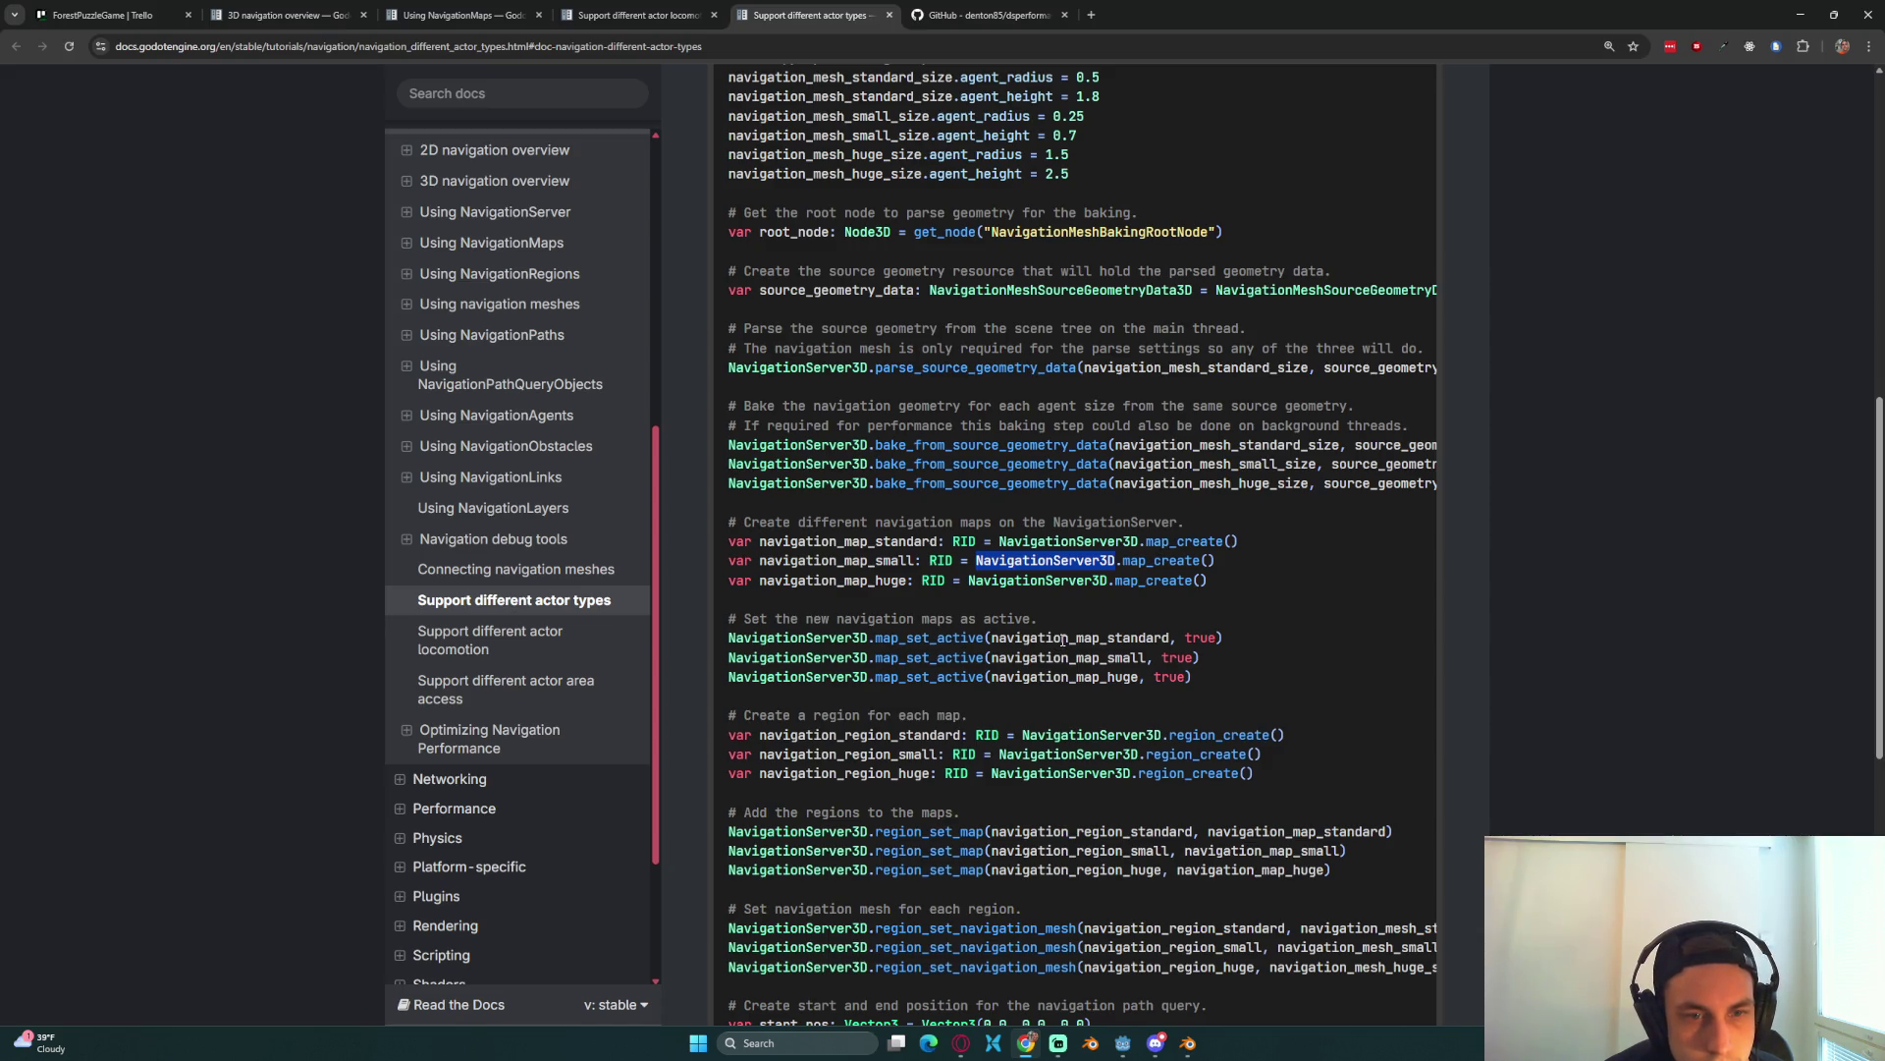
{"action": "double_click", "coordinate": [1062, 640]}
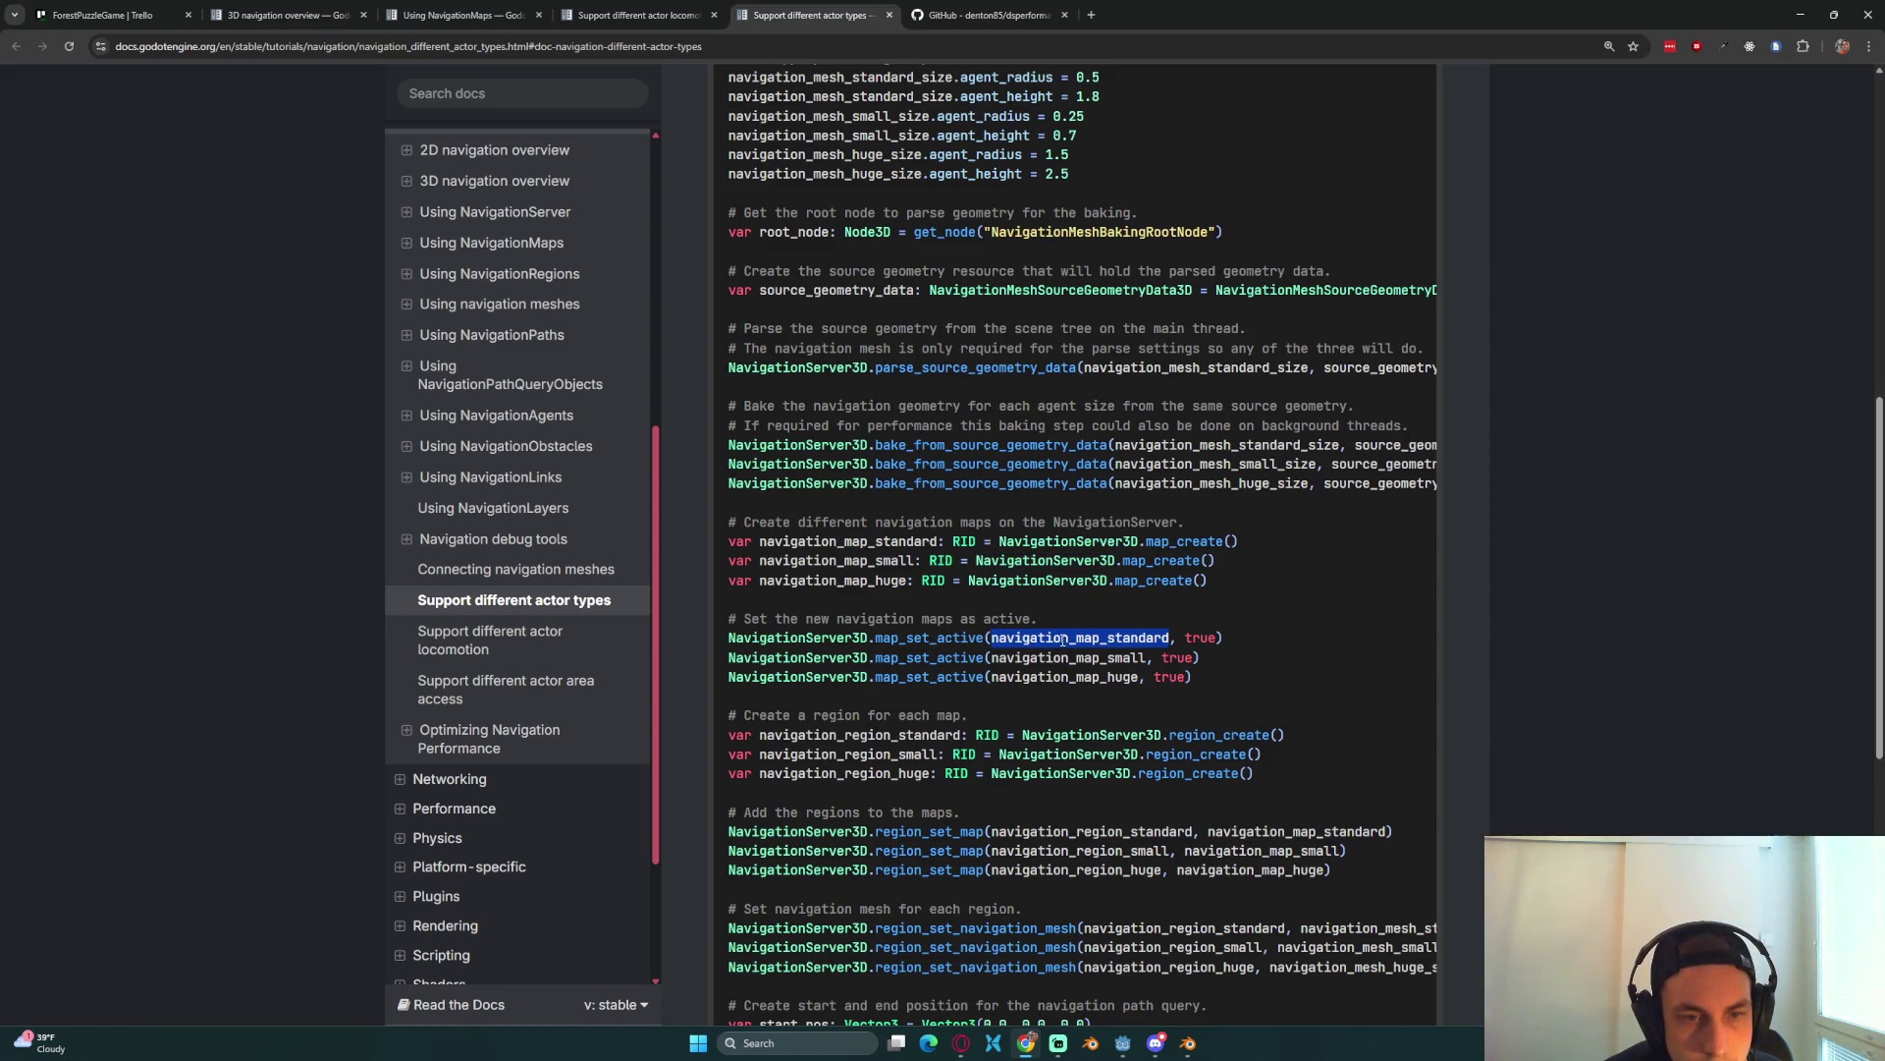
{"action": "double_click", "coordinate": [1086, 734]}
{"action": "scroll", "coordinate": [1100, 738], "scroll_direction": "down", "scroll_amount": 2}
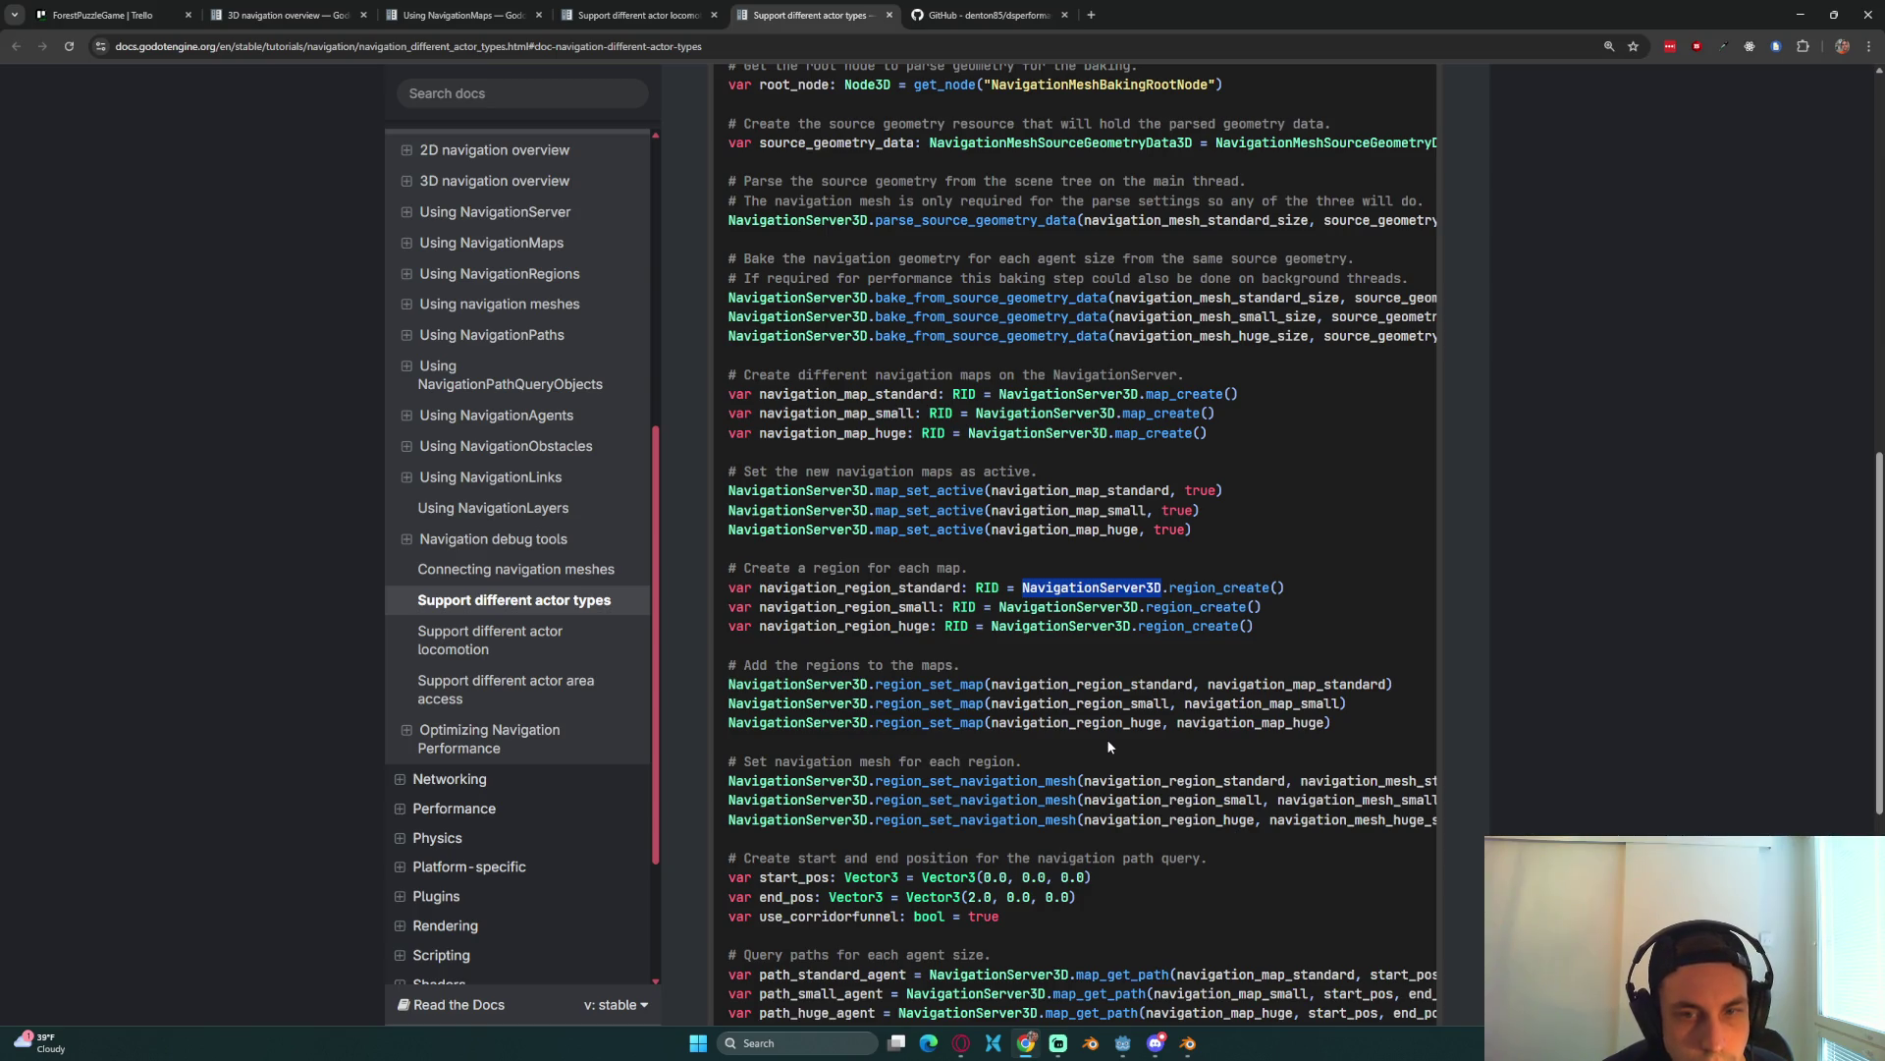
{"action": "scroll", "coordinate": [1111, 740], "scroll_direction": "down", "scroll_amount": 2}
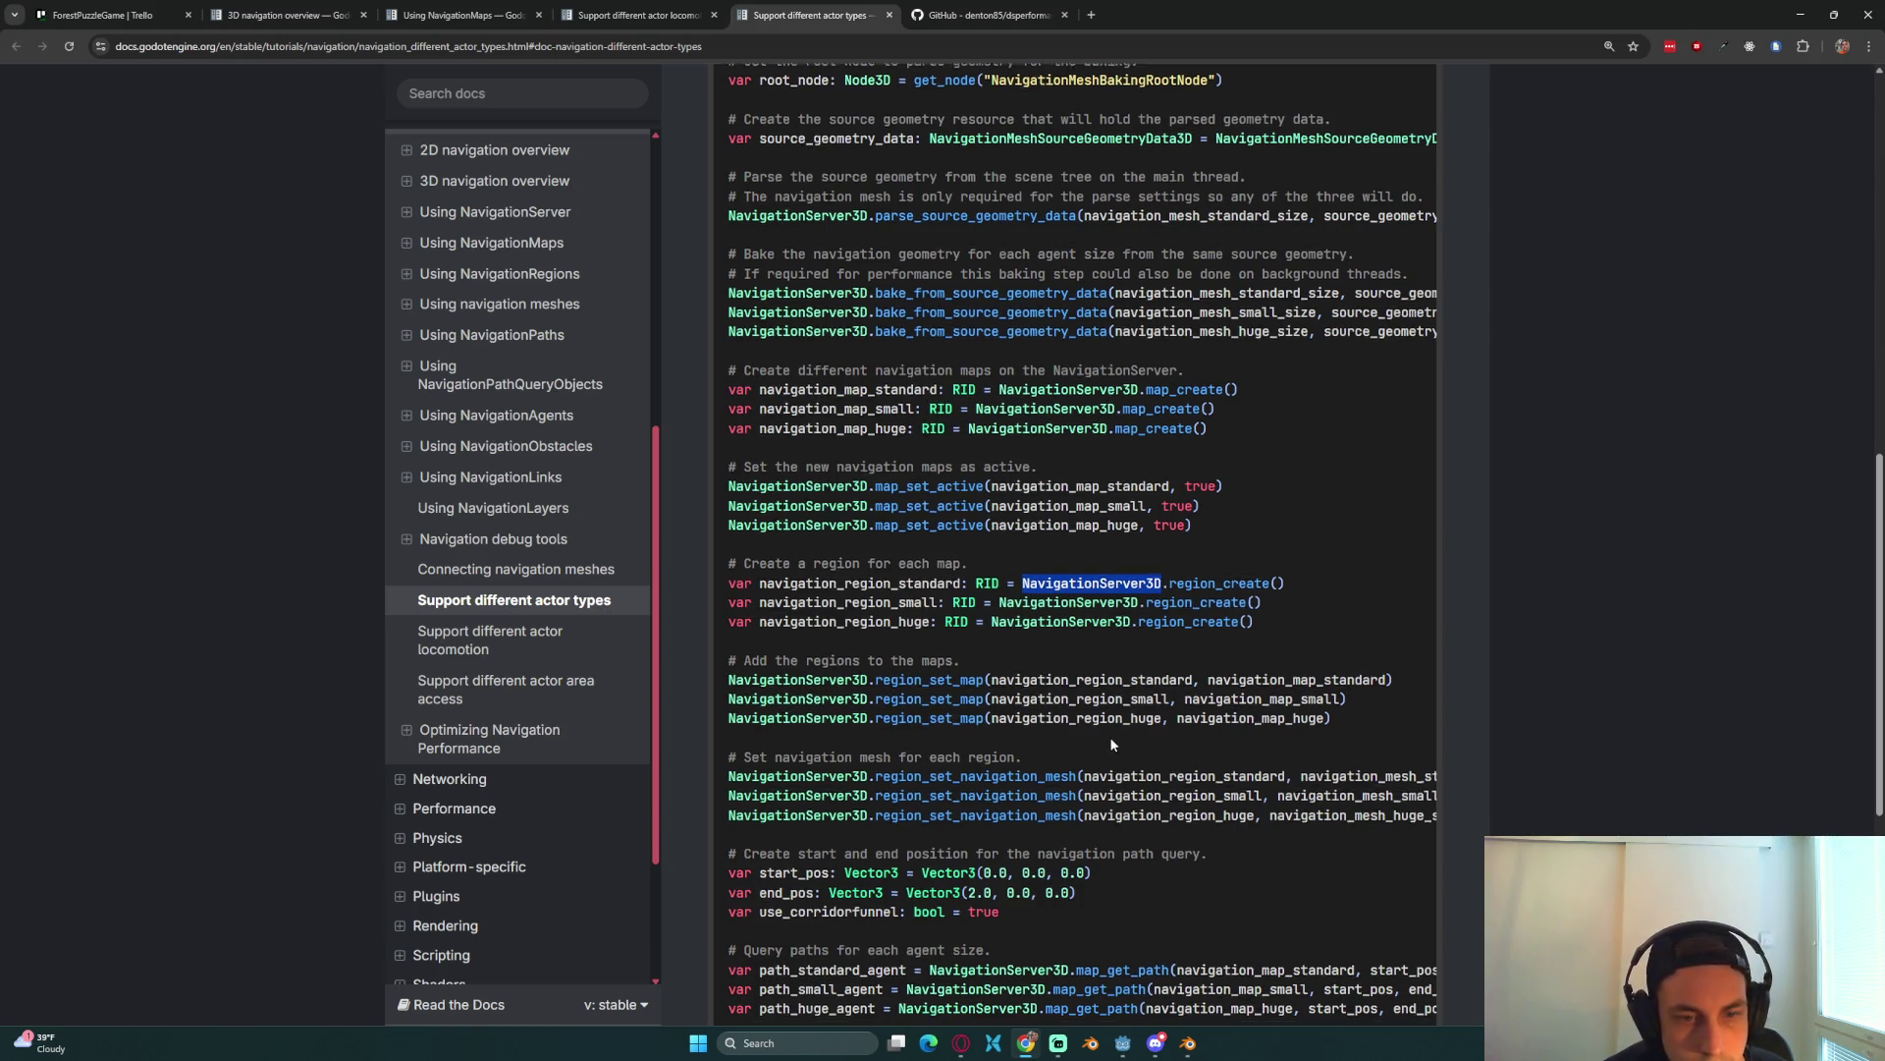
{"action": "scroll", "coordinate": [1114, 742], "scroll_direction": "down", "scroll_amount": 3}
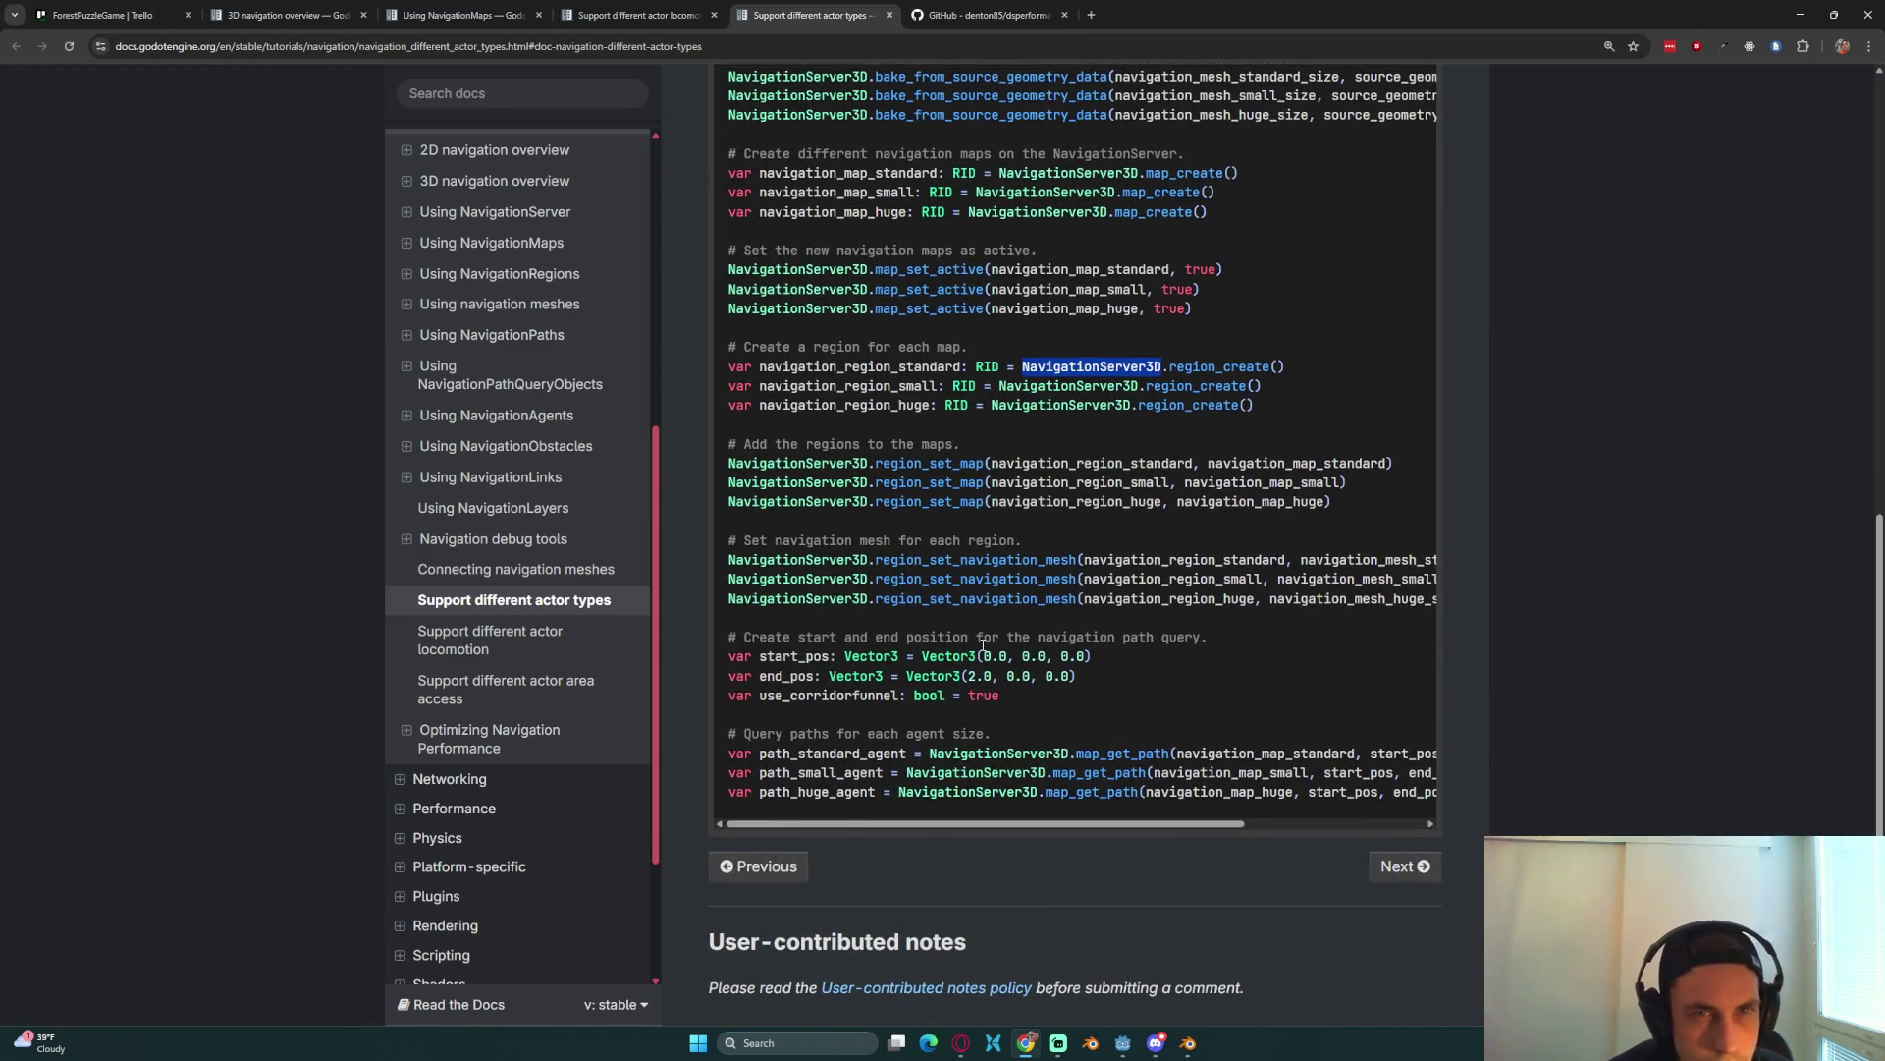
{"action": "scroll", "coordinate": [983, 646], "scroll_direction": "up", "scroll_amount": 10}
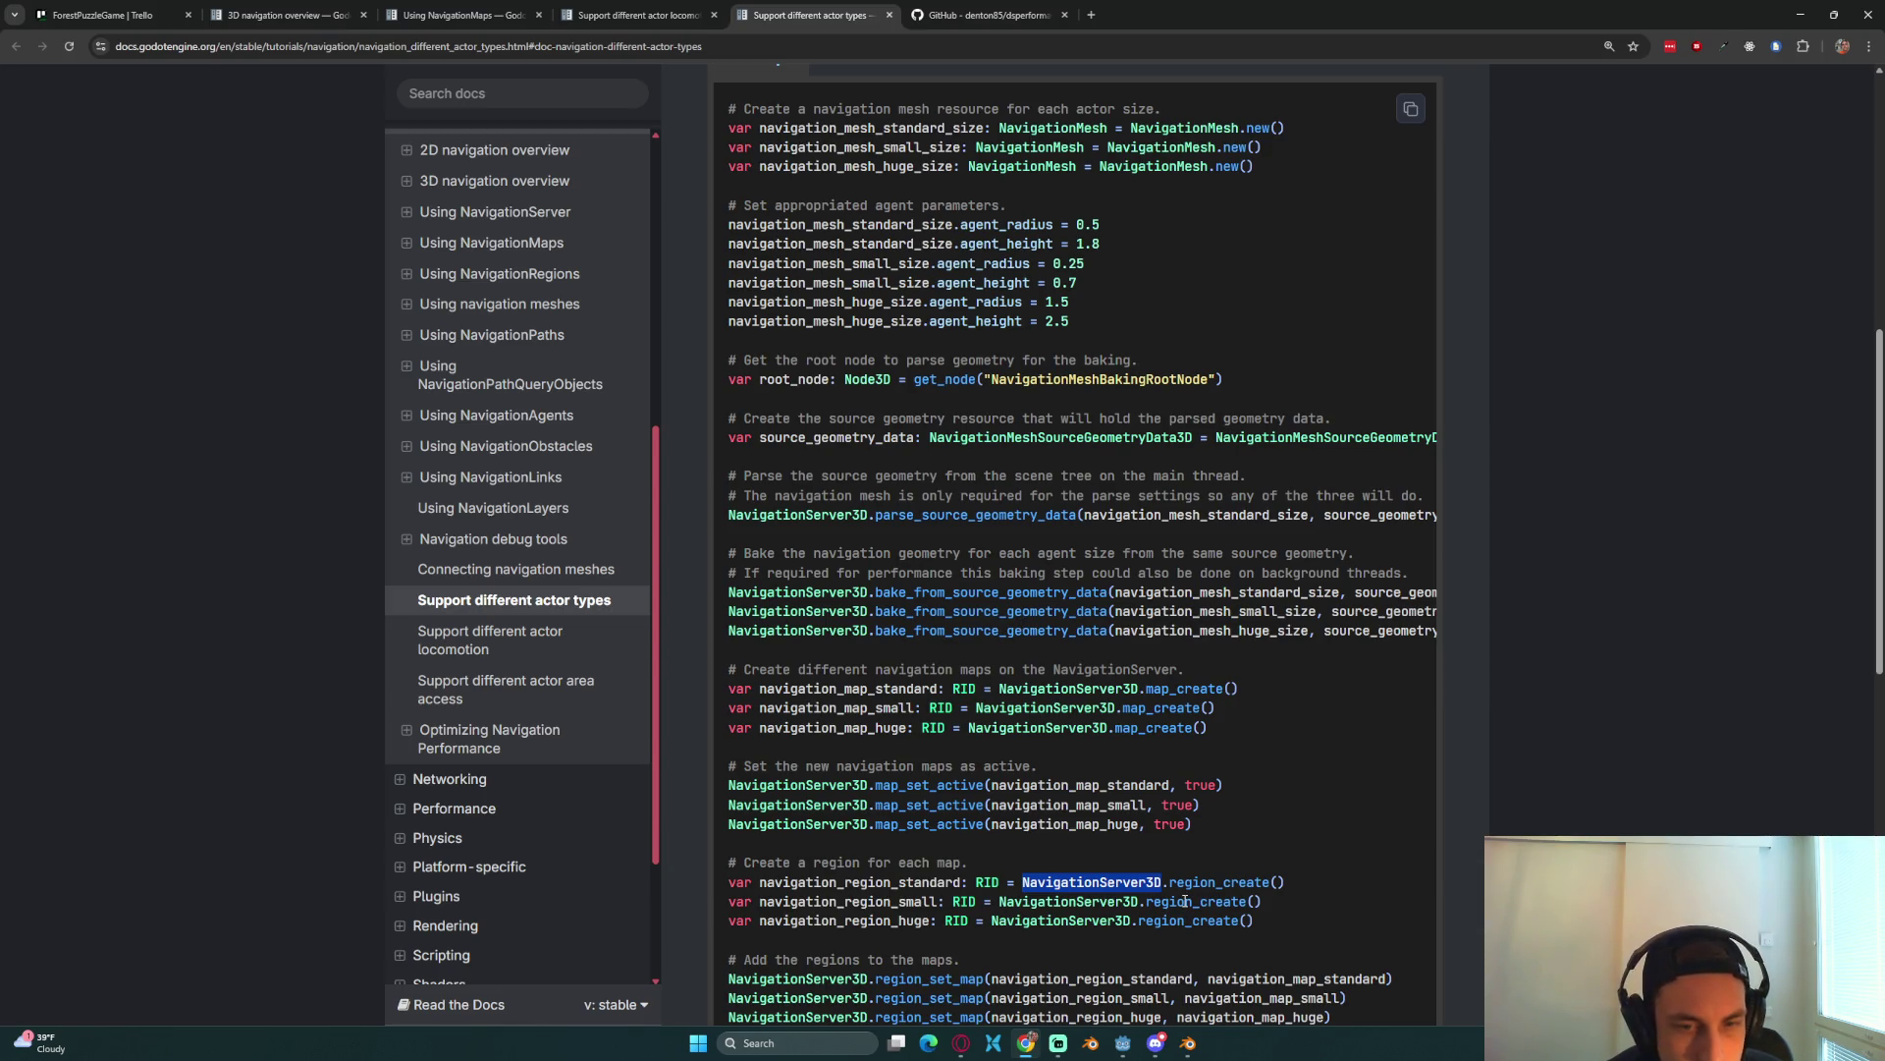
{"action": "scroll", "coordinate": [1185, 901], "scroll_direction": "down", "scroll_amount": 1}
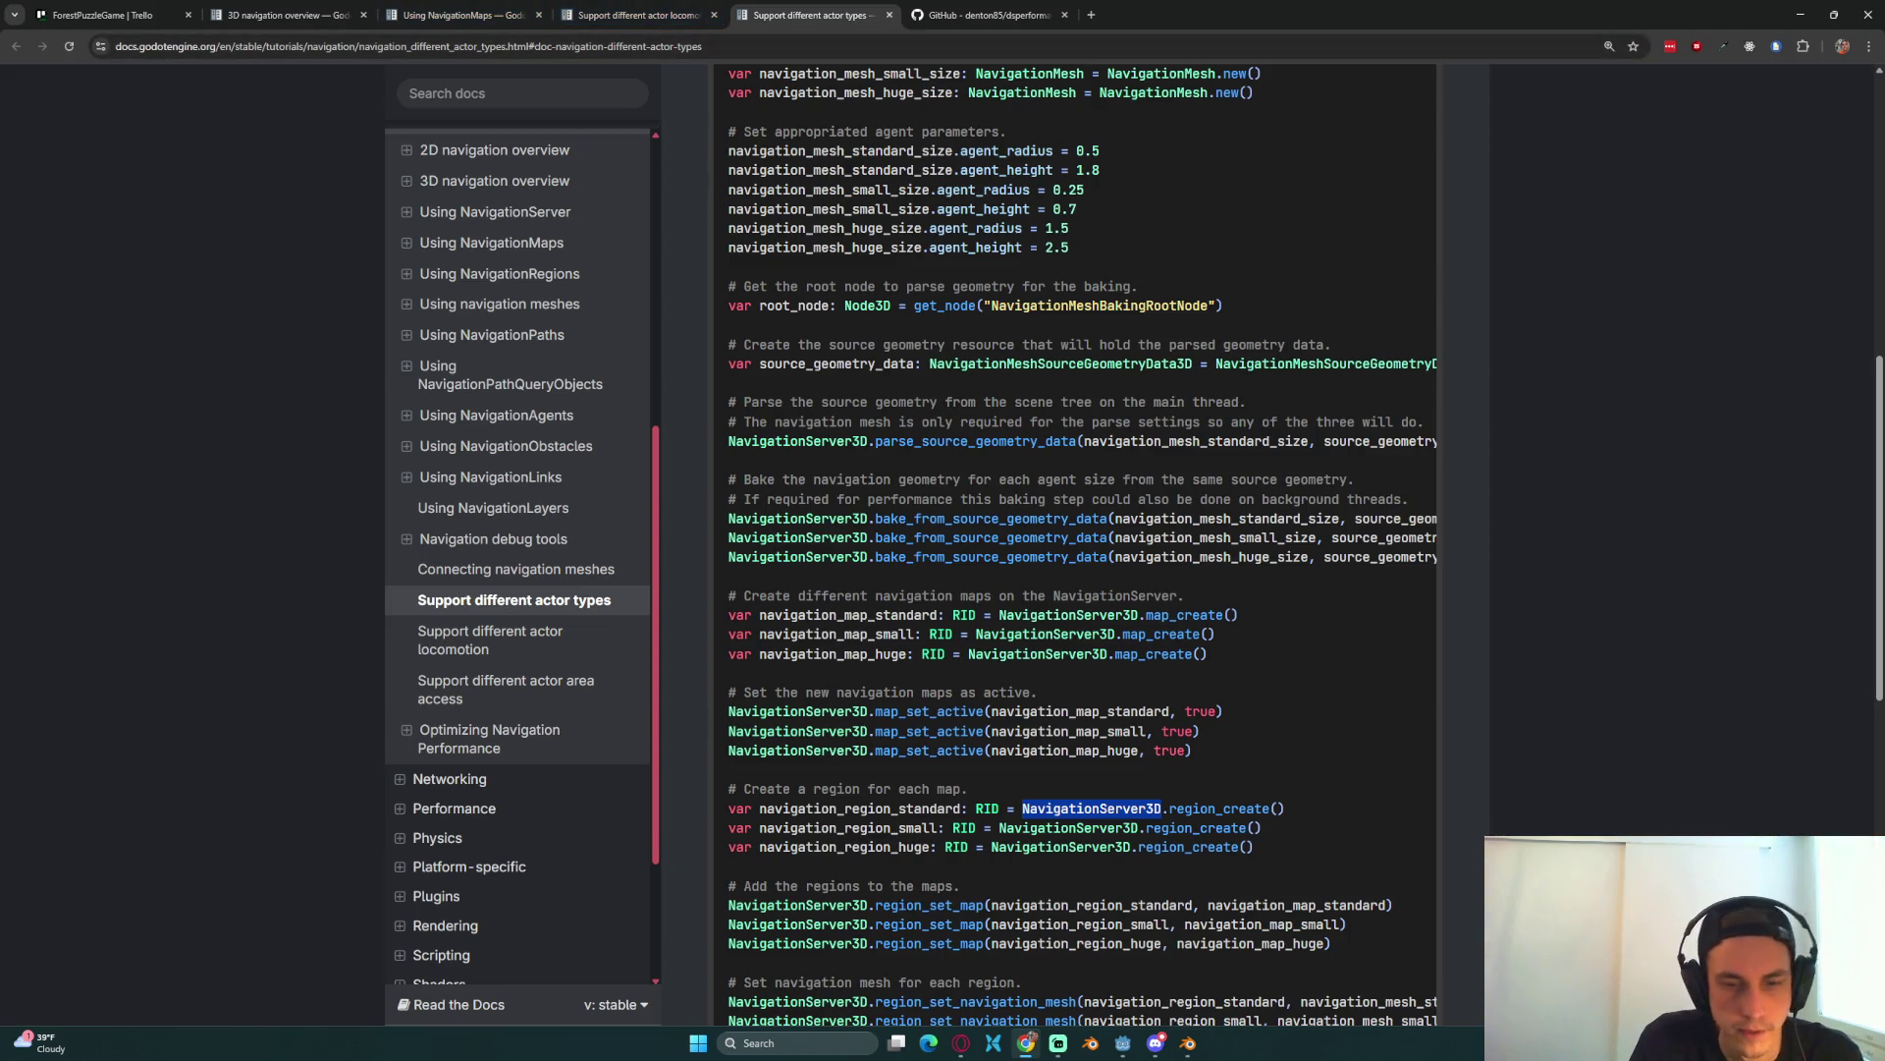
{"action": "key", "text": "alt+Tab"}
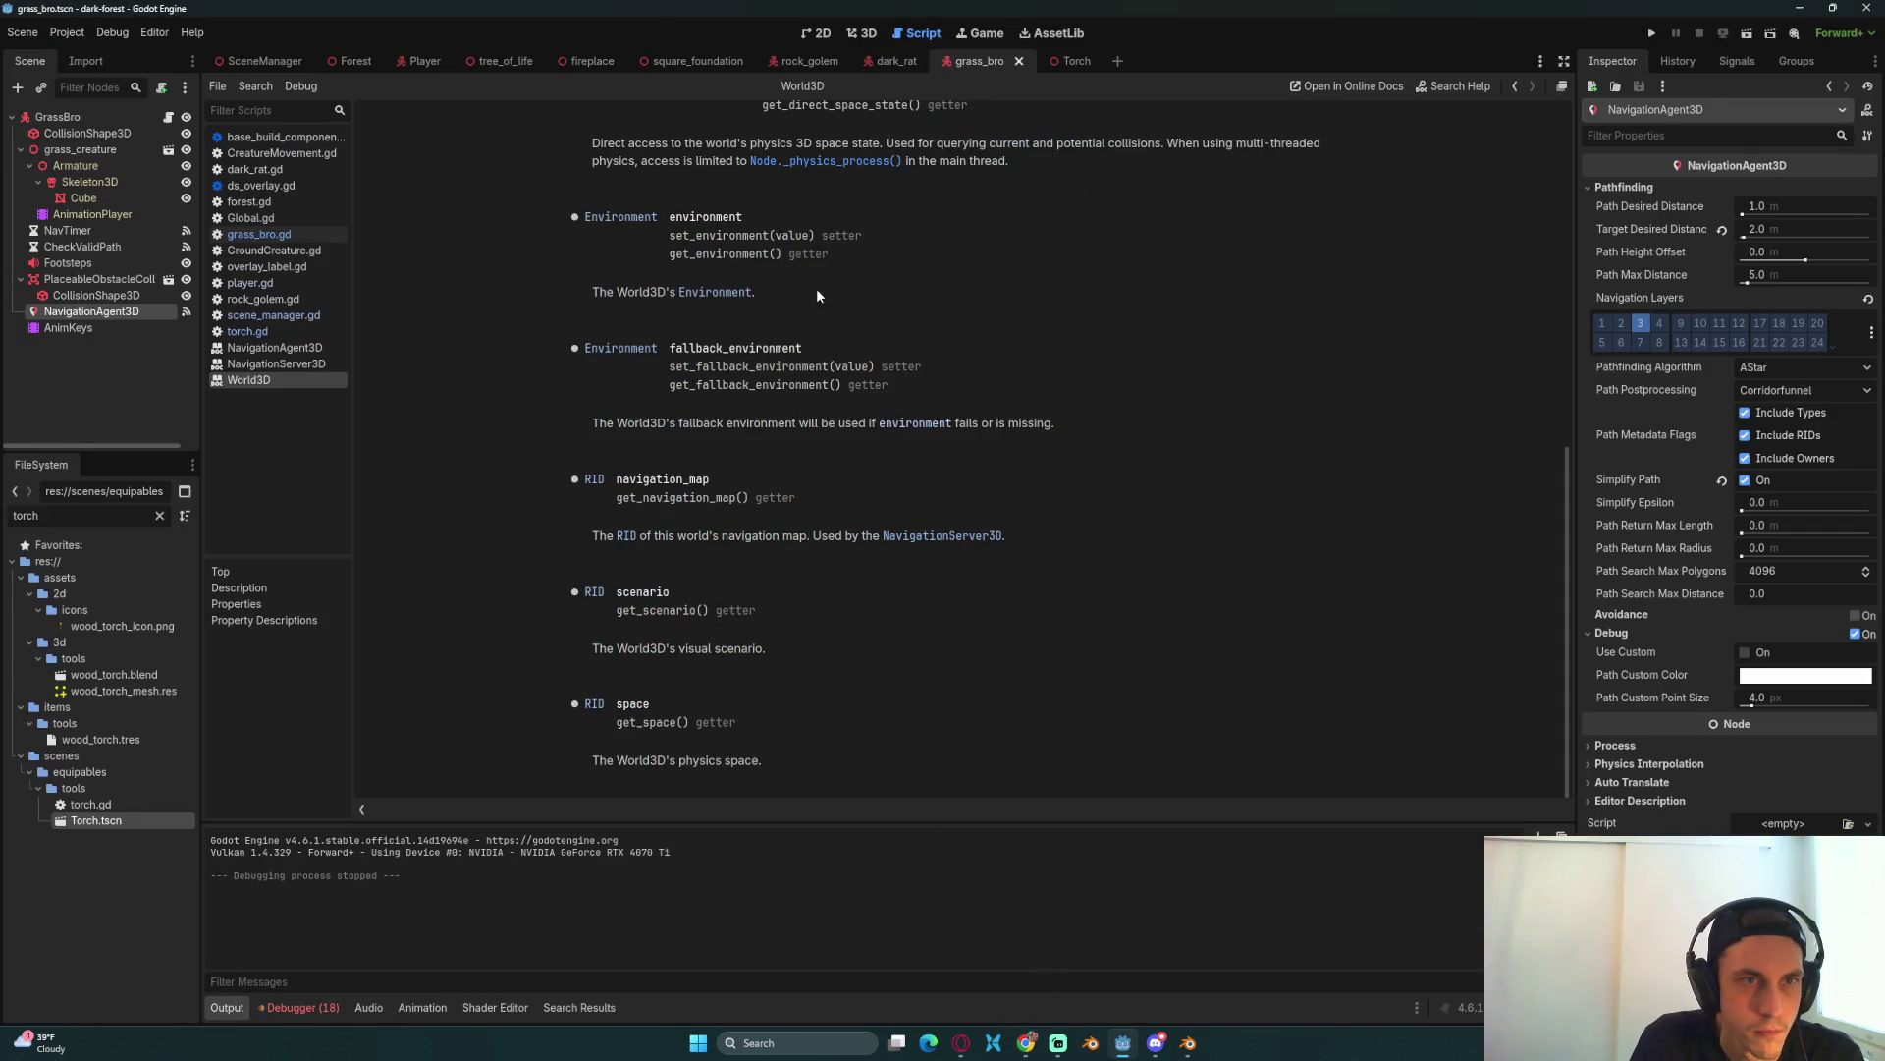
Step: Return to grass_bro.gd and look up map_get_closest_point in the NavigationServer3D reference
{"action": "scroll", "coordinate": [856, 266], "scroll_direction": "up", "scroll_amount": 3}
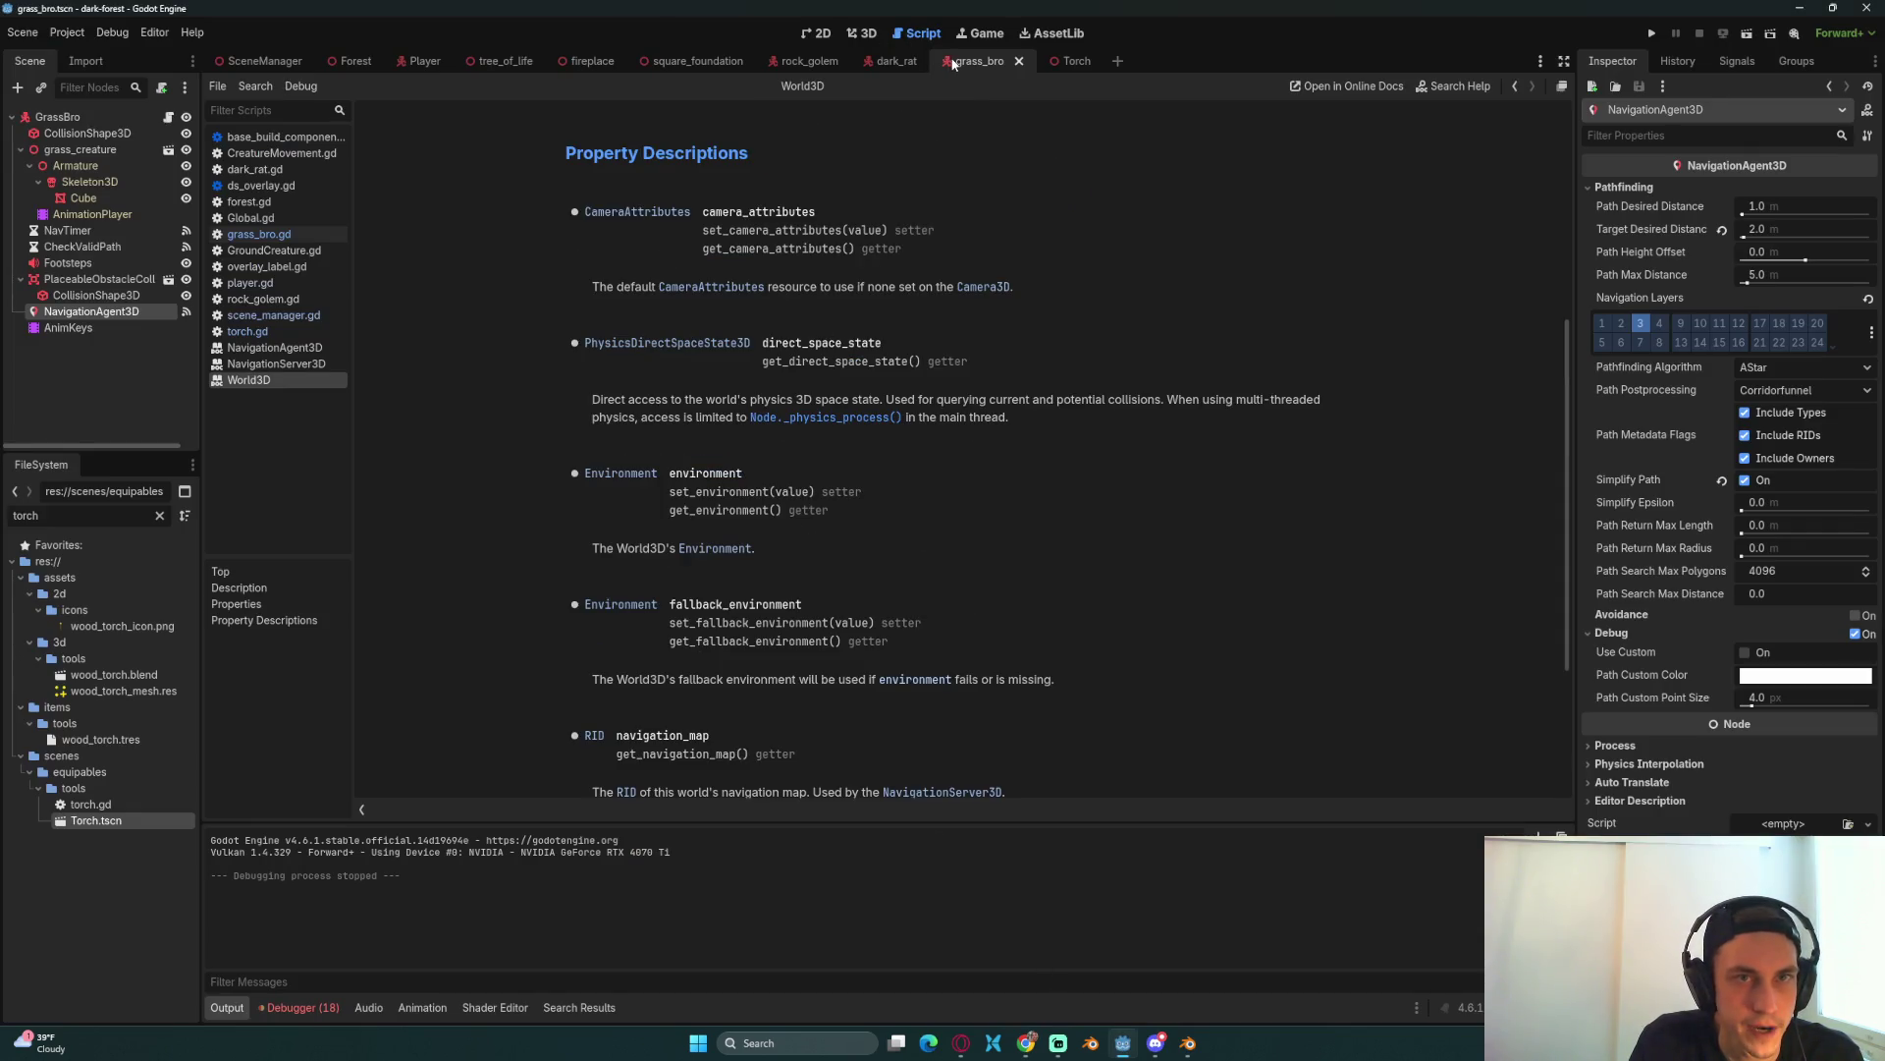
{"action": "left_click", "coordinate": [259, 233]}
{"action": "left_click", "coordinate": [769, 573]}
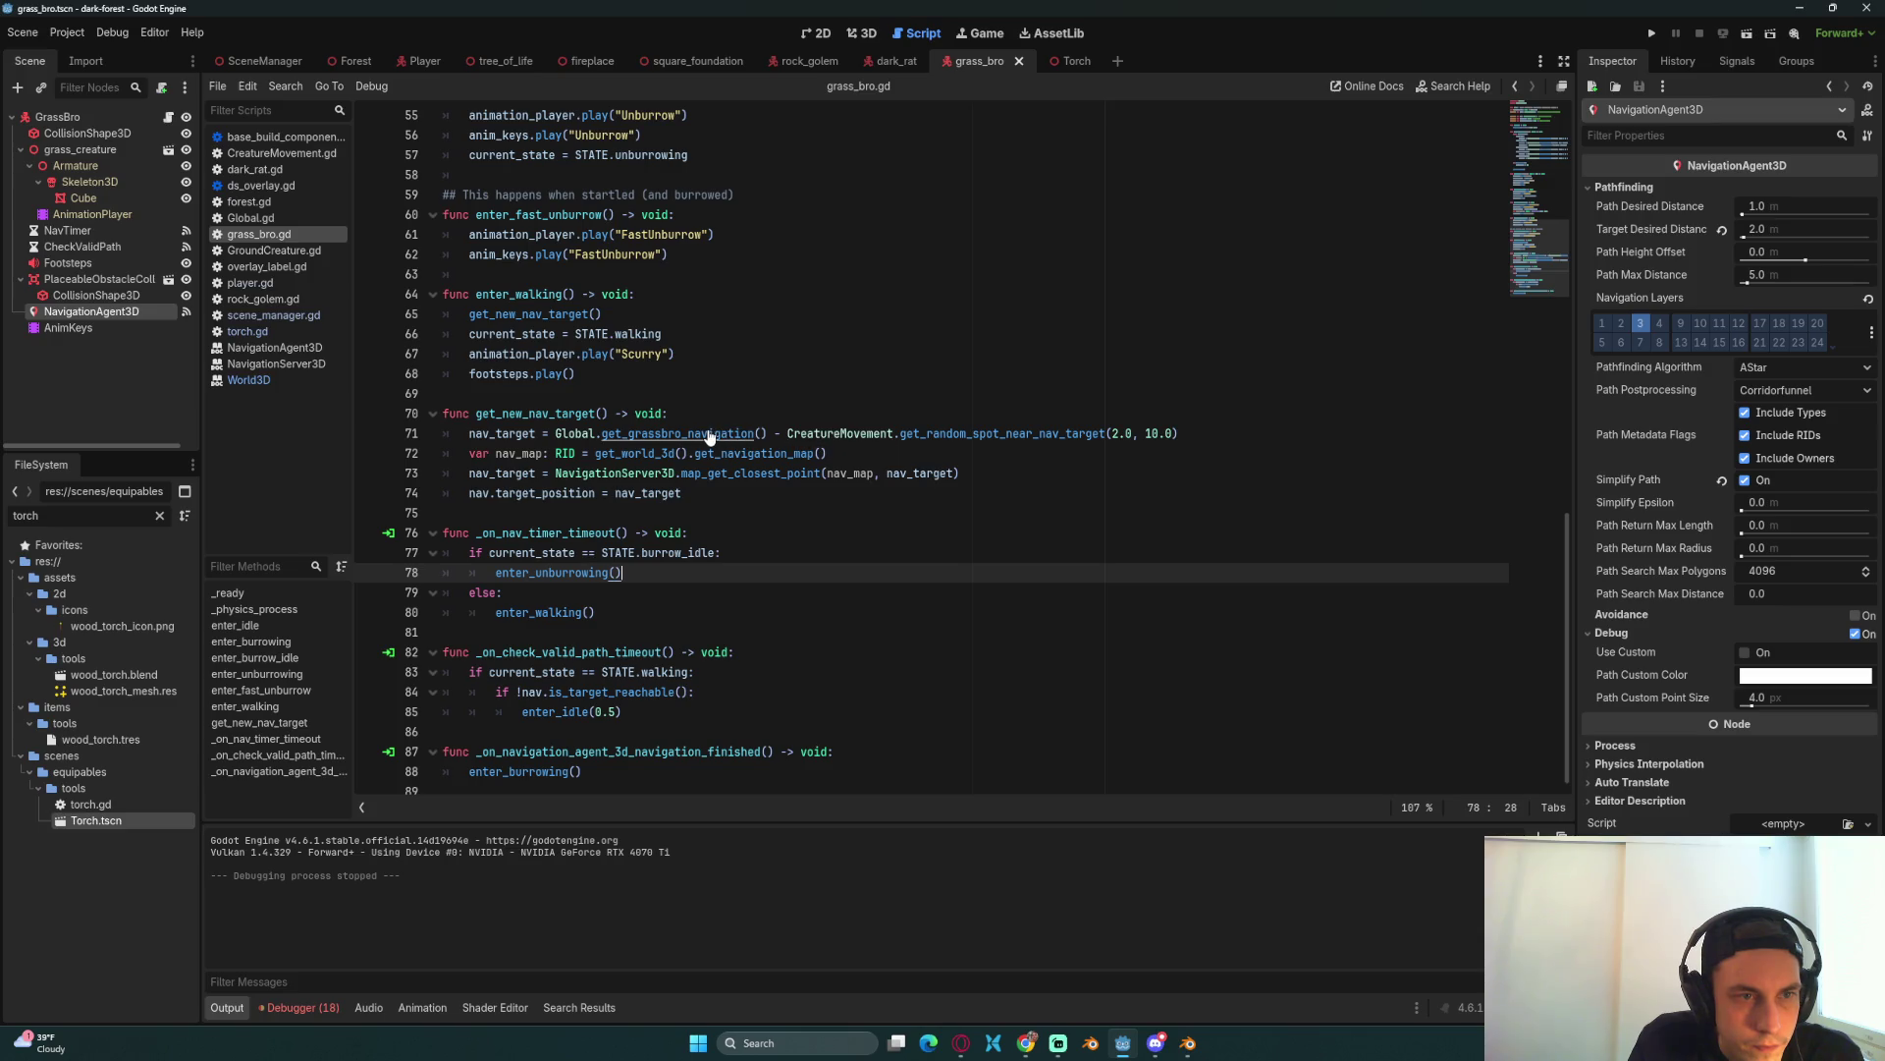
{"action": "left_click", "coordinate": [733, 473], "text": "ctrl"}
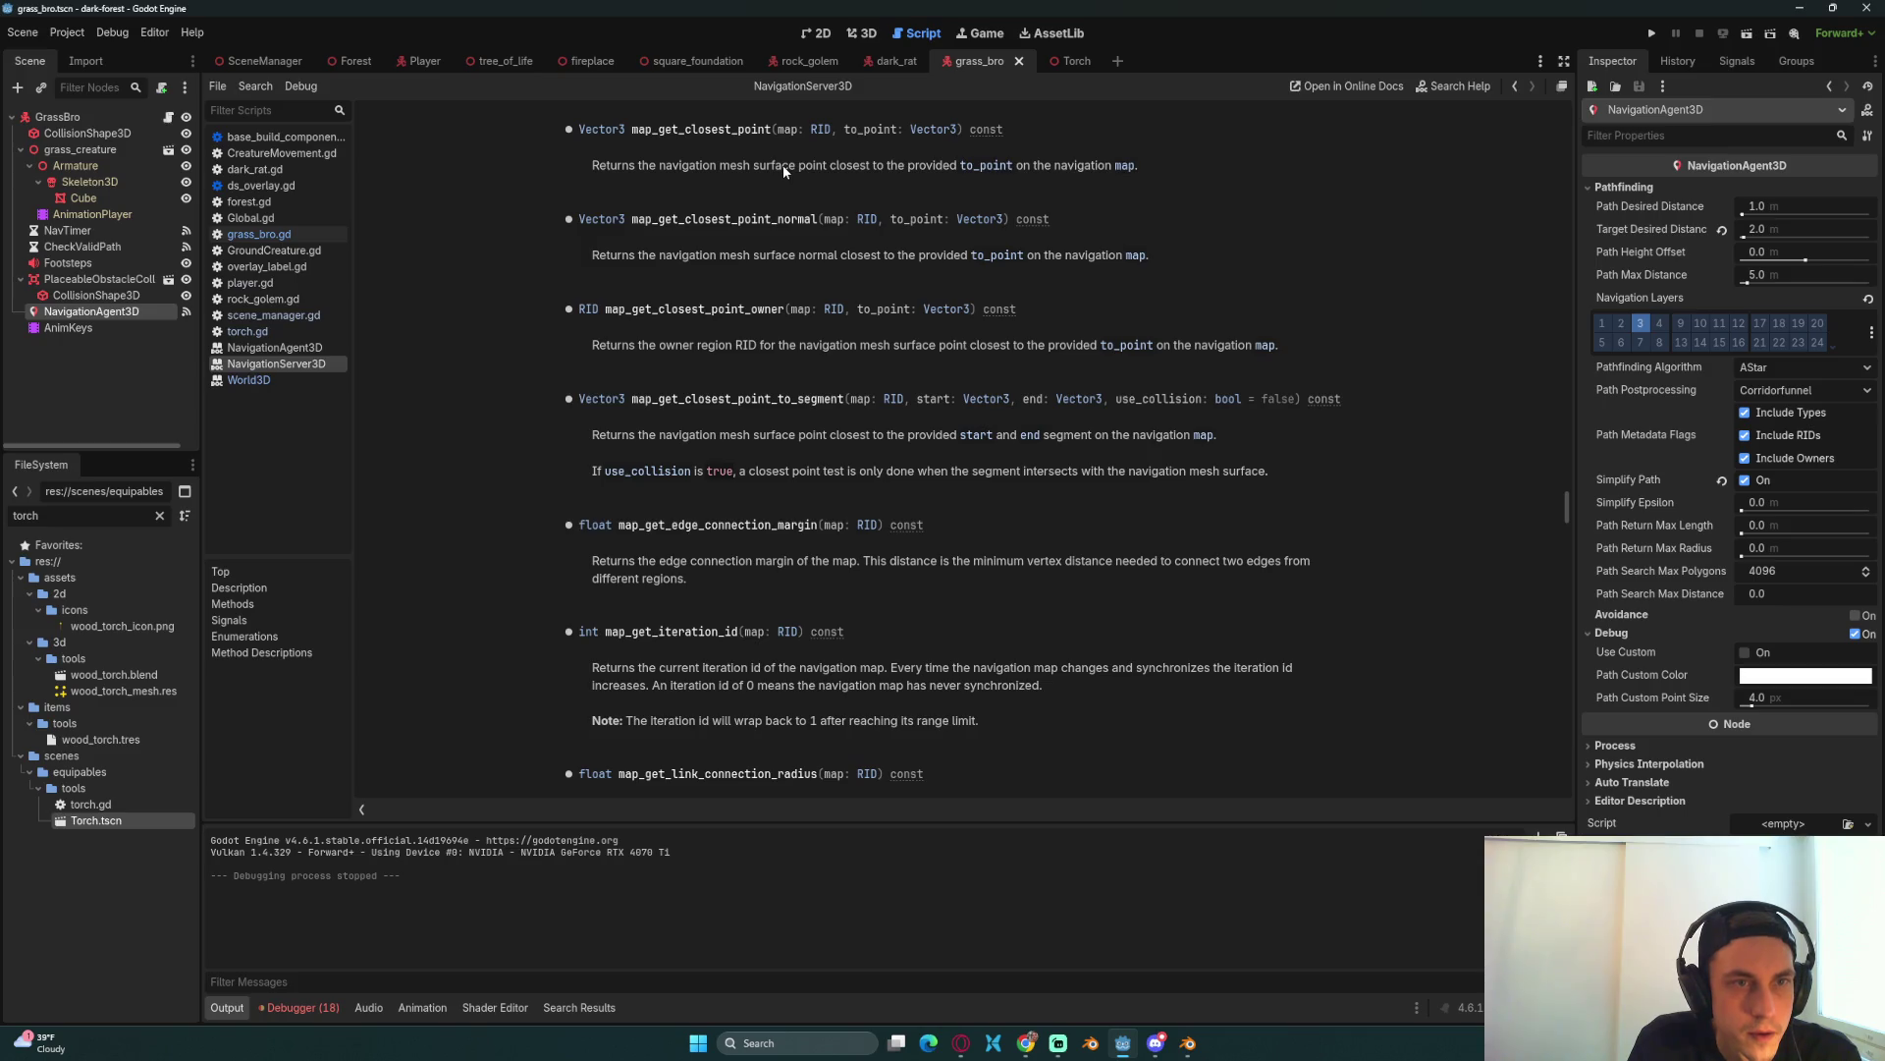
Step: Read the NavigationServer3D entries for map_get_random_point and map_get_regions
{"action": "scroll", "coordinate": [792, 163], "scroll_direction": "up", "scroll_amount": 2}
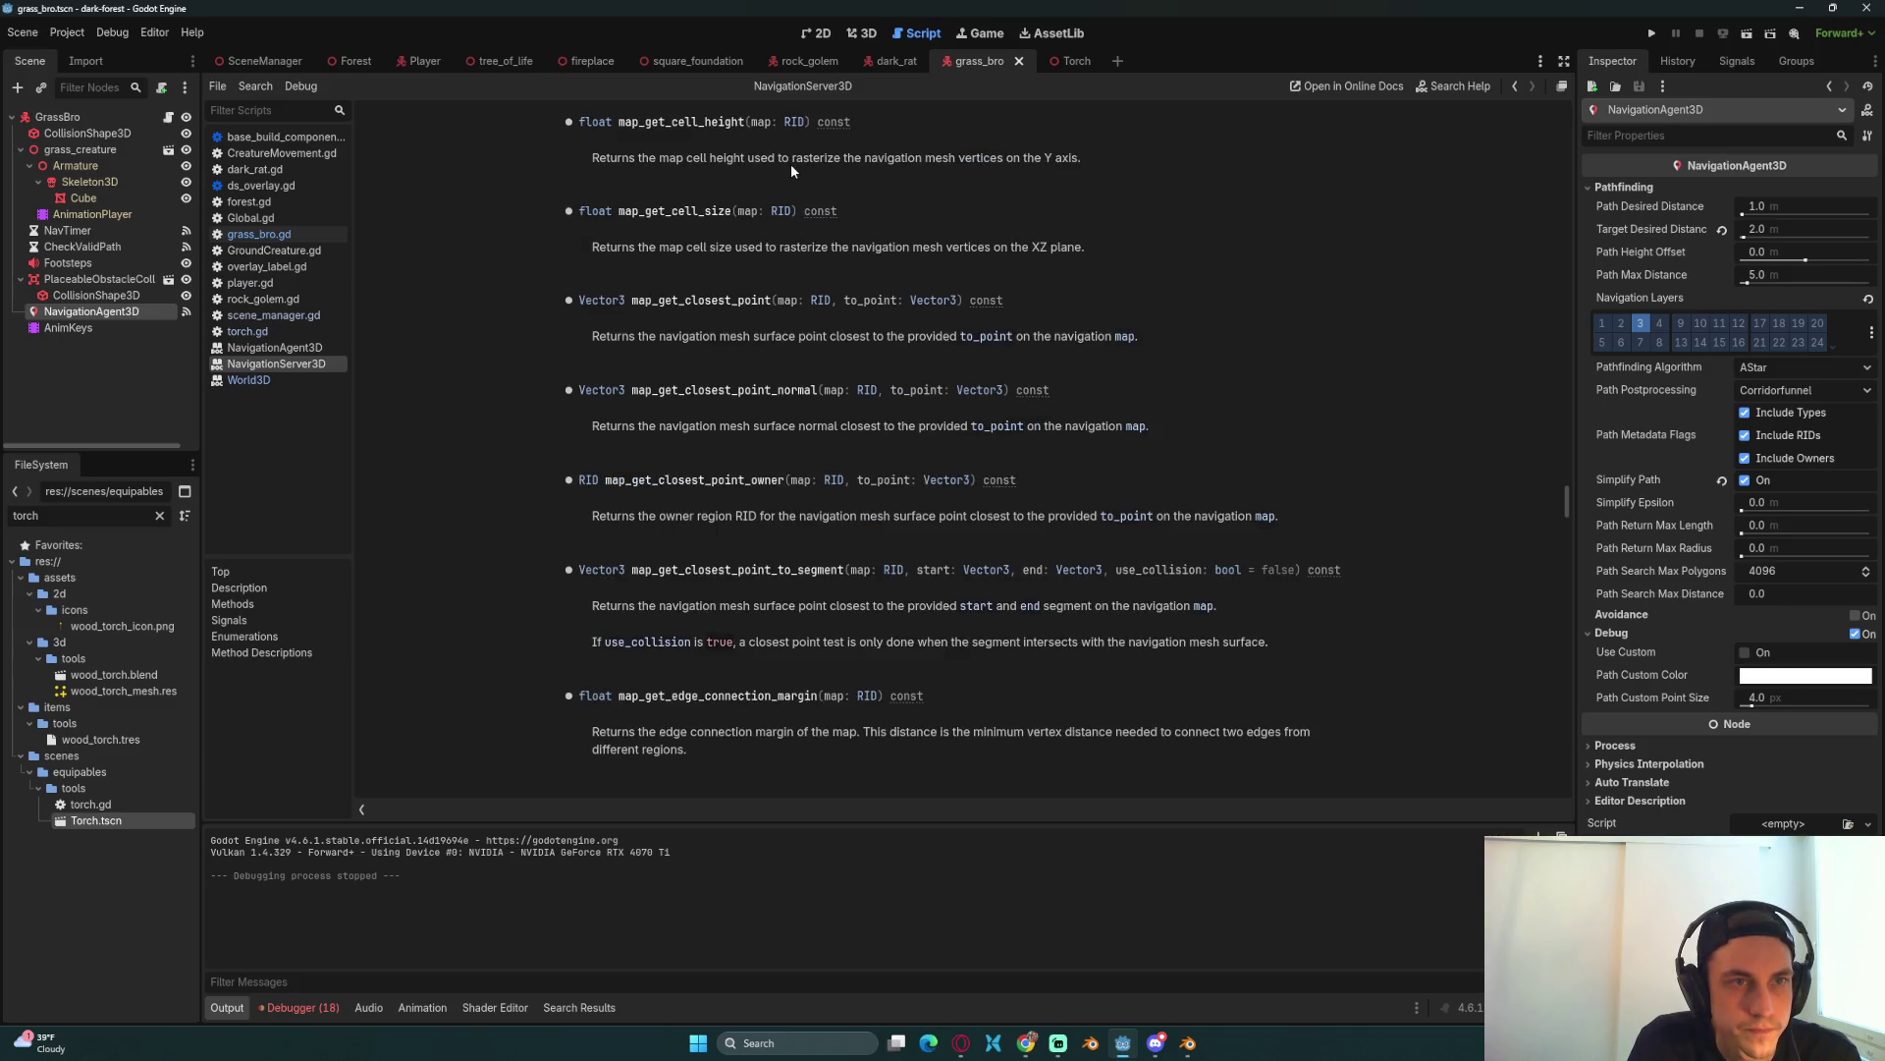
{"action": "scroll", "coordinate": [791, 163], "scroll_direction": "down", "scroll_amount": 2}
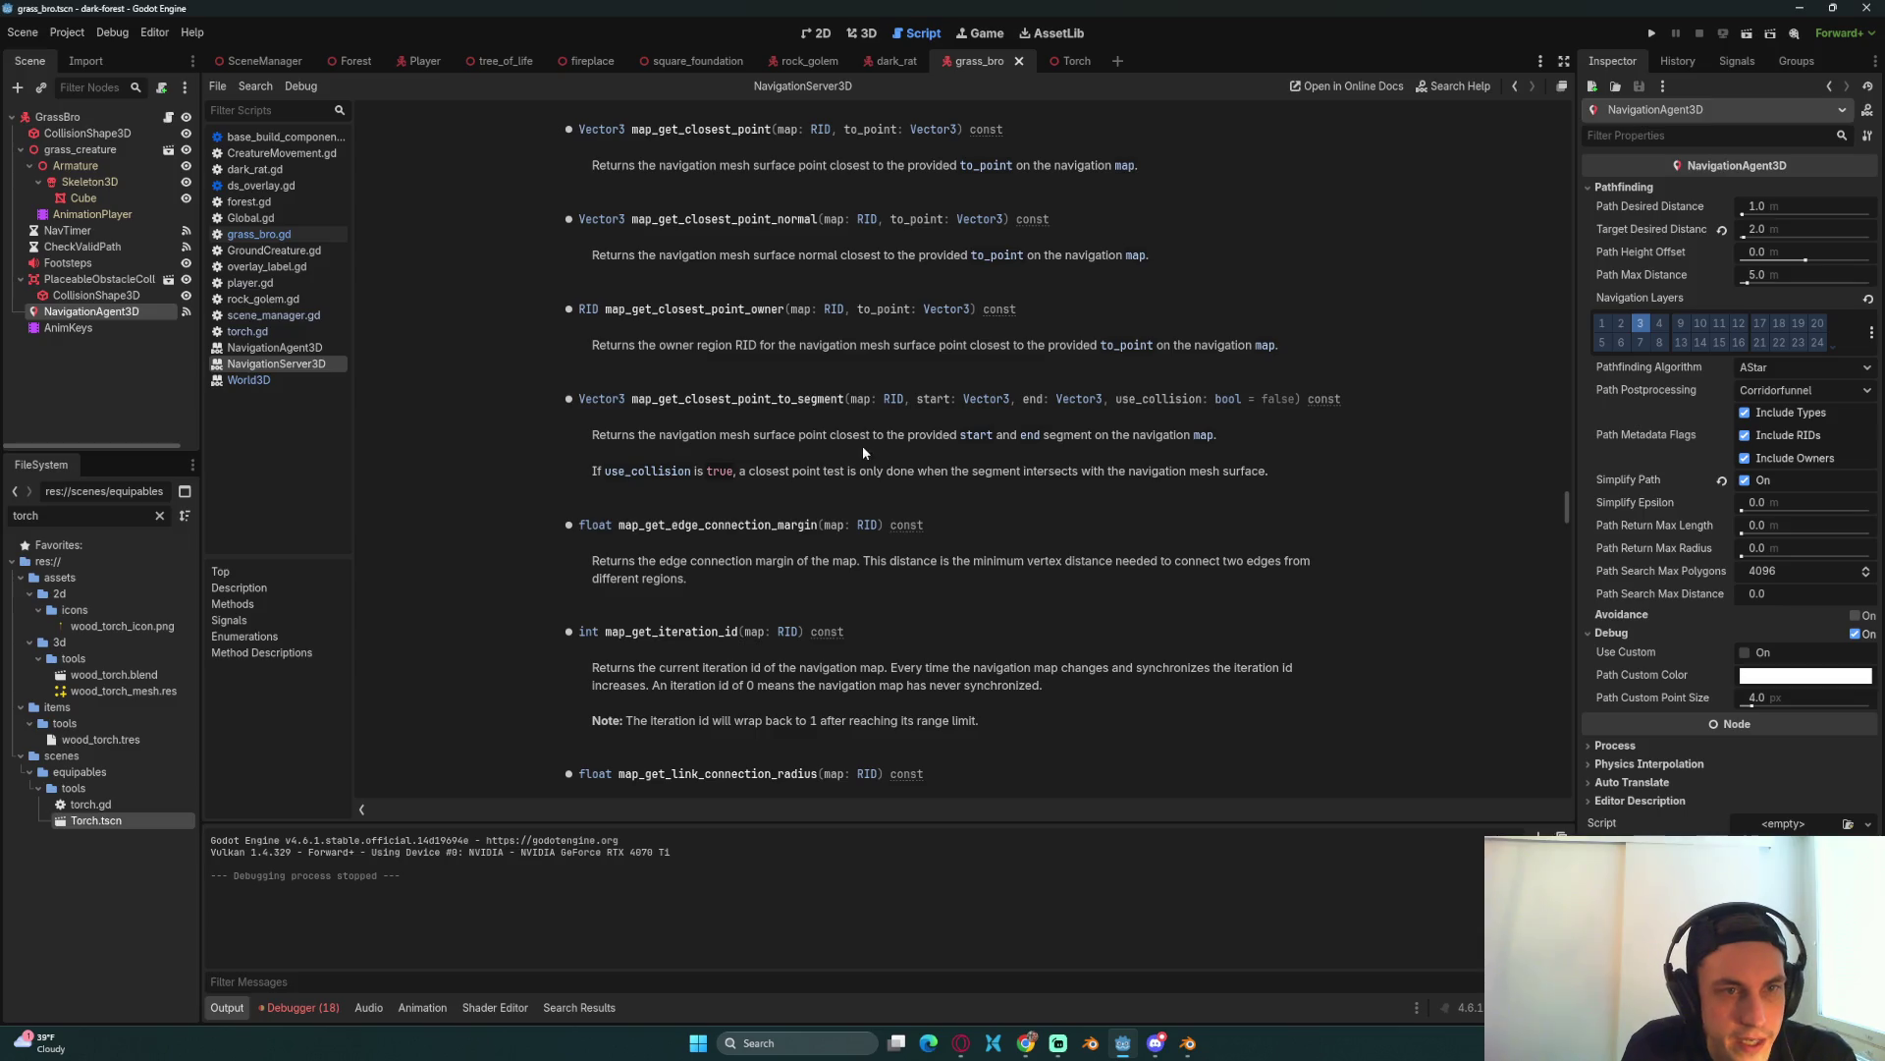
{"action": "scroll", "coordinate": [827, 525], "scroll_direction": "down", "scroll_amount": 2}
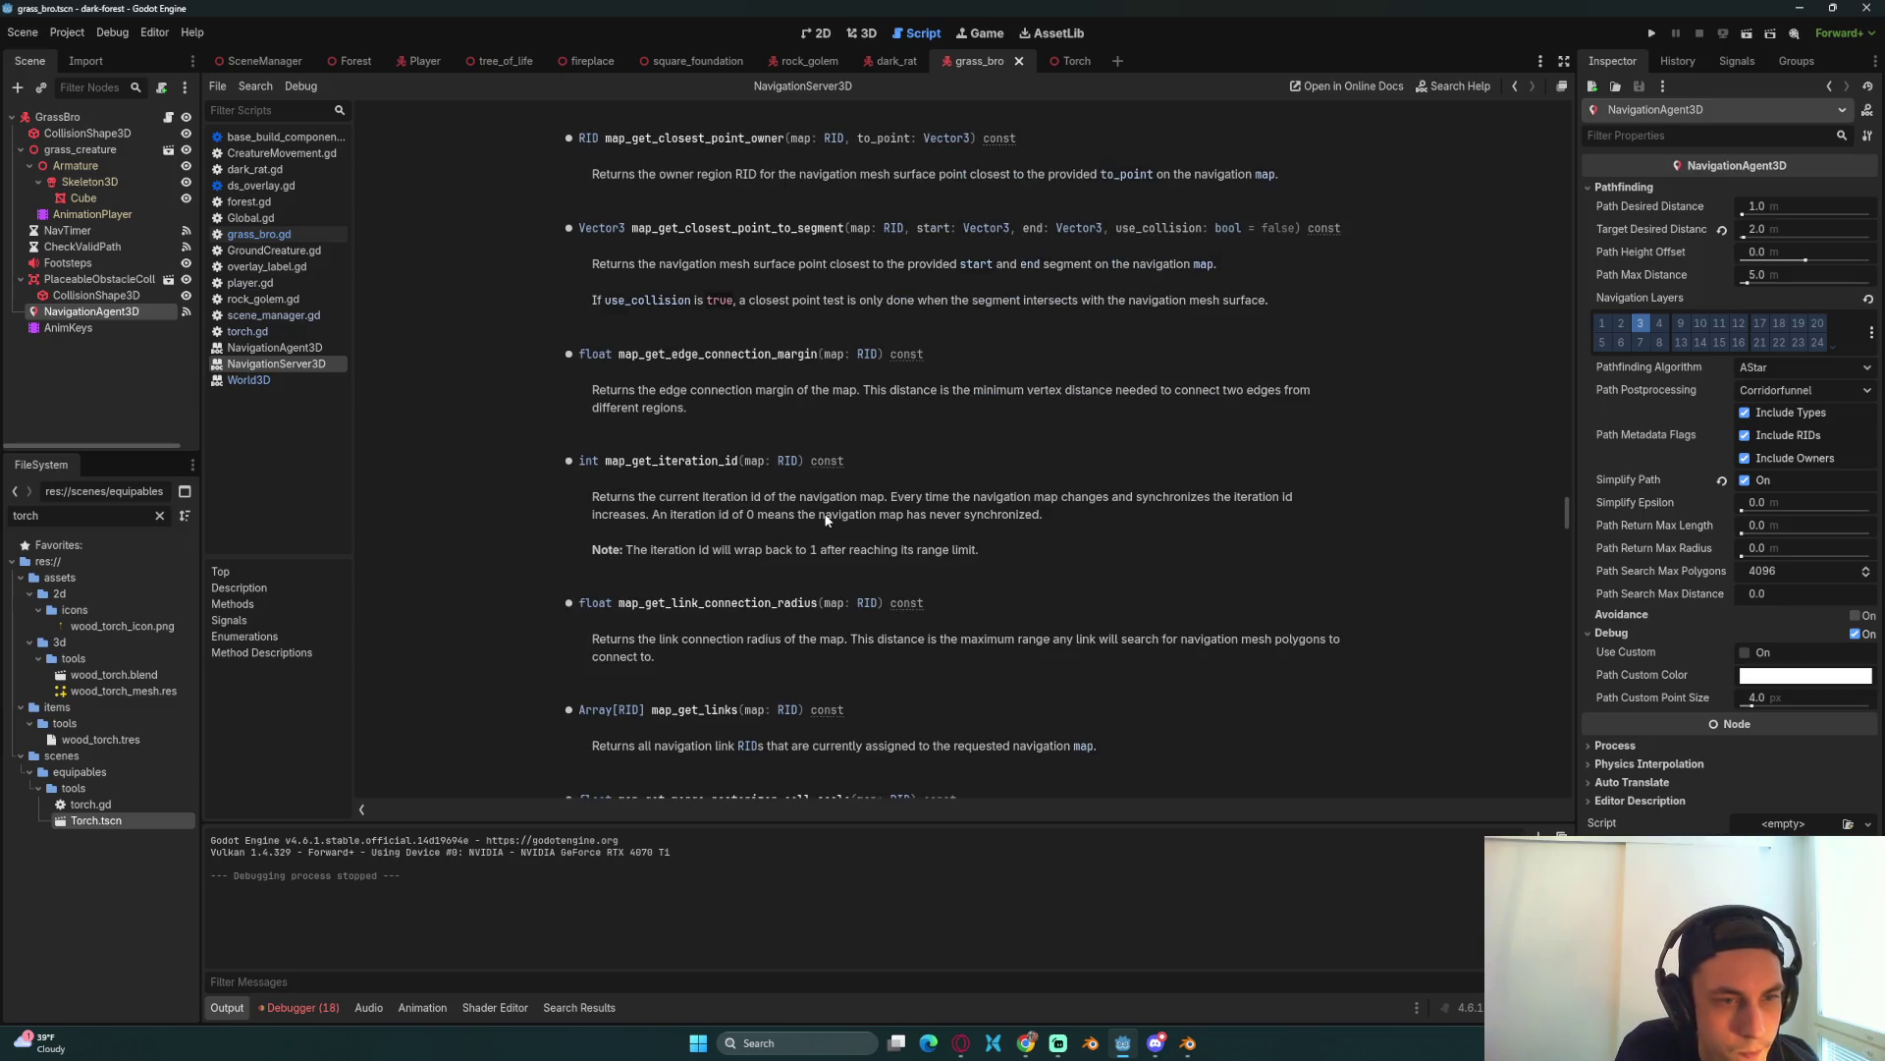
{"action": "scroll", "coordinate": [827, 521], "scroll_direction": "down", "scroll_amount": 5}
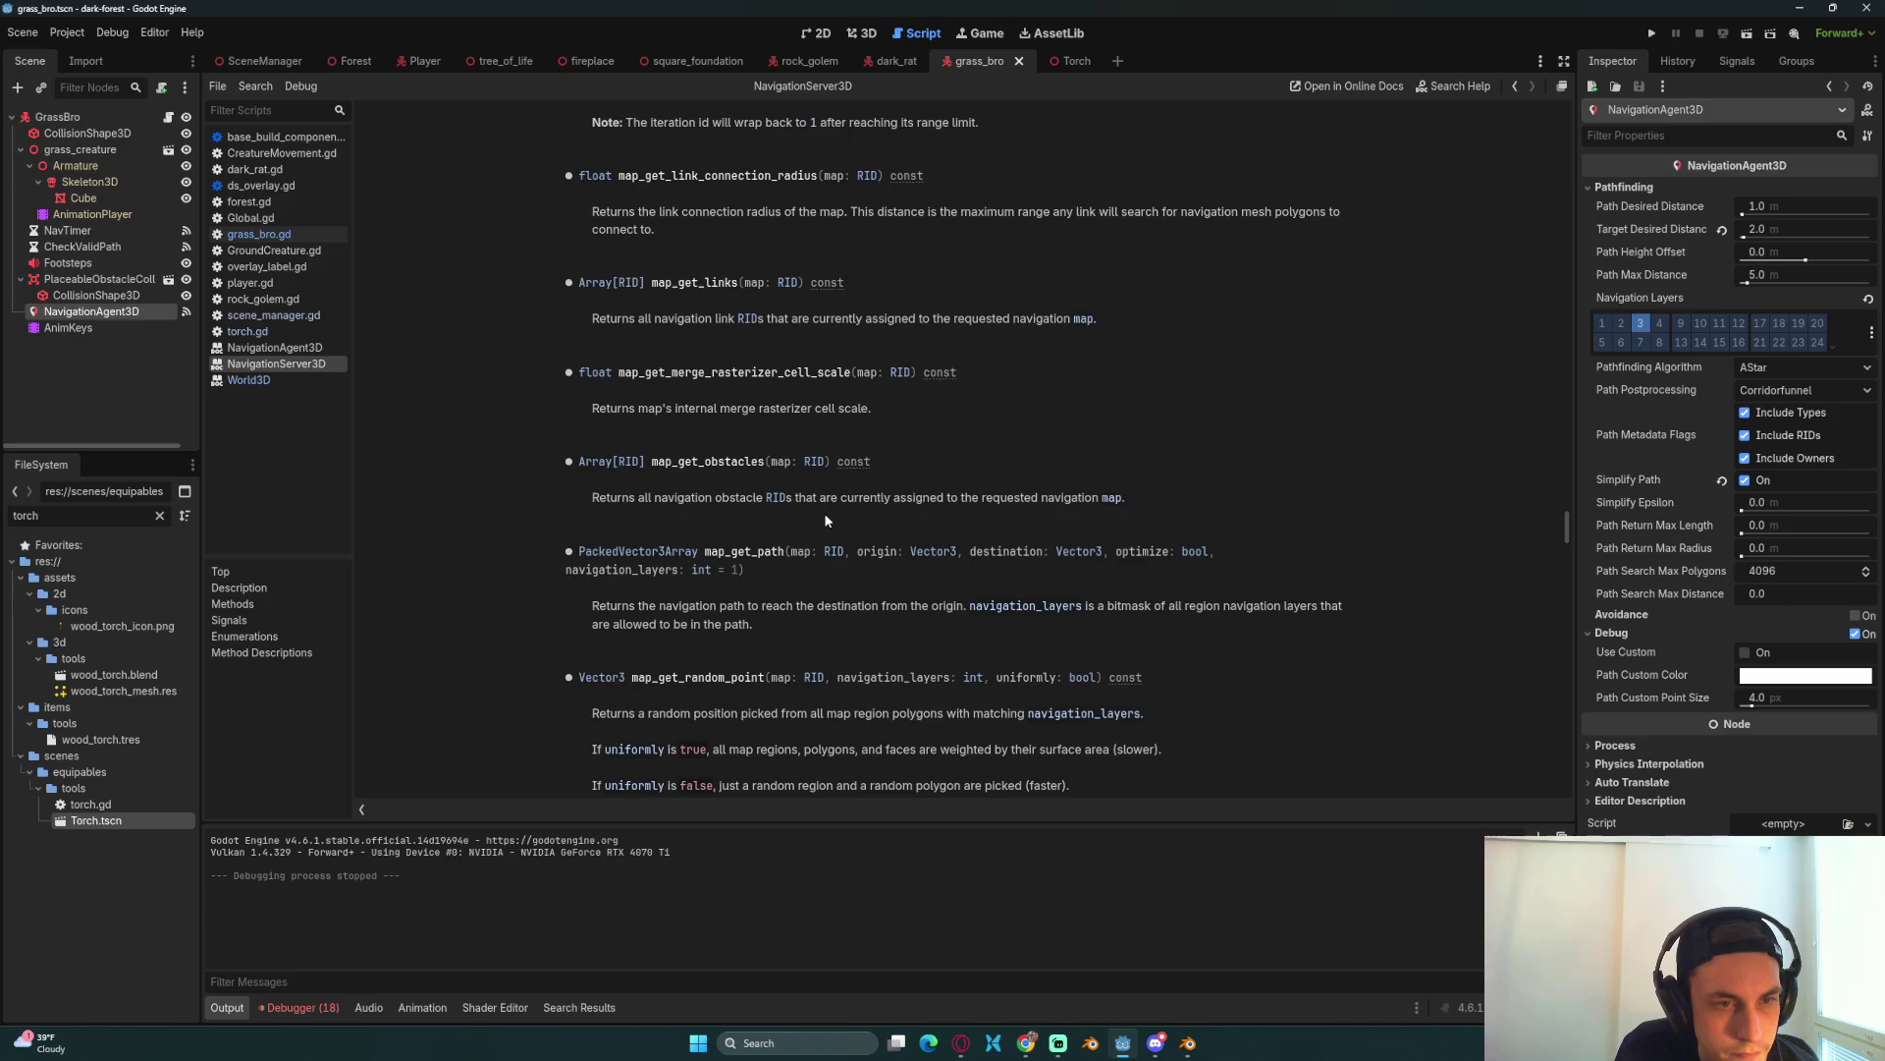
{"action": "scroll", "coordinate": [825, 520], "scroll_direction": "down", "scroll_amount": 1}
{"action": "scroll", "coordinate": [828, 517], "scroll_direction": "down", "scroll_amount": 2}
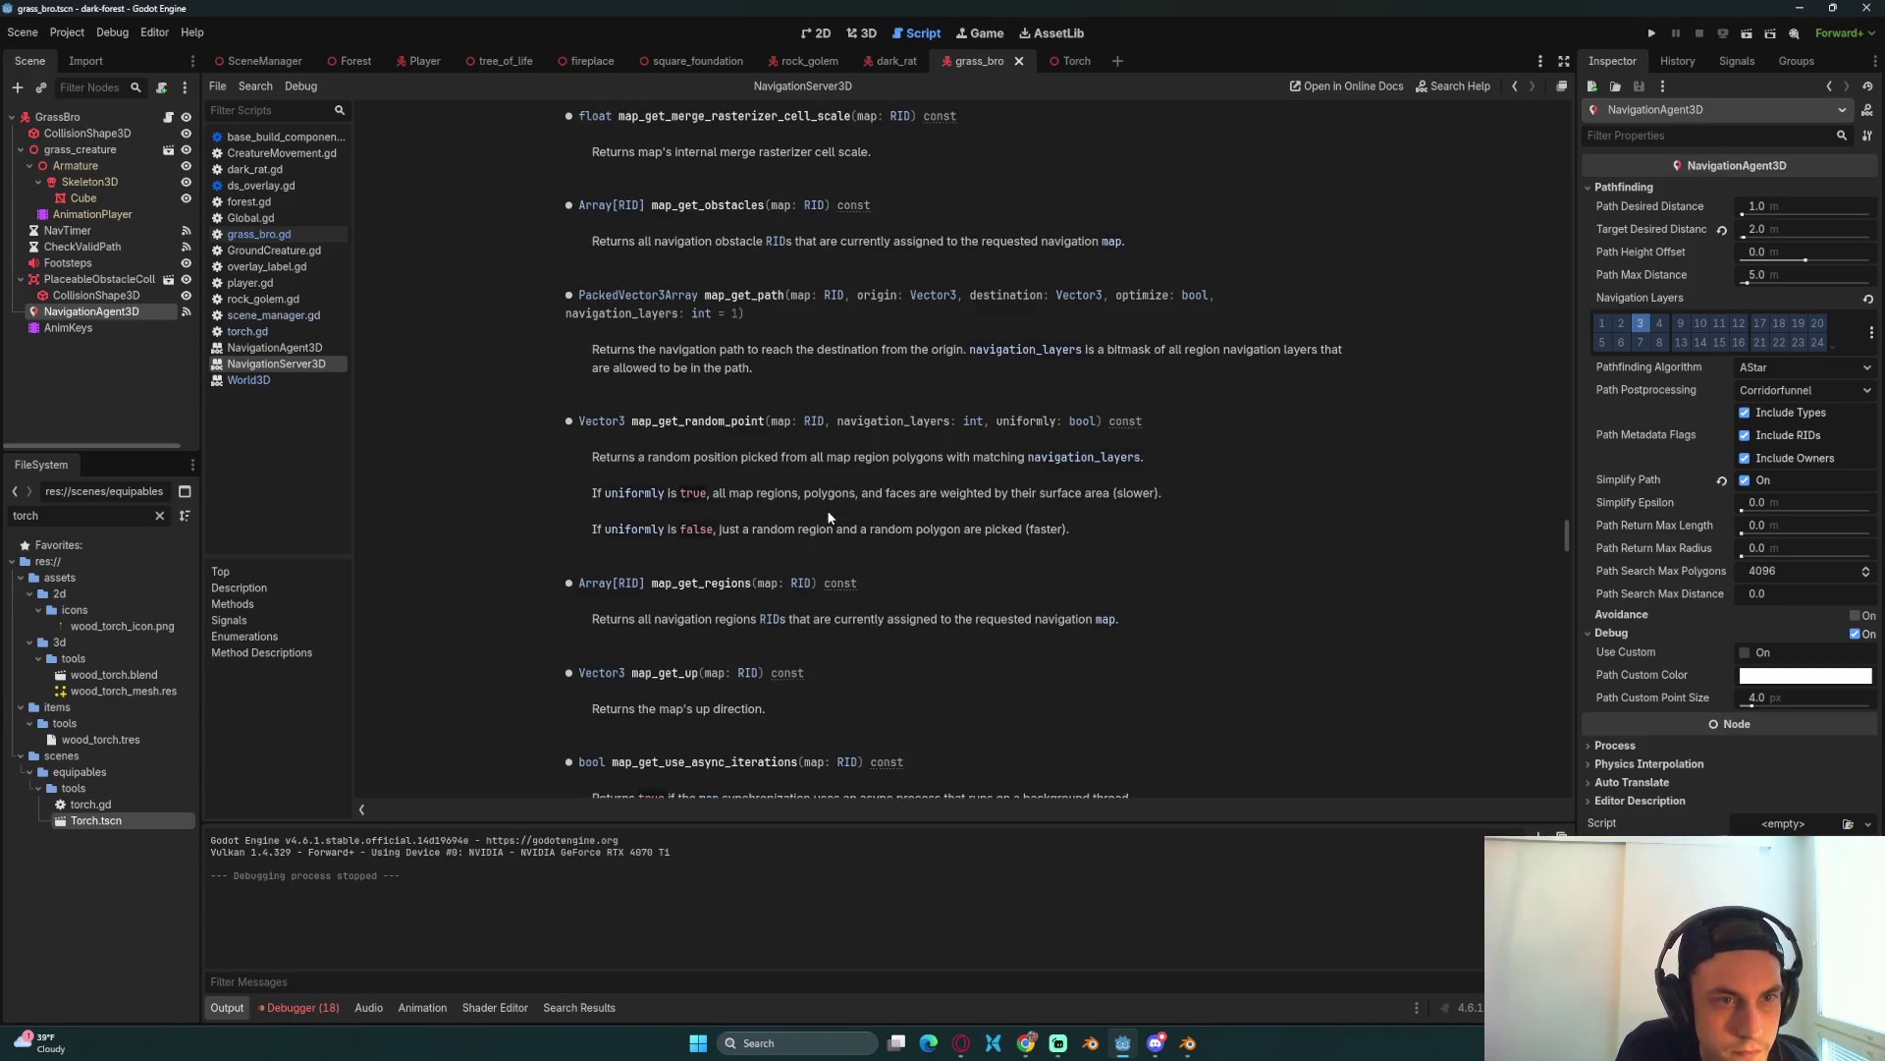
{"action": "double_click", "coordinate": [728, 421]}
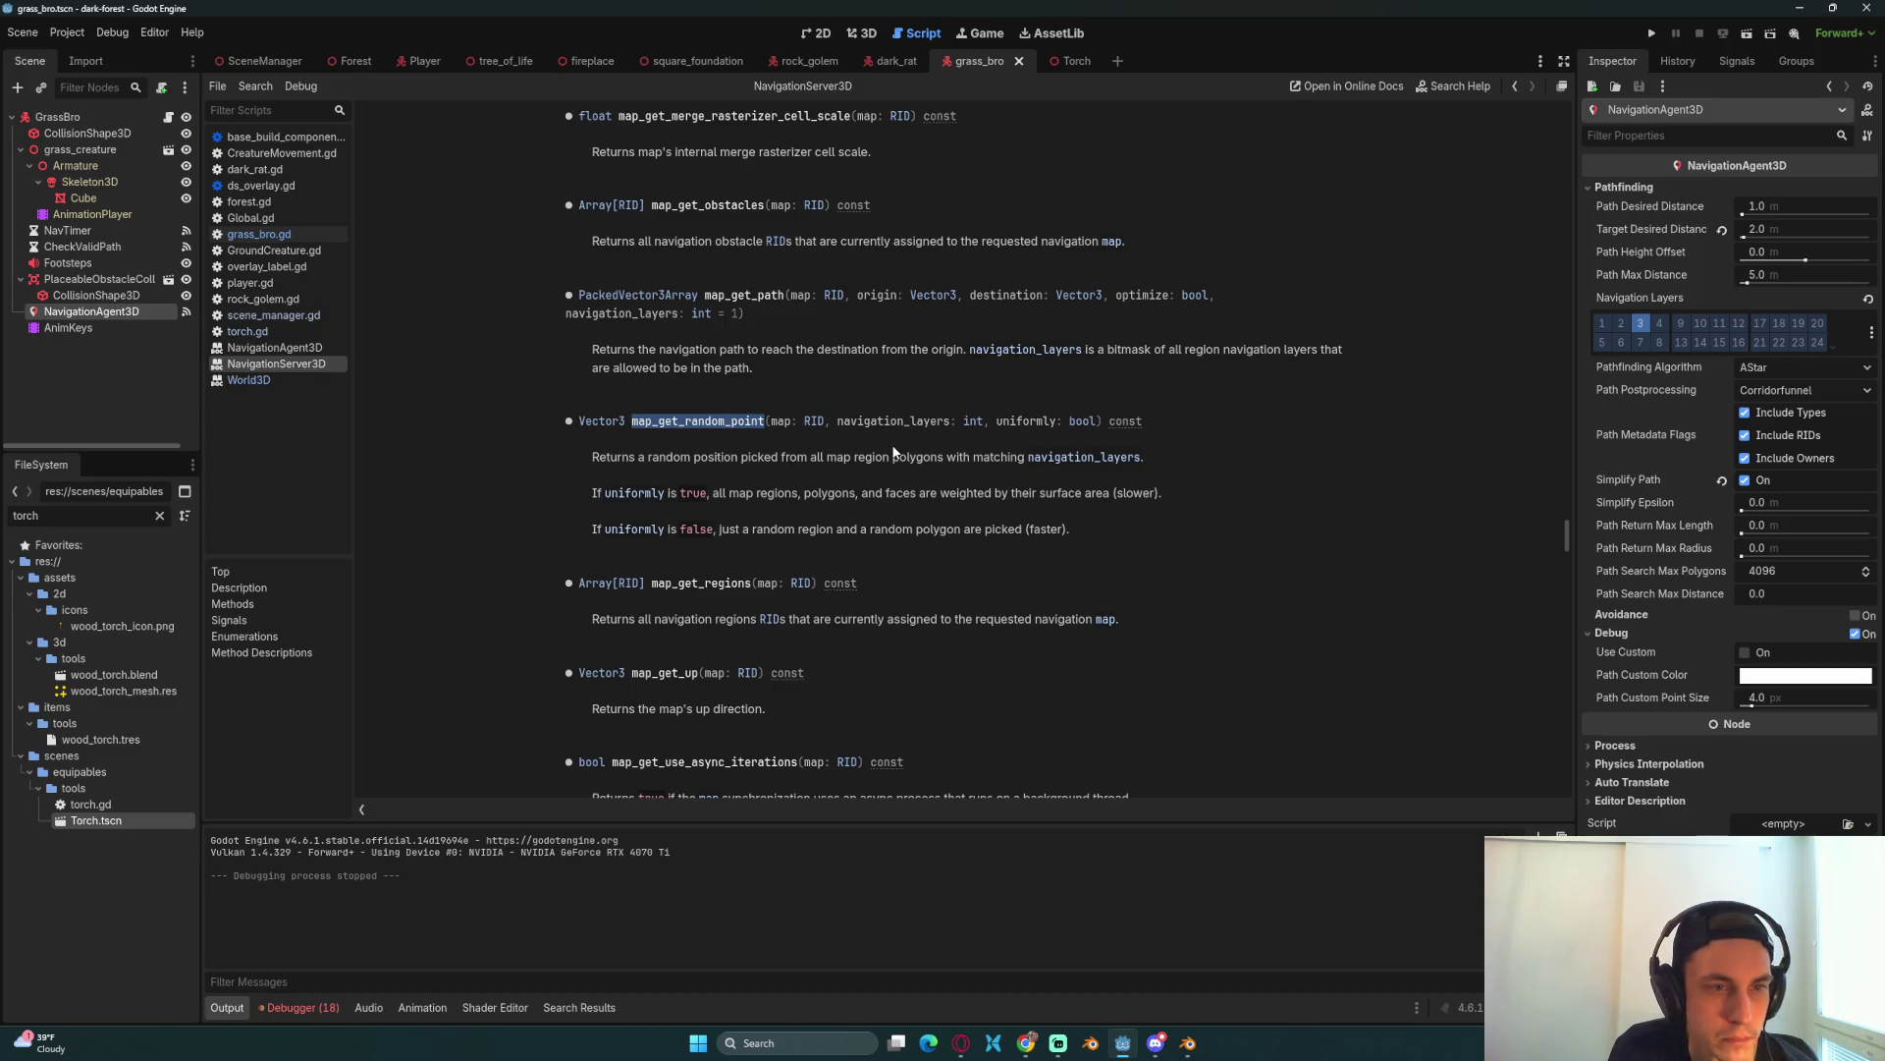
{"action": "double_click", "coordinate": [1003, 619]}
{"action": "double_click", "coordinate": [723, 583]}
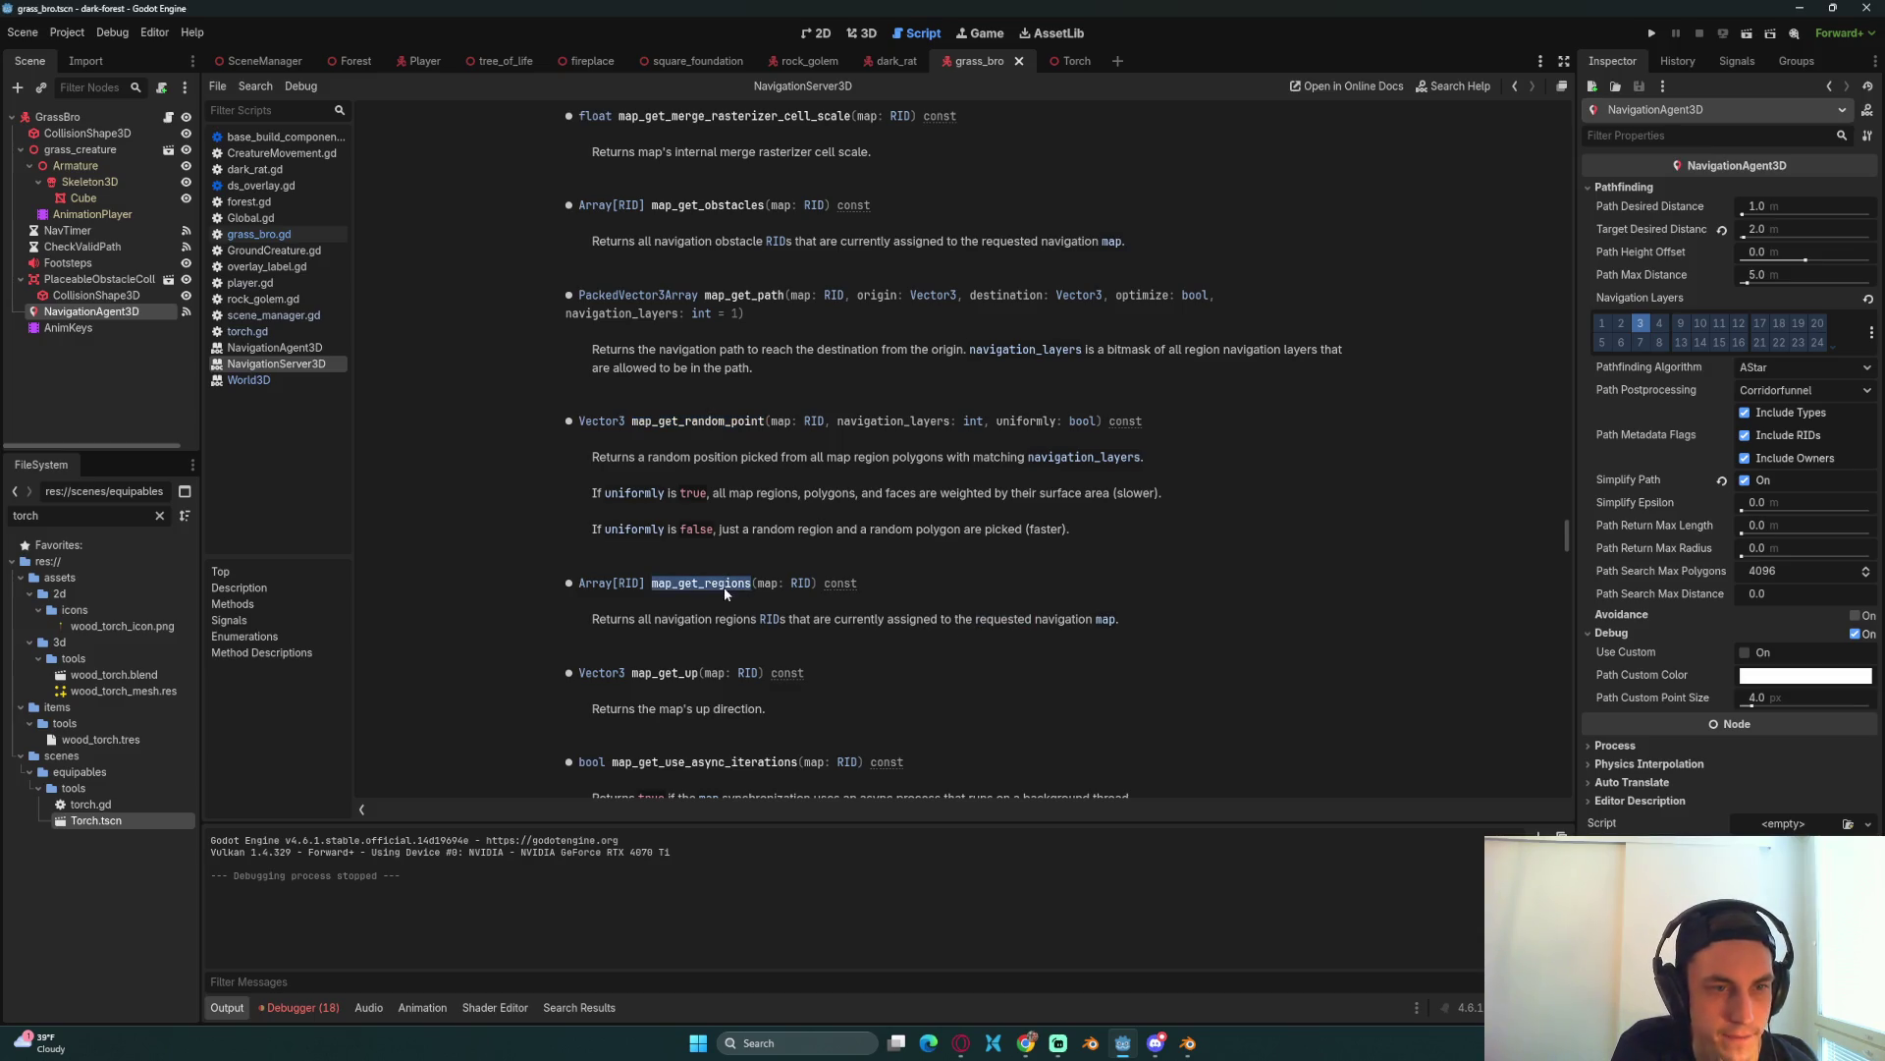
{"action": "left_click", "coordinate": [929, 616]}
Step: Read on through map_is_active and map_set_active, then bring the actor-types docs back up in Chrome
{"action": "scroll", "coordinate": [932, 616], "scroll_direction": "down", "scroll_amount": 3}
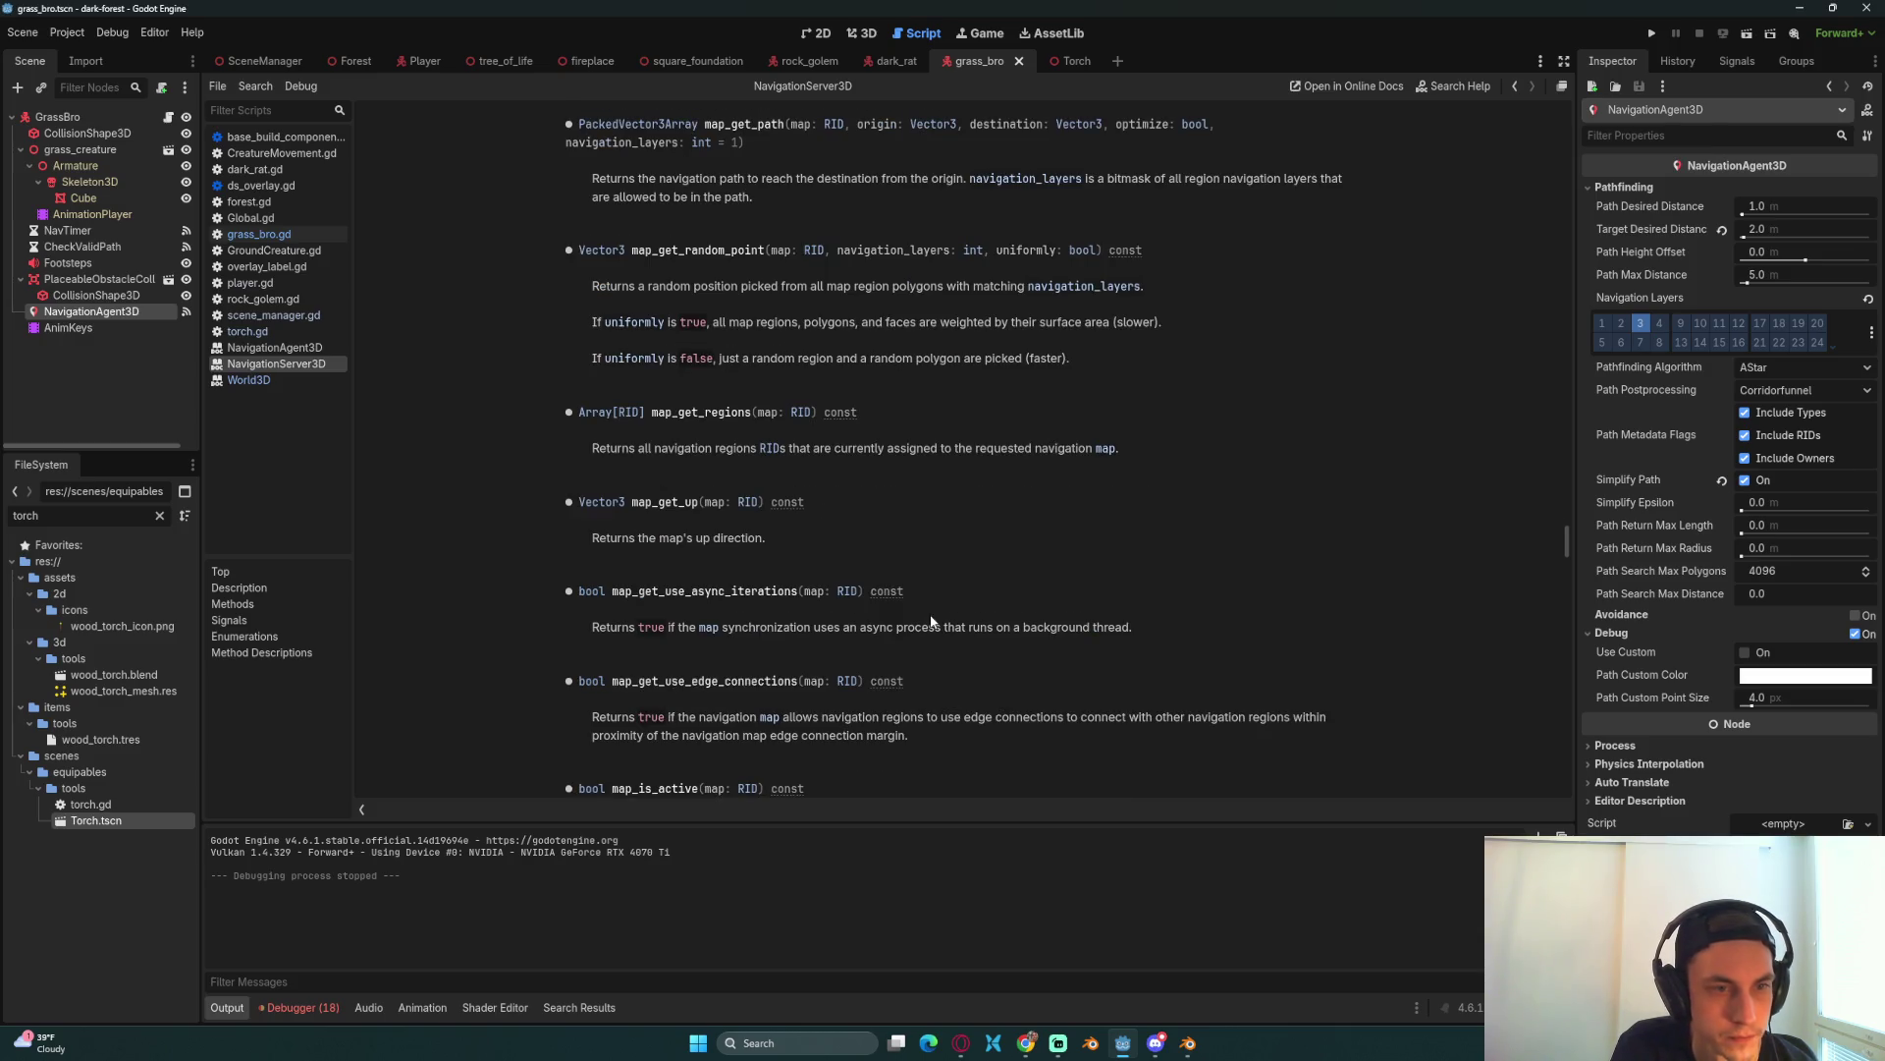
{"action": "scroll", "coordinate": [932, 621], "scroll_direction": "down", "scroll_amount": 1}
{"action": "scroll", "coordinate": [932, 620], "scroll_direction": "down", "scroll_amount": 1}
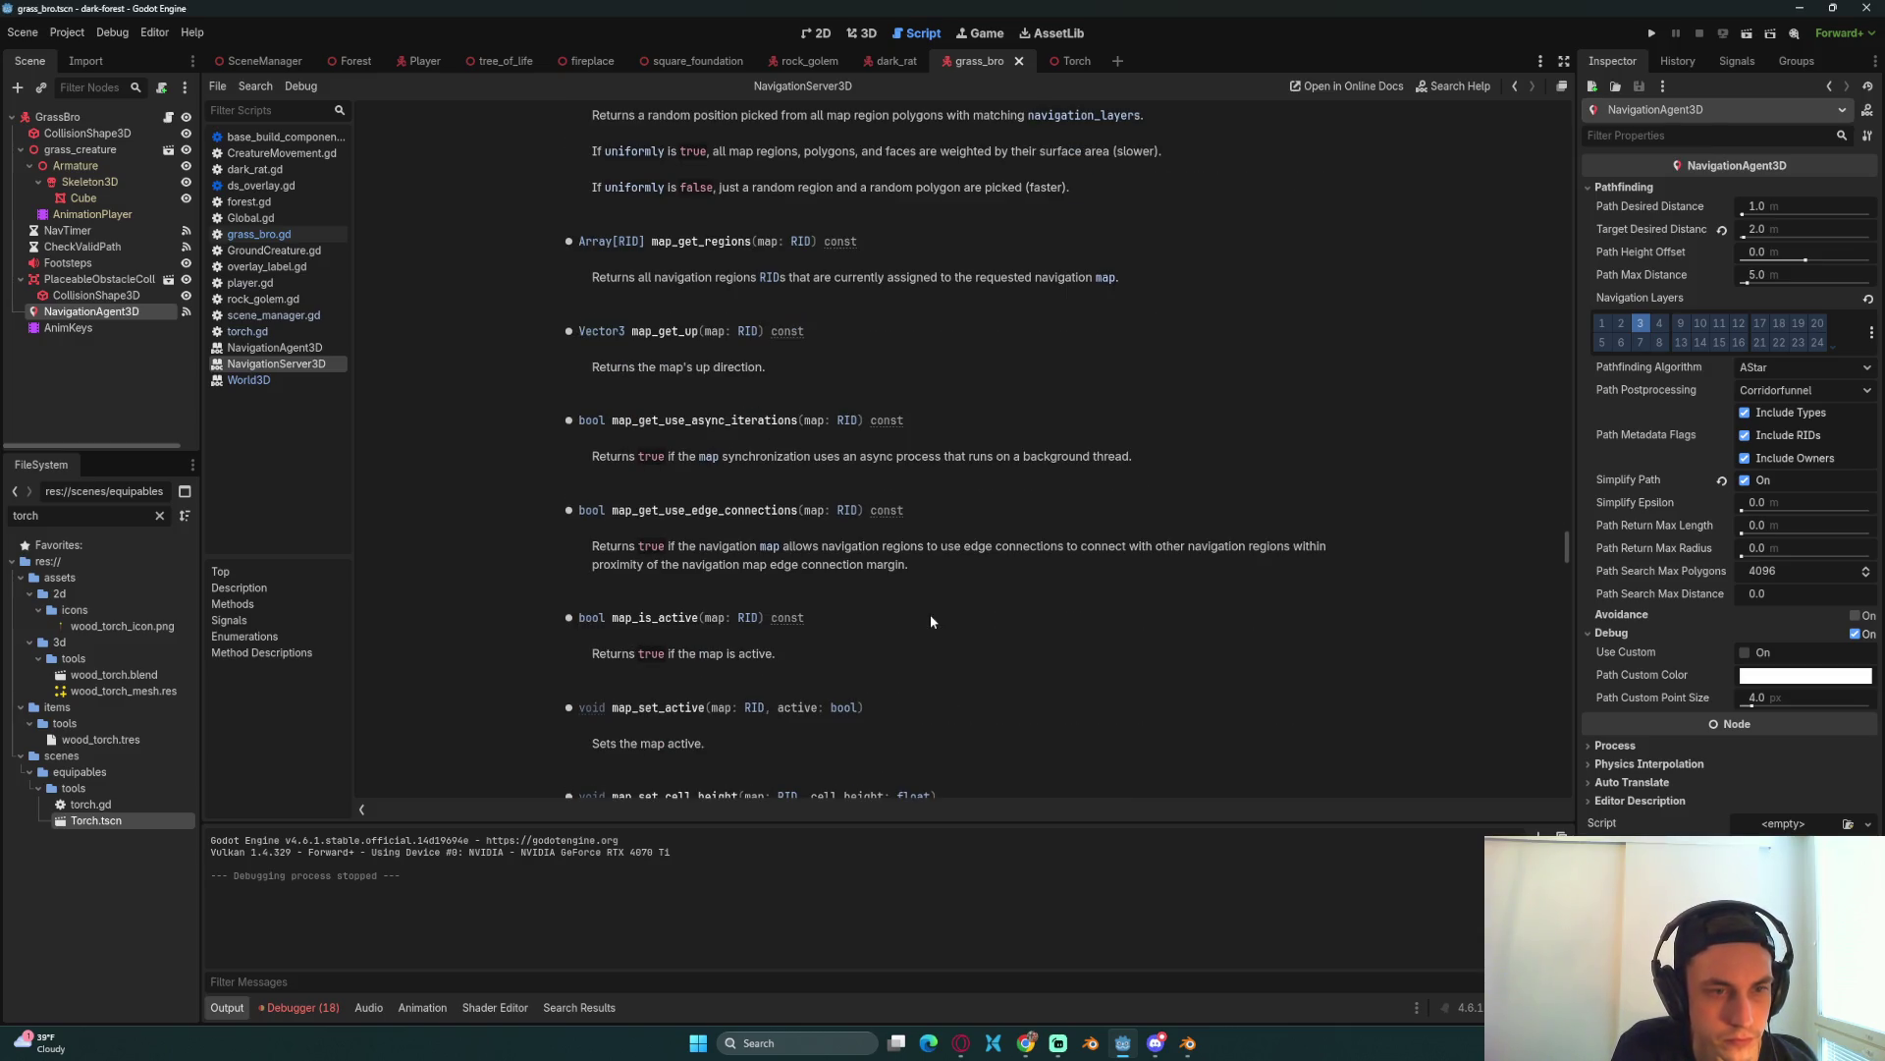
{"action": "double_click", "coordinate": [668, 619]}
{"action": "scroll", "coordinate": [909, 633], "scroll_direction": "down", "scroll_amount": 1}
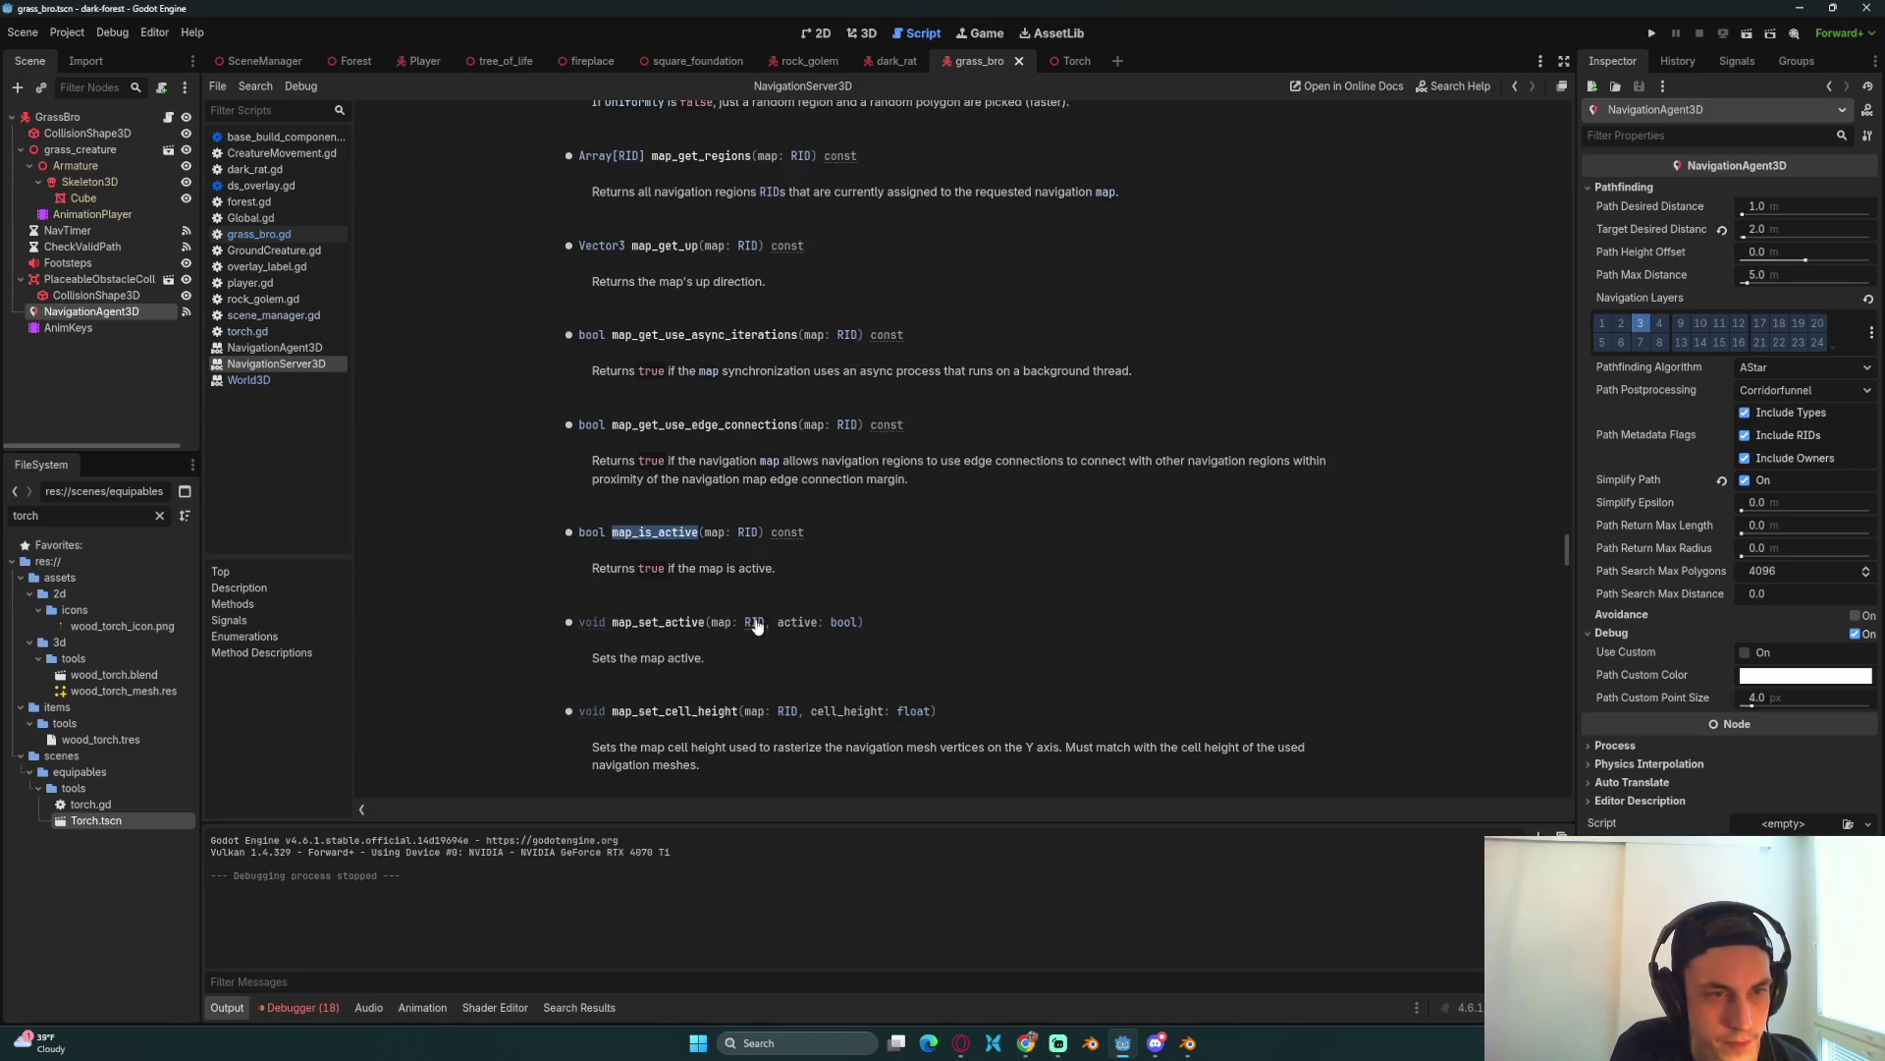
{"action": "double_click", "coordinate": [675, 622]}
{"action": "scroll", "coordinate": [985, 648], "scroll_direction": "down", "scroll_amount": 1}
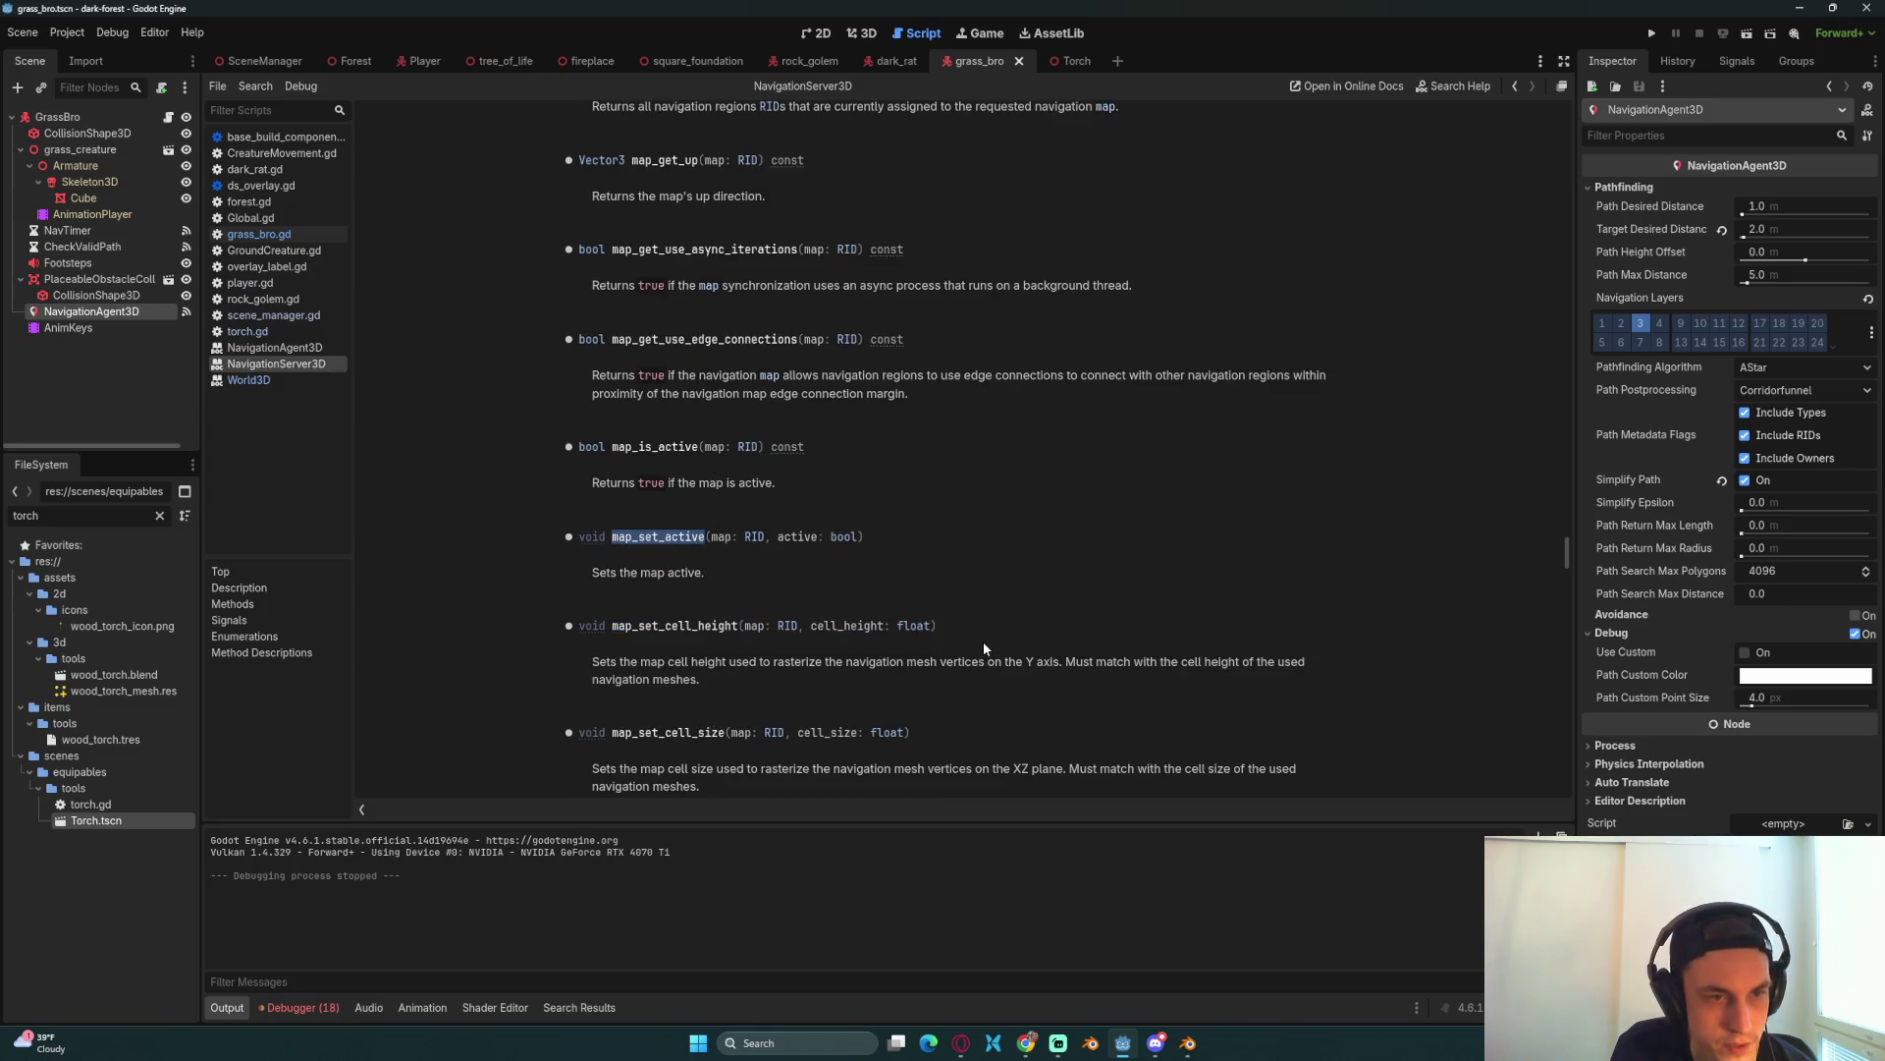
{"action": "scroll", "coordinate": [798, 546], "scroll_direction": "down", "scroll_amount": 1}
{"action": "scroll", "coordinate": [796, 603], "scroll_direction": "down", "scroll_amount": 2}
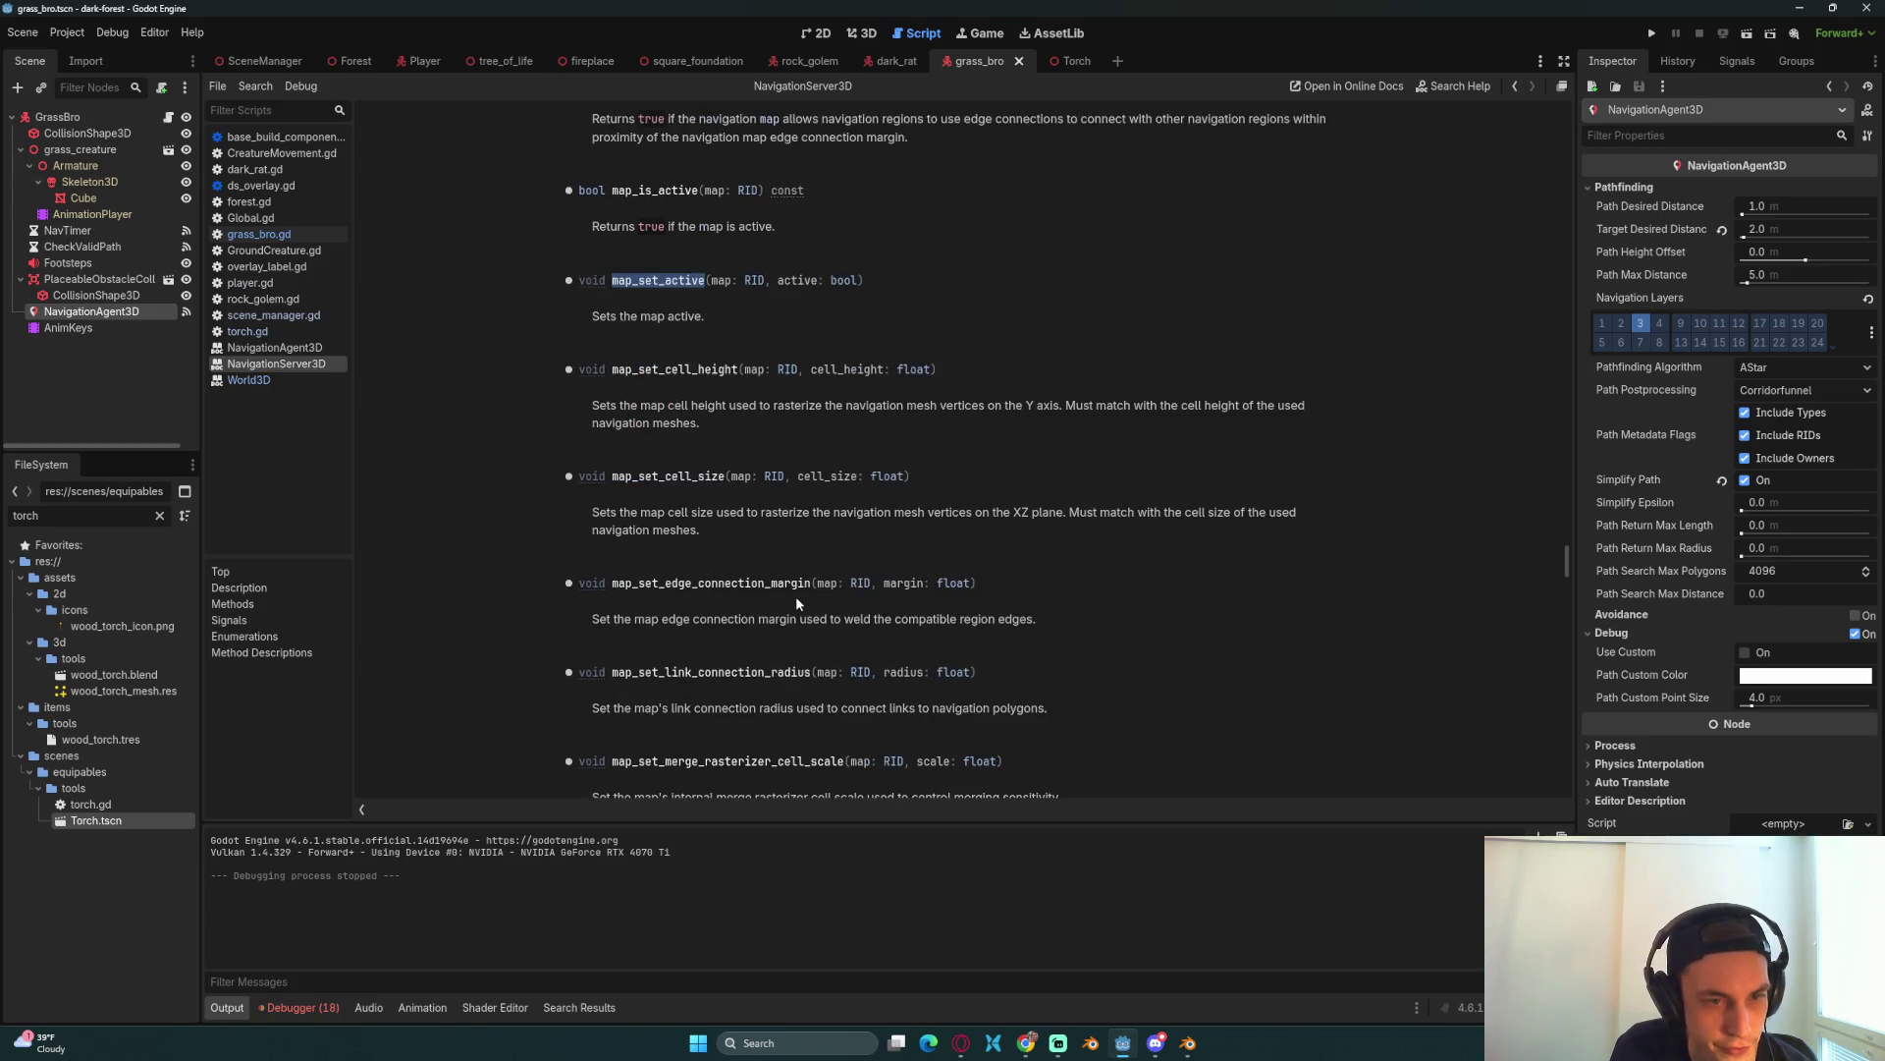
{"action": "scroll", "coordinate": [798, 597], "scroll_direction": "down", "scroll_amount": 3}
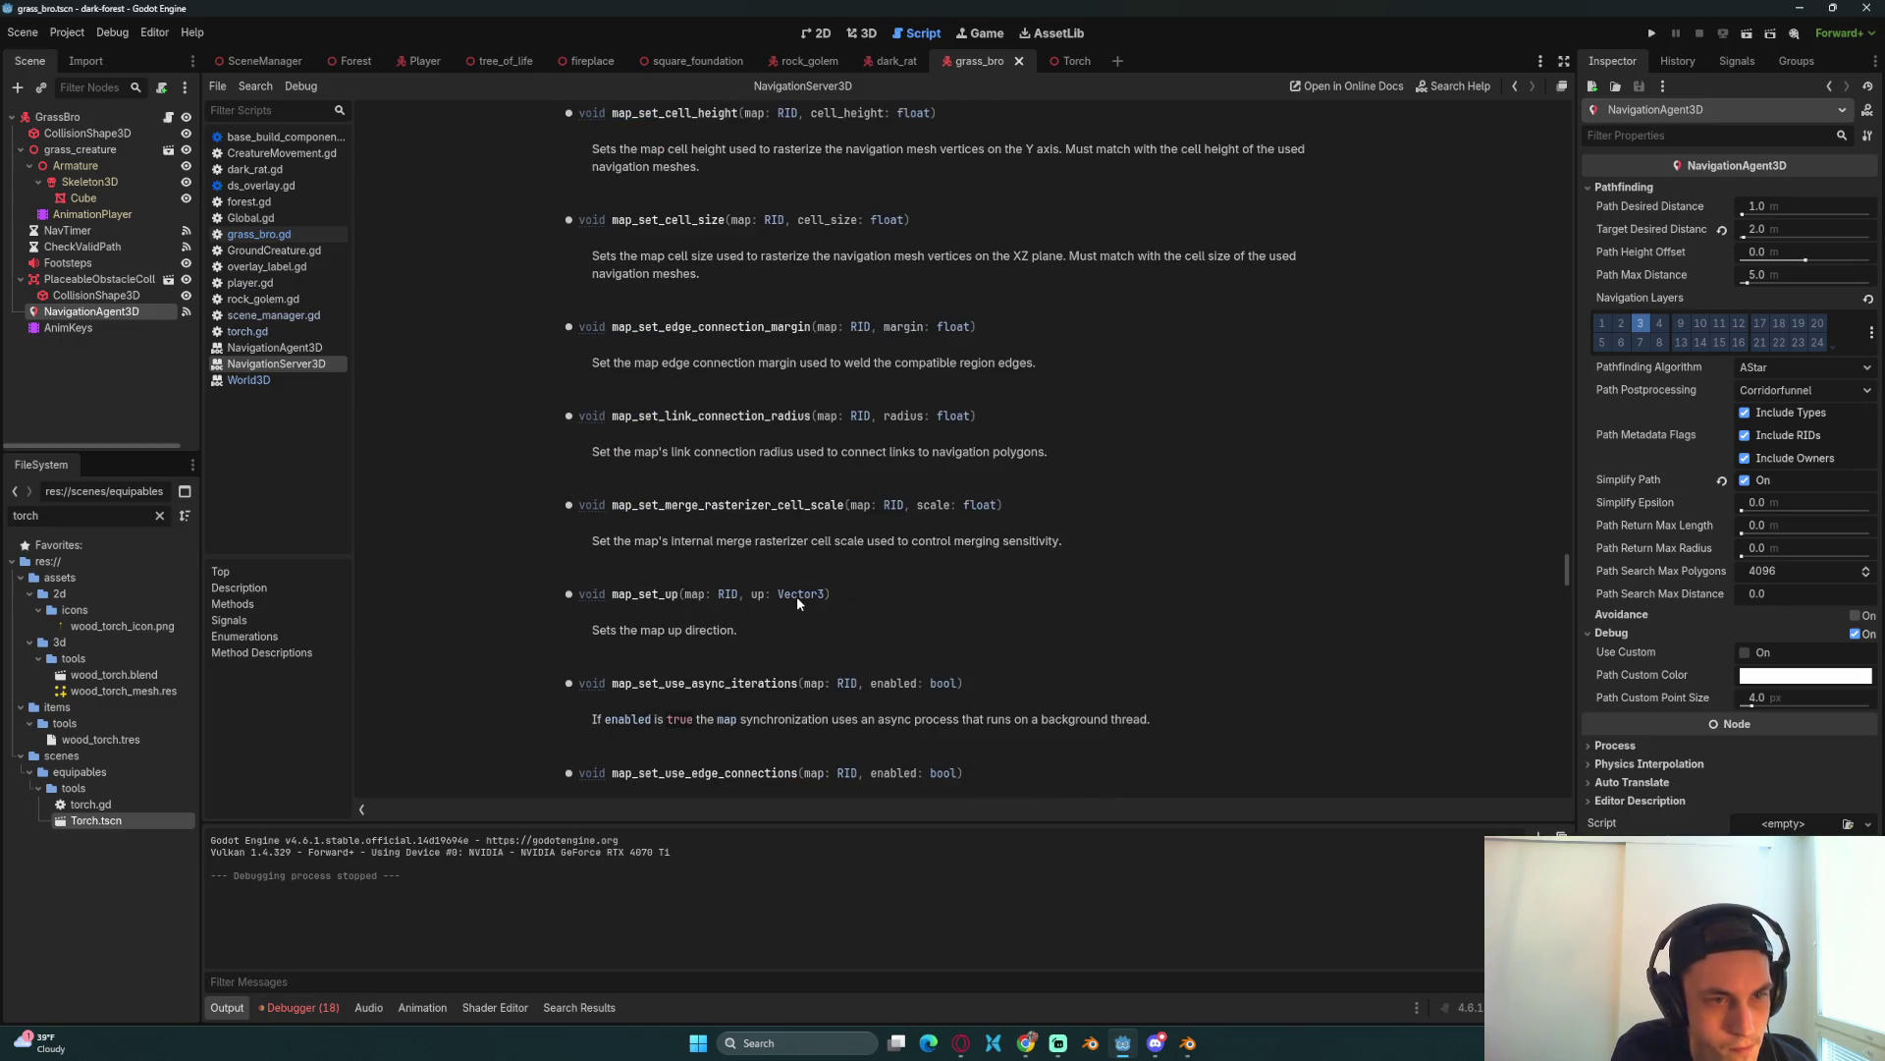
{"action": "scroll", "coordinate": [761, 651], "scroll_direction": "down", "scroll_amount": 2}
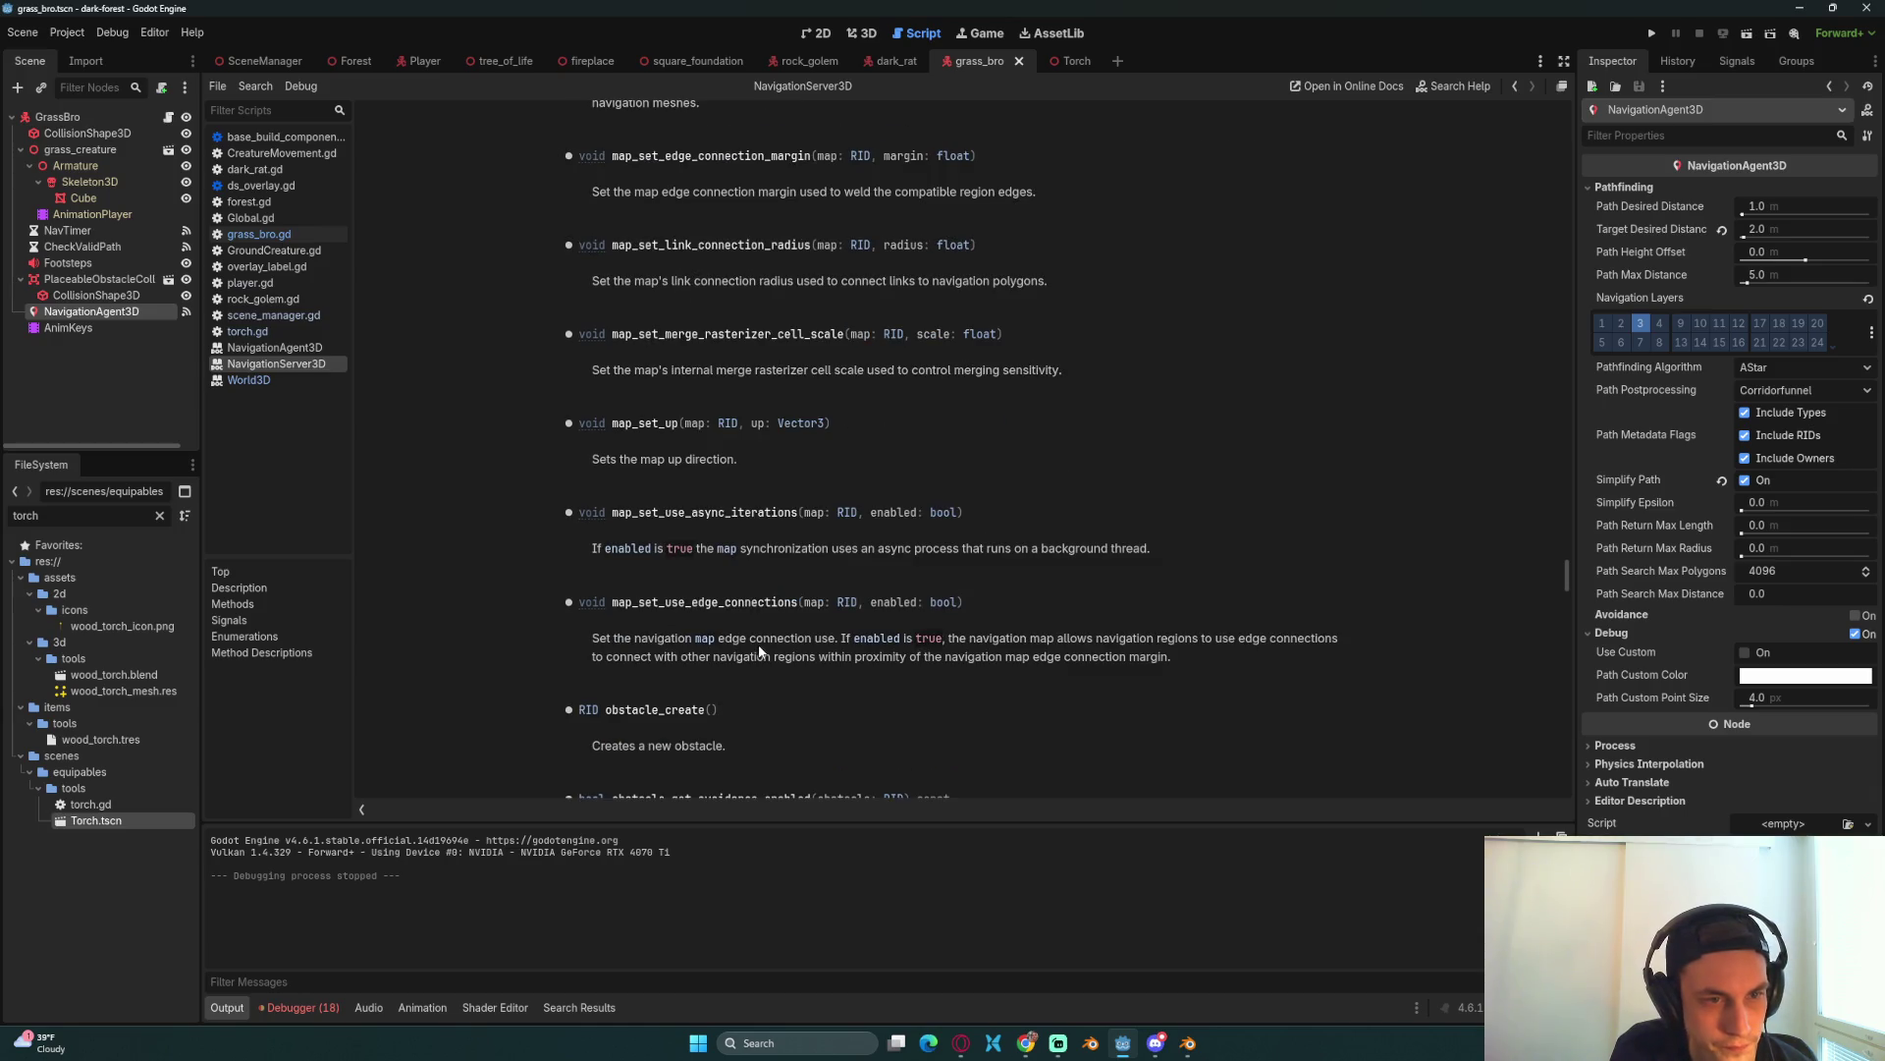
{"action": "scroll", "coordinate": [758, 639], "scroll_direction": "down", "scroll_amount": 4}
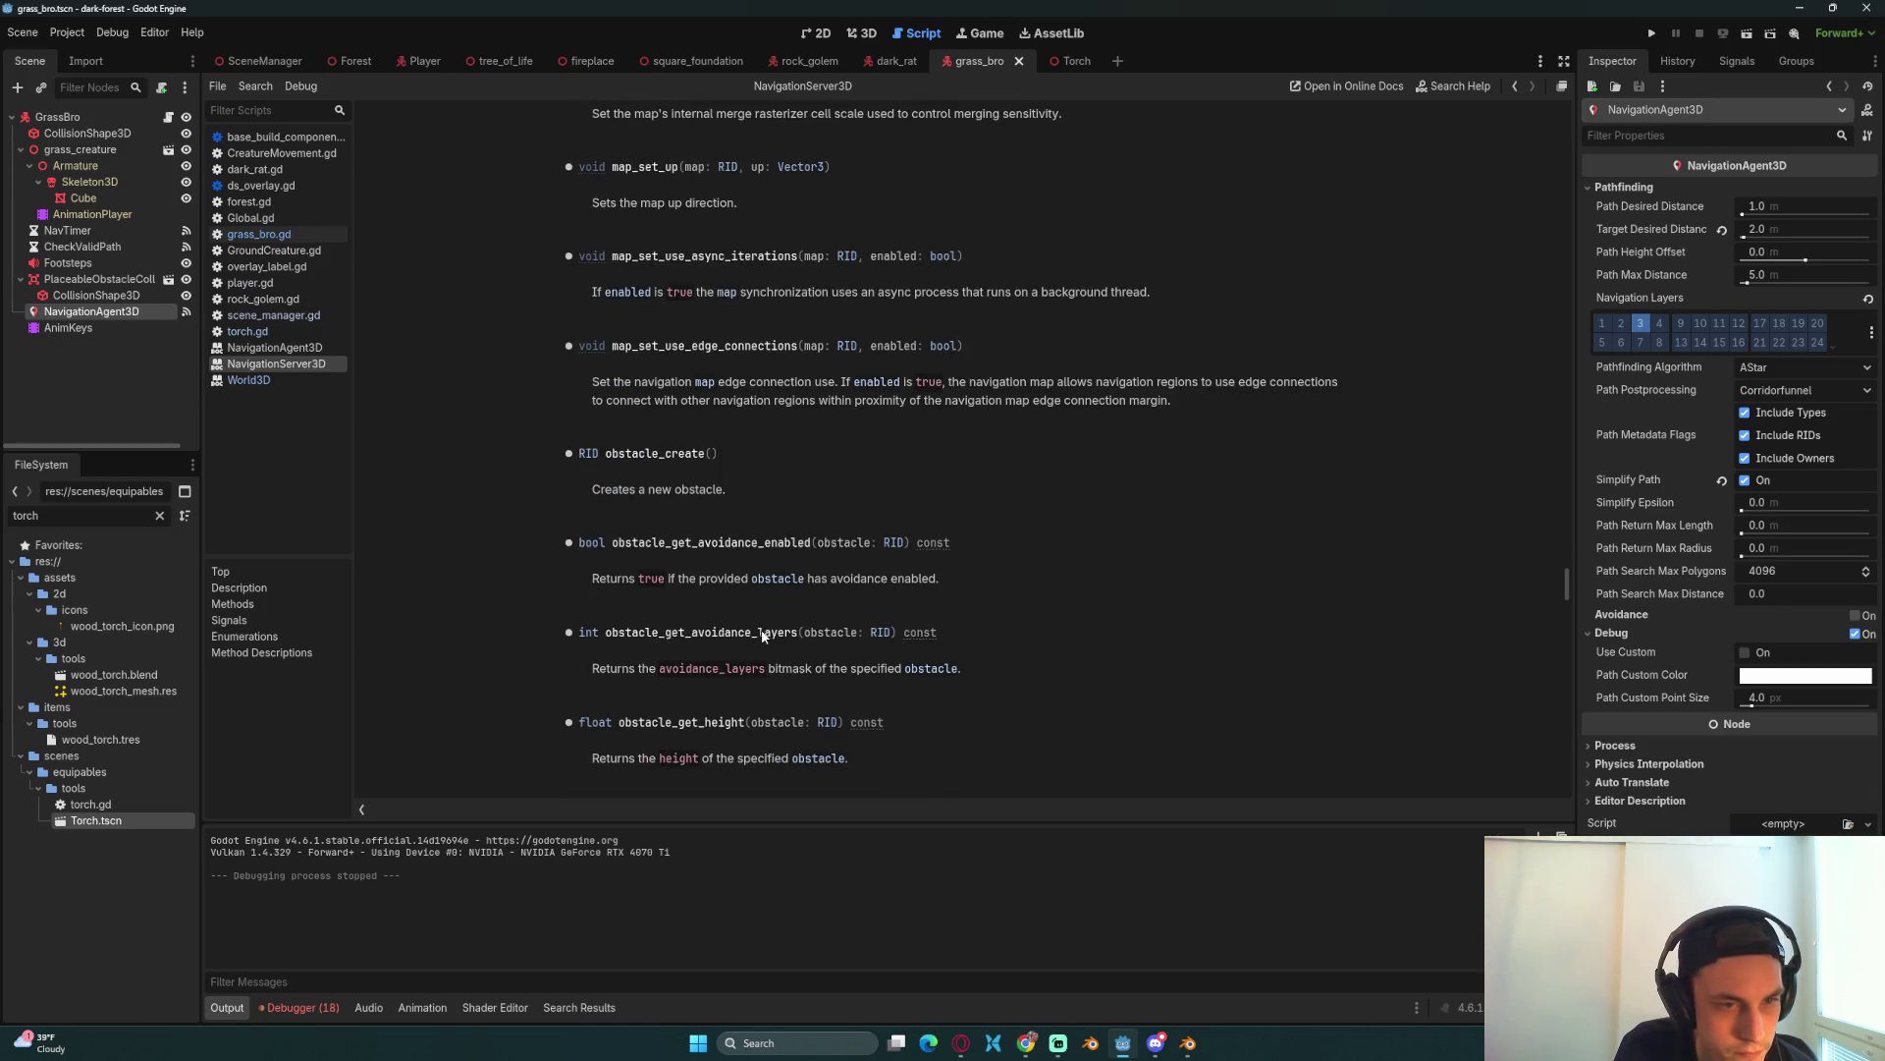
{"action": "scroll", "coordinate": [764, 637], "scroll_direction": "down", "scroll_amount": 5}
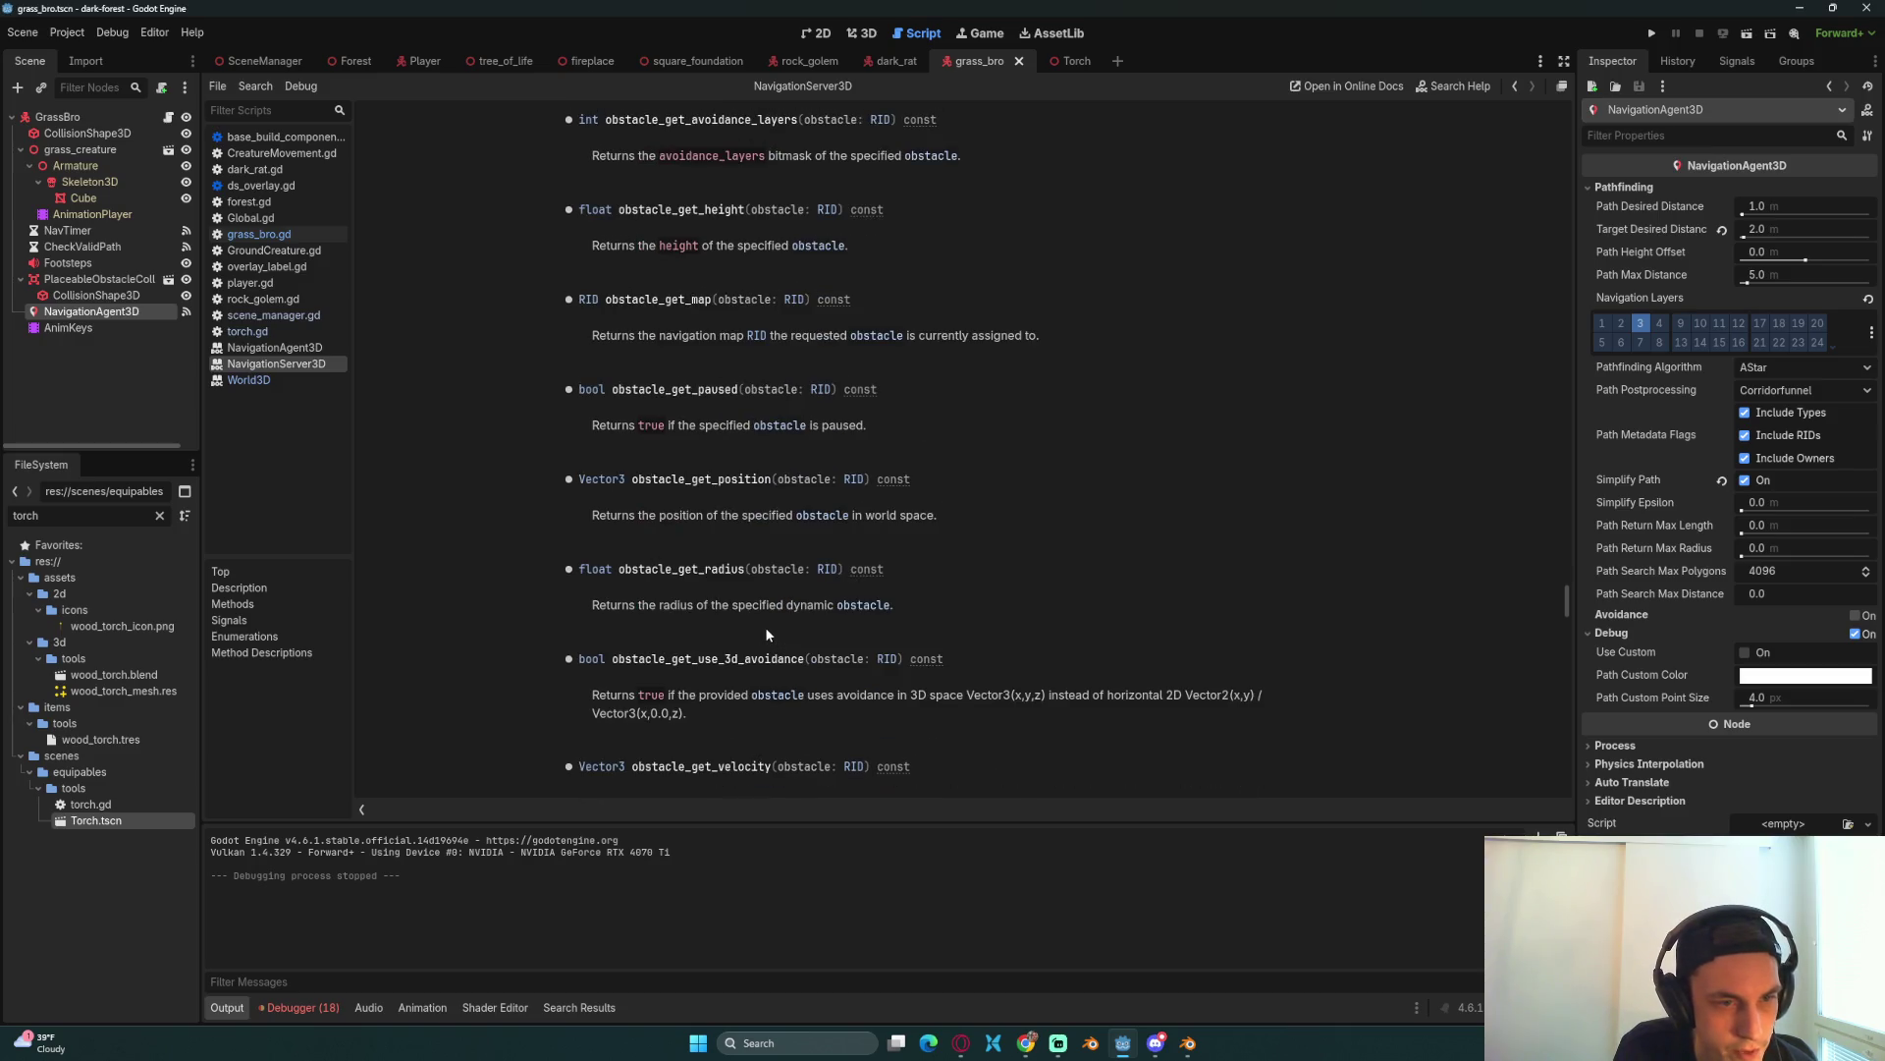
{"action": "left_click", "coordinate": [1026, 1042]}
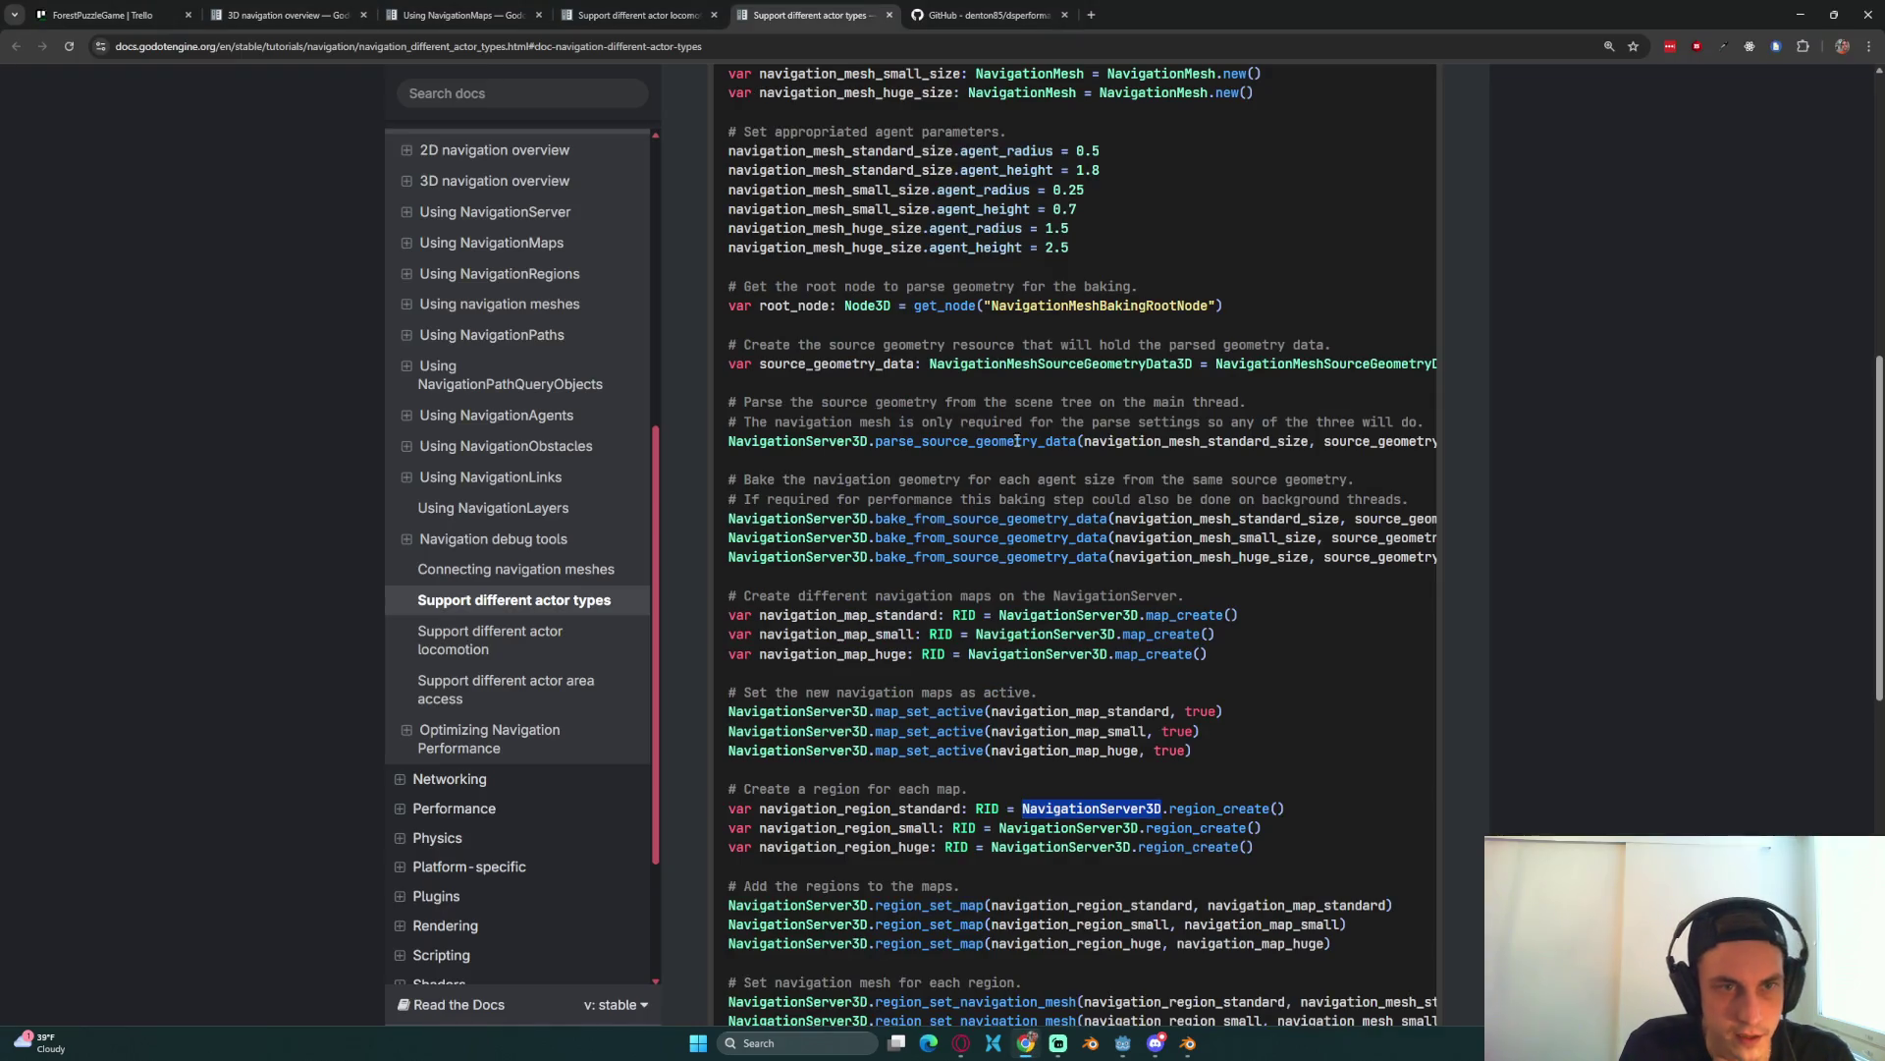
Step: Examine the actor-types example's navigation_map_standard, region_create, region_set_map and map_set_active calls
{"action": "scroll", "coordinate": [1080, 794], "scroll_direction": "down", "scroll_amount": 1}
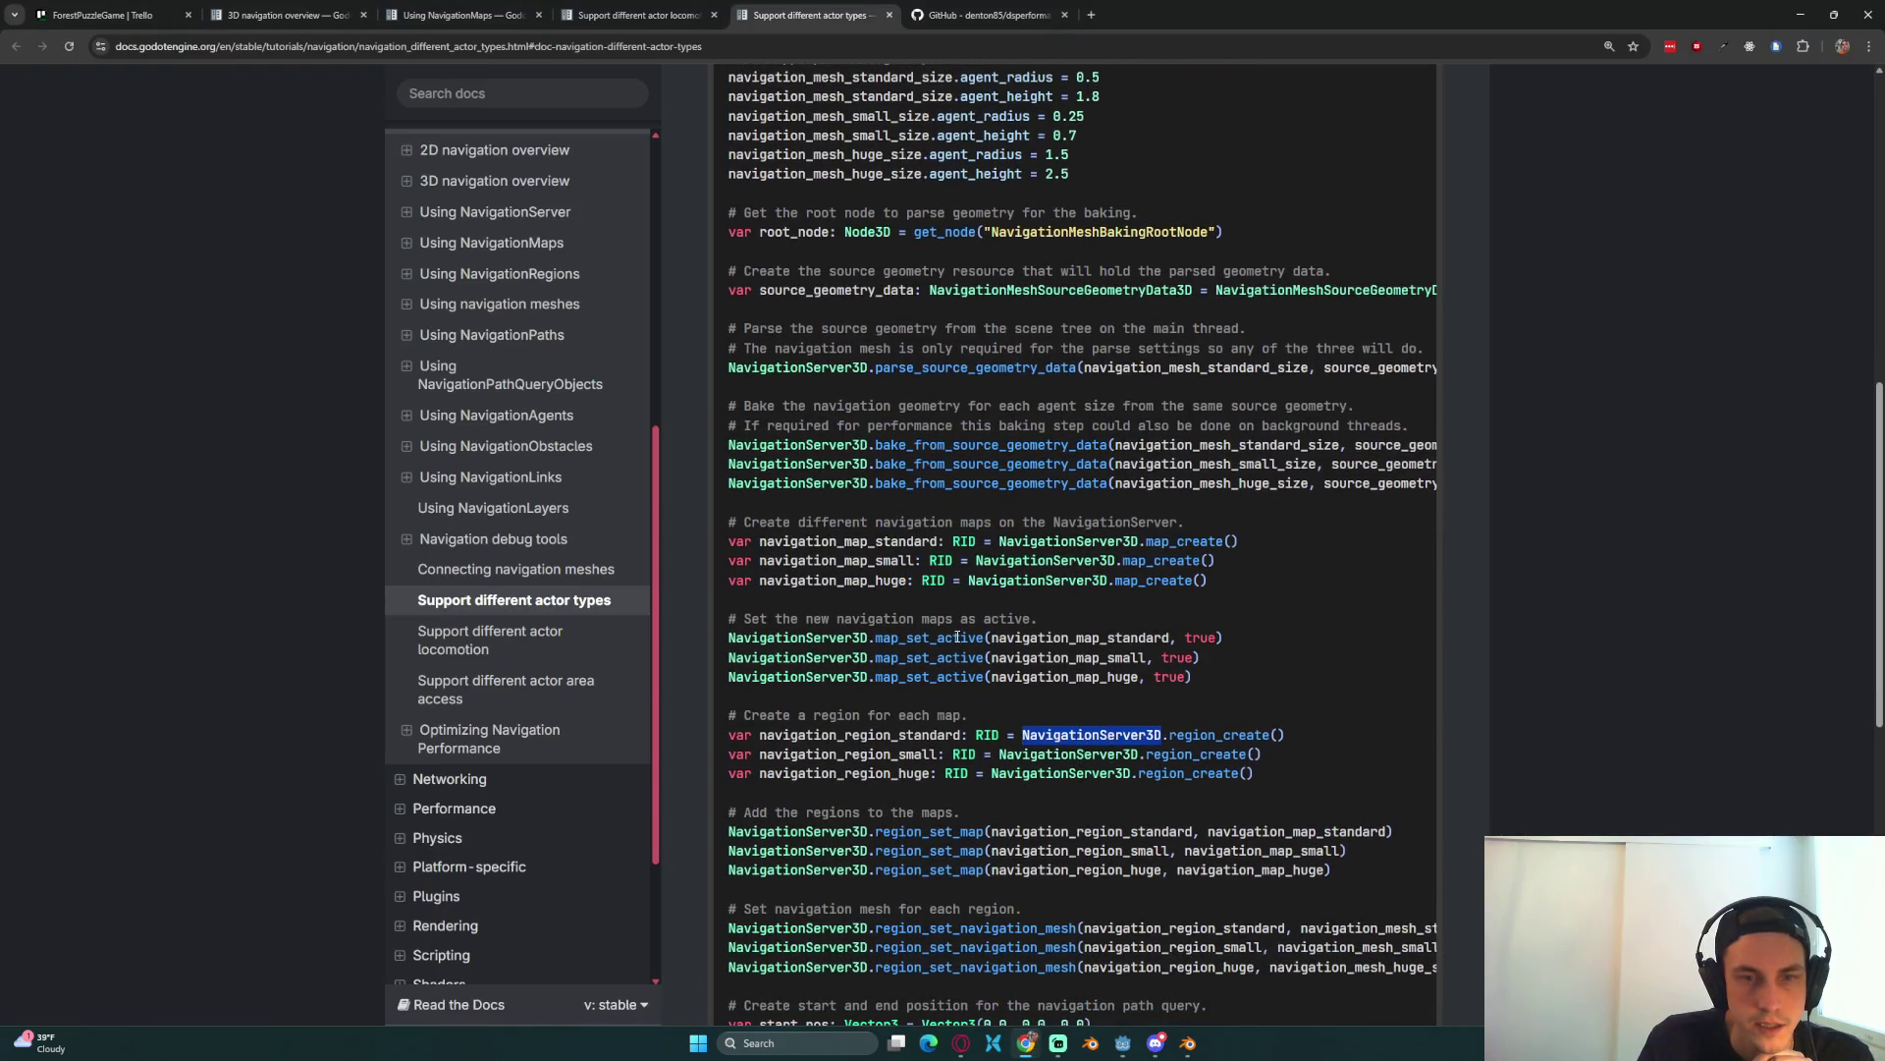
{"action": "double_click", "coordinate": [956, 640]}
{"action": "double_click", "coordinate": [1081, 637]}
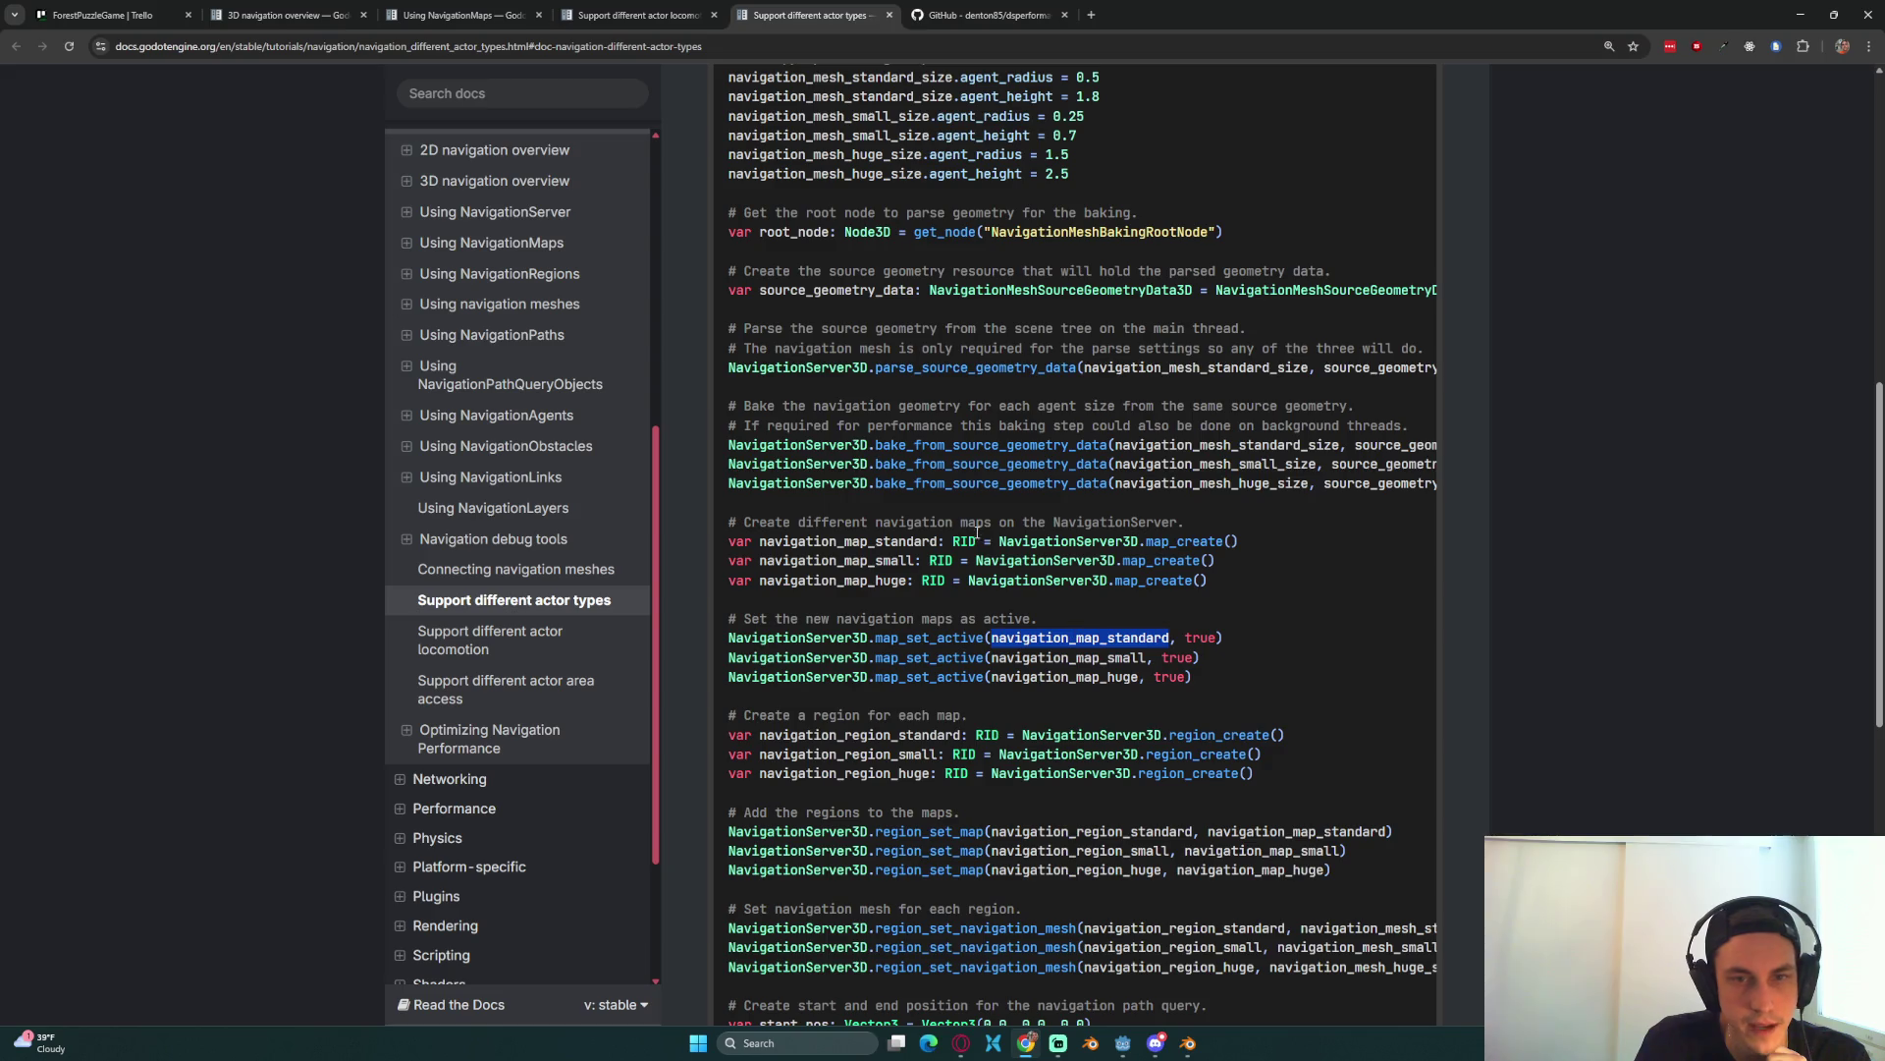
{"action": "double_click", "coordinate": [1073, 543]}
{"action": "left_click", "coordinate": [1074, 543]}
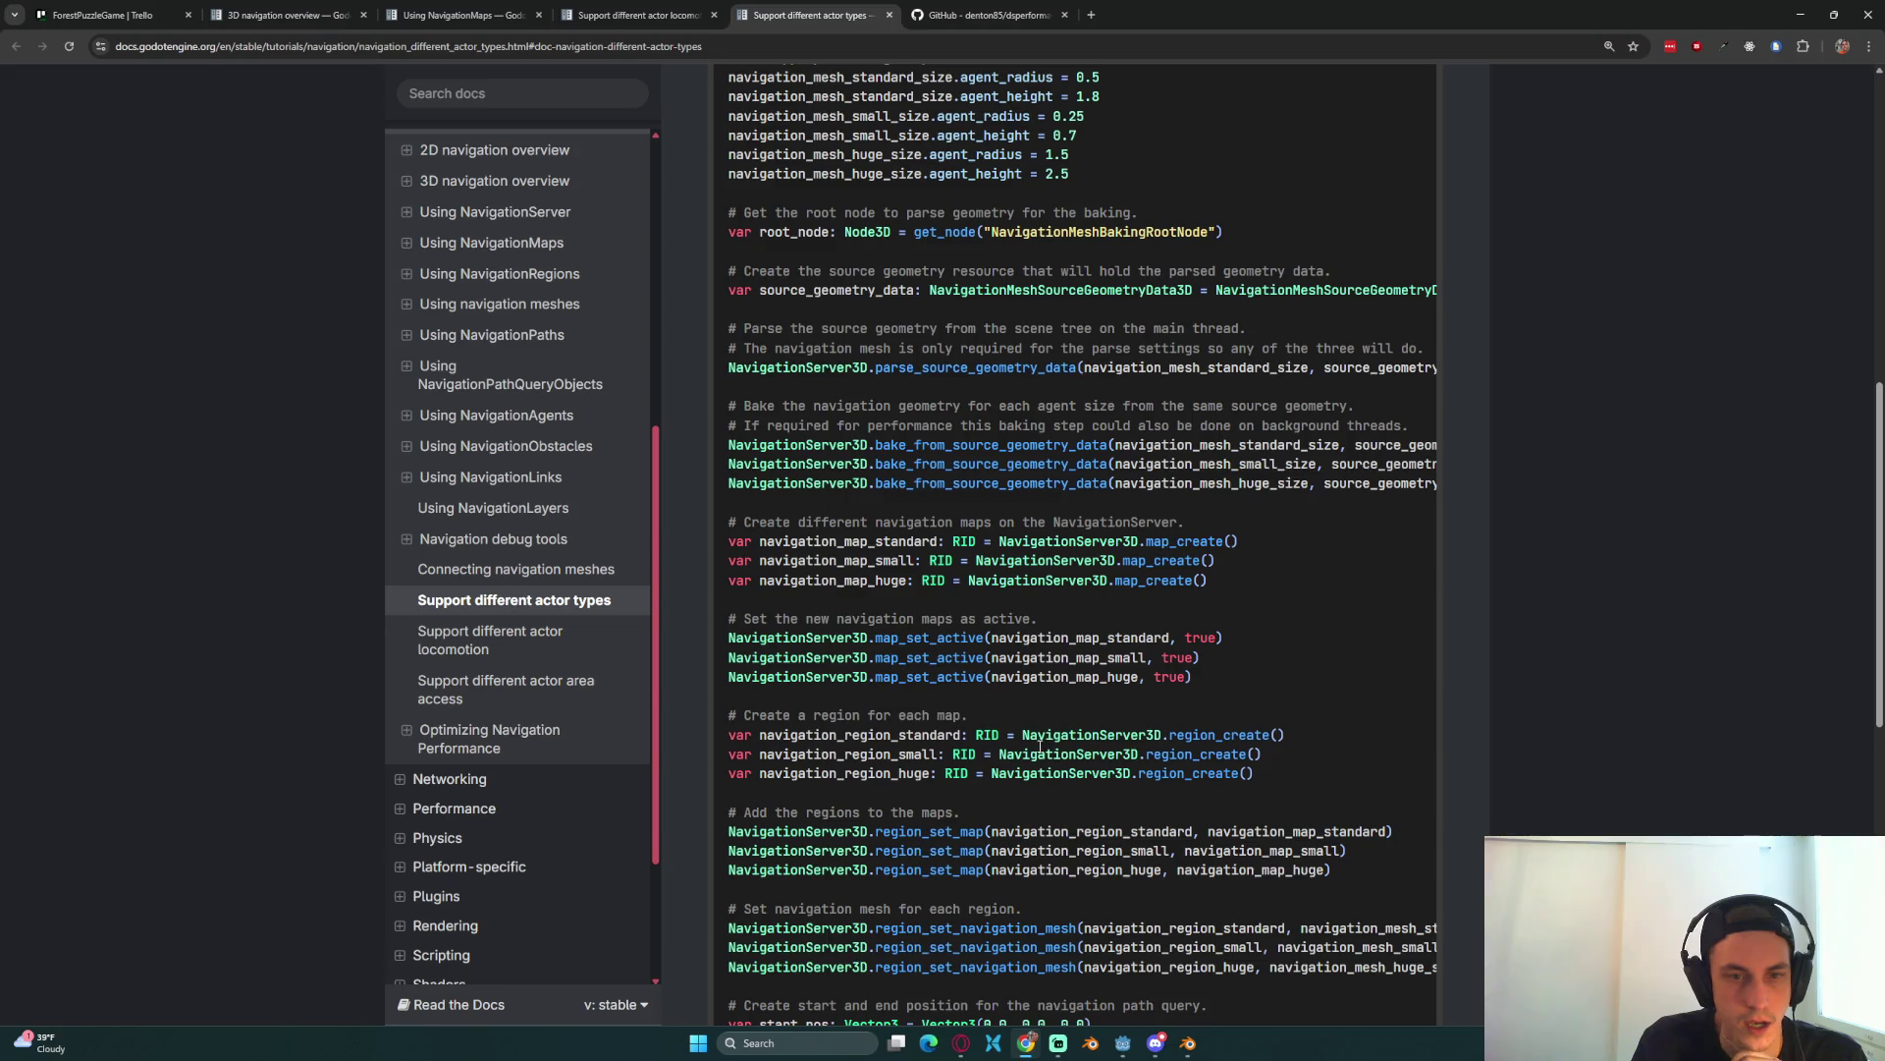
{"action": "scroll", "coordinate": [962, 776], "scroll_direction": "down", "scroll_amount": 1}
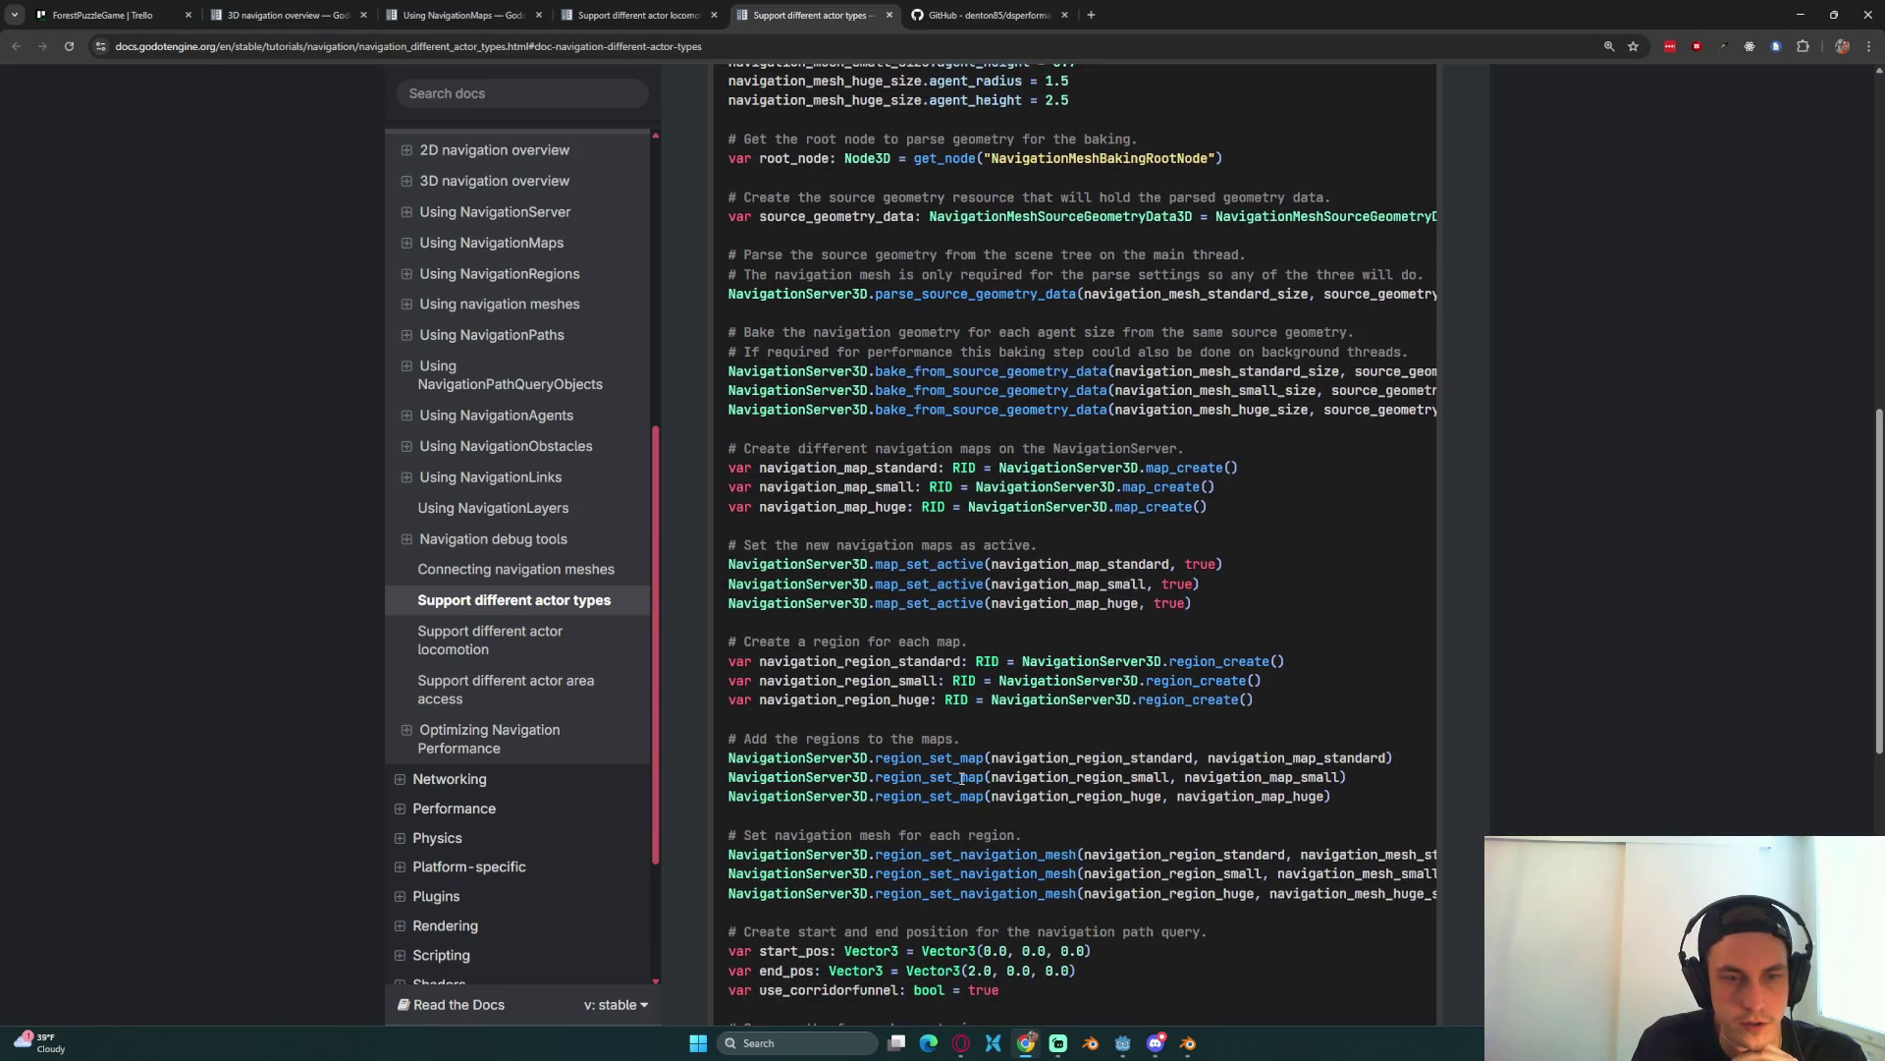
{"action": "double_click", "coordinate": [954, 759]}
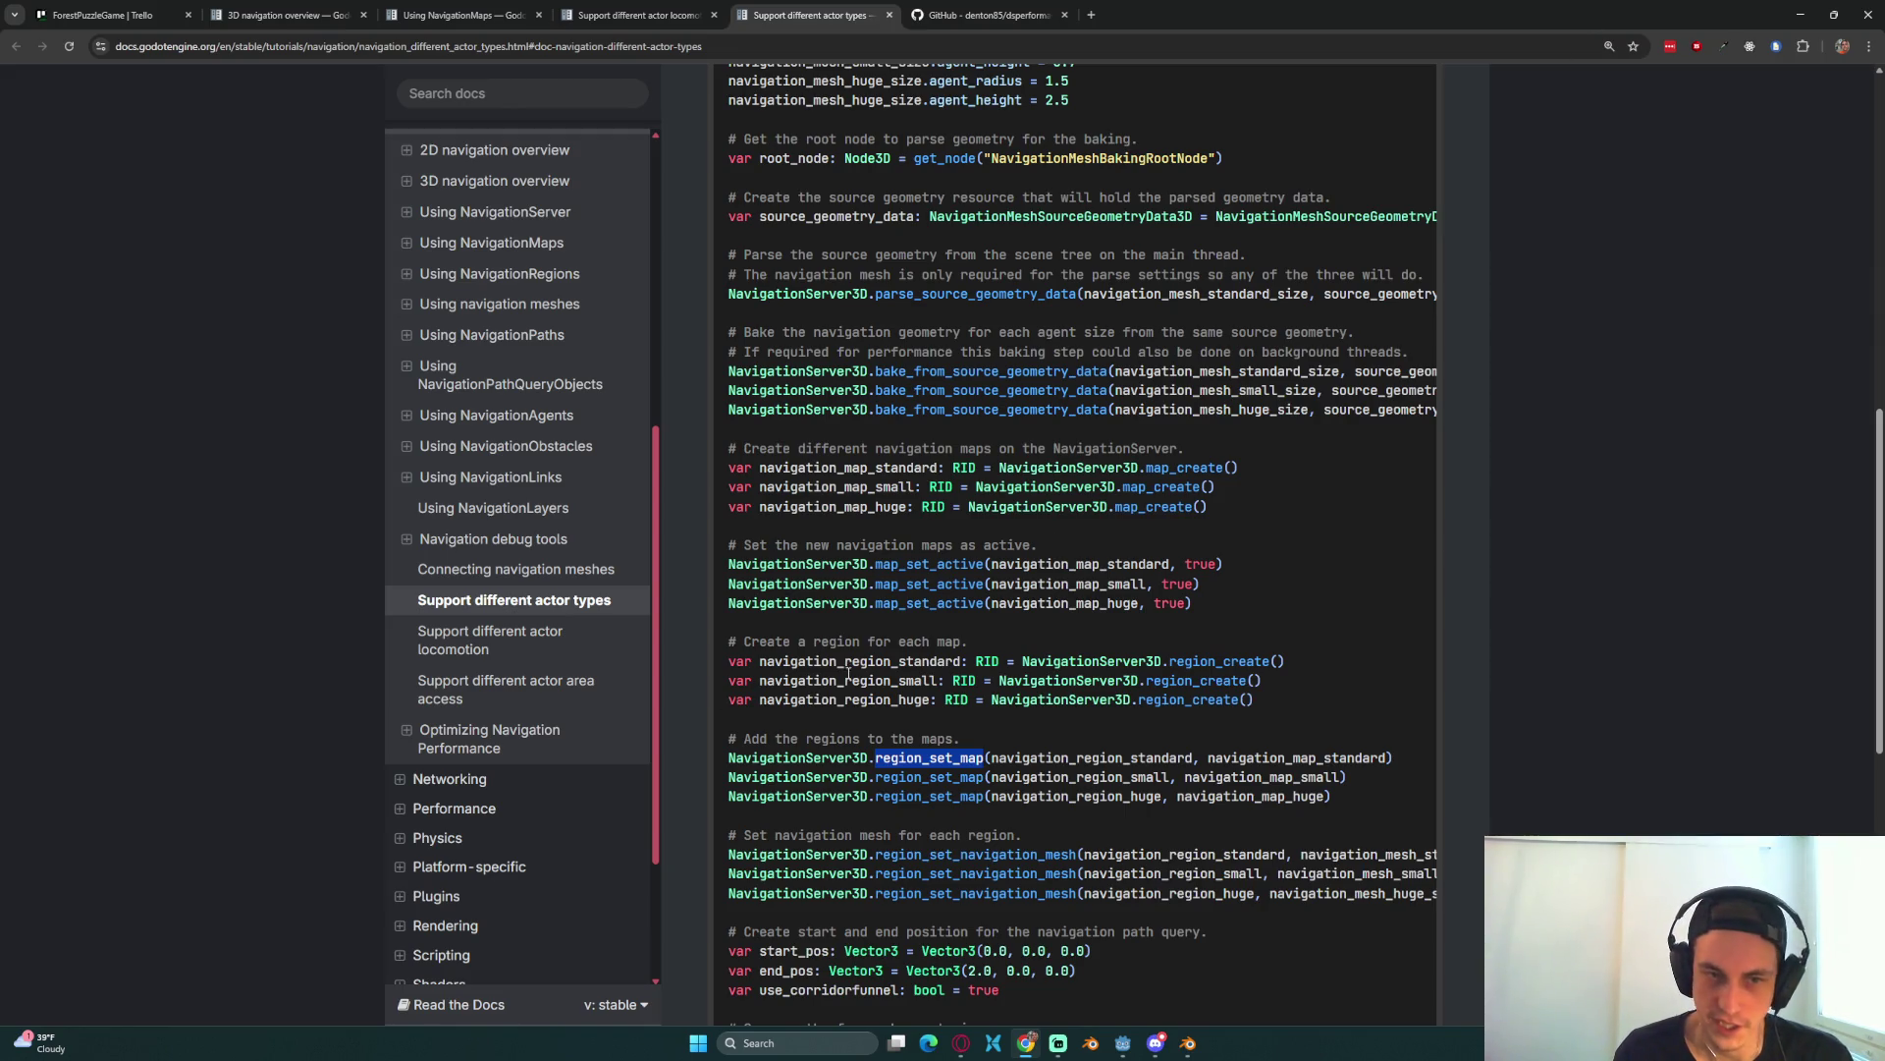
{"action": "left_click", "coordinate": [1080, 695]}
{"action": "left_click_drag", "start_coordinate": [1046, 699], "coordinate": [972, 648]}
{"action": "left_click", "coordinate": [972, 653]}
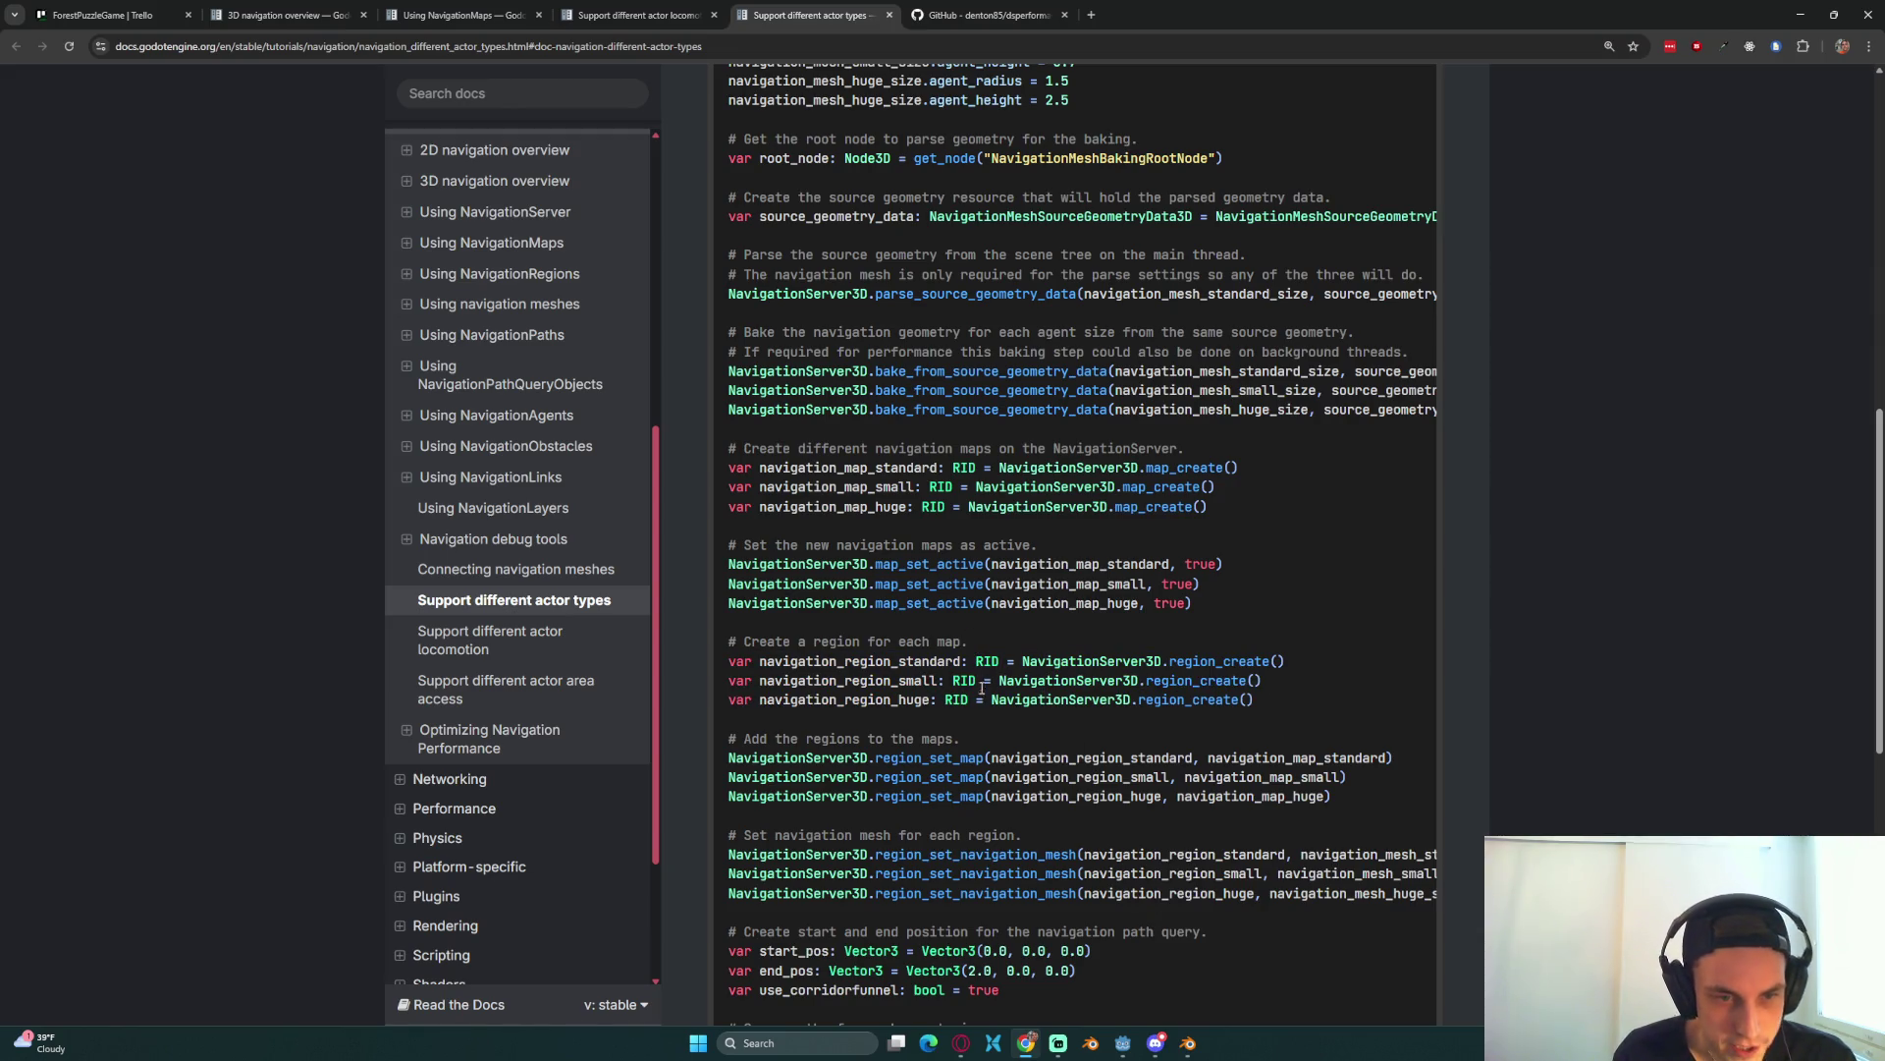
{"action": "double_click", "coordinate": [918, 777]}
{"action": "double_click", "coordinate": [940, 584]}
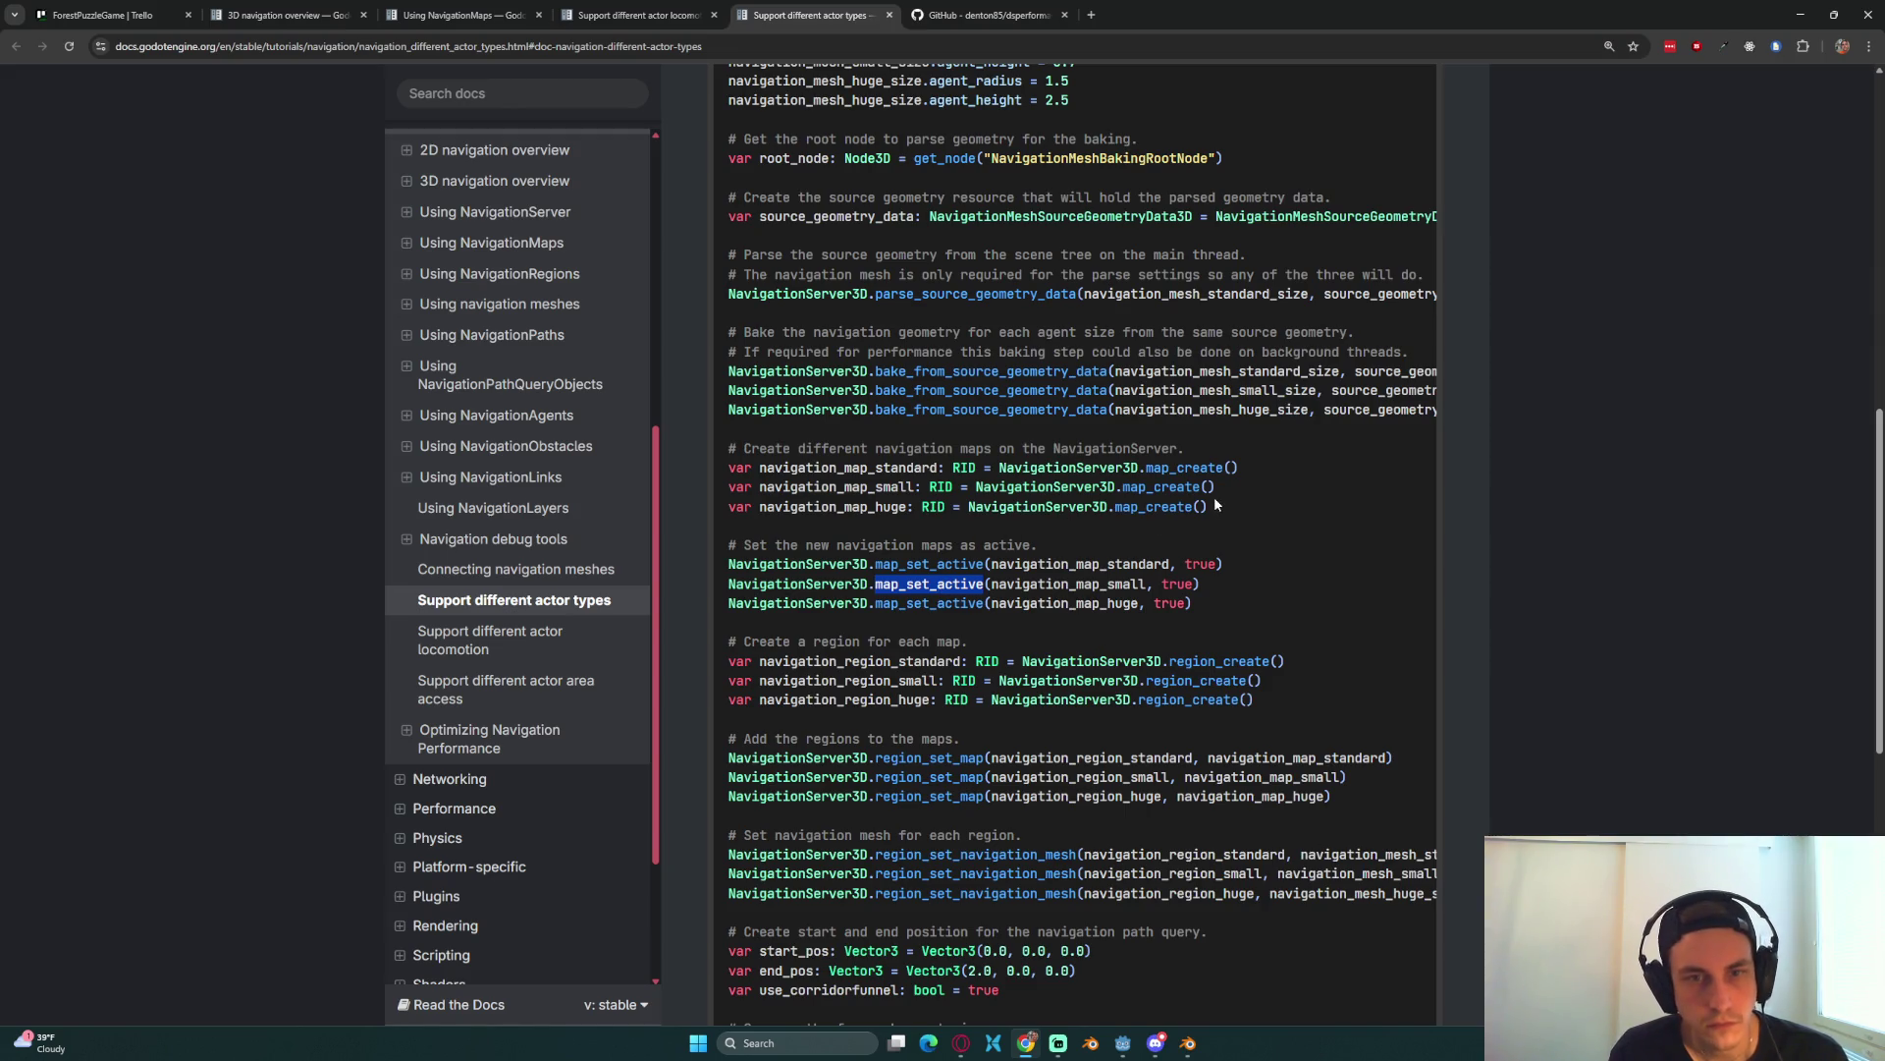
Step: Select and copy the navigation_map_small and navigation_map_huge map_create lines from the example
{"action": "mouse_move", "coordinate": [1216, 505]}
{"action": "left_mouse_down"}
{"action": "mouse_move", "coordinate": [869, 469]}
{"action": "mouse_move", "coordinate": [707, 491]}
{"action": "left_mouse_up"}
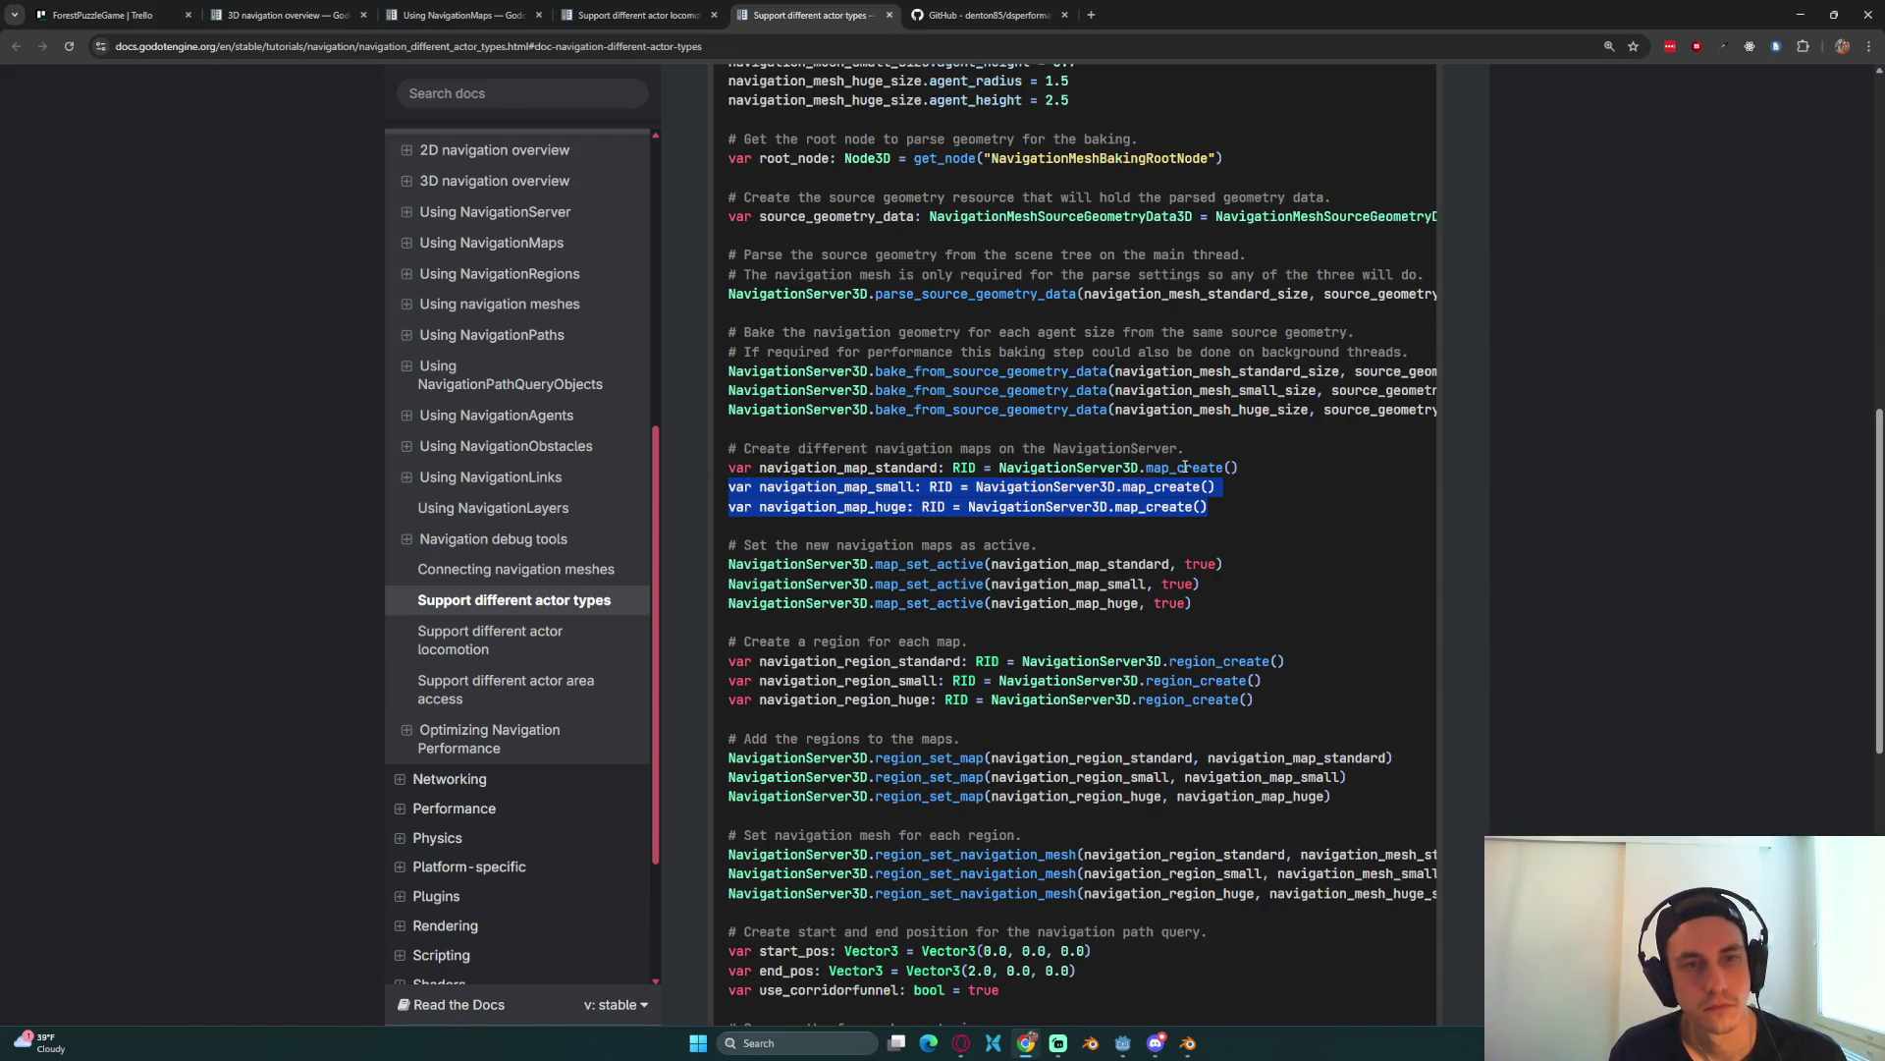
{"action": "left_click", "coordinate": [1218, 487]}
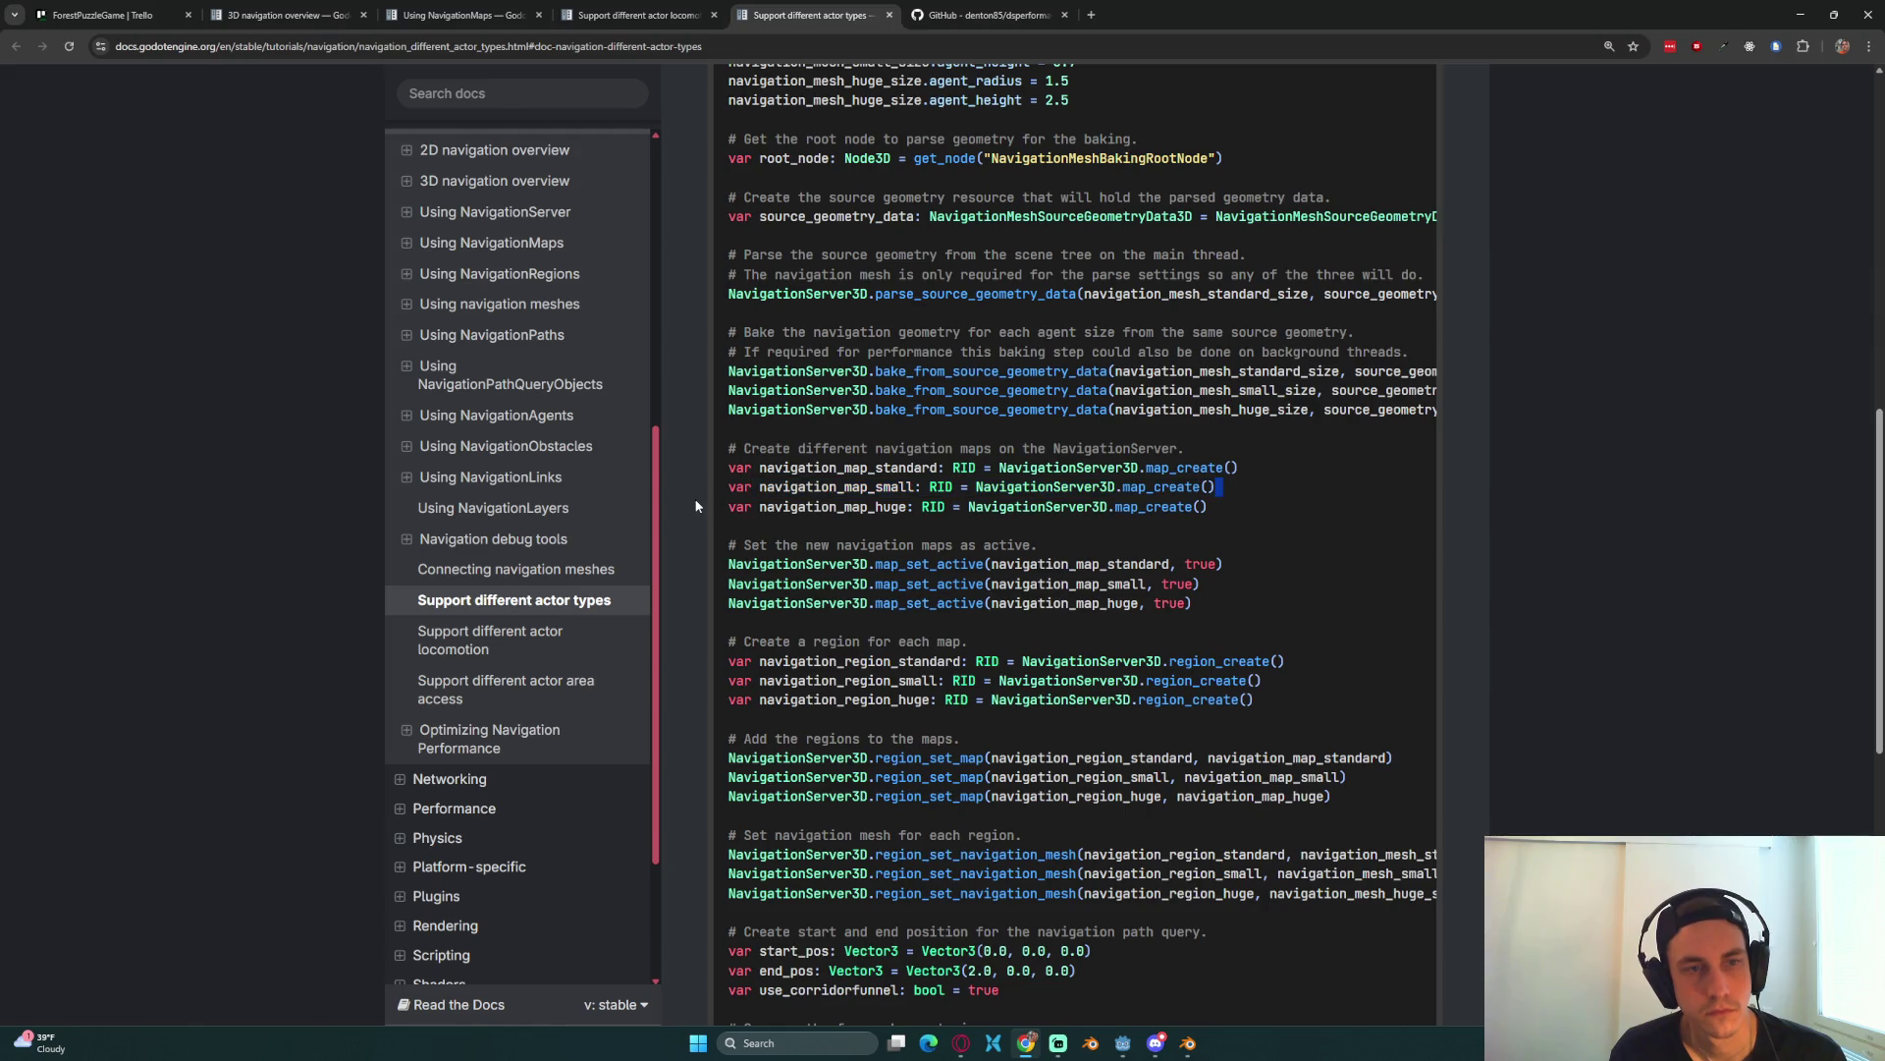
{"action": "left_click_drag", "start_coordinate": [1150, 494], "coordinate": [719, 502]}
{"action": "left_click_drag", "start_coordinate": [1210, 507], "coordinate": [715, 499]}
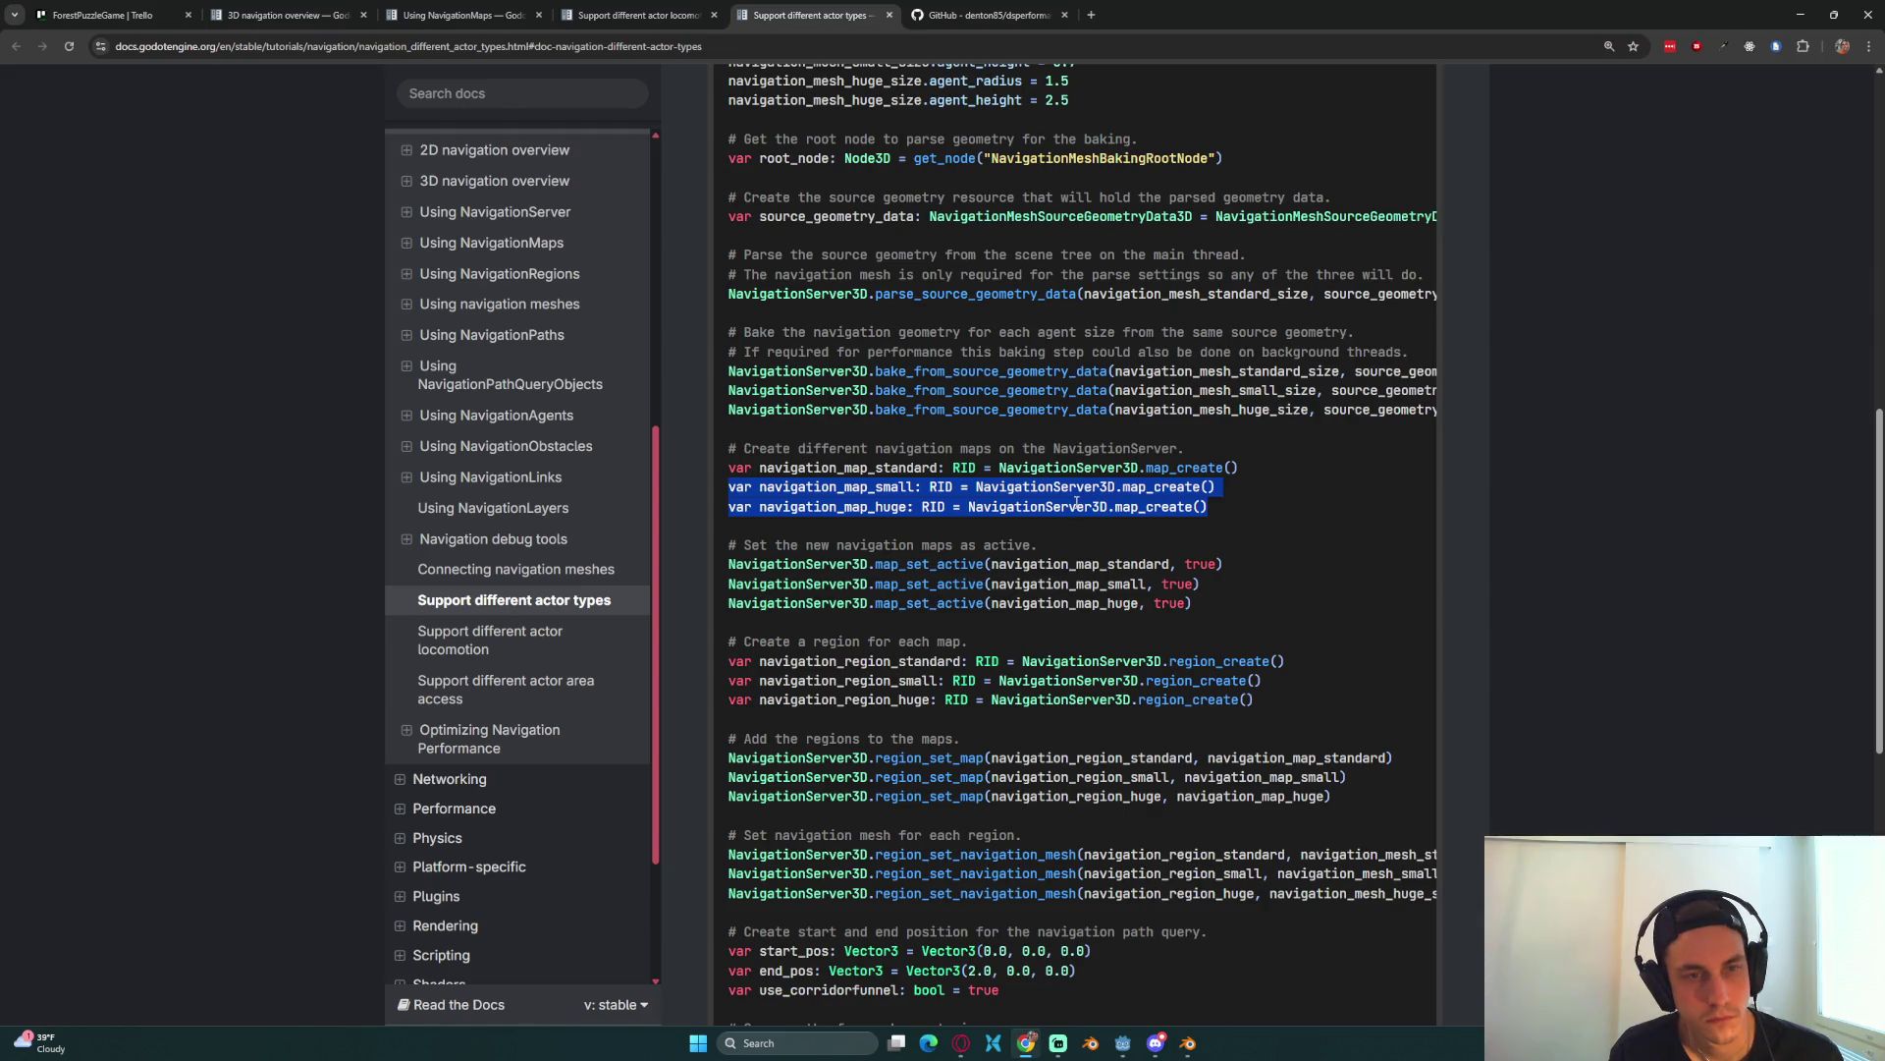
{"action": "left_click", "coordinate": [1209, 510]}
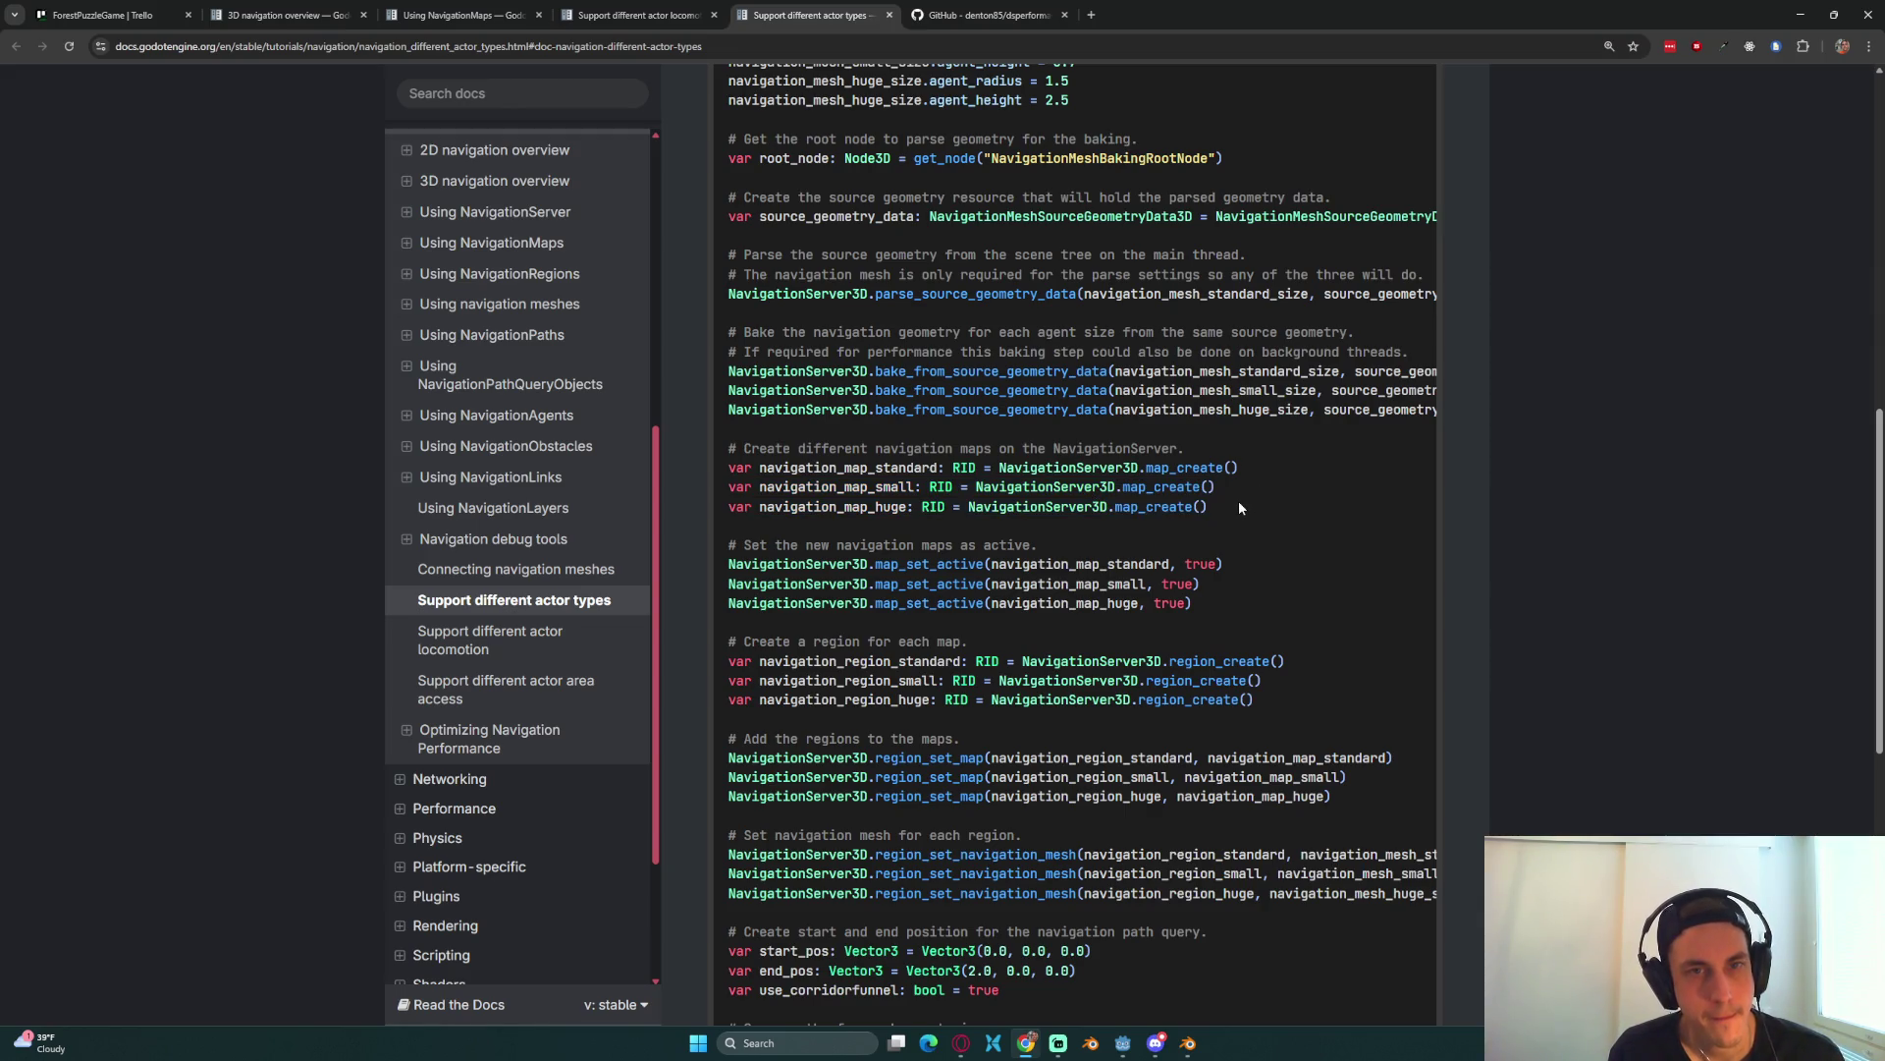
{"action": "scroll", "coordinate": [1236, 496], "scroll_direction": "up", "scroll_amount": 1}
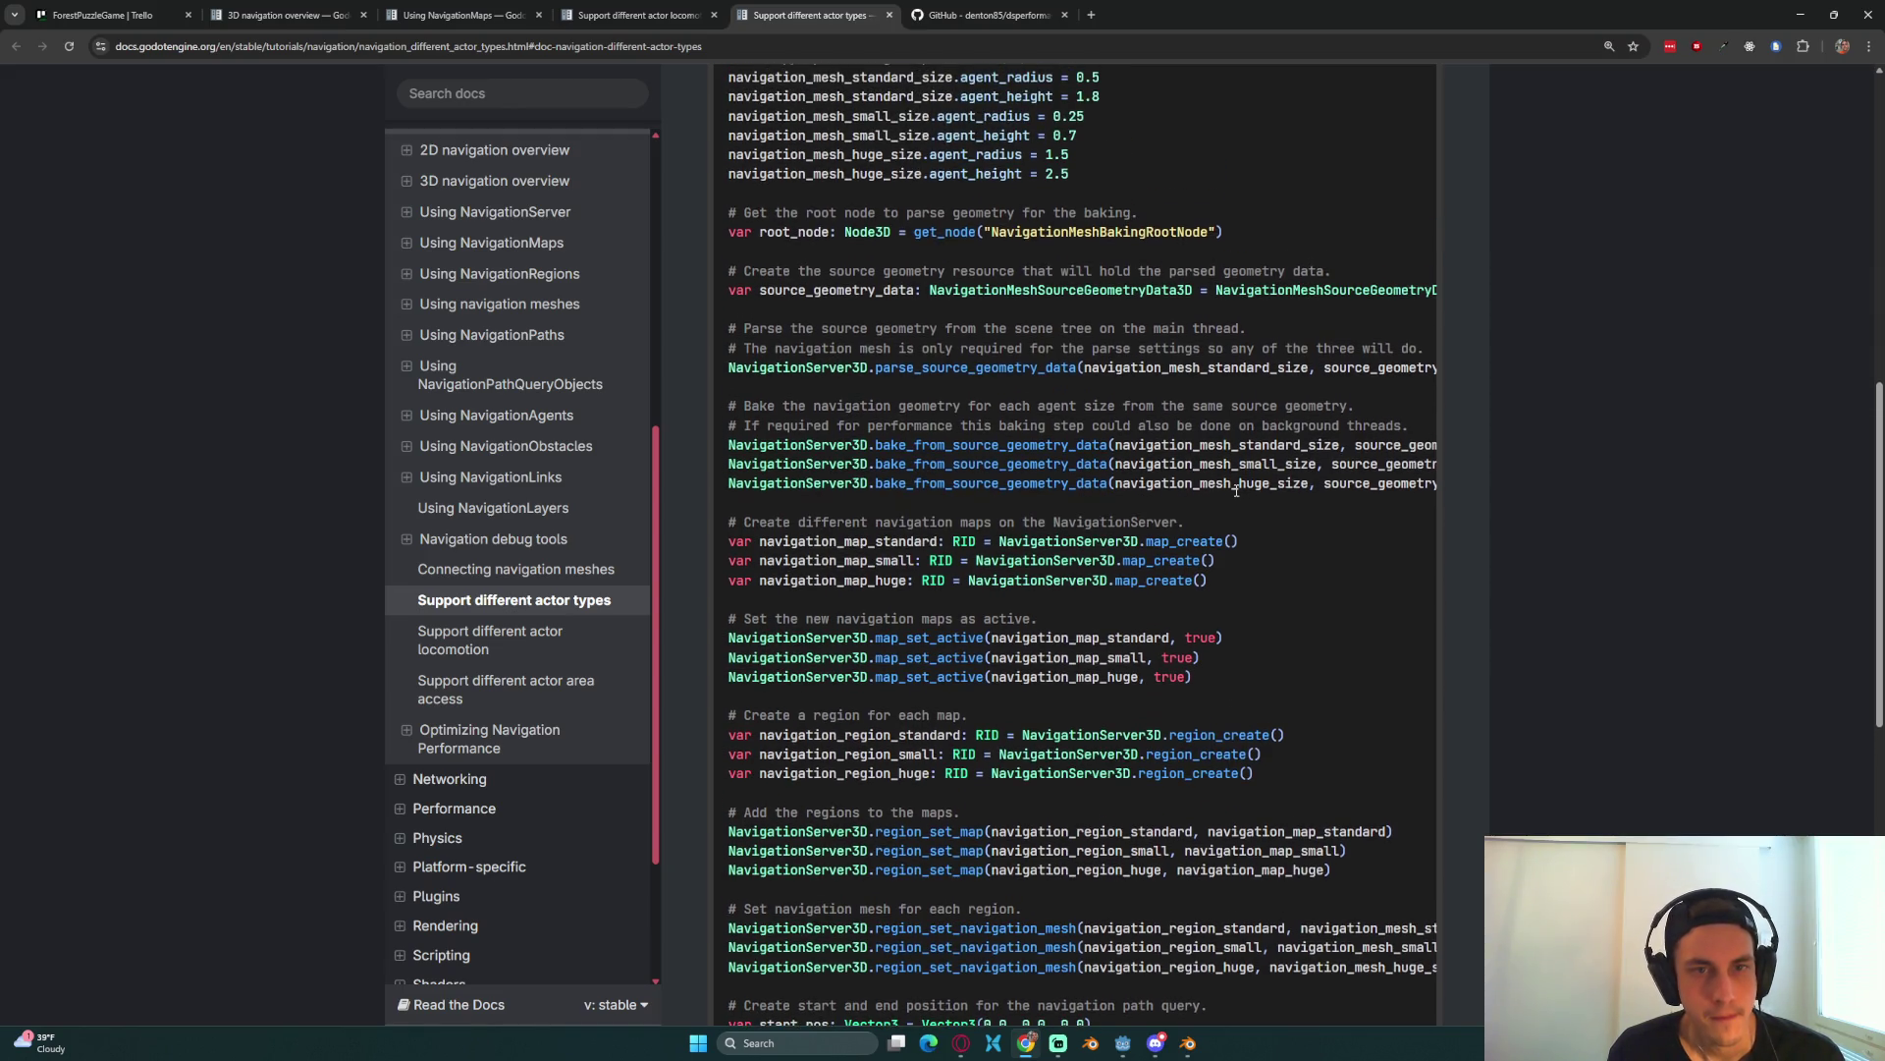
{"action": "left_click_drag", "start_coordinate": [817, 405], "coordinate": [1352, 412]}
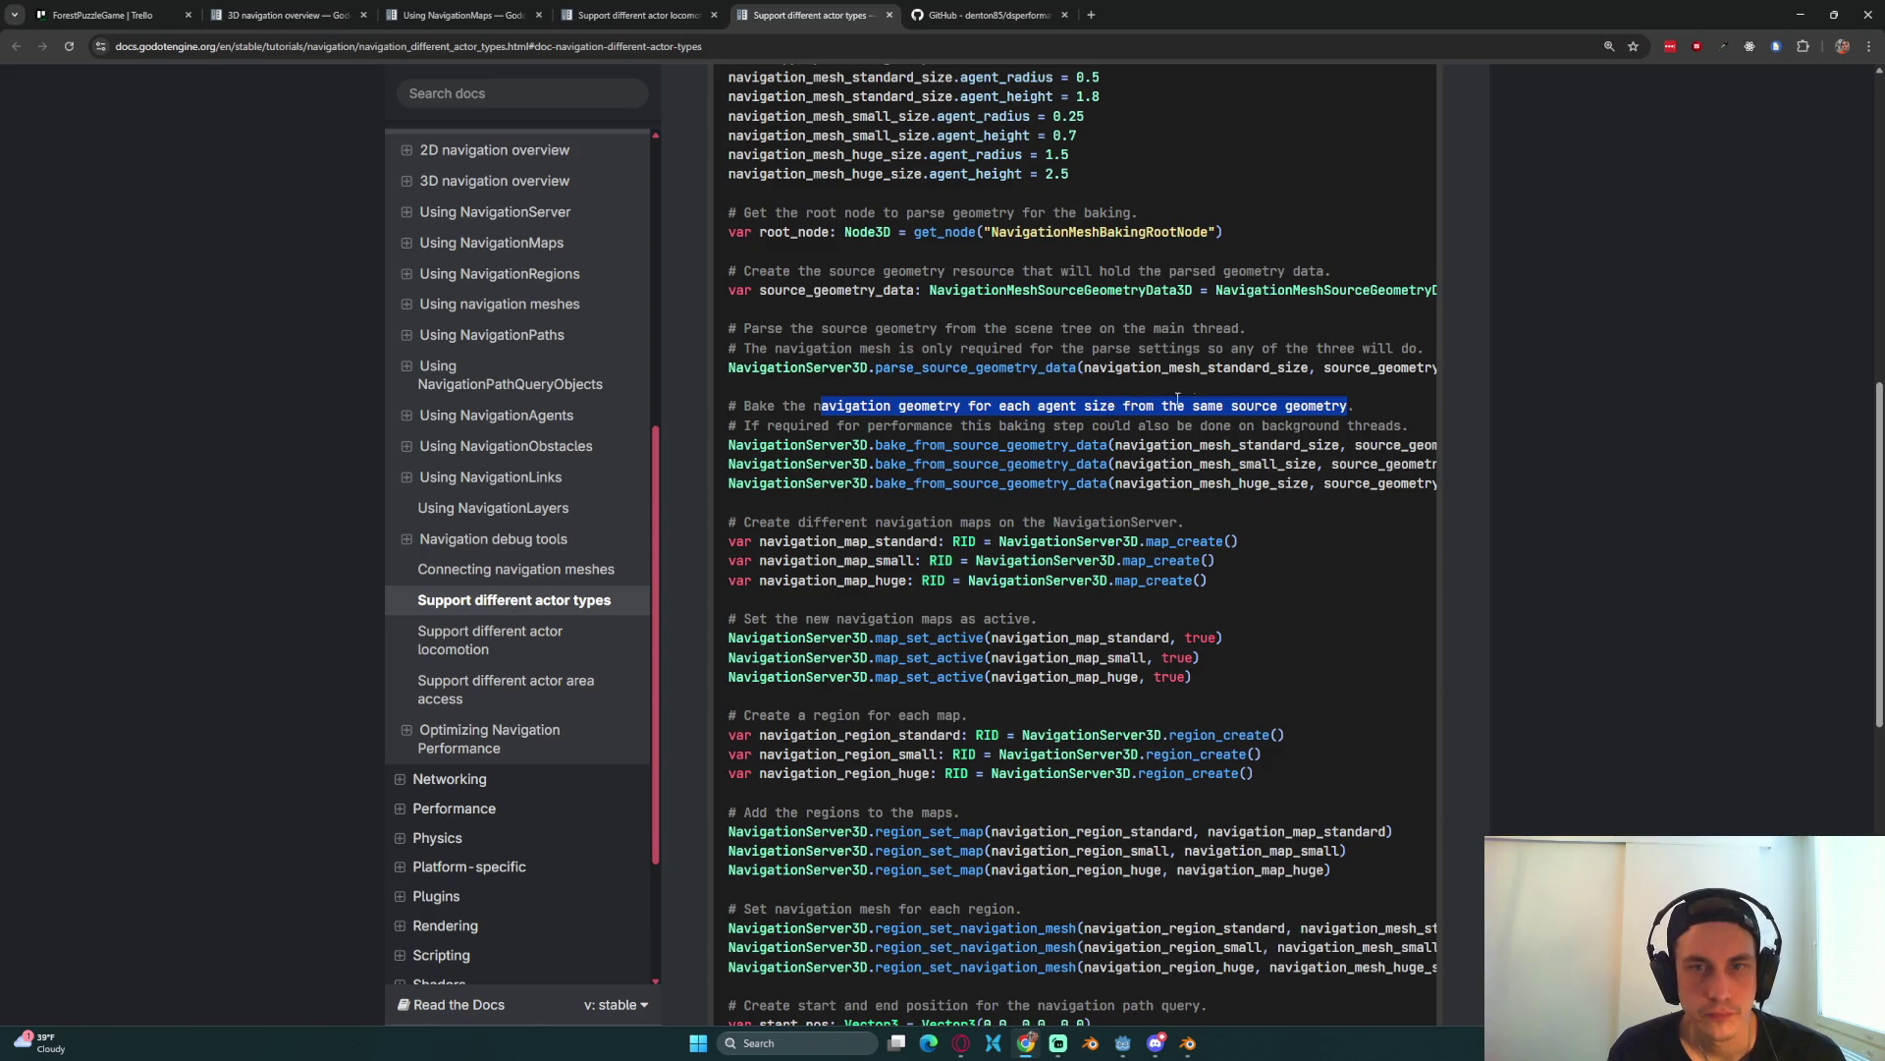
{"action": "left_click", "coordinate": [971, 447]}
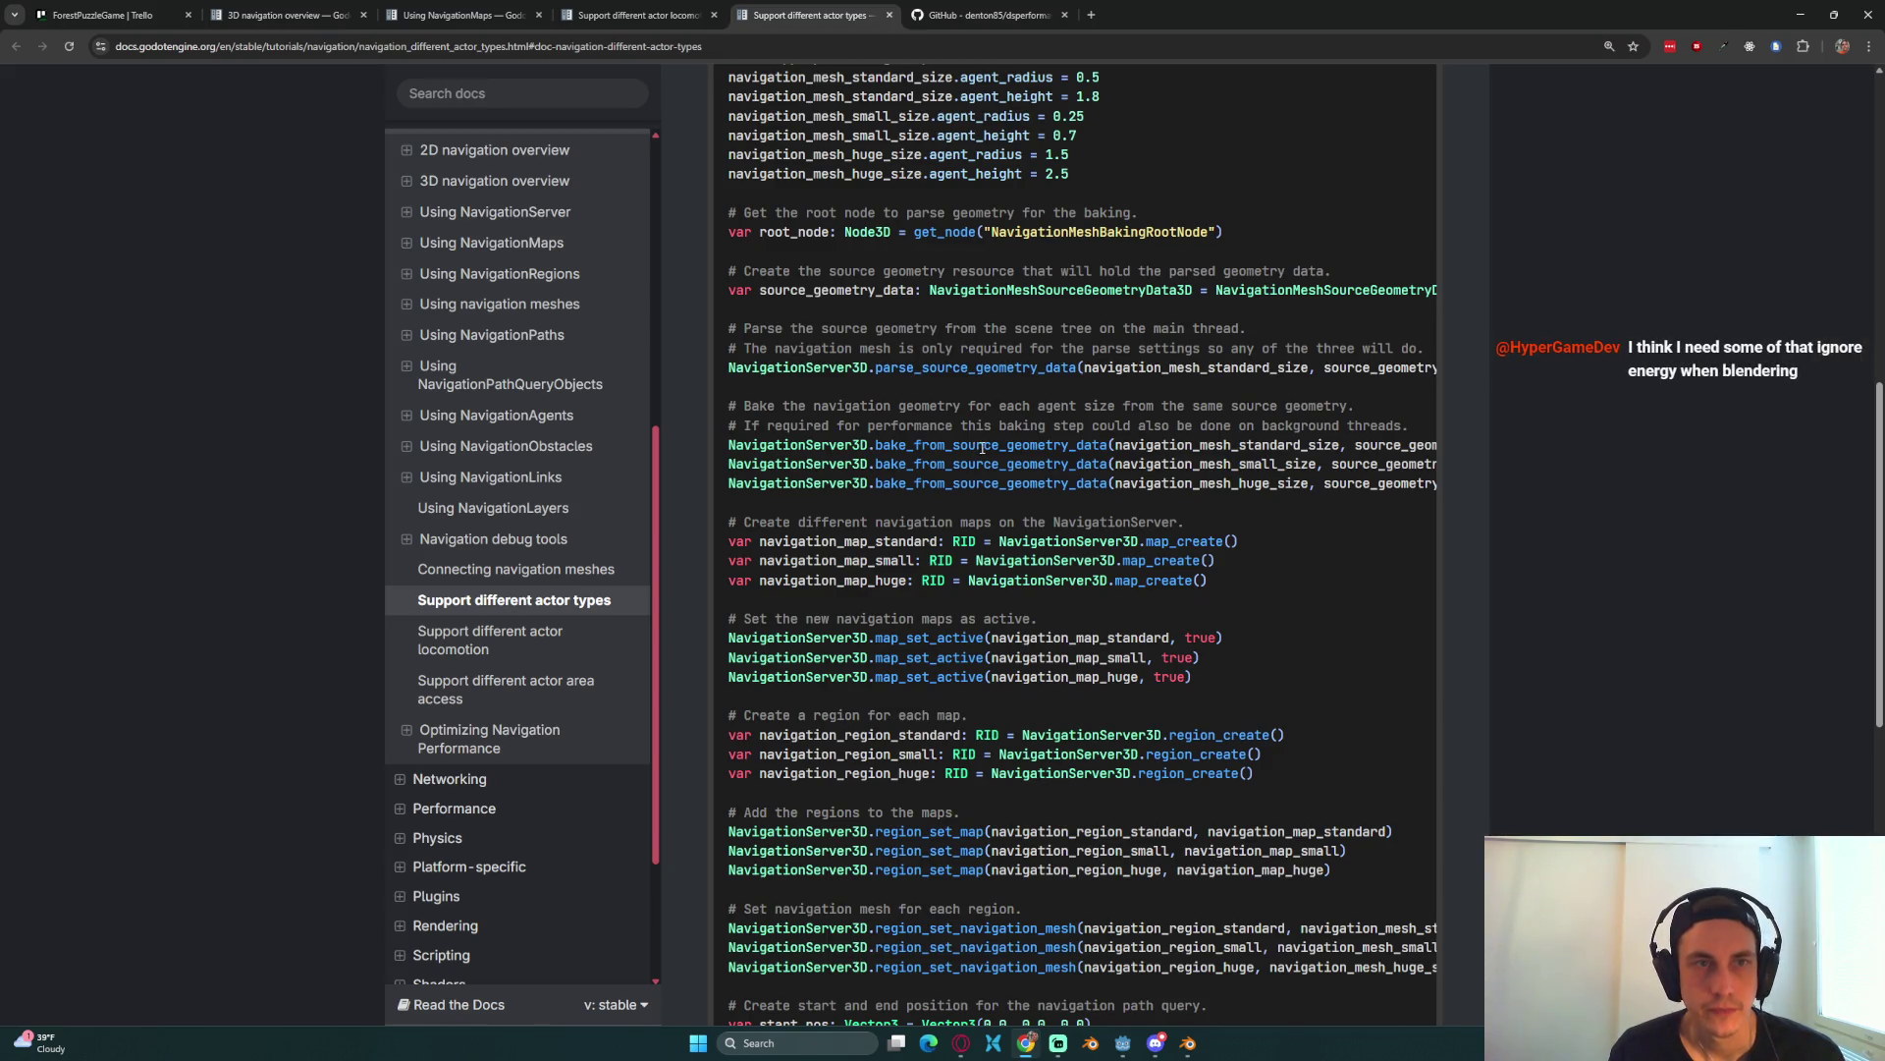
{"action": "scroll", "coordinate": [977, 447], "scroll_direction": "up", "scroll_amount": 2}
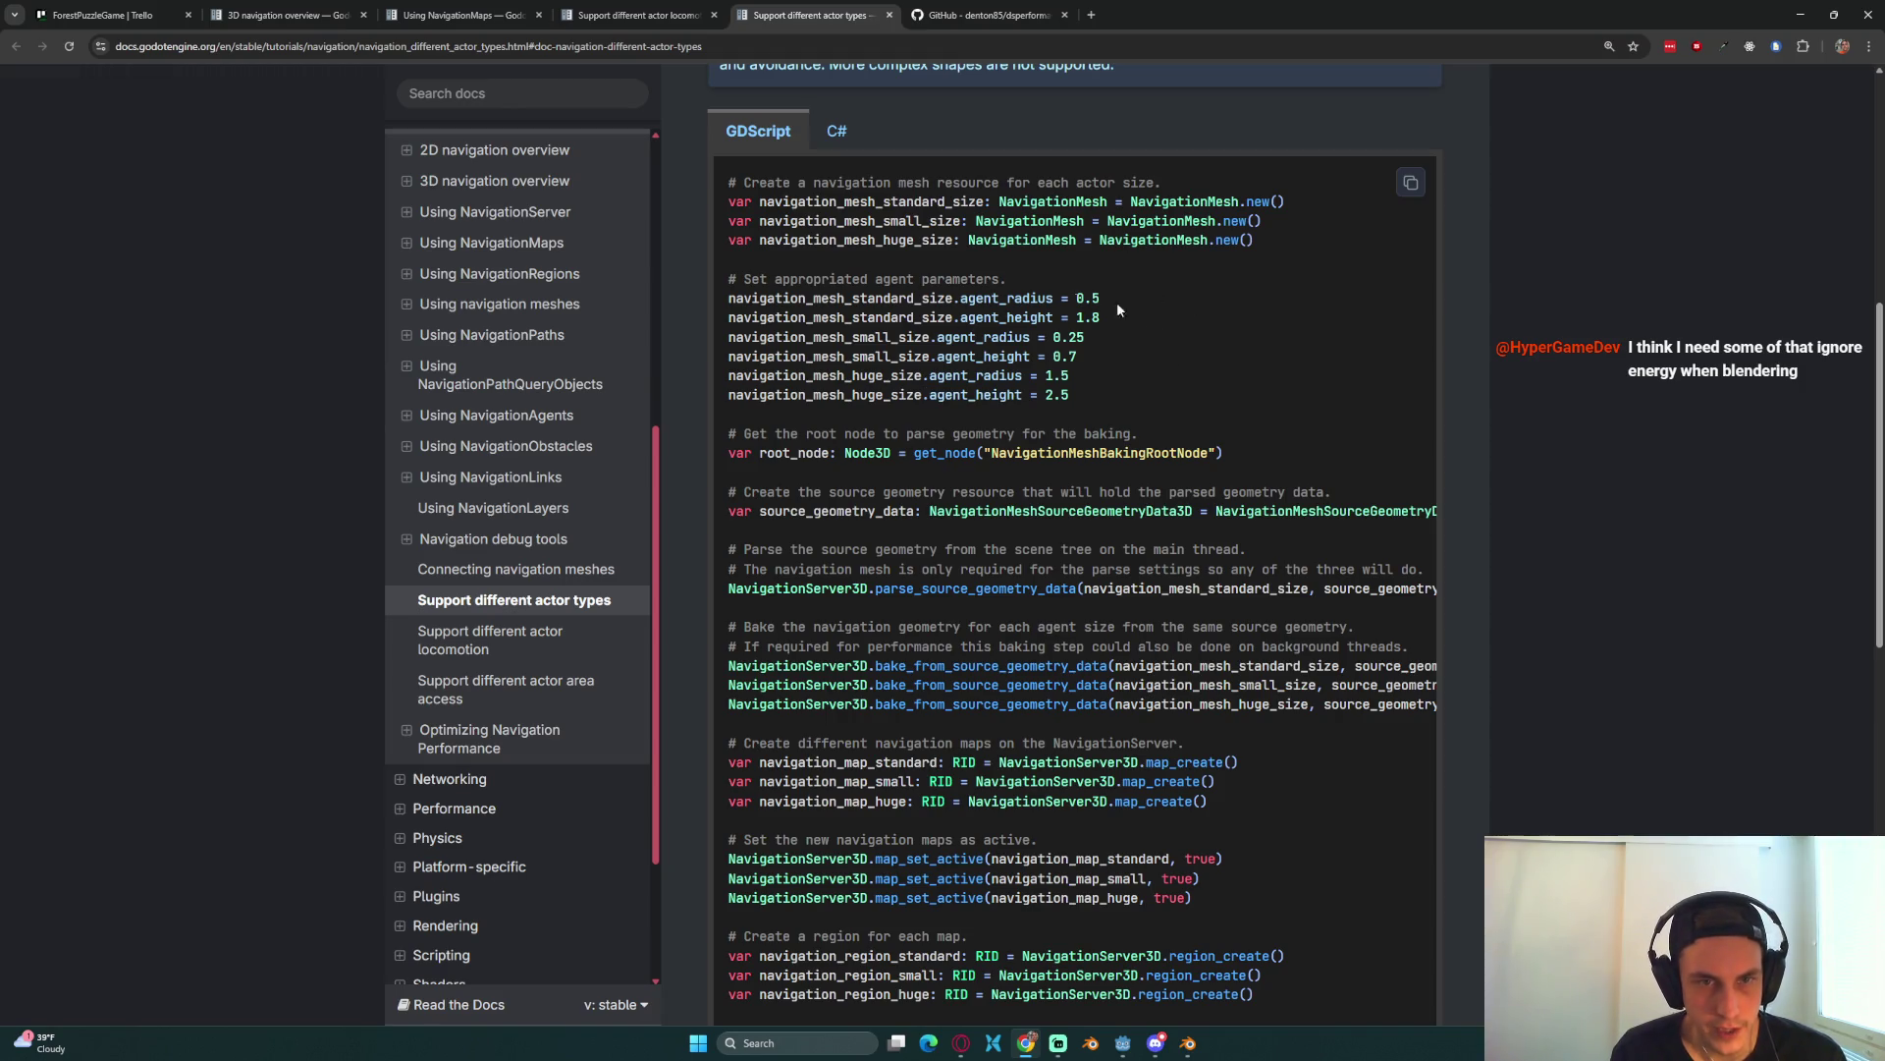
{"action": "scroll", "coordinate": [1111, 646], "scroll_direction": "down", "scroll_amount": 3}
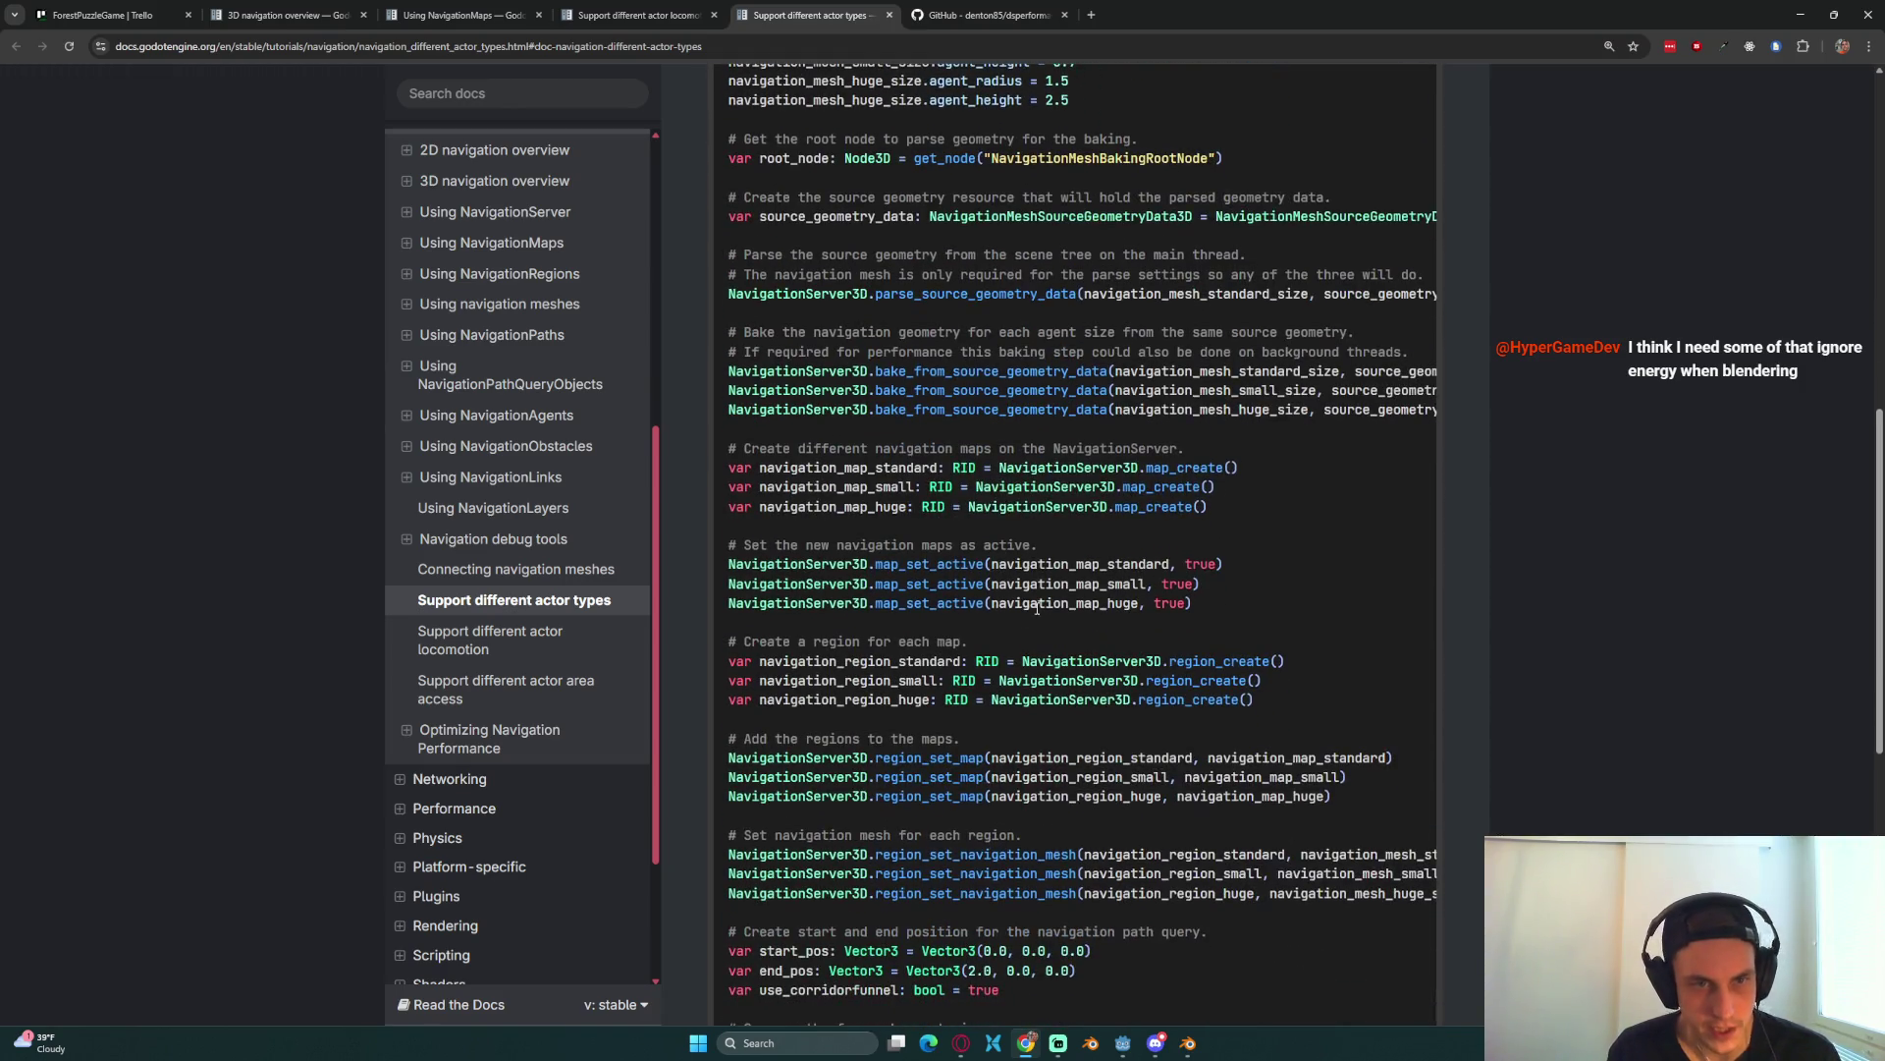
{"action": "mouse_move", "coordinate": [1208, 508]}
{"action": "left_mouse_down"}
{"action": "mouse_move", "coordinate": [851, 509]}
{"action": "mouse_move", "coordinate": [729, 487]}
{"action": "left_mouse_up"}
{"action": "key", "text": "ctrl+c"}
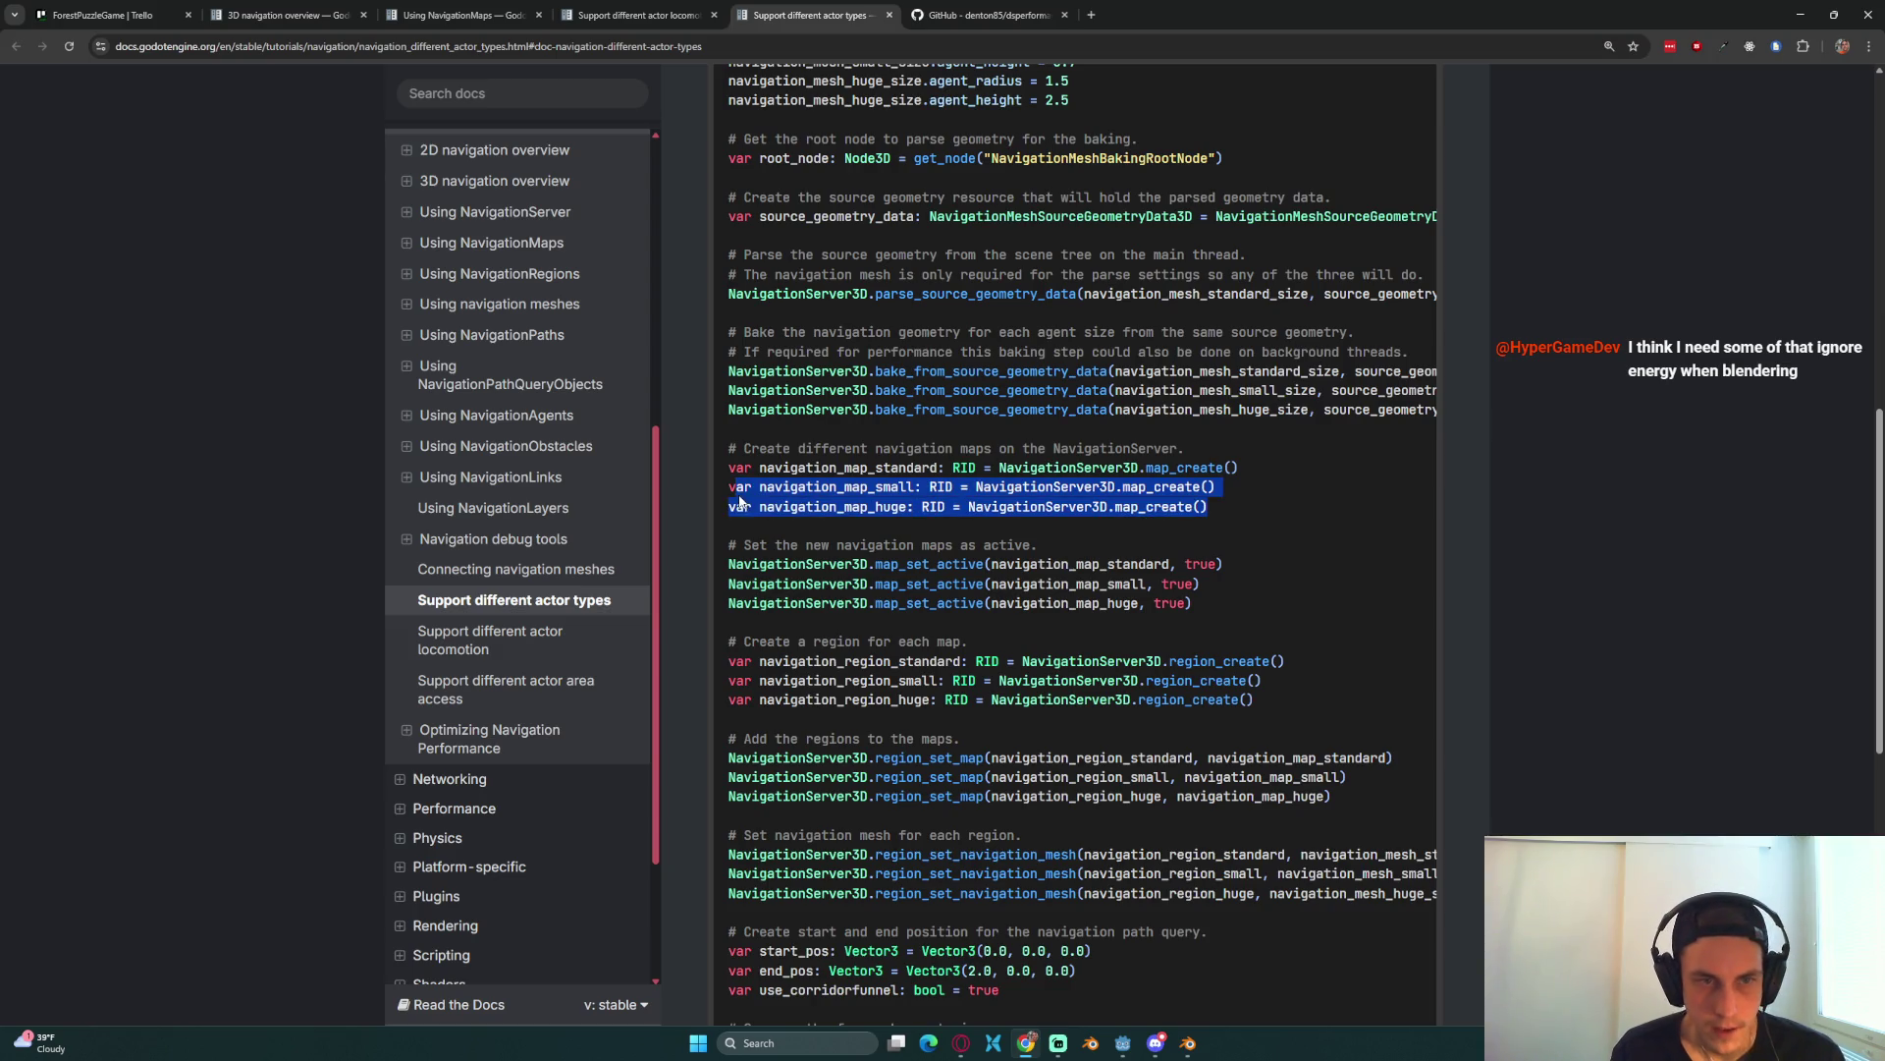
{"action": "key", "text": "alt+Tab"}
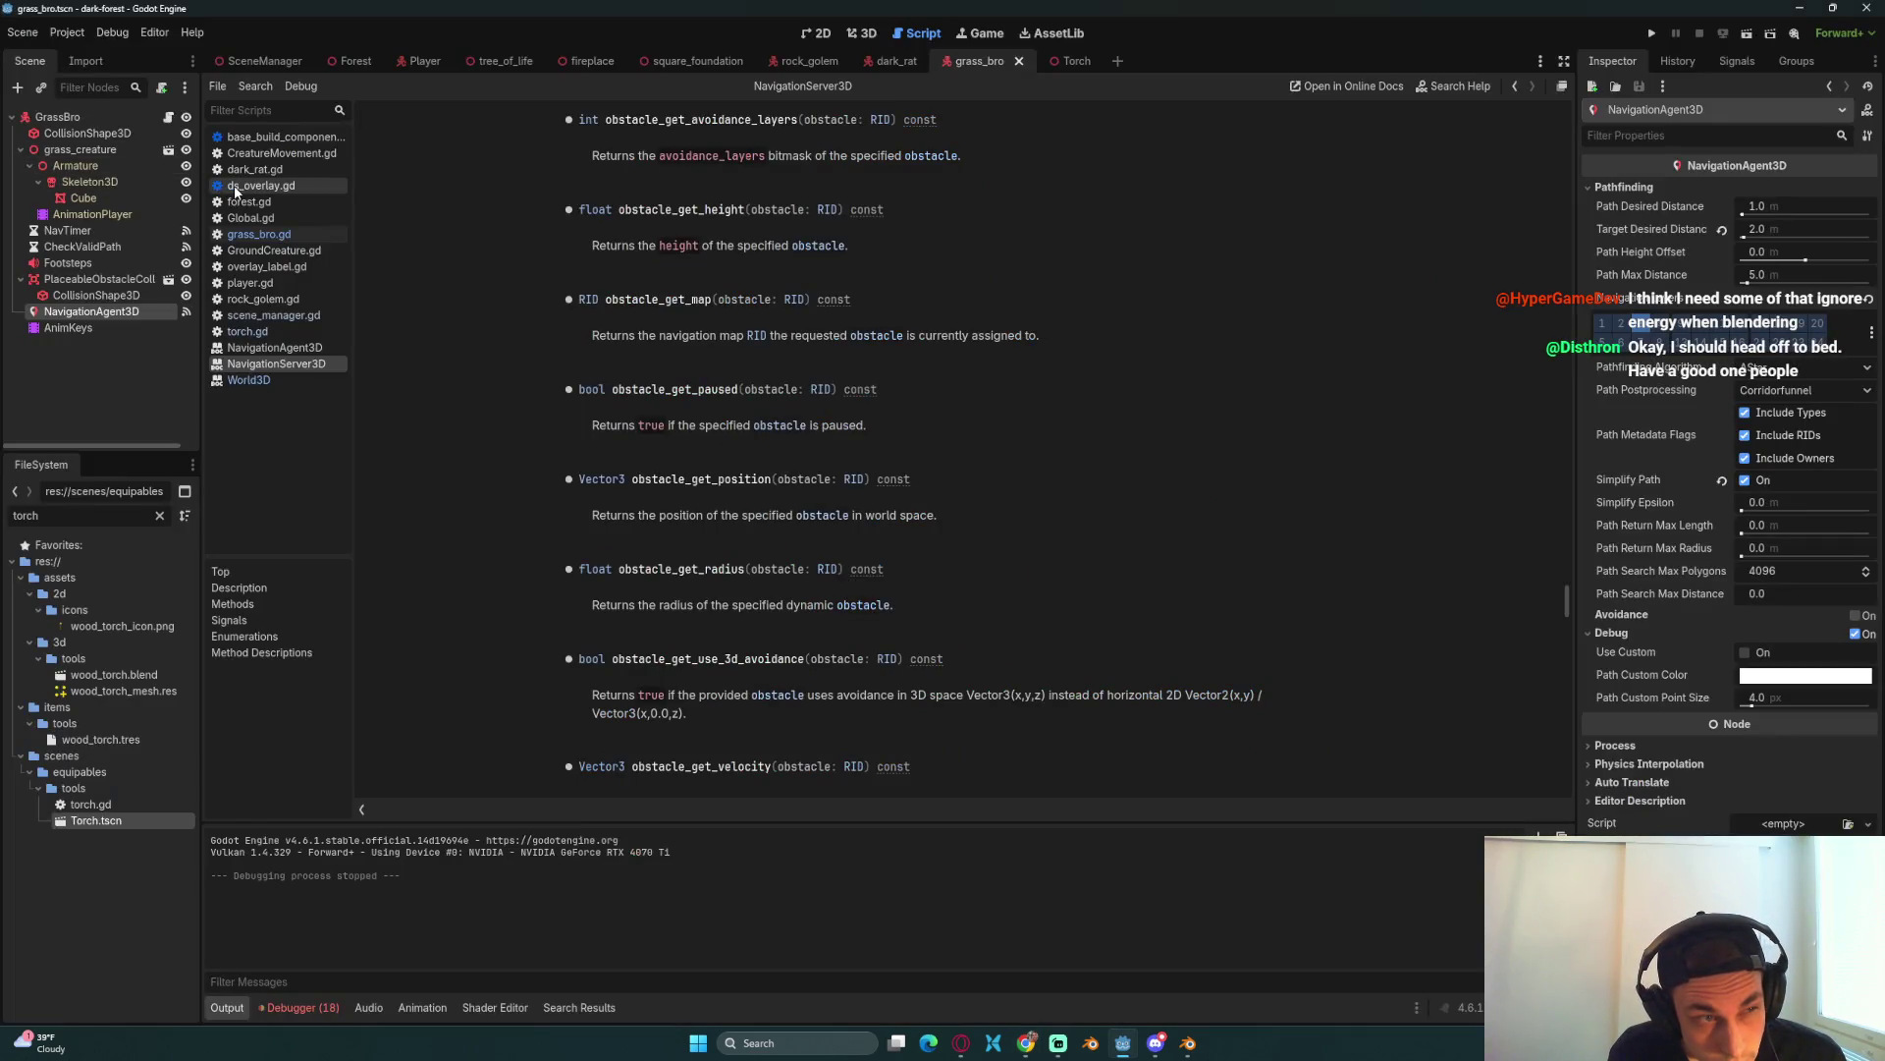
Step: In forest.gd's _ready, paste the two map_create lines and rename navigation_map_huge to navigation_map_medium
{"action": "left_click", "coordinate": [353, 64]}
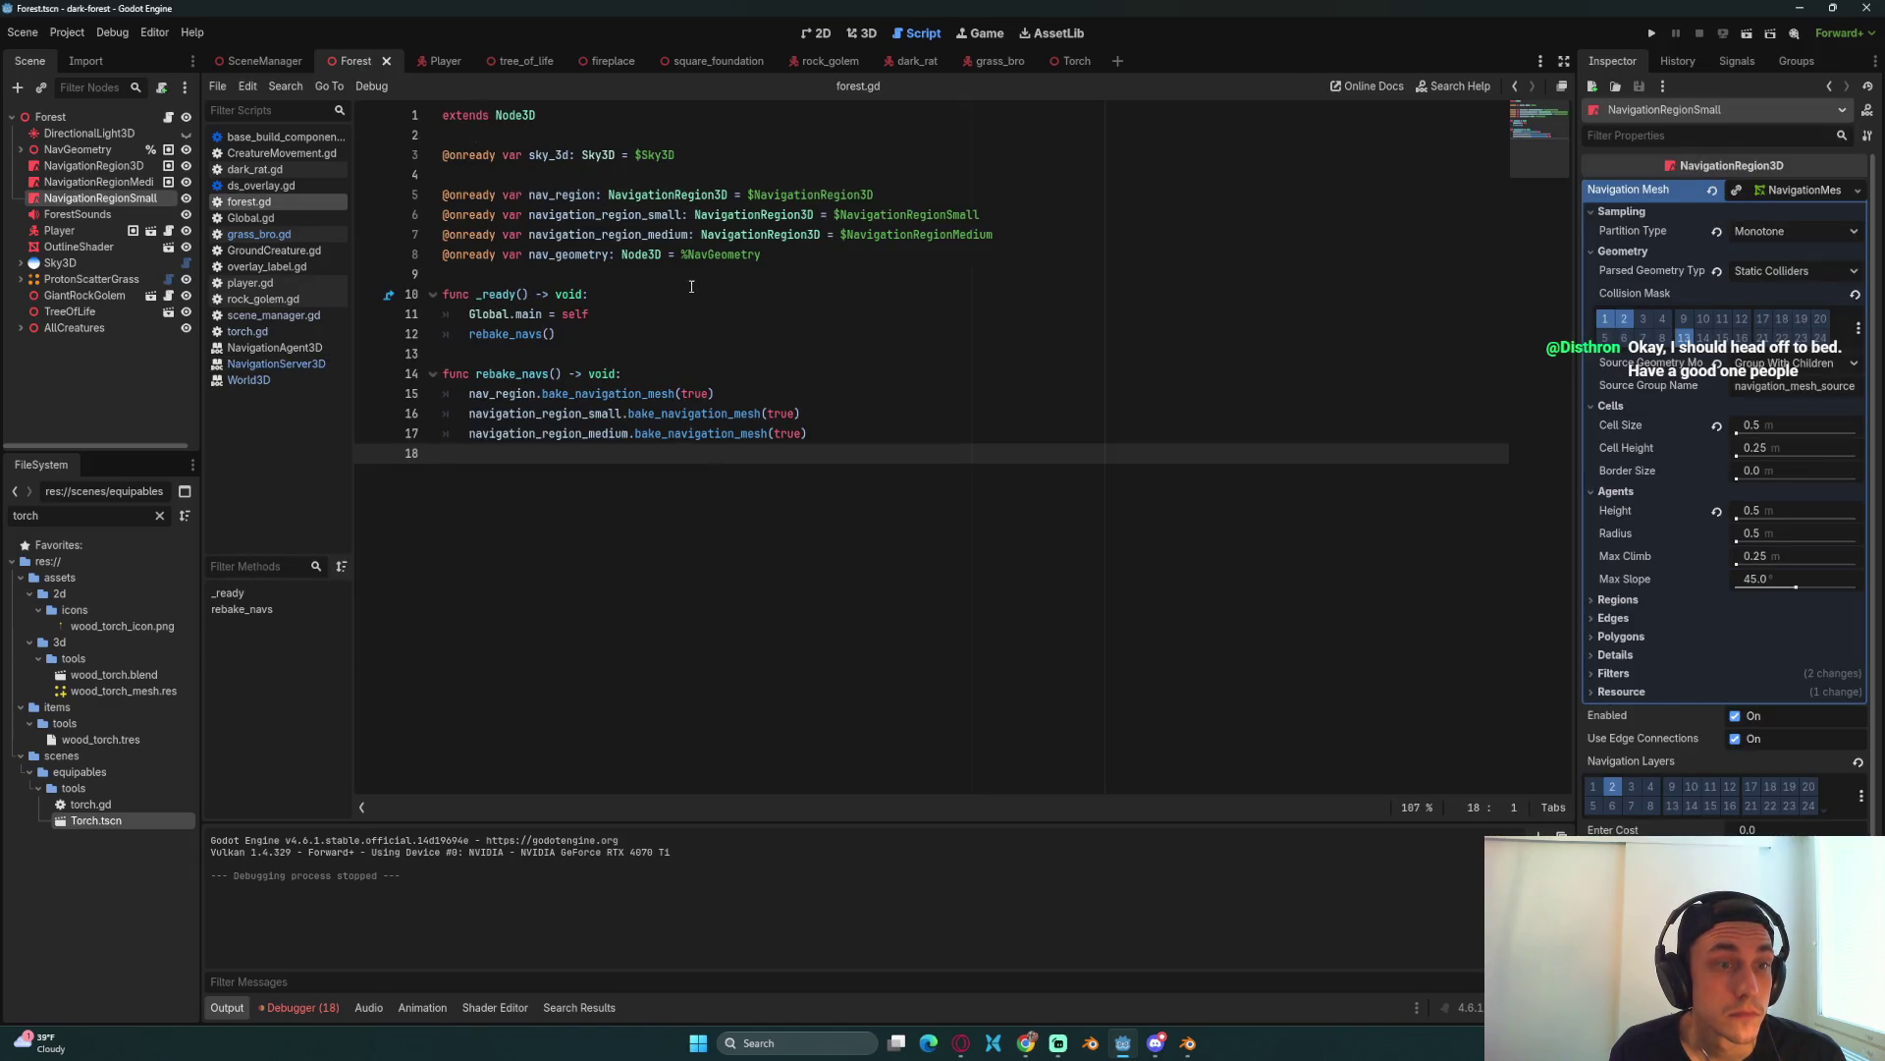
{"action": "left_click", "coordinate": [663, 312]}
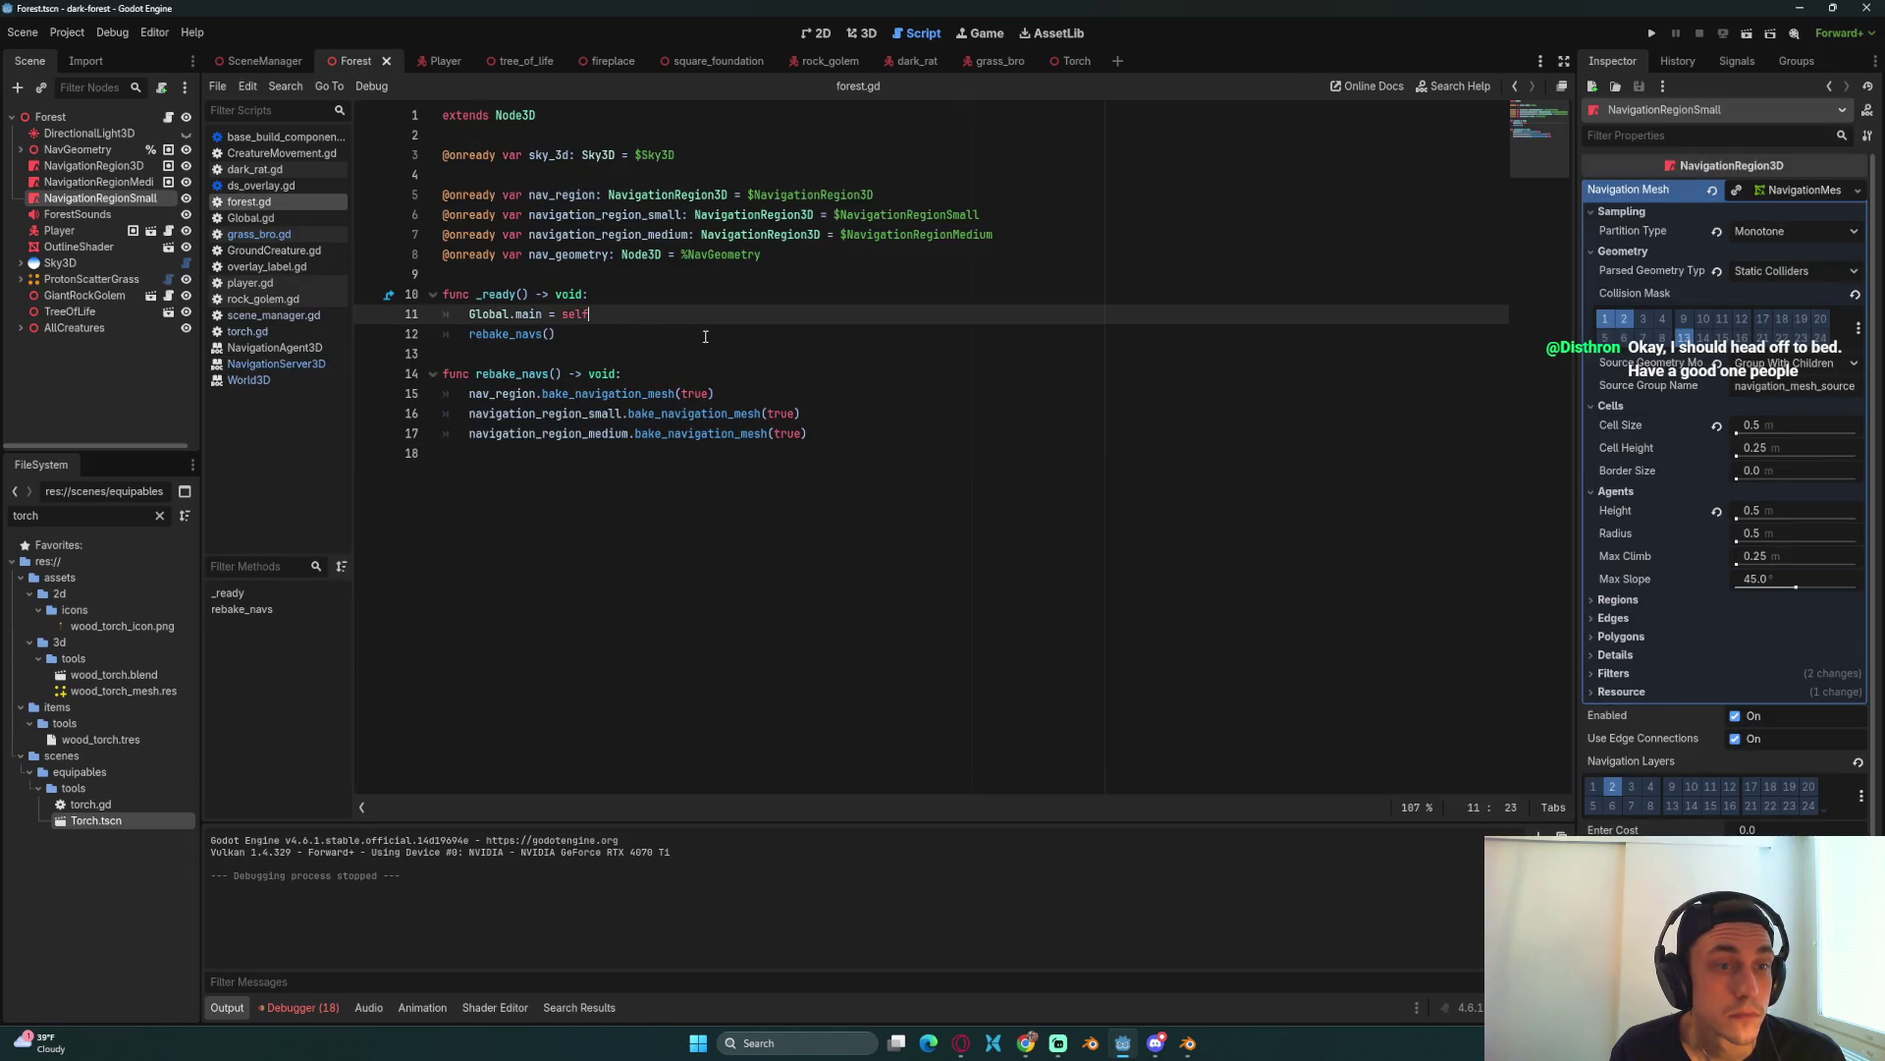
{"action": "key", "text": "Return"}
{"action": "key", "text": "ctrl+v"}
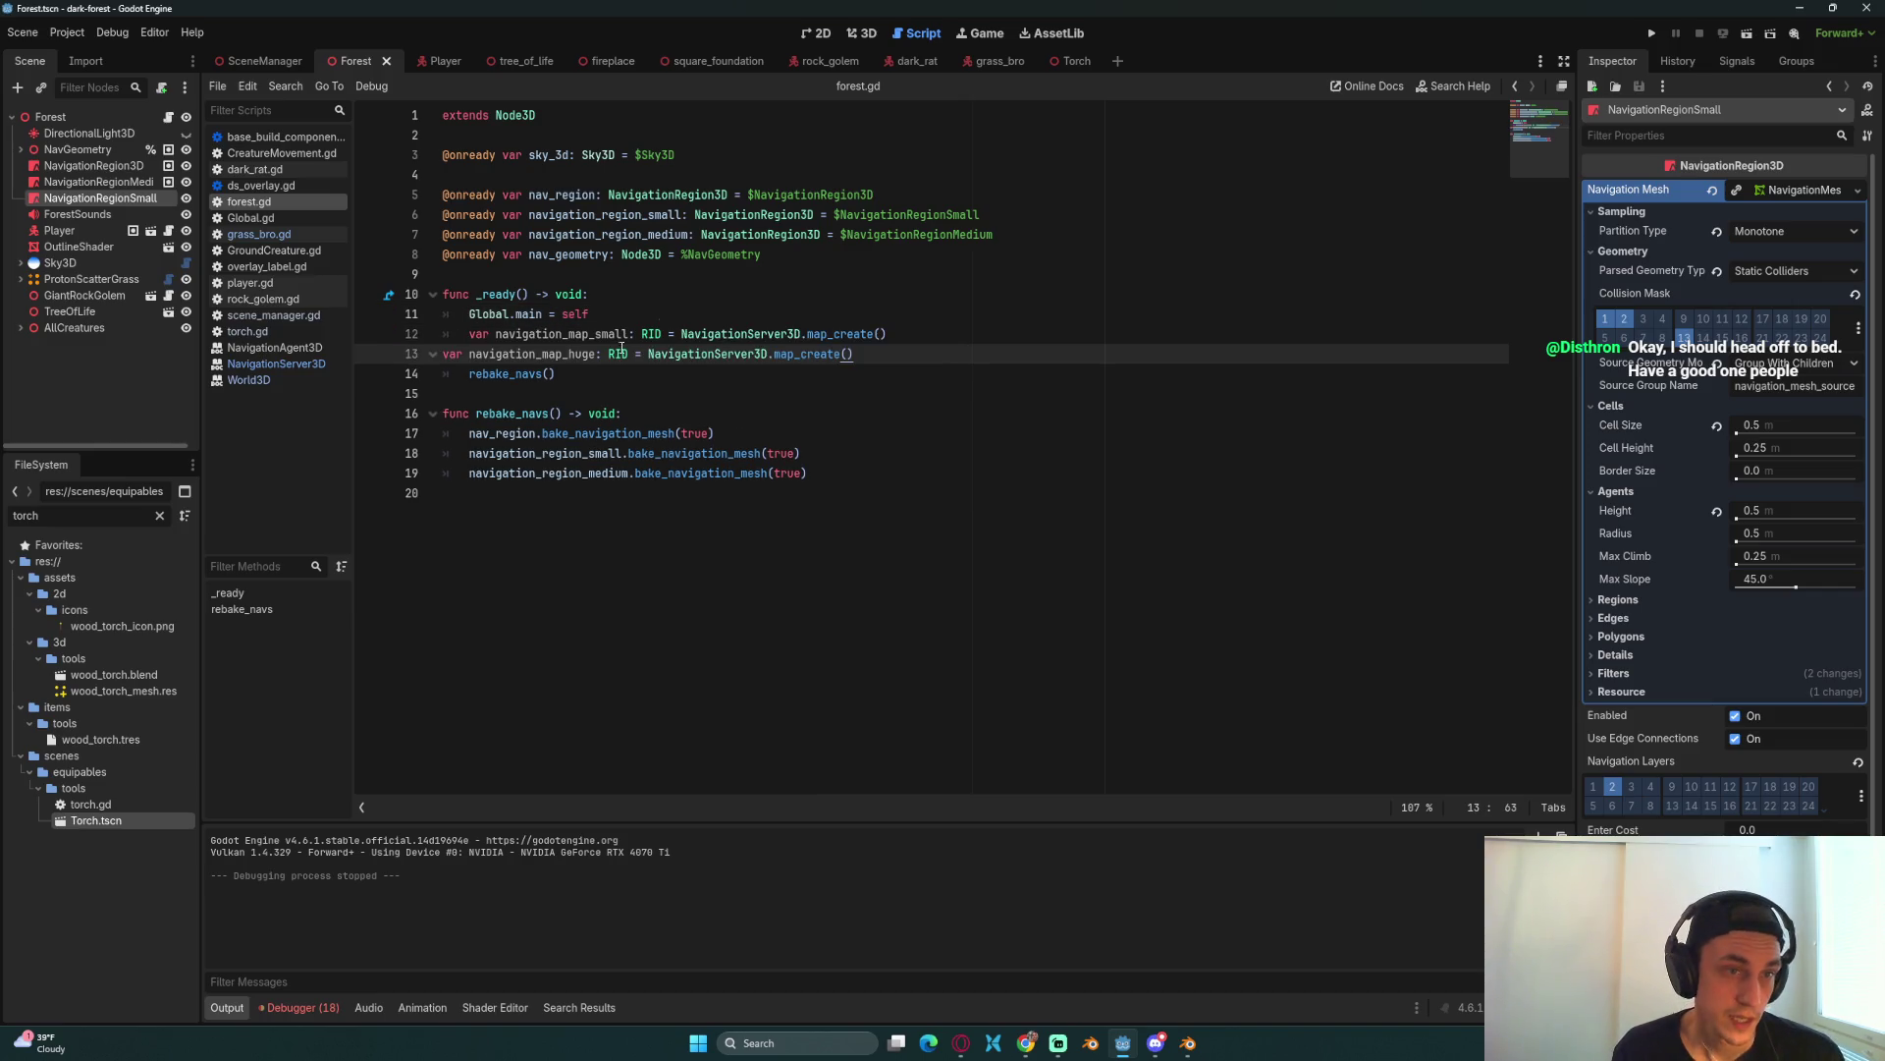
{"action": "key", "text": "Home"}
{"action": "key", "text": "Tab"}
{"action": "left_click", "coordinate": [627, 336]}
{"action": "left_click", "coordinate": [630, 355]}
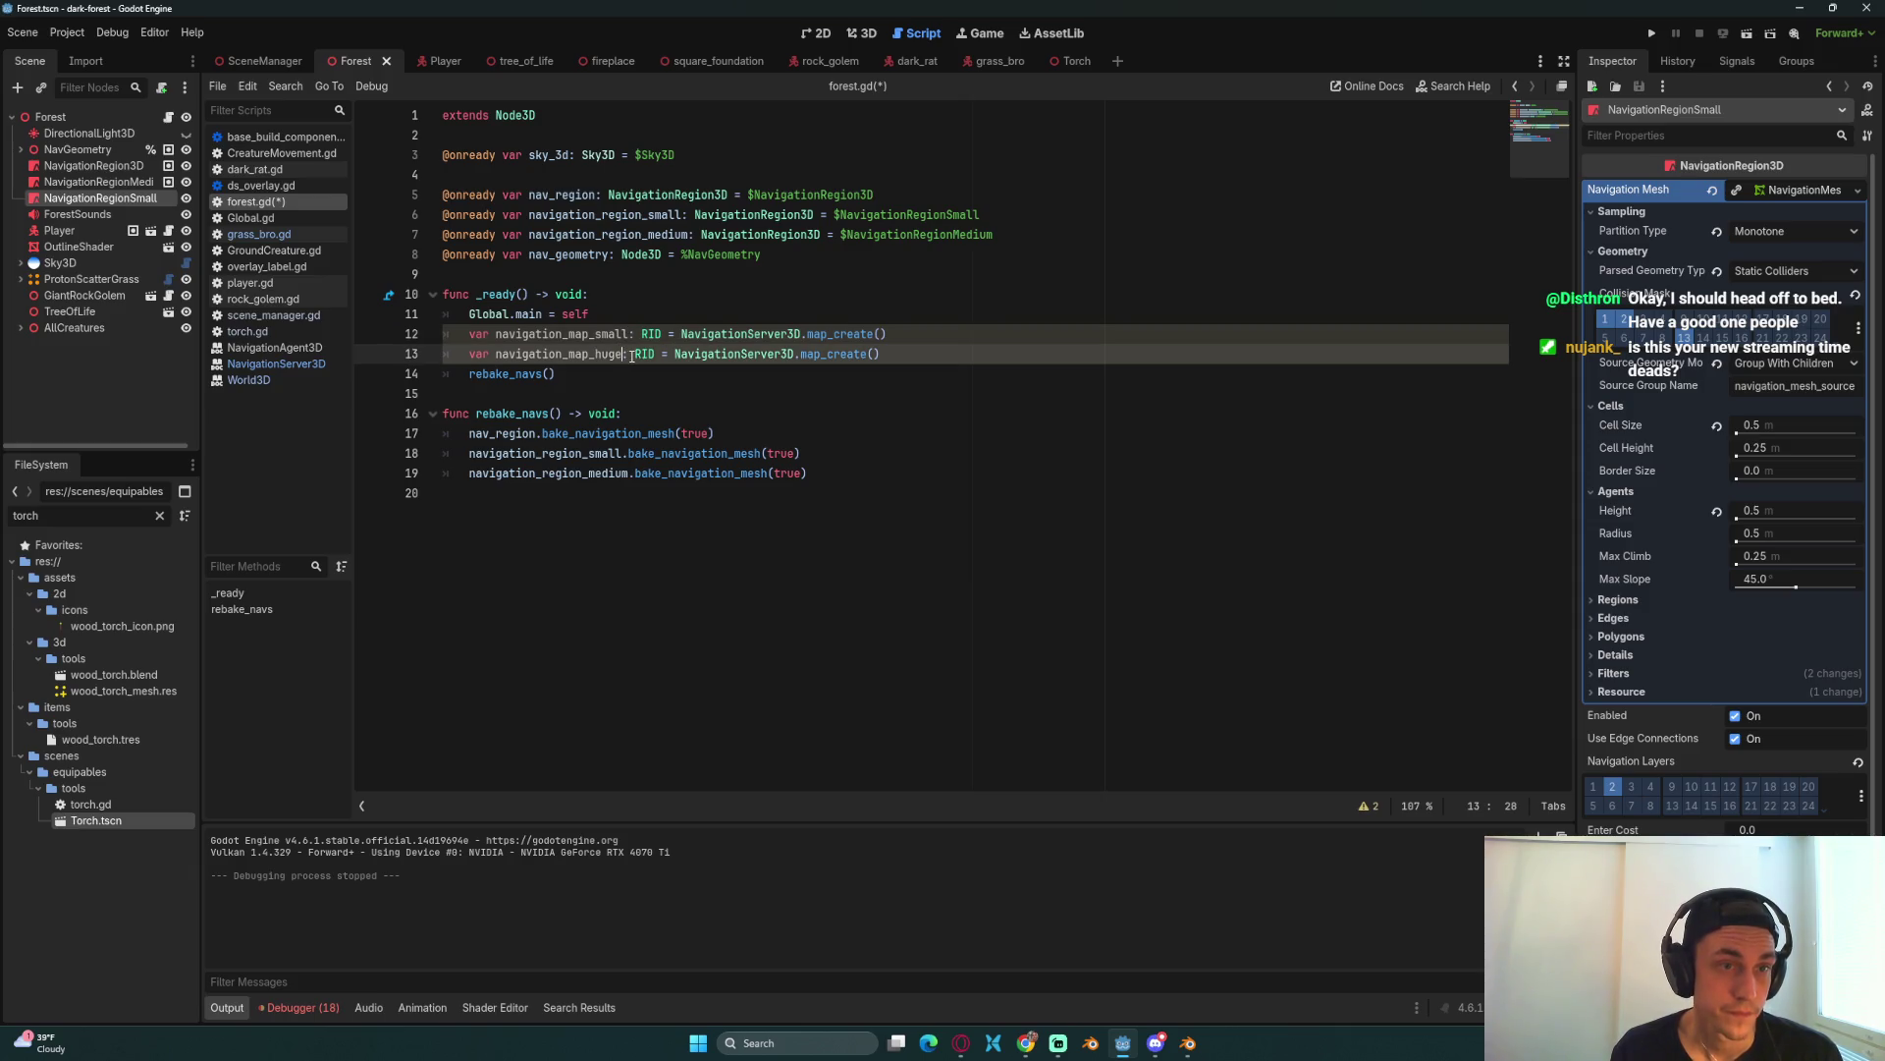
{"action": "left_click", "coordinate": [597, 355], "text": "shift"}
{"action": "type", "text": "medium"}
{"action": "left_click", "coordinate": [929, 347]}
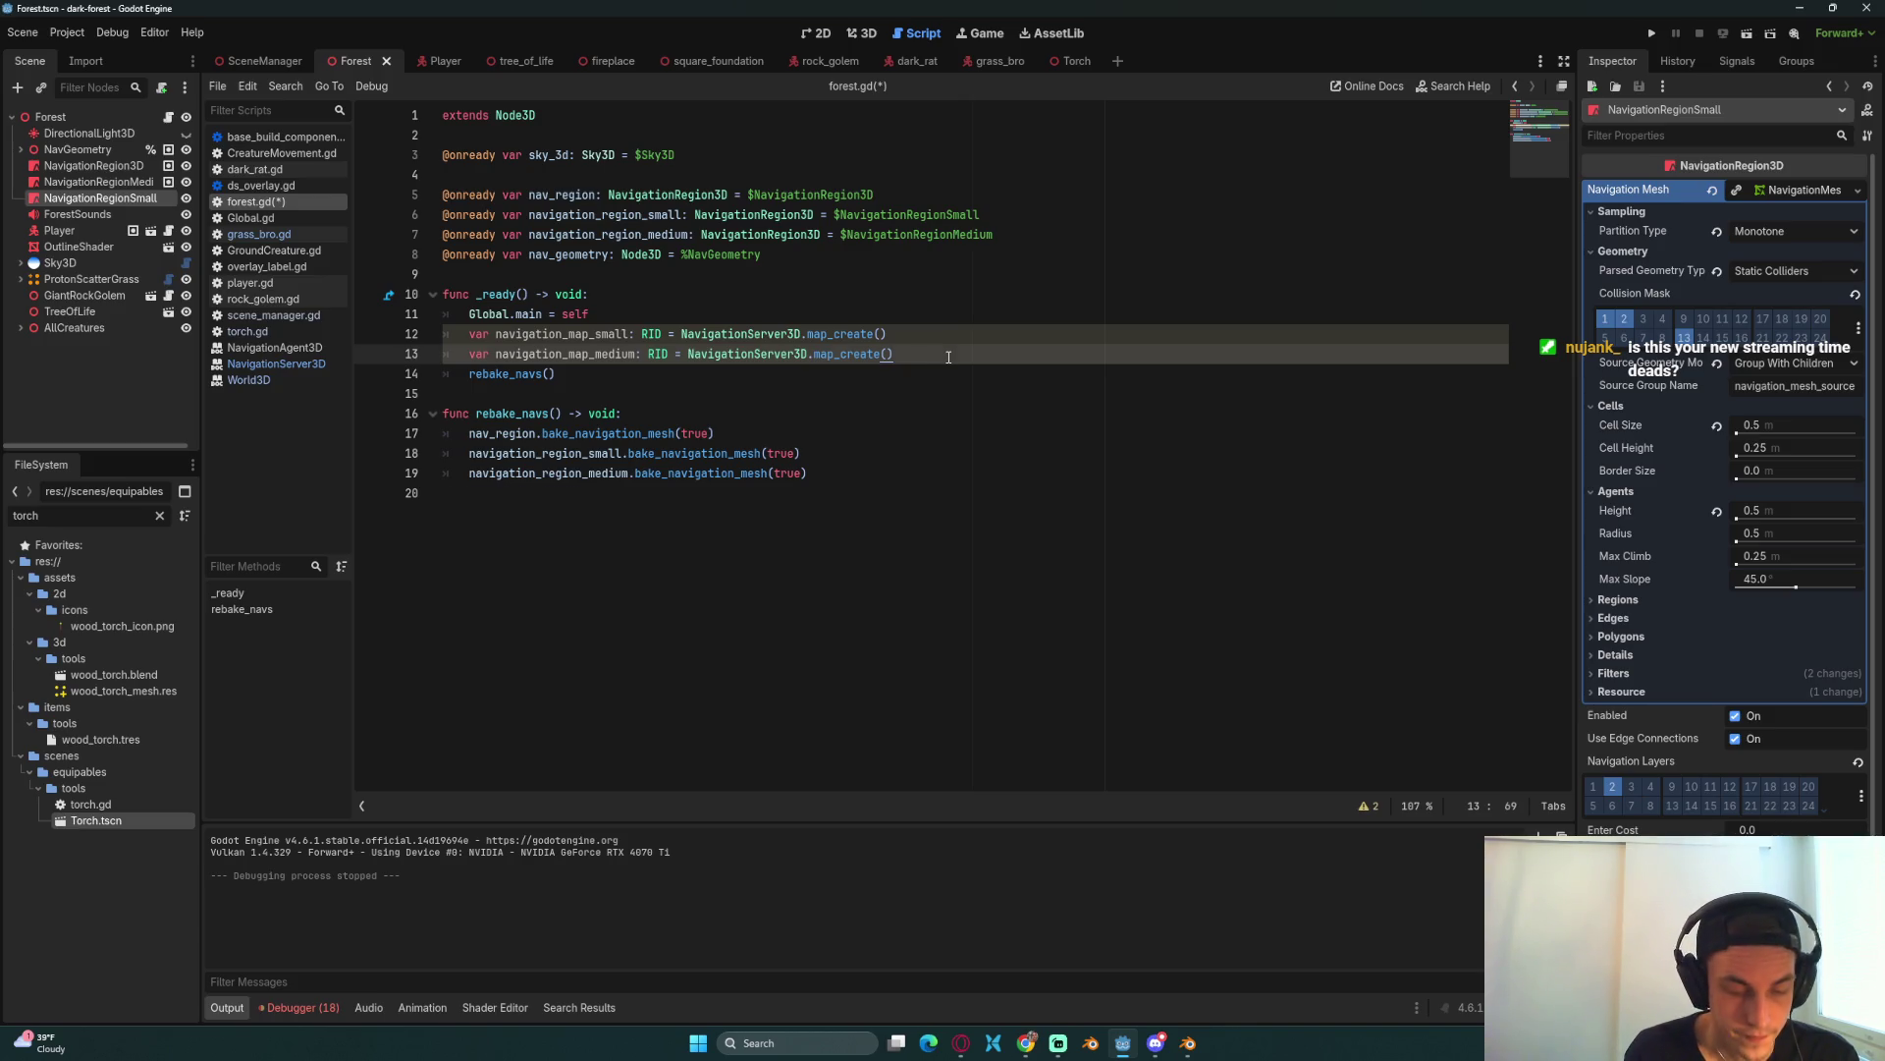
Step: Paste the docs' map_set_active lines into _ready, indented, activating navigation_map_medium instead of huge
{"action": "key", "text": "alt+Tab"}
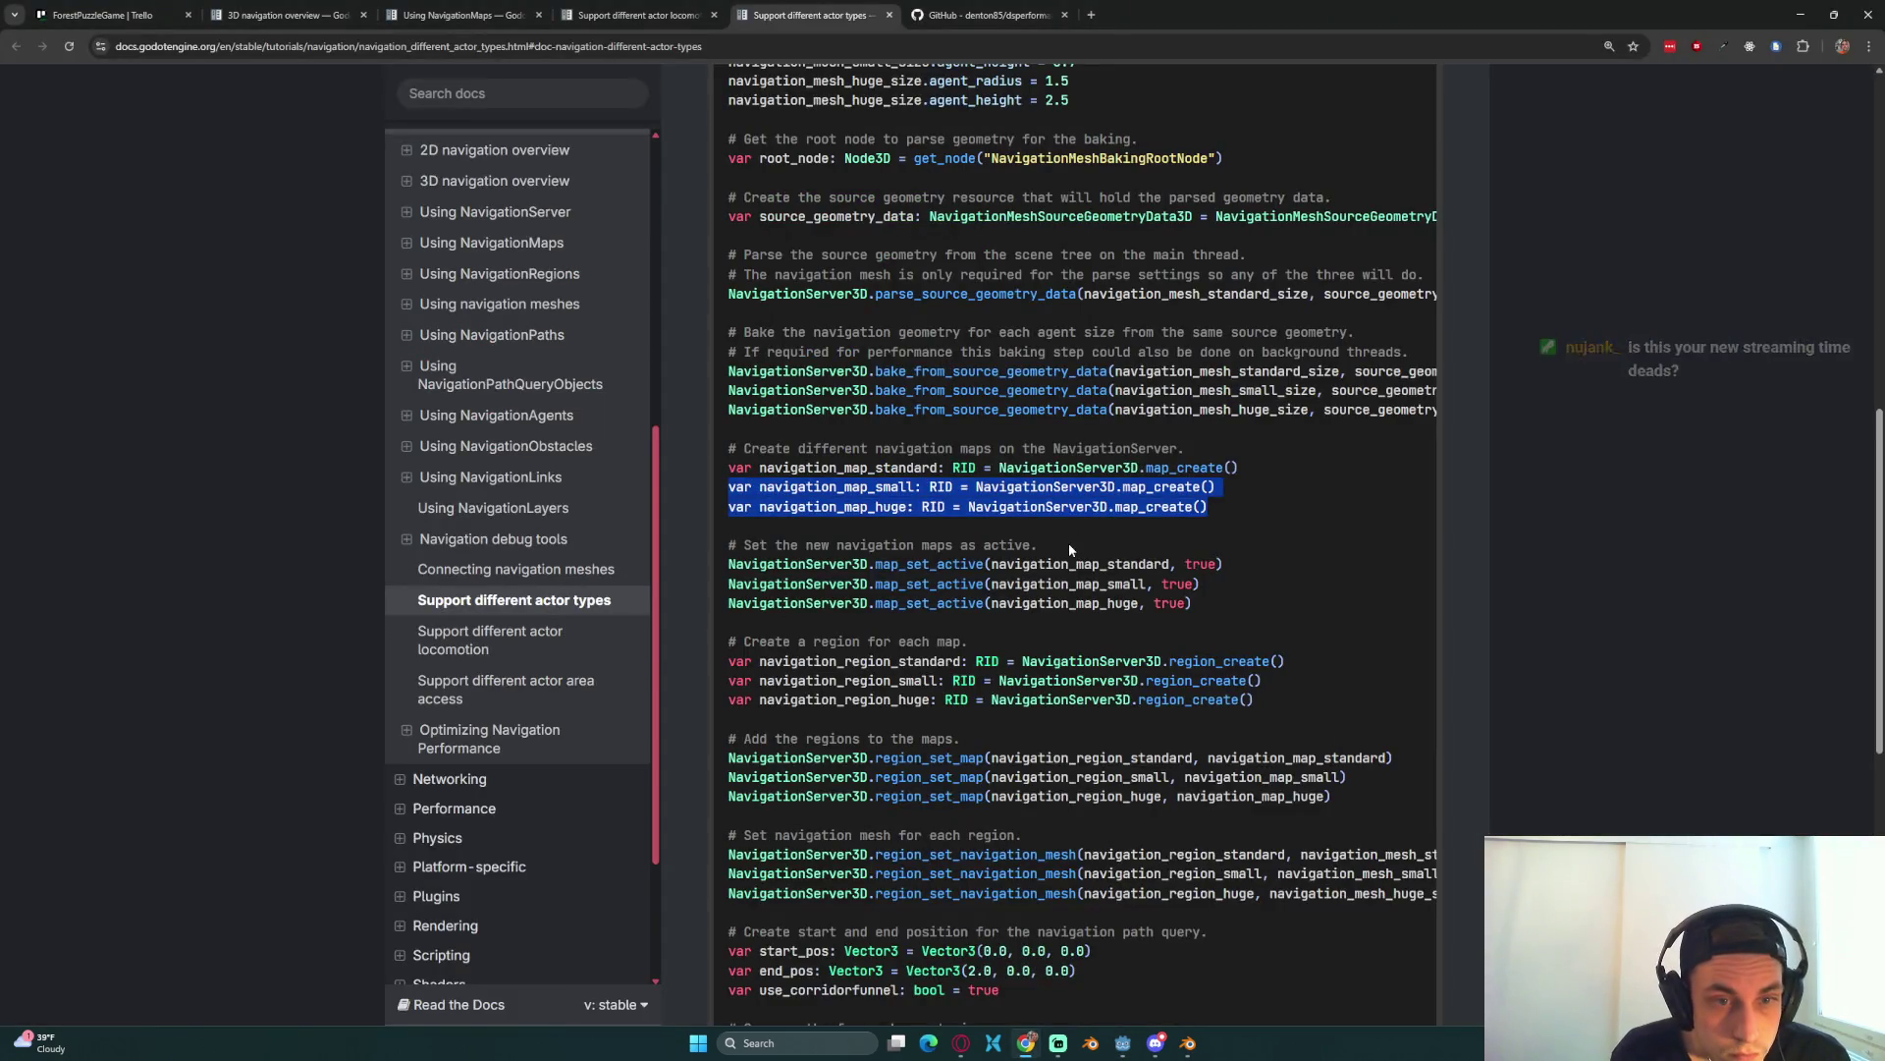
{"action": "scroll", "coordinate": [1058, 579], "scroll_direction": "down", "scroll_amount": 2}
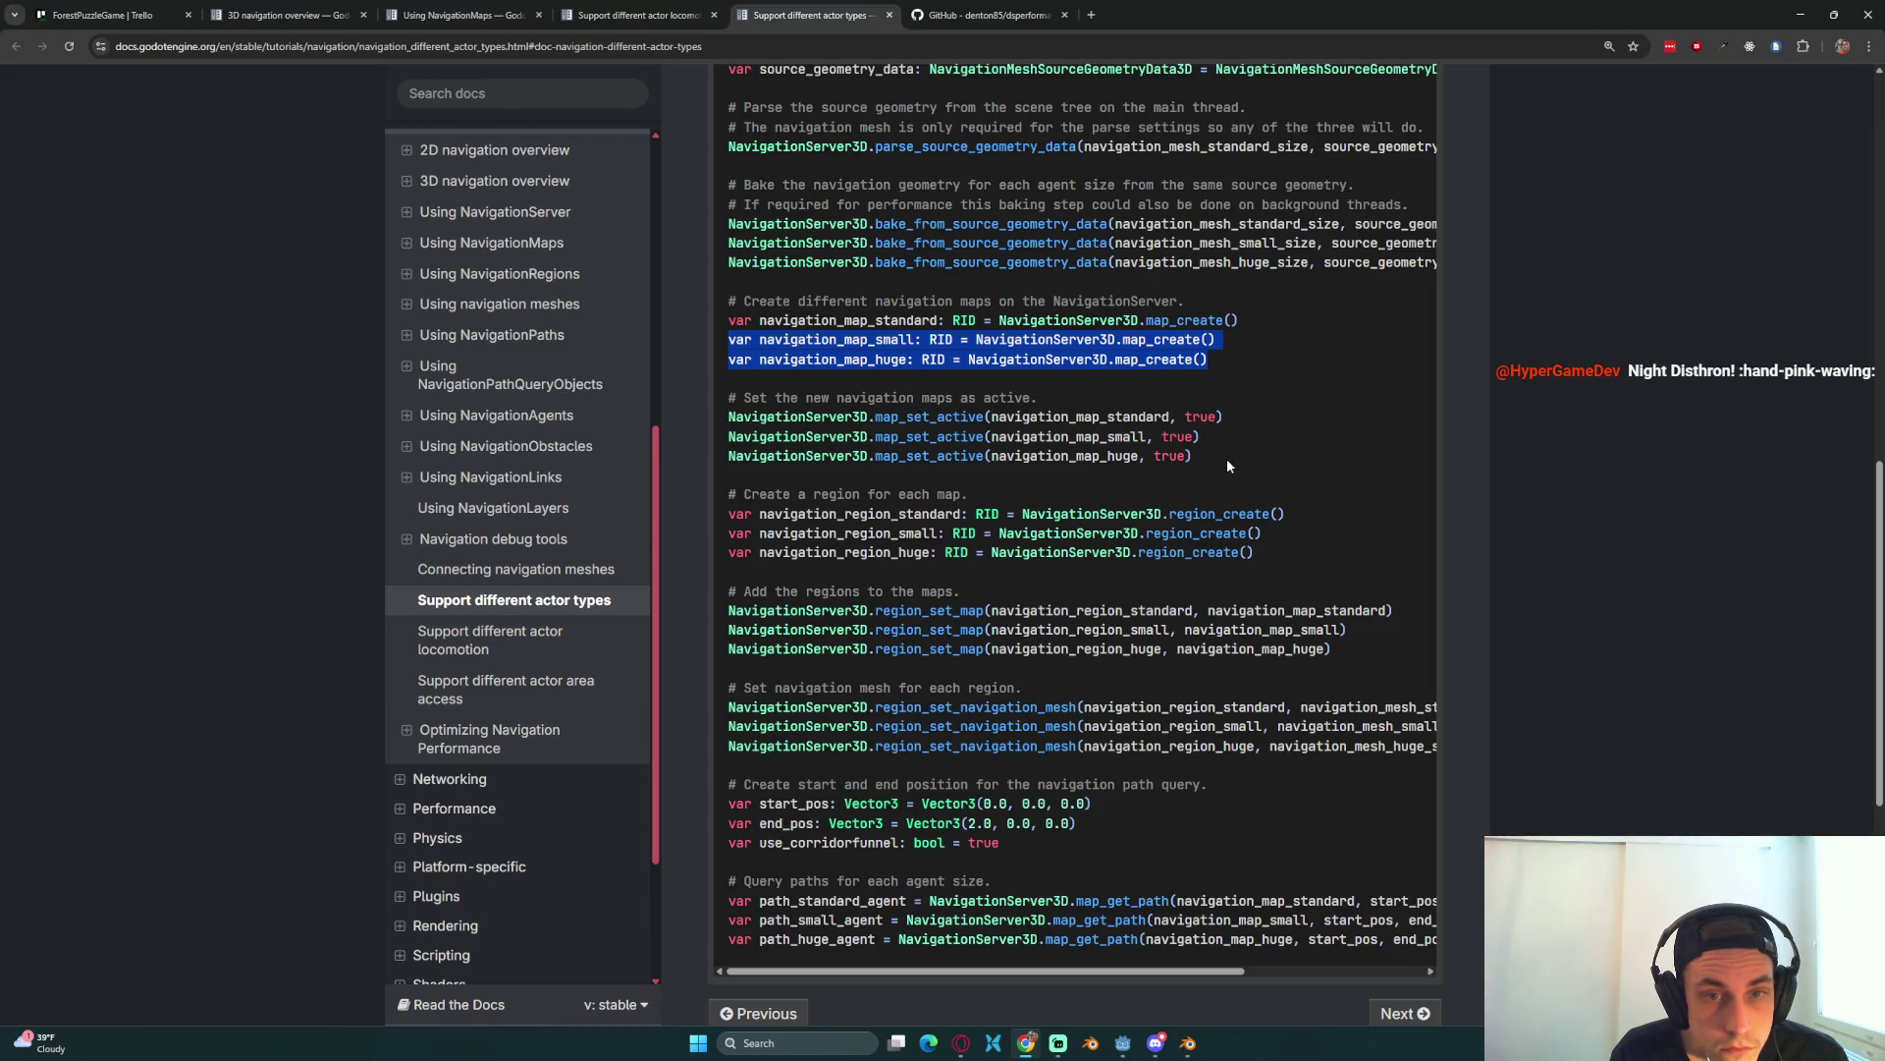
{"action": "left_click", "coordinate": [1215, 462]}
{"action": "left_click_drag", "start_coordinate": [1215, 462], "coordinate": [728, 439]}
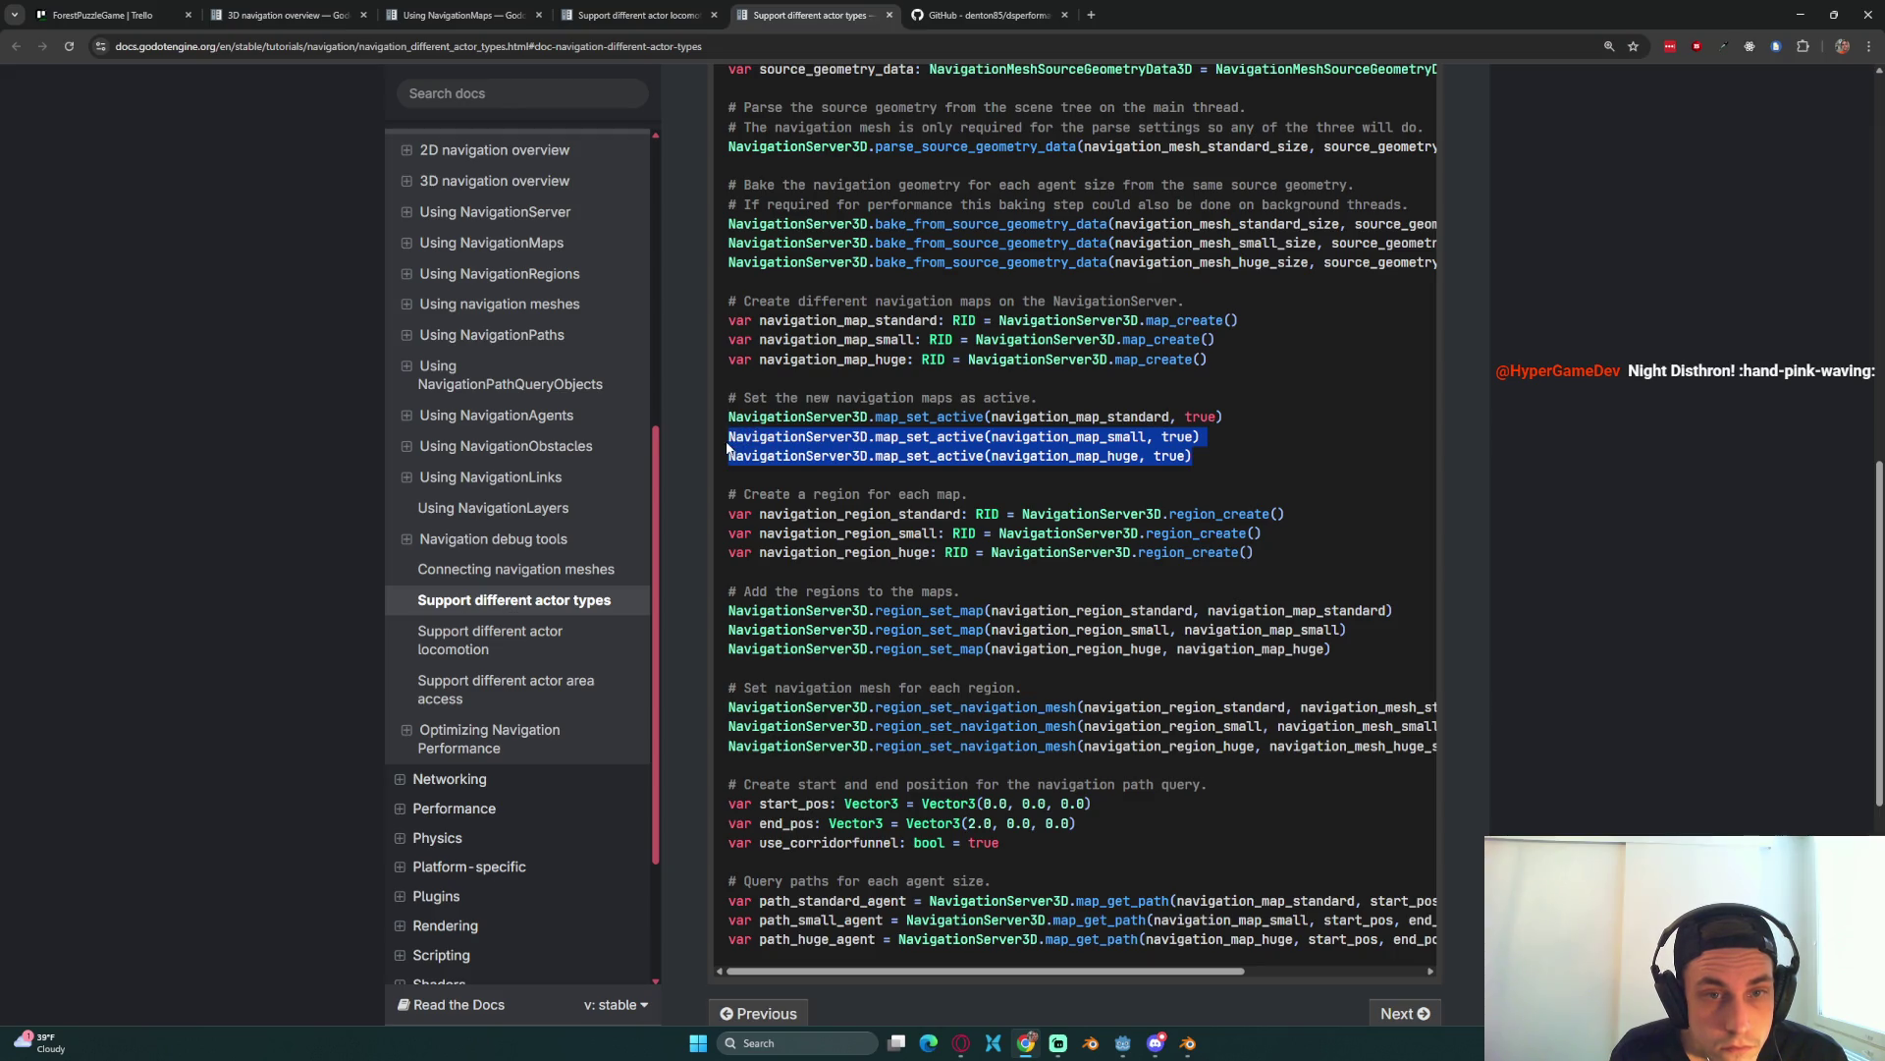
{"action": "key", "text": "ctrl+c"}
{"action": "key", "text": "alt+Tab"}
{"action": "key", "text": "ctrl+v"}
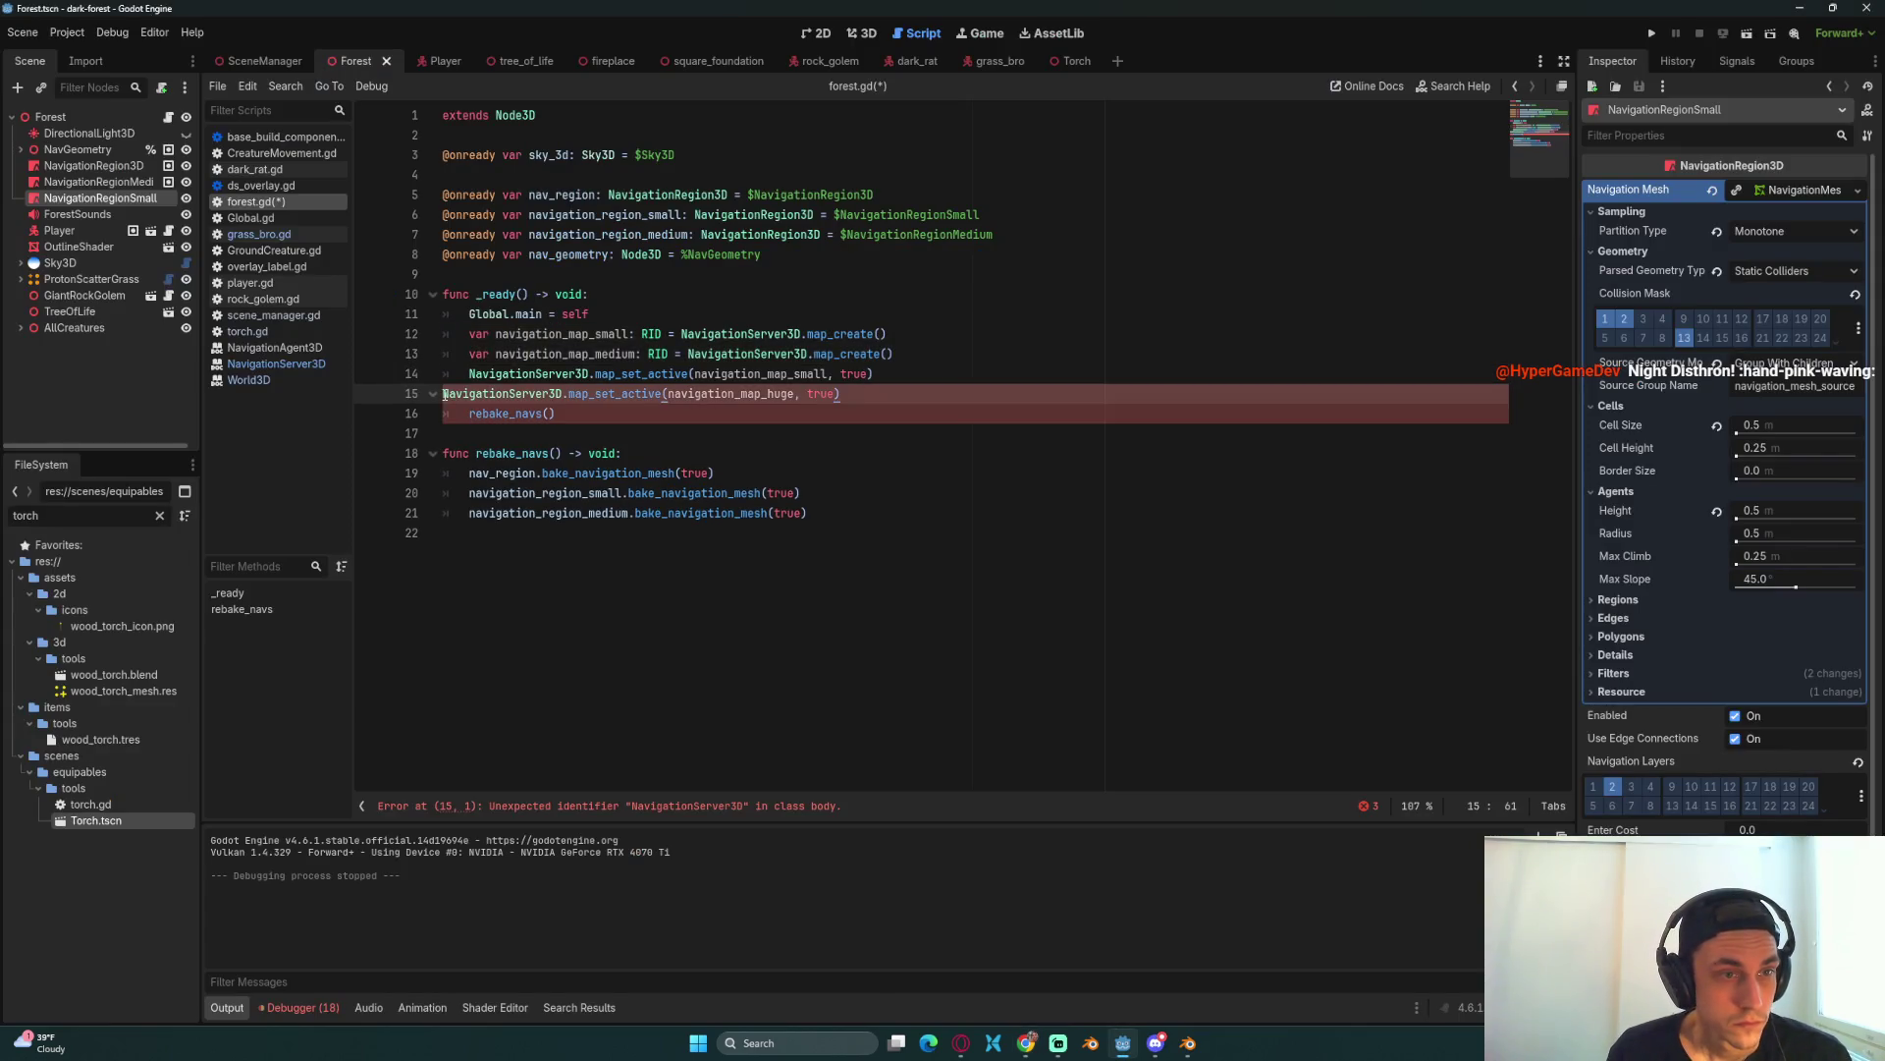
{"action": "key", "text": "Tab"}
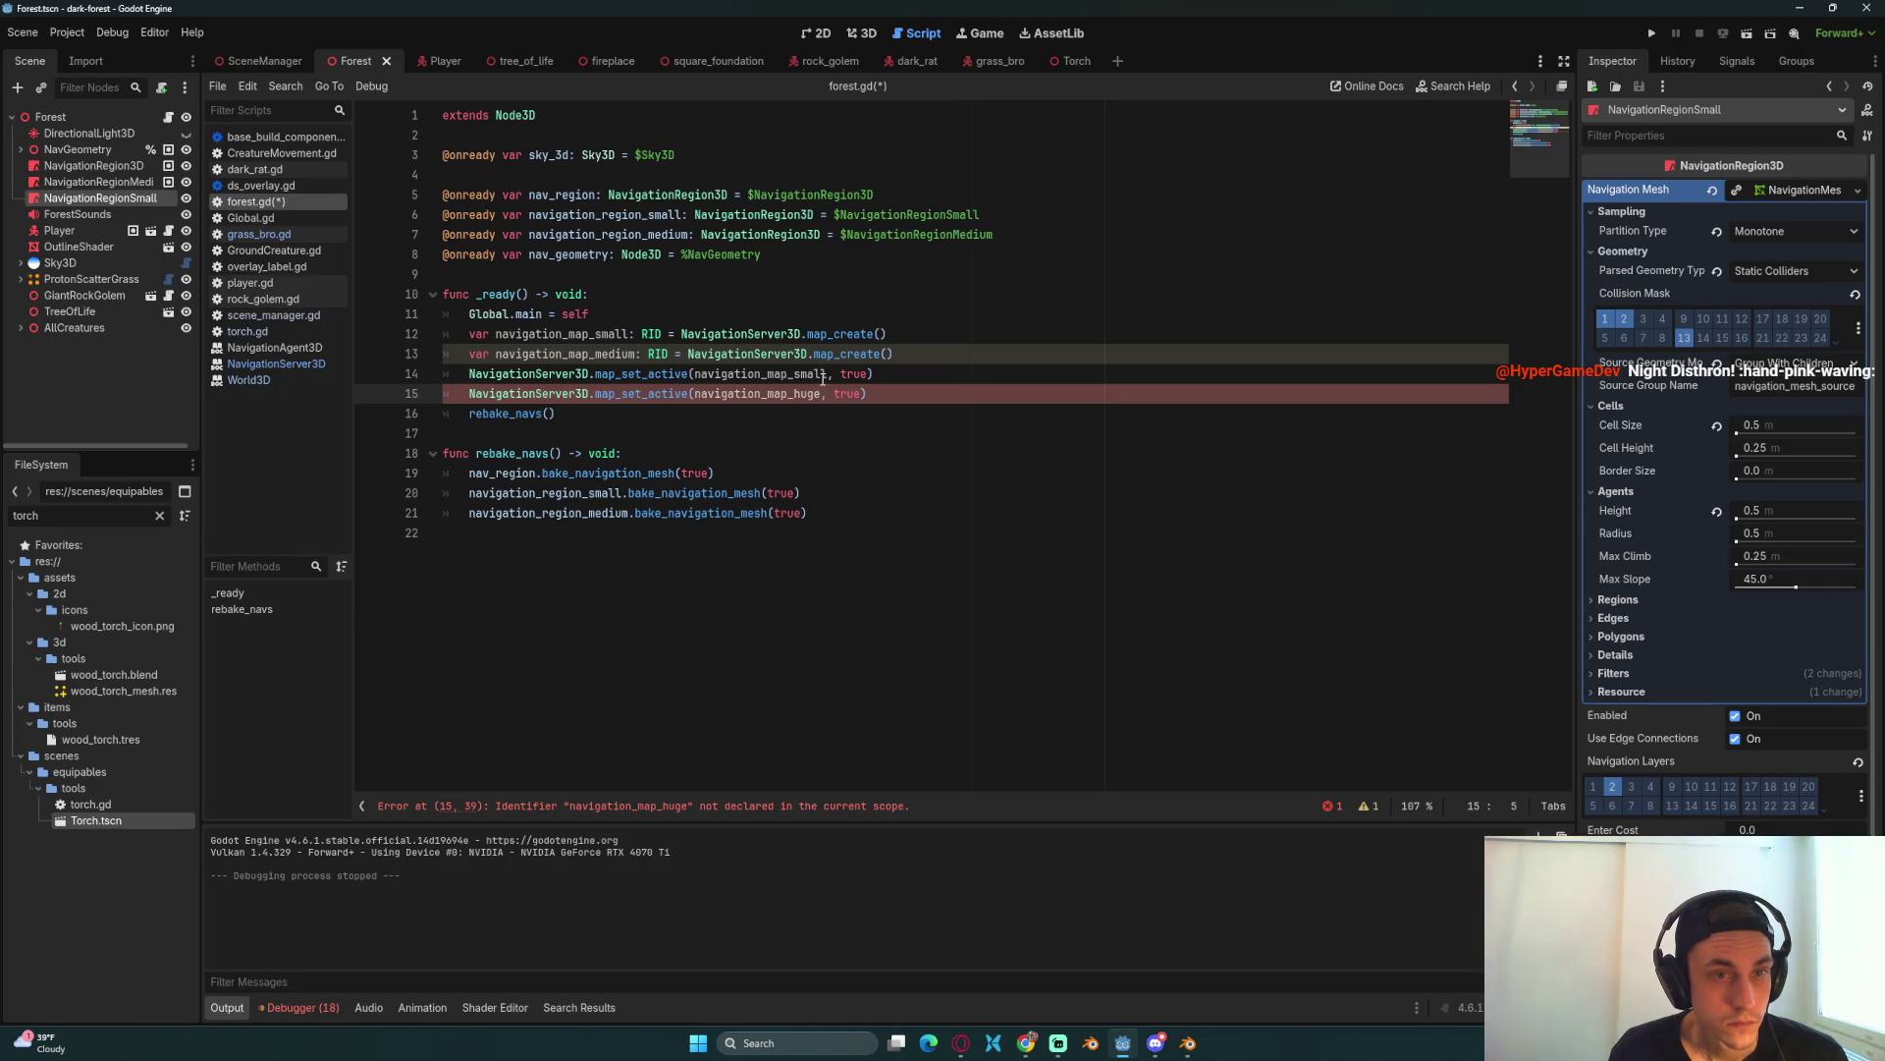
{"action": "left_click", "coordinate": [827, 378]}
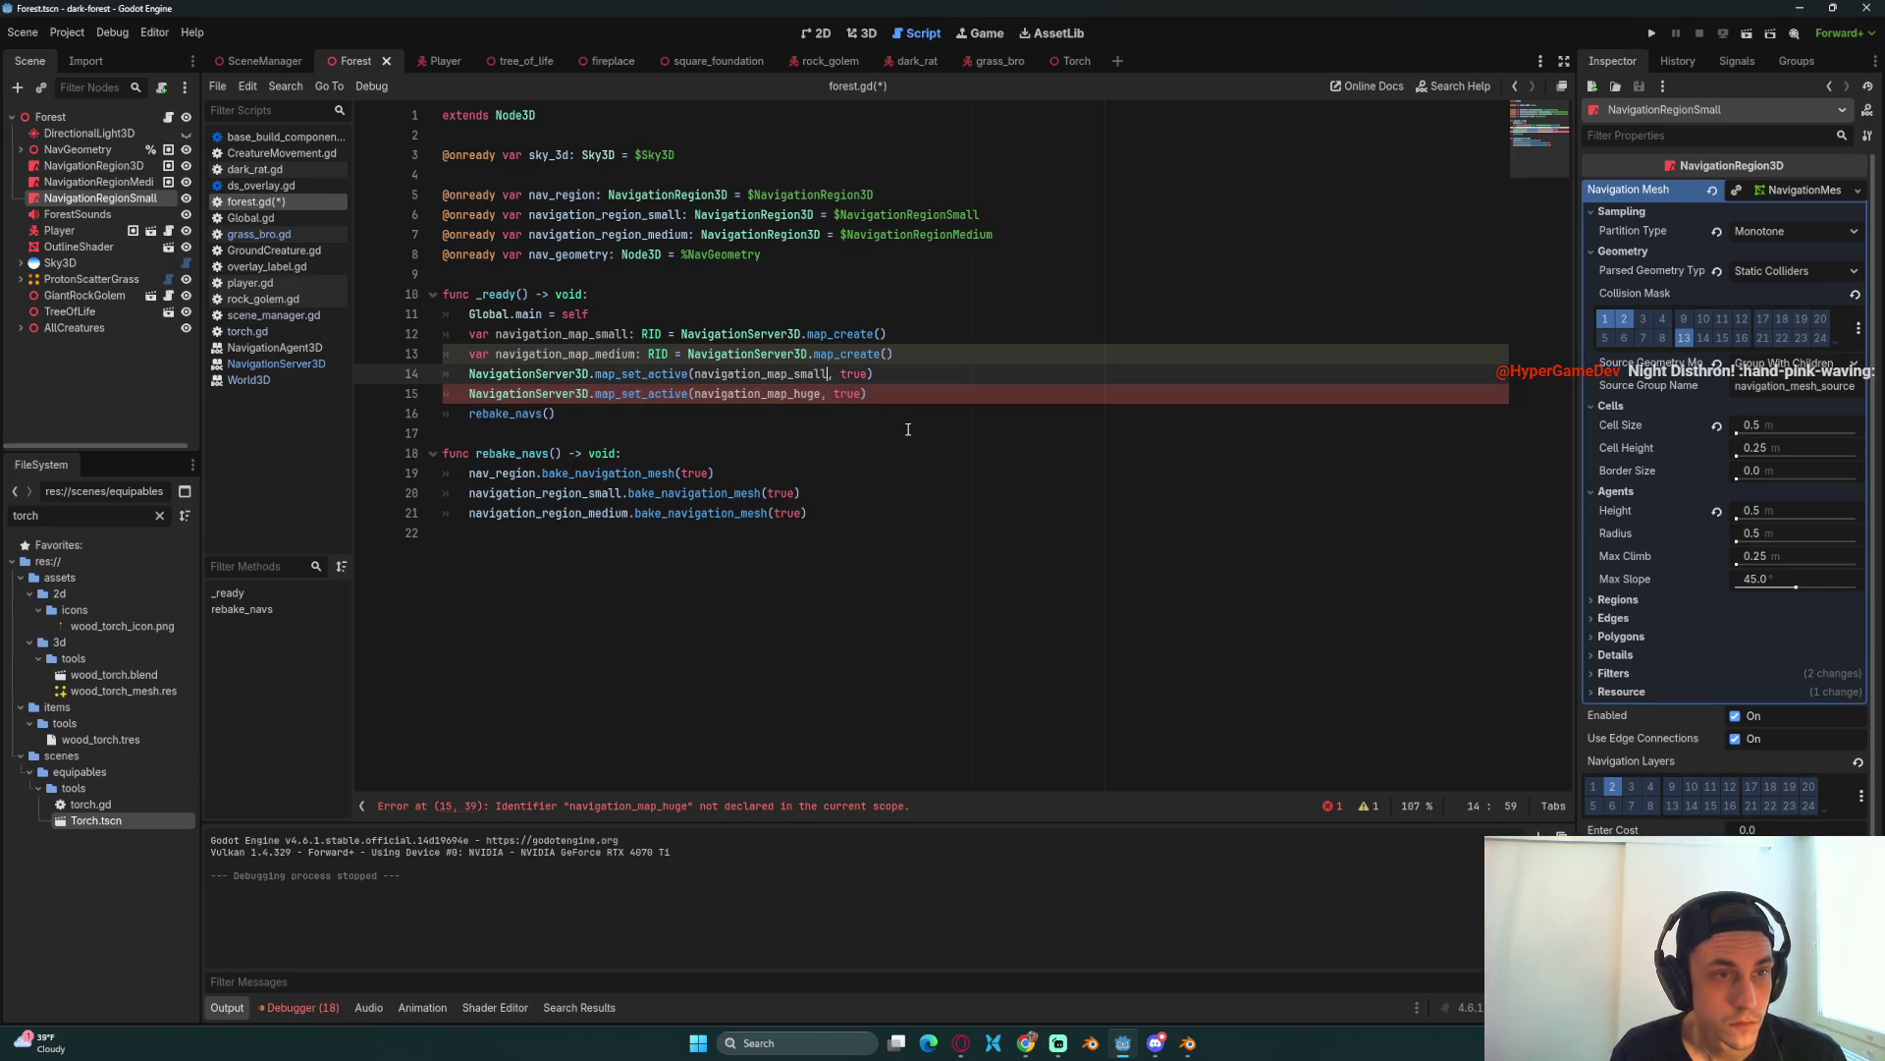
{"action": "left_click", "coordinate": [824, 393]}
{"action": "key", "text": "BackSpace"}
{"action": "key", "text": "BackSpace"}
{"action": "key", "text": "BackSpace"}
{"action": "type", "text": "mediu"}
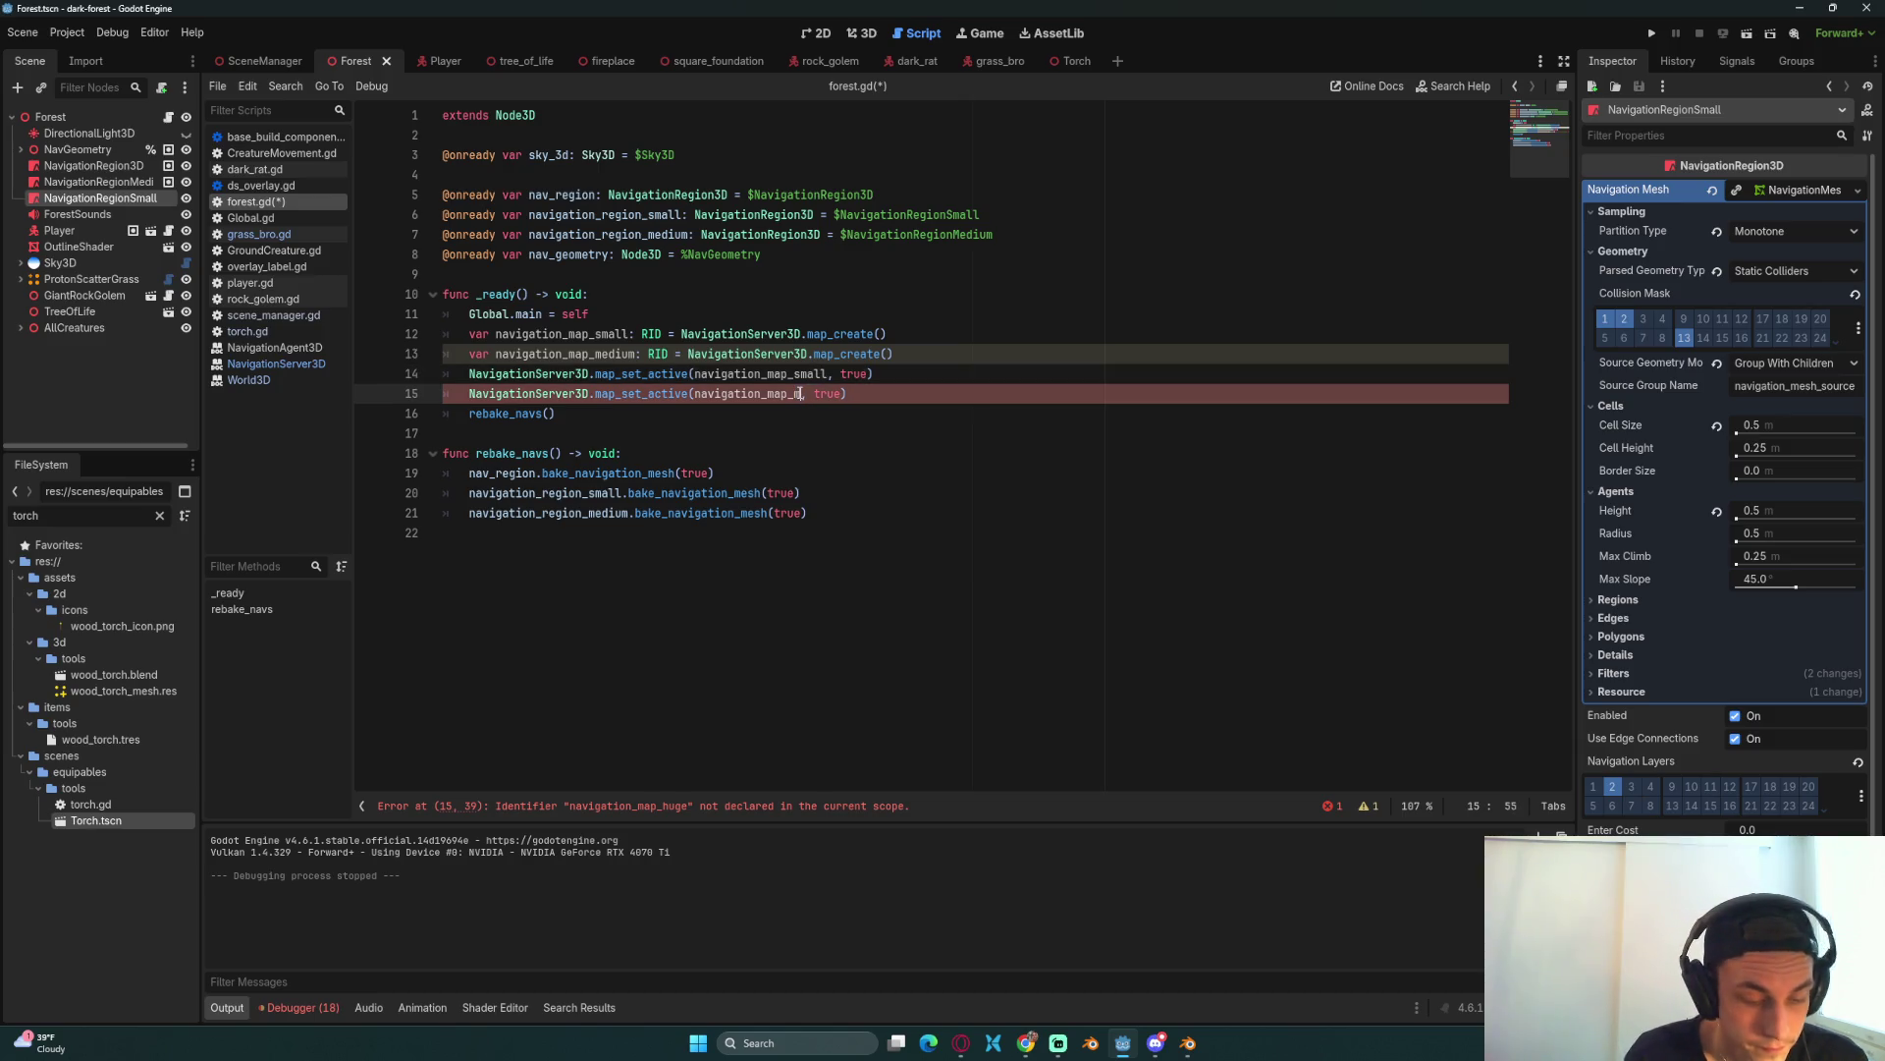
{"action": "type", "text": "m"}
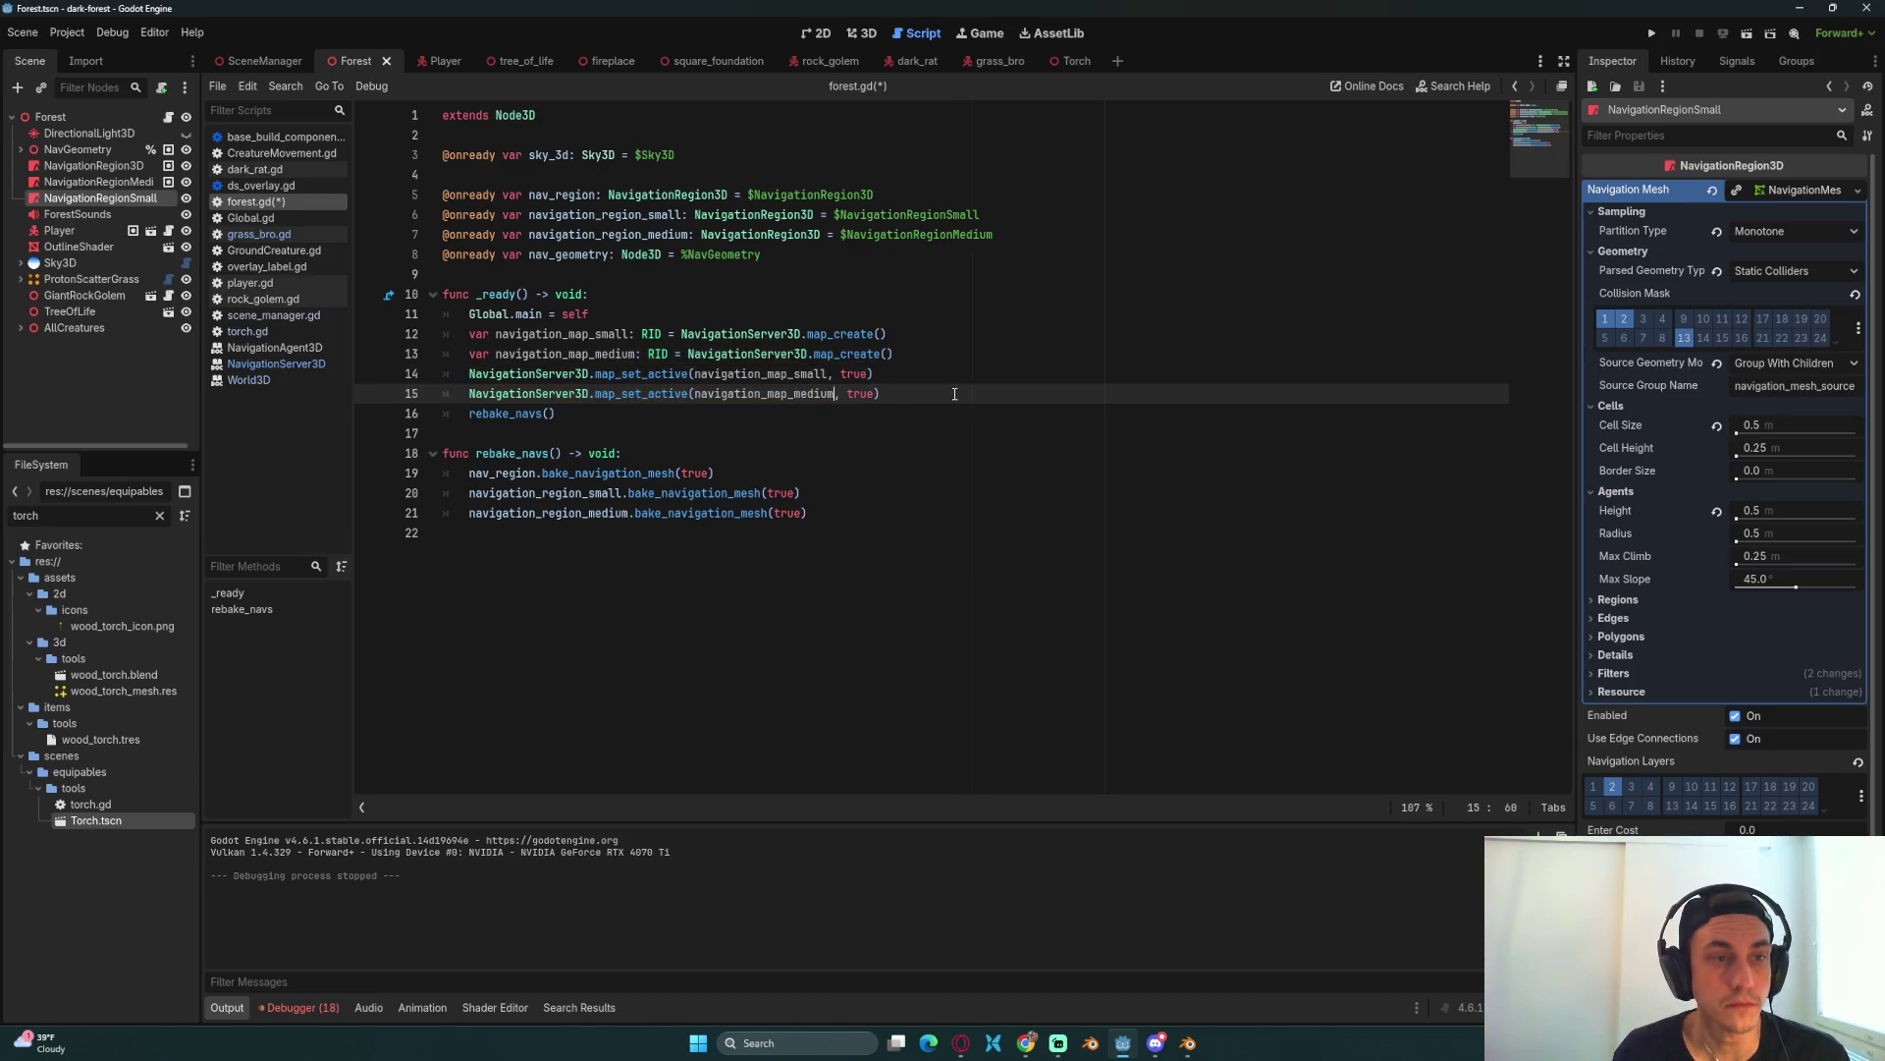
{"action": "key", "text": "alt+Tab"}
{"action": "mouse_move", "coordinate": [1340, 650]}
{"action": "left_mouse_down"}
{"action": "mouse_move", "coordinate": [734, 610]}
{"action": "mouse_move", "coordinate": [720, 636]}
{"action": "left_mouse_up"}
{"action": "key", "text": "ctrl+c"}
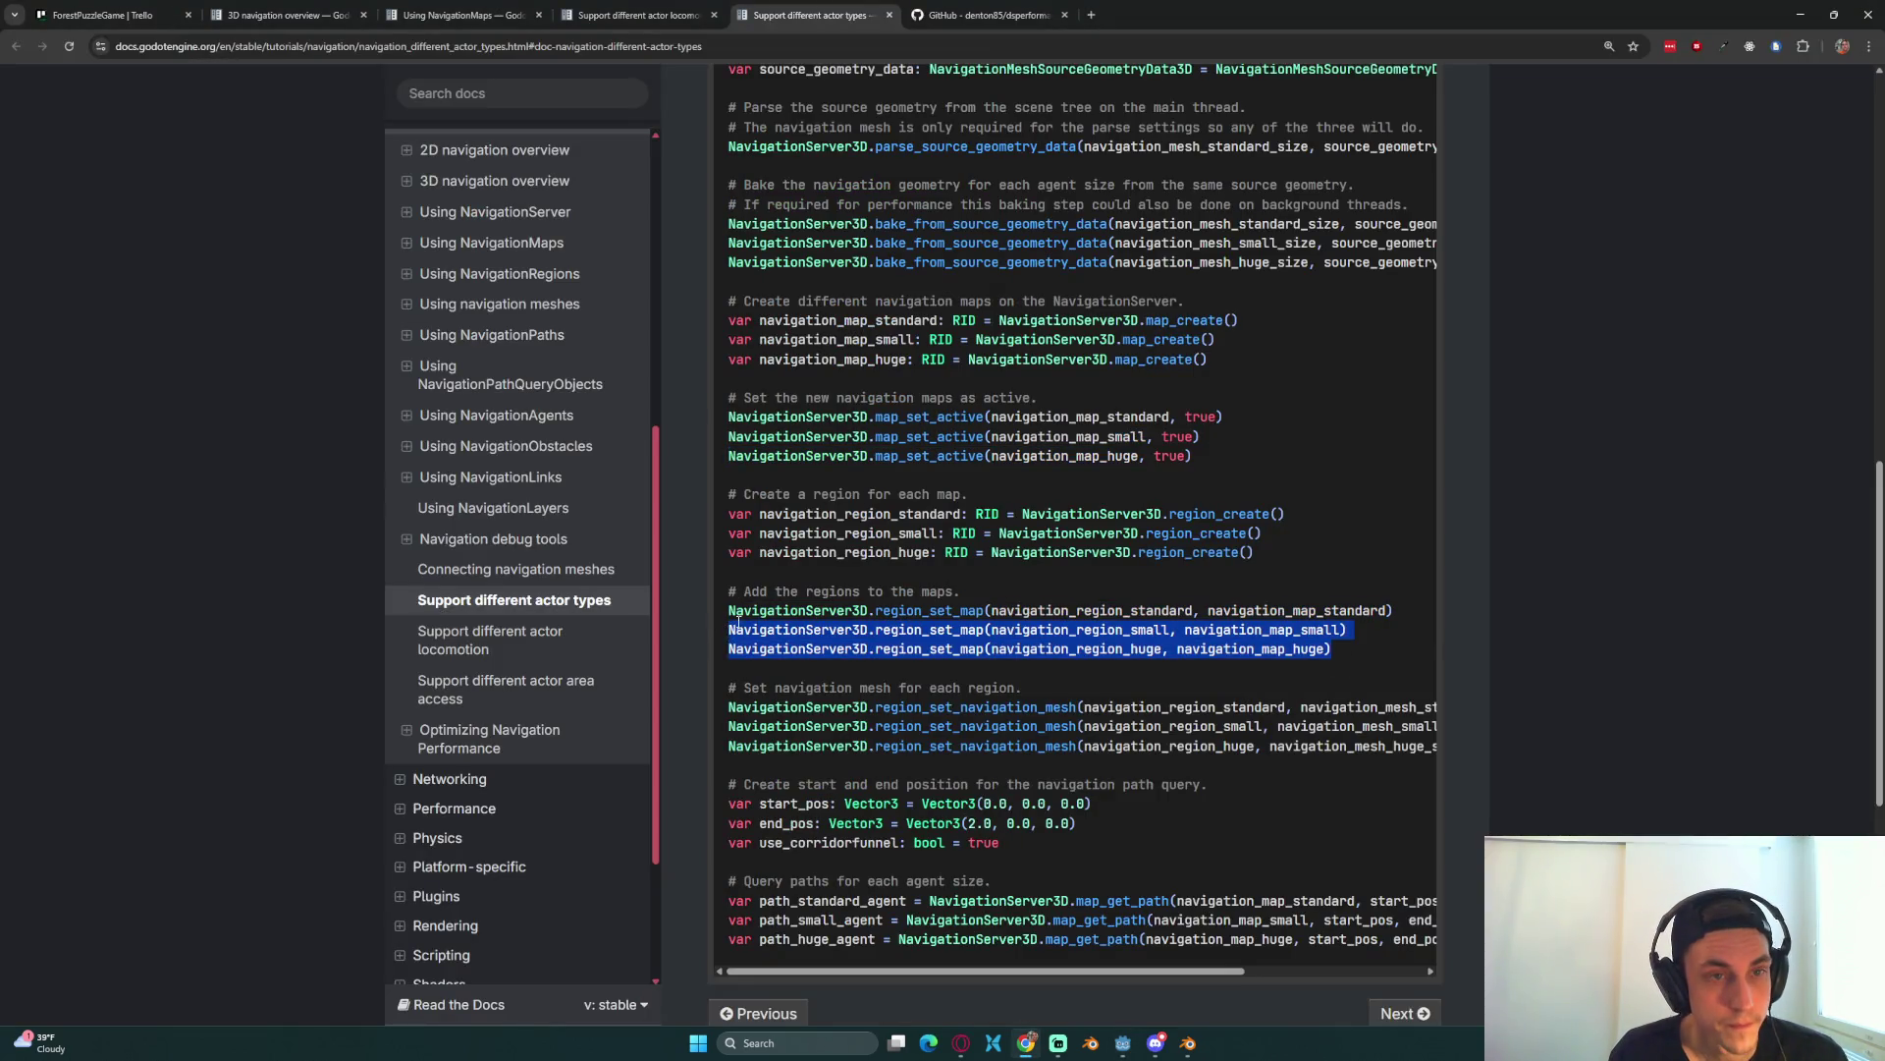
Step: Paste the region_set_map lines into forest.gd and change line 17 from huge to medium
{"action": "key", "text": "alt+Tab"}
{"action": "key", "text": "Return"}
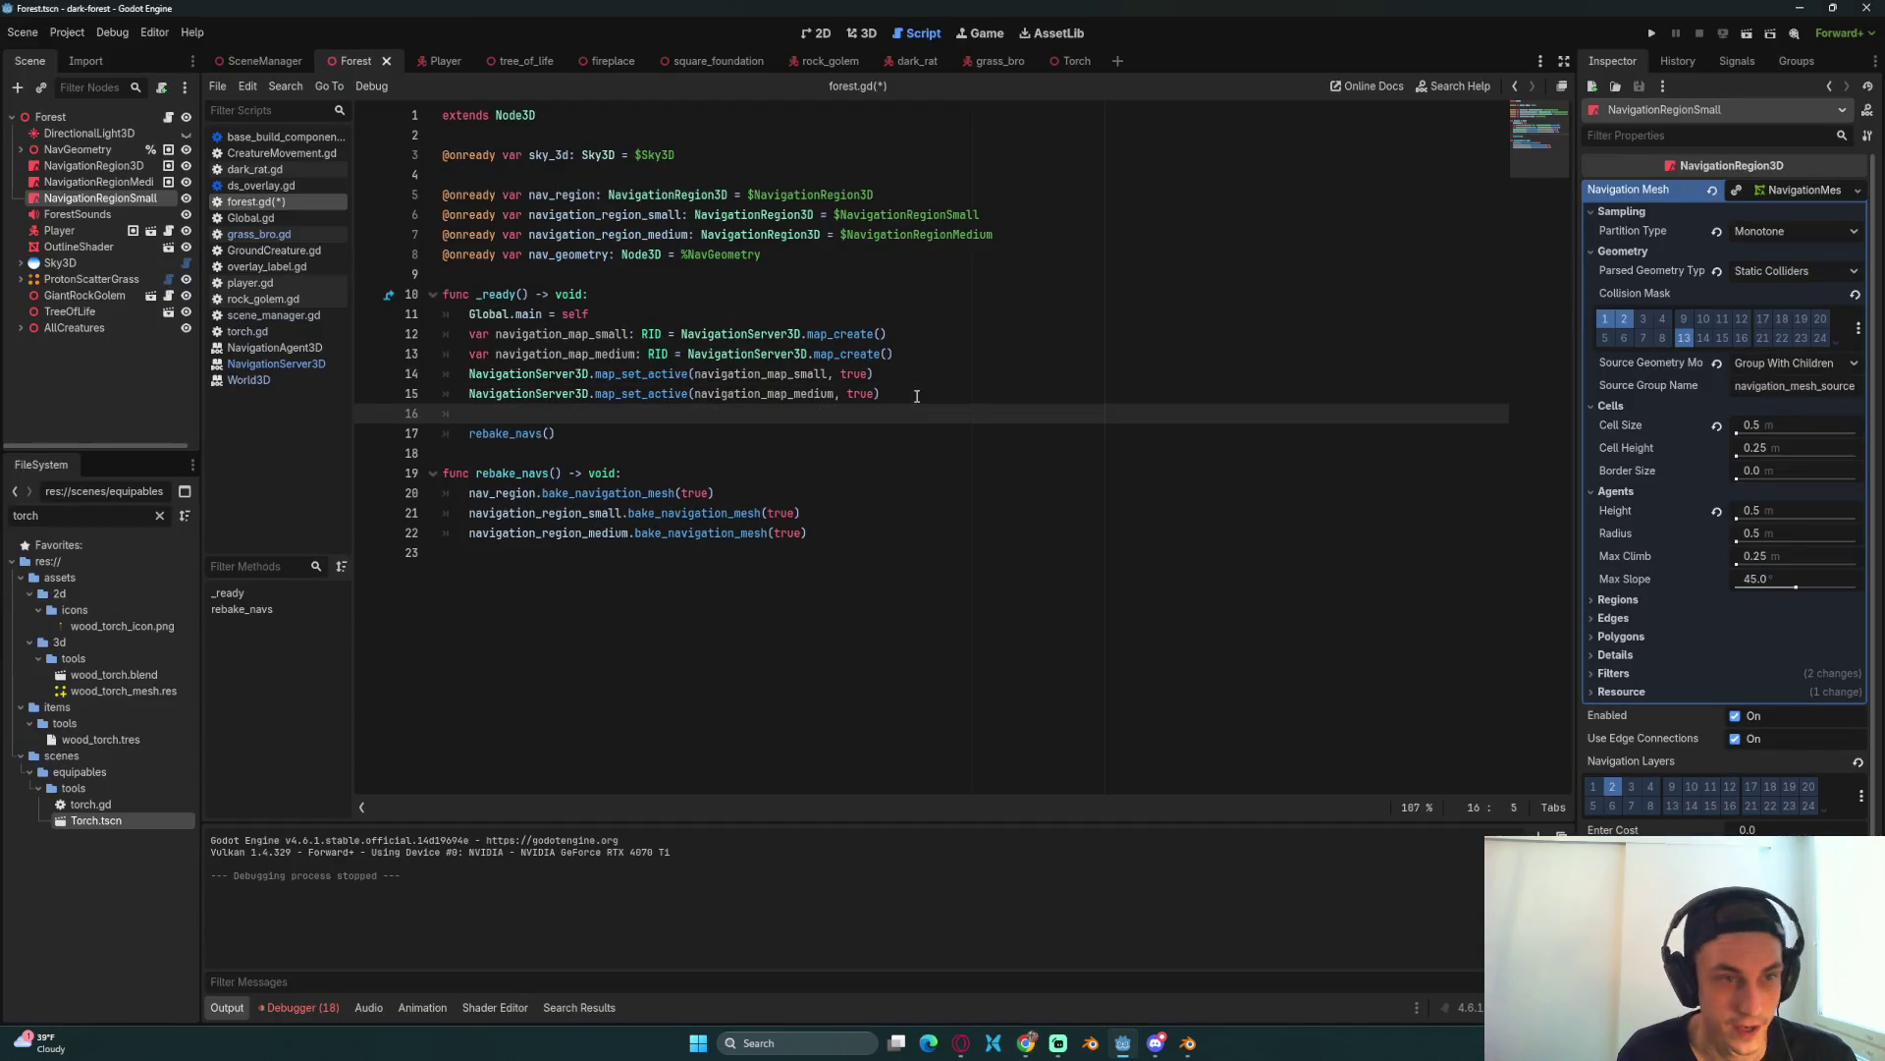
{"action": "key", "text": "ctrl+v"}
{"action": "left_click", "coordinate": [443, 433]}
{"action": "key", "text": "Tab"}
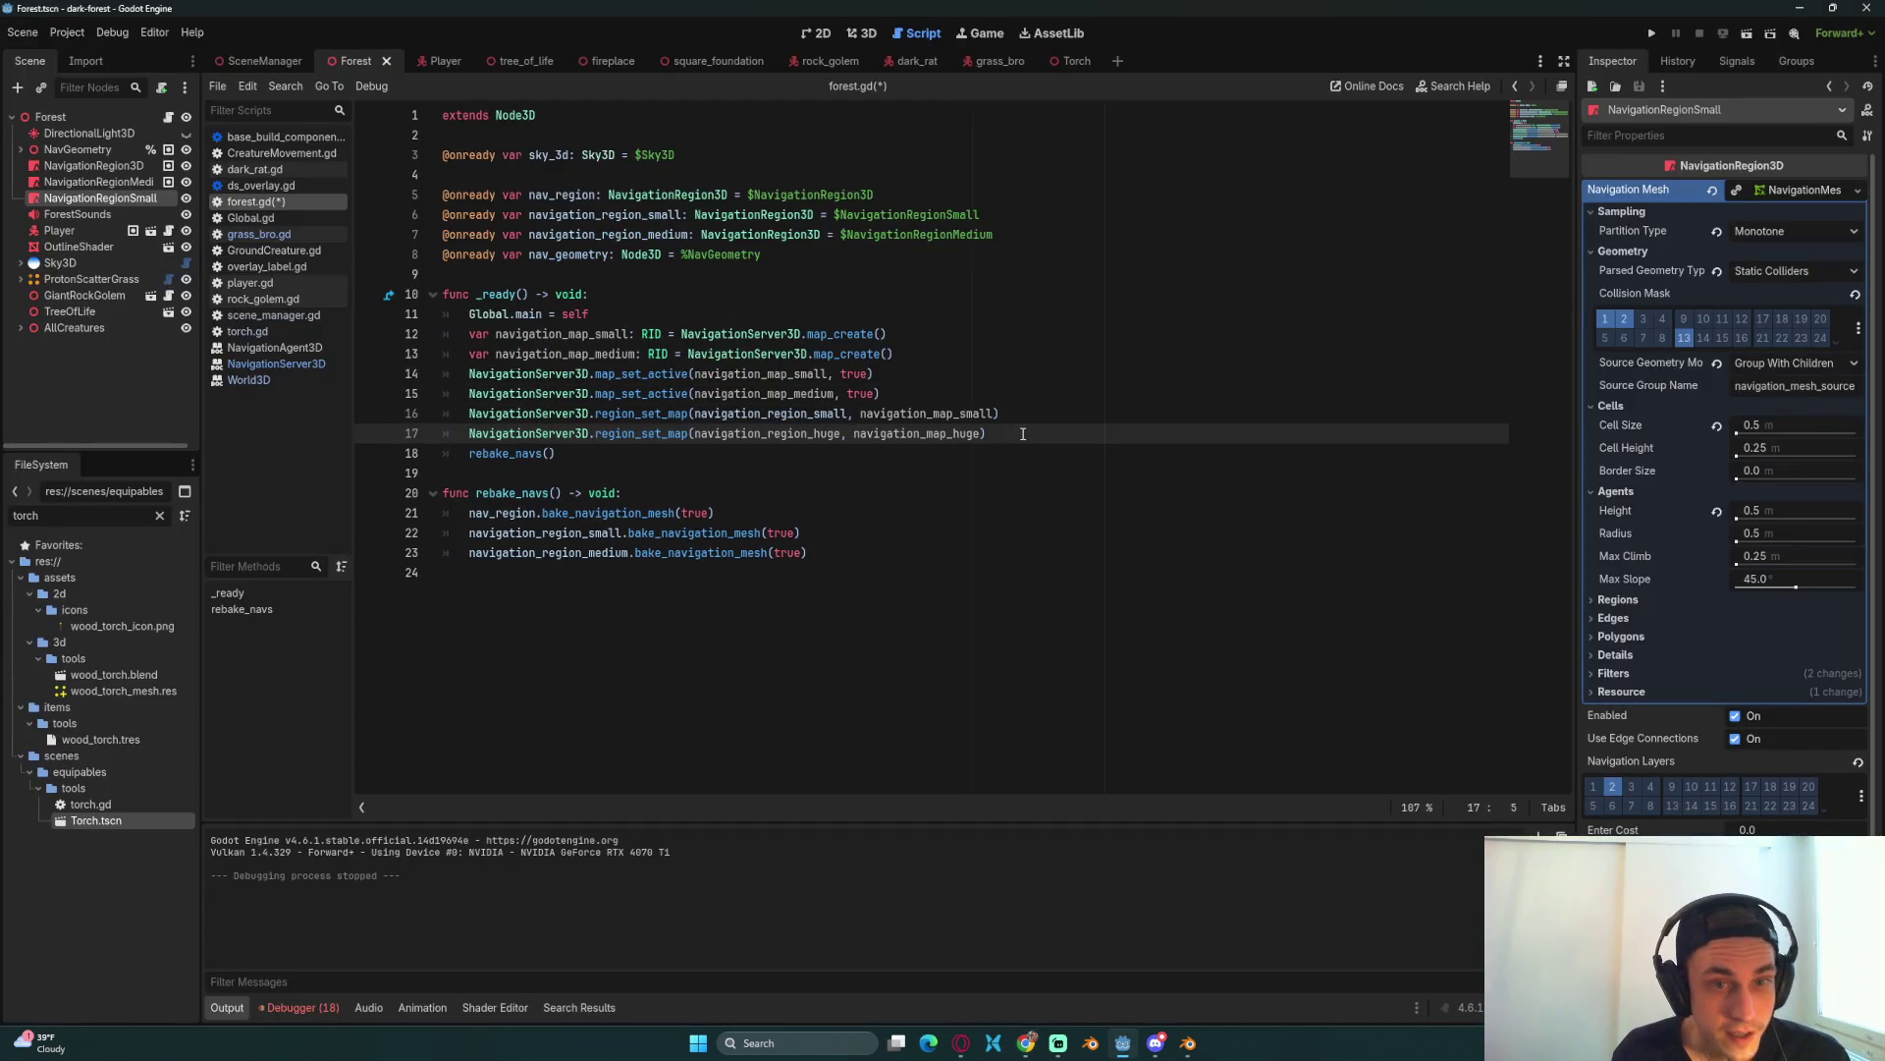
{"action": "left_click_drag", "start_coordinate": [980, 433], "coordinate": [952, 433]}
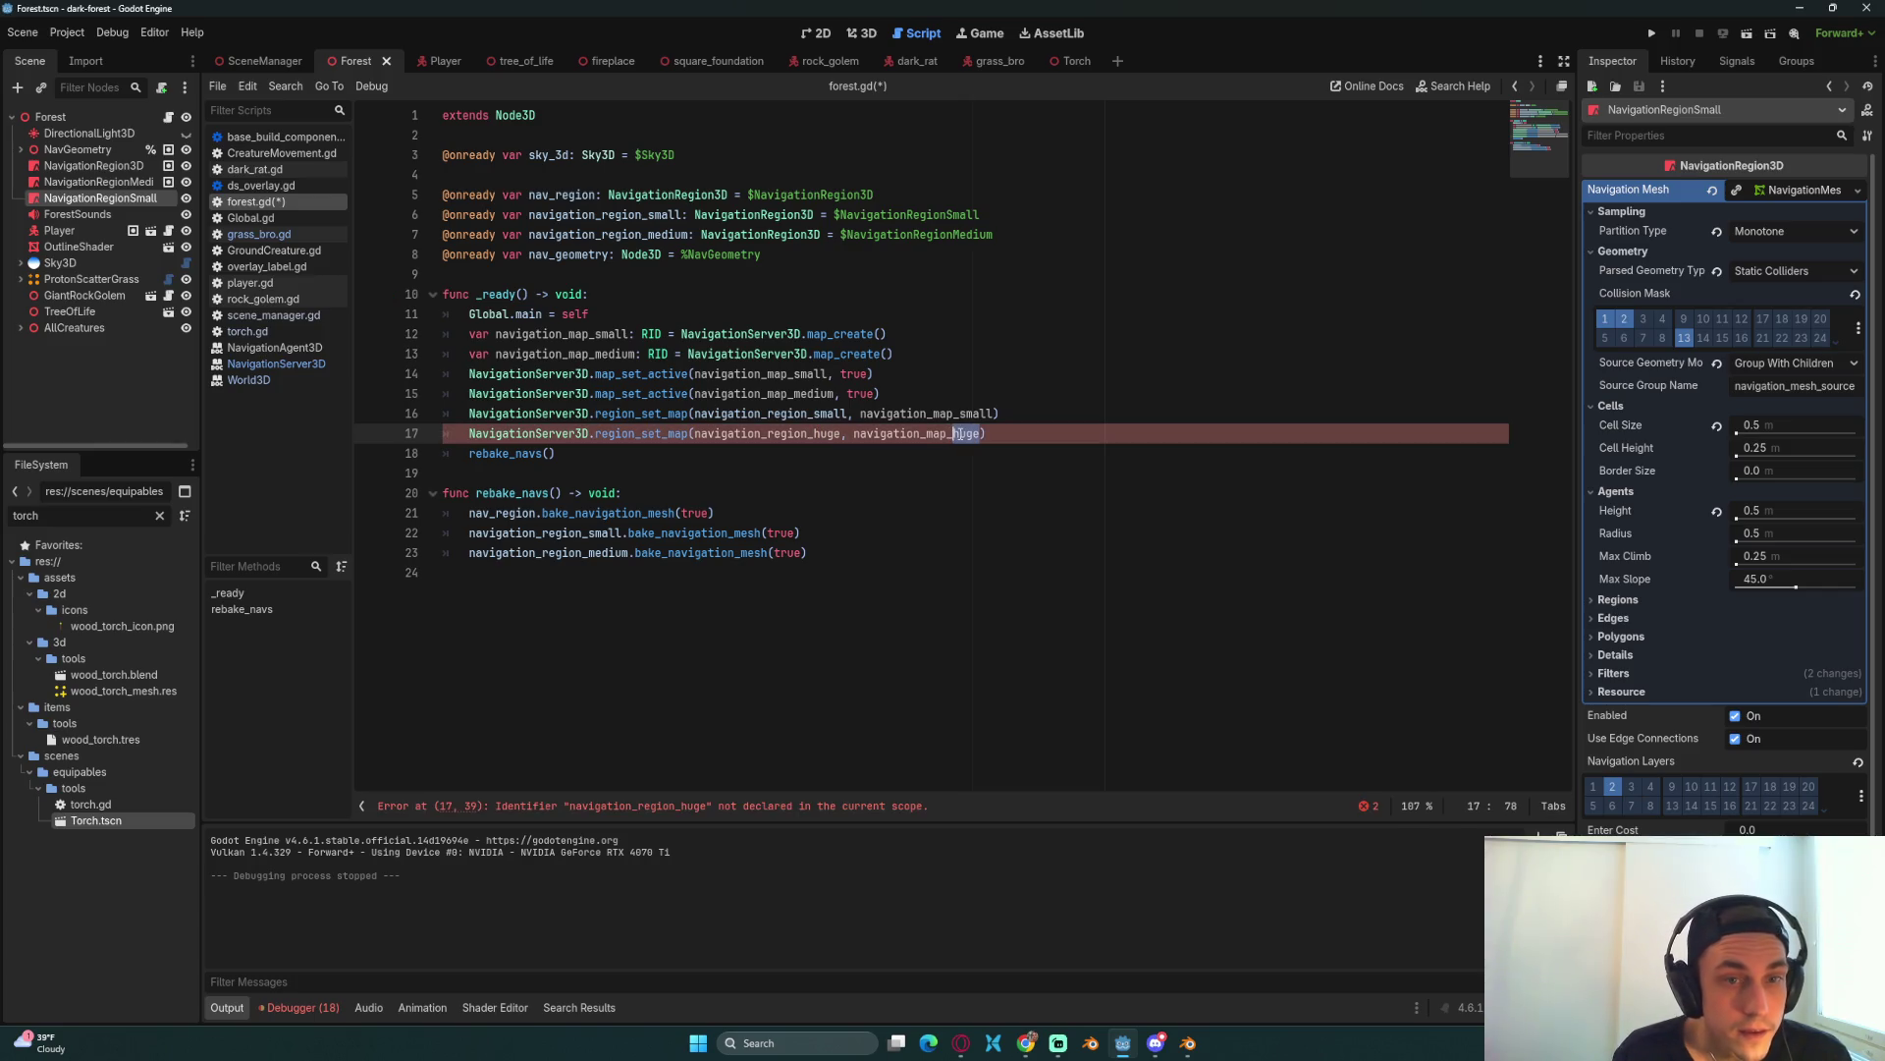
{"action": "type", "text": "medium"}
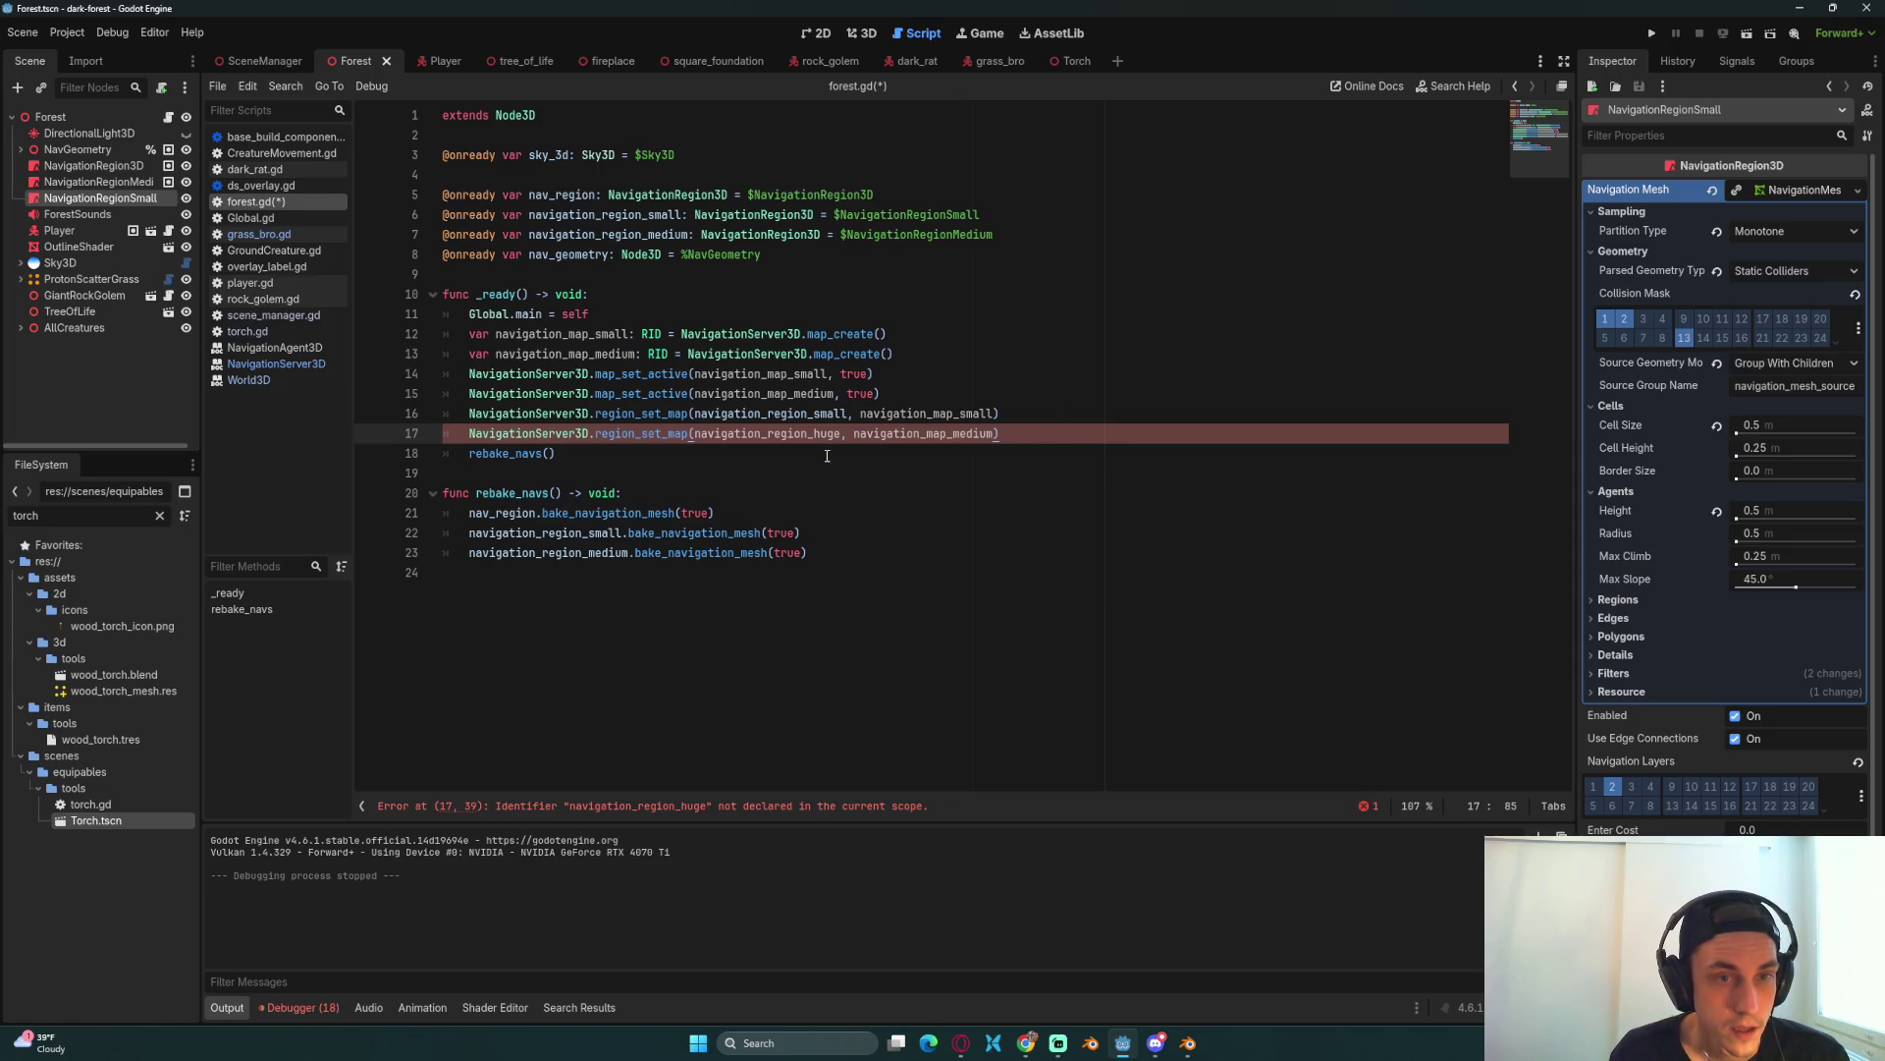
{"action": "left_click_drag", "start_coordinate": [814, 433], "coordinate": [841, 434]}
{"action": "type", "text": "medium"}
{"action": "left_click", "coordinate": [1029, 373]}
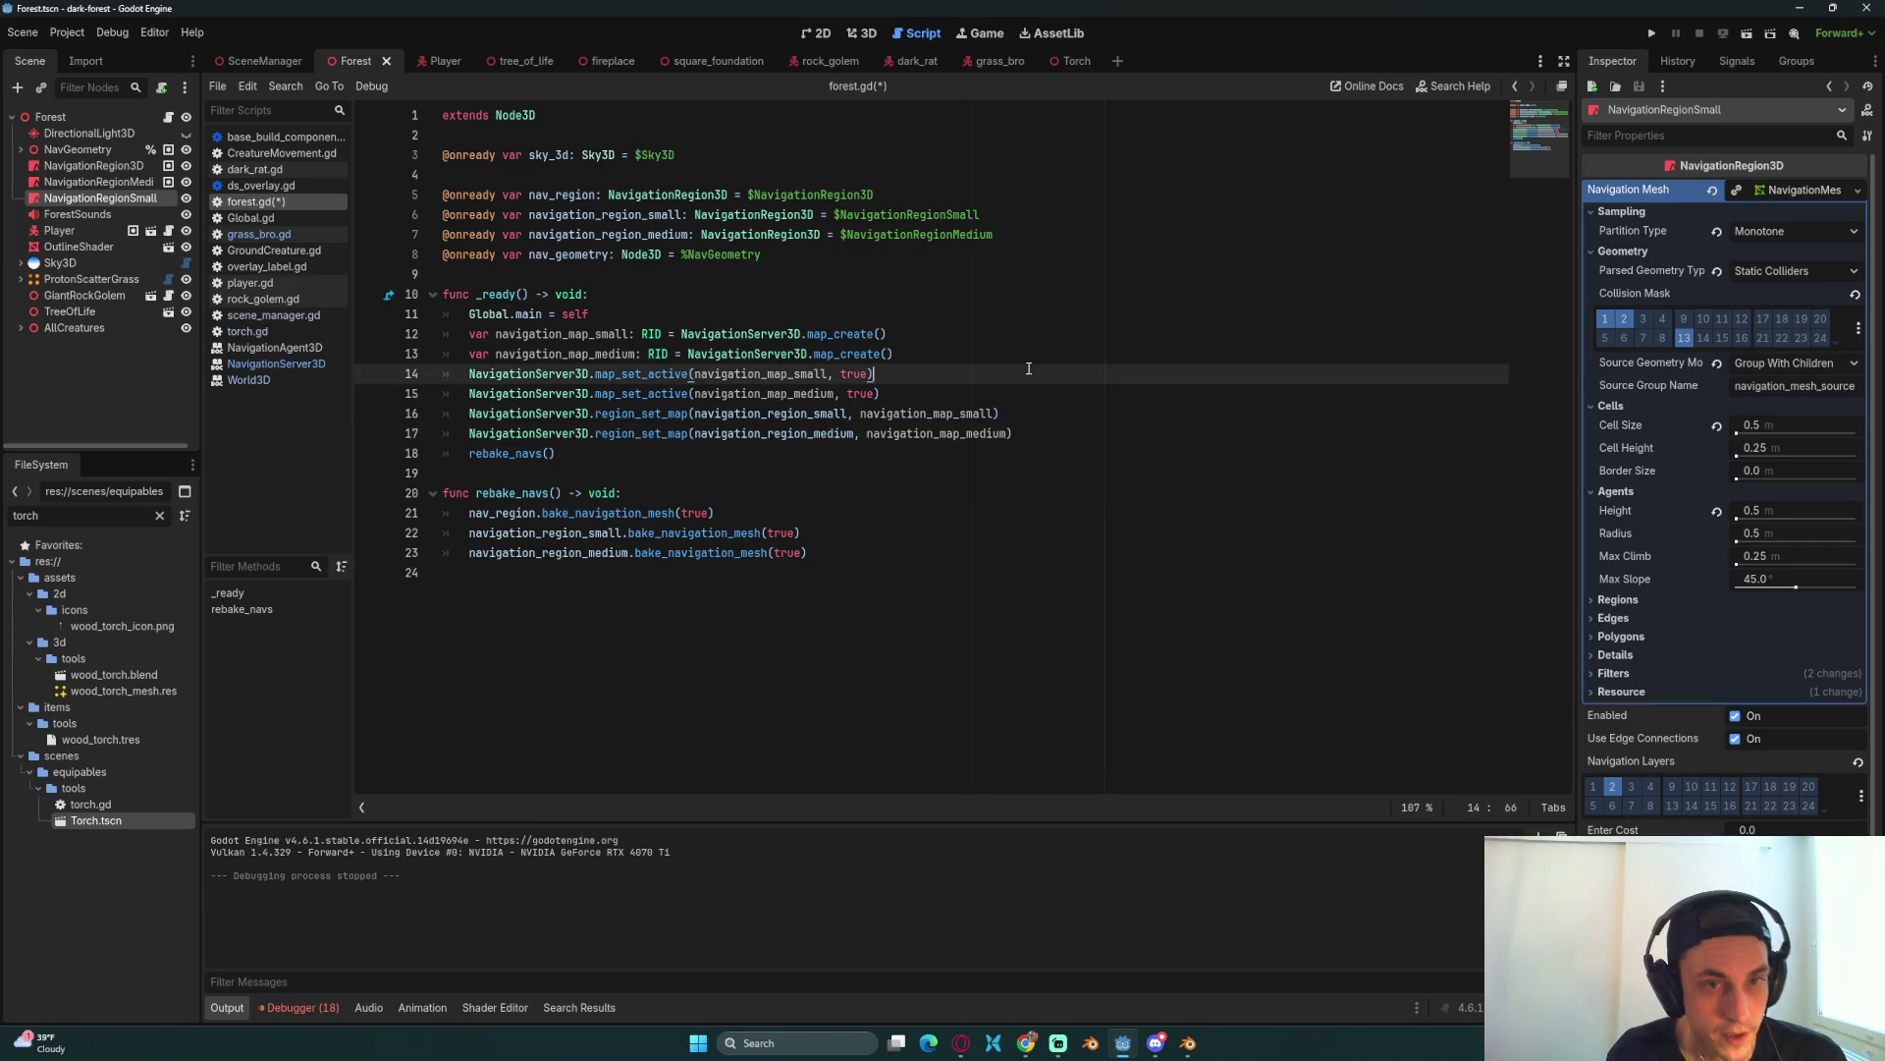
{"action": "left_click", "coordinate": [922, 414]}
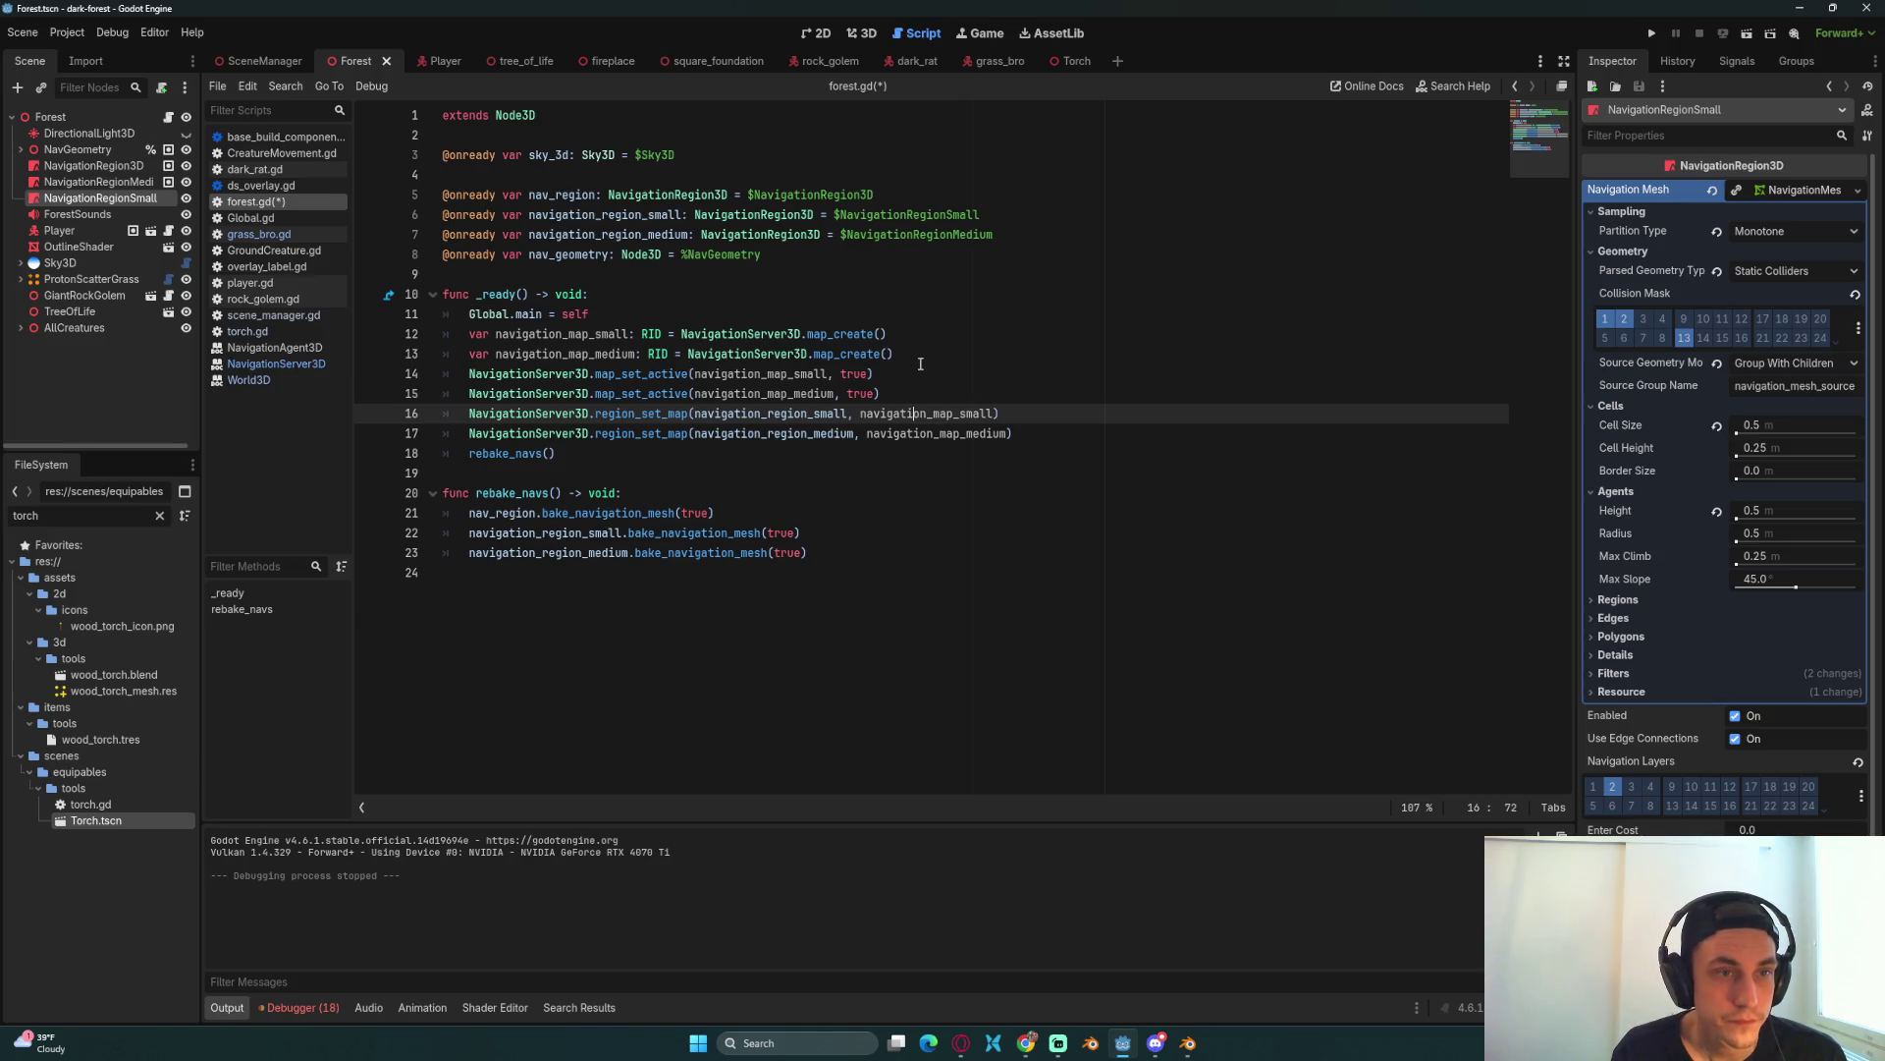
Step: Duplicate the medium map_create line to create navigation_map_large
{"action": "left_click", "coordinate": [920, 363]}
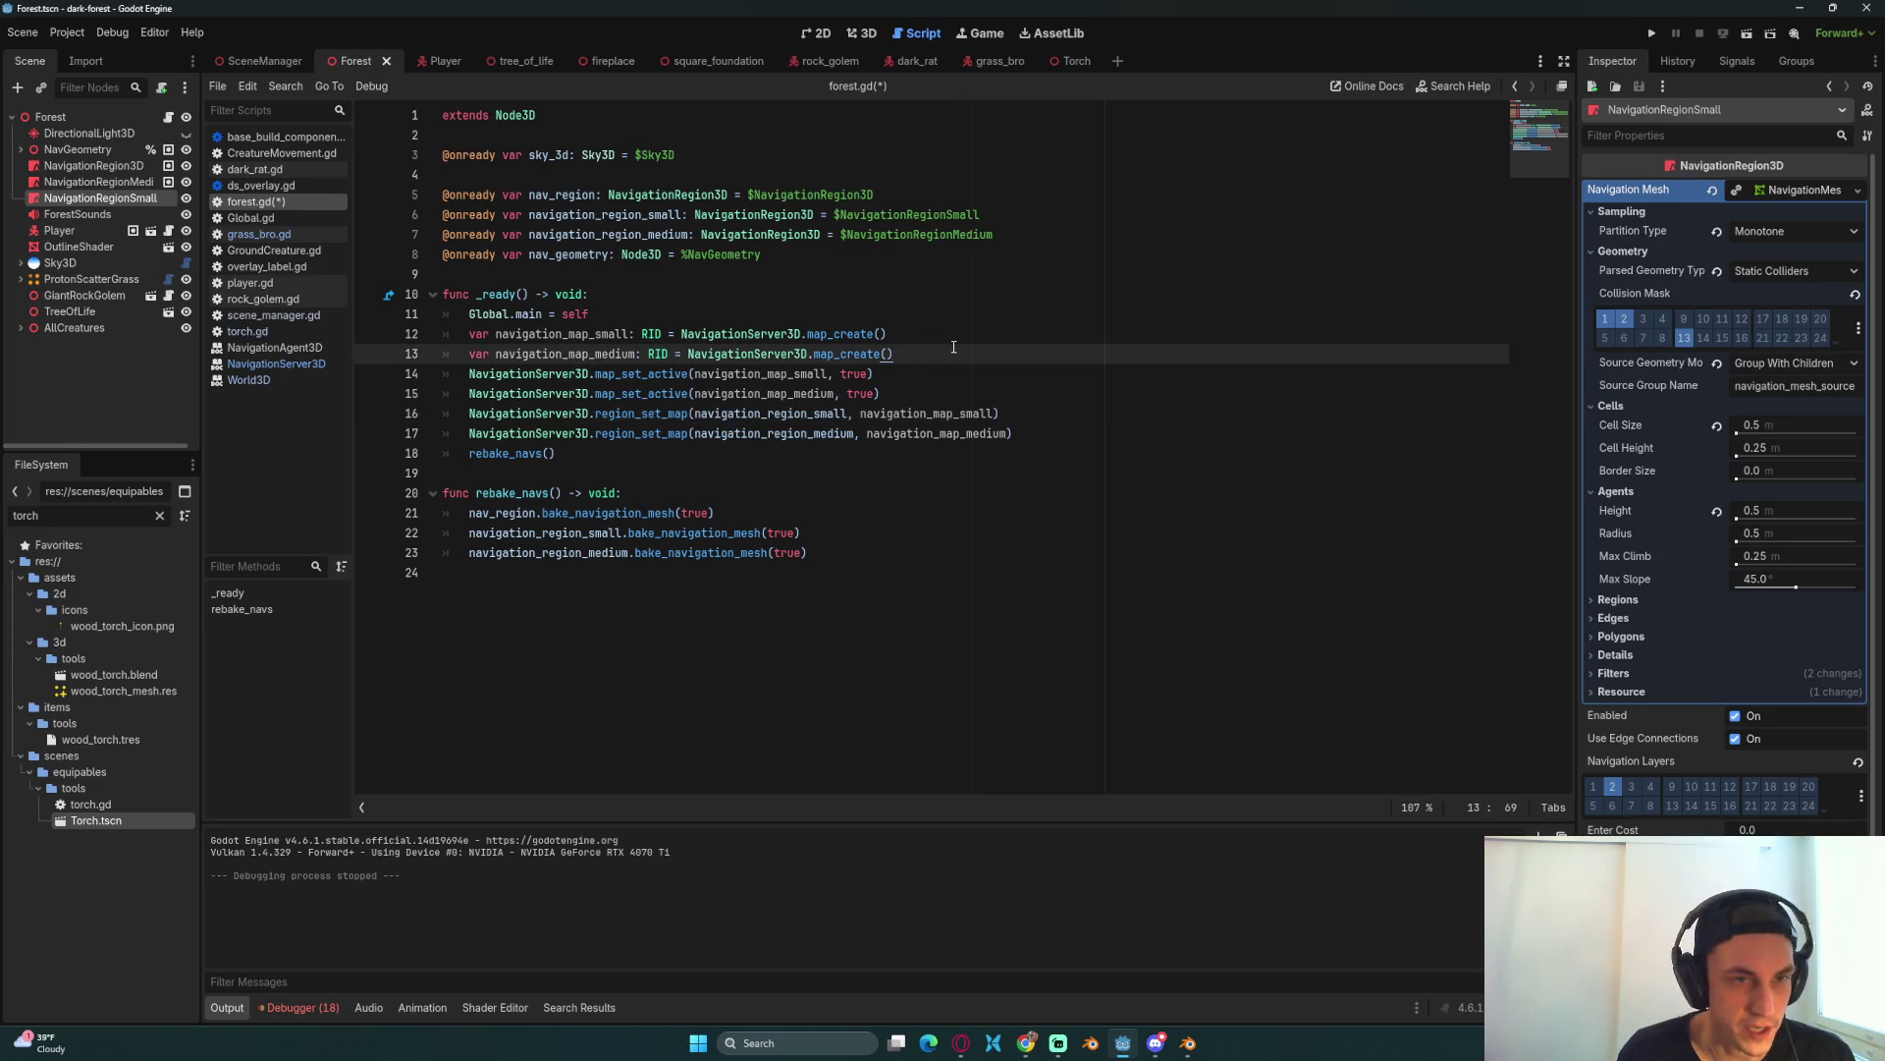
{"action": "key", "text": "ctrl+shift+d"}
{"action": "key", "text": "Return"}
{"action": "left_click_drag", "start_coordinate": [637, 374], "coordinate": [596, 374]}
{"action": "type", "text": "large"}
{"action": "key", "text": "Down"}
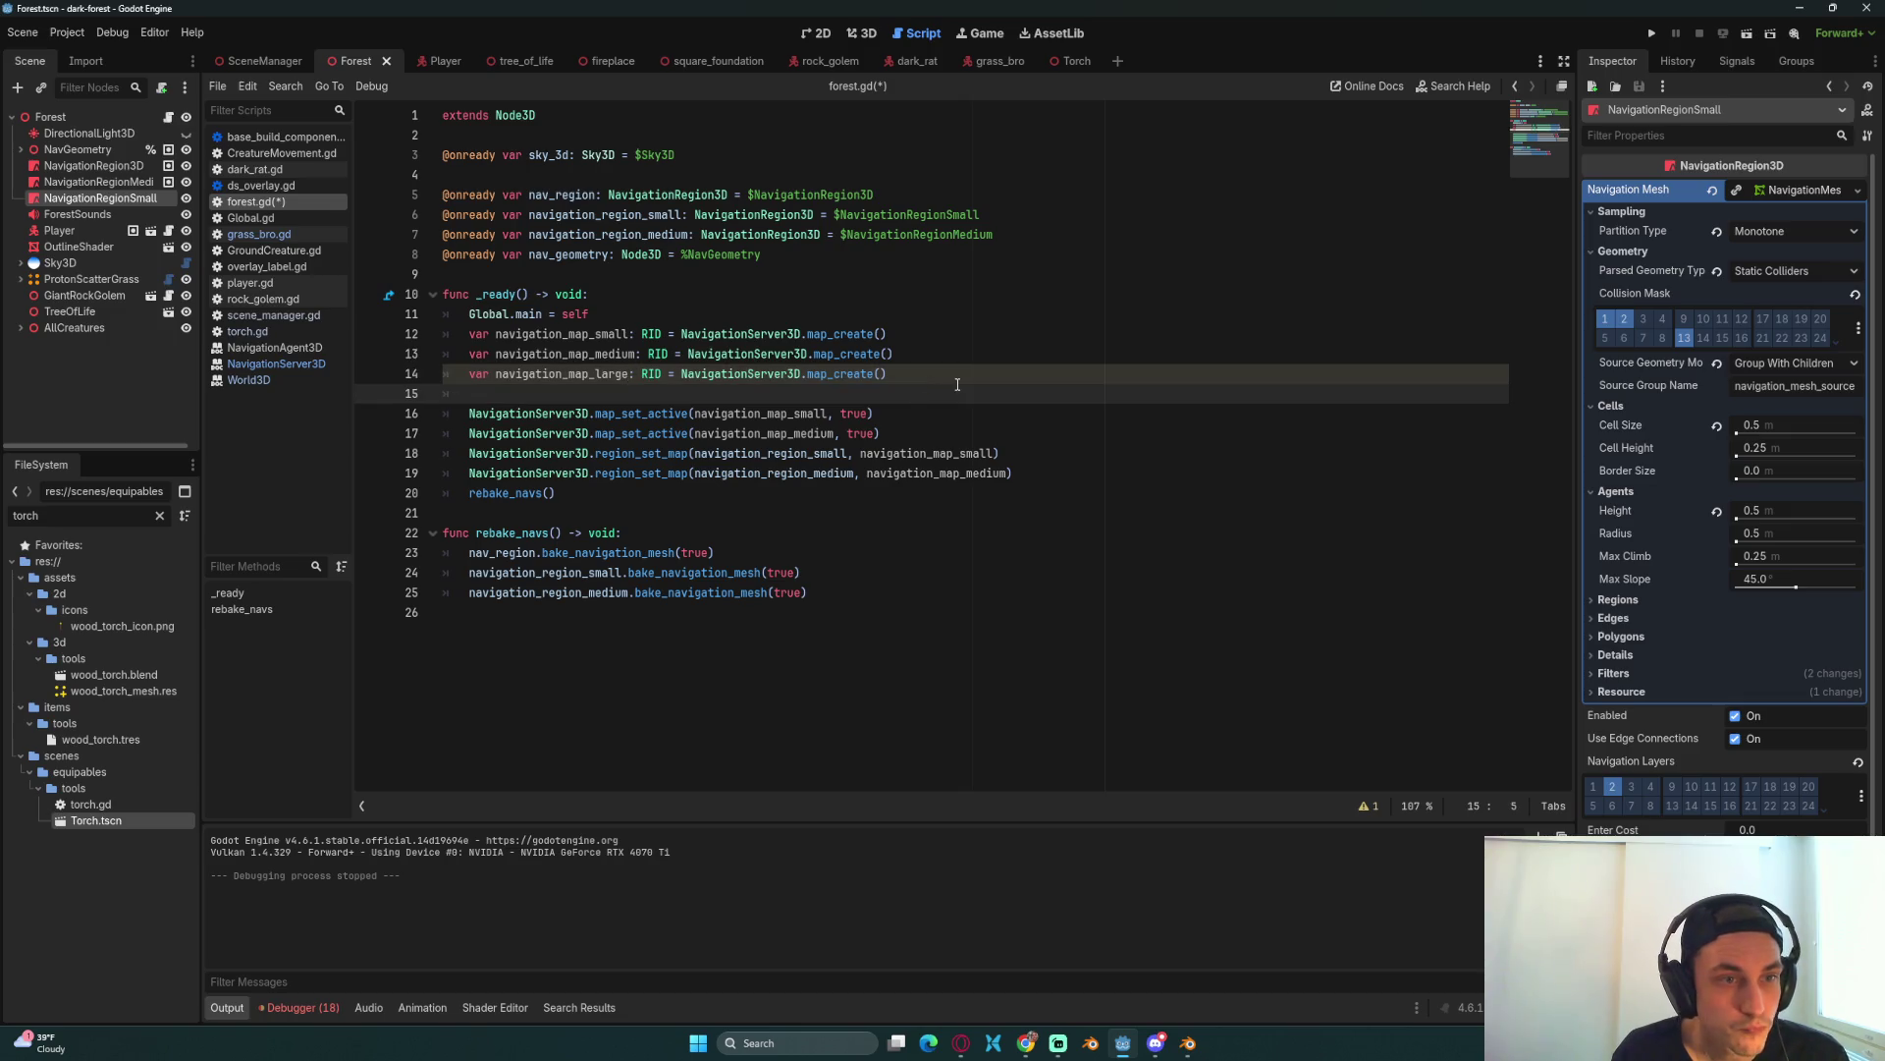
{"action": "key", "text": "Down"}
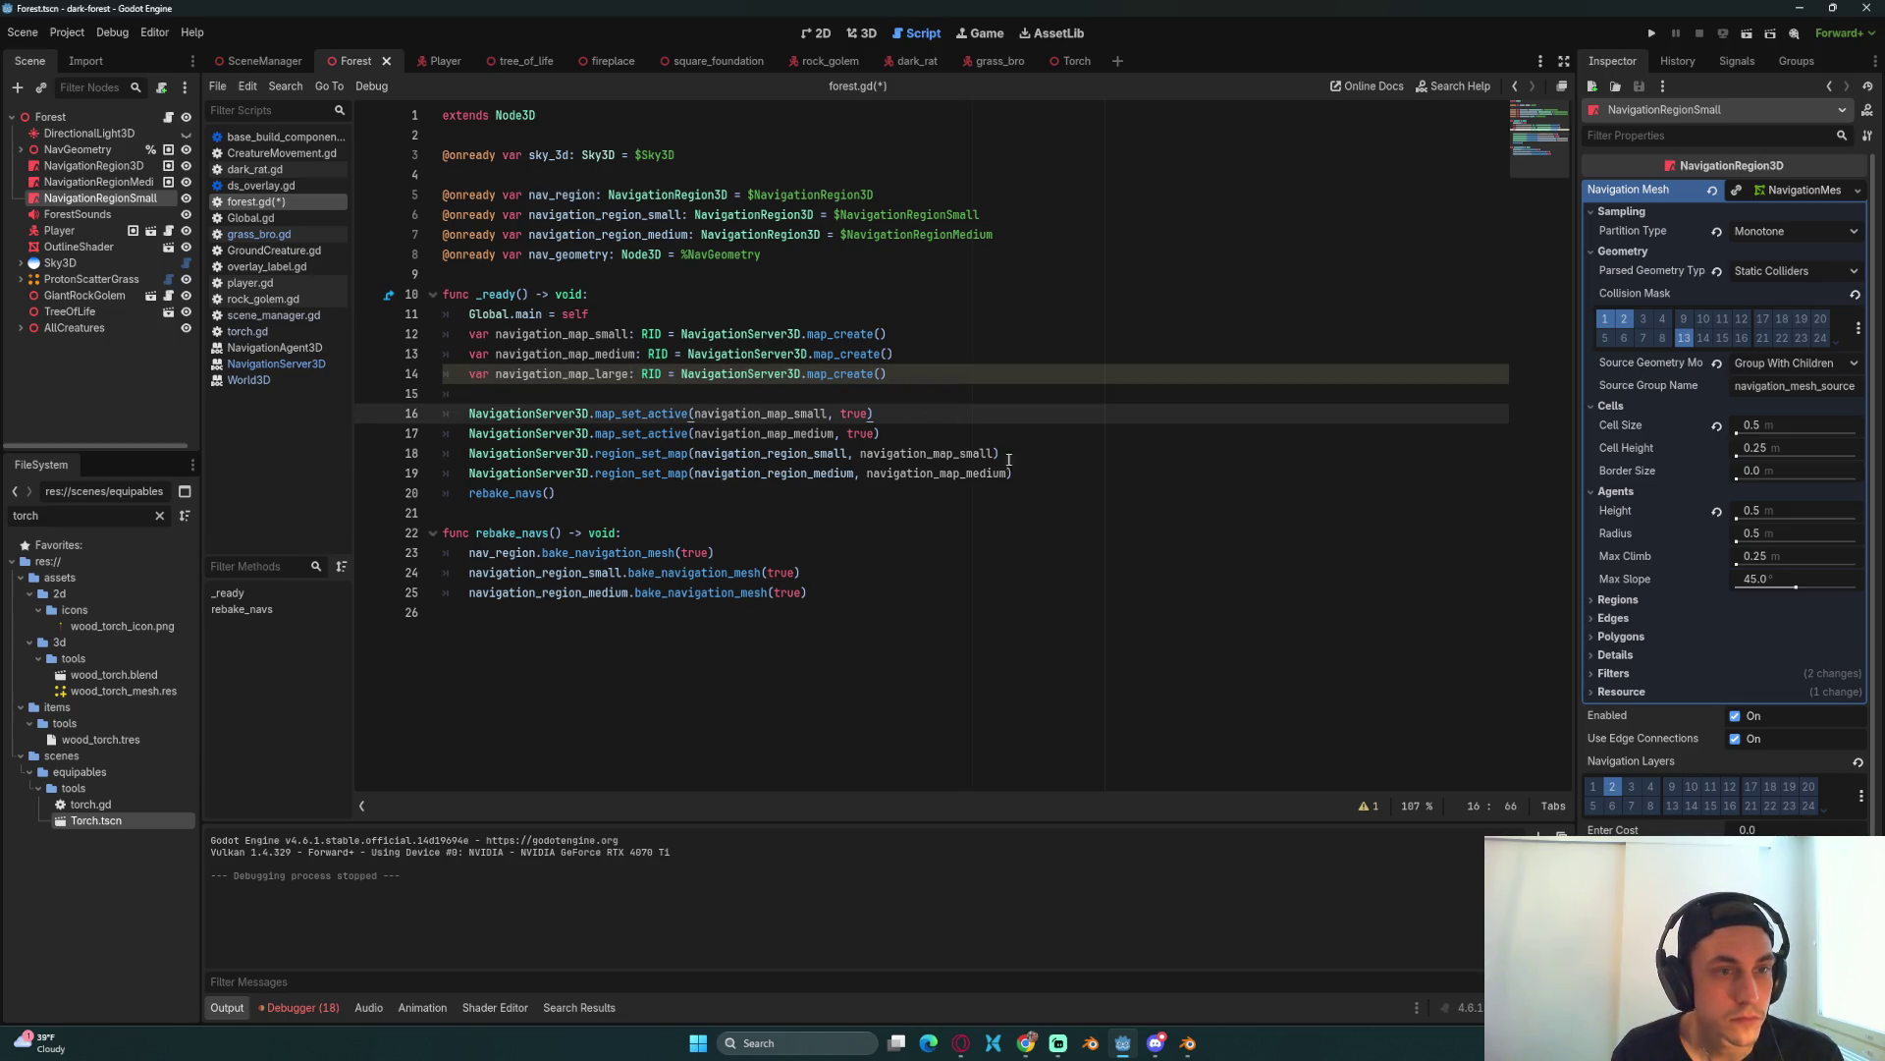
Step: Add a map_set_active line that activates navigation_map_large
{"action": "left_click", "coordinate": [1104, 471]}
{"action": "key", "text": "Return"}
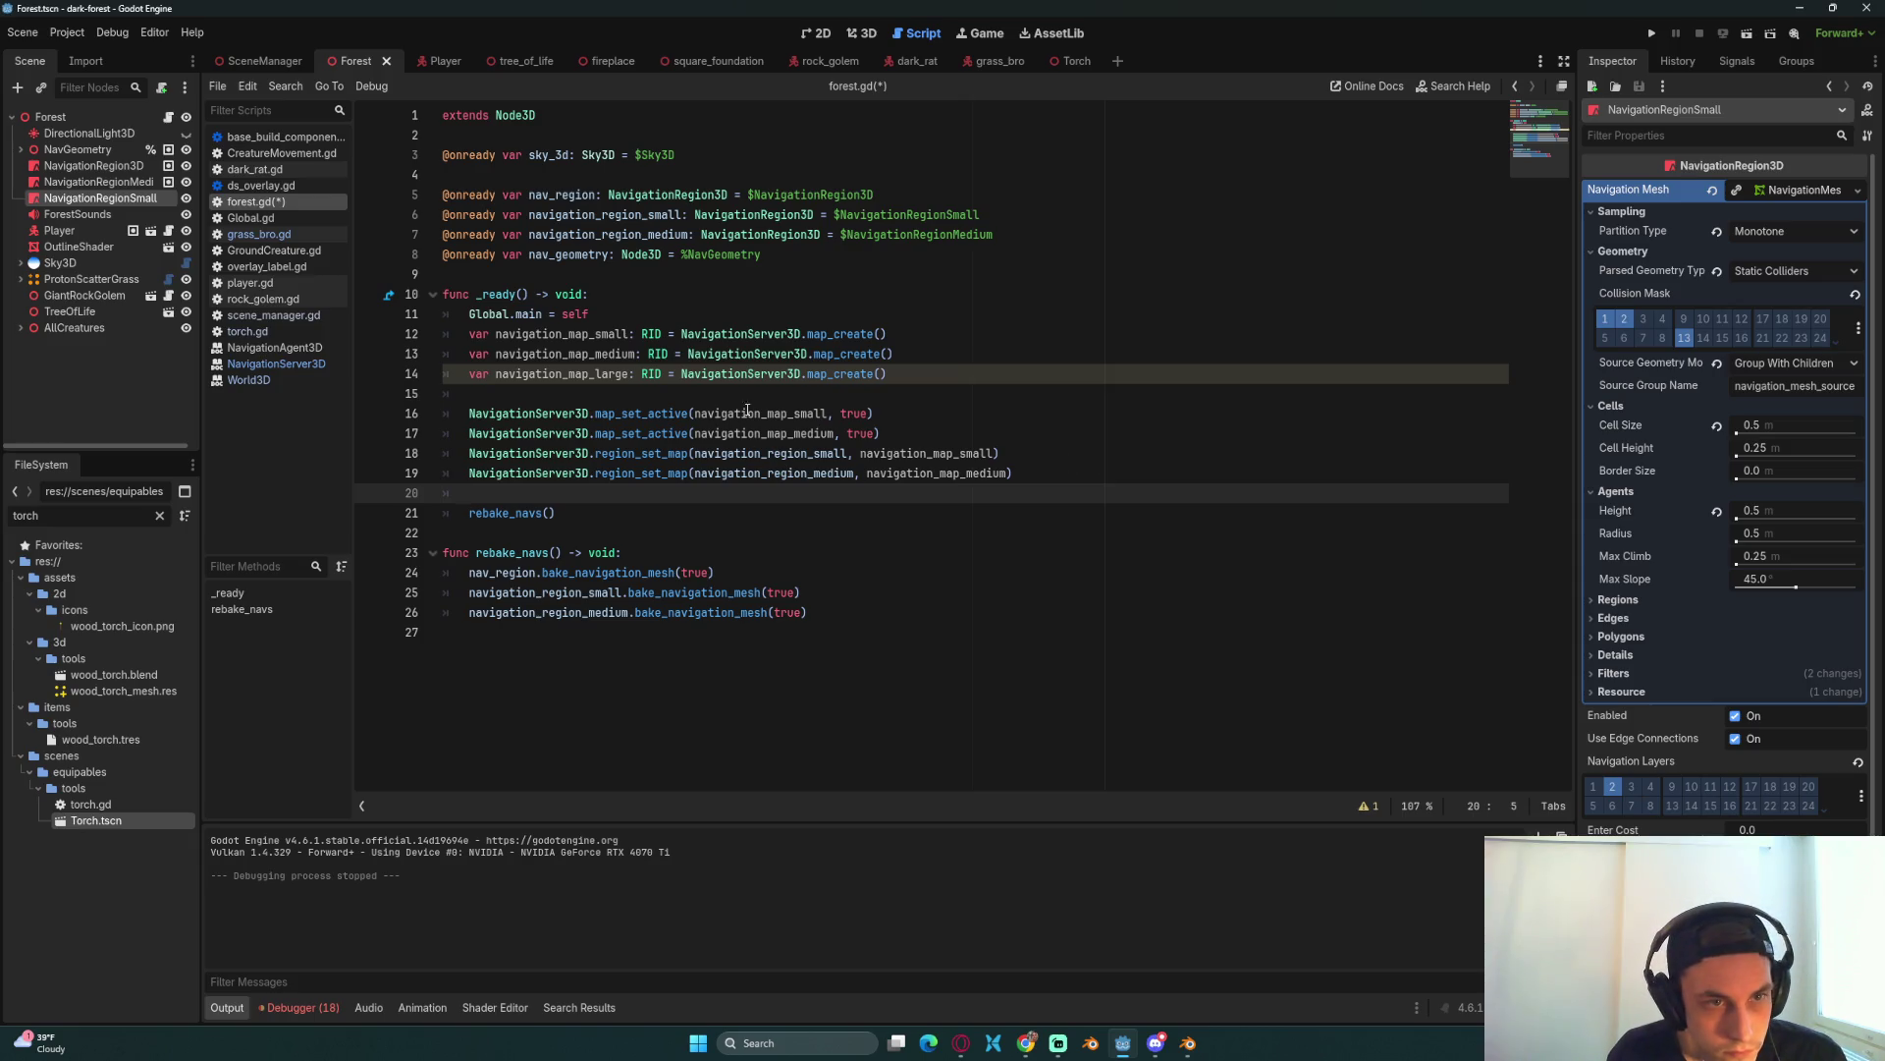
{"action": "left_click", "coordinate": [944, 441]}
{"action": "key", "text": "ctrl+shift+d"}
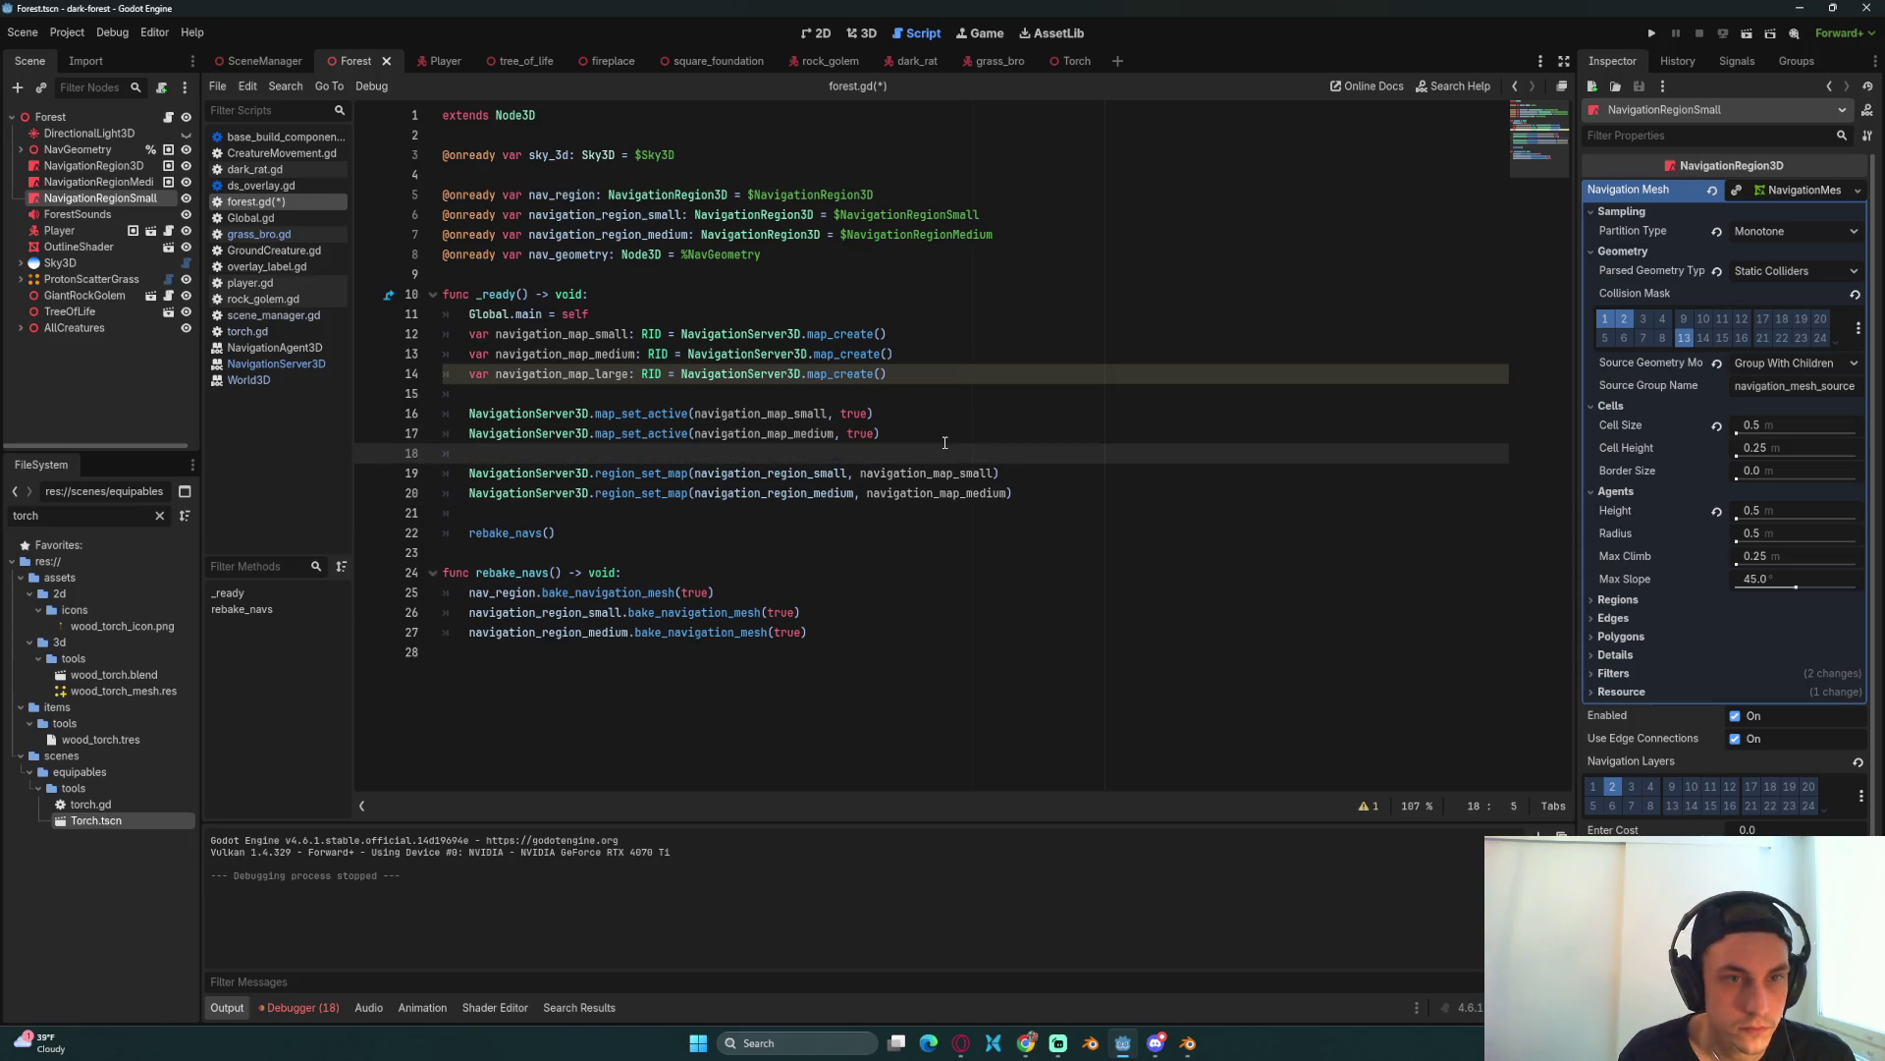
{"action": "key", "text": "Return"}
{"action": "left_click_drag", "start_coordinate": [834, 453], "coordinate": [800, 453]}
{"action": "key", "text": "shift+Left"}
{"action": "type", "text": "large"}
Step: Add a region_set_map line assigning nav_region to navigation_map_large and remove the extra blank line
{"action": "left_click", "coordinate": [1059, 511]}
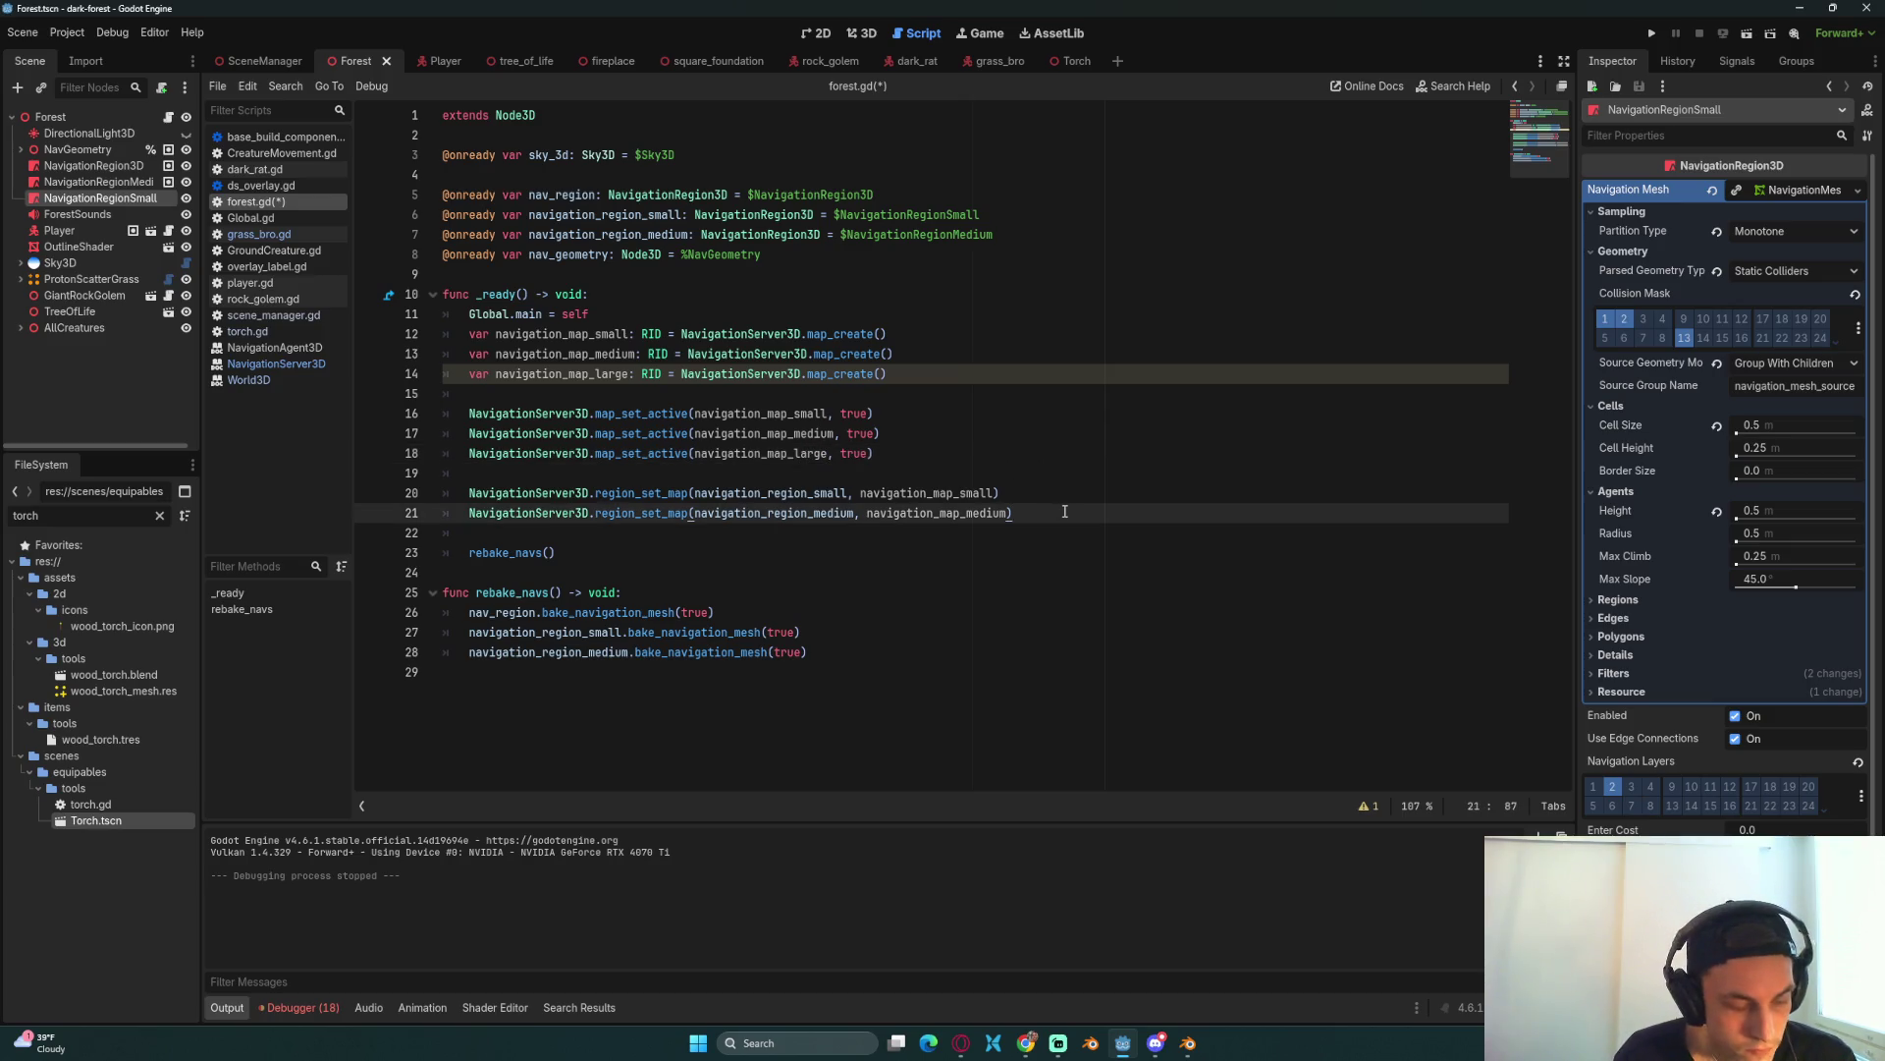
{"action": "key", "text": "ctrl+shift+d"}
{"action": "key", "text": "Return"}
{"action": "left_click", "coordinate": [856, 532]}
{"action": "left_click_drag", "start_coordinate": [856, 532], "coordinate": [694, 535]}
{"action": "type", "text": "nav_region"}
{"action": "left_click_drag", "start_coordinate": [915, 534], "coordinate": [875, 533]}
{"action": "type", "text": "large"}
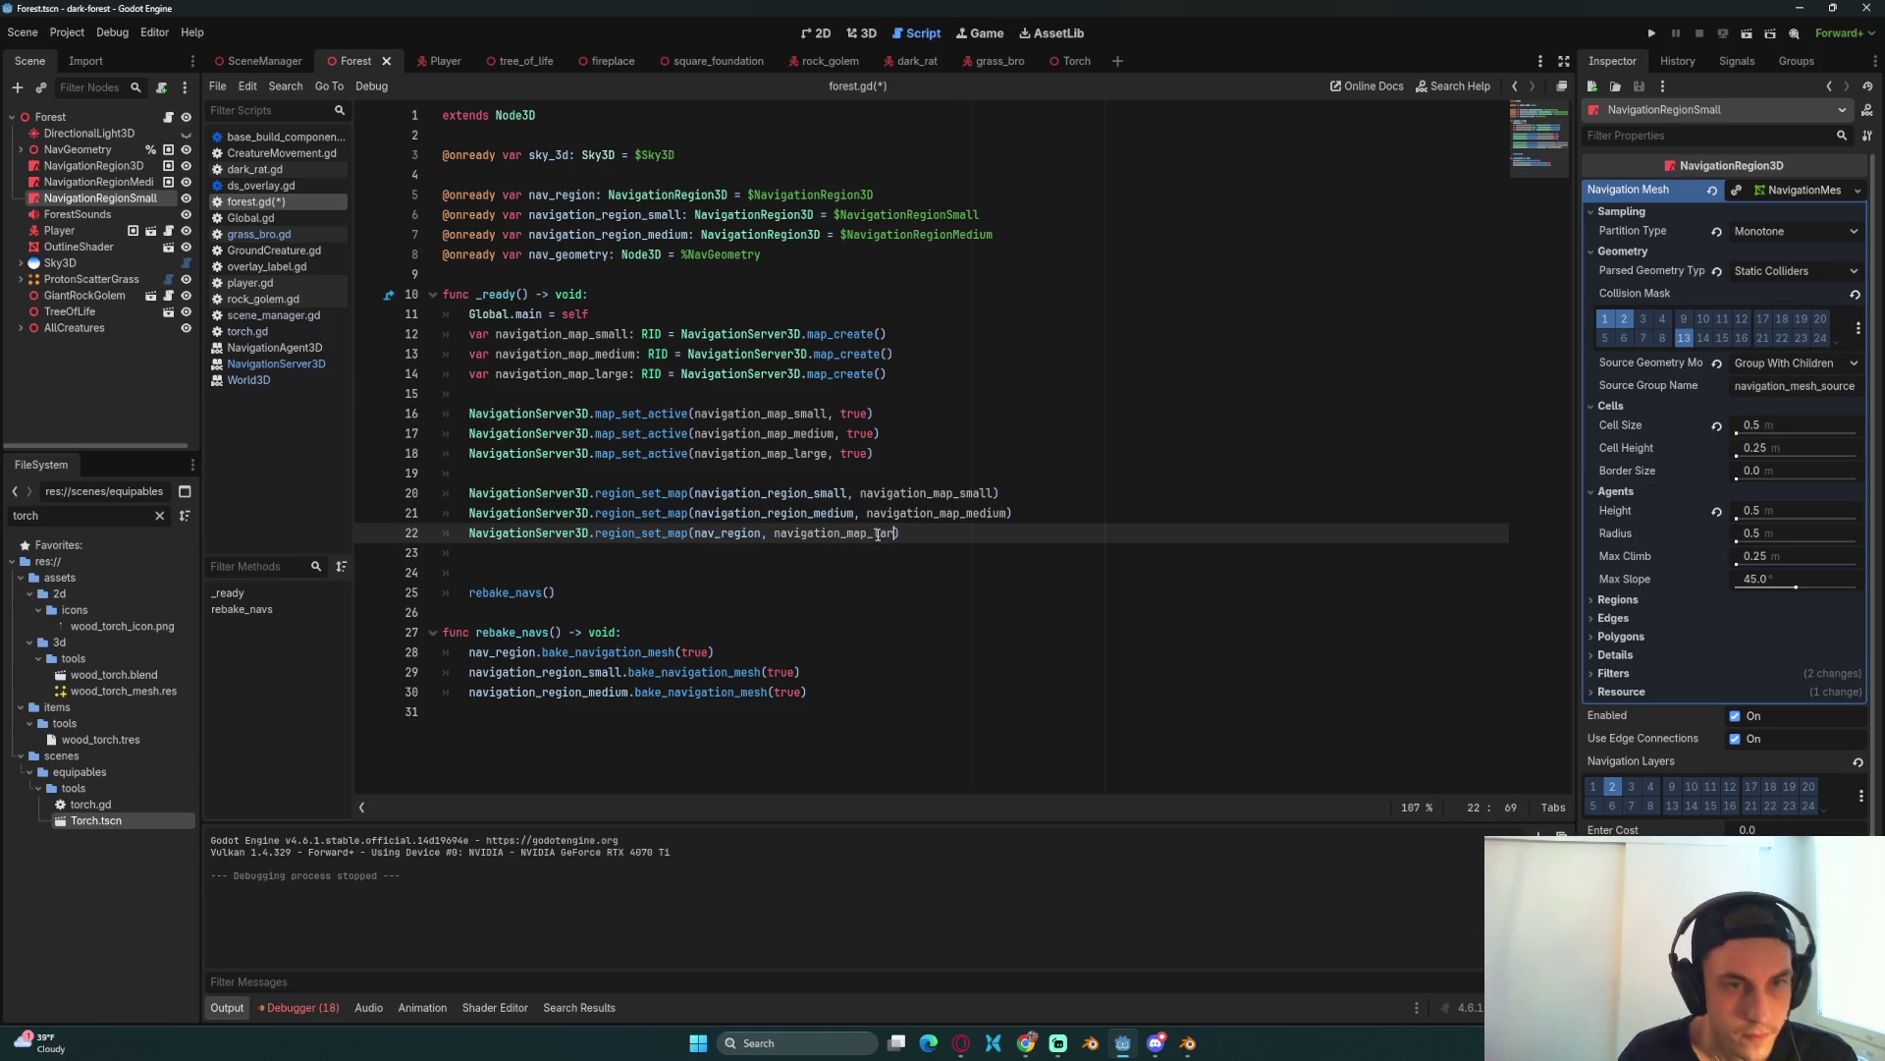
{"action": "left_click", "coordinate": [914, 563]}
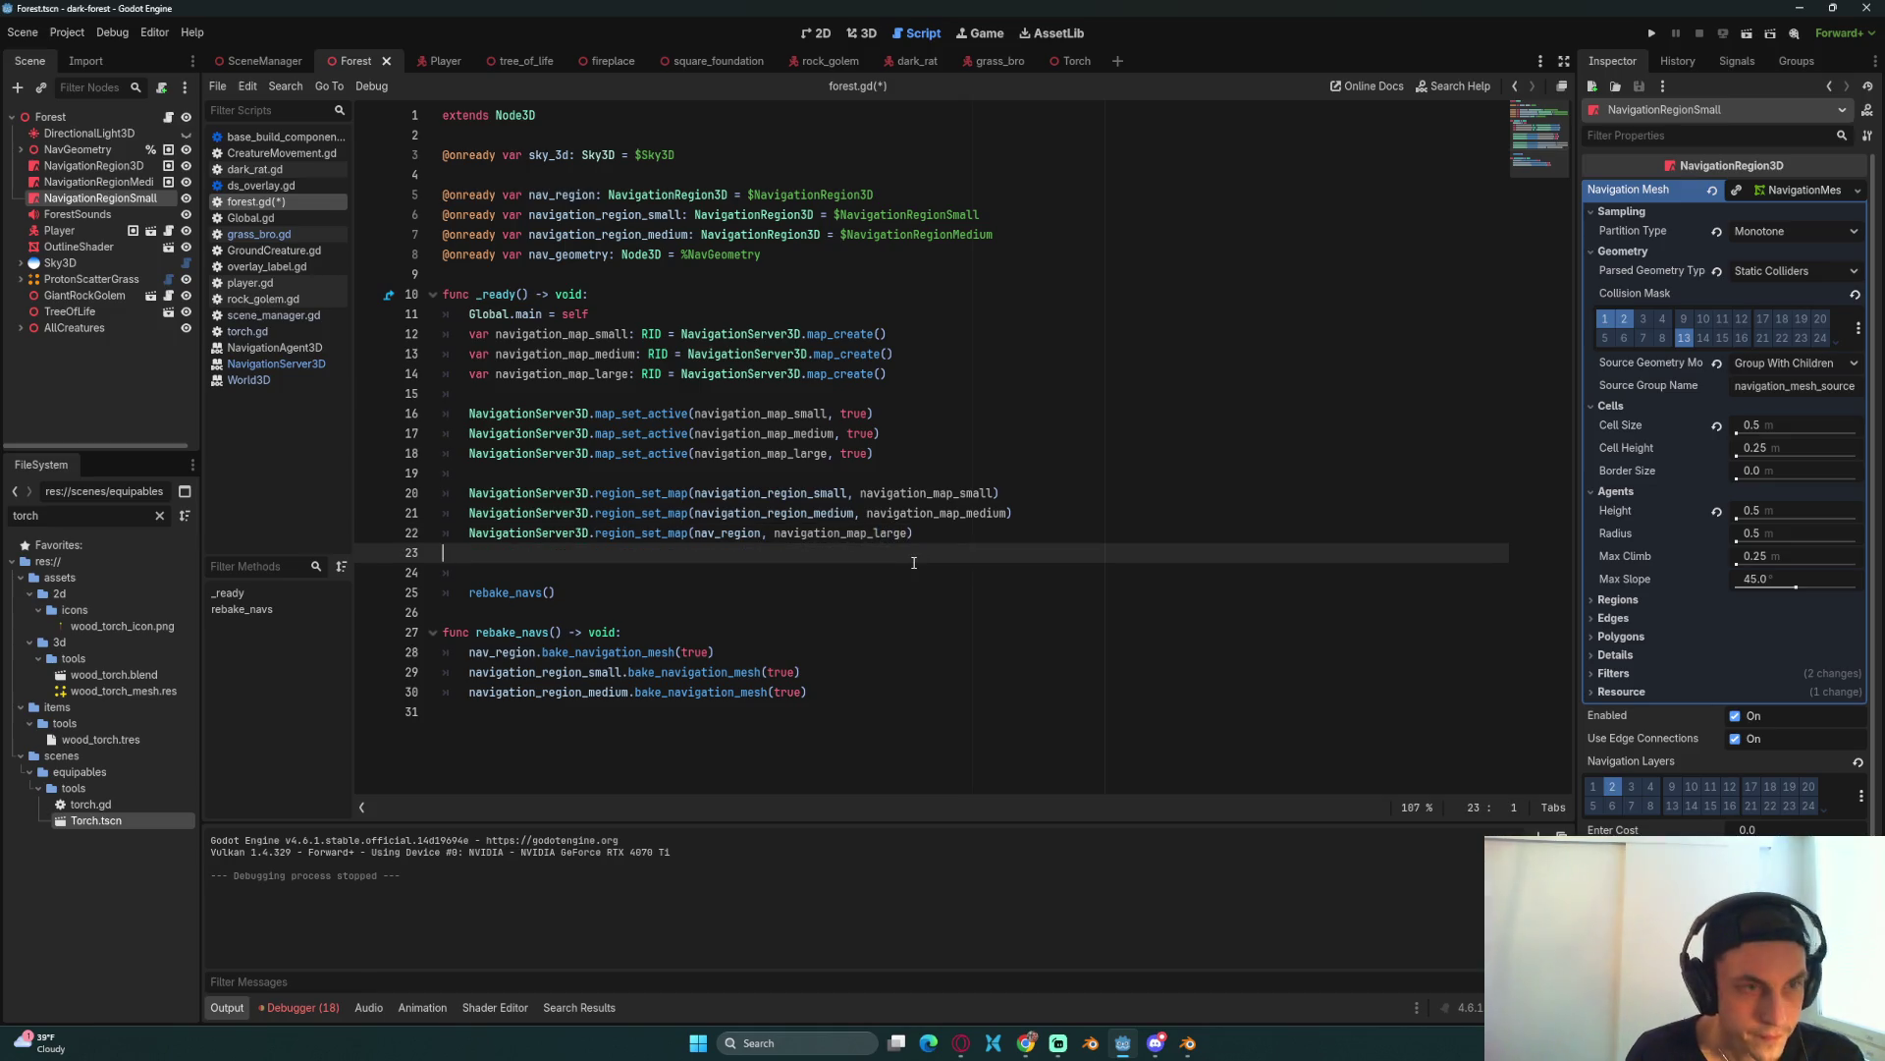
{"action": "key", "text": "BackSpace"}
{"action": "key", "text": "BackSpace"}
Step: Save forest.gd and run the project
{"action": "left_click", "coordinate": [877, 569]}
{"action": "key", "text": "ctrl+s"}
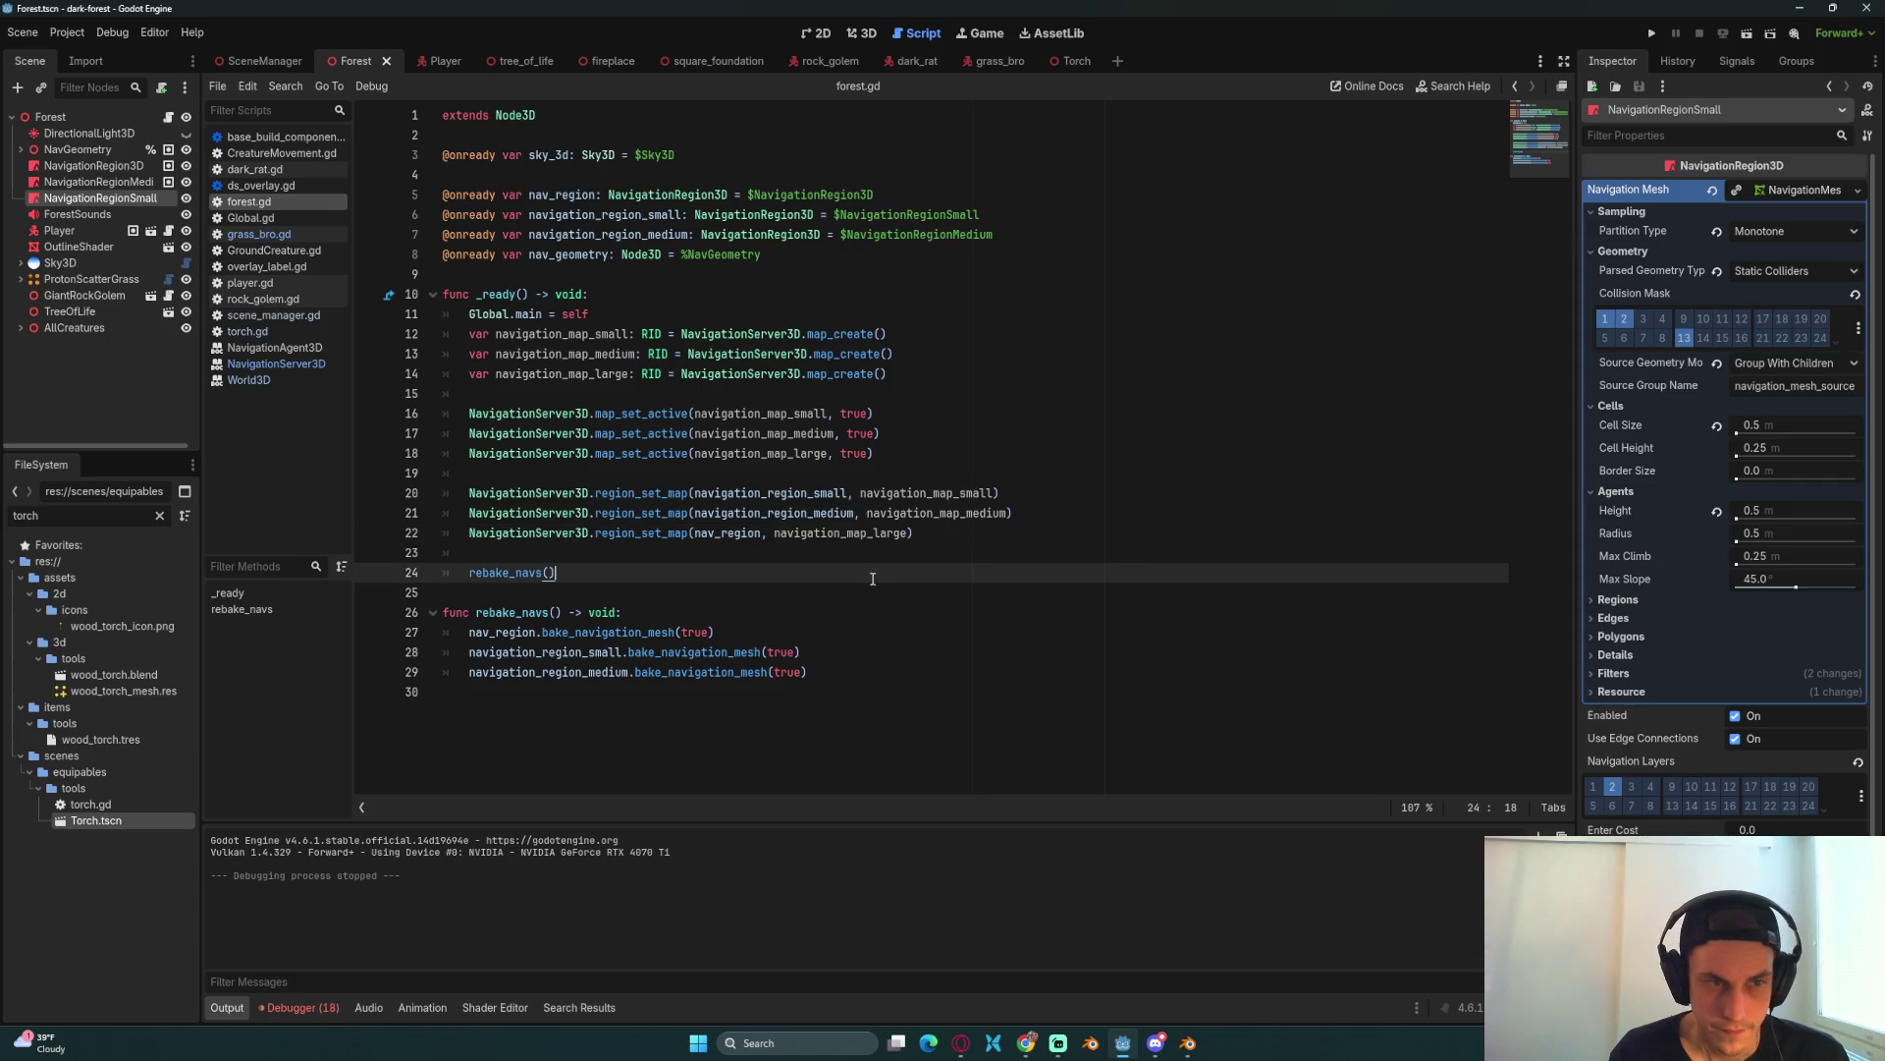
{"action": "left_click", "coordinate": [1651, 33]}
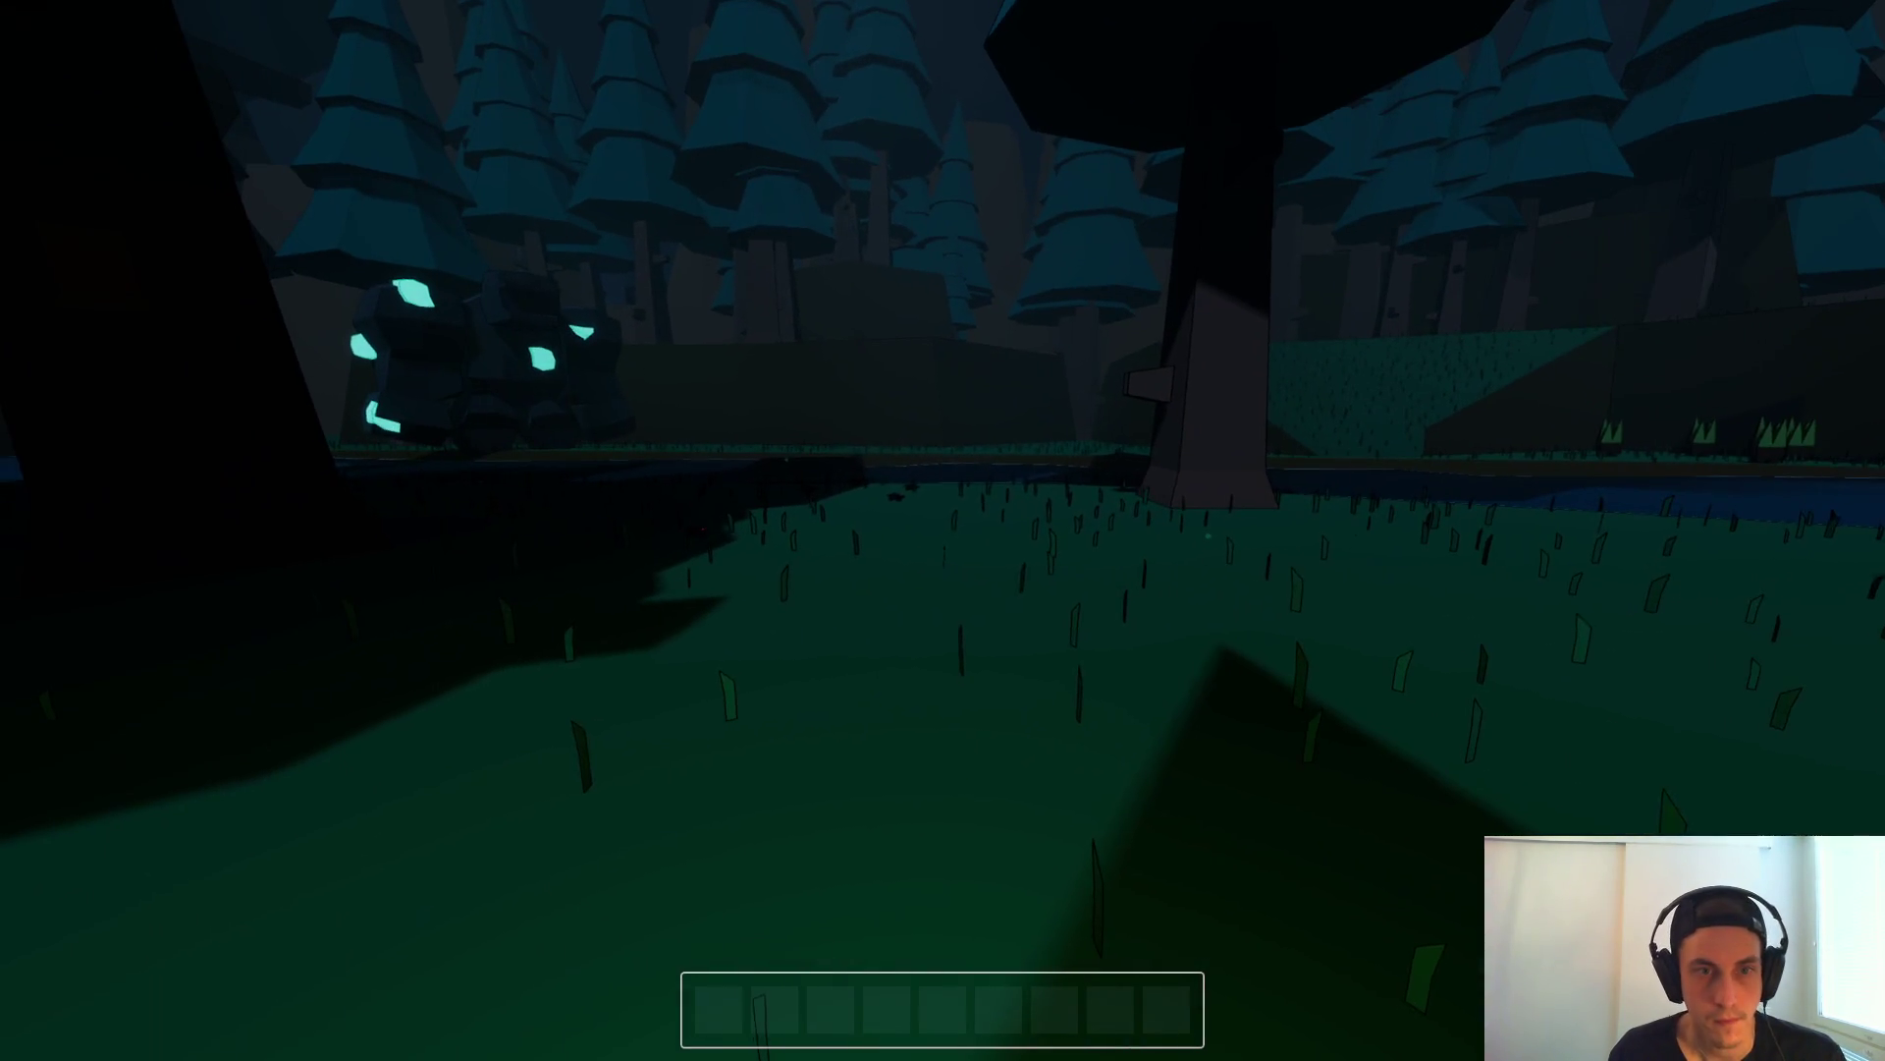
{"action": "key", "text": "Escape"}
{"action": "key", "text": "Escape"}
{"action": "key", "text": "F3"}
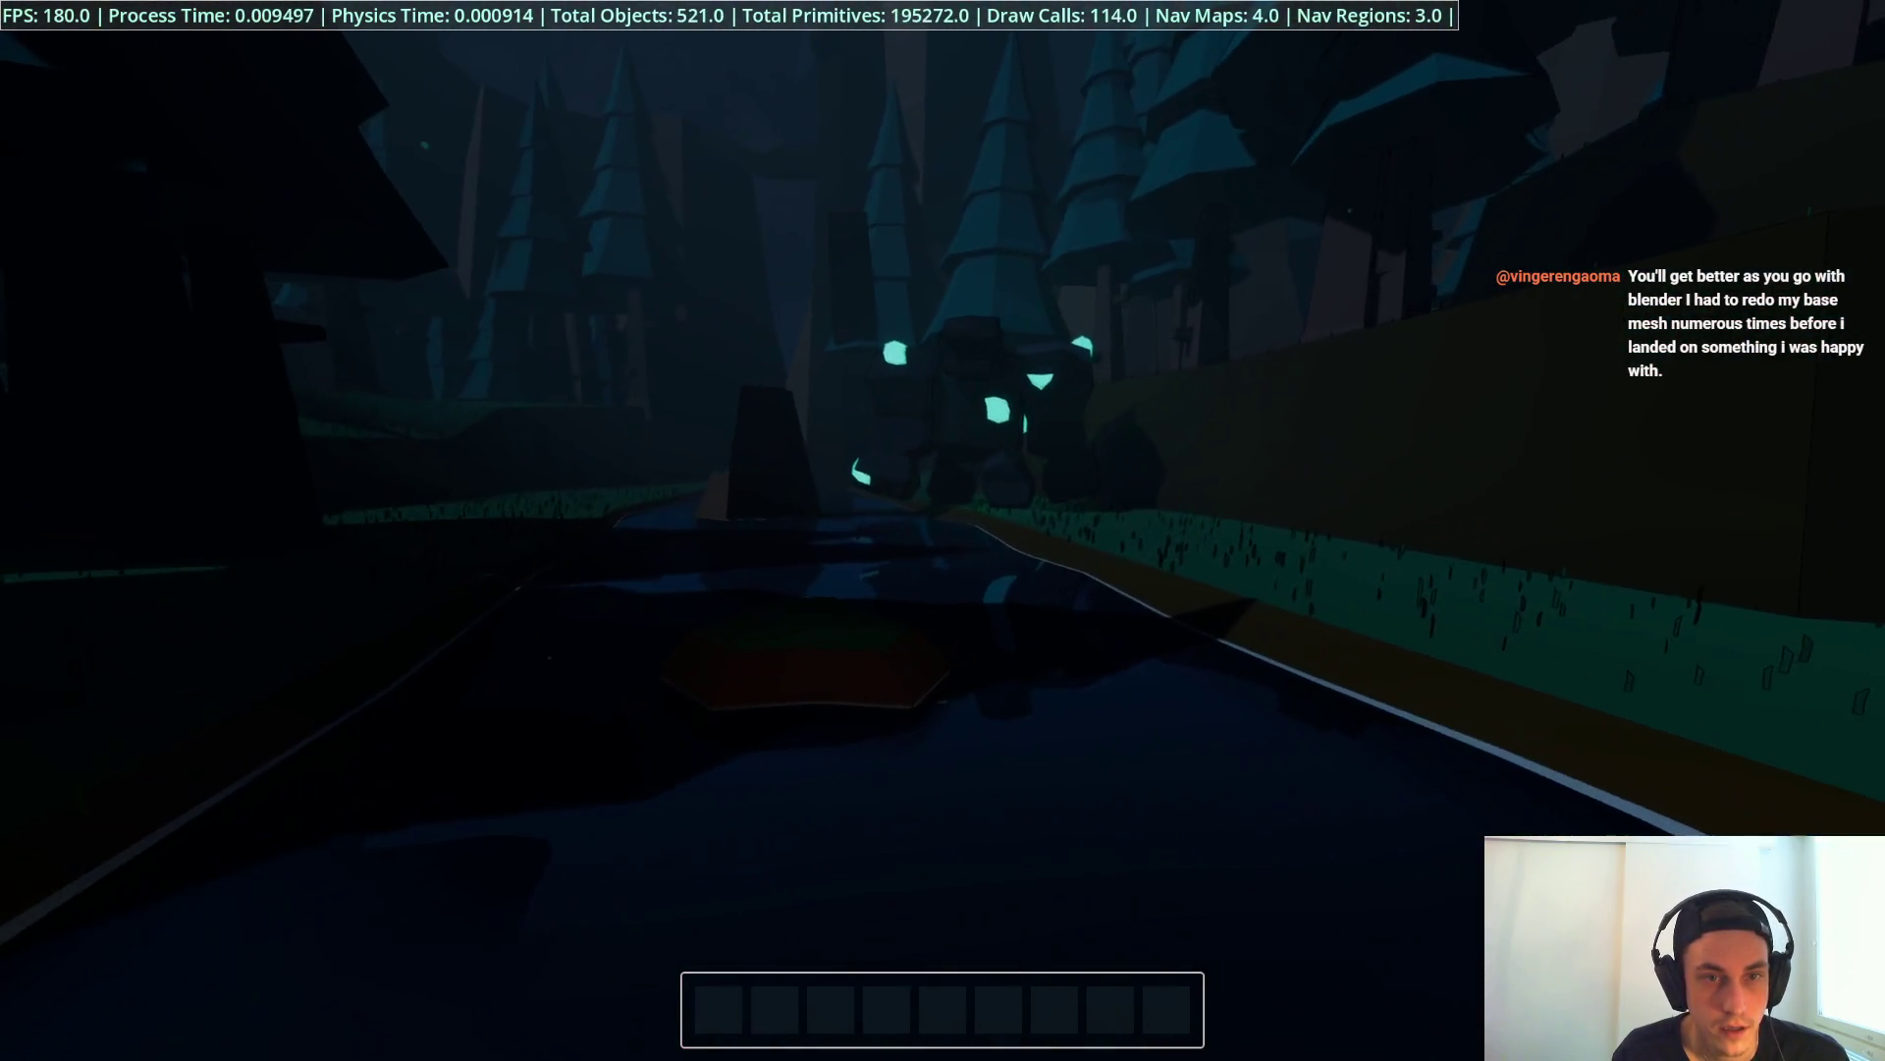
{"action": "key", "text": "Escape"}
{"action": "left_click", "coordinate": [944, 520]}
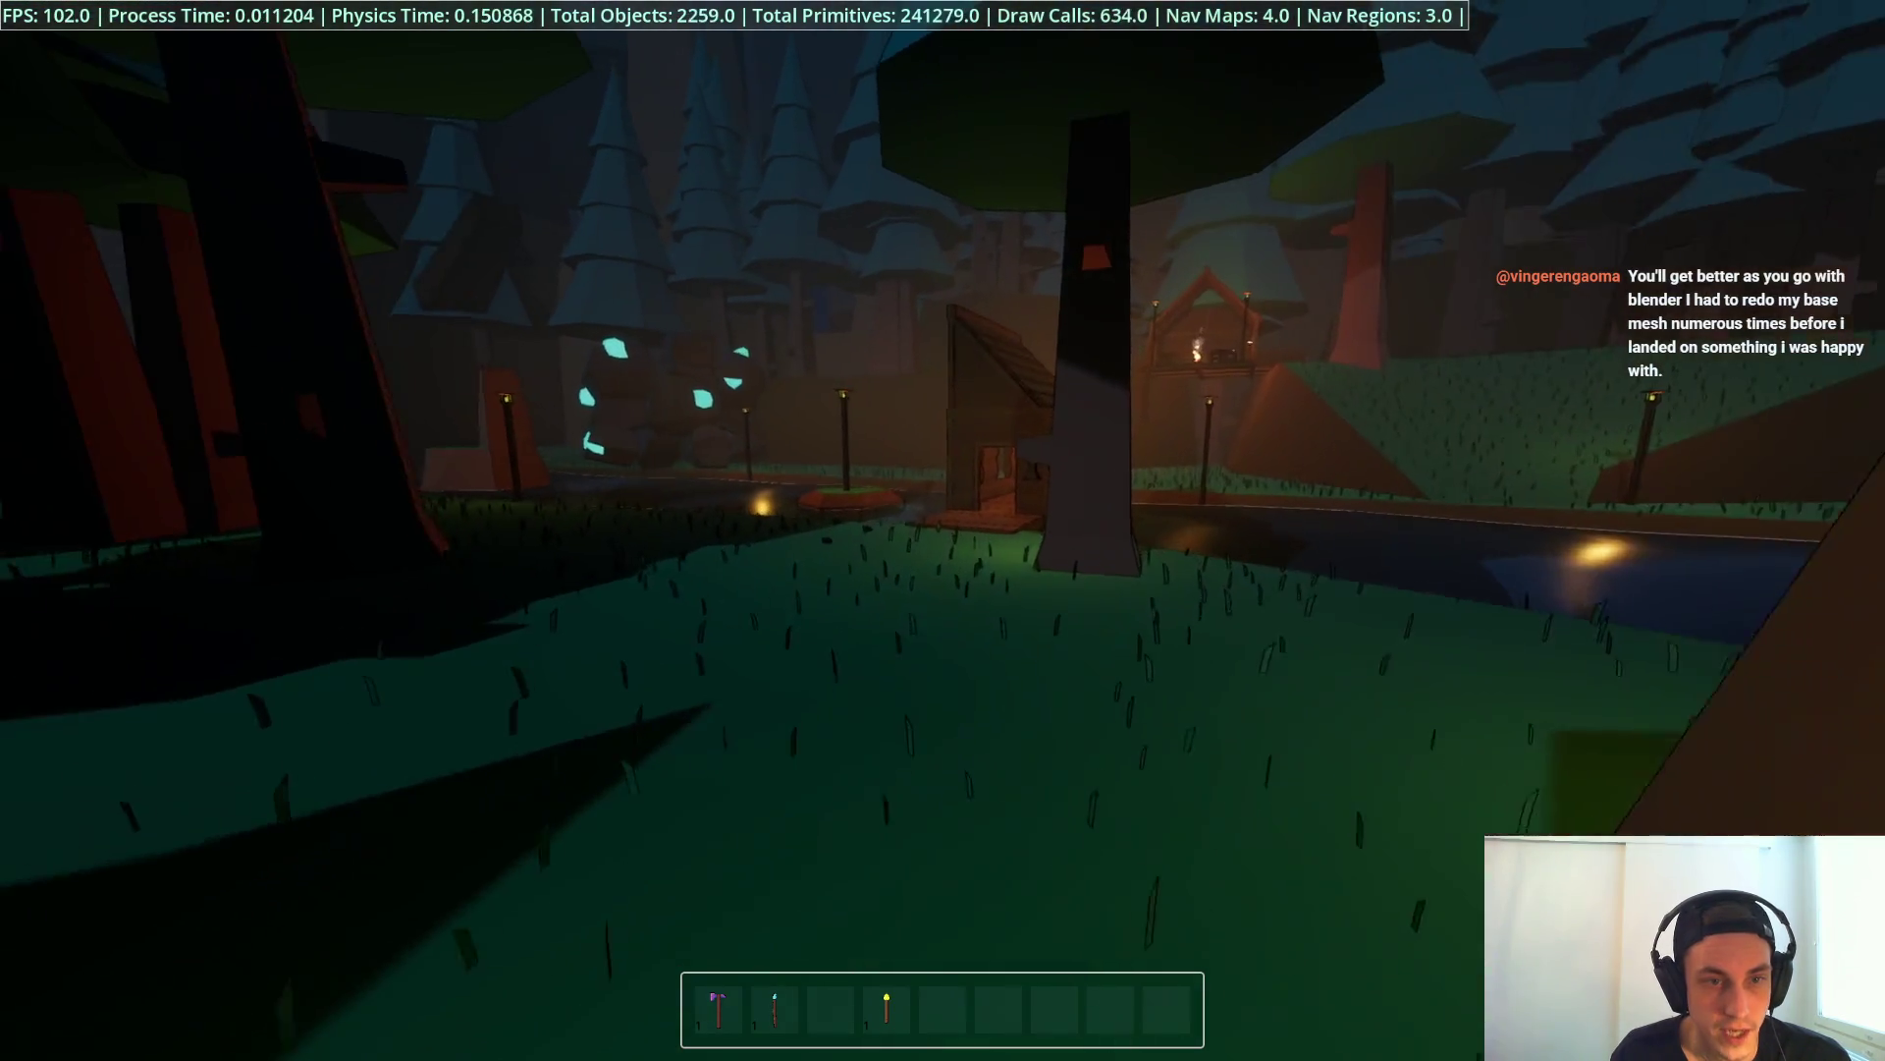
{"action": "key", "text": "w"}
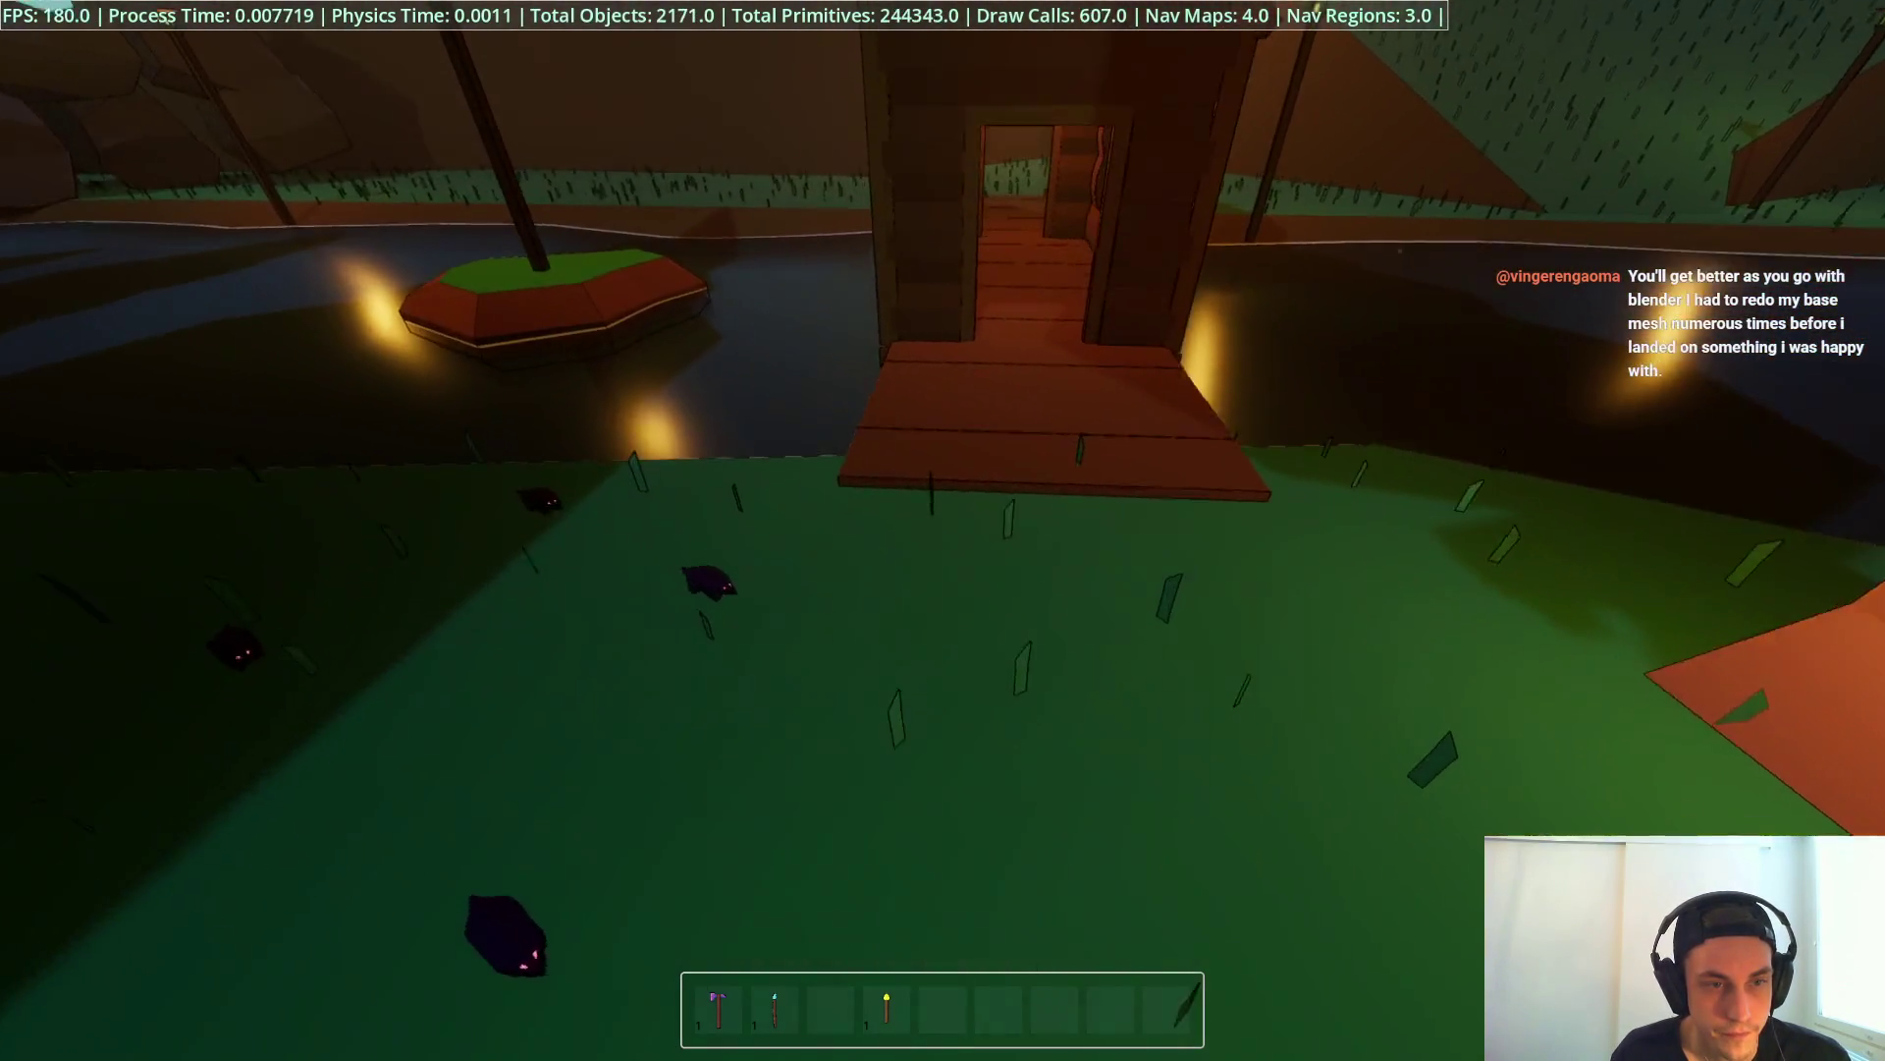
{"action": "key", "text": "1"}
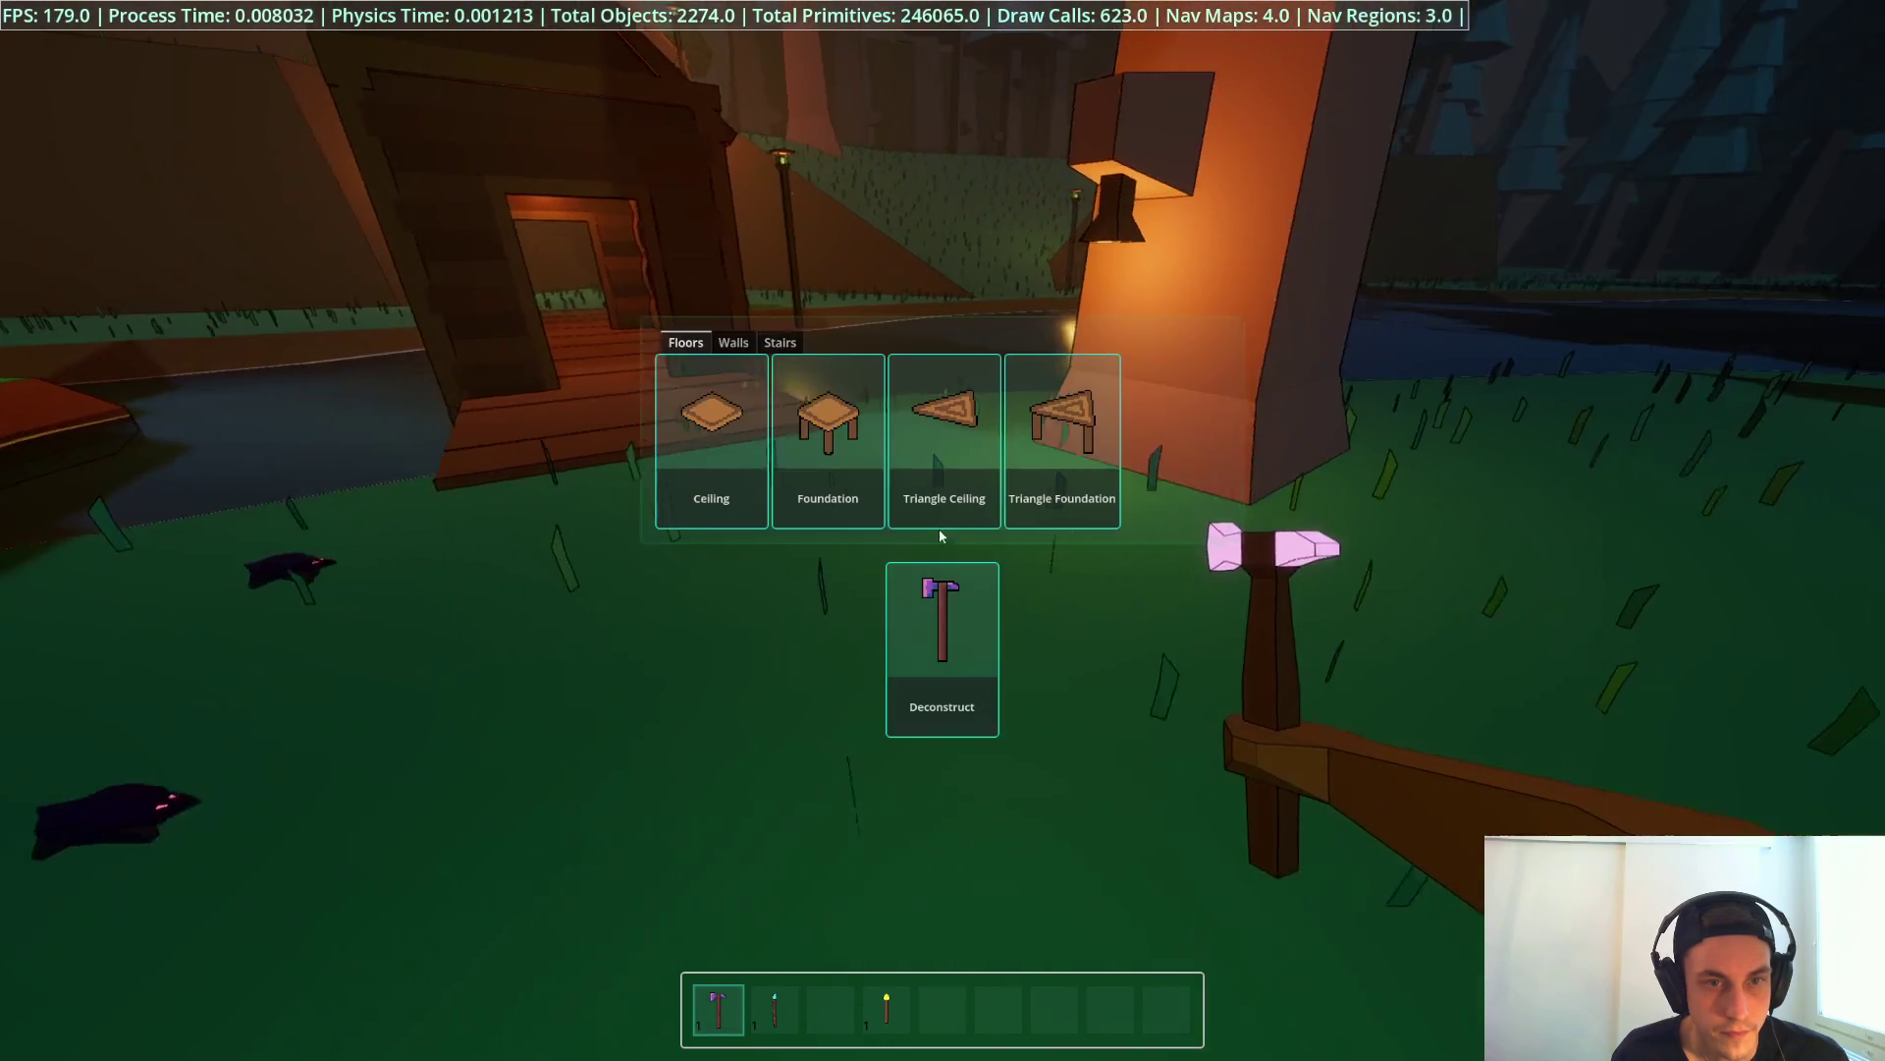
{"action": "left_click", "coordinate": [943, 530]}
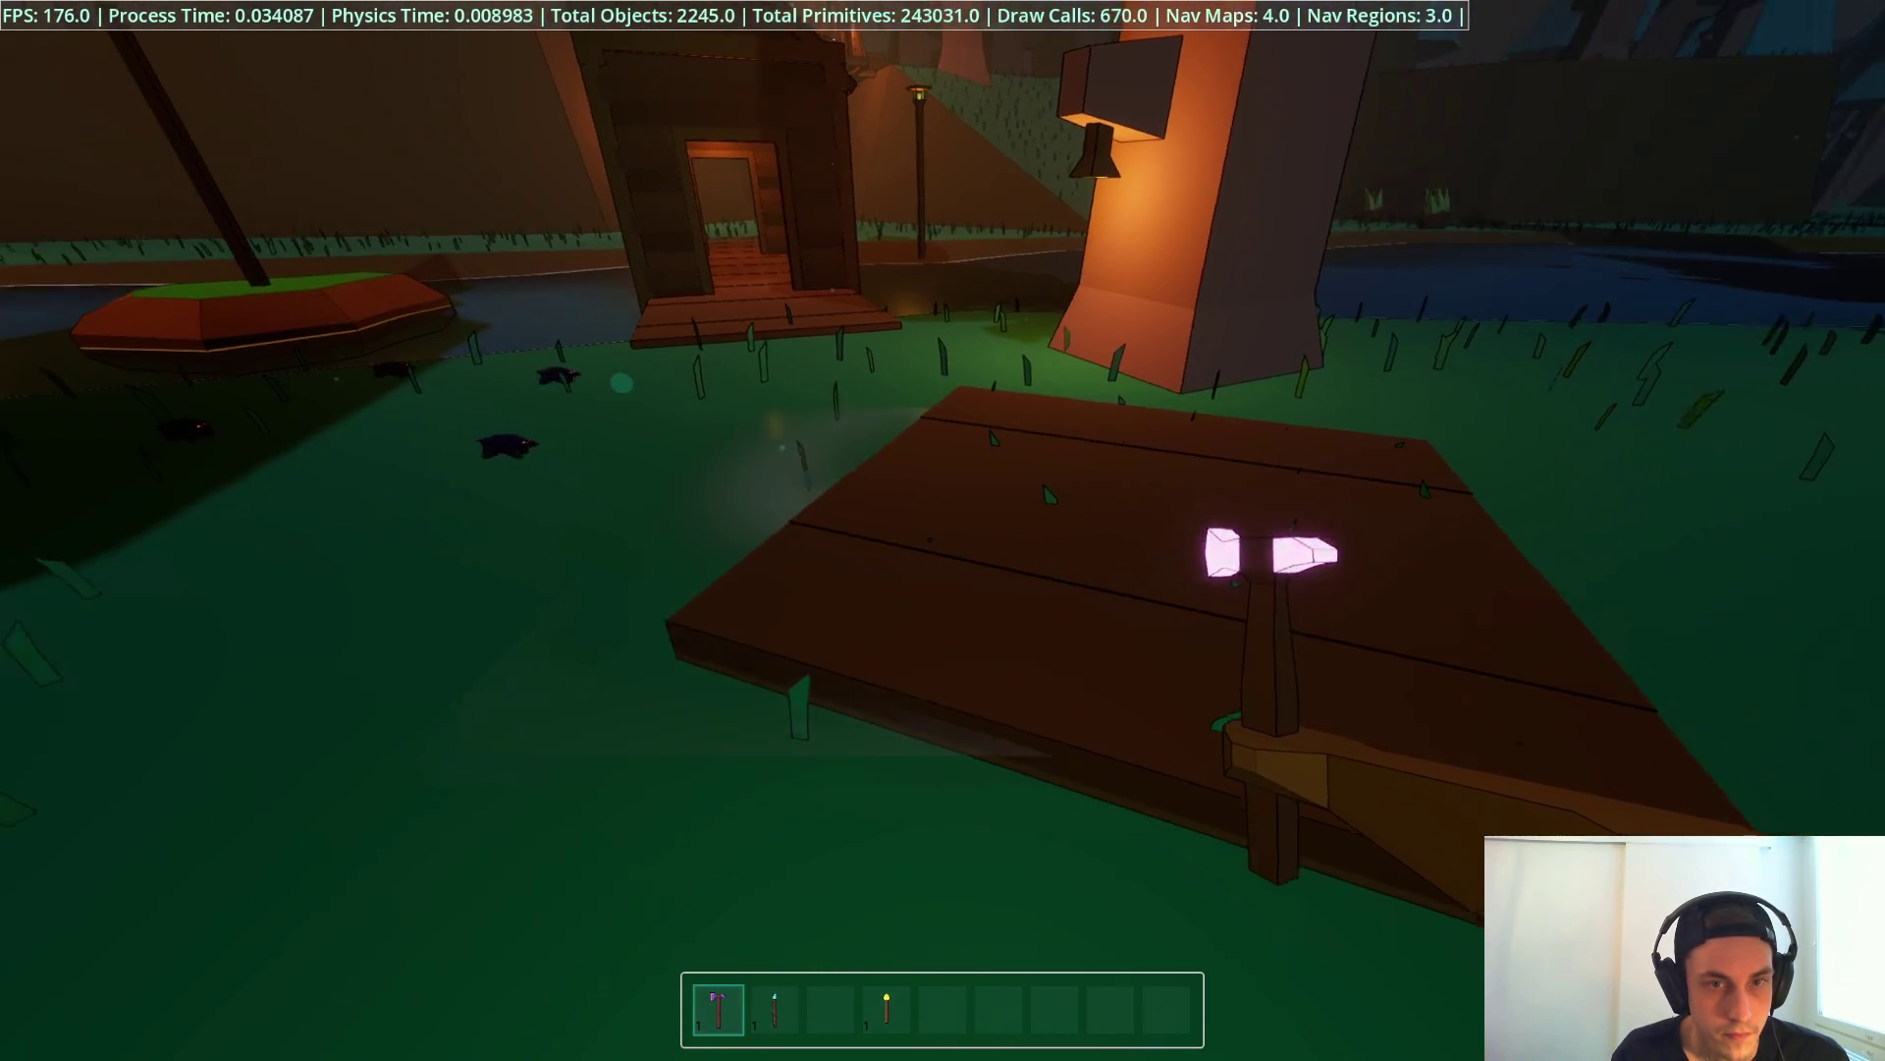
{"action": "key", "text": "w"}
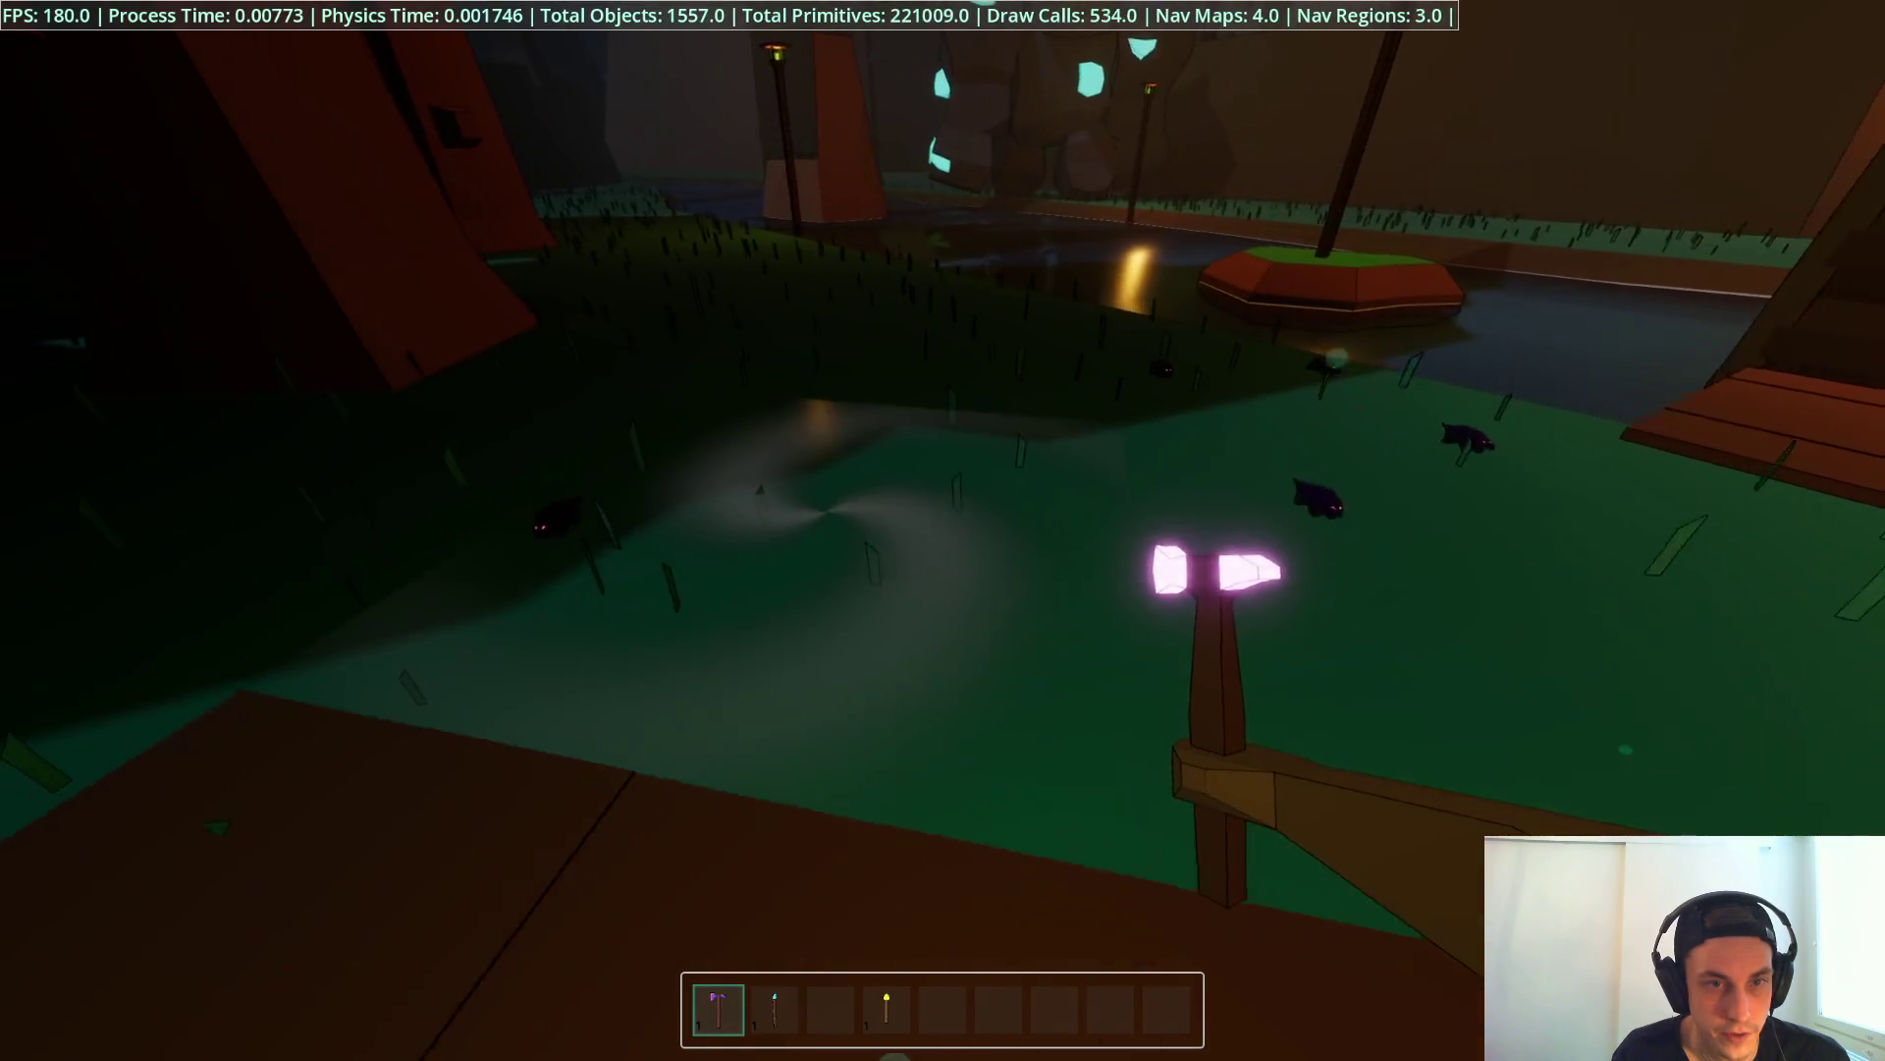
{"action": "key", "text": "F8"}
{"action": "left_click", "coordinate": [943, 590]}
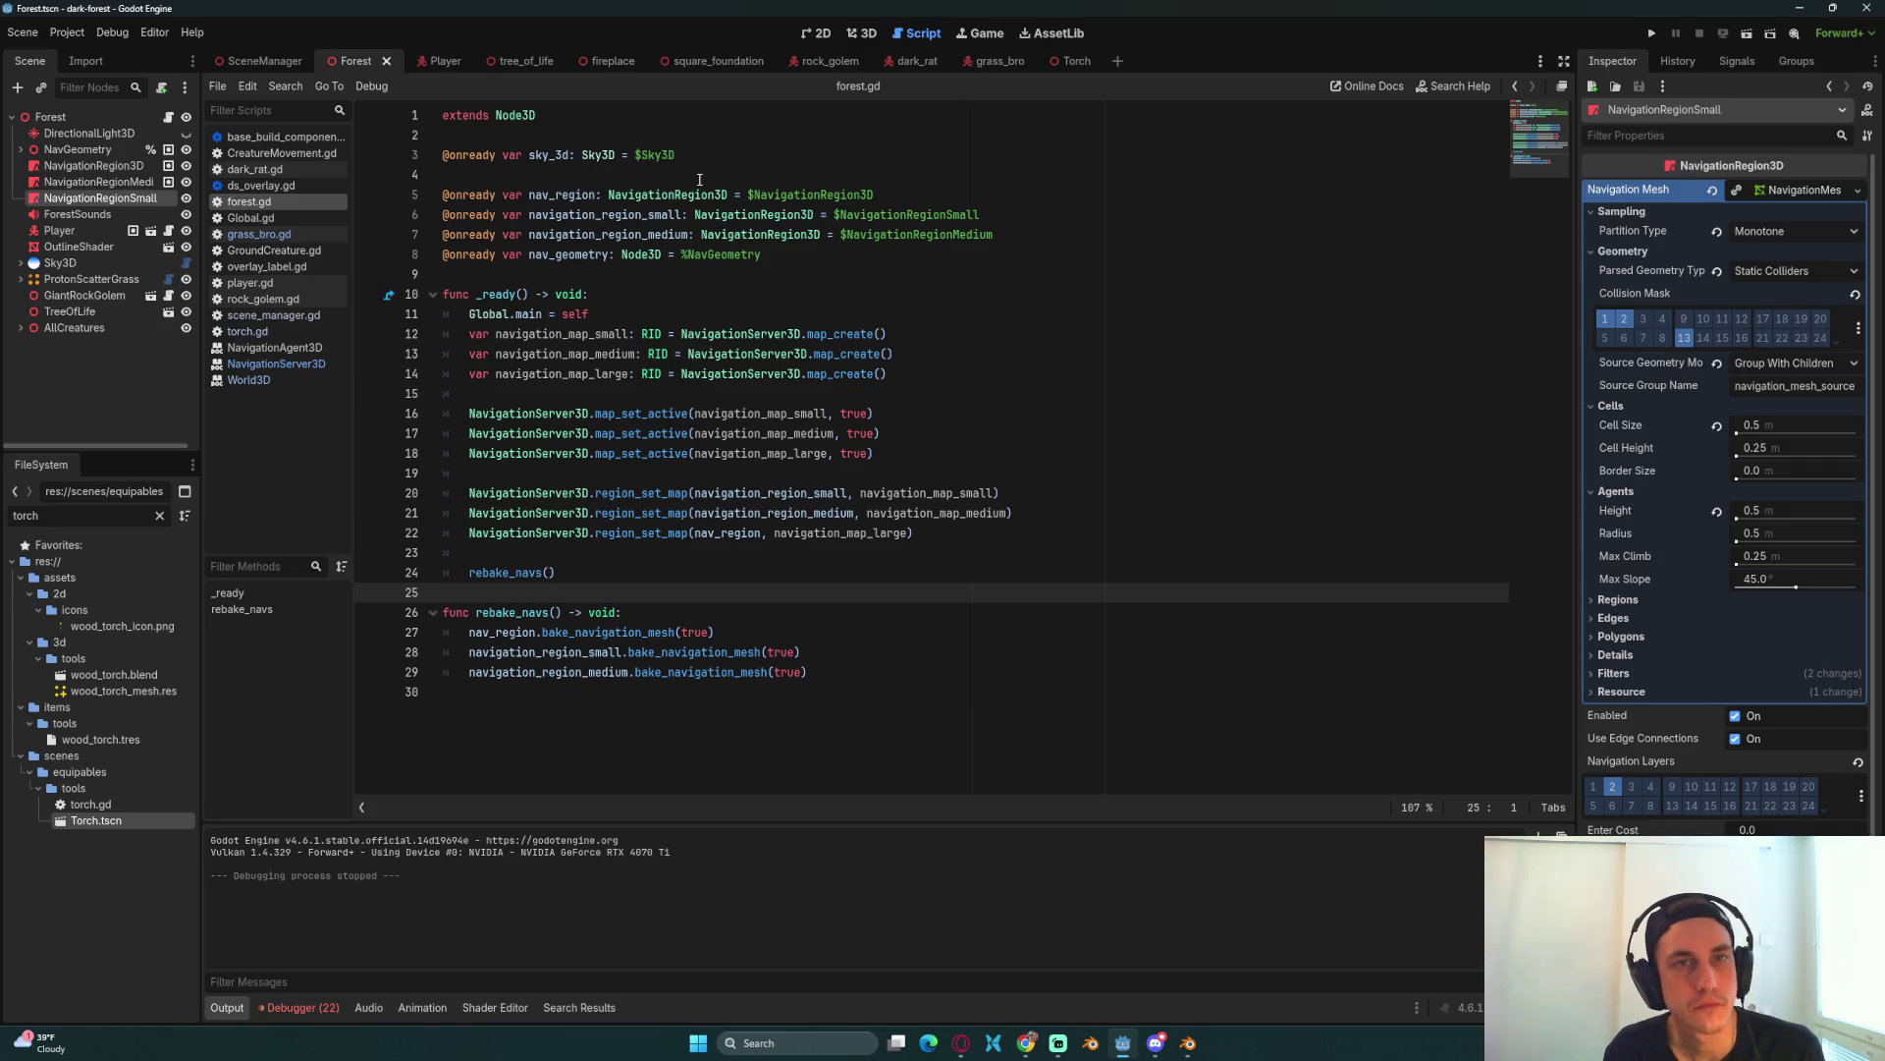
{"action": "left_click", "coordinate": [905, 61]}
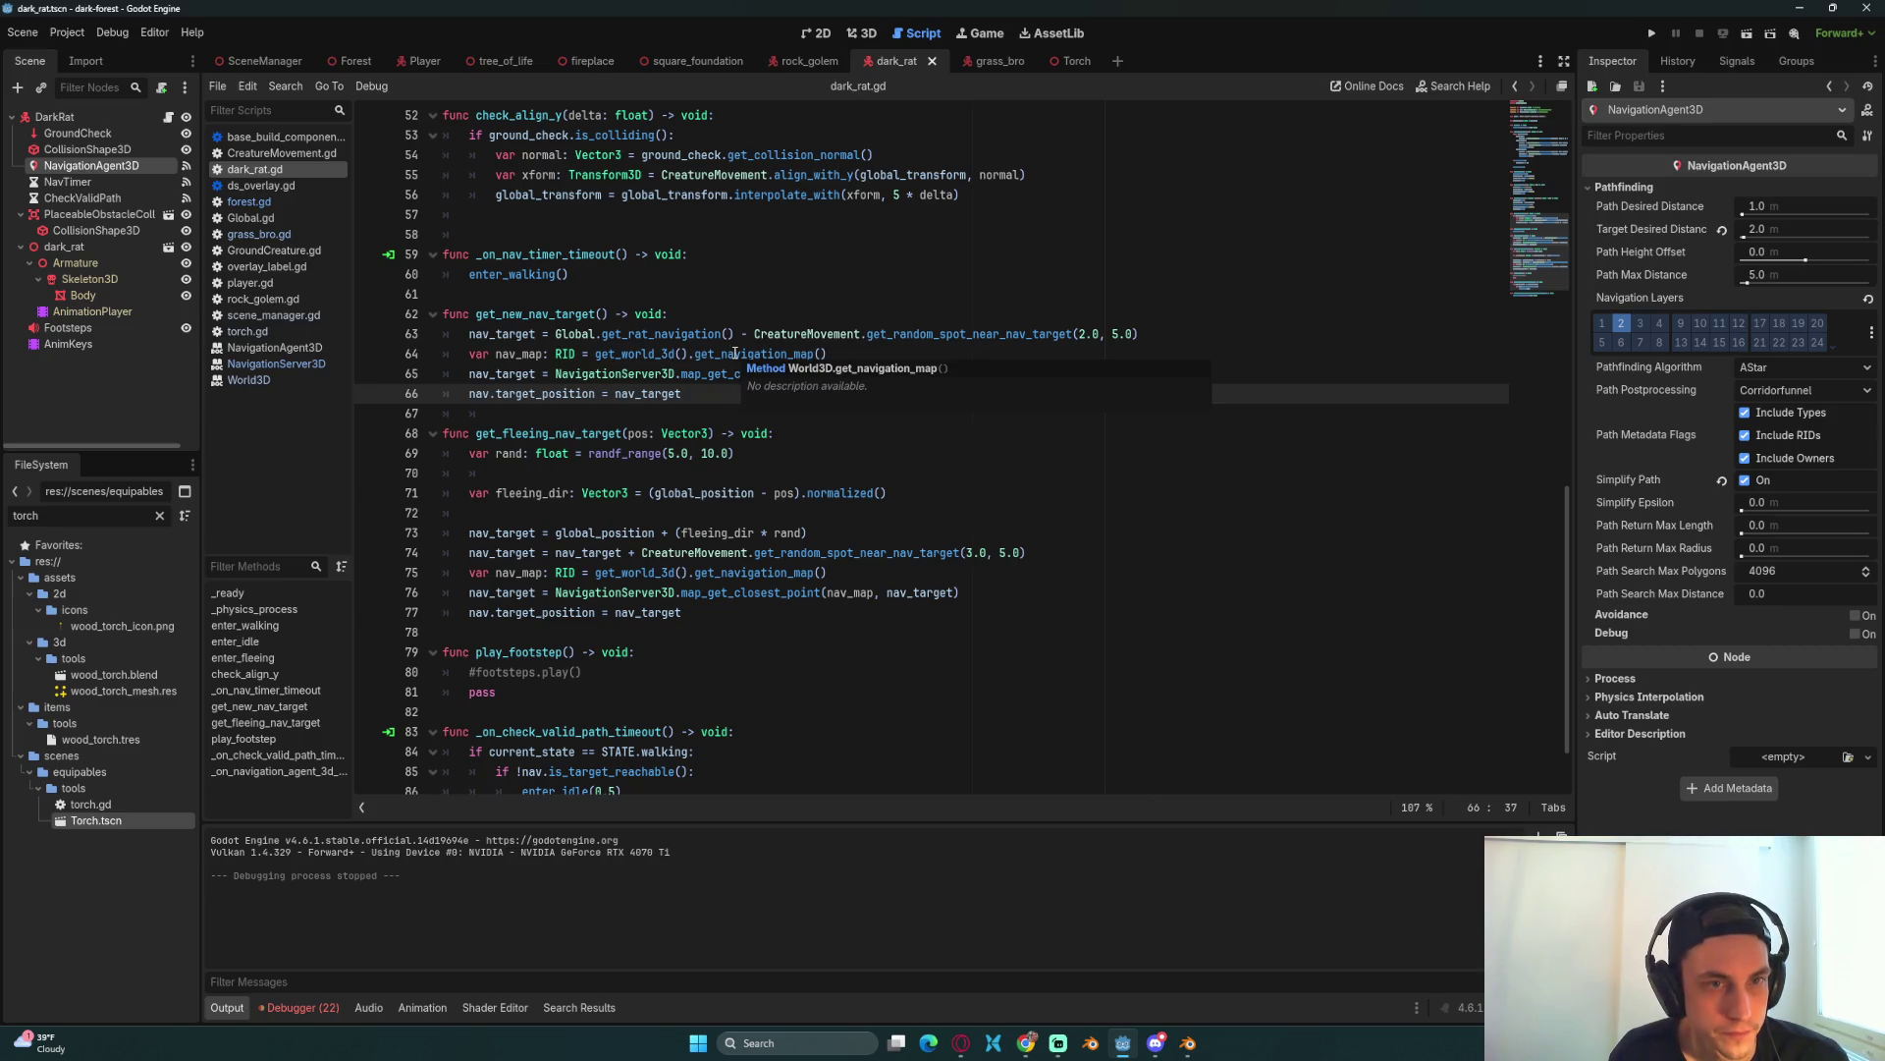
{"action": "left_click", "coordinate": [896, 352]}
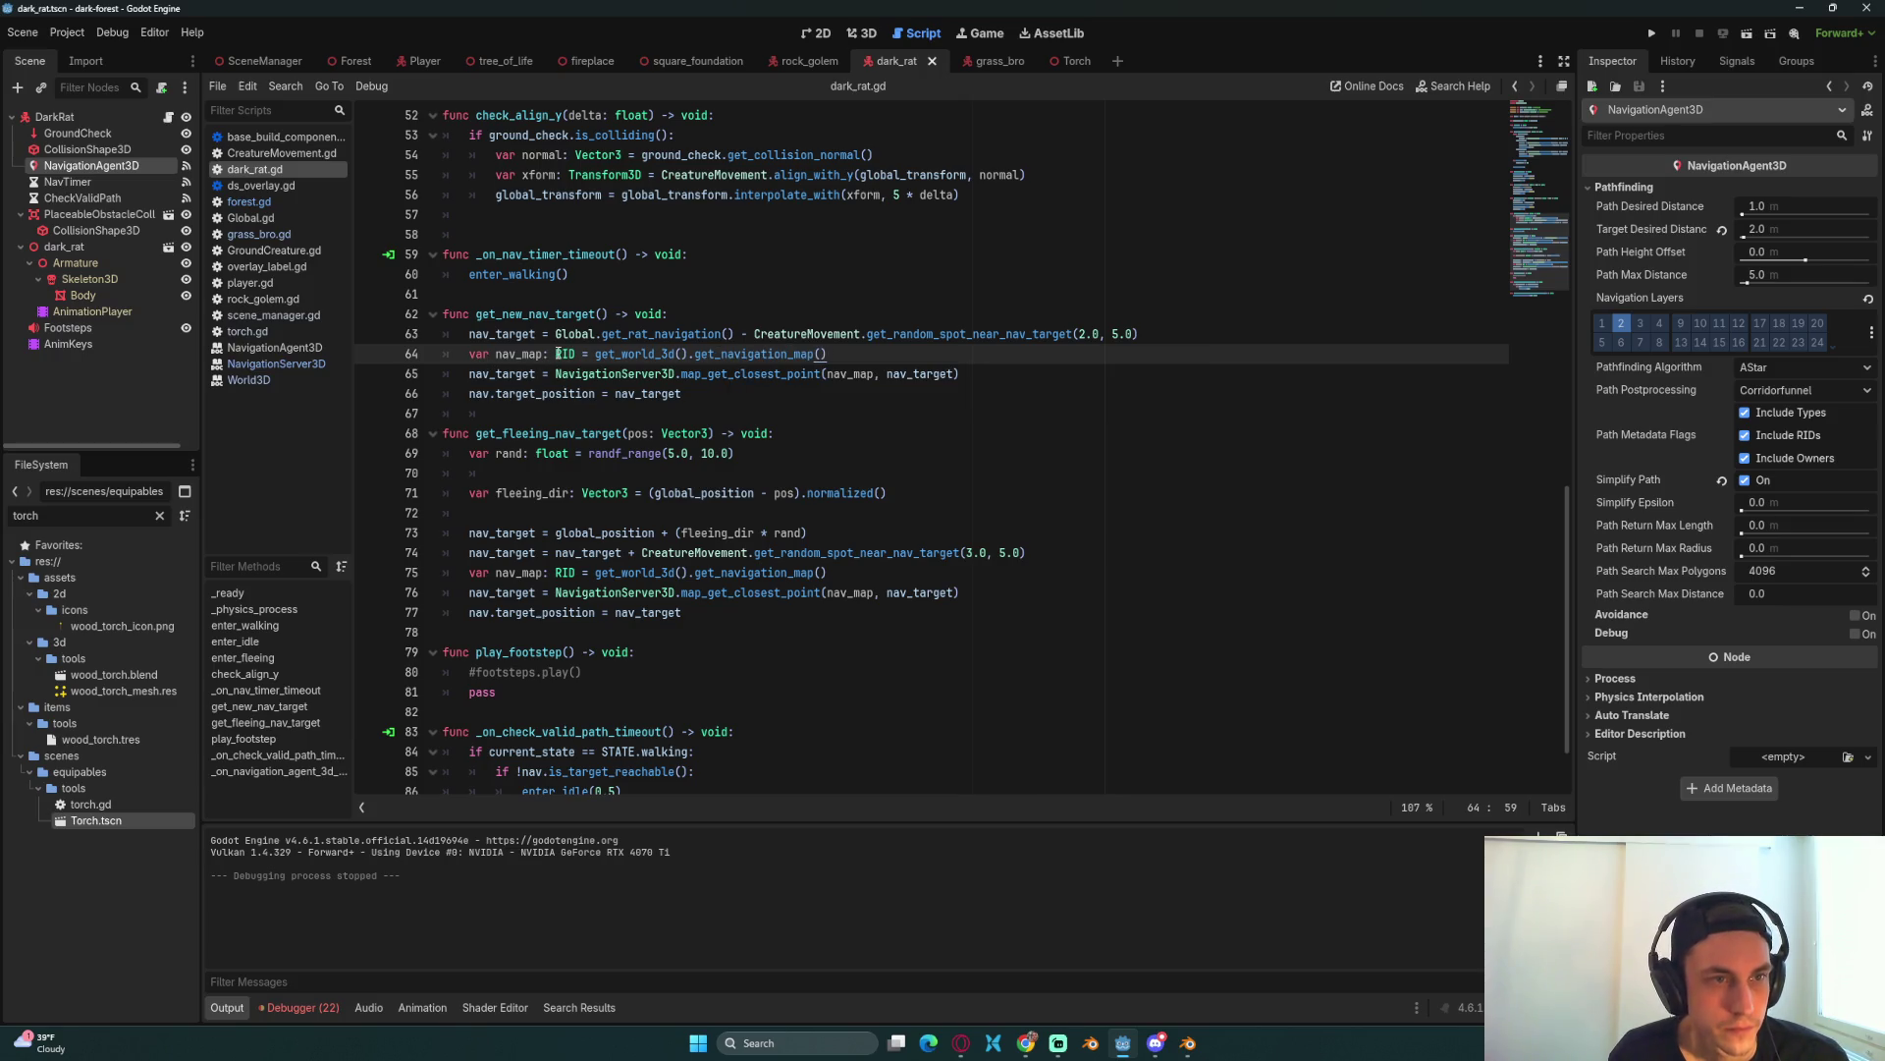
{"action": "mouse_move", "coordinate": [557, 354]}
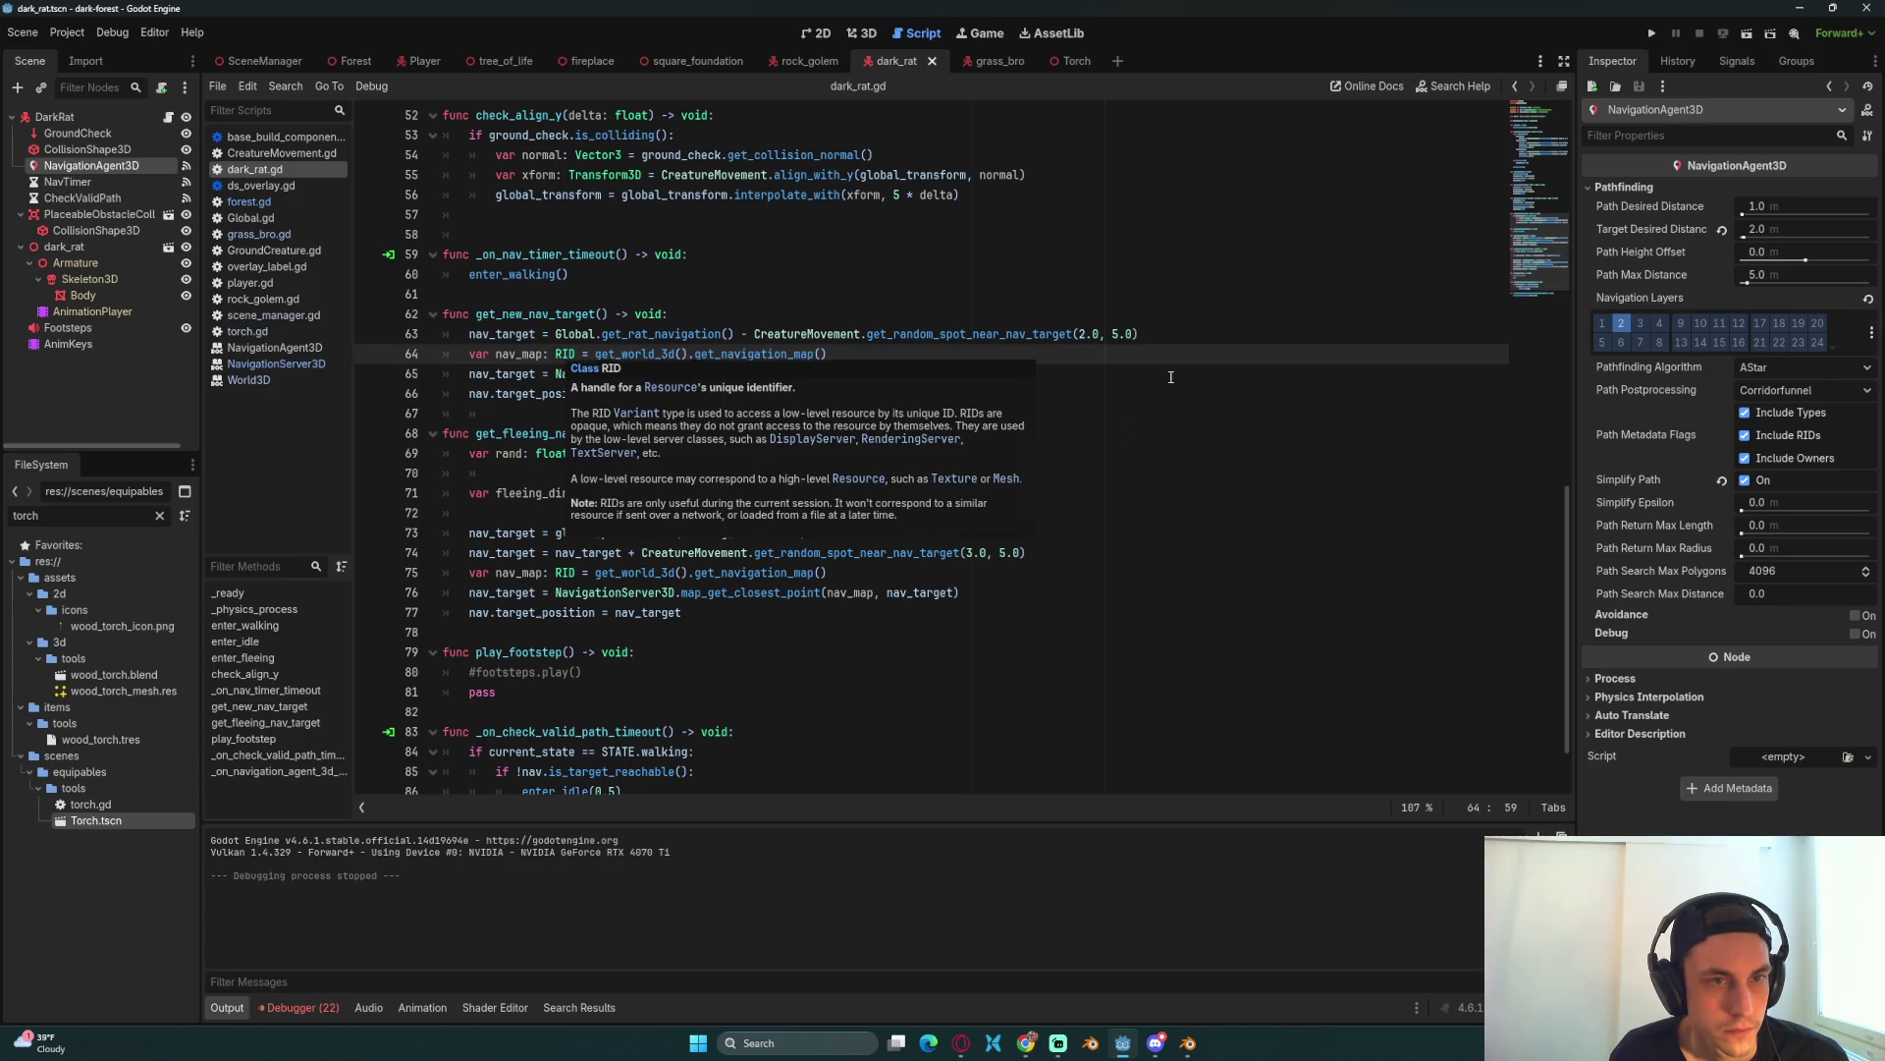
{"action": "left_click", "coordinate": [1124, 380]}
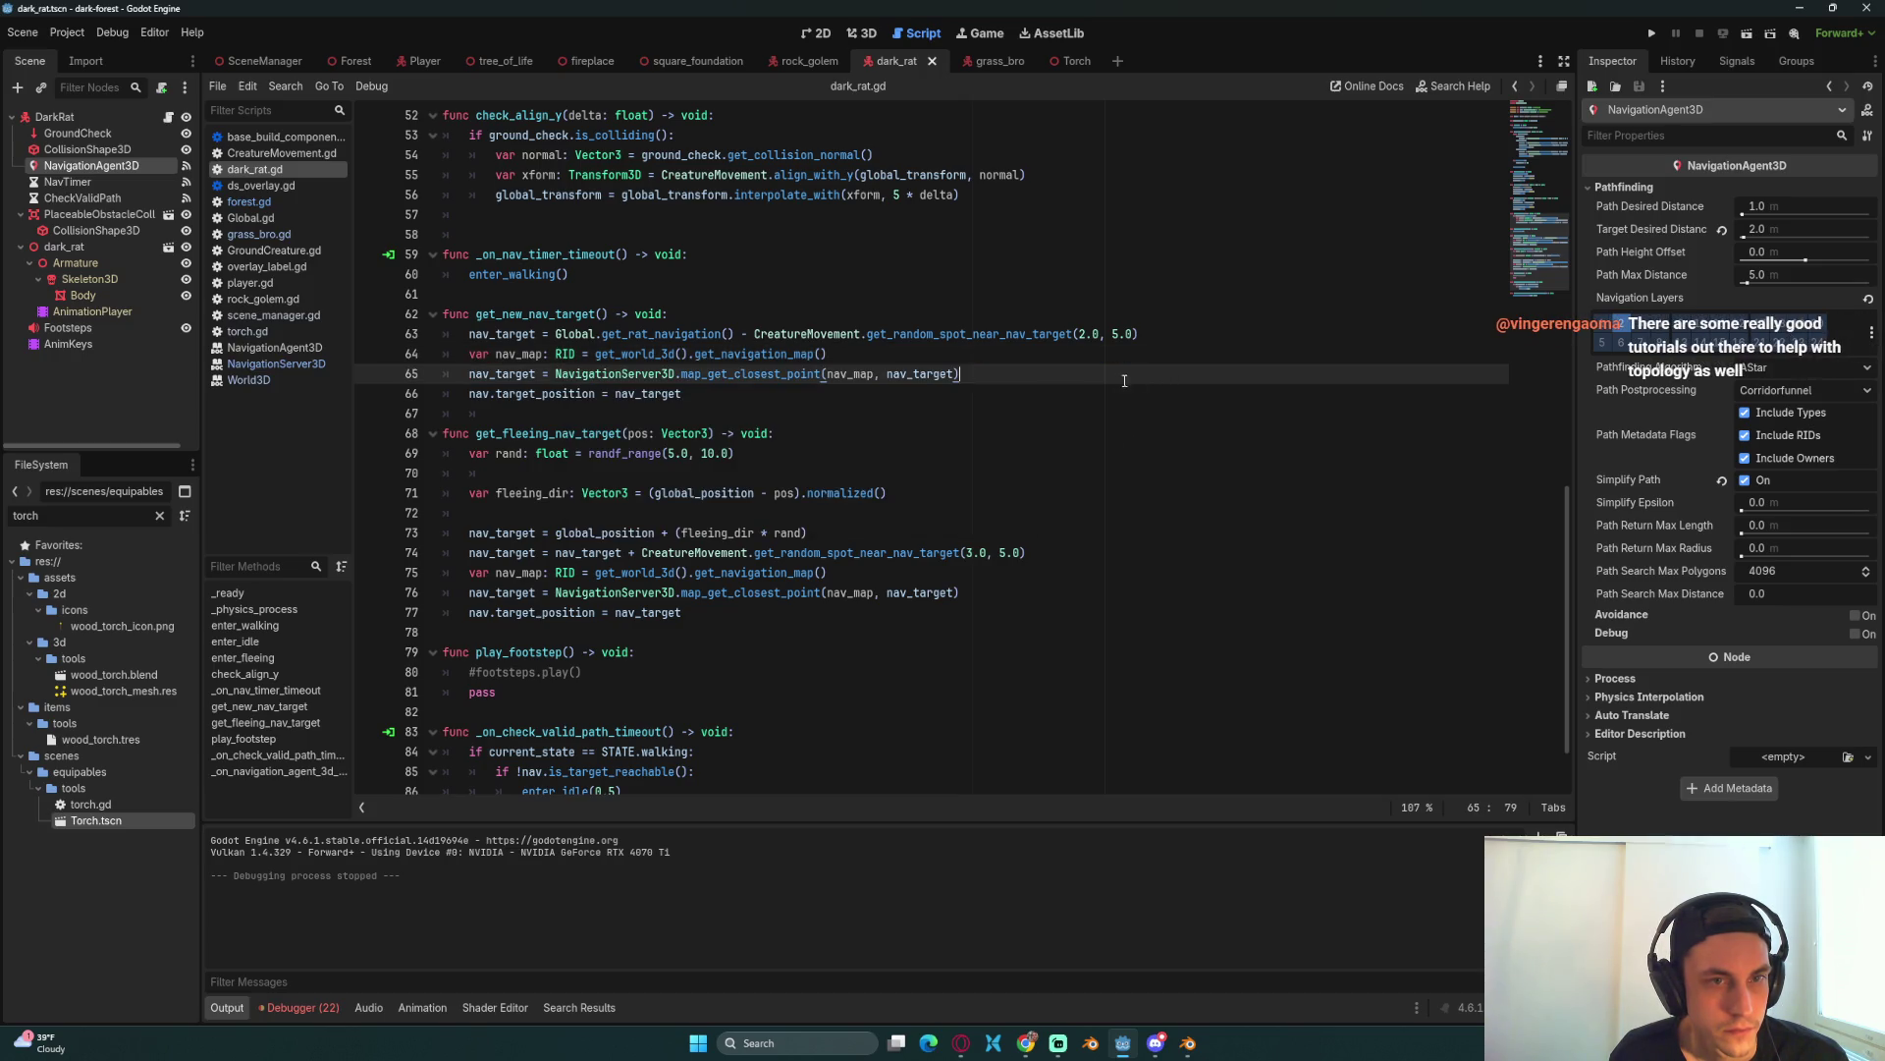
{"action": "left_click", "coordinate": [831, 351]}
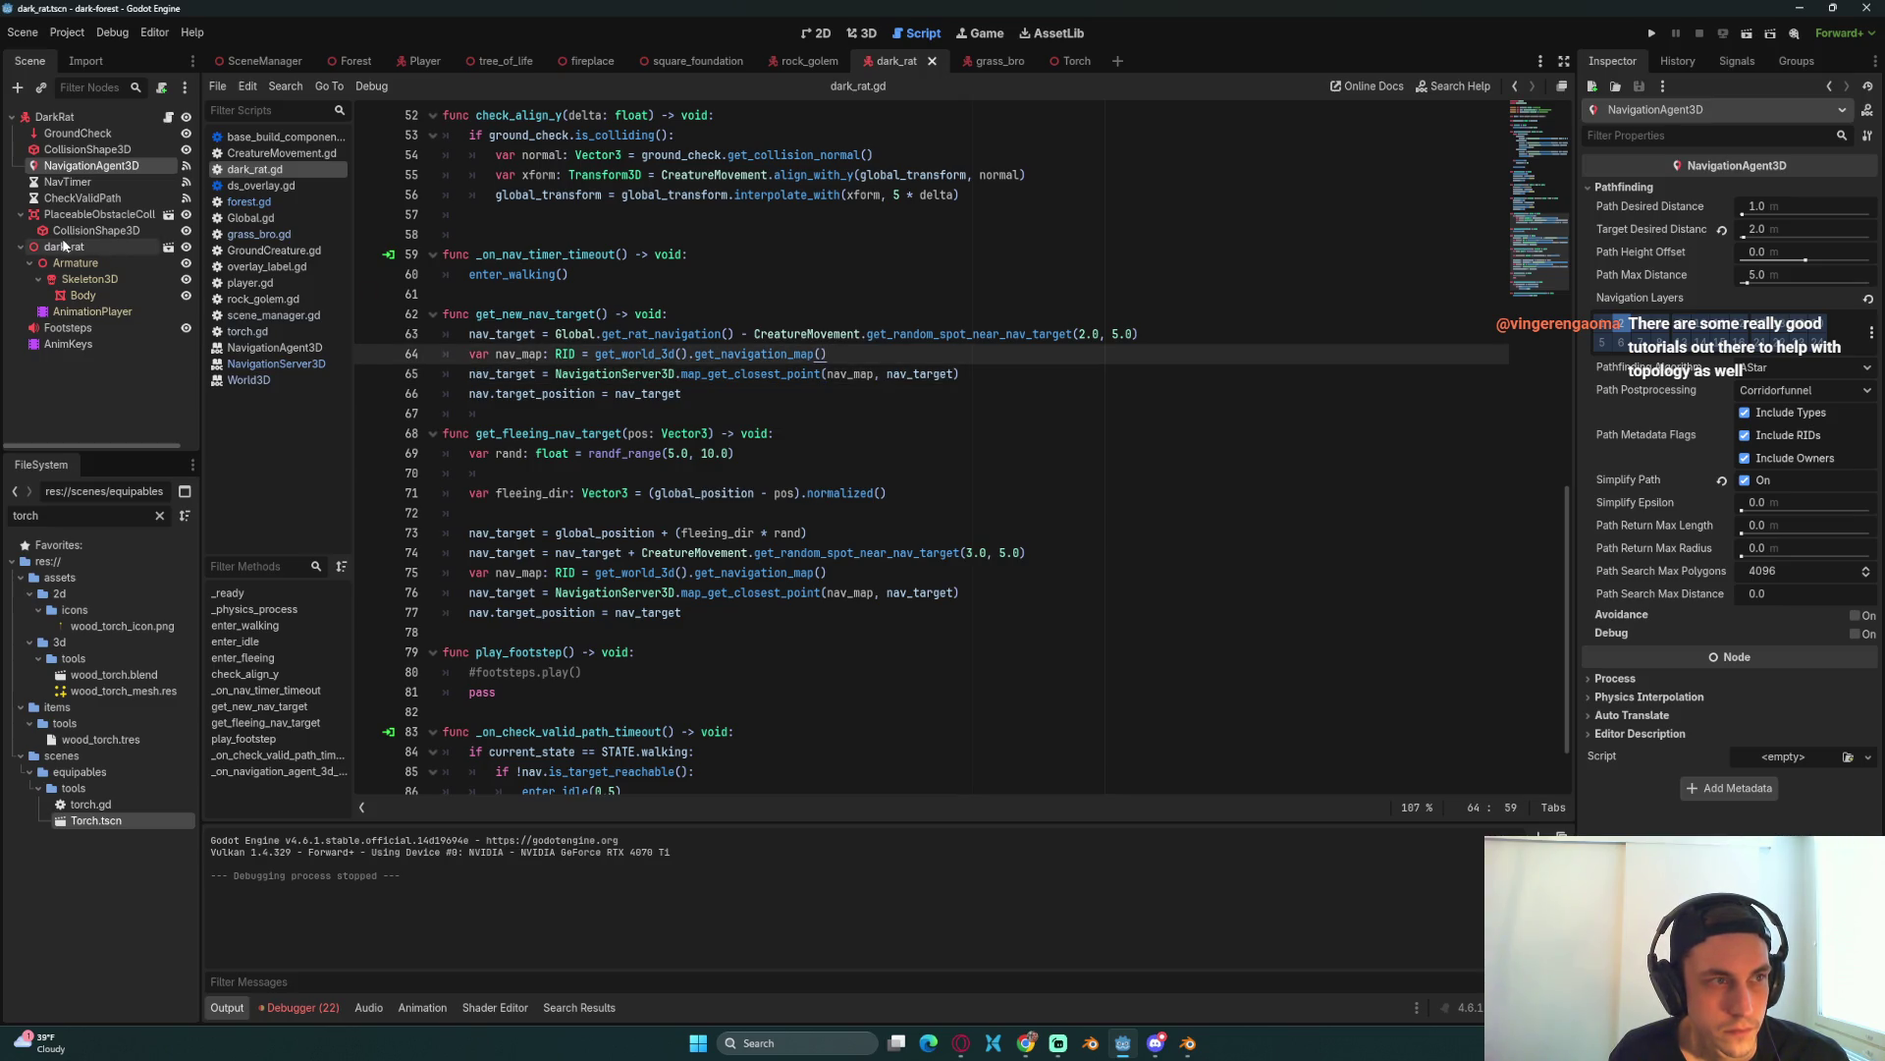
{"action": "left_click", "coordinate": [87, 149]}
{"action": "left_click", "coordinate": [90, 165]}
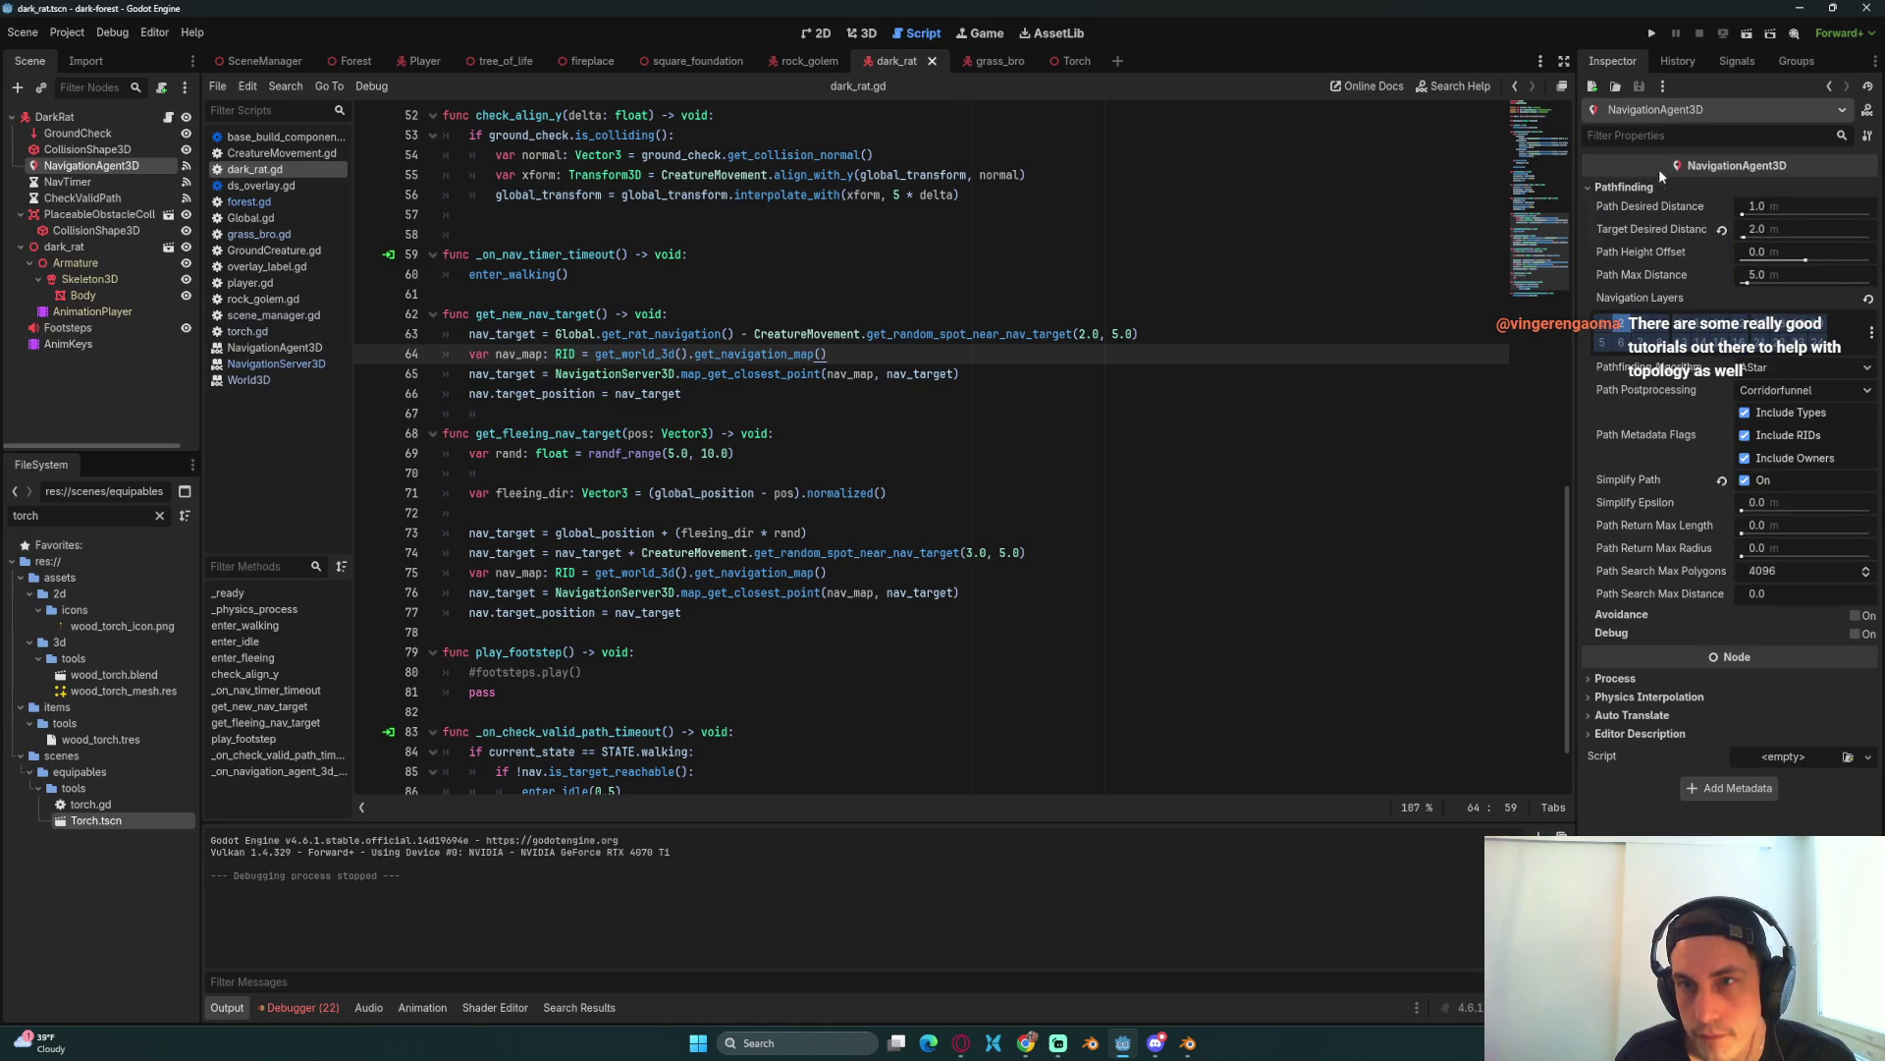
{"action": "left_click", "coordinate": [1681, 59]}
{"action": "left_click", "coordinate": [1754, 59]}
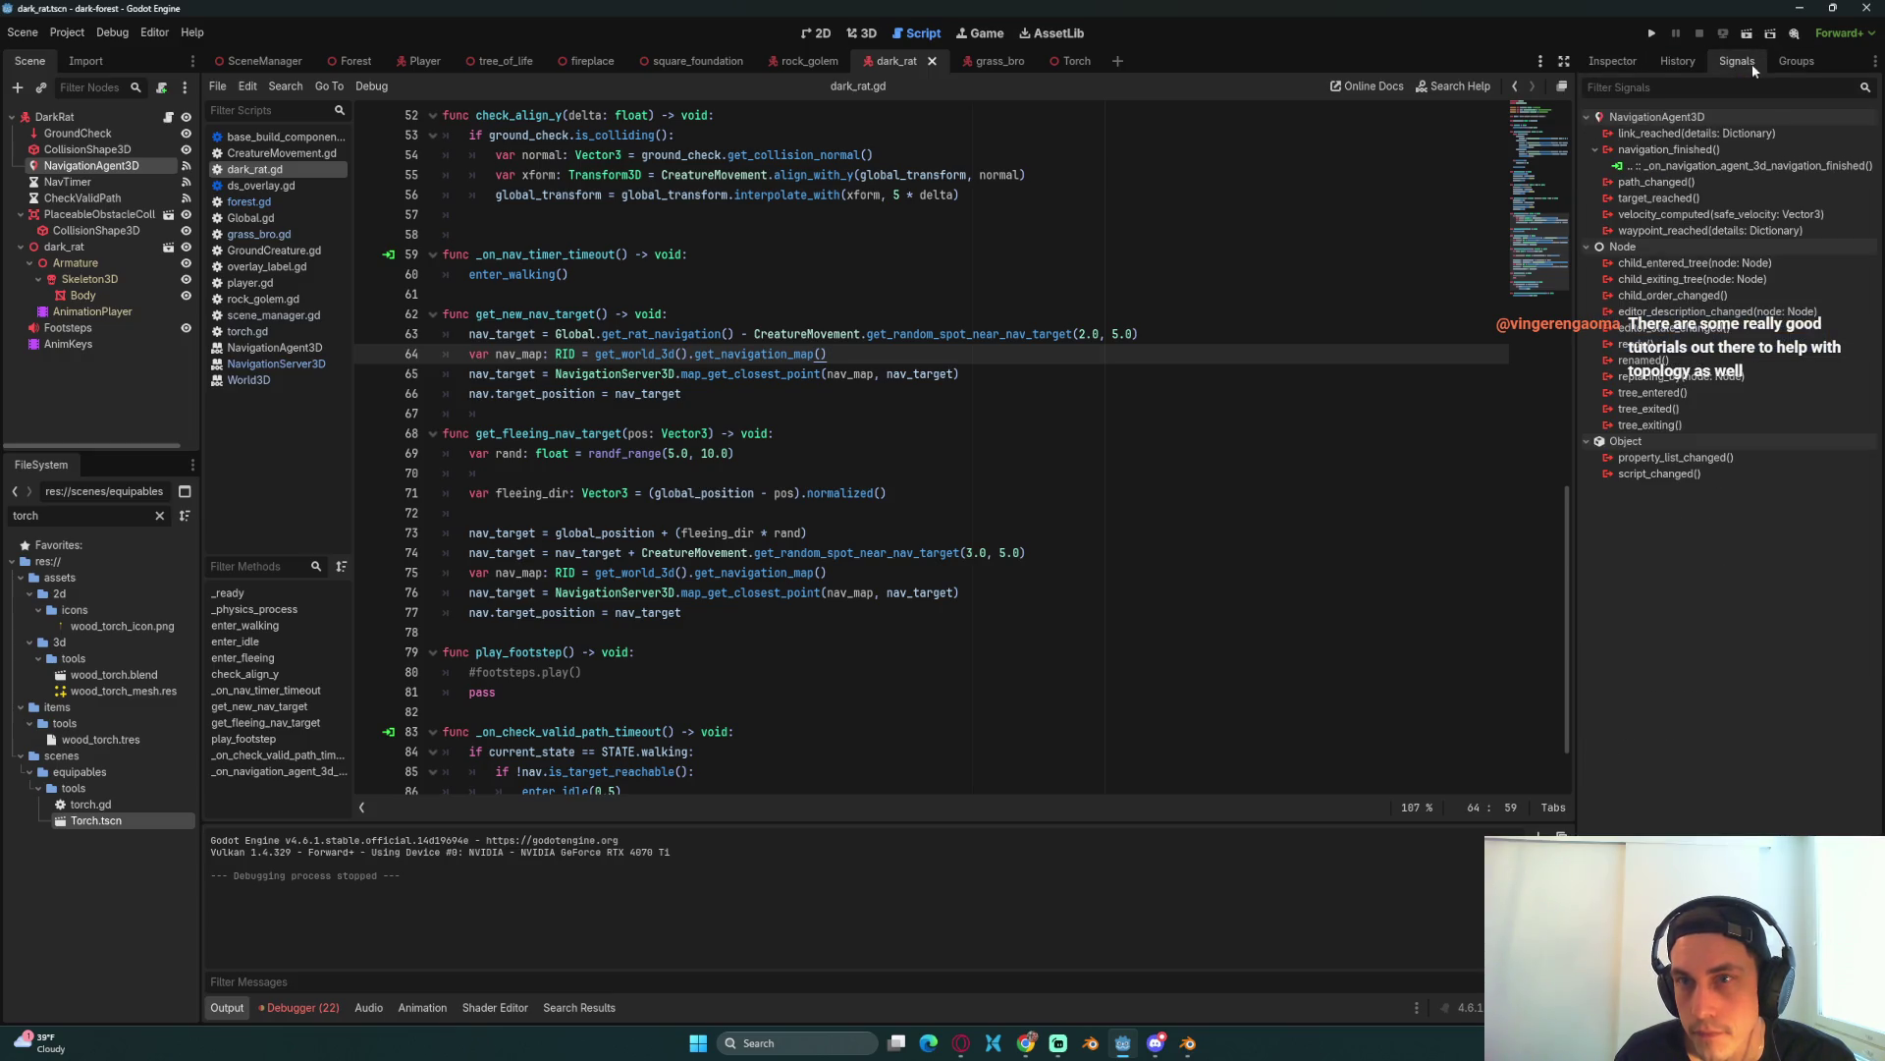
{"action": "left_click", "coordinate": [1796, 61]}
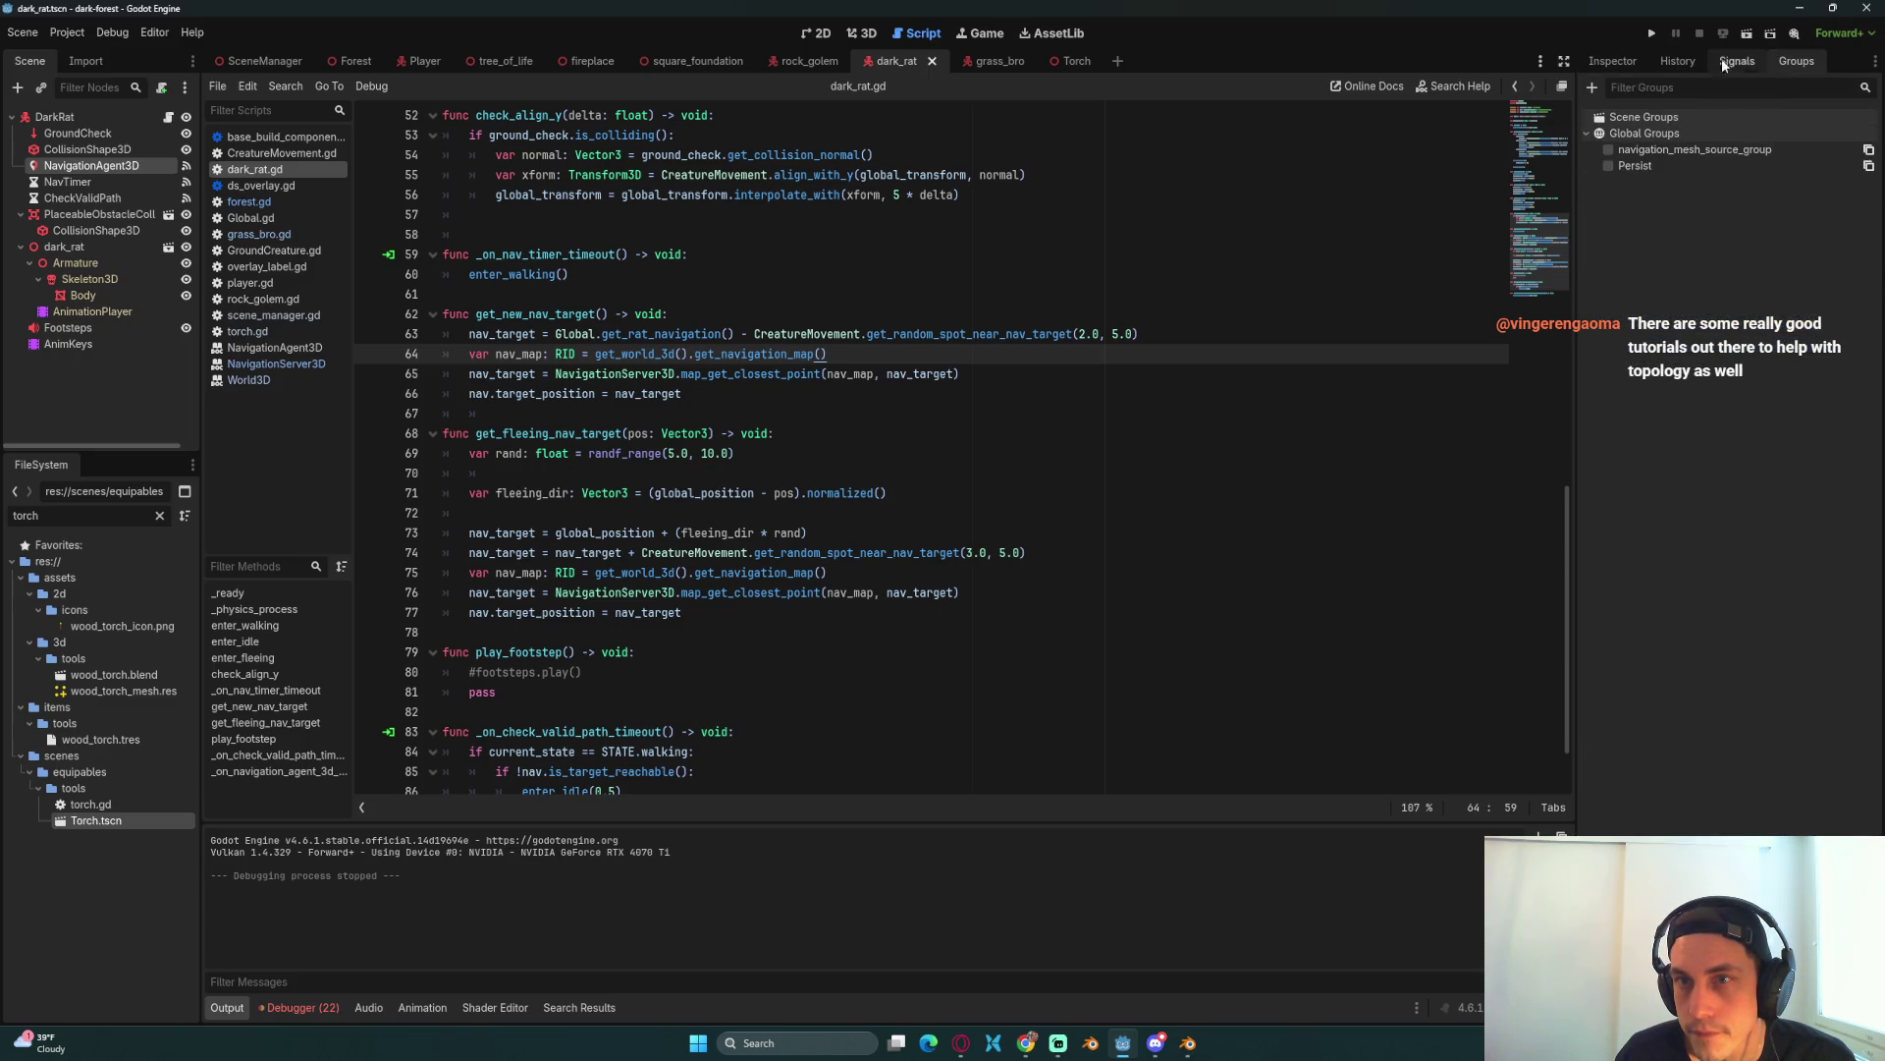
{"action": "left_click", "coordinate": [1614, 61]}
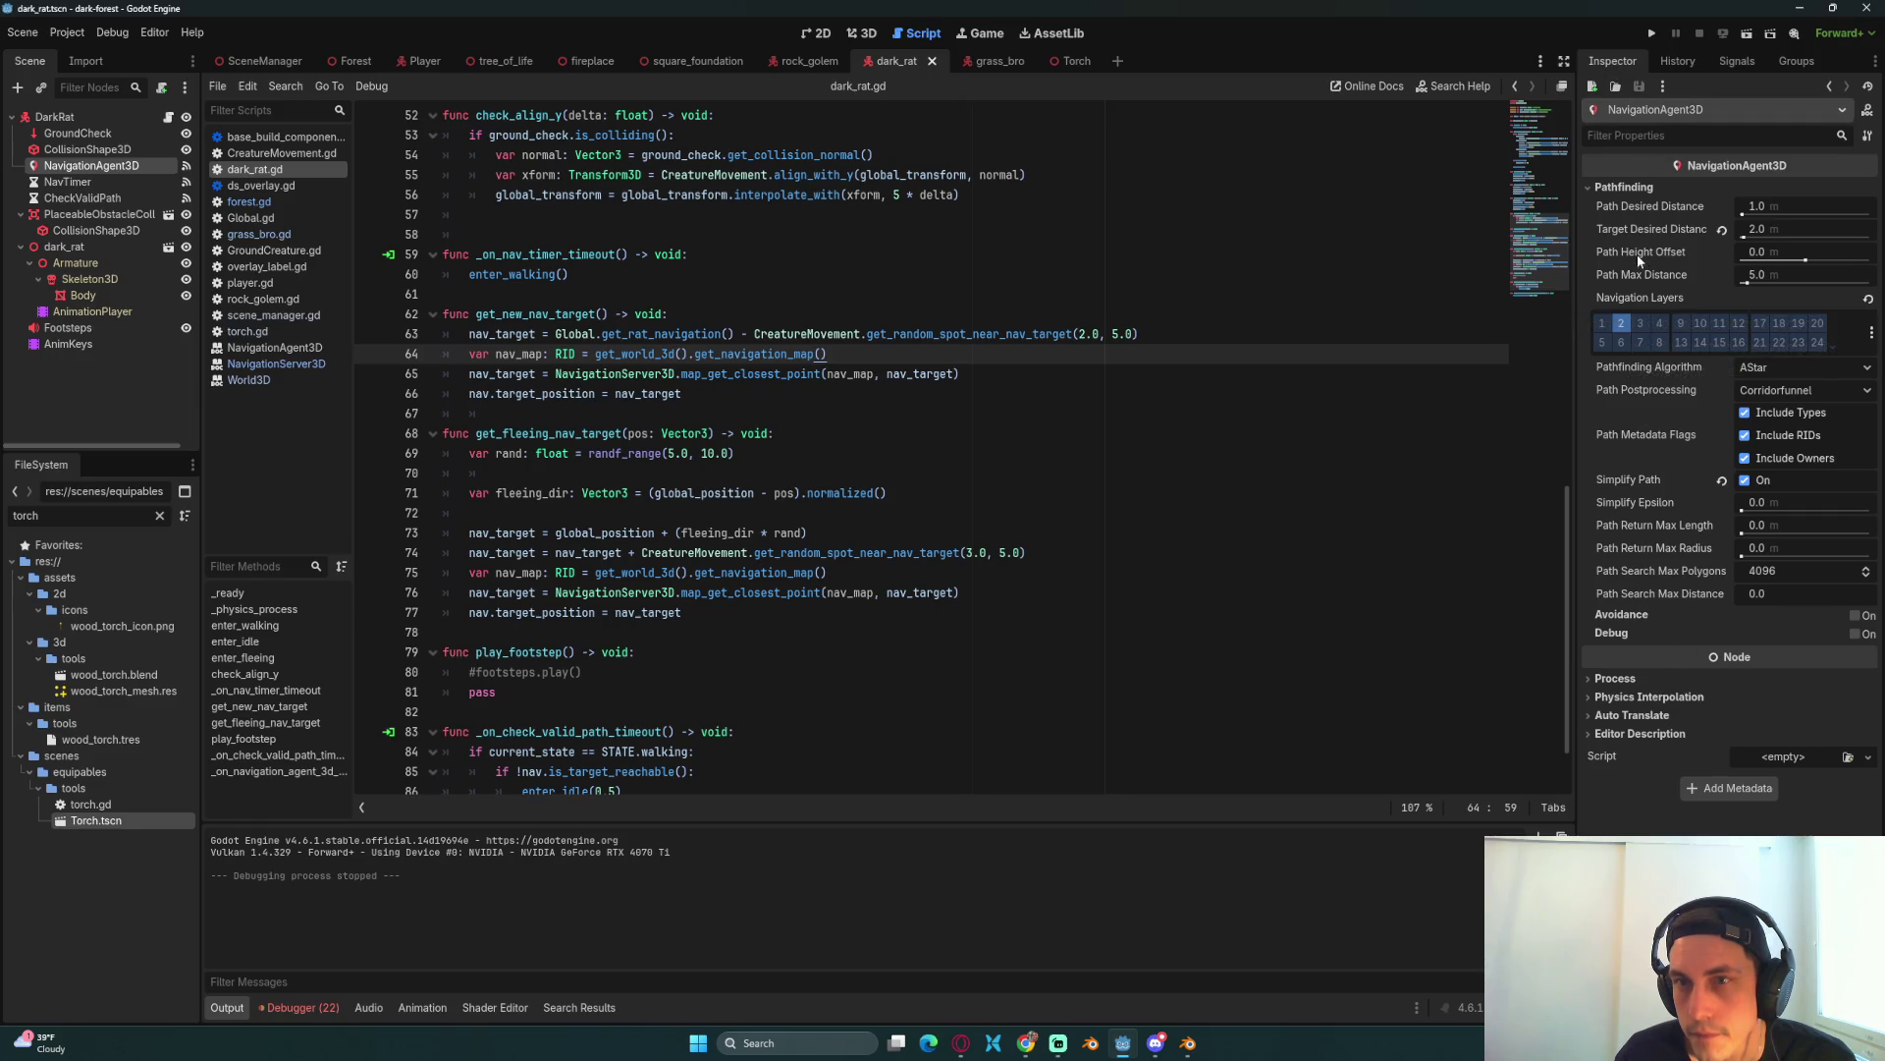
{"action": "left_click", "coordinate": [1001, 495]}
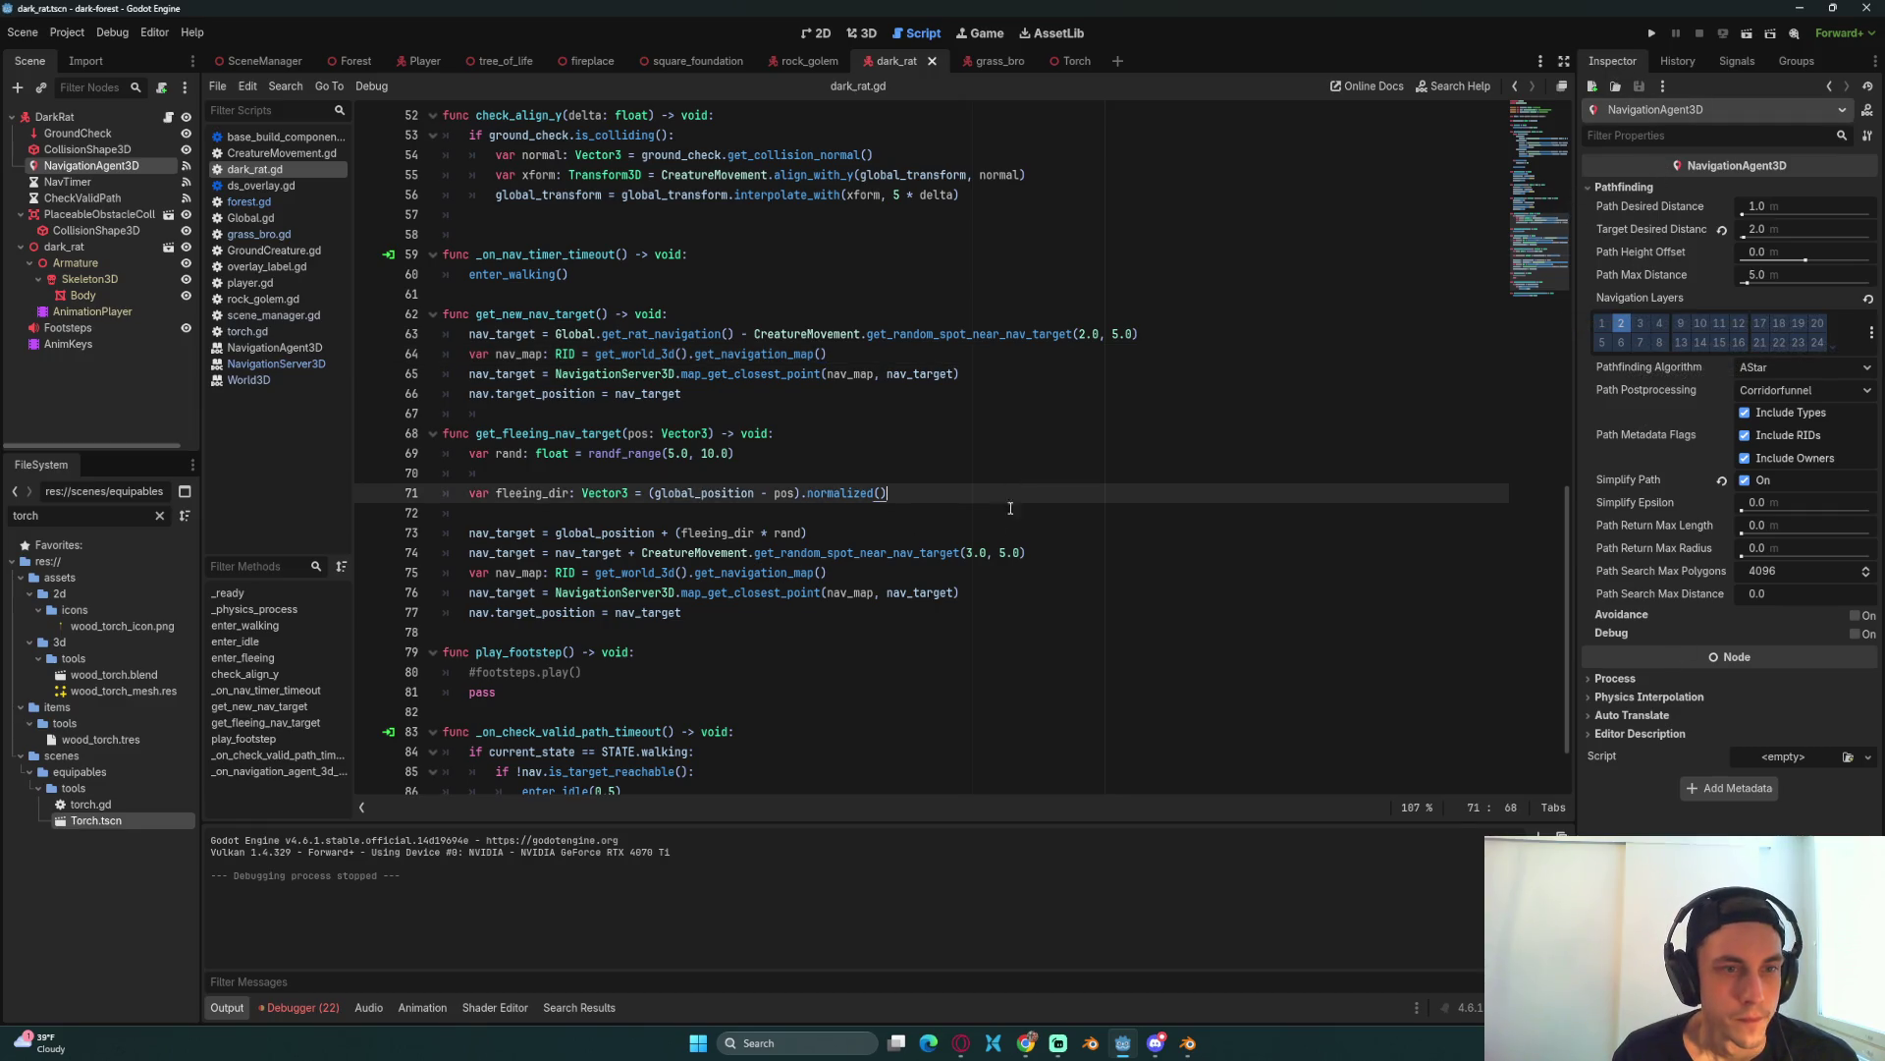
{"action": "left_click", "coordinate": [974, 576]}
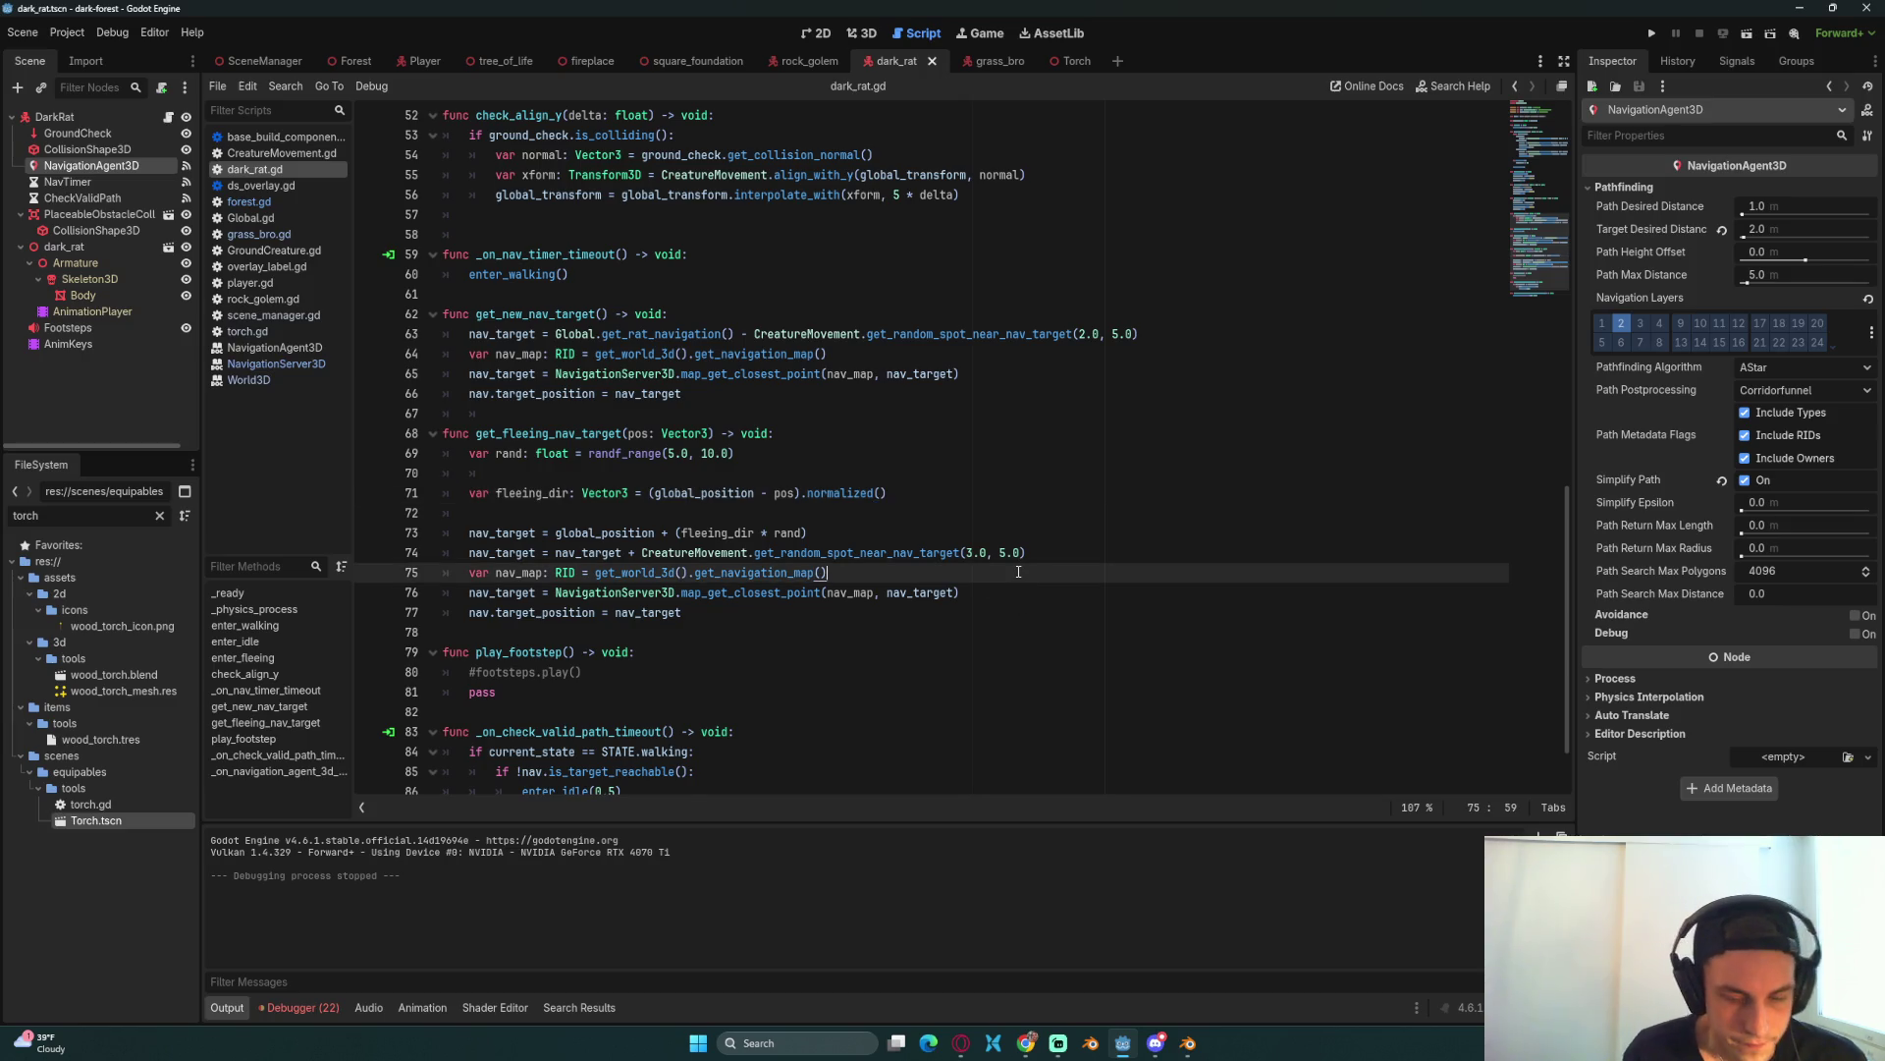
Step: Insert a nav.get_navigation_map() line after line 75, picking it from autocomplete
{"action": "key", "text": "Return"}
{"action": "type", "text": "nav."}
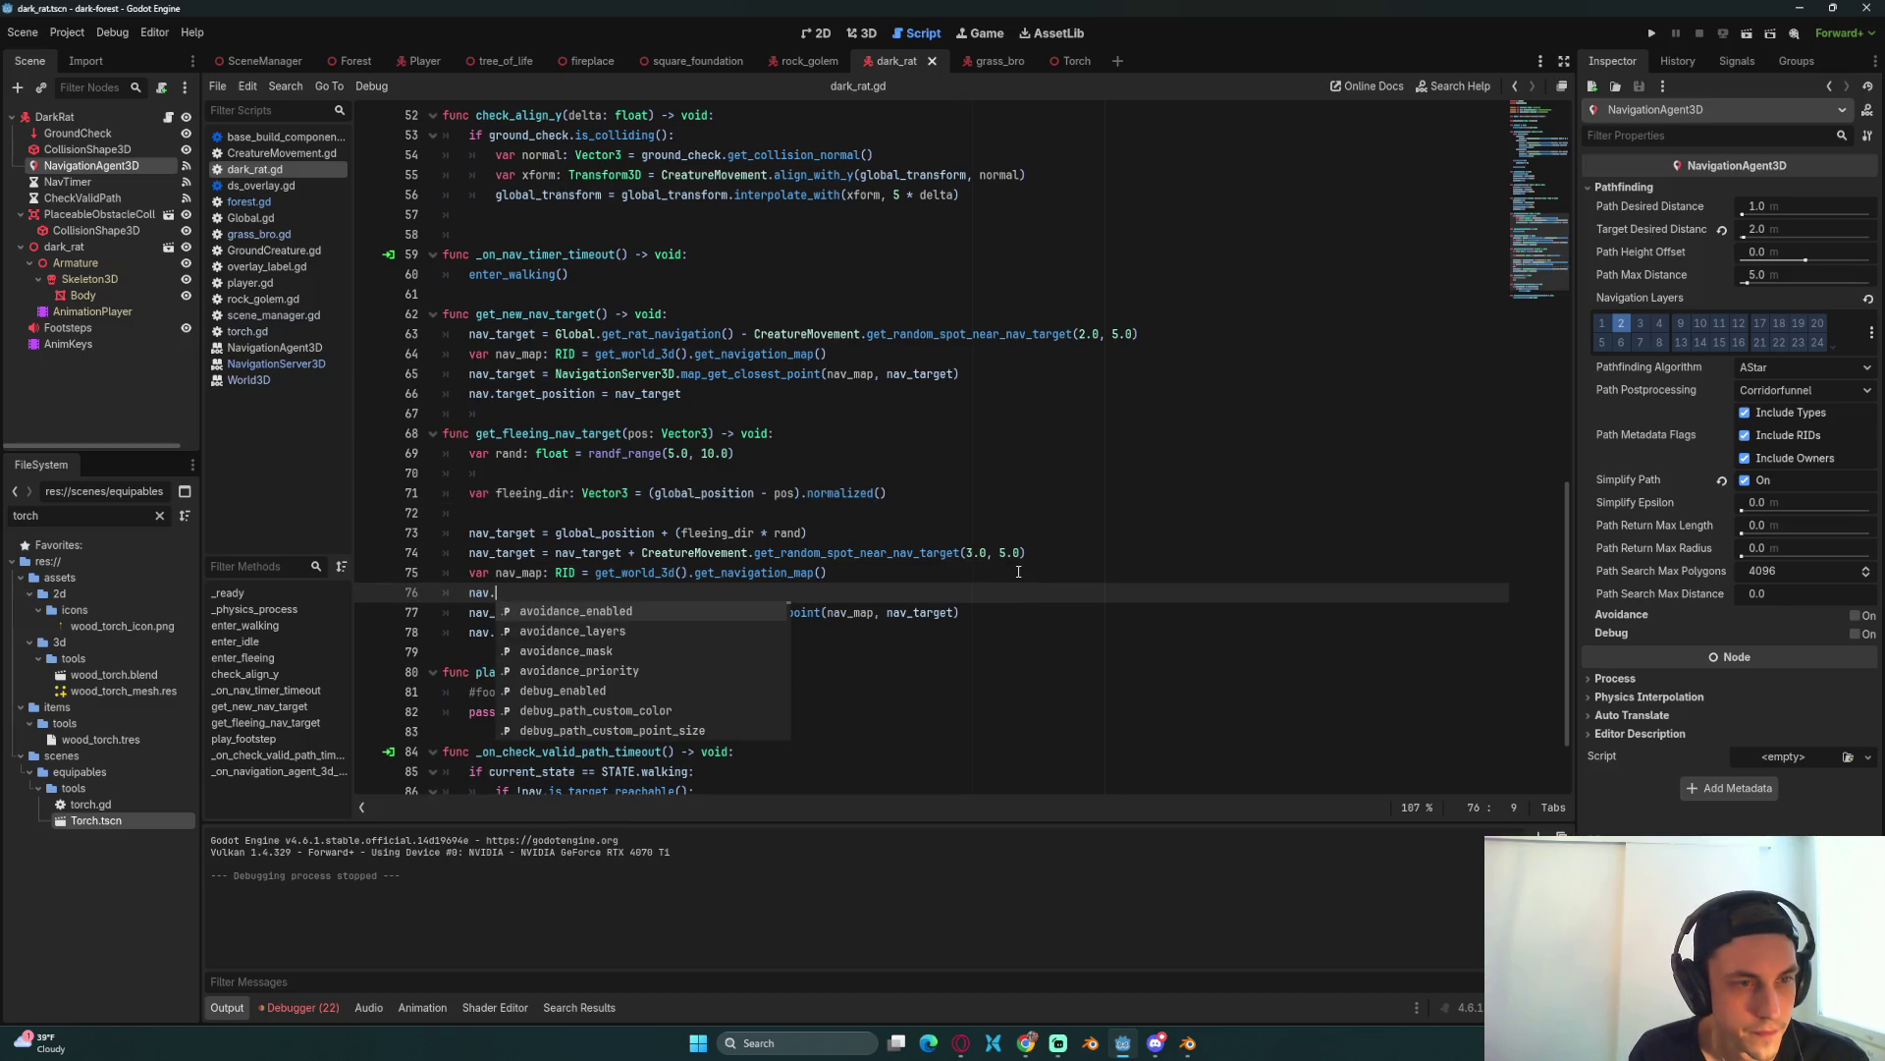
{"action": "type", "text": "get"}
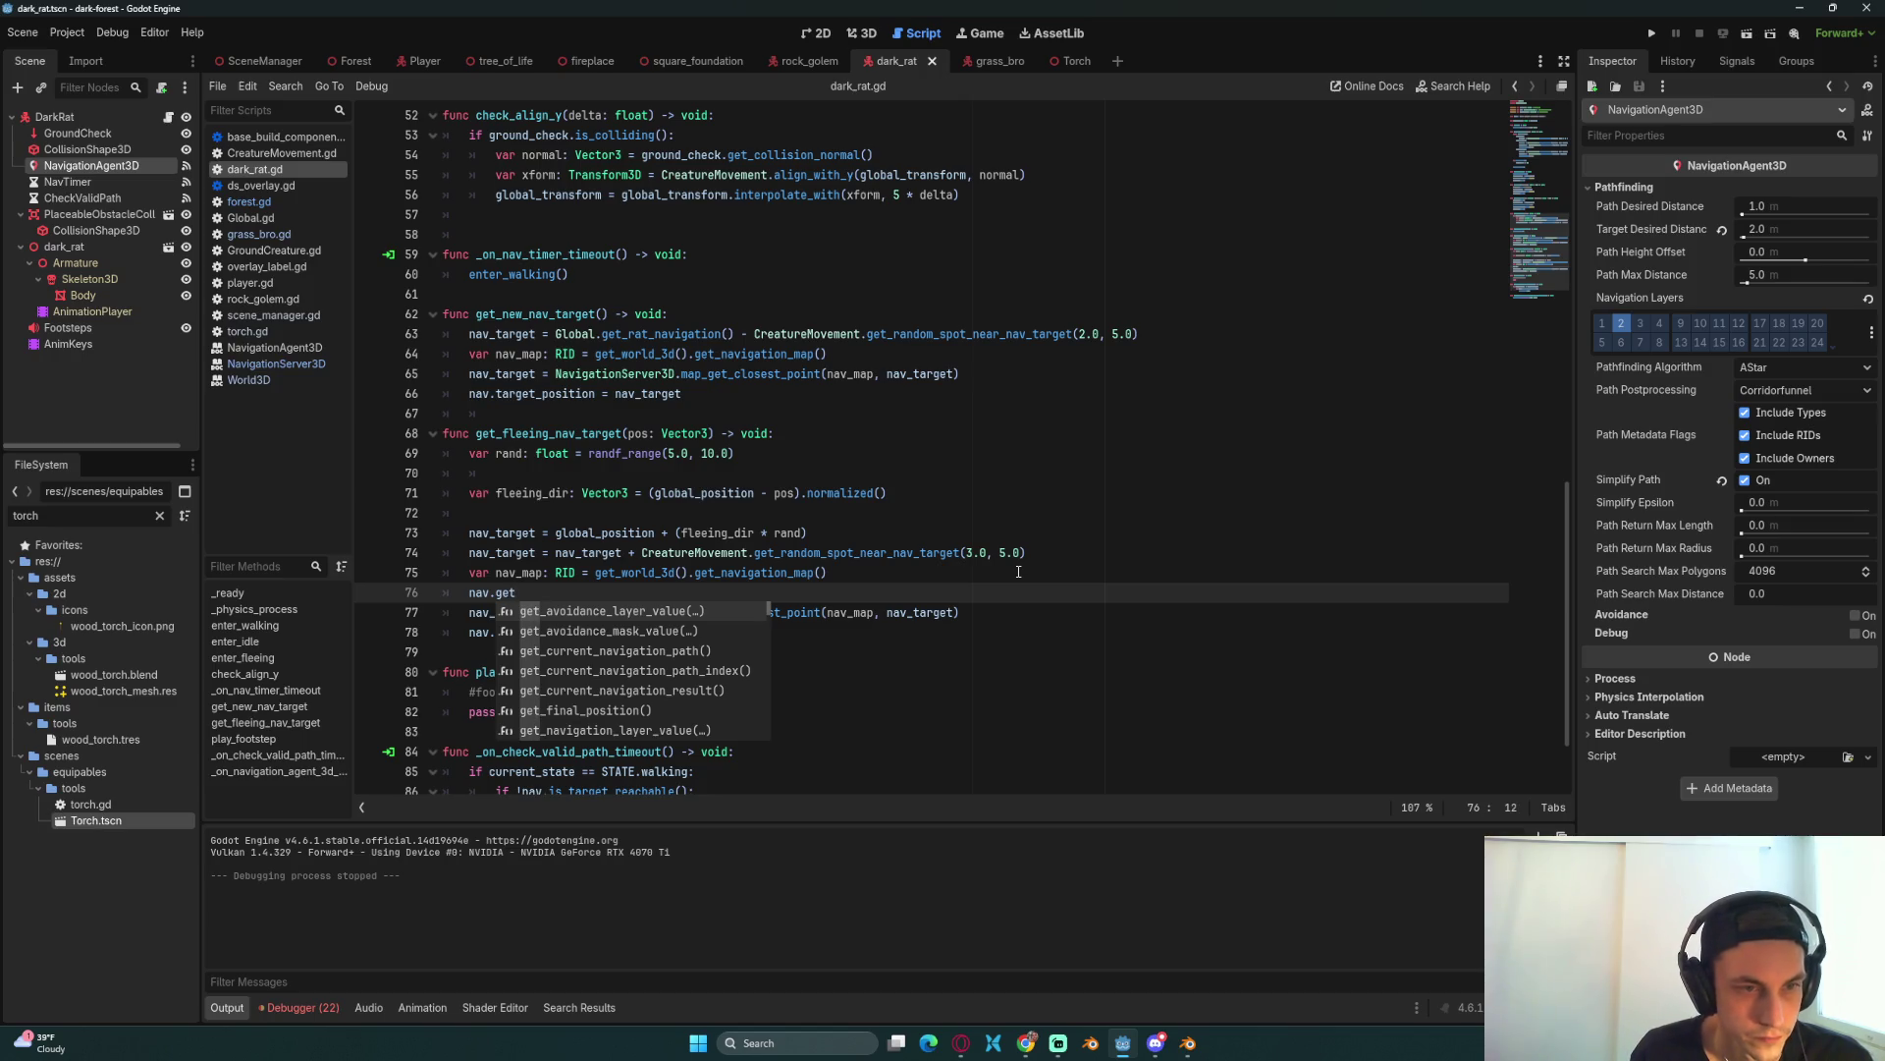
{"action": "key", "text": "Down"}
{"action": "key", "text": "Down"}
{"action": "key", "text": "Down"}
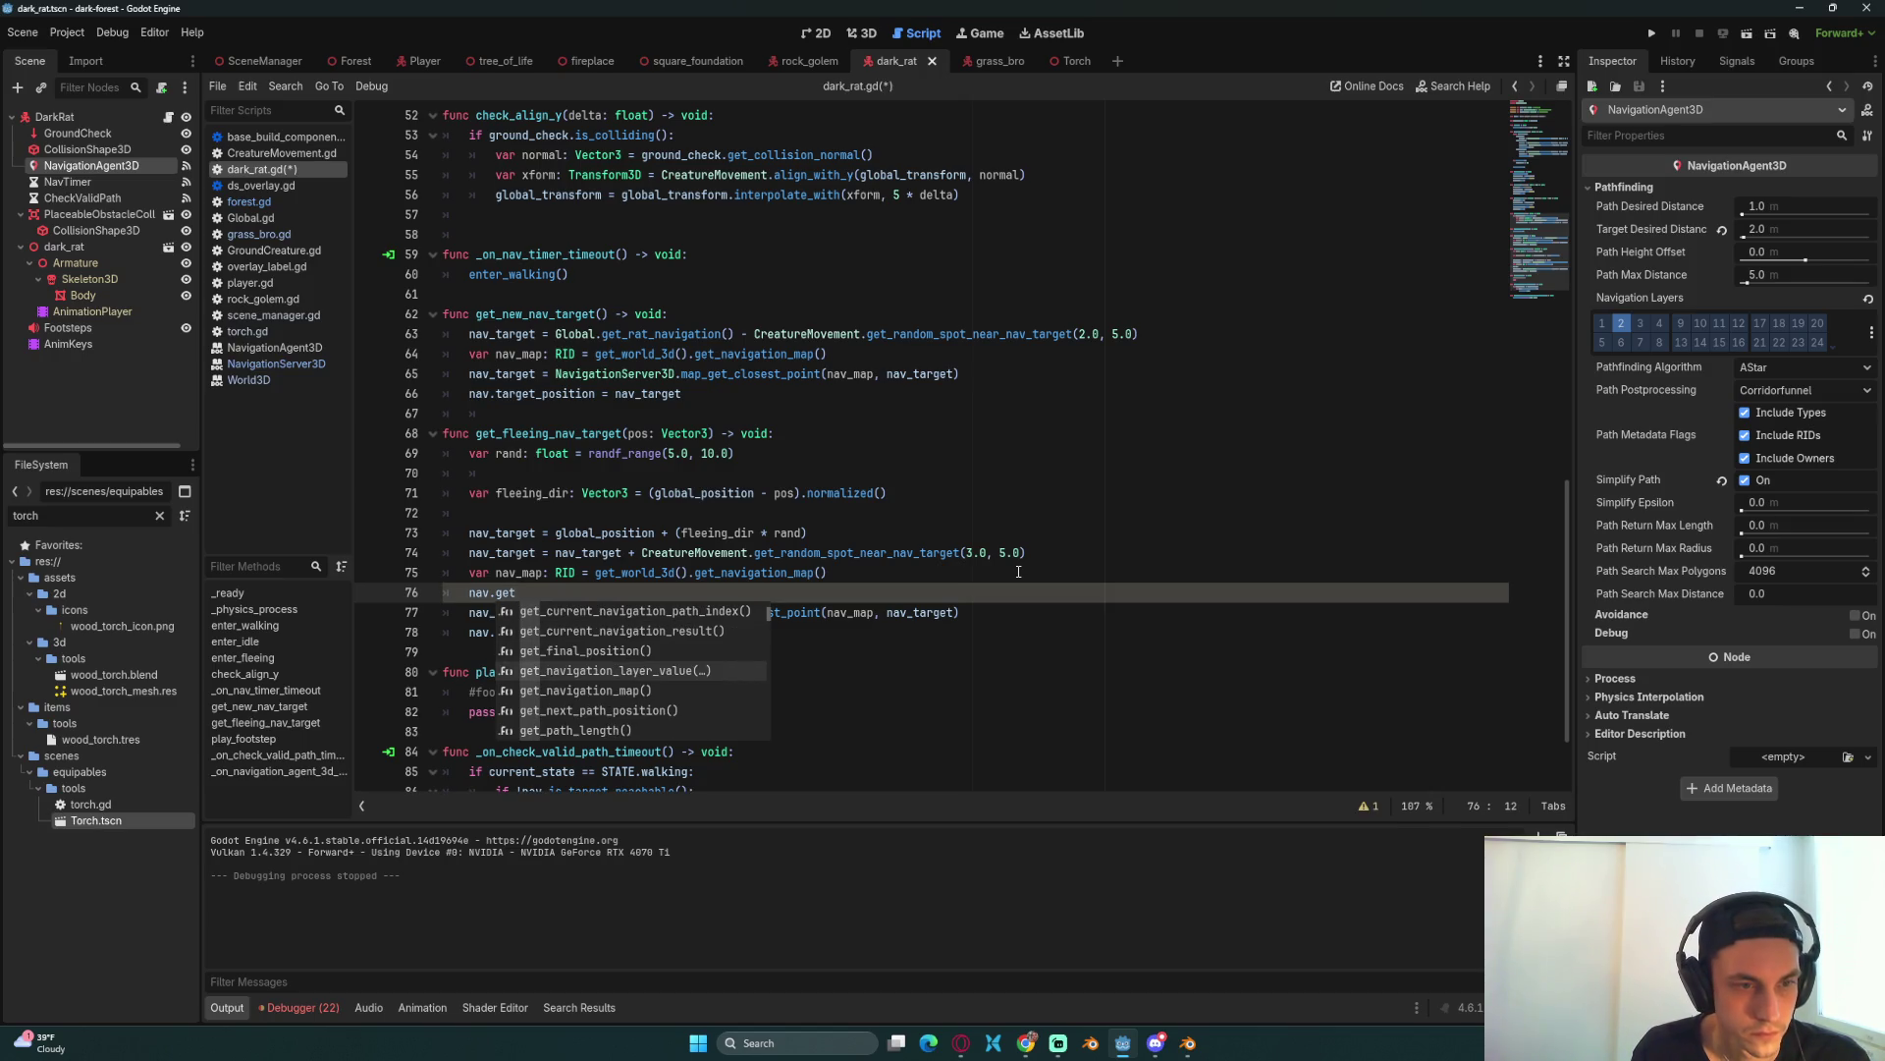
{"action": "key", "text": "Down"}
{"action": "key", "text": "Return"}
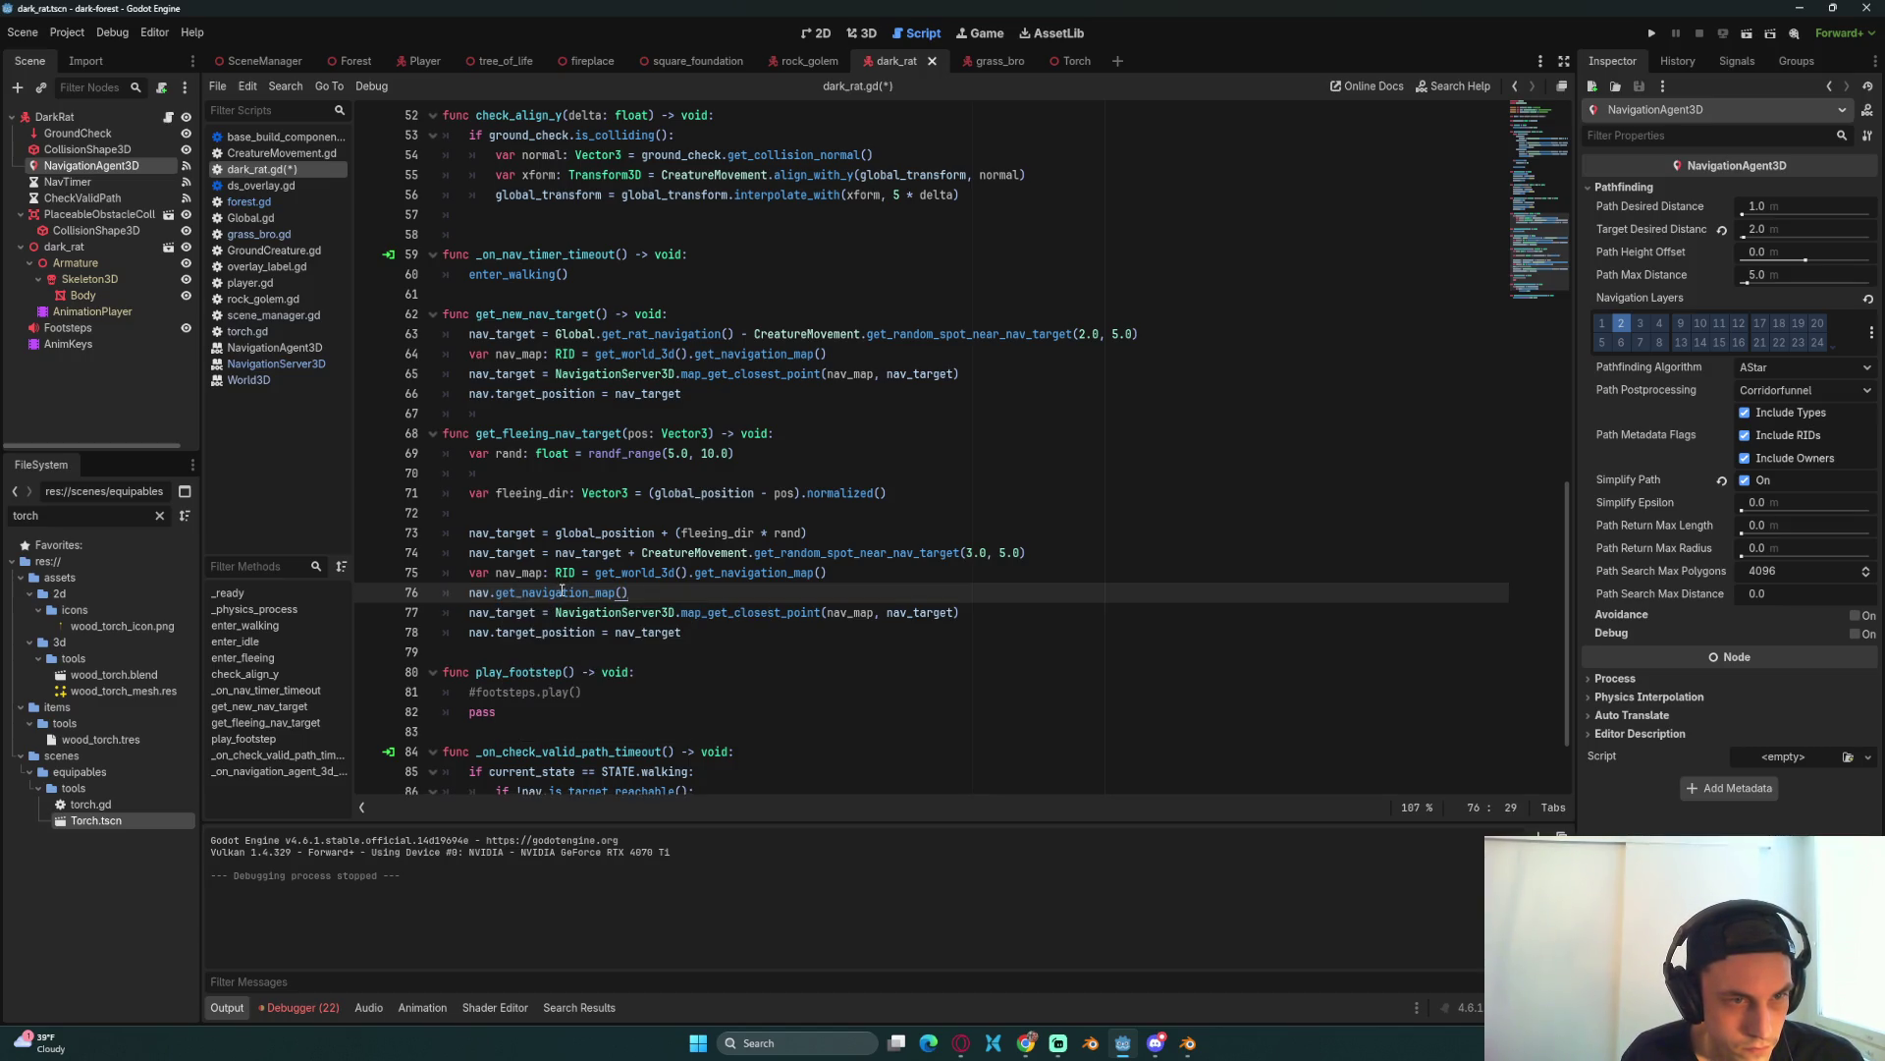
{"action": "mouse_move", "coordinate": [561, 590]}
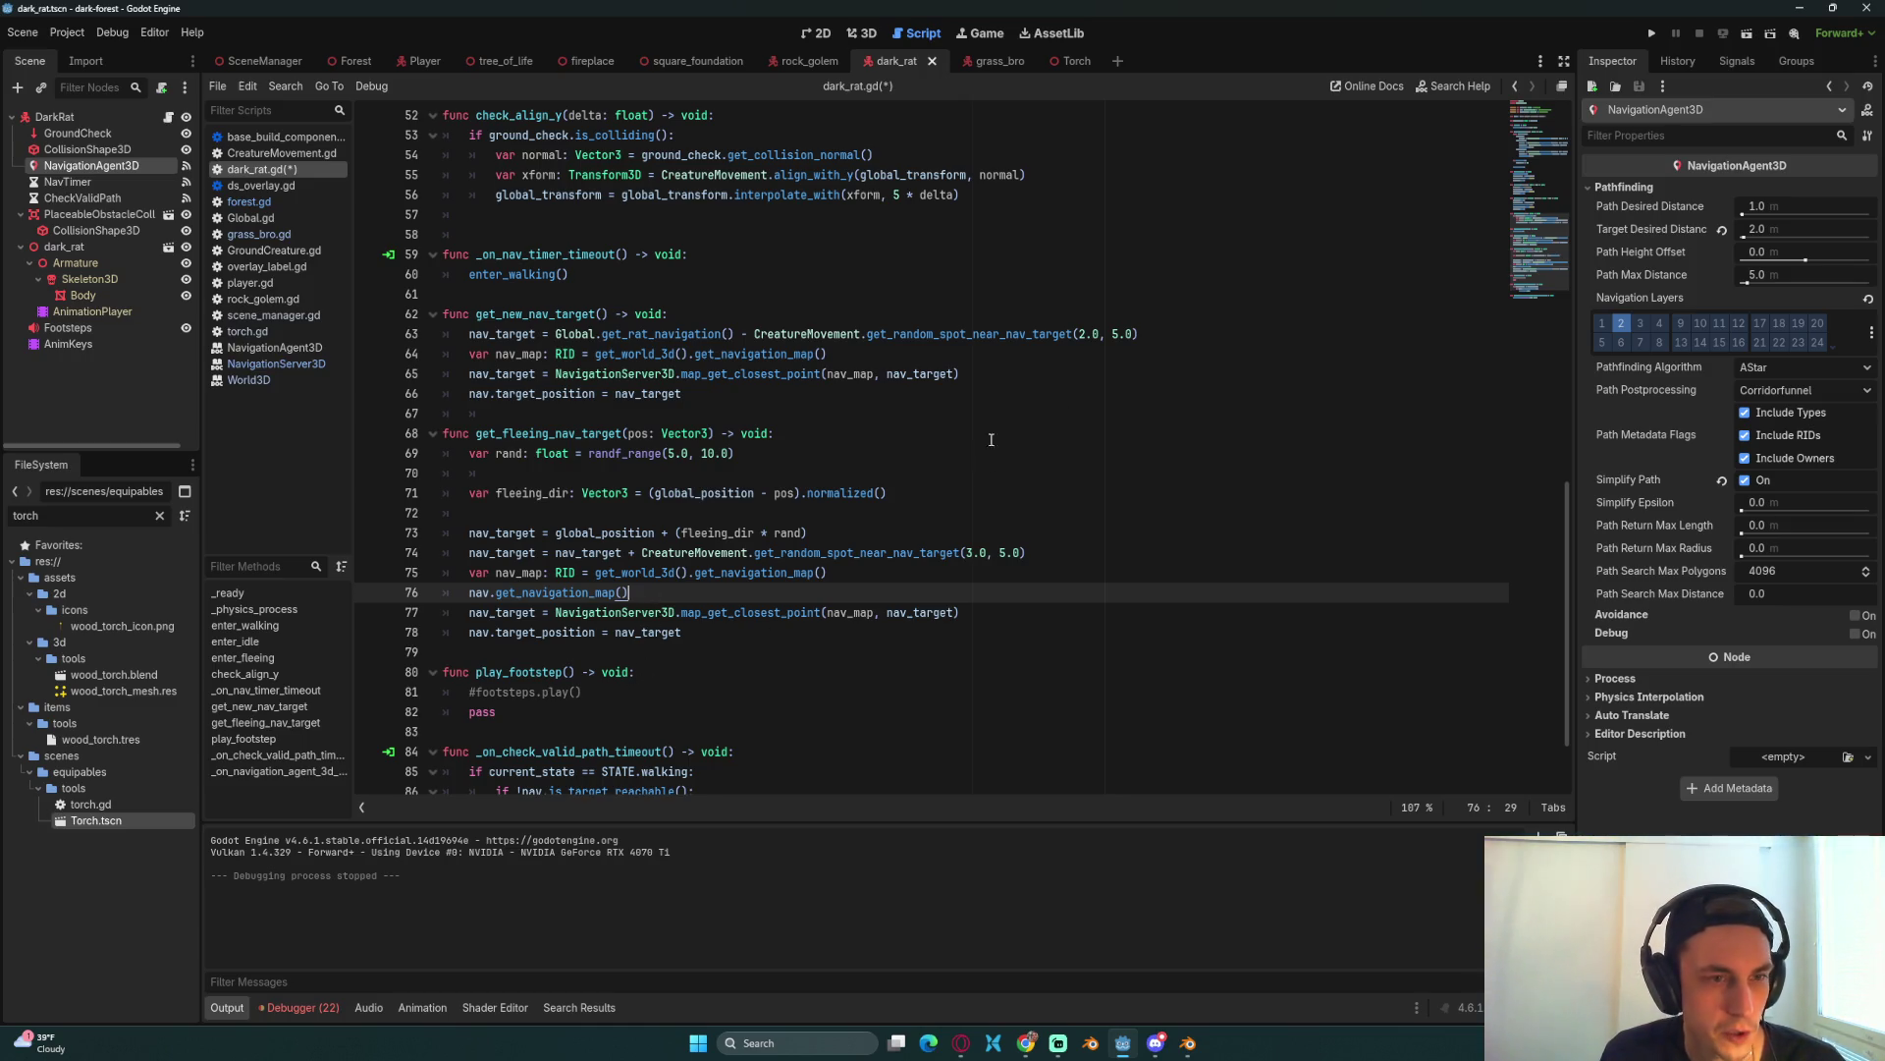
Step: Confirm play_footstep is unused, delete its lines 79–82, and save dark_rat.gd
{"action": "left_click", "coordinate": [911, 630]}
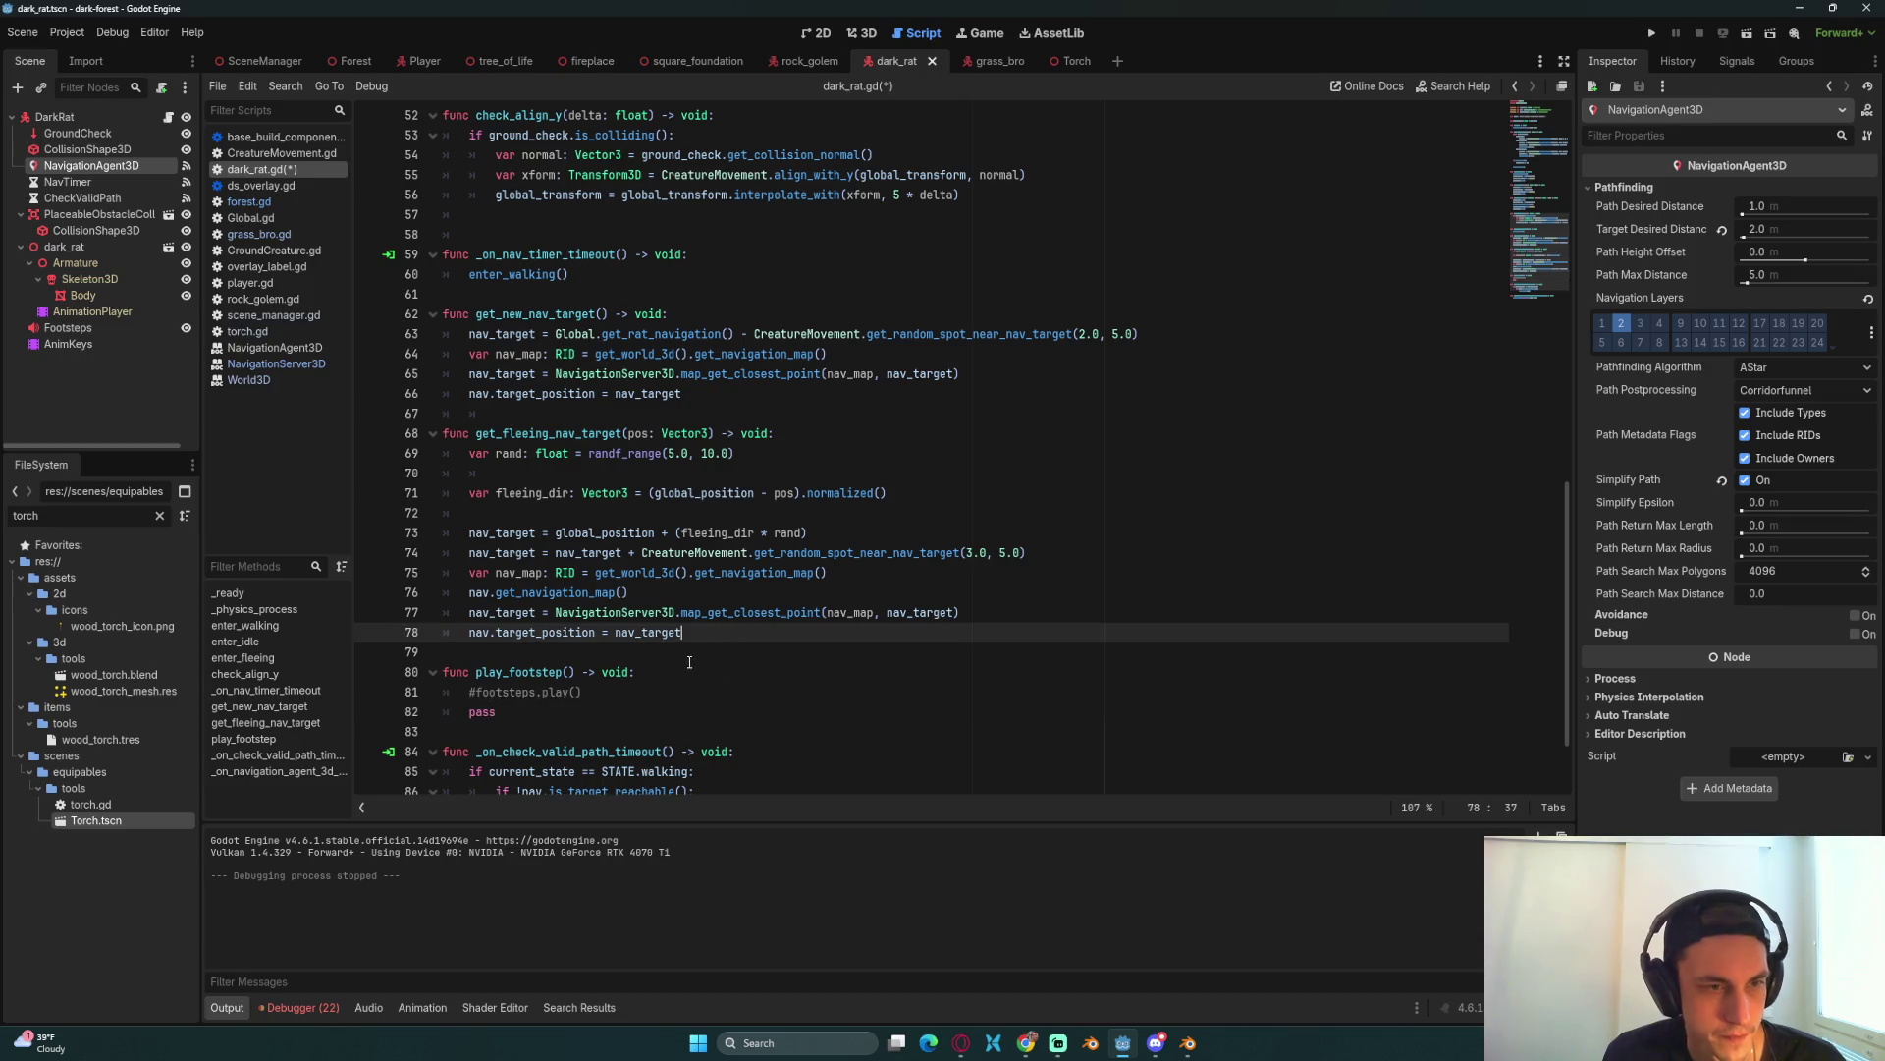
{"action": "double_click", "coordinate": [532, 669]}
{"action": "key", "text": "ctrl+f"}
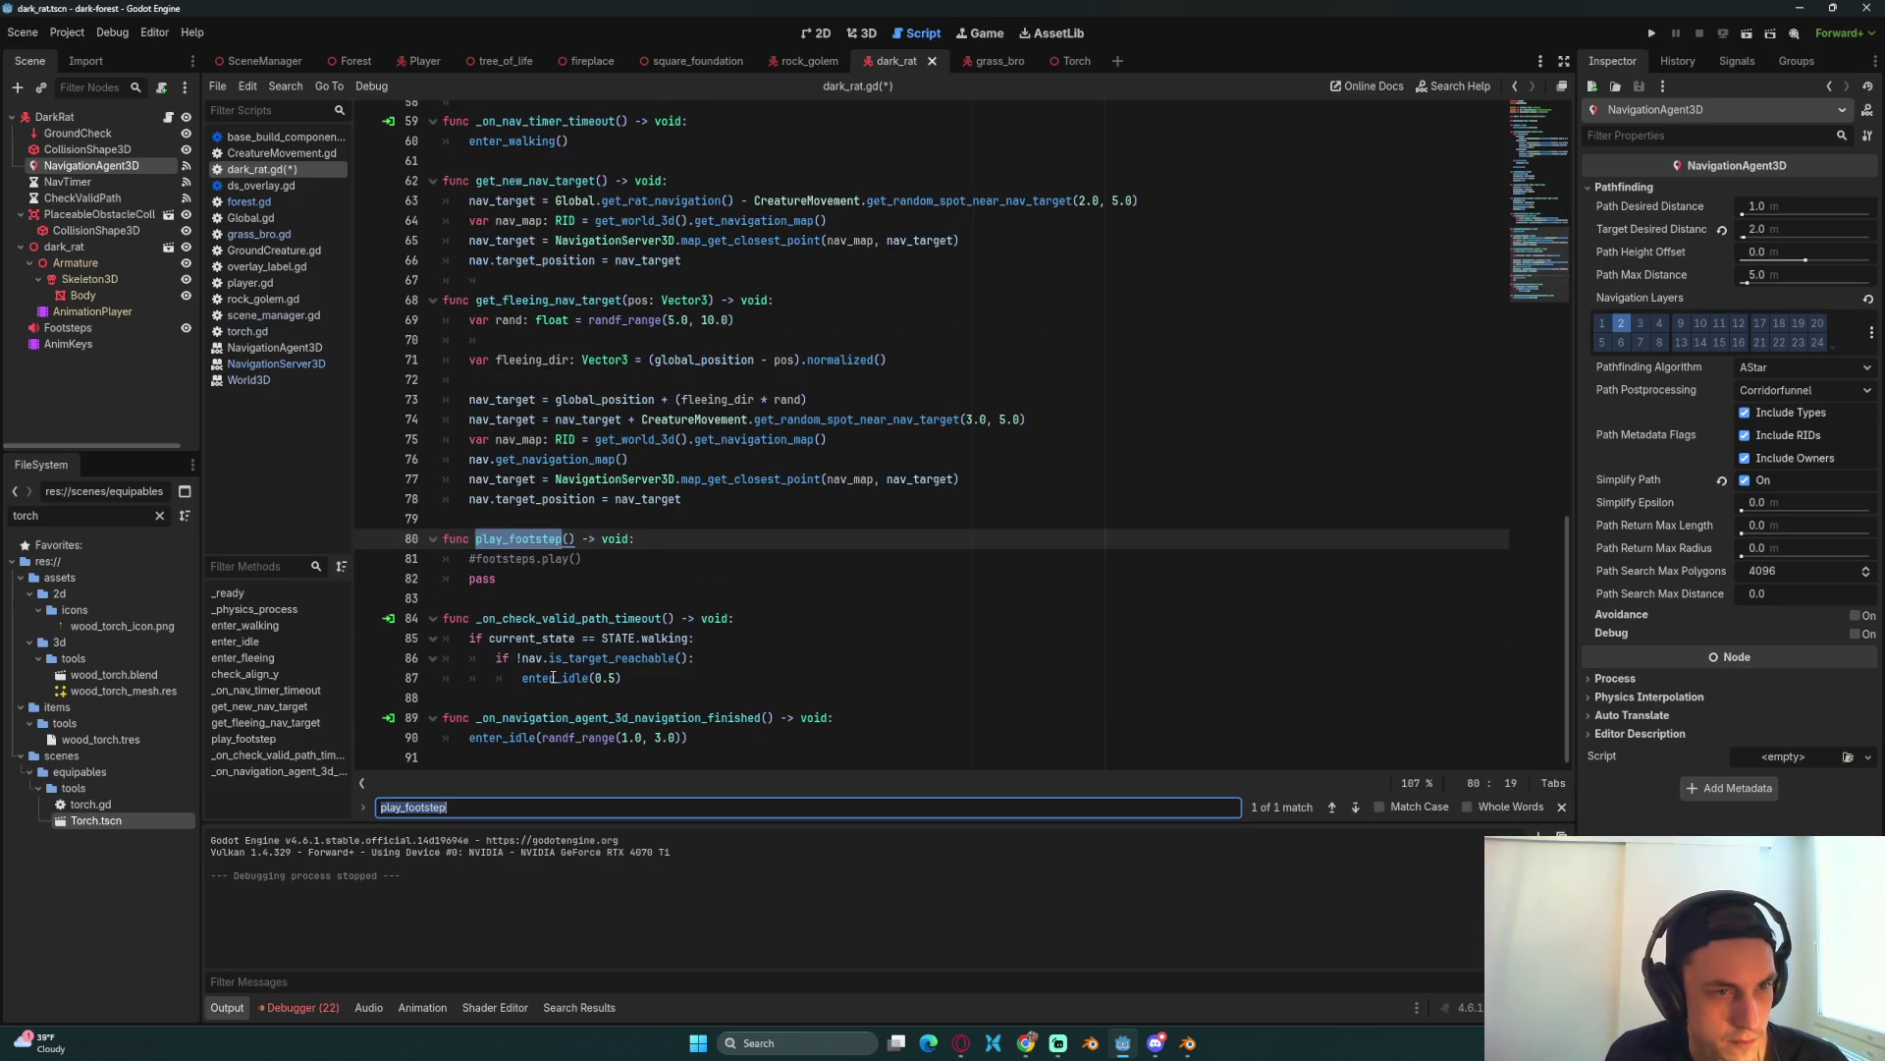
{"action": "left_click", "coordinate": [565, 572]}
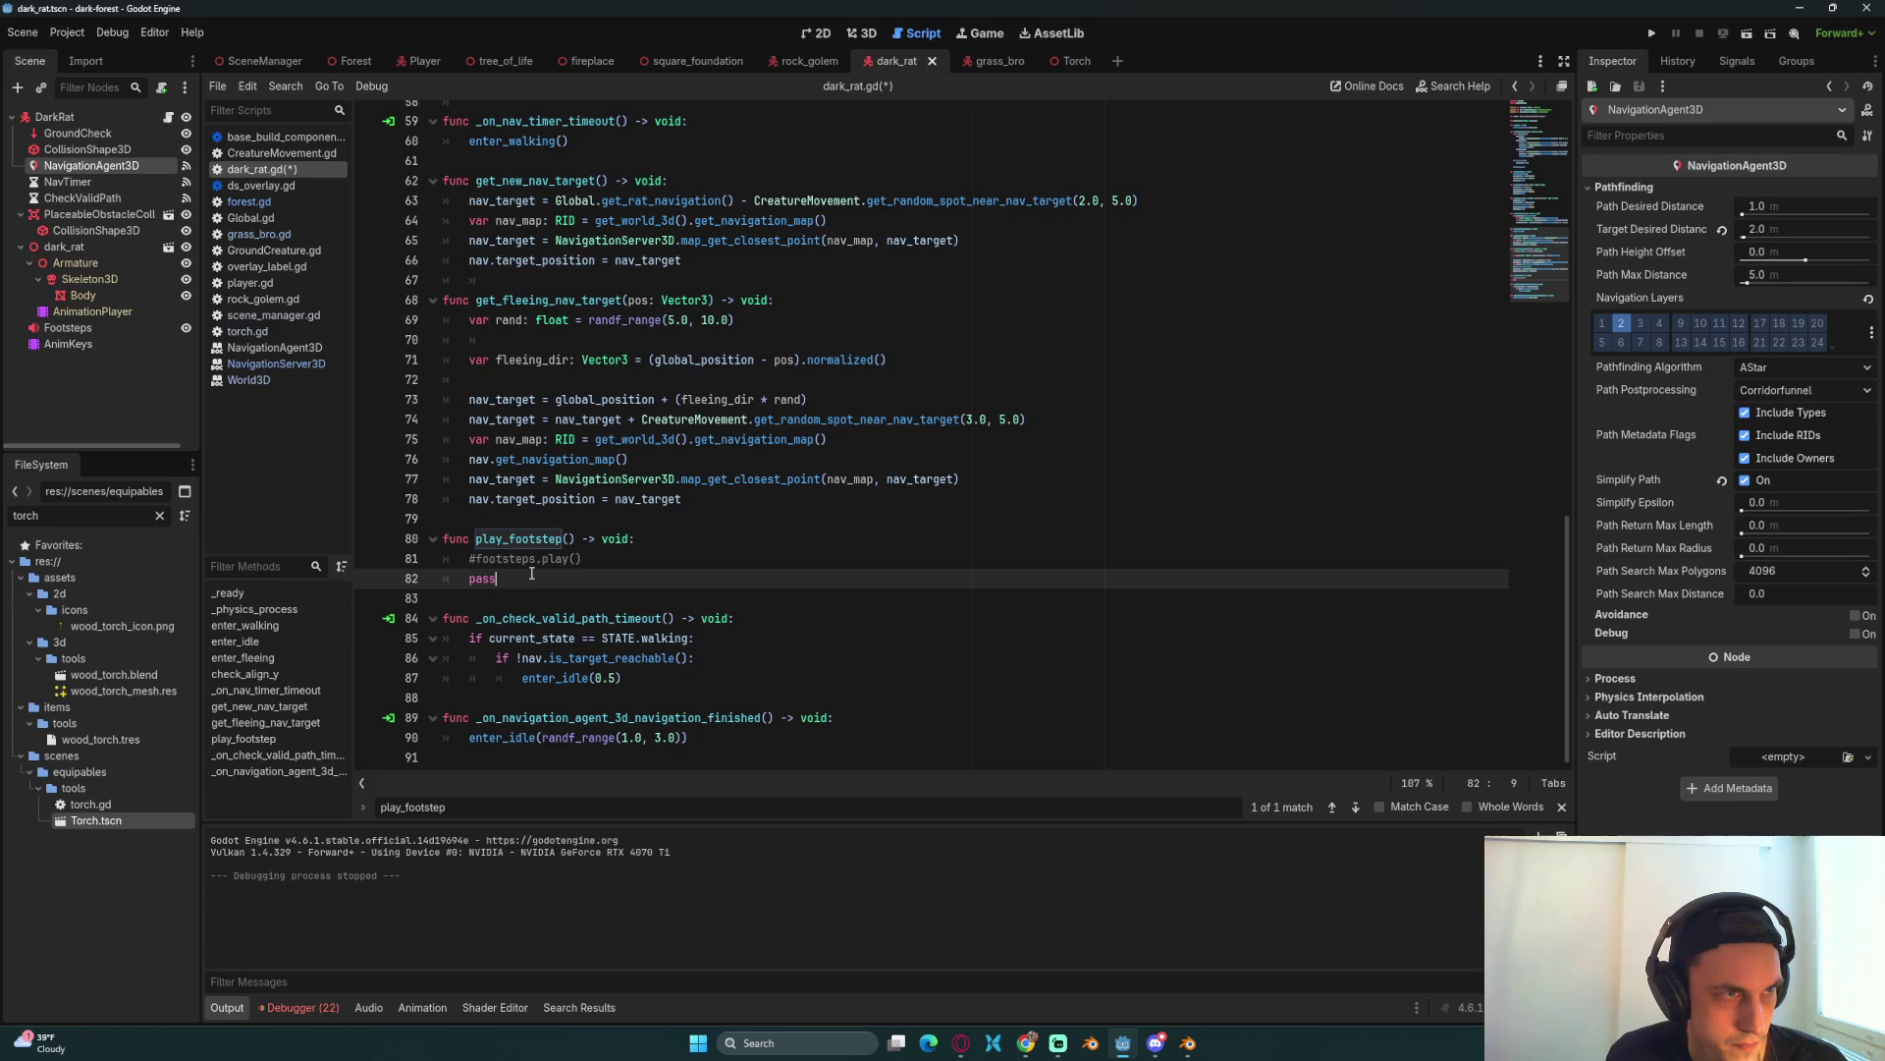
{"action": "left_click_drag", "start_coordinate": [531, 579], "coordinate": [445, 525]}
{"action": "key", "text": "BackSpace"}
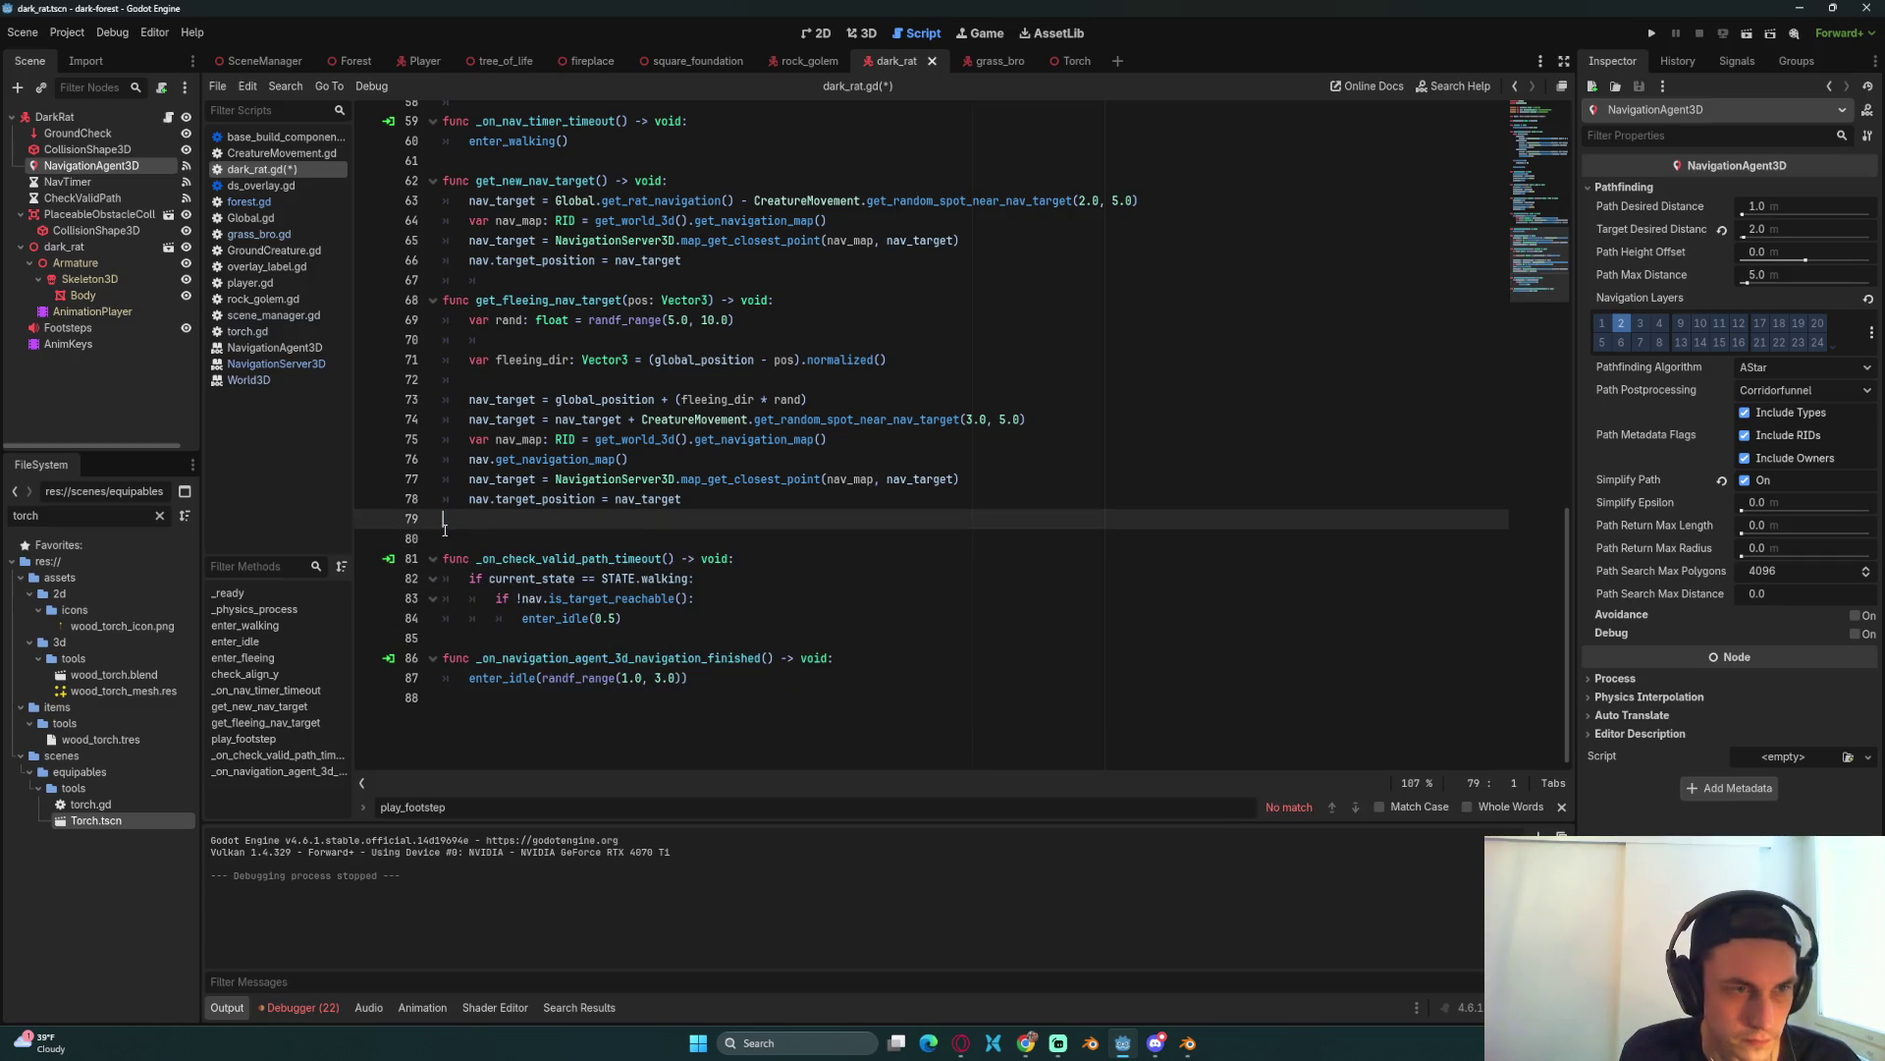
{"action": "key", "text": "BackSpace"}
{"action": "key", "text": "ctrl+s"}
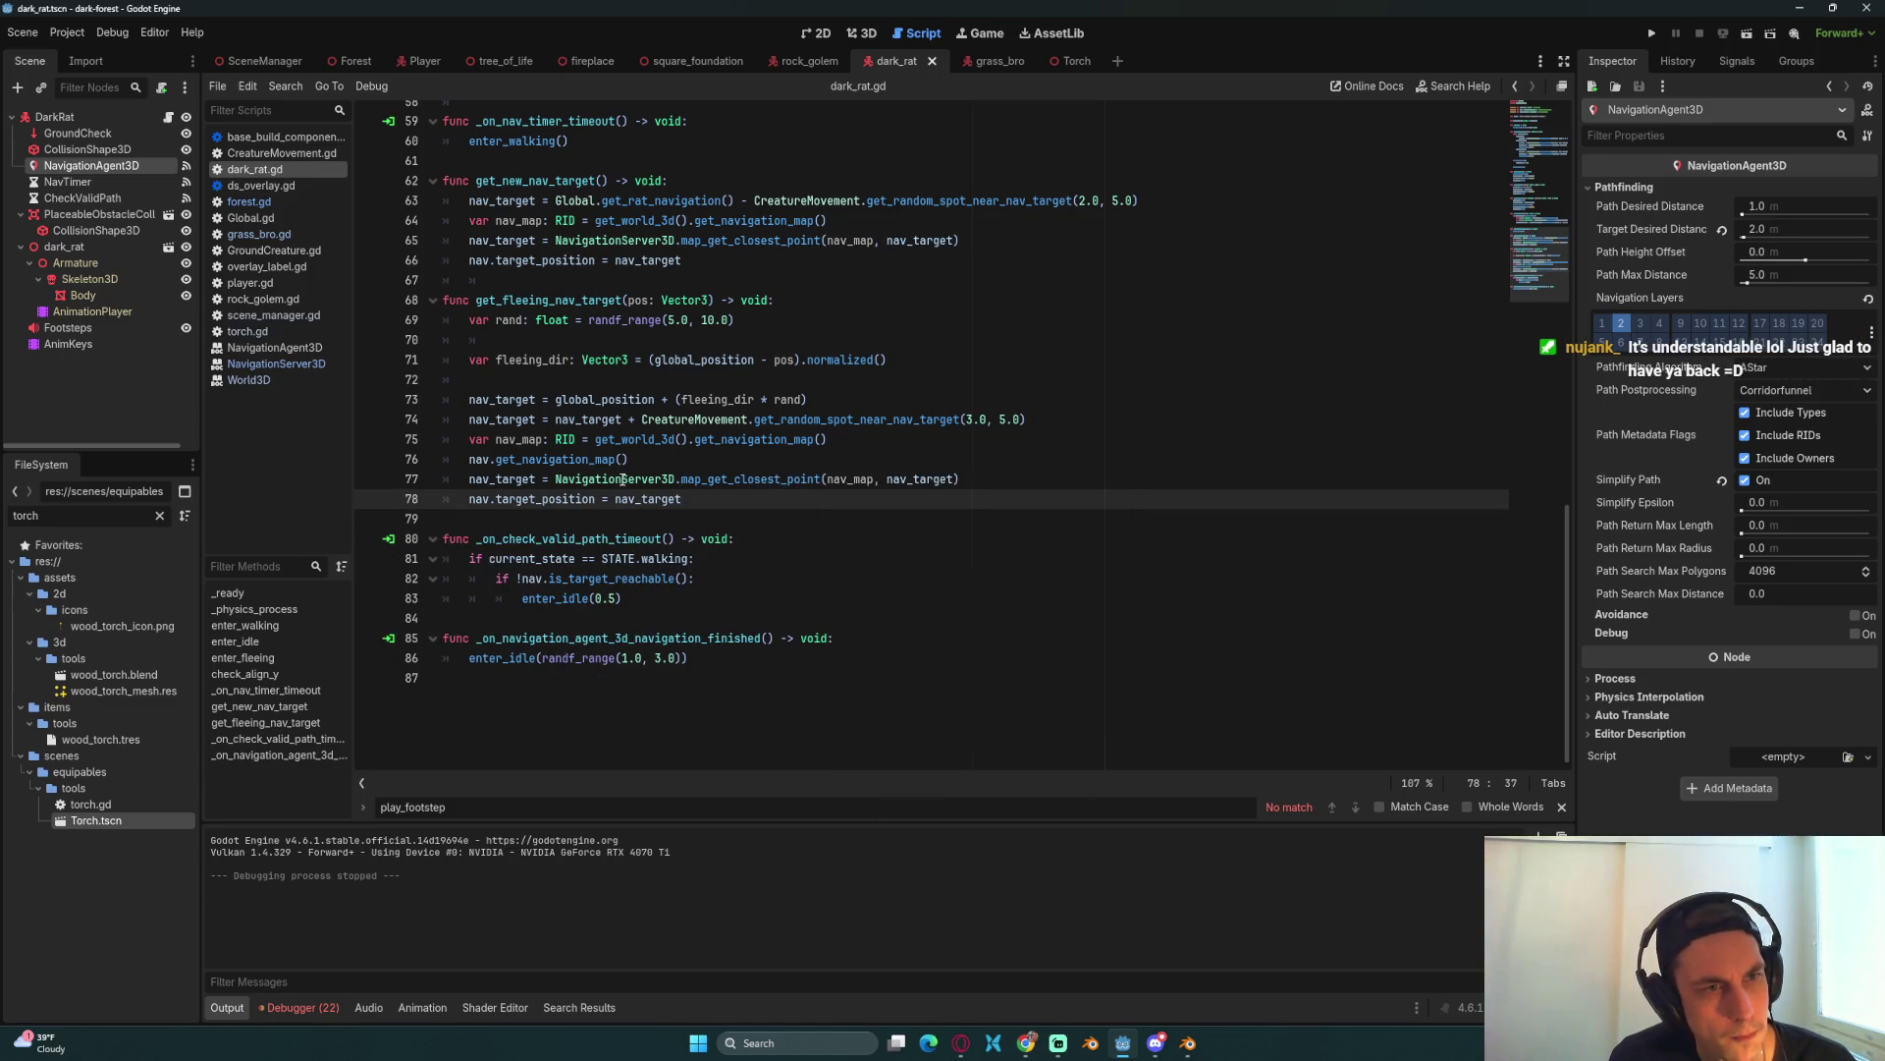
{"action": "mouse_move", "coordinate": [622, 479]}
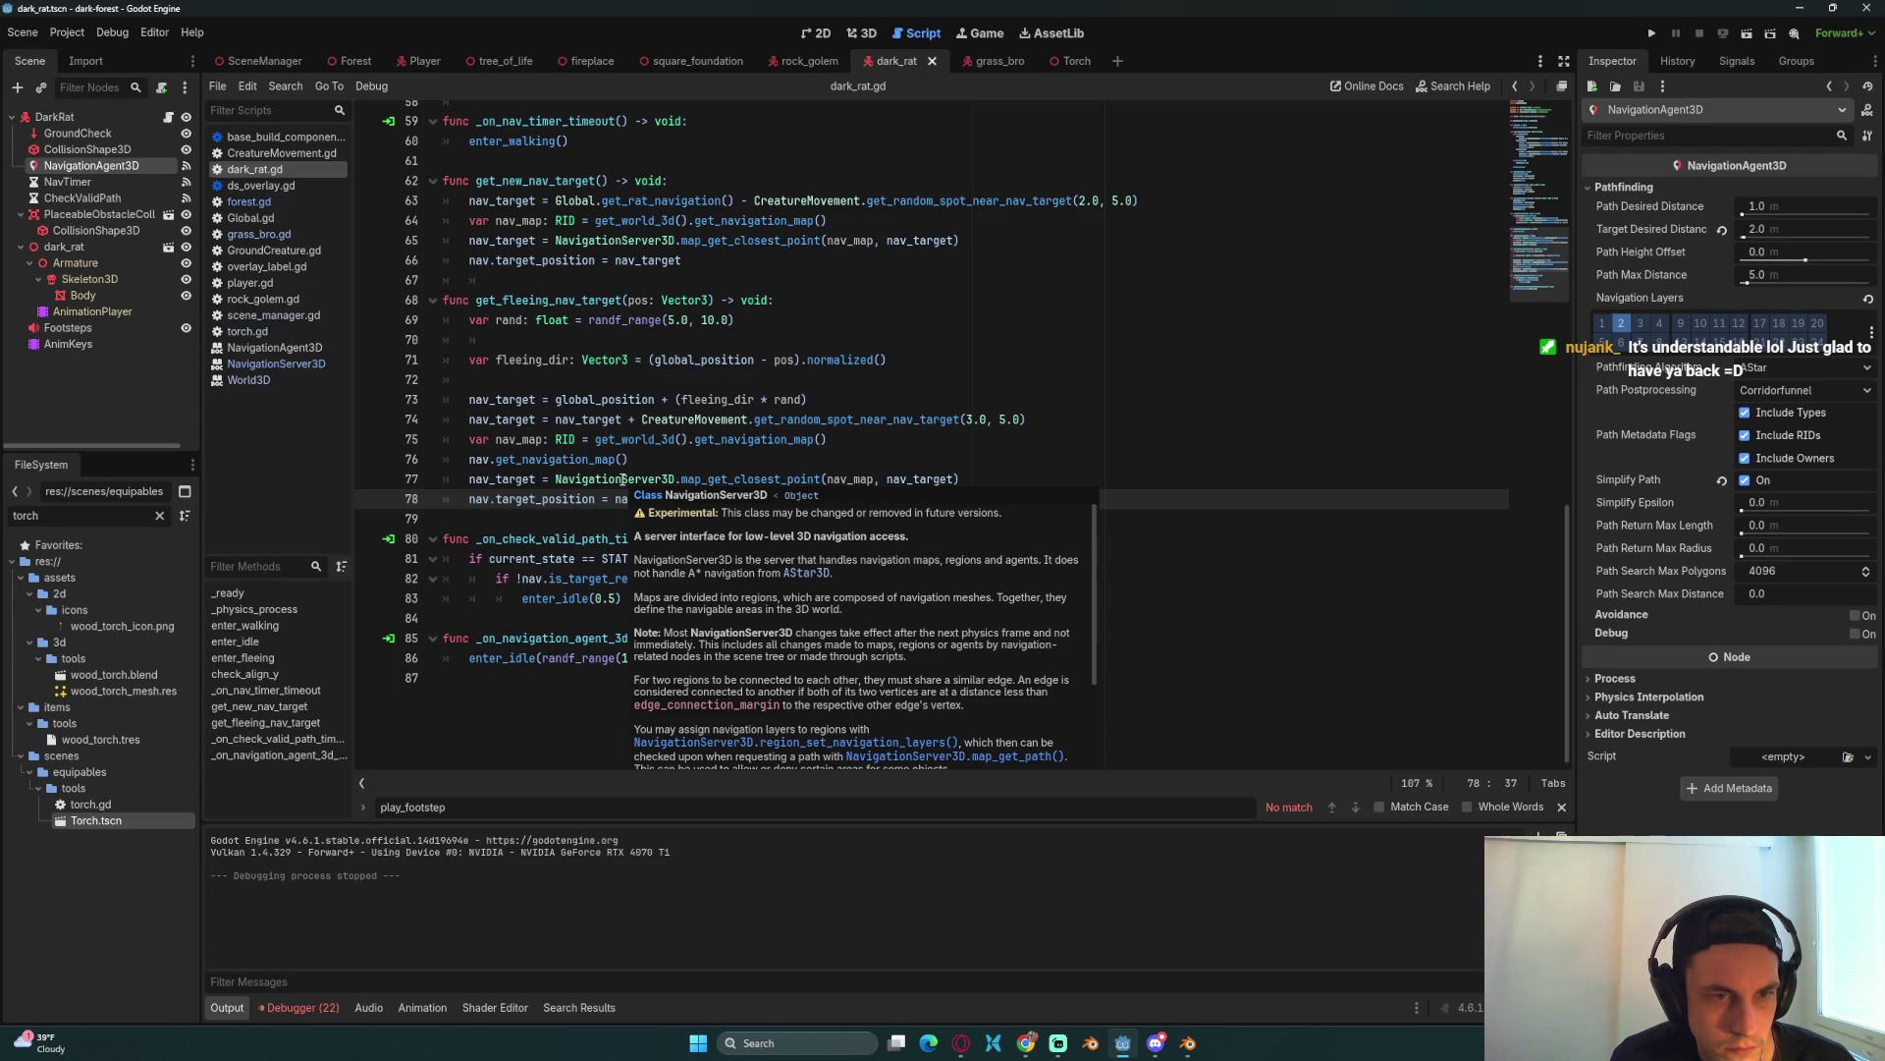
{"action": "left_click", "coordinate": [634, 462]}
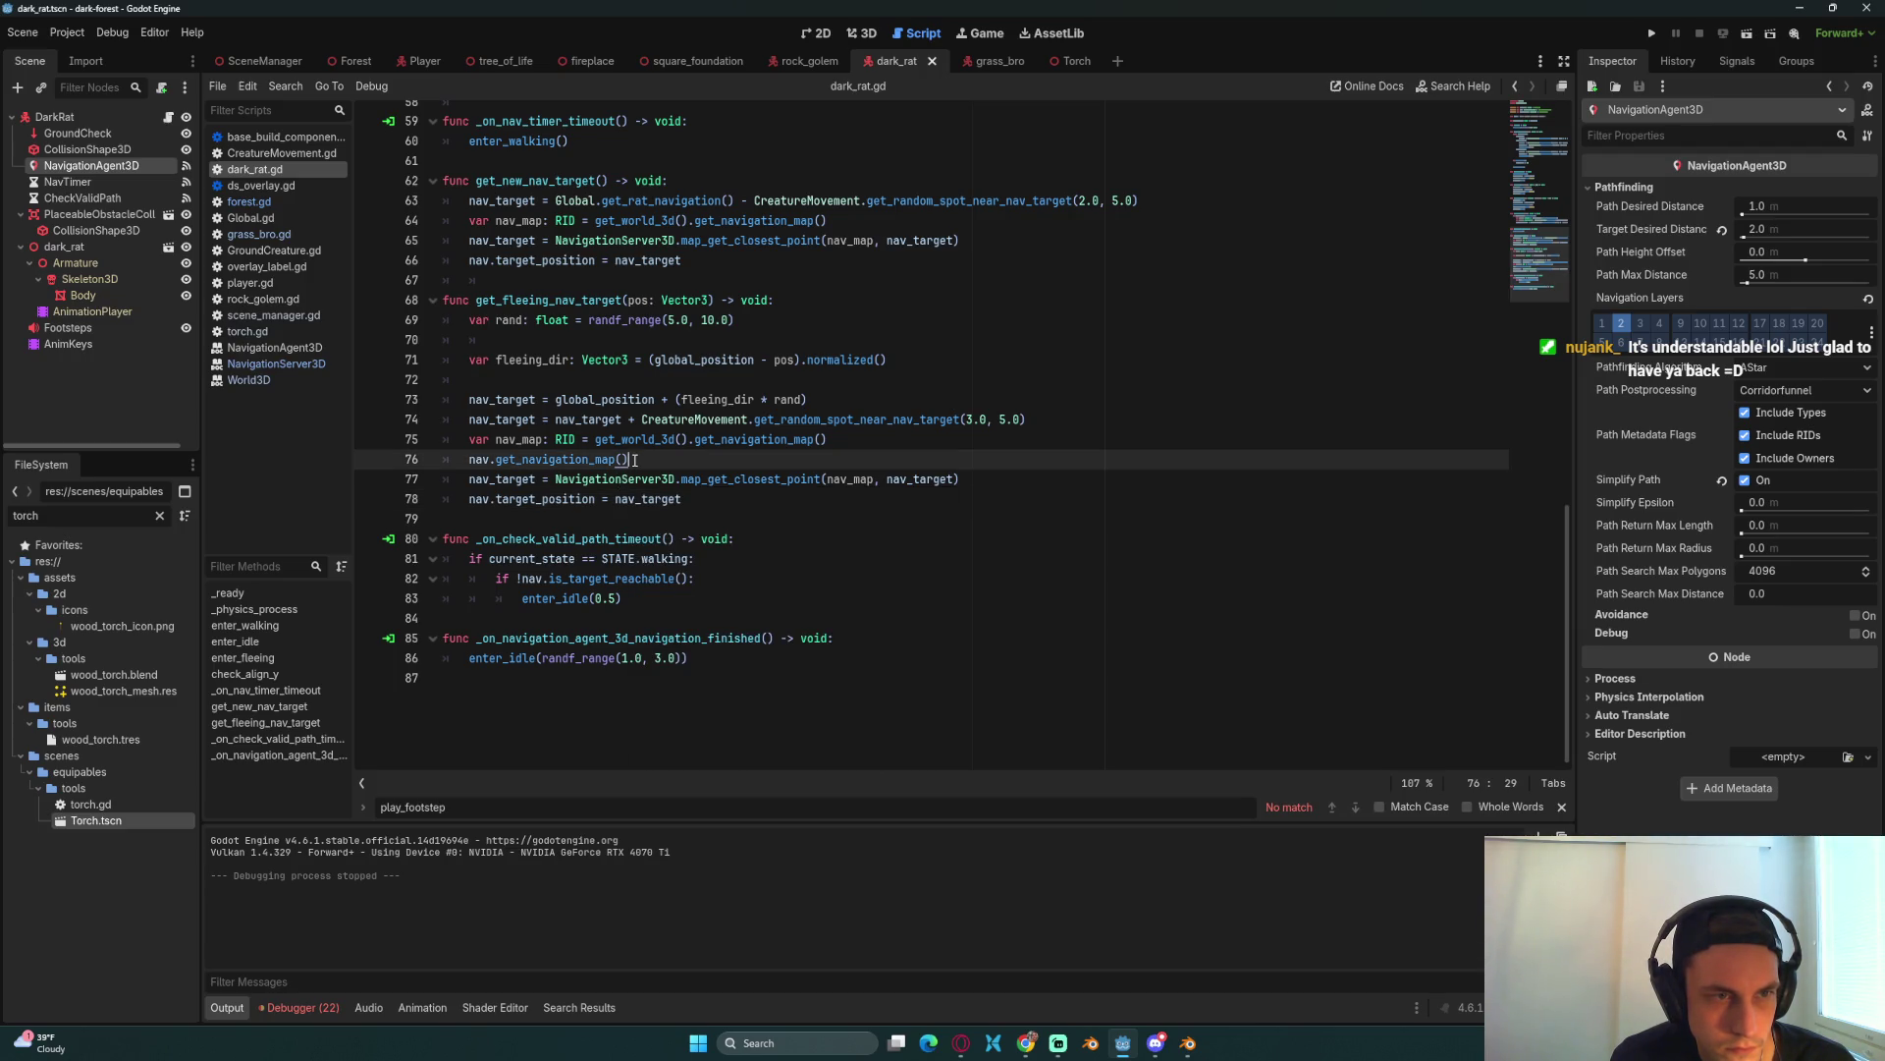
{"action": "mouse_move", "coordinate": [593, 462]}
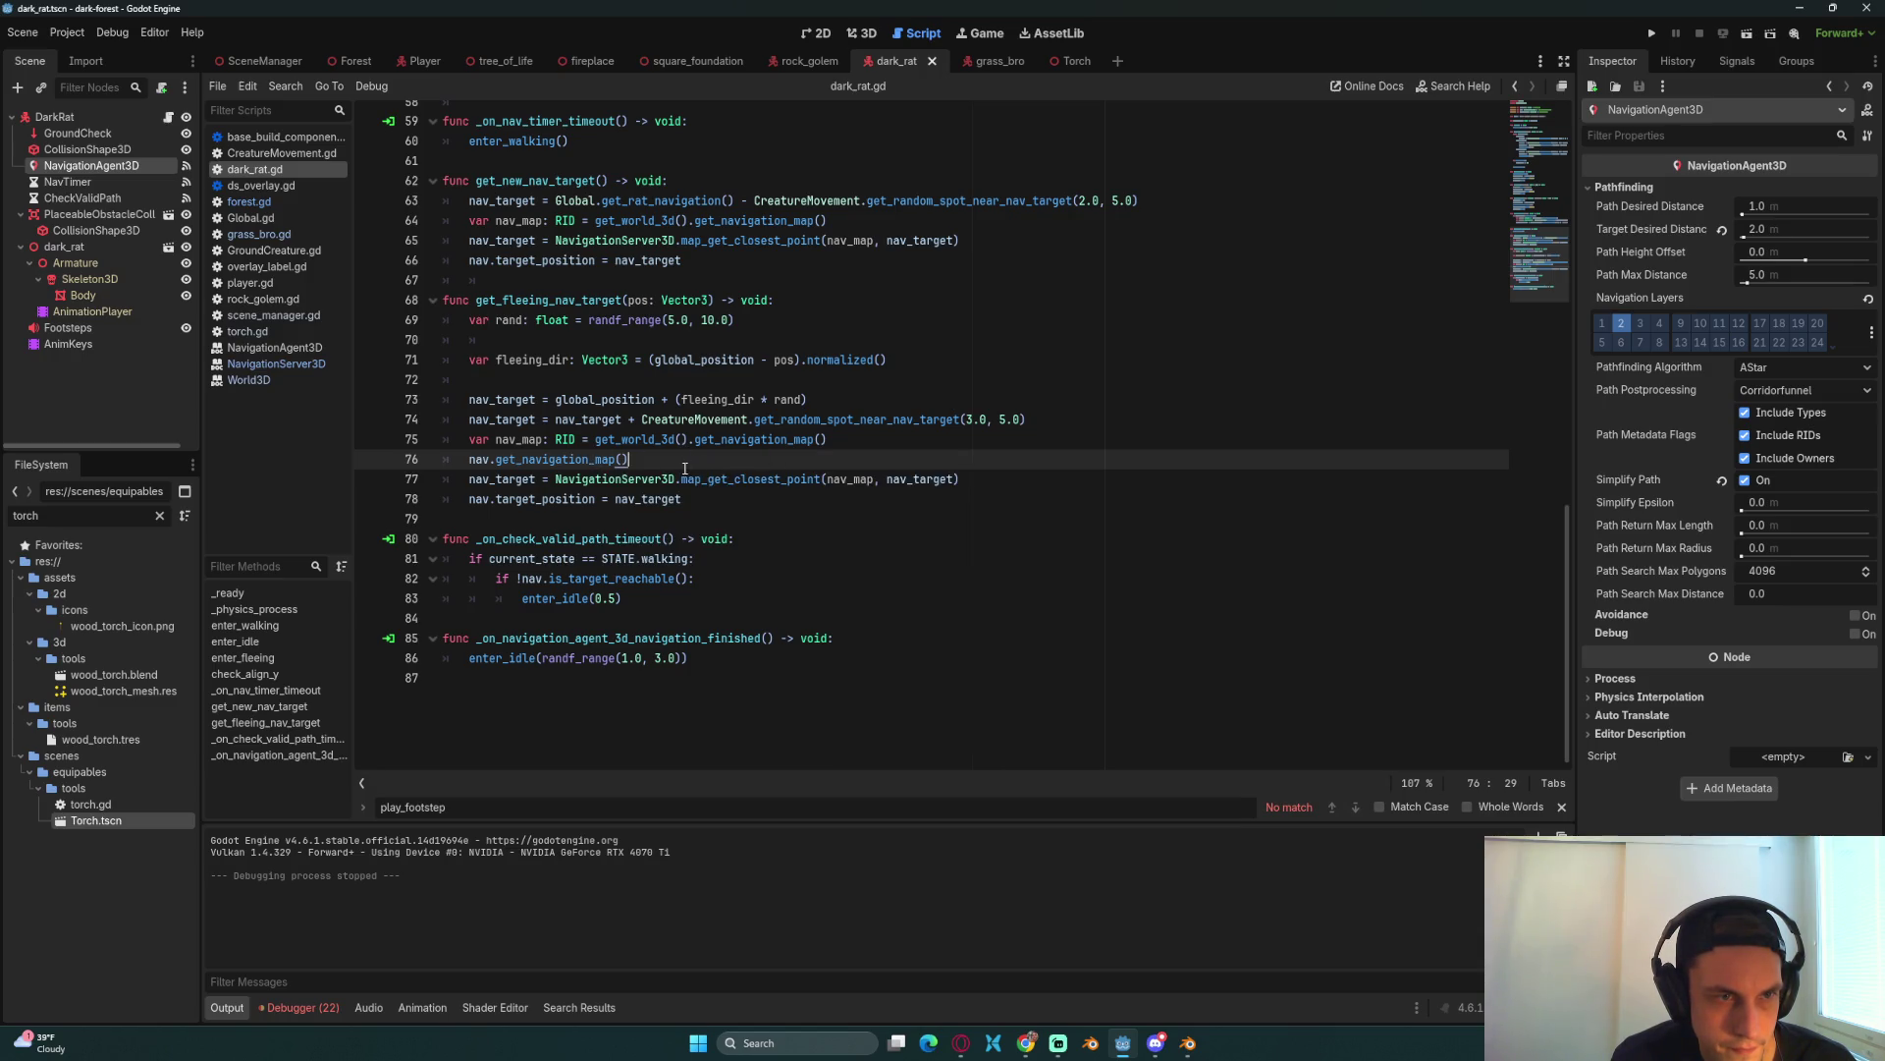
{"action": "left_click_drag", "start_coordinate": [629, 458], "coordinate": [465, 458]}
Step: Replace the world-based nav_map lookup on line 76 with nav.get_navigation_map() and save
{"action": "left_click", "coordinate": [856, 441]}
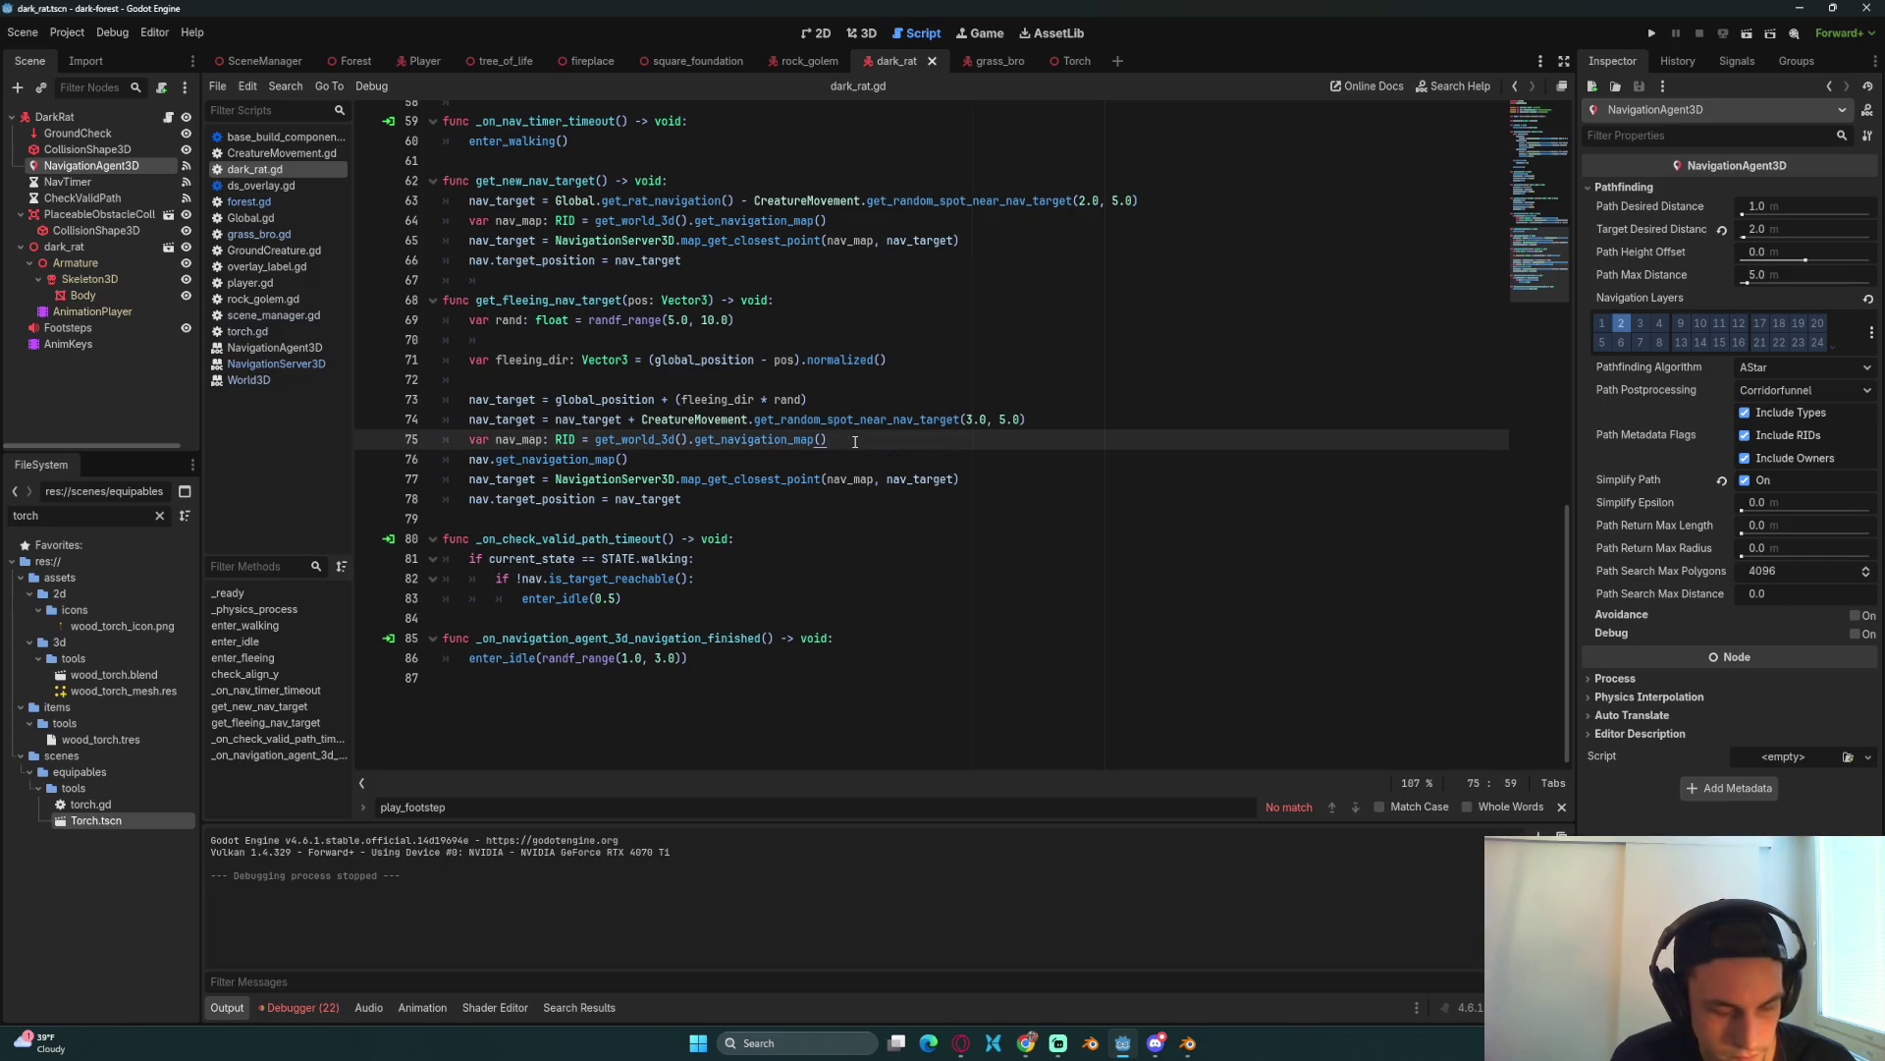
{"action": "key", "text": "ctrl+k"}
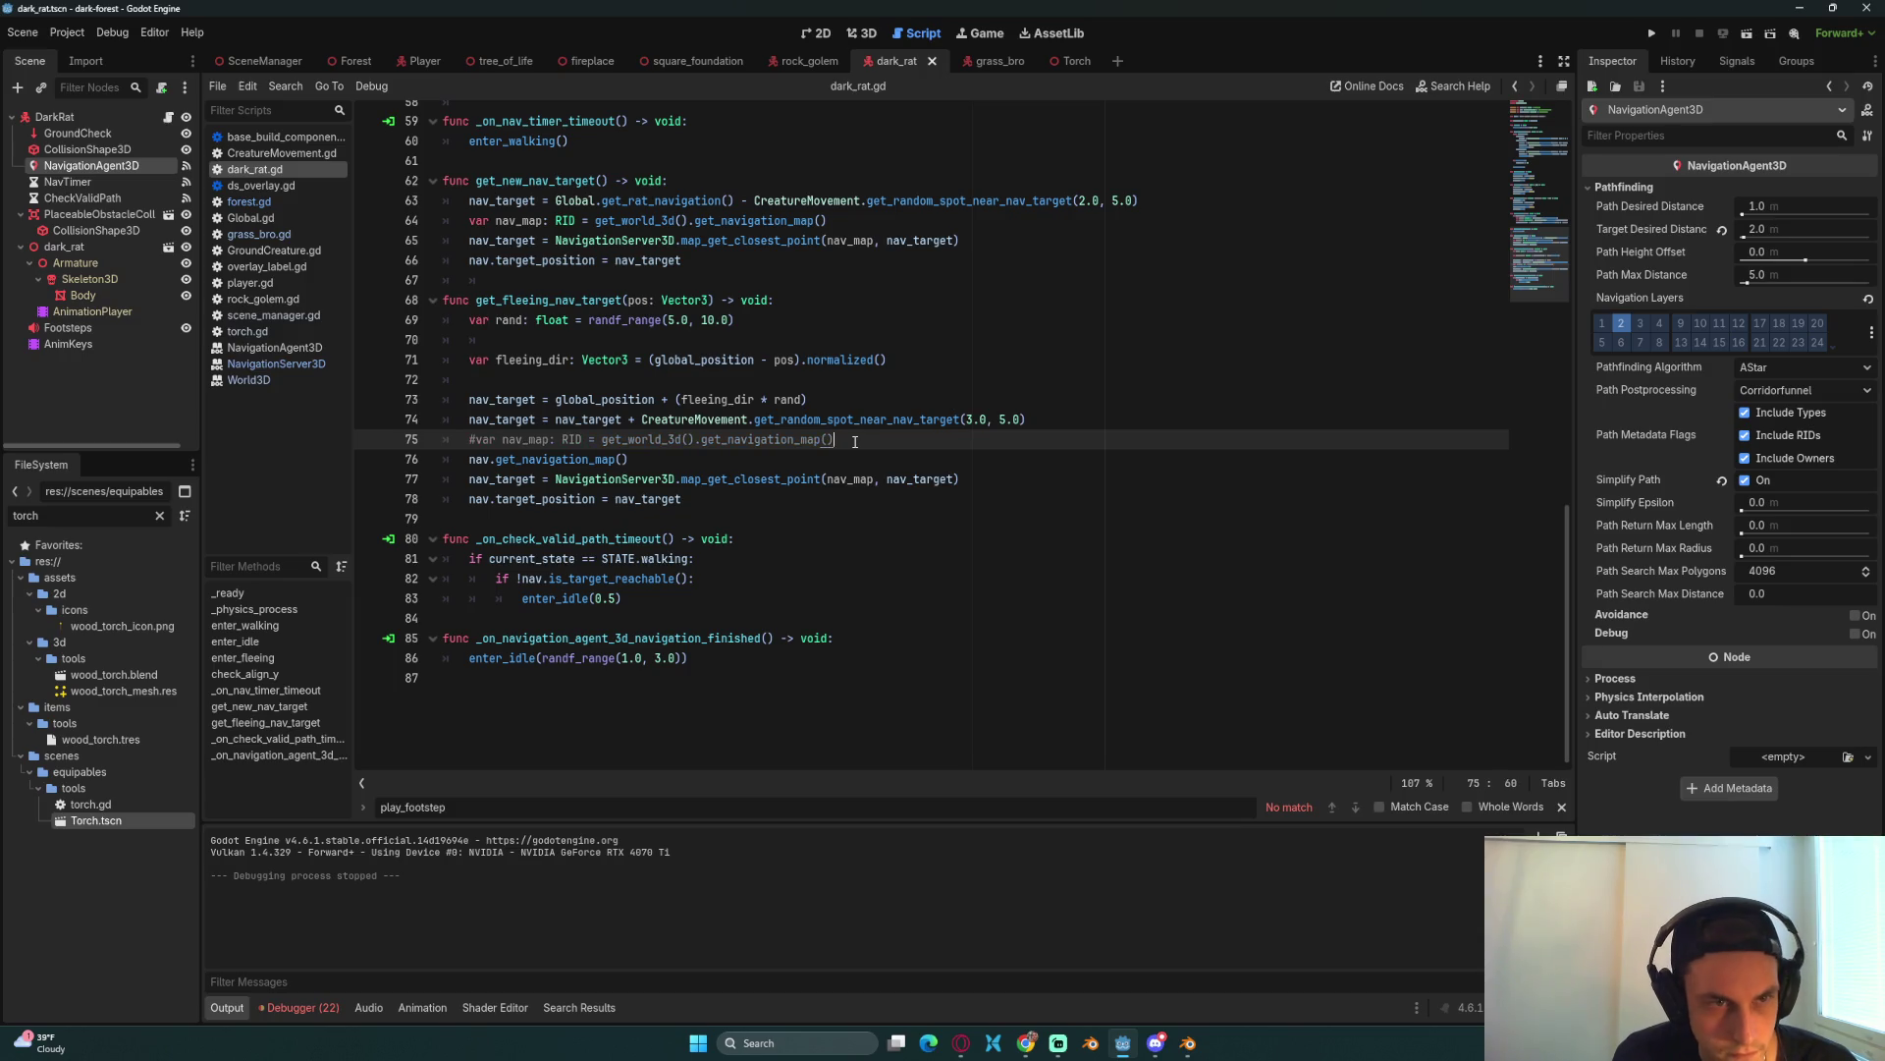
{"action": "type", "text": "var nav_map: RID = get_world_3d().get_navigation_map()"}
{"action": "key", "text": "Return"}
{"action": "triple_click", "coordinate": [563, 501]}
{"action": "key", "text": "ctrl+c"}
{"action": "key", "text": "BackSpace"}
{"action": "left_click_drag", "start_coordinate": [827, 459], "coordinate": [595, 459]}
{"action": "key", "text": "ctrl+v"}
{"action": "left_click", "coordinate": [614, 493]}
{"action": "key", "text": "BackSpace"}
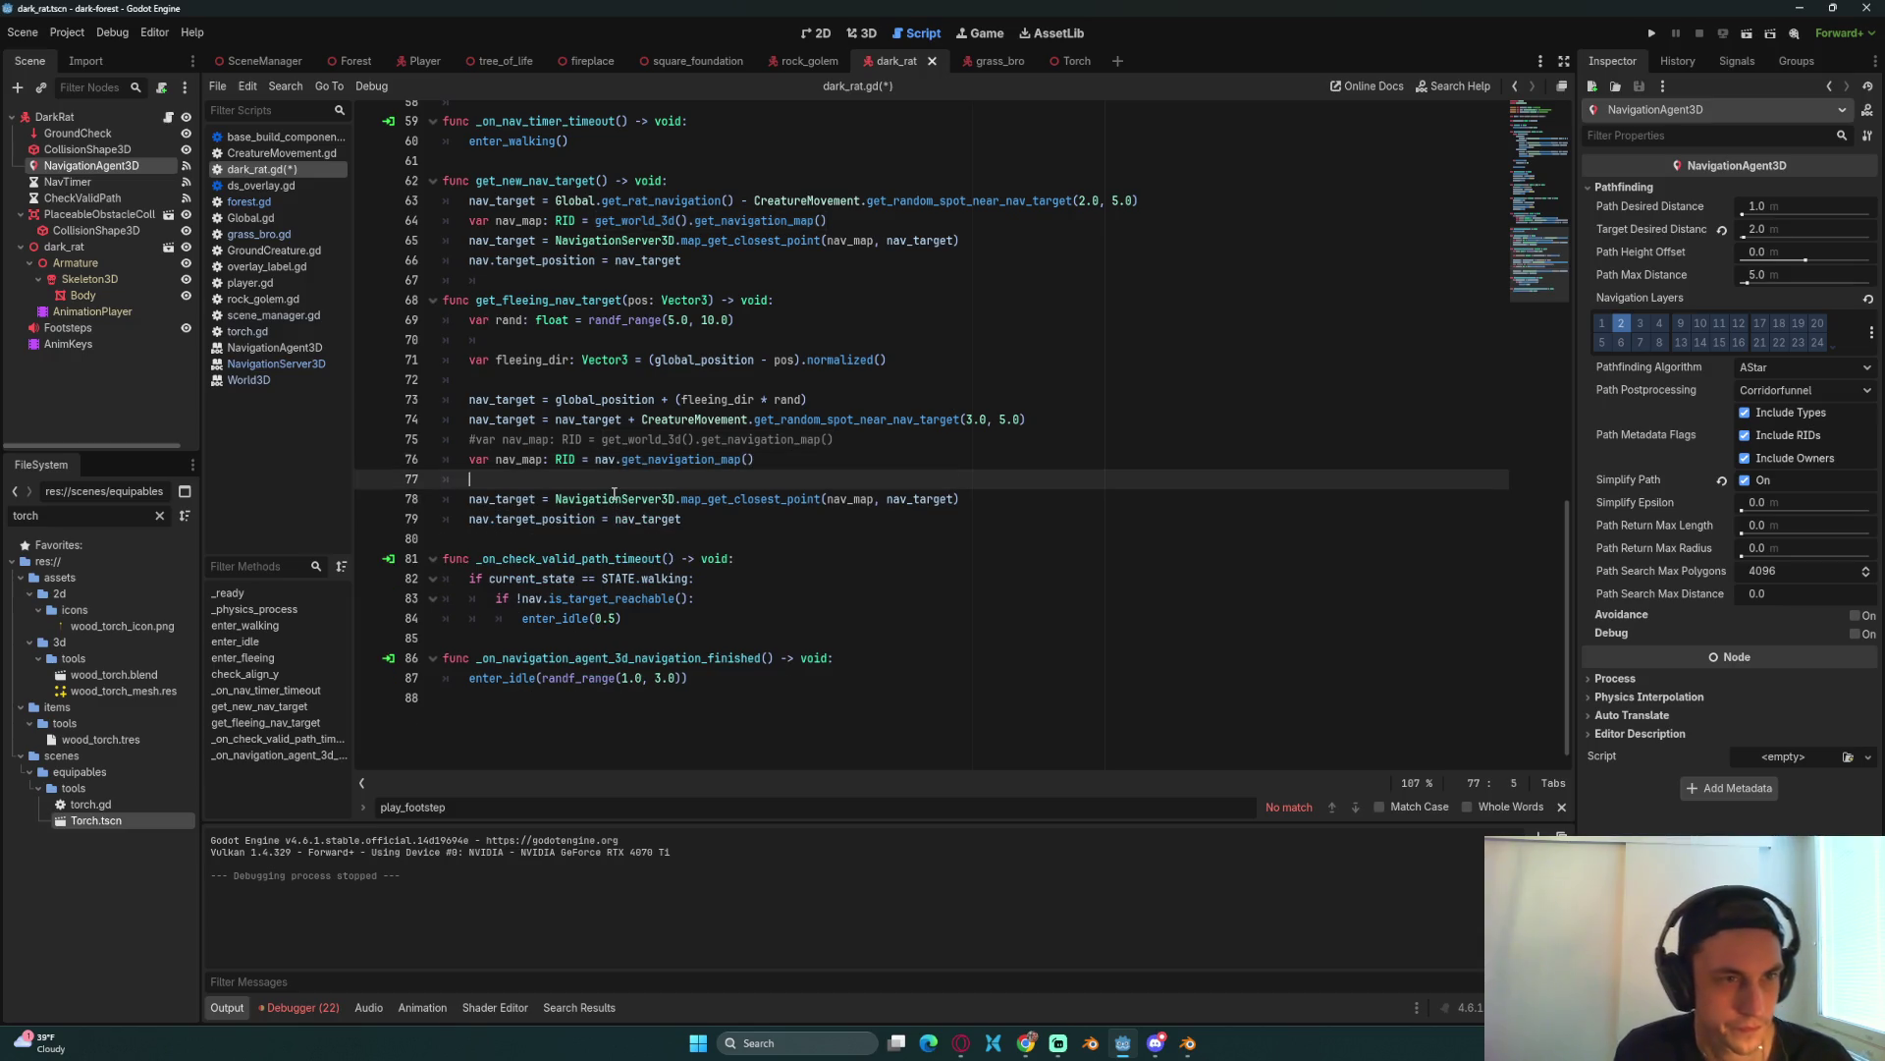
{"action": "key", "text": "ctrl+s"}
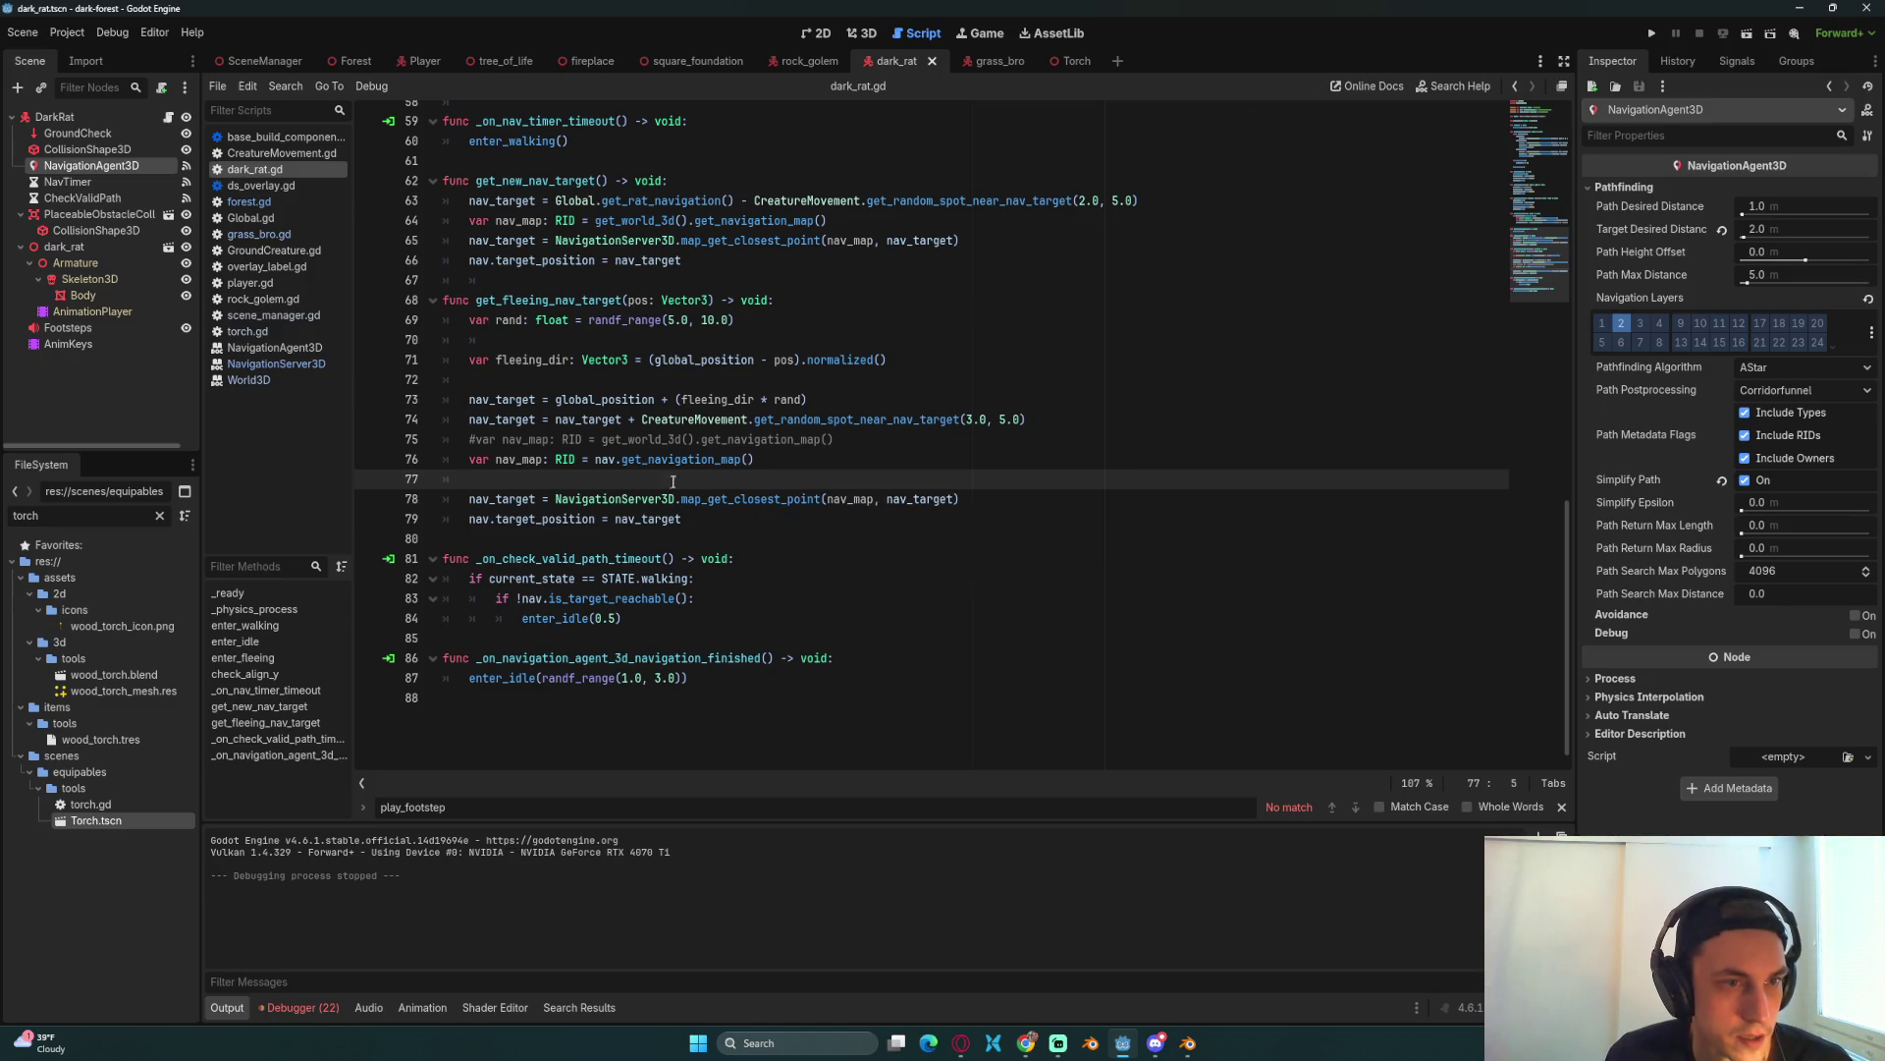
Step: Uncomment the nav_map line 75, comment out the nav.get_navigation_map() line, and save
{"action": "left_click_drag", "start_coordinate": [755, 460], "coordinate": [469, 439]}
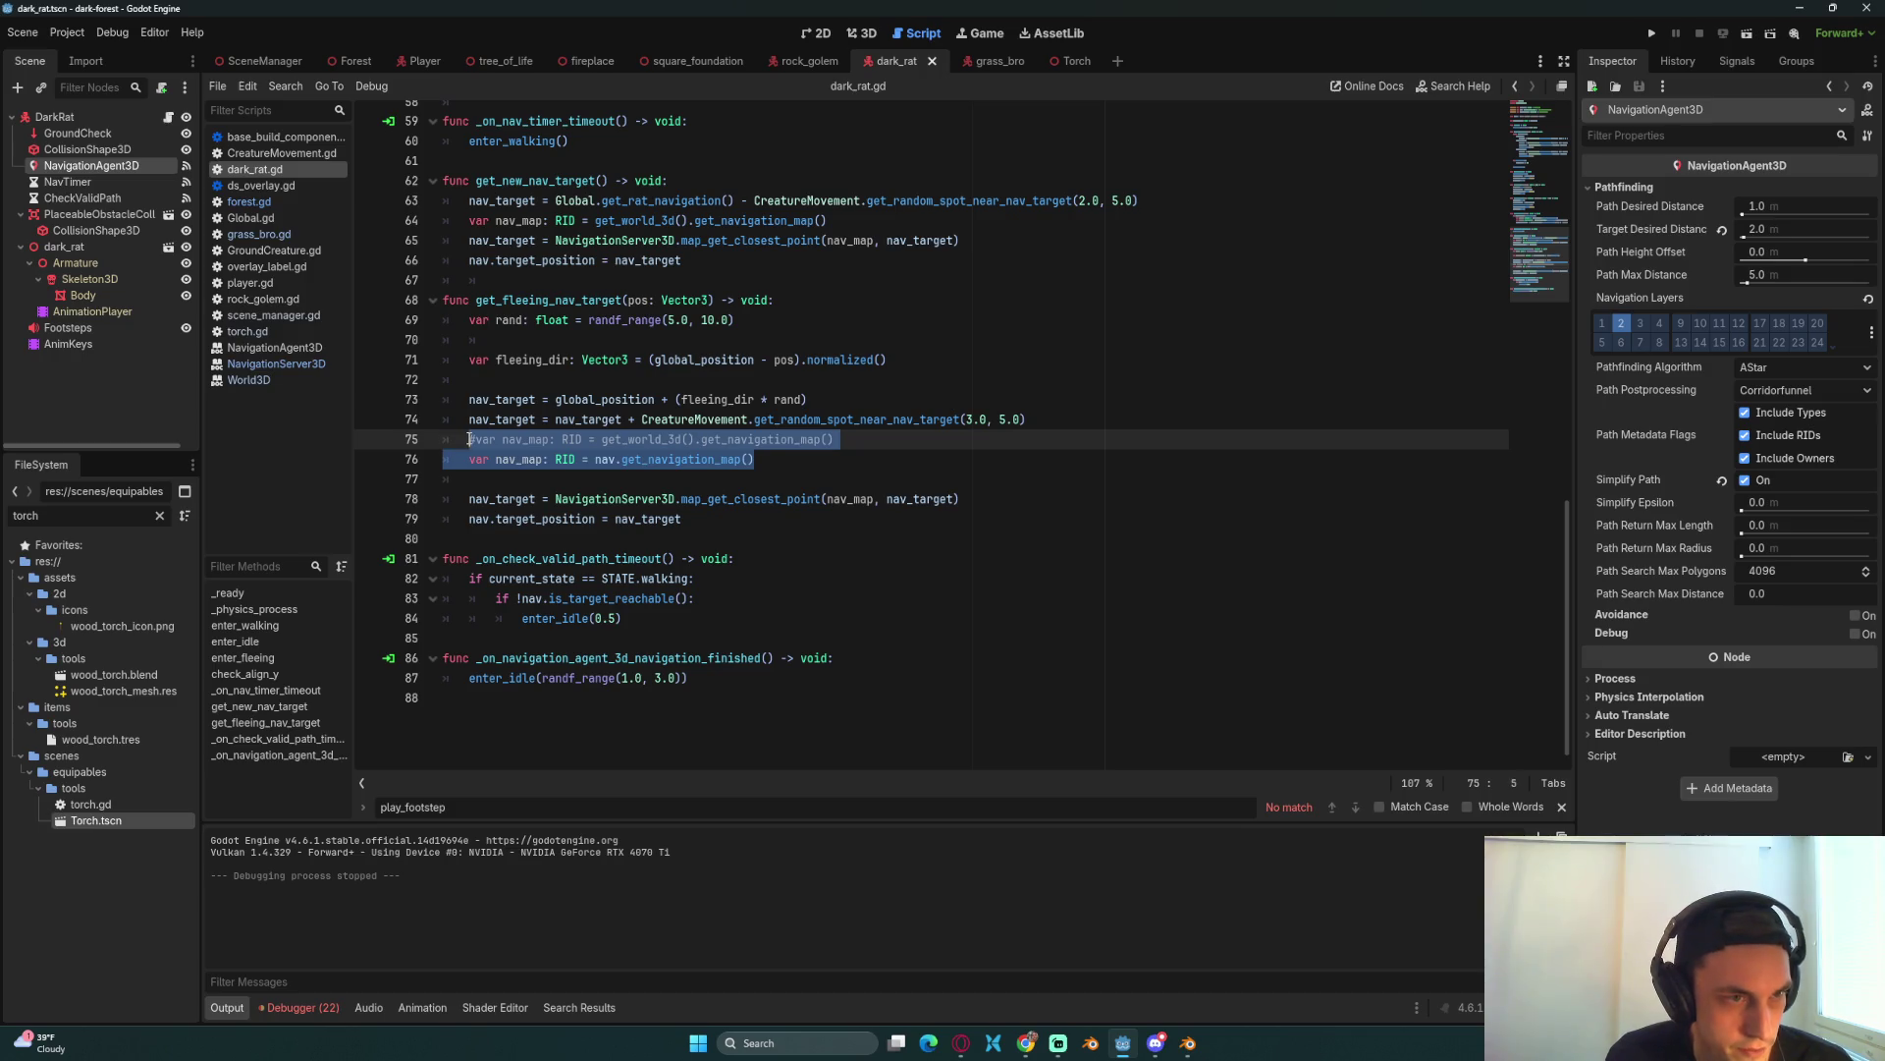
{"action": "left_click", "coordinate": [894, 449]}
{"action": "key", "text": "ctrl+k"}
{"action": "left_click_drag", "start_coordinate": [754, 460], "coordinate": [421, 451]}
{"action": "scroll", "coordinate": [428, 450], "scroll_direction": "up", "scroll_amount": 1}
{"action": "left_click", "coordinate": [789, 517]}
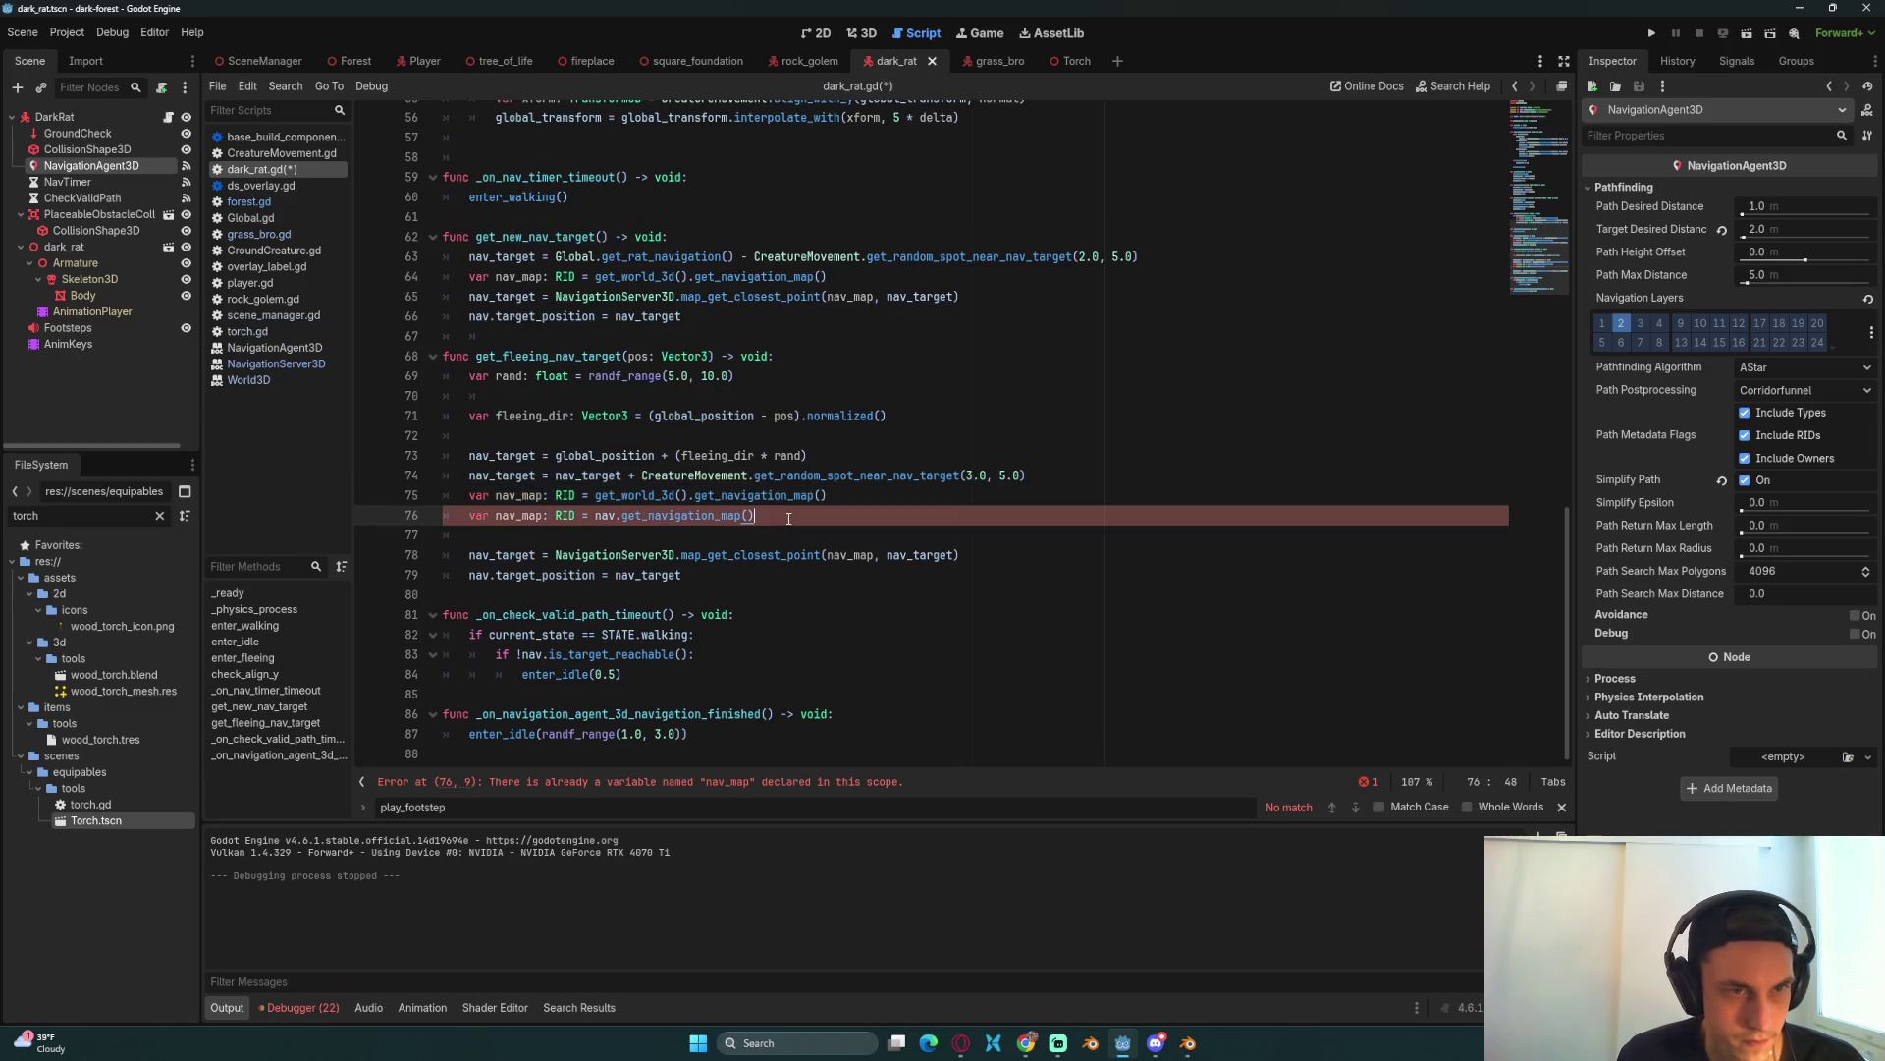
{"action": "key", "text": "ctrl+k"}
{"action": "key", "text": "ctrl+s"}
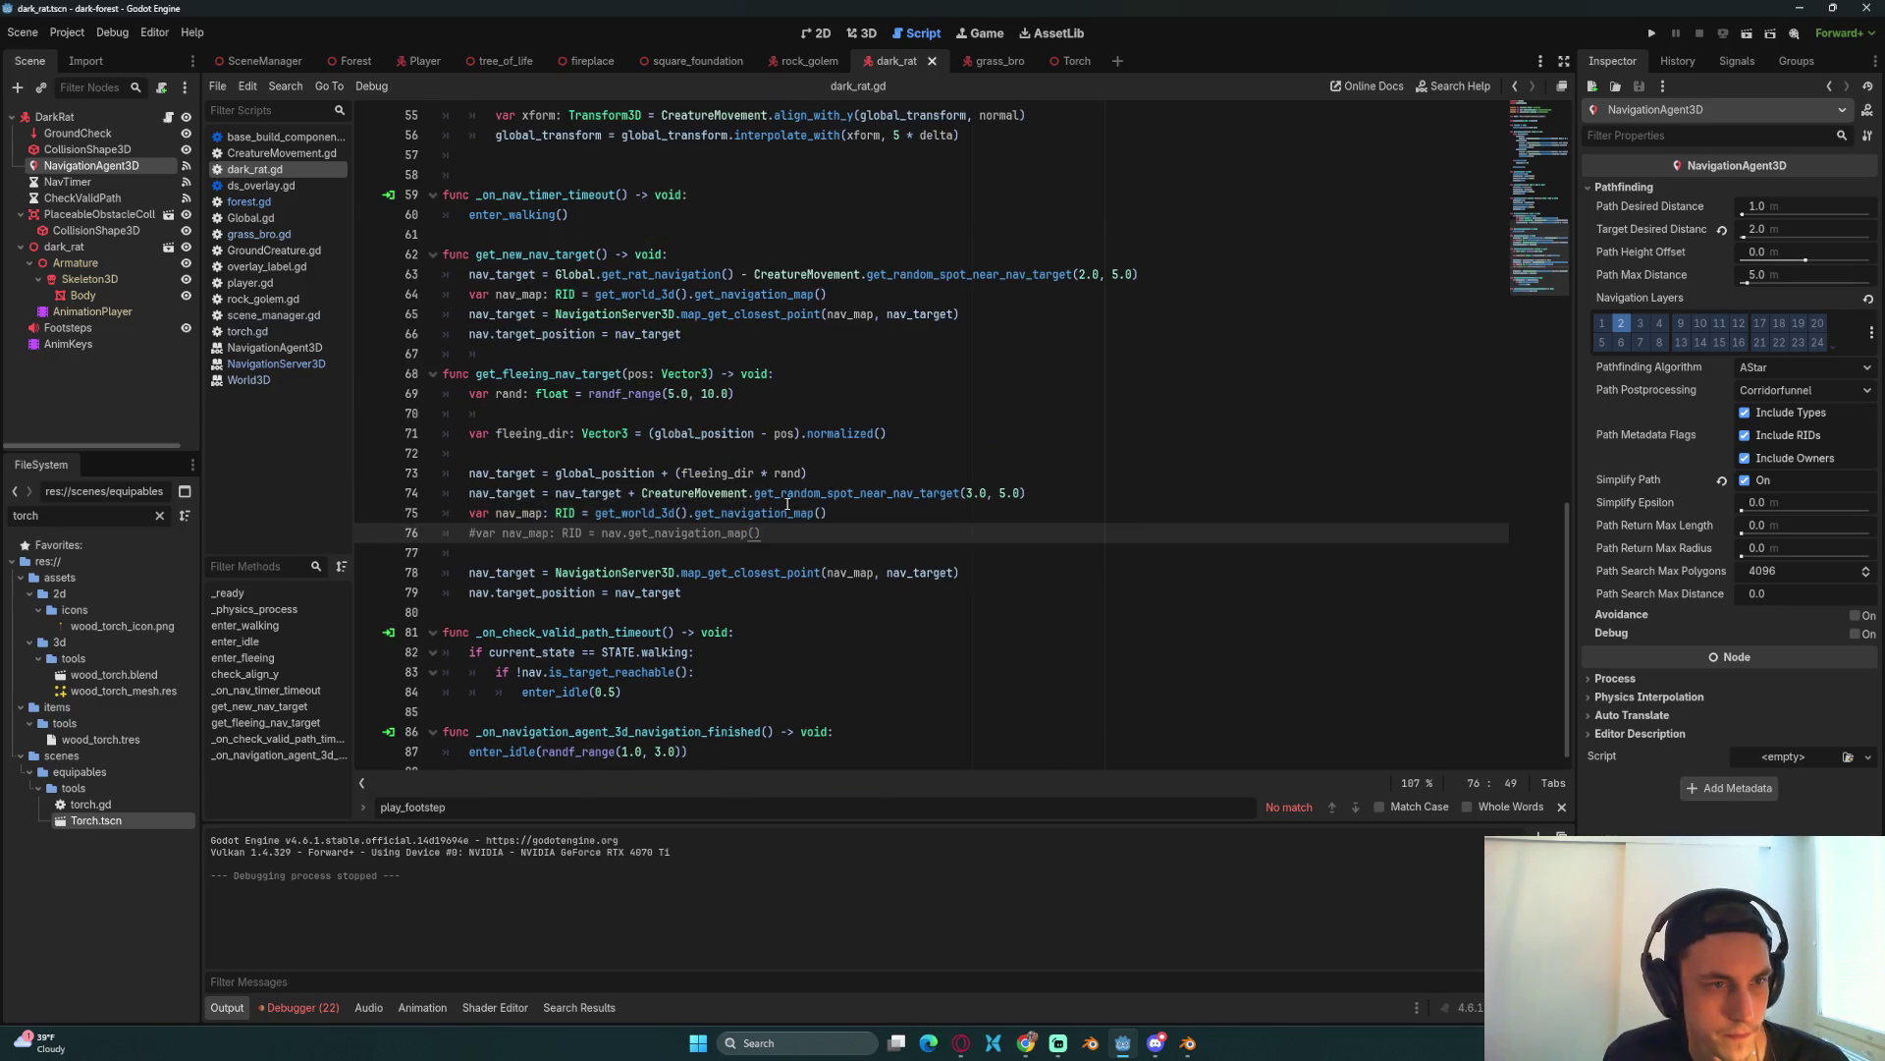
Step: Paste the two nav_map lines into get_new_nav_target after line 65, removing the leftover commented copy
{"action": "scroll", "coordinate": [786, 503], "scroll_direction": "up", "scroll_amount": 1}
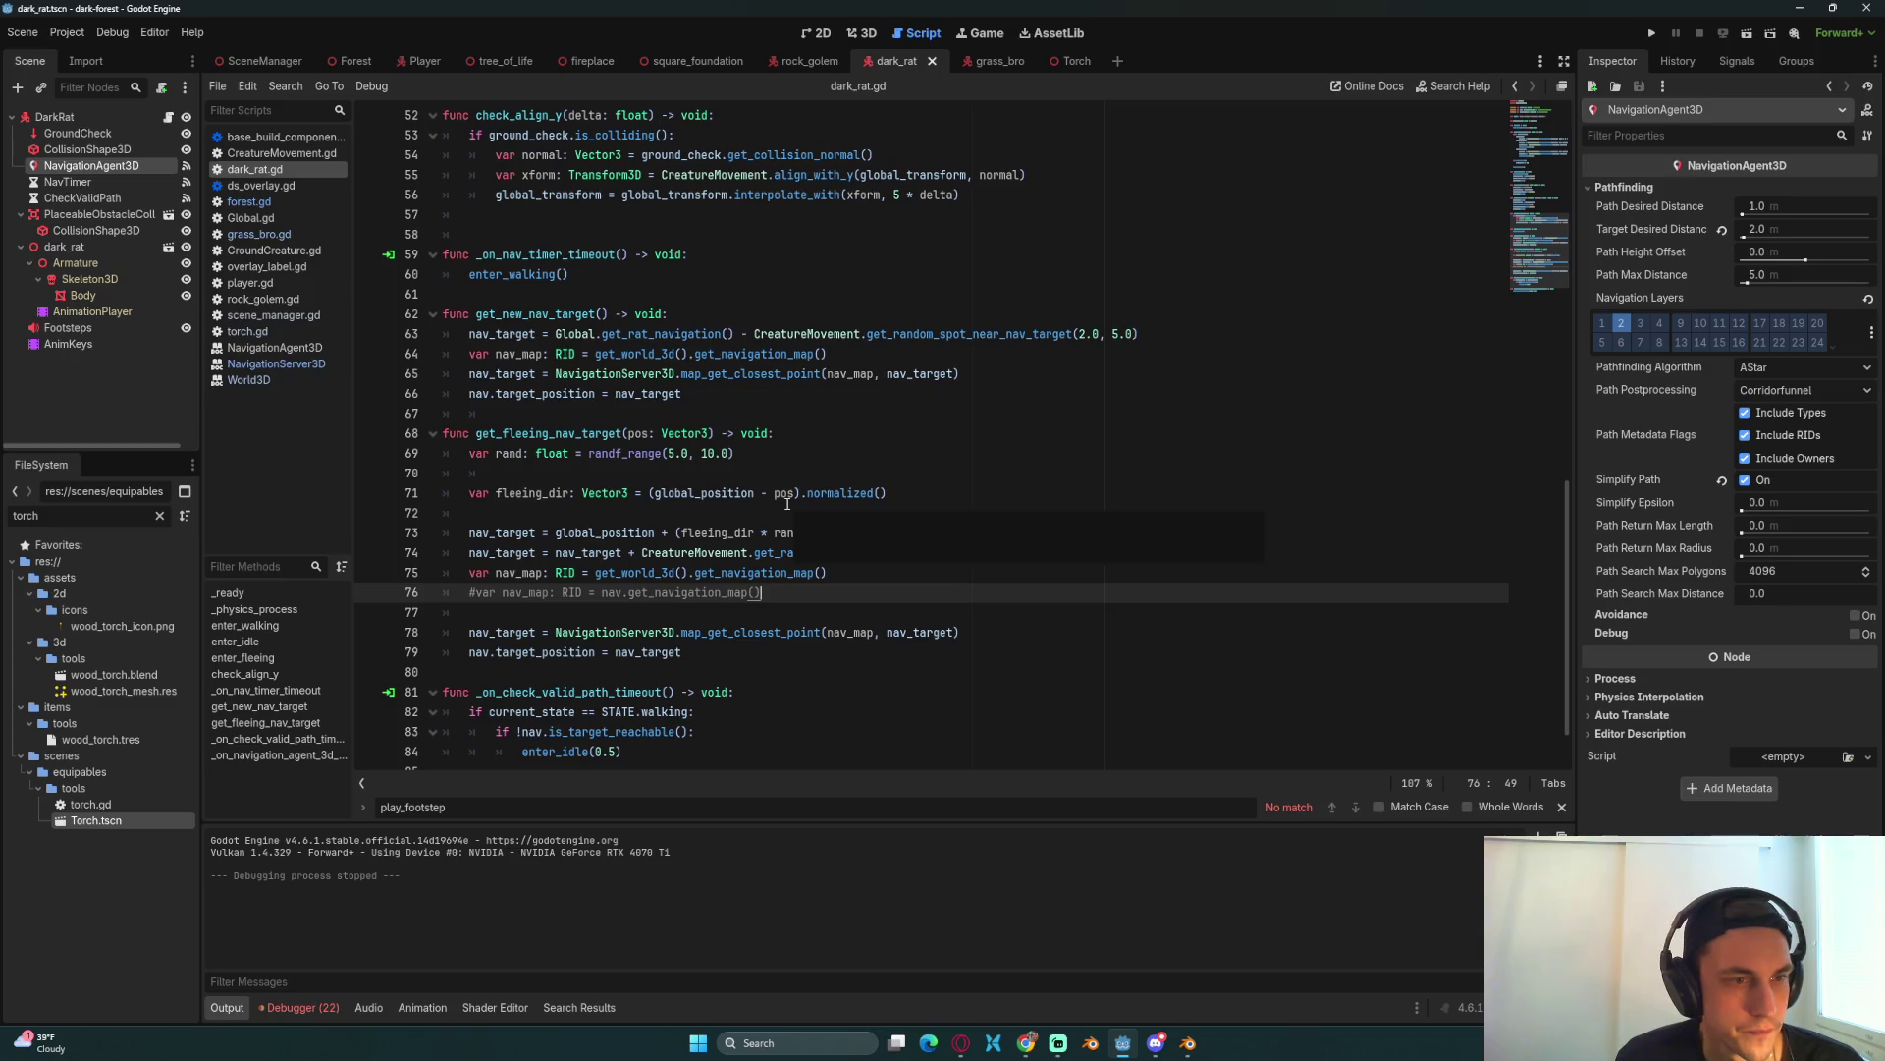
{"action": "left_click", "coordinate": [698, 396]}
{"action": "left_click", "coordinate": [987, 374]}
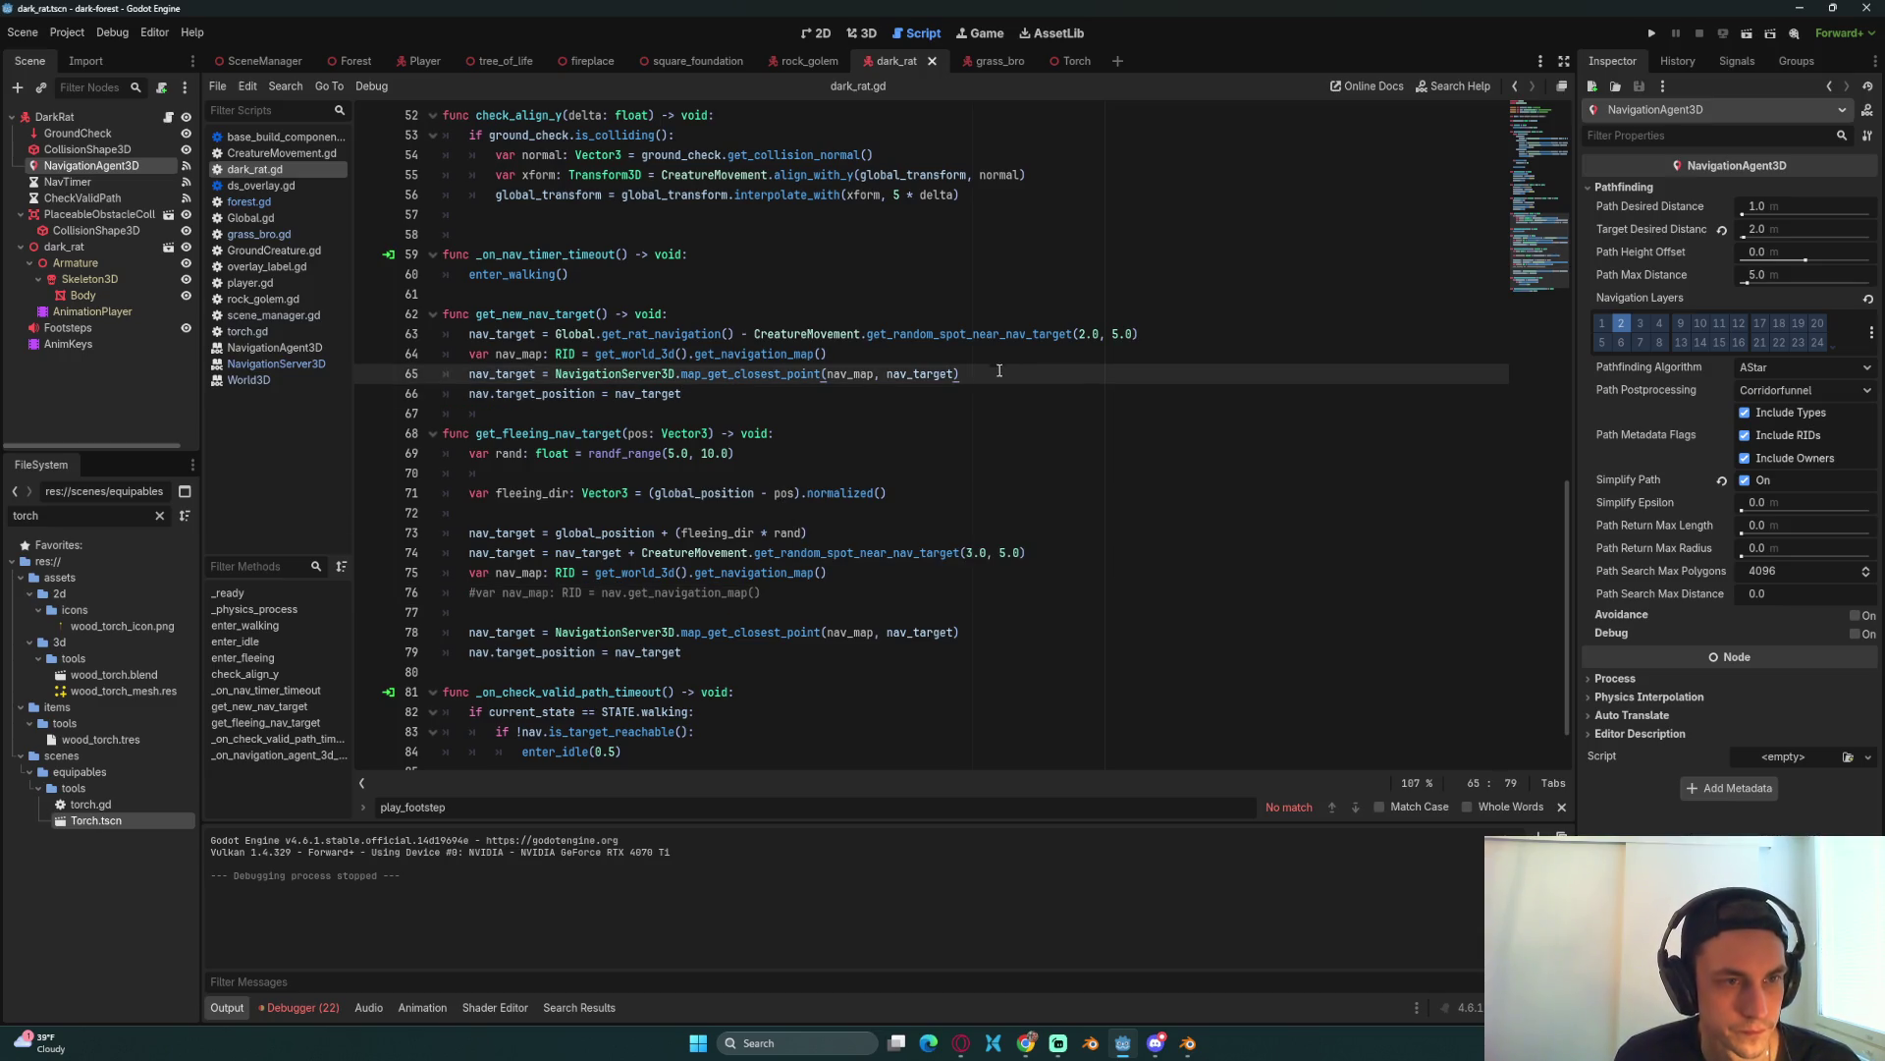
{"action": "key", "text": "Return"}
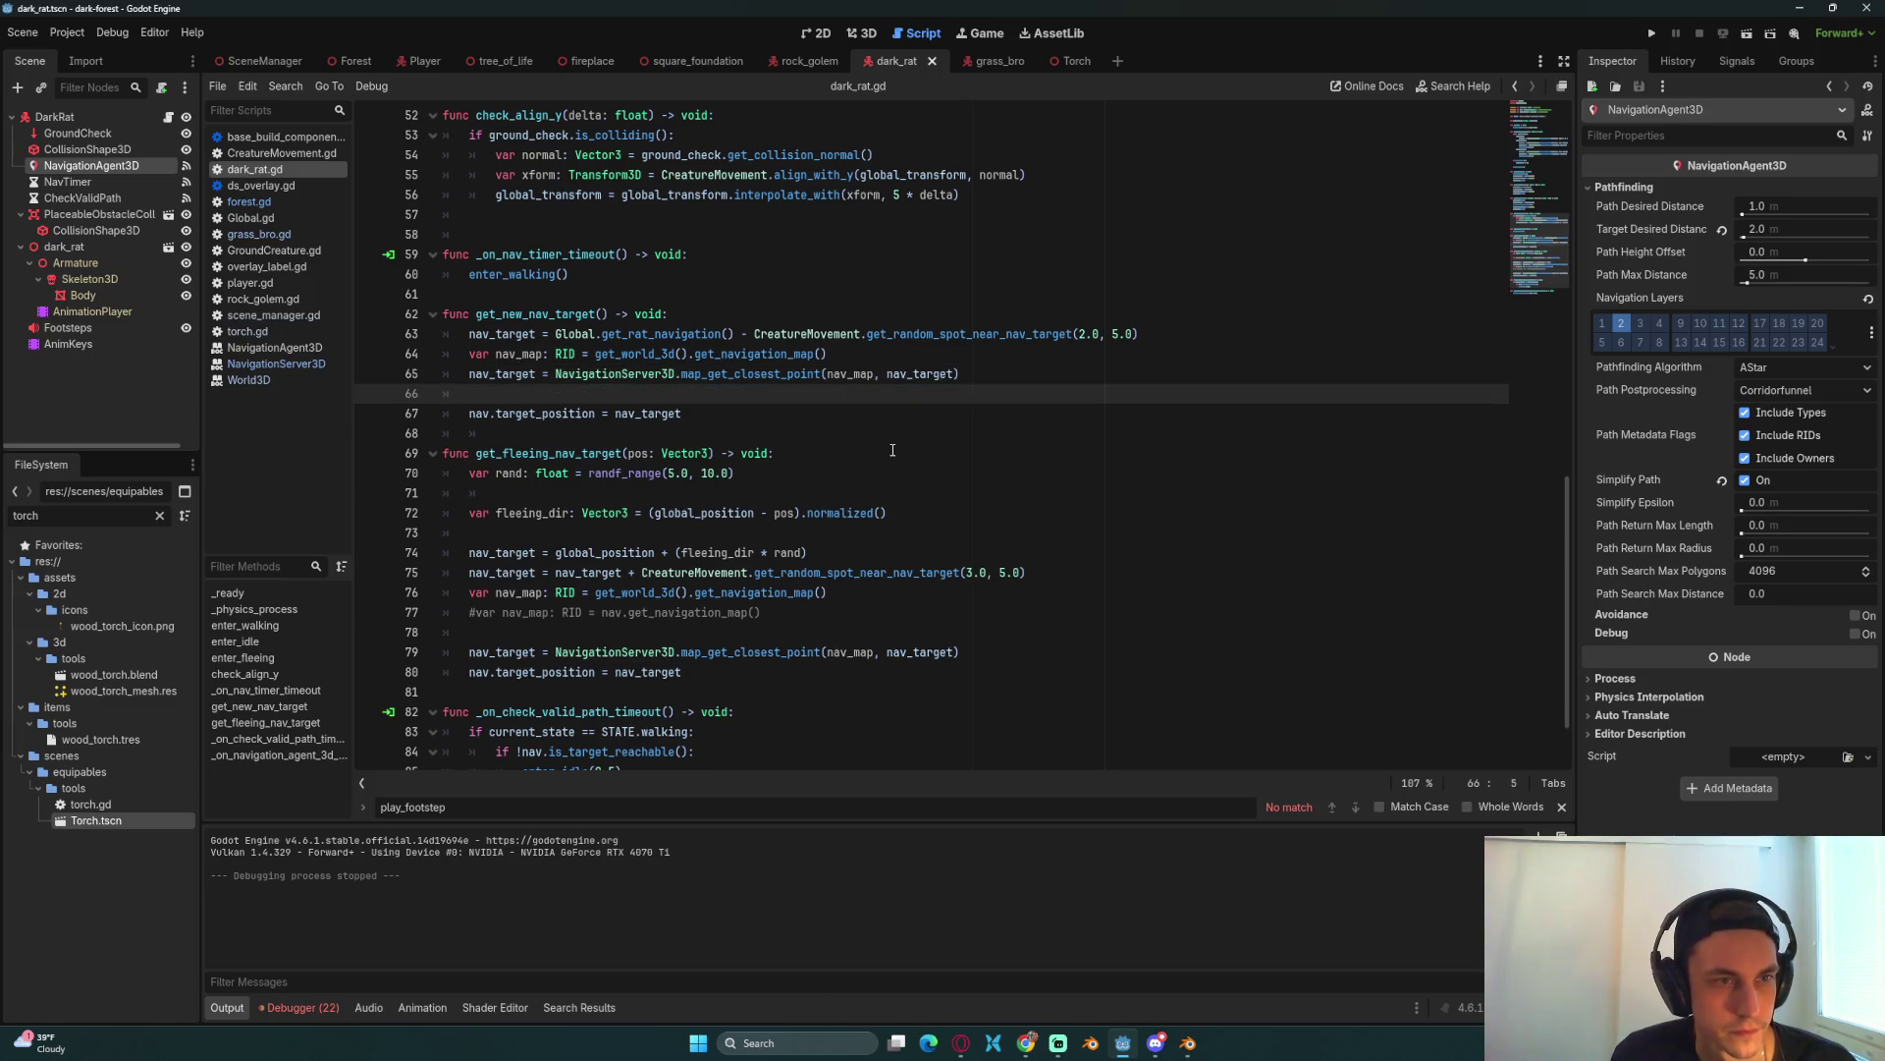
{"action": "type", "text": "#var nav_map: RID = get_world_3d().get_navigation_map() \tvar nav_map: RID = nav.get_navigation_map()"}
{"action": "left_click", "coordinate": [826, 394]}
{"action": "key", "text": "ctrl+k"}
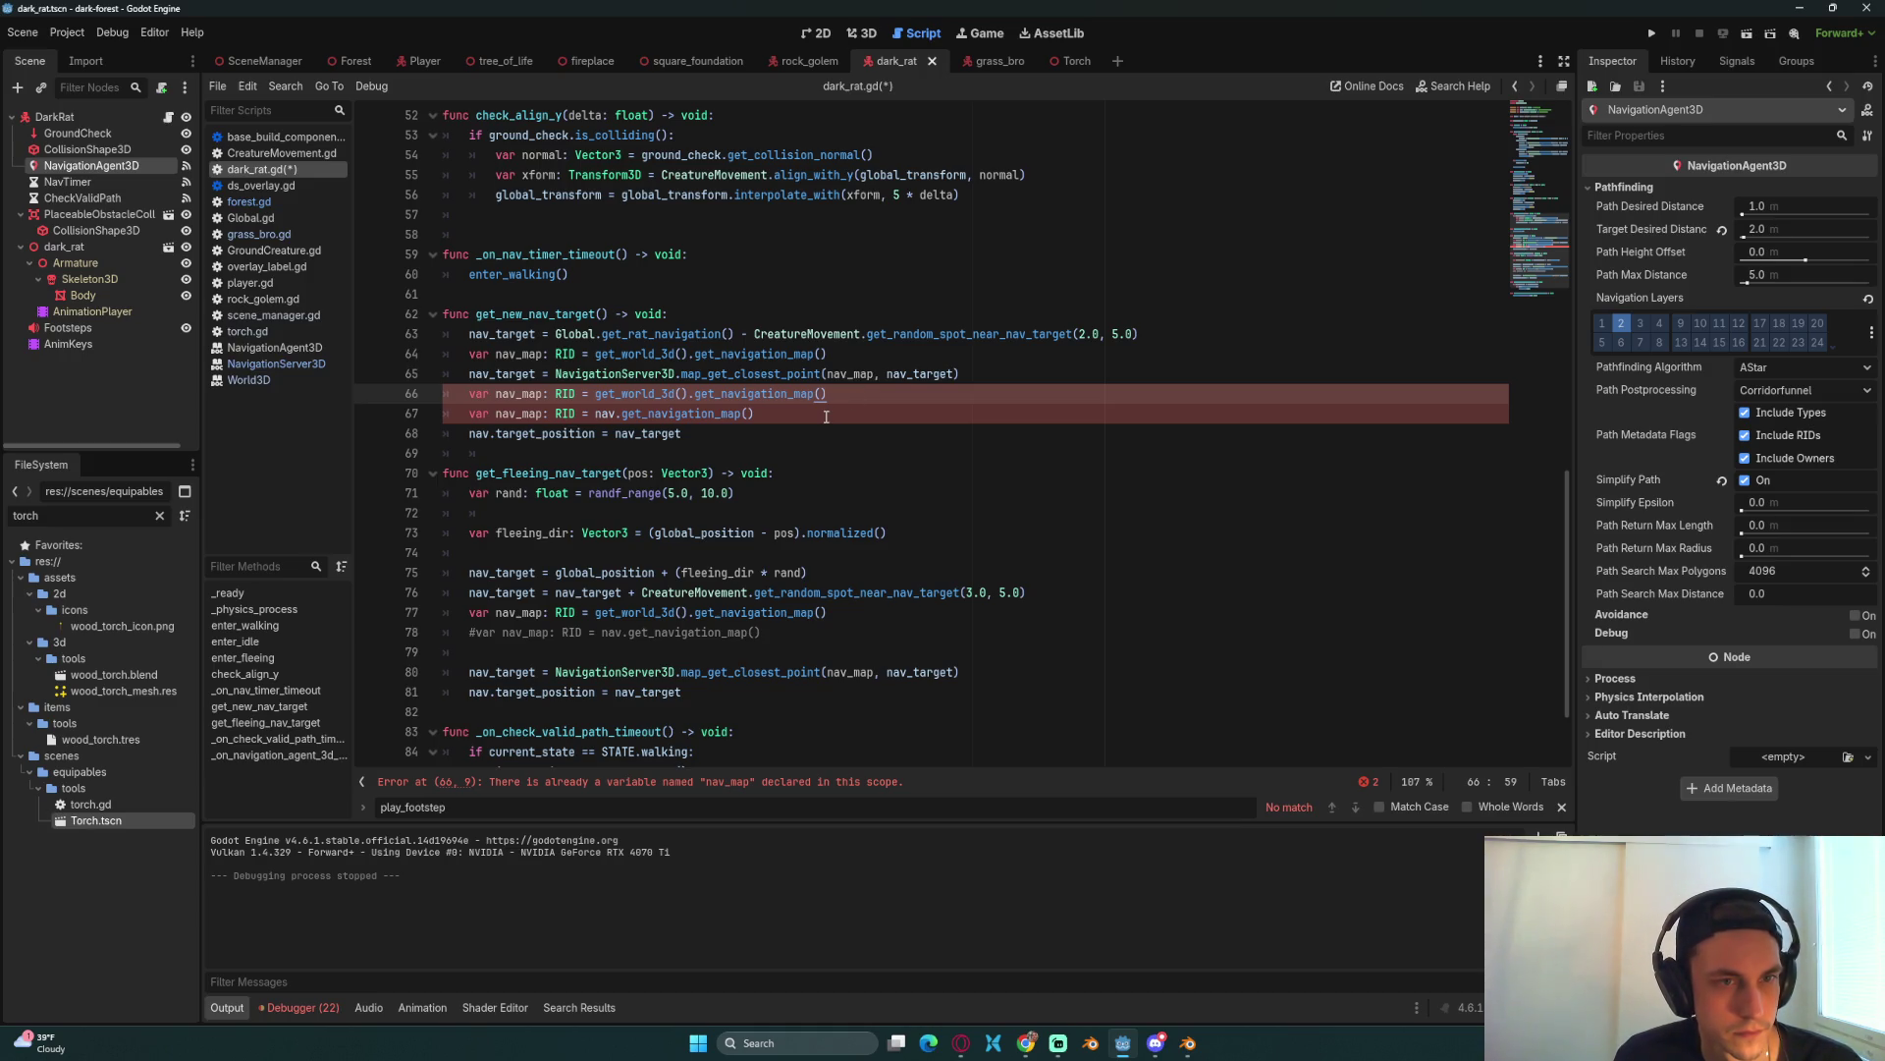
{"action": "key", "text": "ctrl+k"}
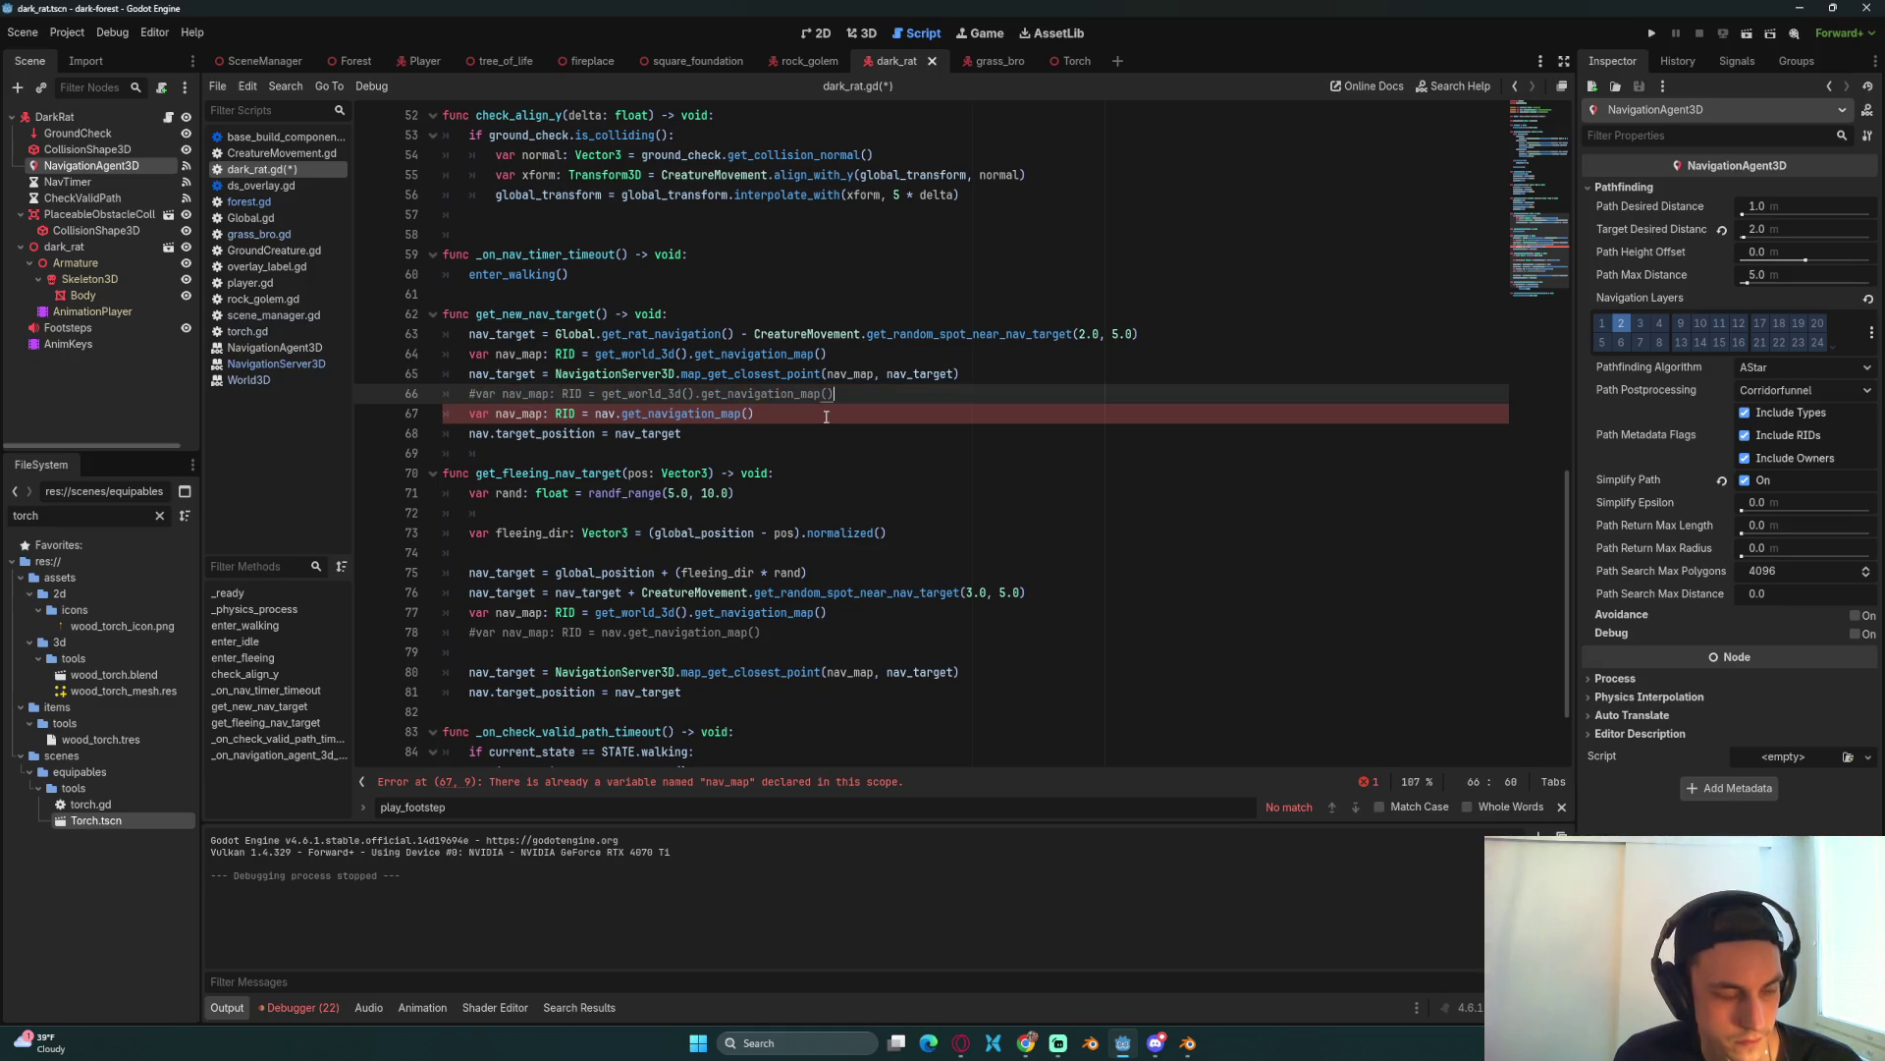
{"action": "key", "text": "ctrl+shift+k"}
Step: Move the agent's navigation map line up, comment out the world-map line, save, and run
{"action": "key", "text": "alt+Up"}
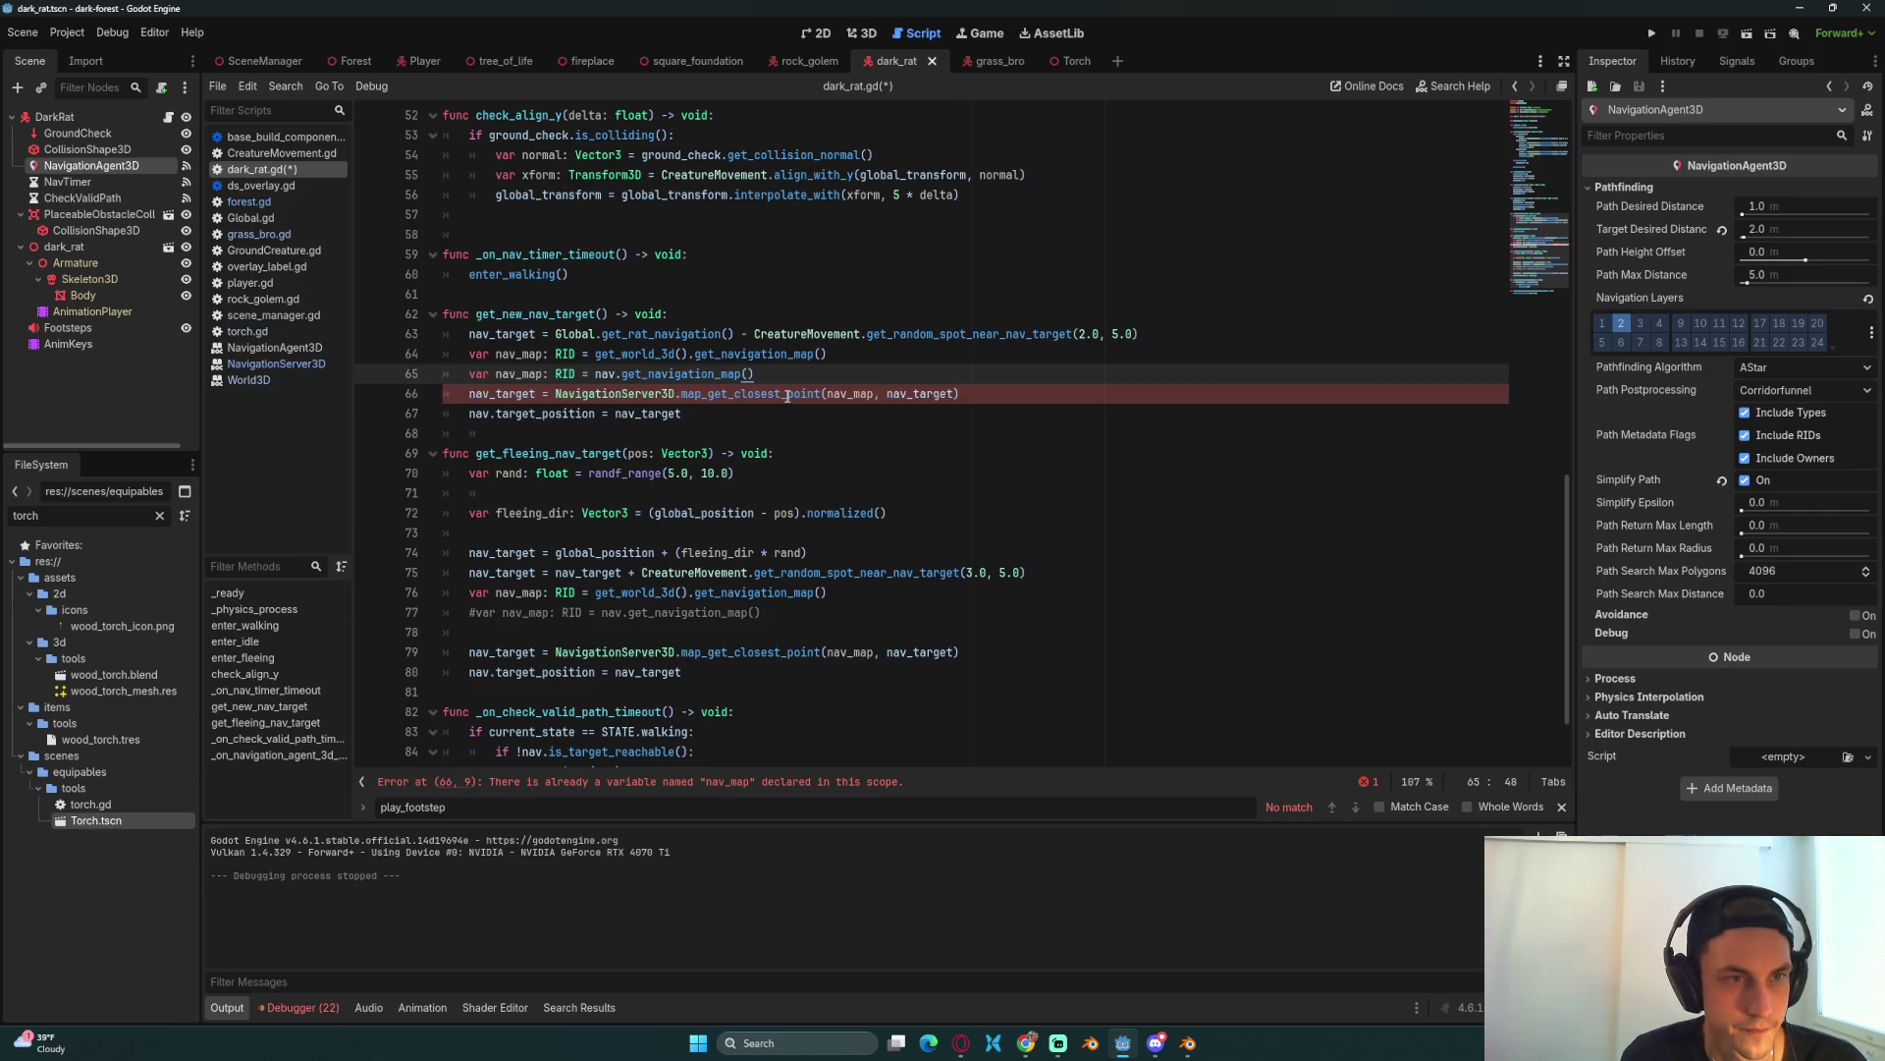
{"action": "left_click", "coordinate": [863, 353]}
{"action": "key", "text": "ctrl+k"}
{"action": "key", "text": "ctrl+s"}
{"action": "key", "text": "Down"}
{"action": "left_click", "coordinate": [1652, 32]}
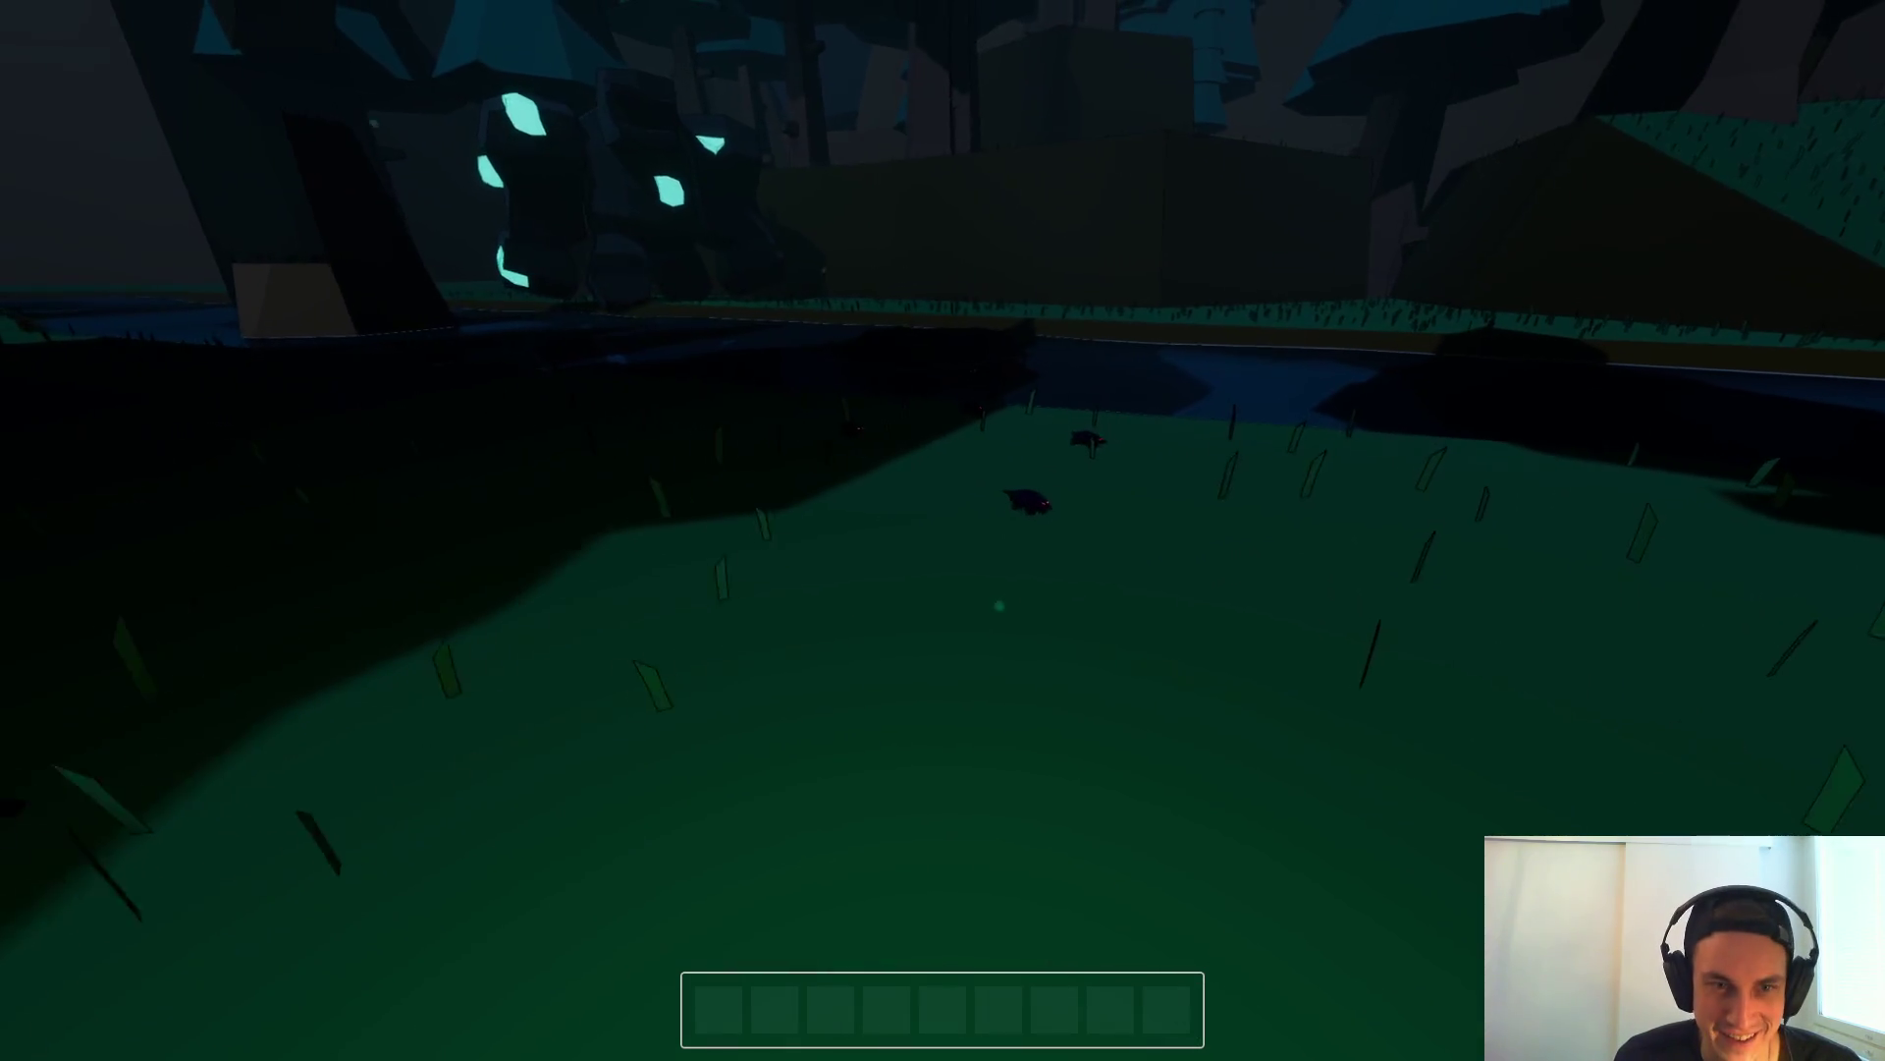
{"action": "key", "text": "Escape"}
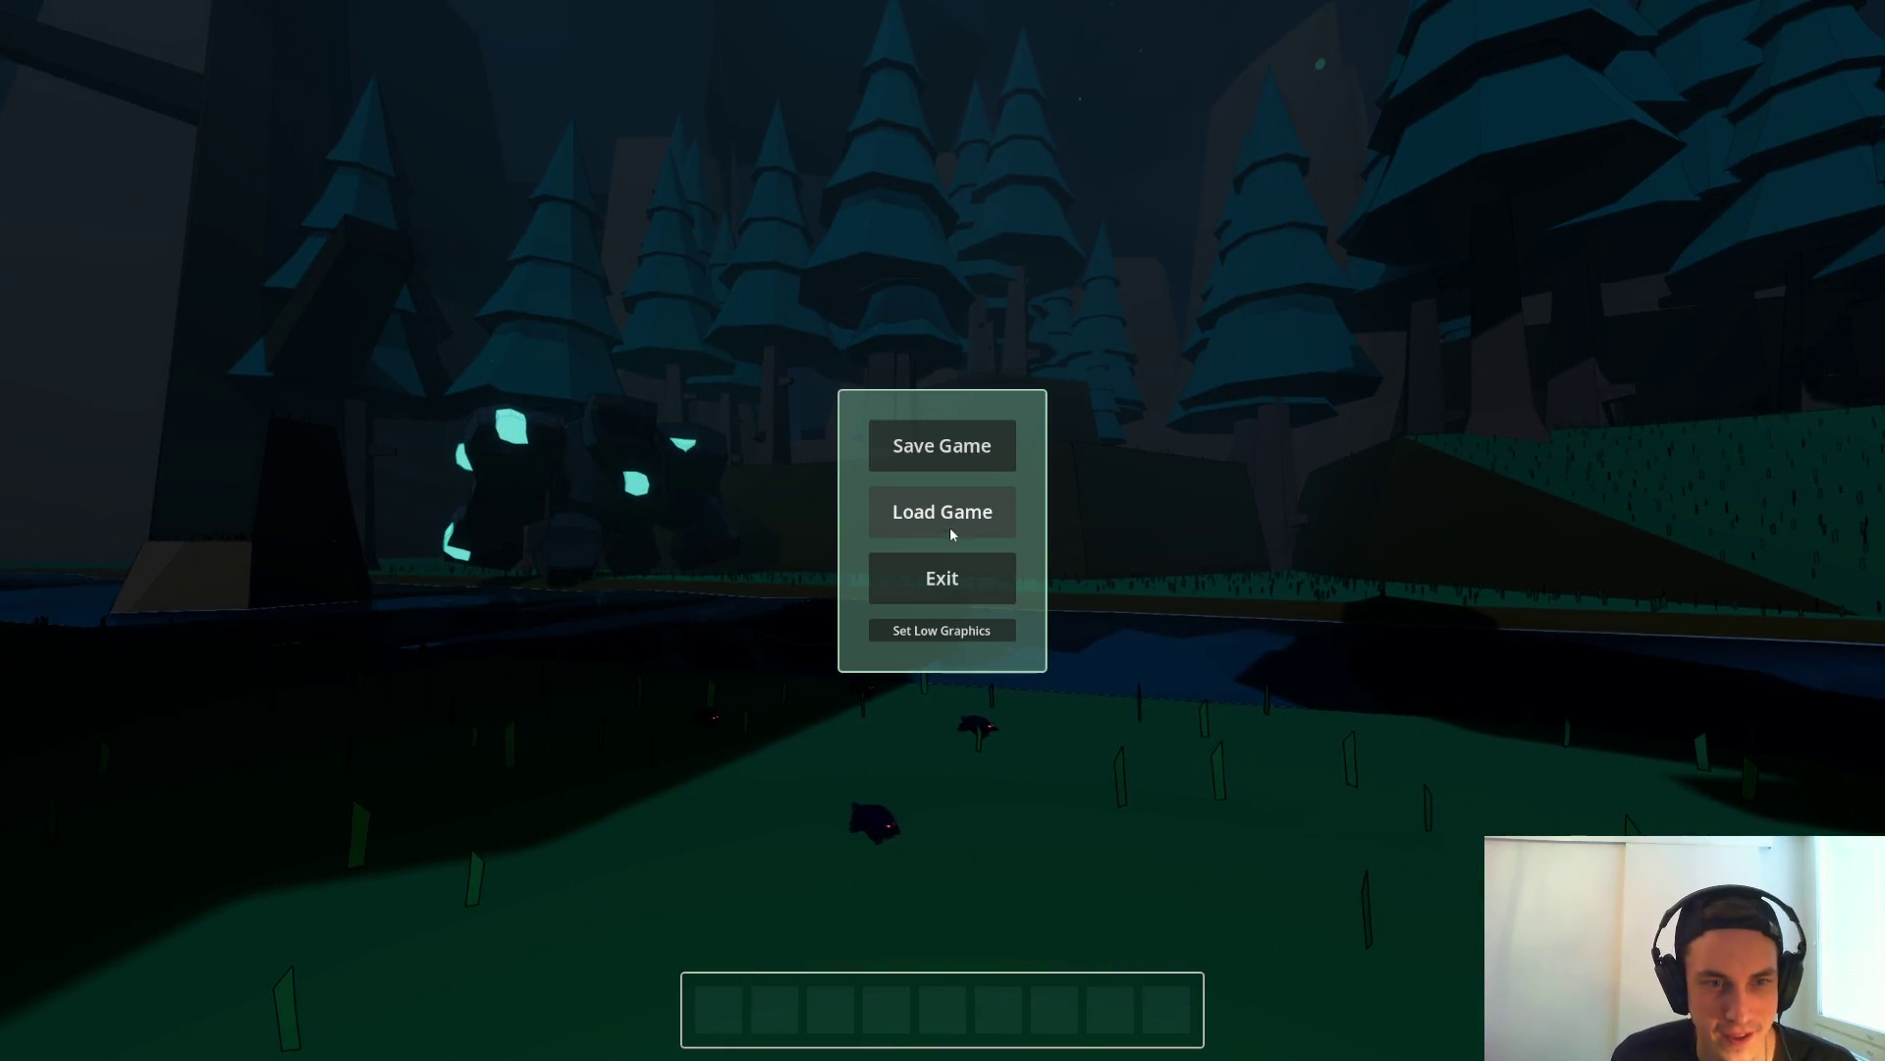
{"action": "left_click", "coordinate": [956, 513]}
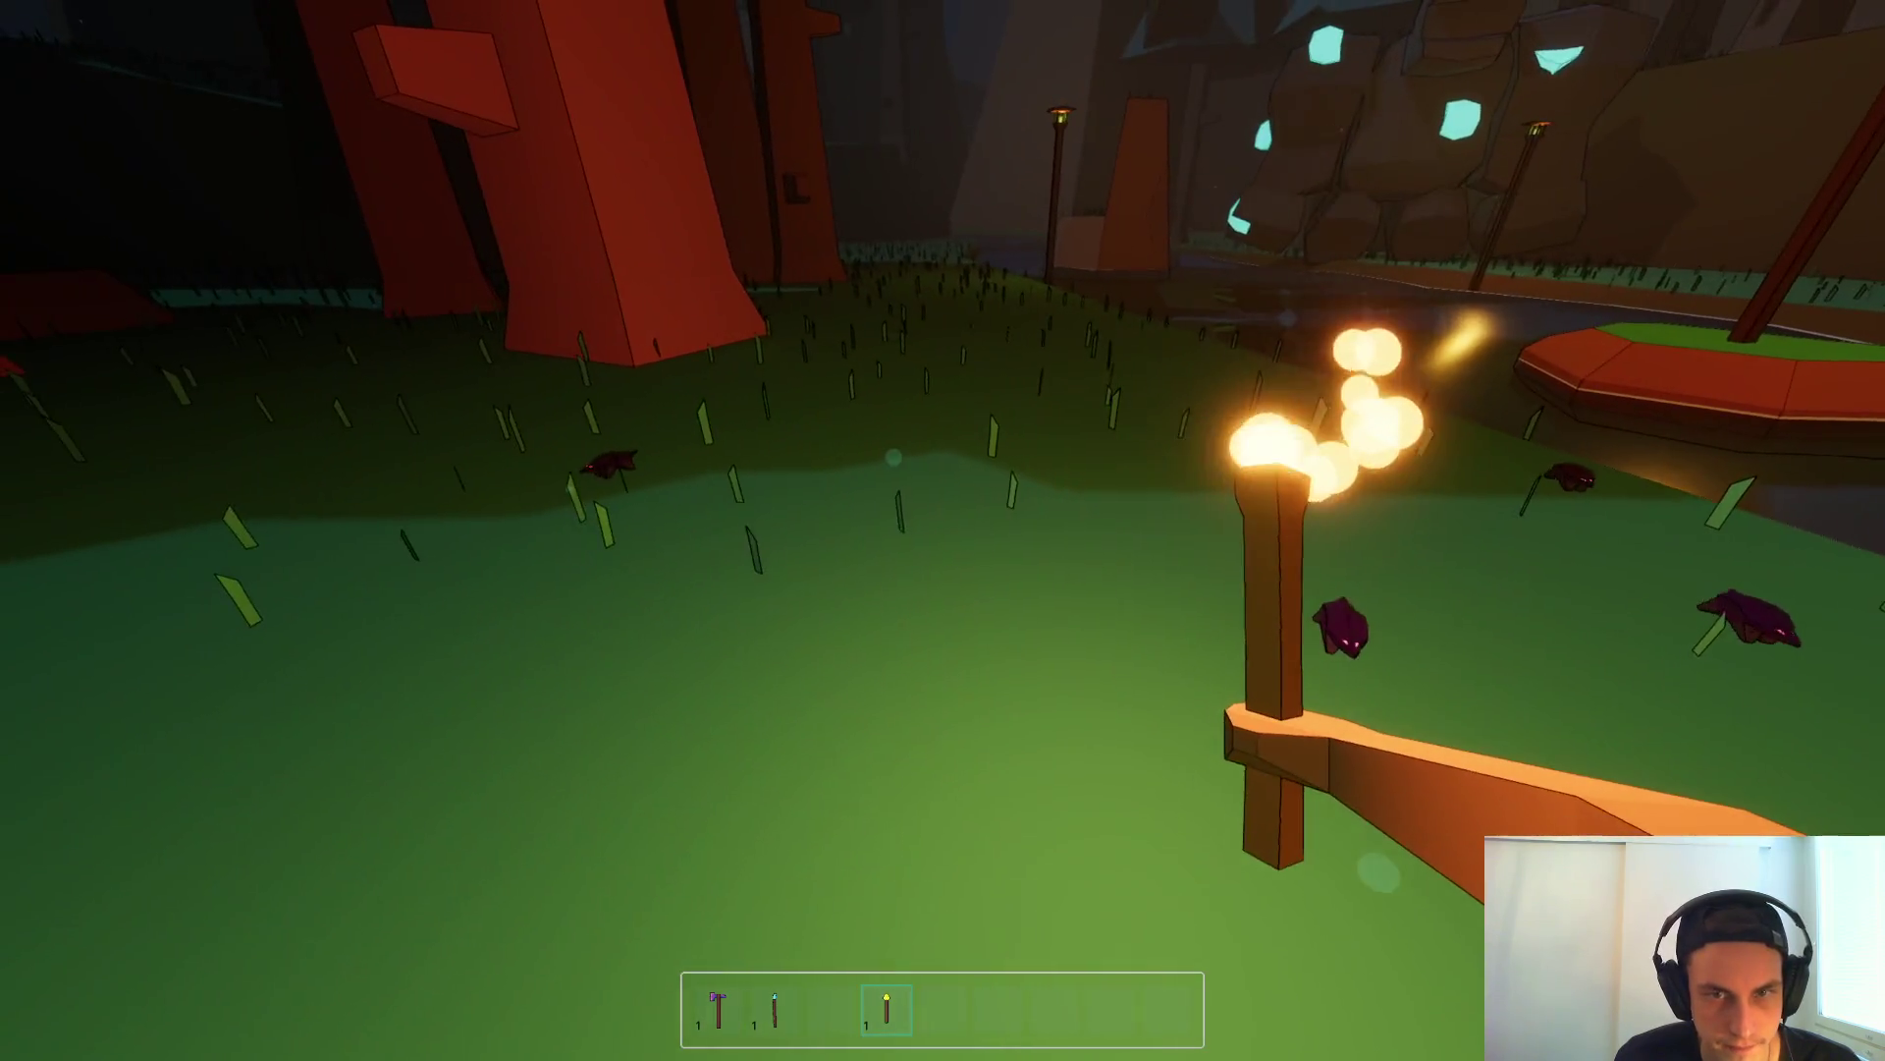
{"action": "key", "text": "F8"}
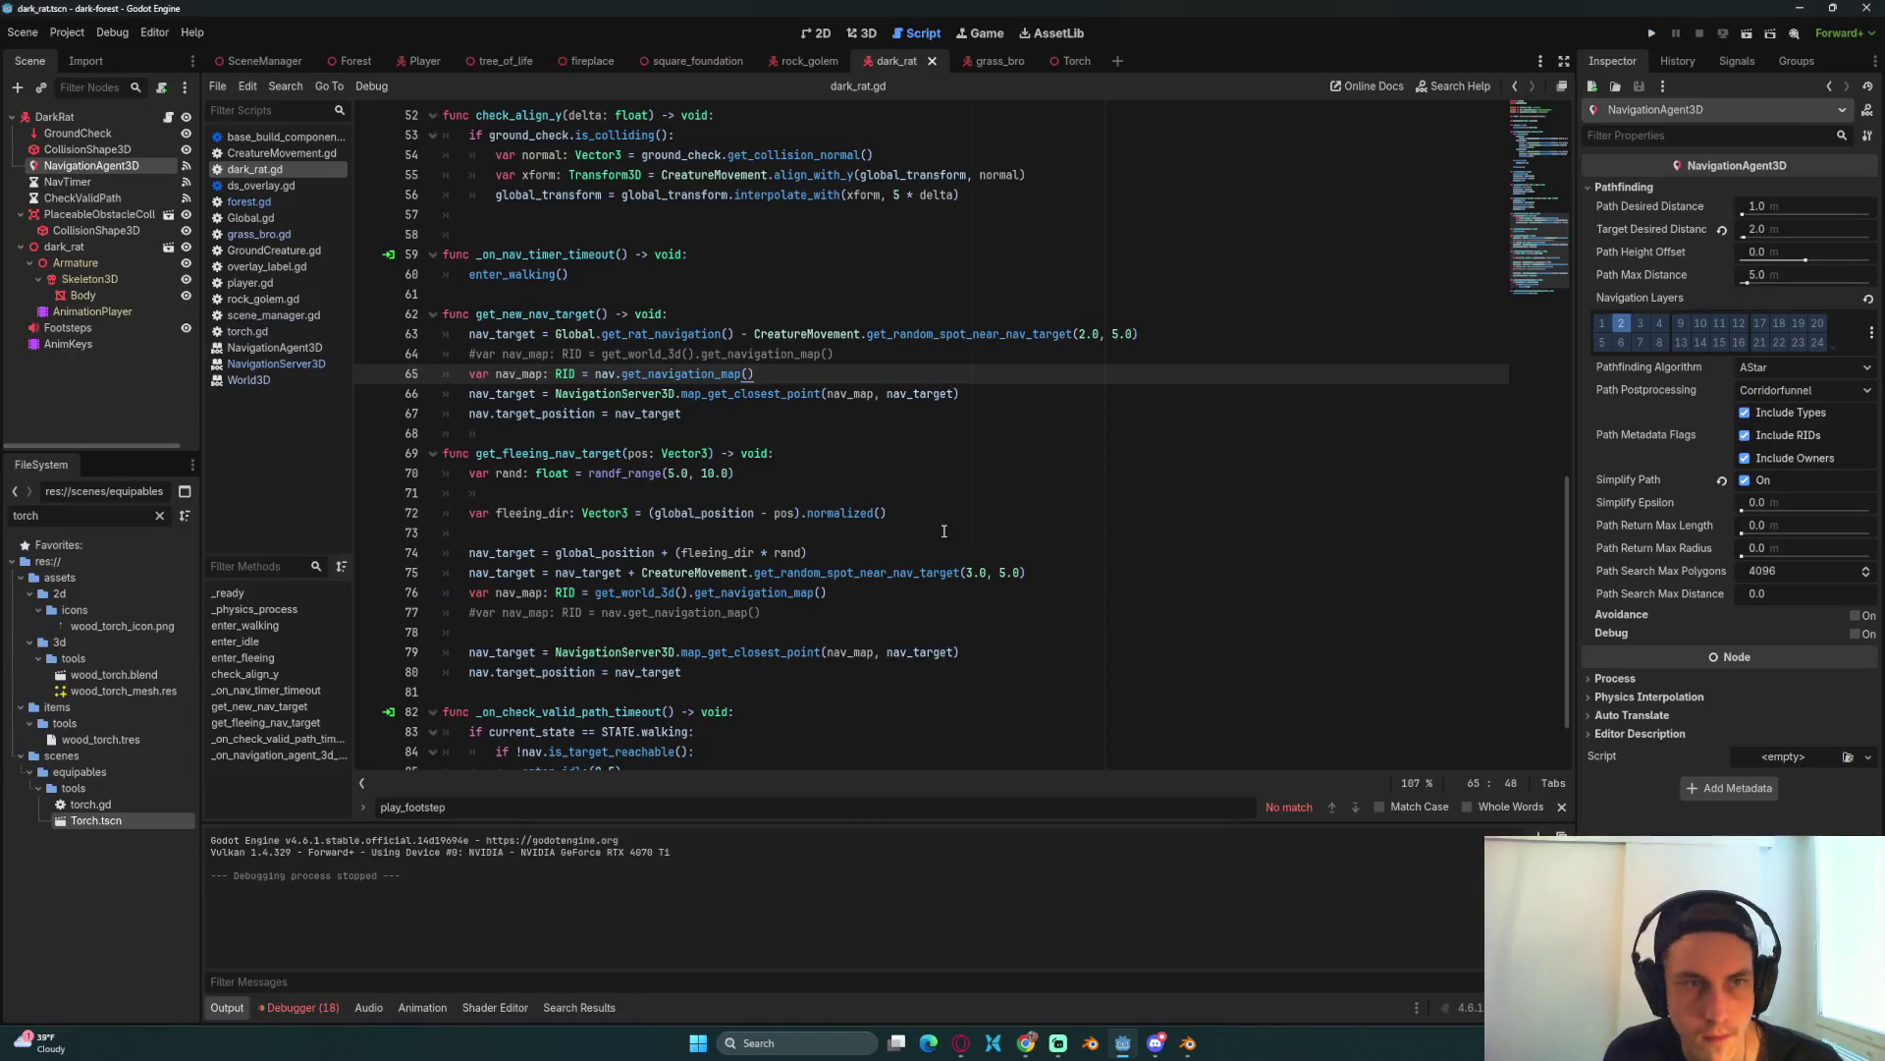
Step: In Global.gd, declare var small_nav_map: RID and duplicate it as medium_nav_map
{"action": "left_click", "coordinate": [888, 414]}
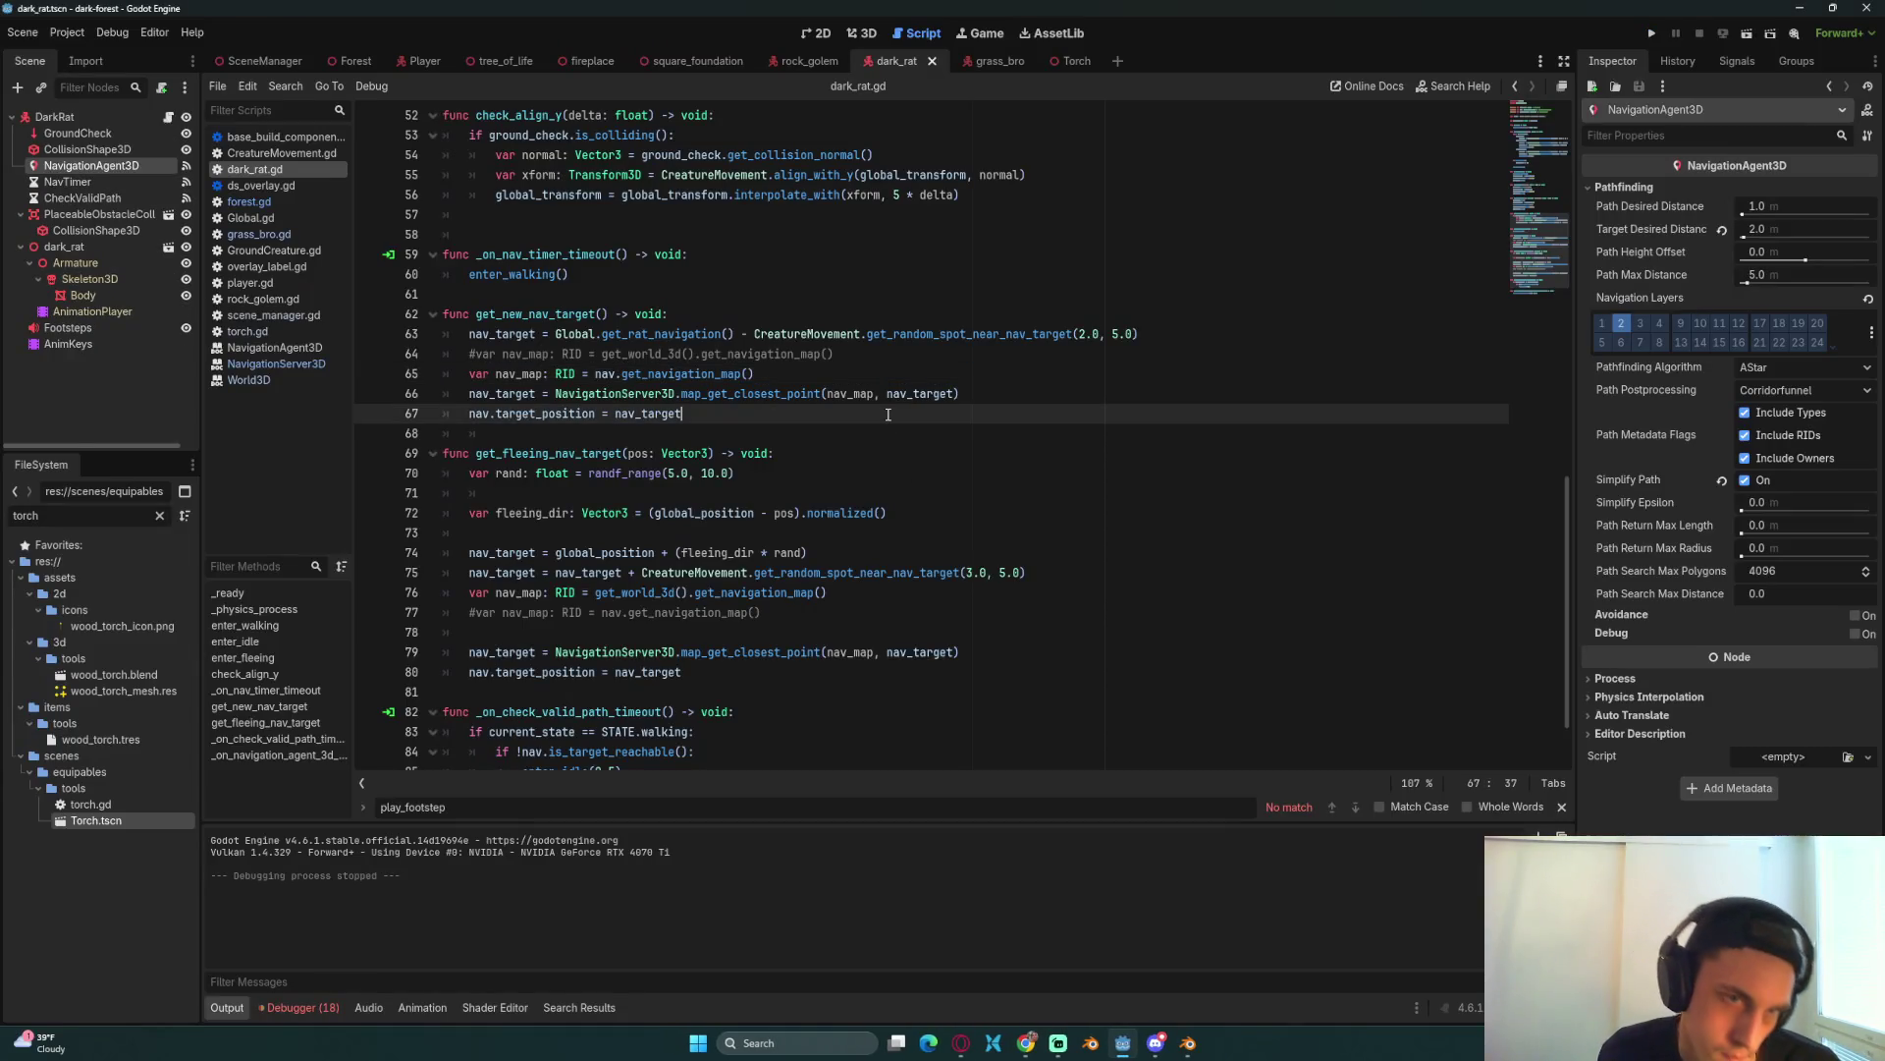
{"action": "left_click", "coordinate": [266, 224]}
{"action": "left_click", "coordinate": [842, 300]}
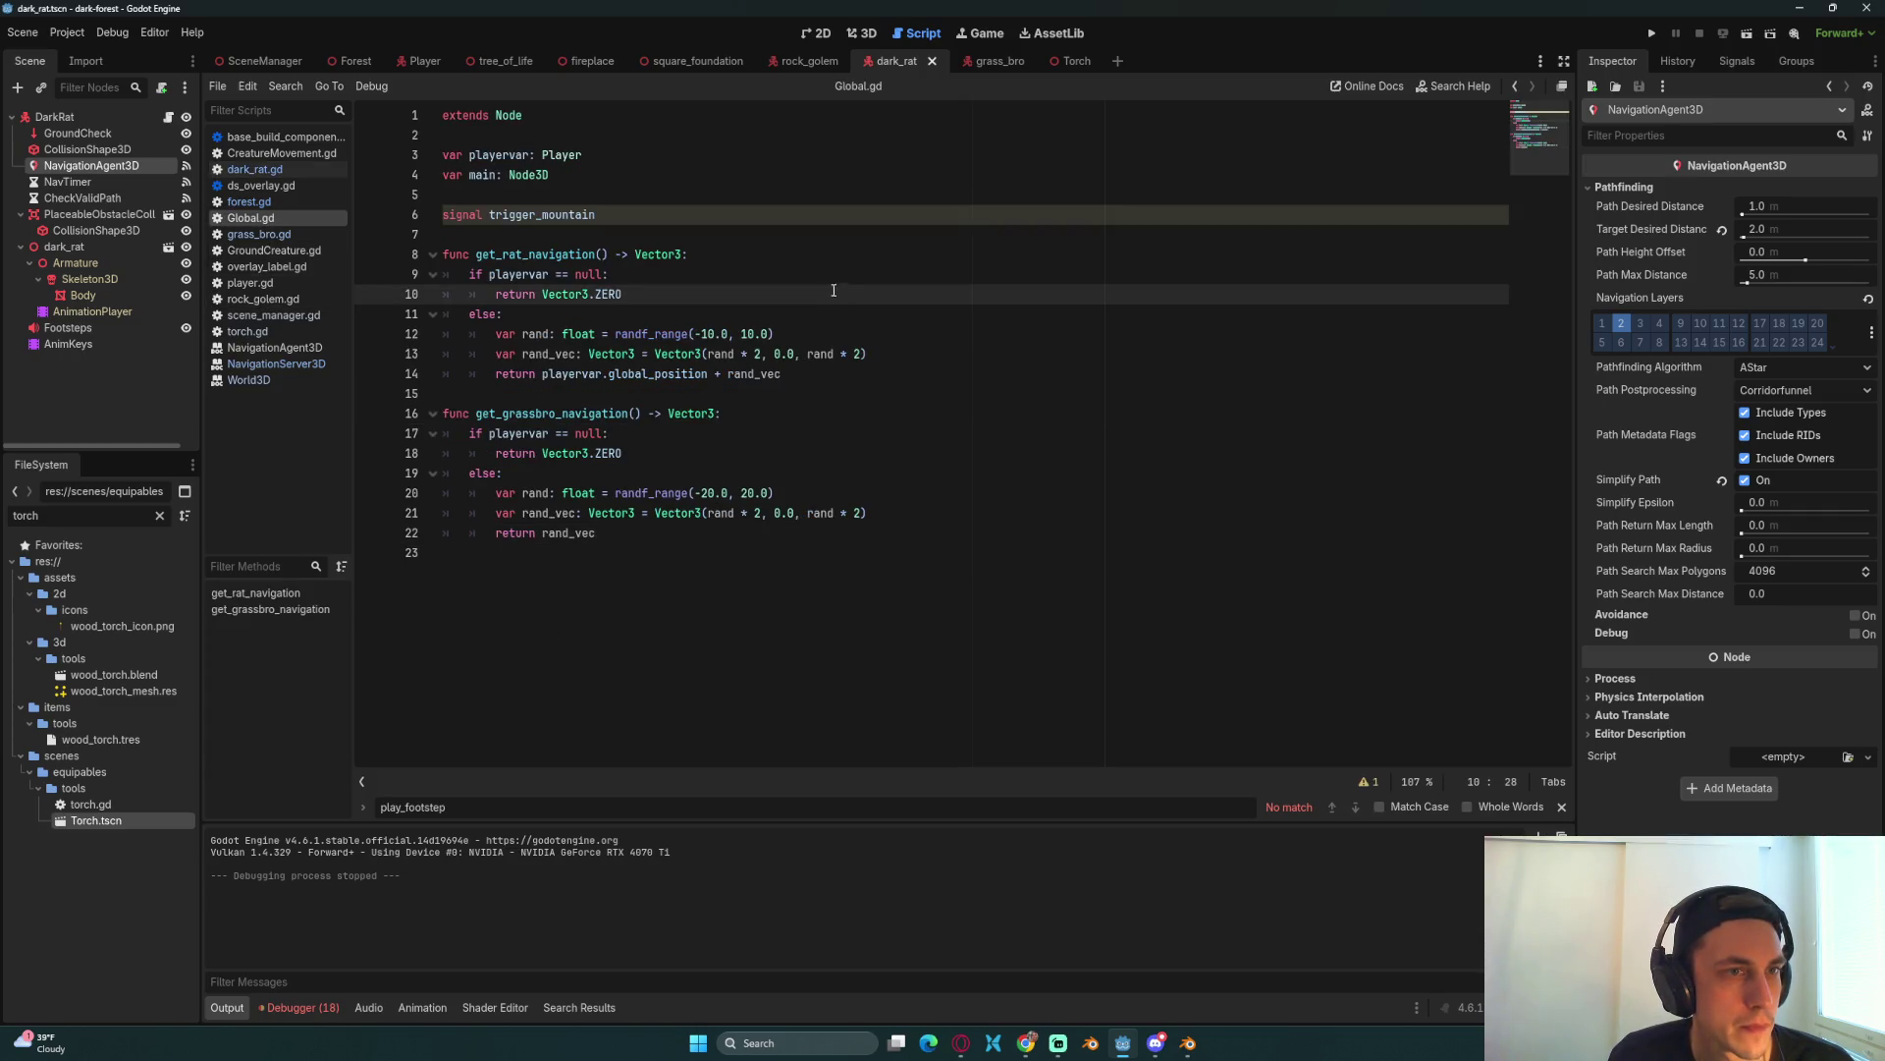
{"action": "left_click", "coordinate": [701, 227]}
{"action": "key", "text": "Return"}
{"action": "key", "text": "Return"}
{"action": "key", "text": "Up"}
{"action": "type", "text": "var "}
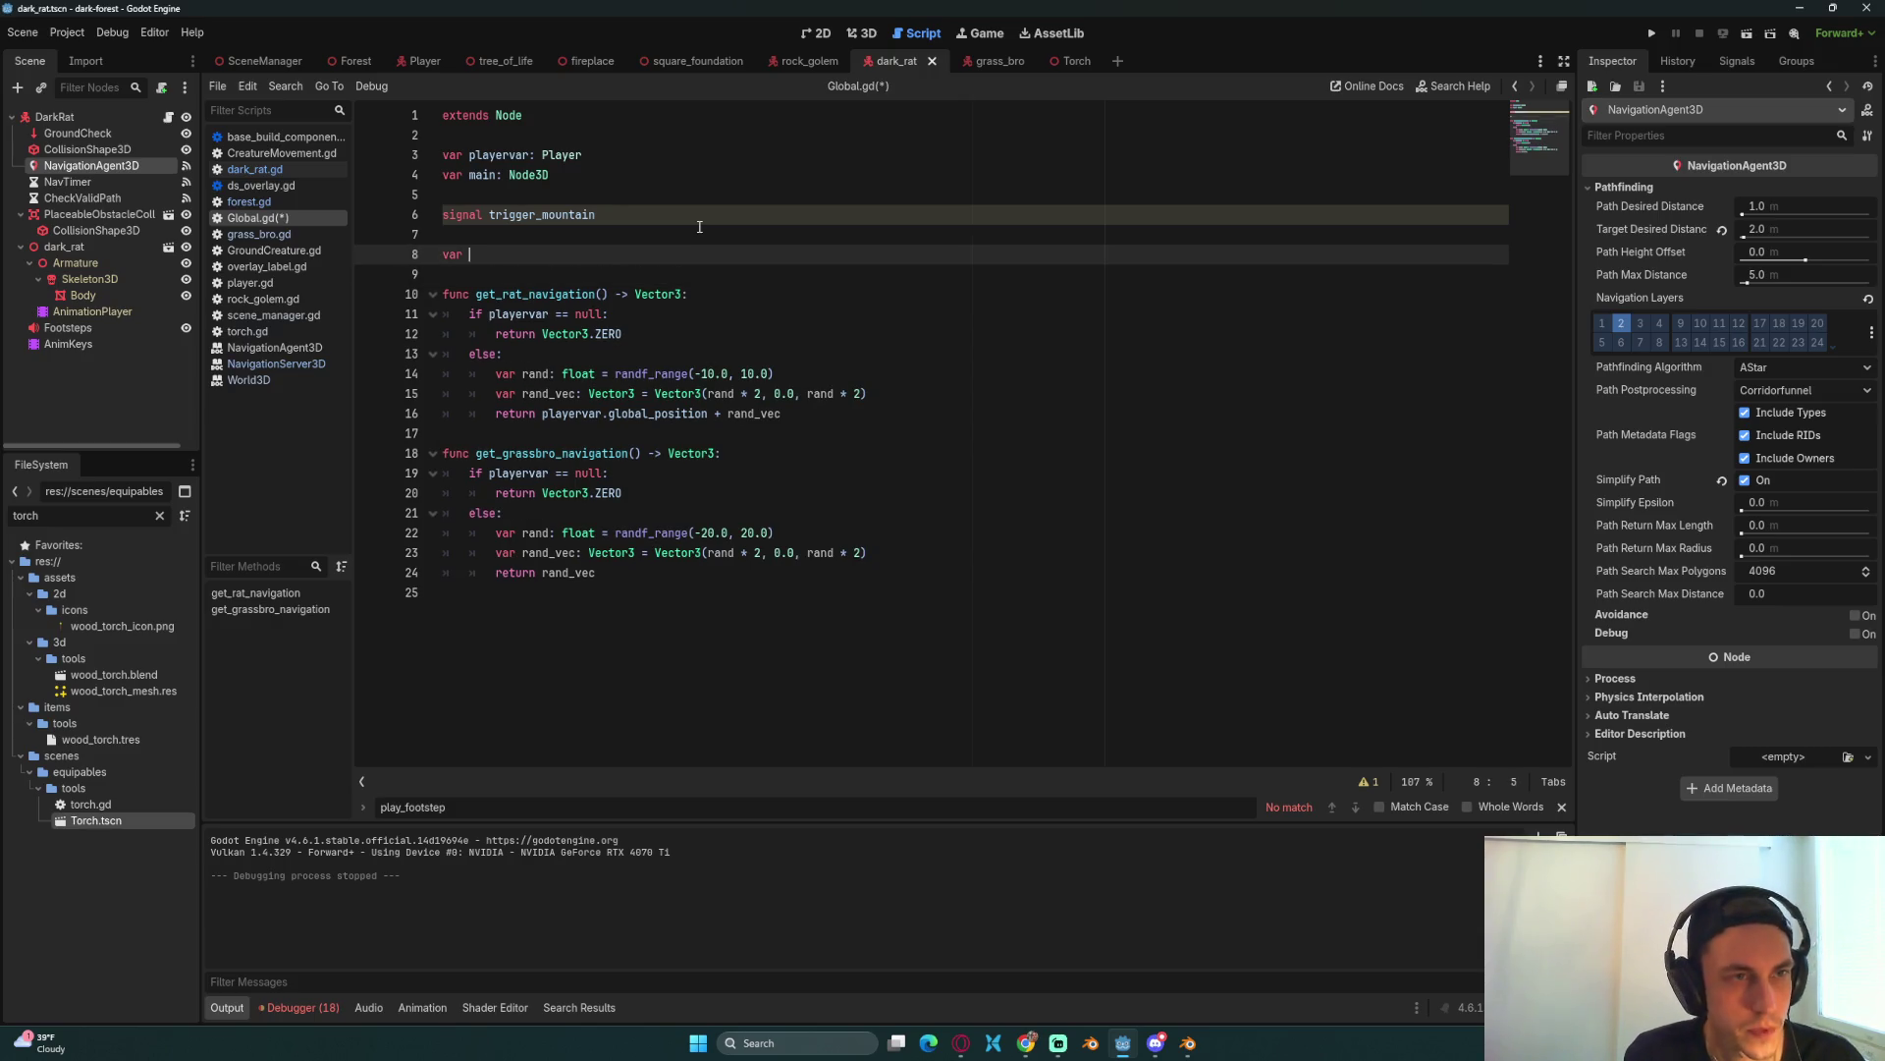
{"action": "type", "text": "small_nav"}
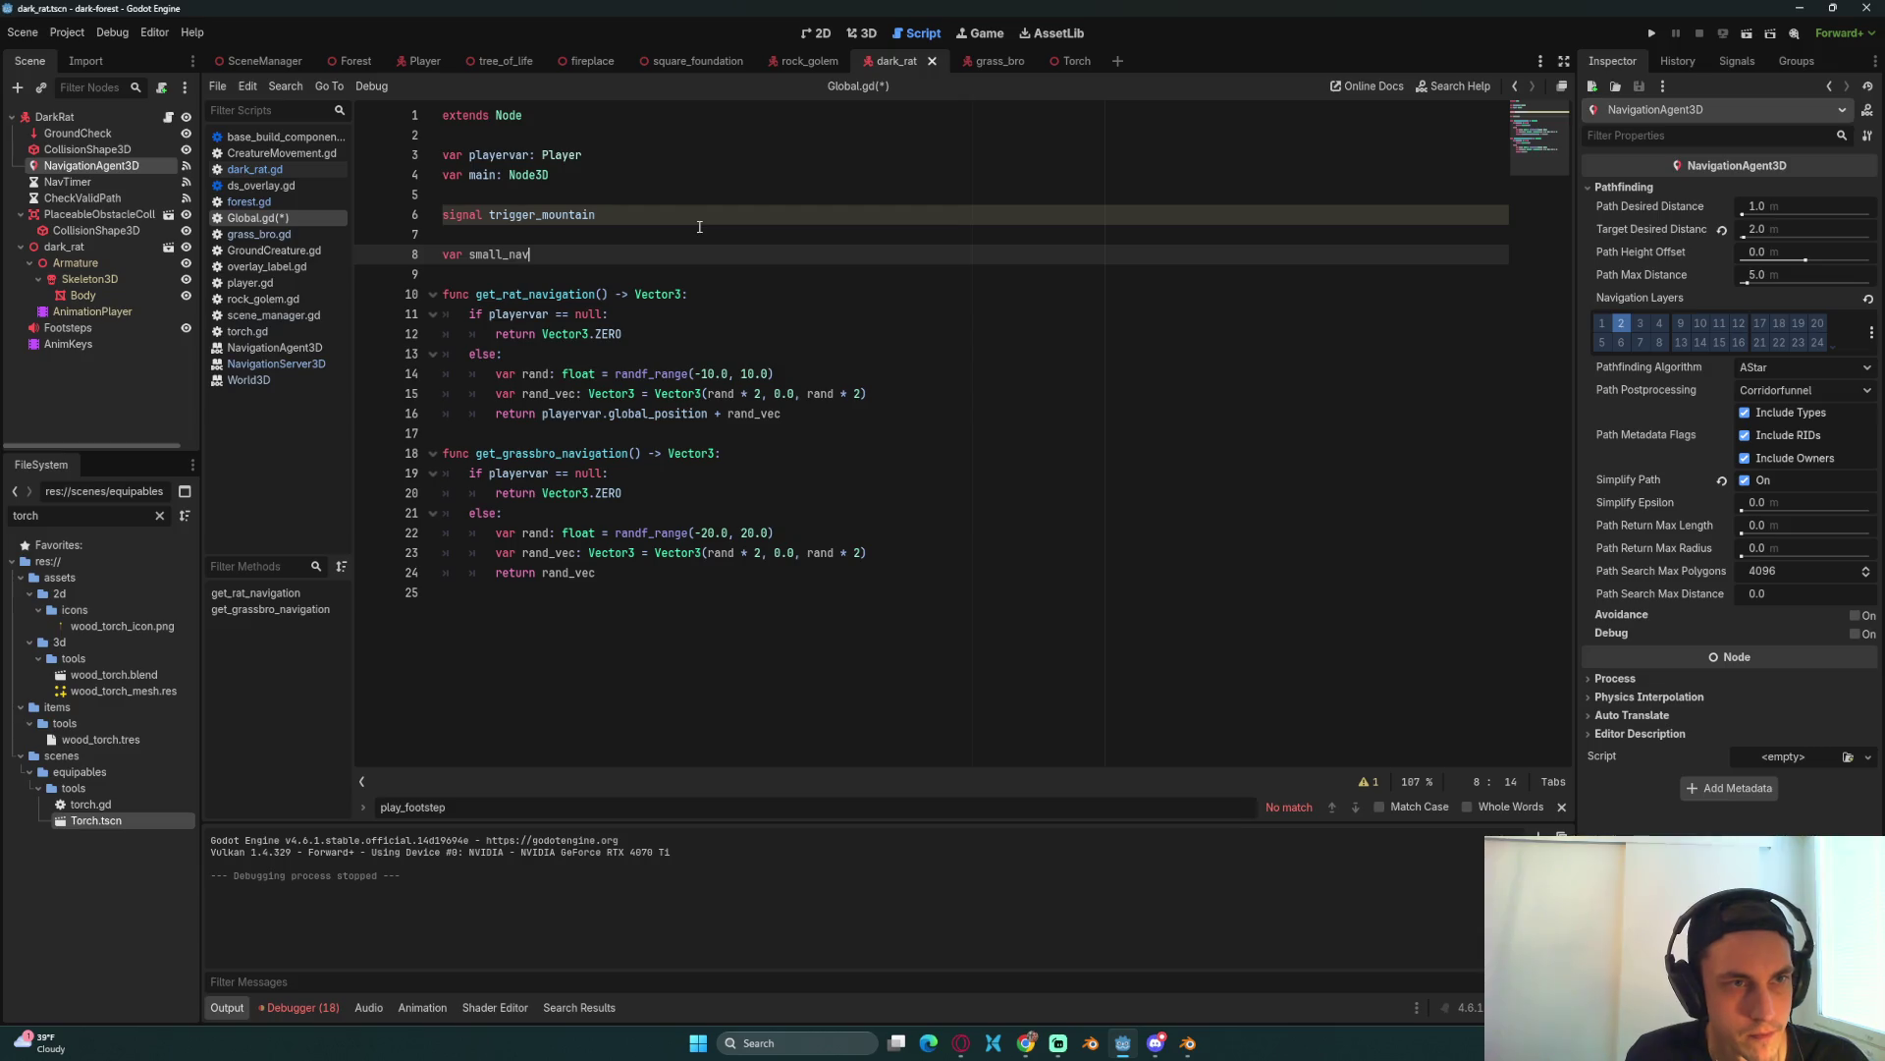
{"action": "type", "text": "_map"}
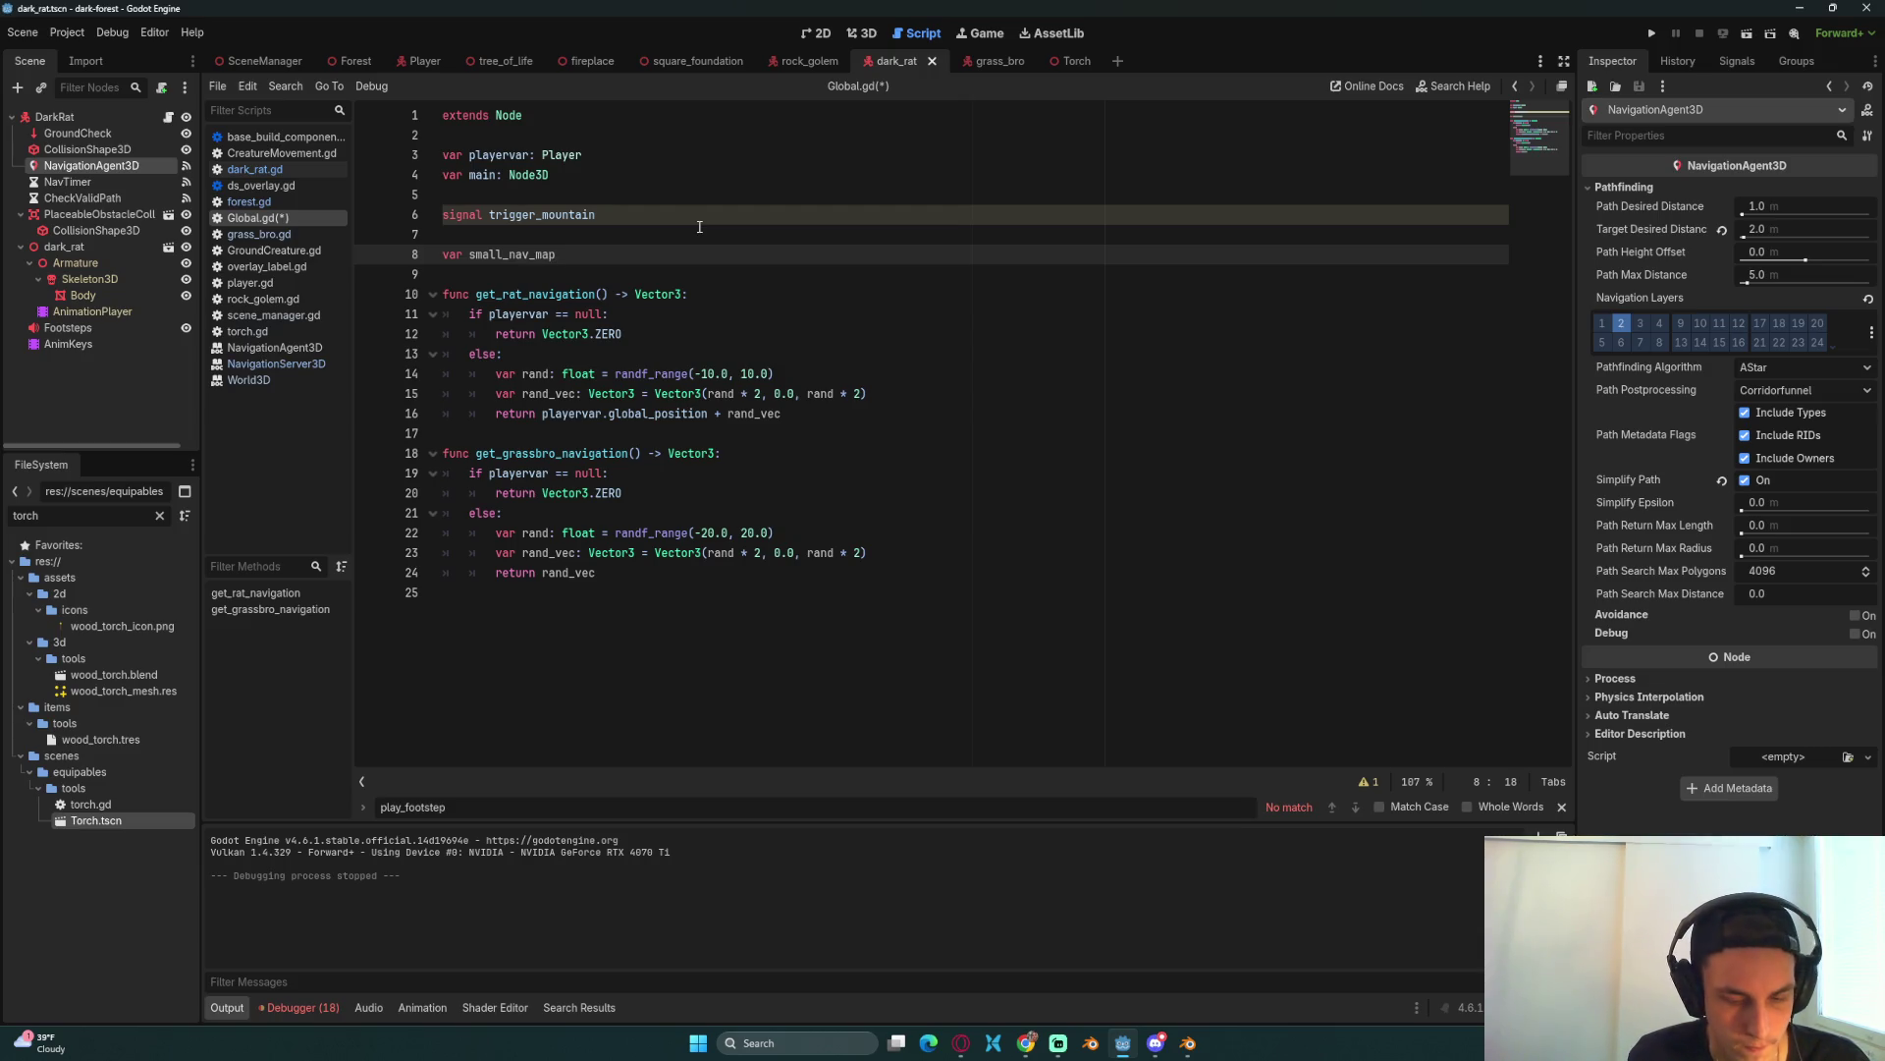
{"action": "type", "text": ": RID"}
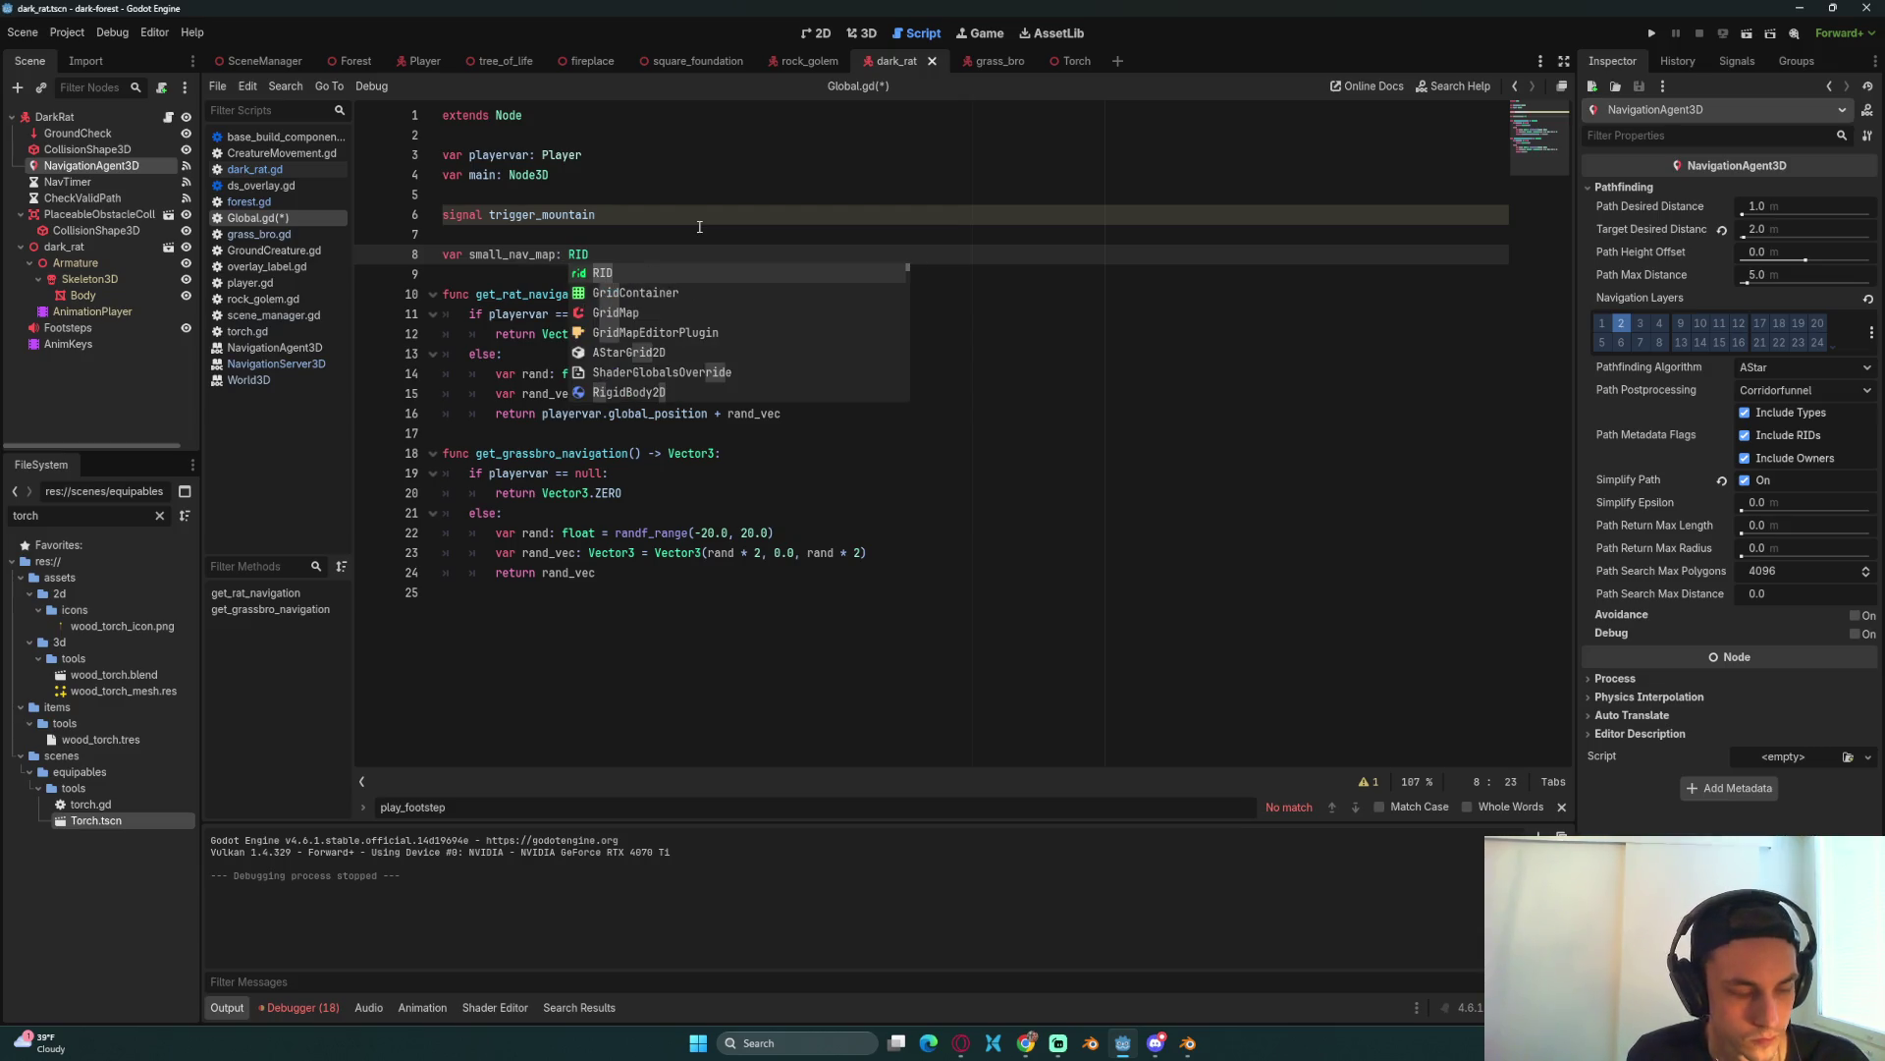
{"action": "key", "text": "Escape"}
{"action": "key", "text": "ctrl+shift+d"}
{"action": "key", "text": "ctrl+shift+d"}
{"action": "key", "text": "Return"}
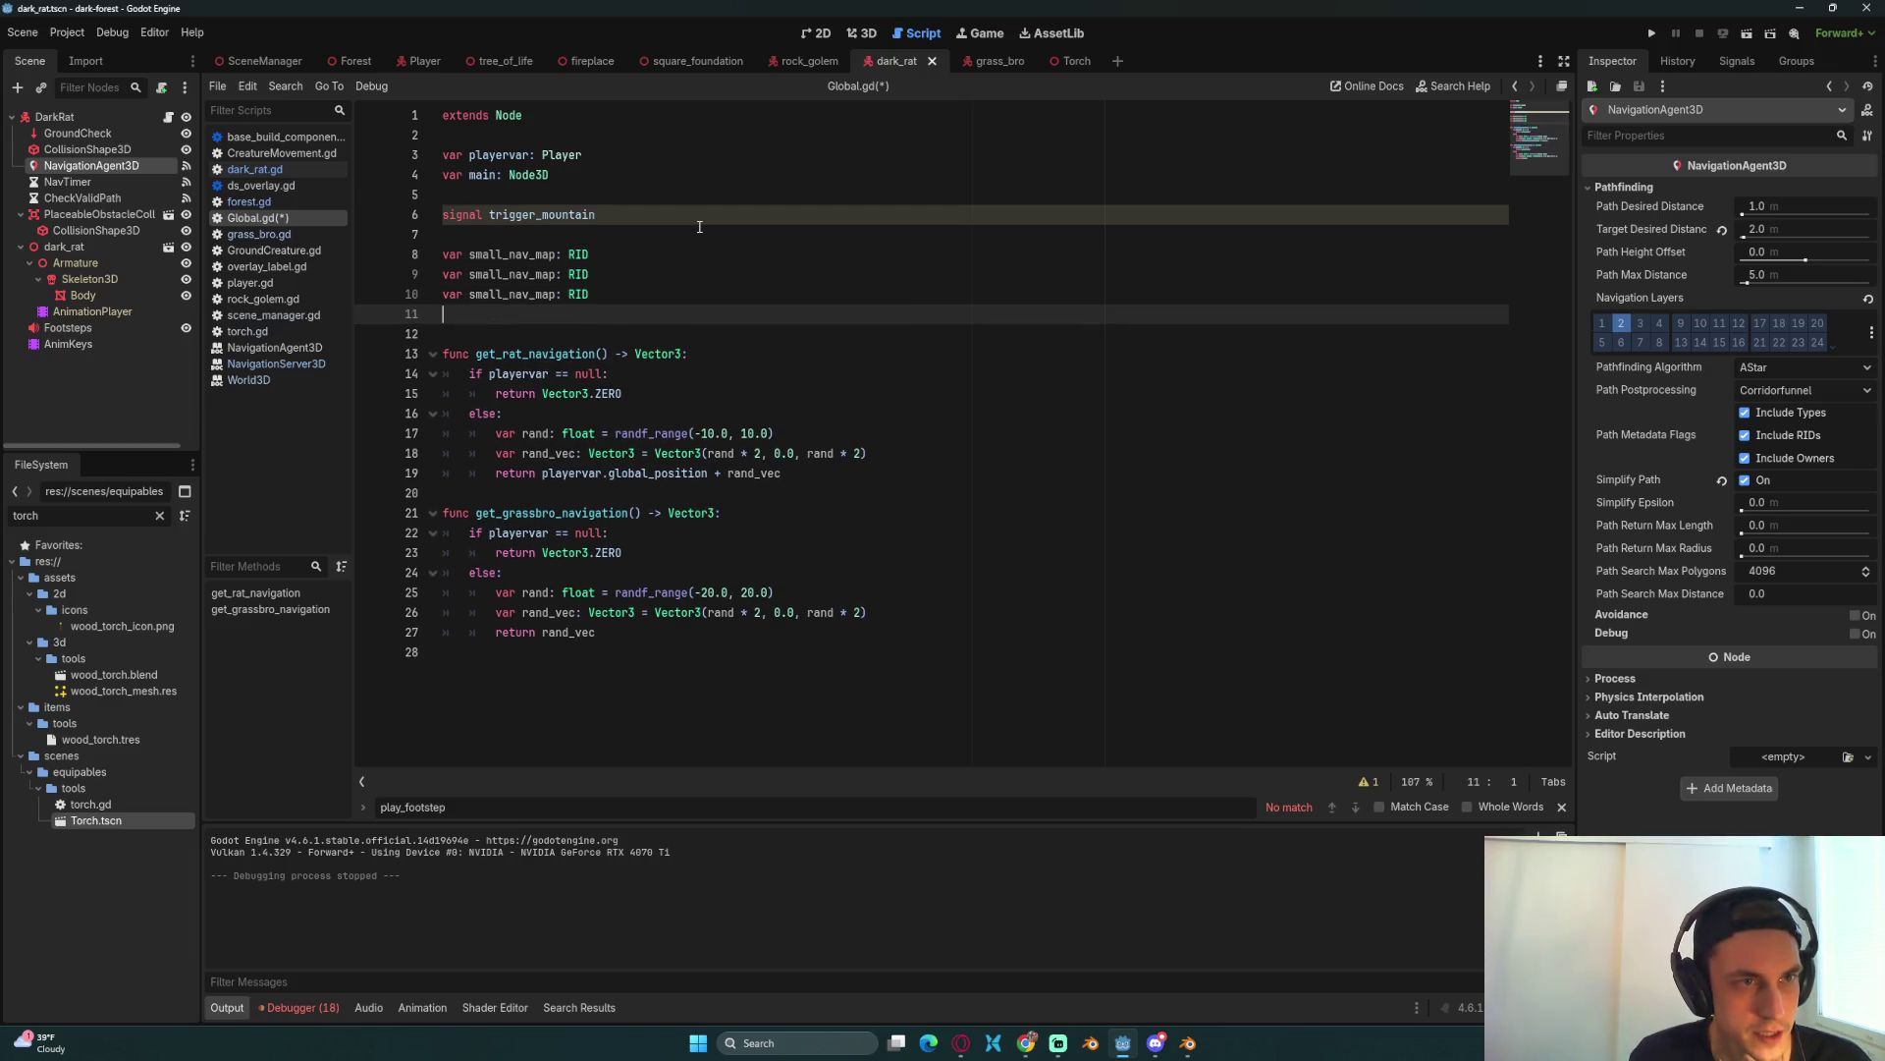
{"action": "left_click", "coordinate": [471, 274]}
{"action": "type", "text": "medium, navigation_map_medium)"}
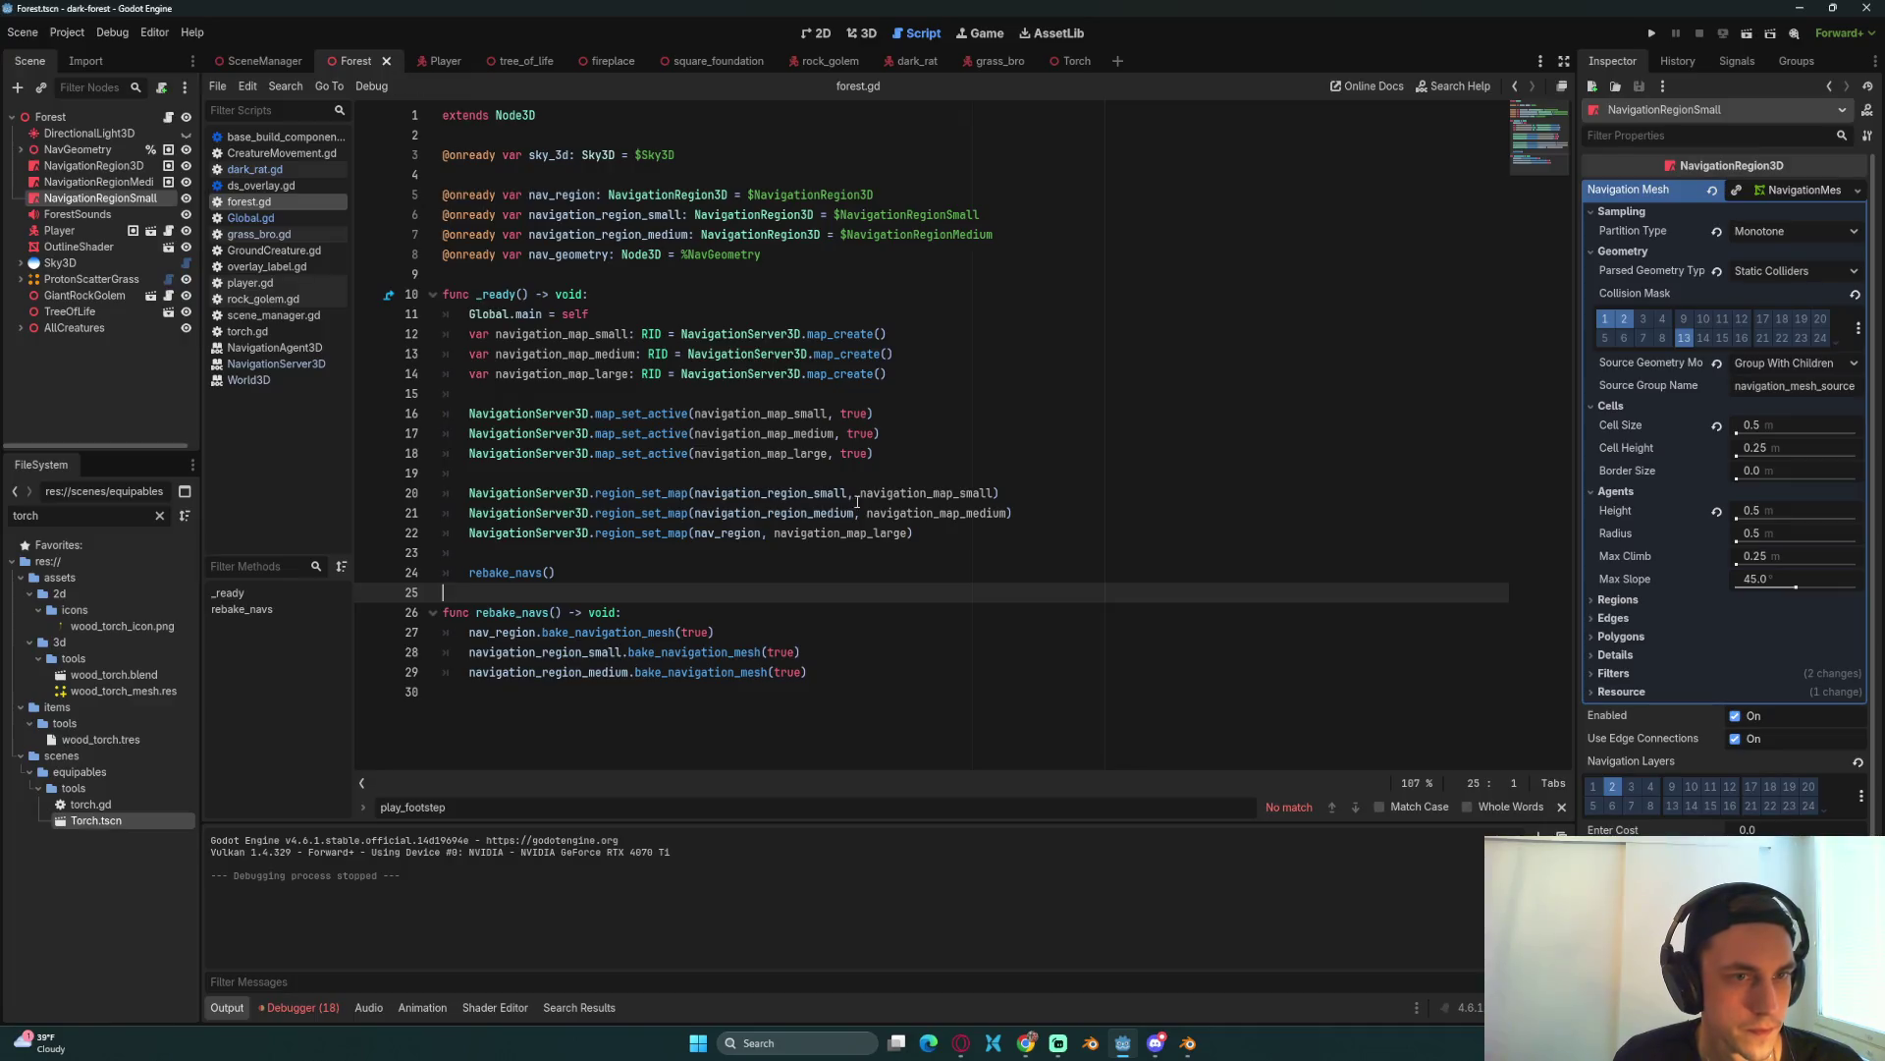
Step: Add Global.small_nav_map = navigation_map_small after the map_create calls in forest.gd
{"action": "left_click", "coordinate": [857, 473]}
{"action": "left_click", "coordinate": [982, 541]}
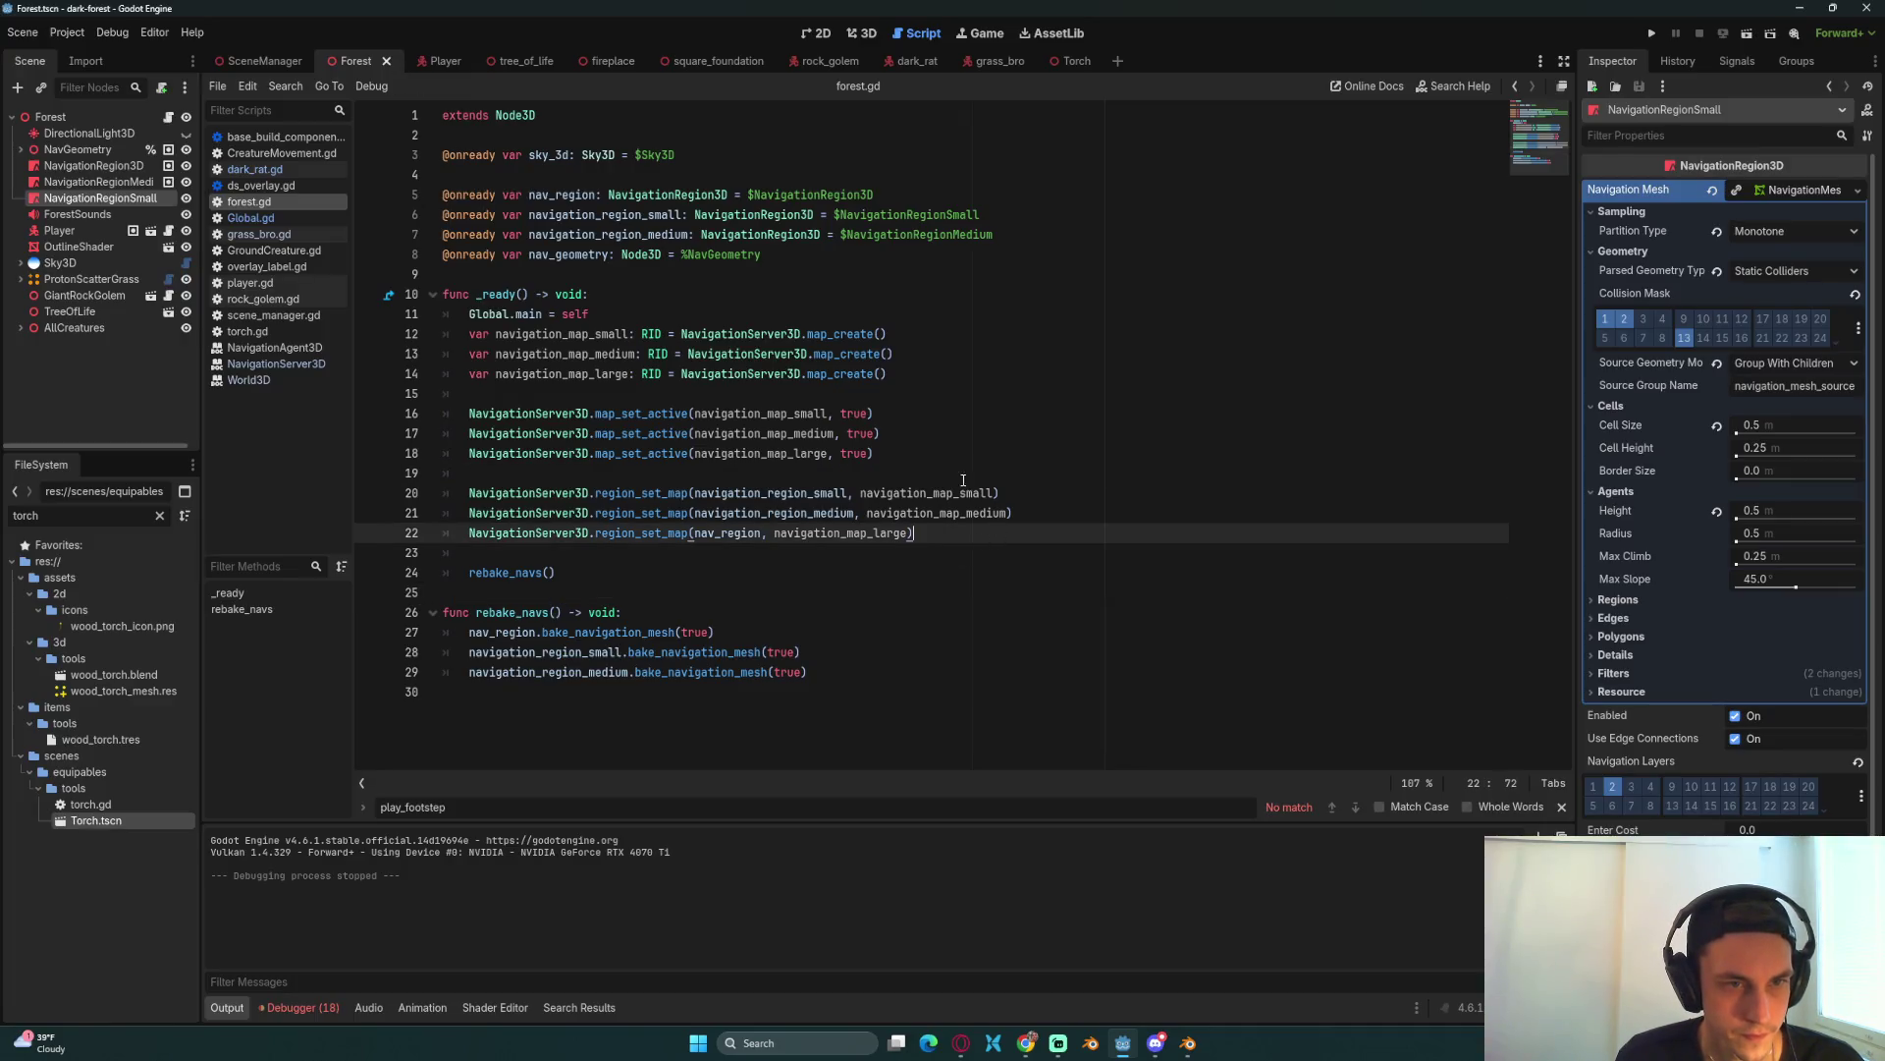
{"action": "key", "text": "Return"}
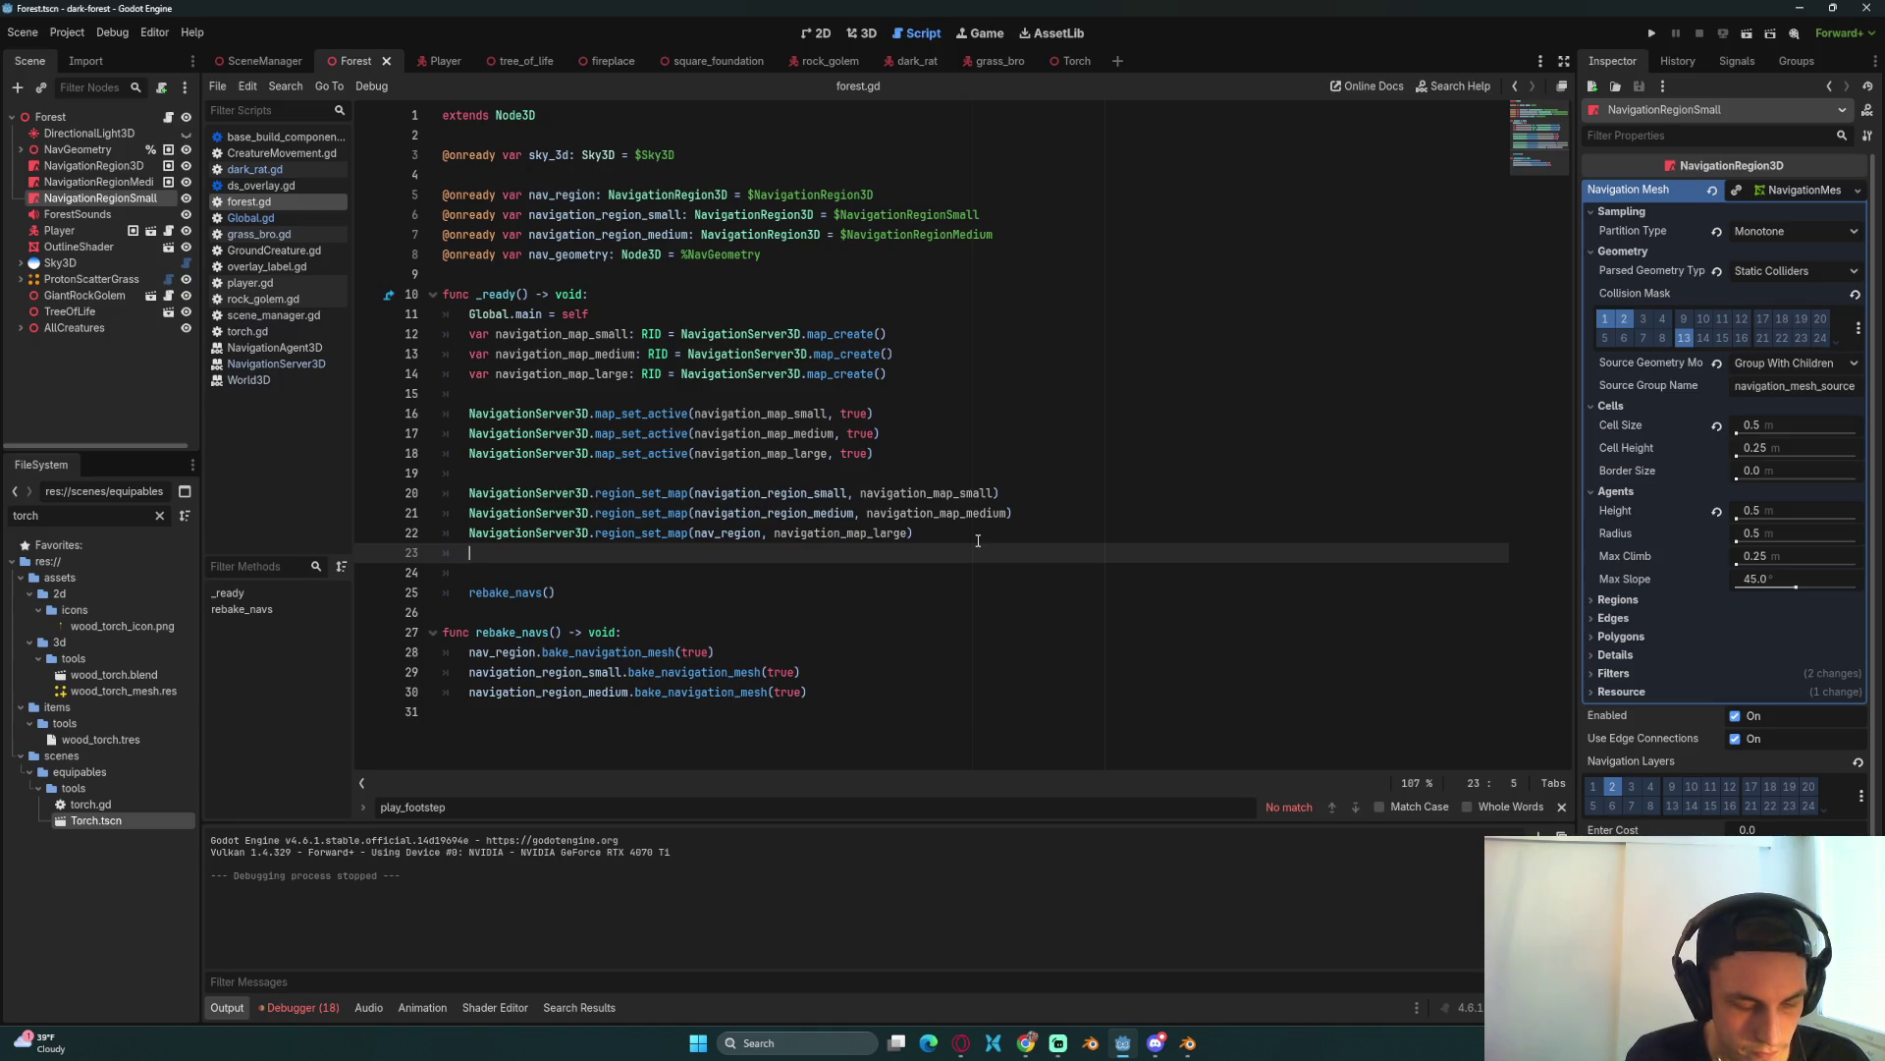
{"action": "key", "text": "Return"}
{"action": "type", "text": "var"}
{"action": "key", "text": "BackSpace"}
{"action": "key", "text": "BackSpace"}
{"action": "key", "text": "BackSpace"}
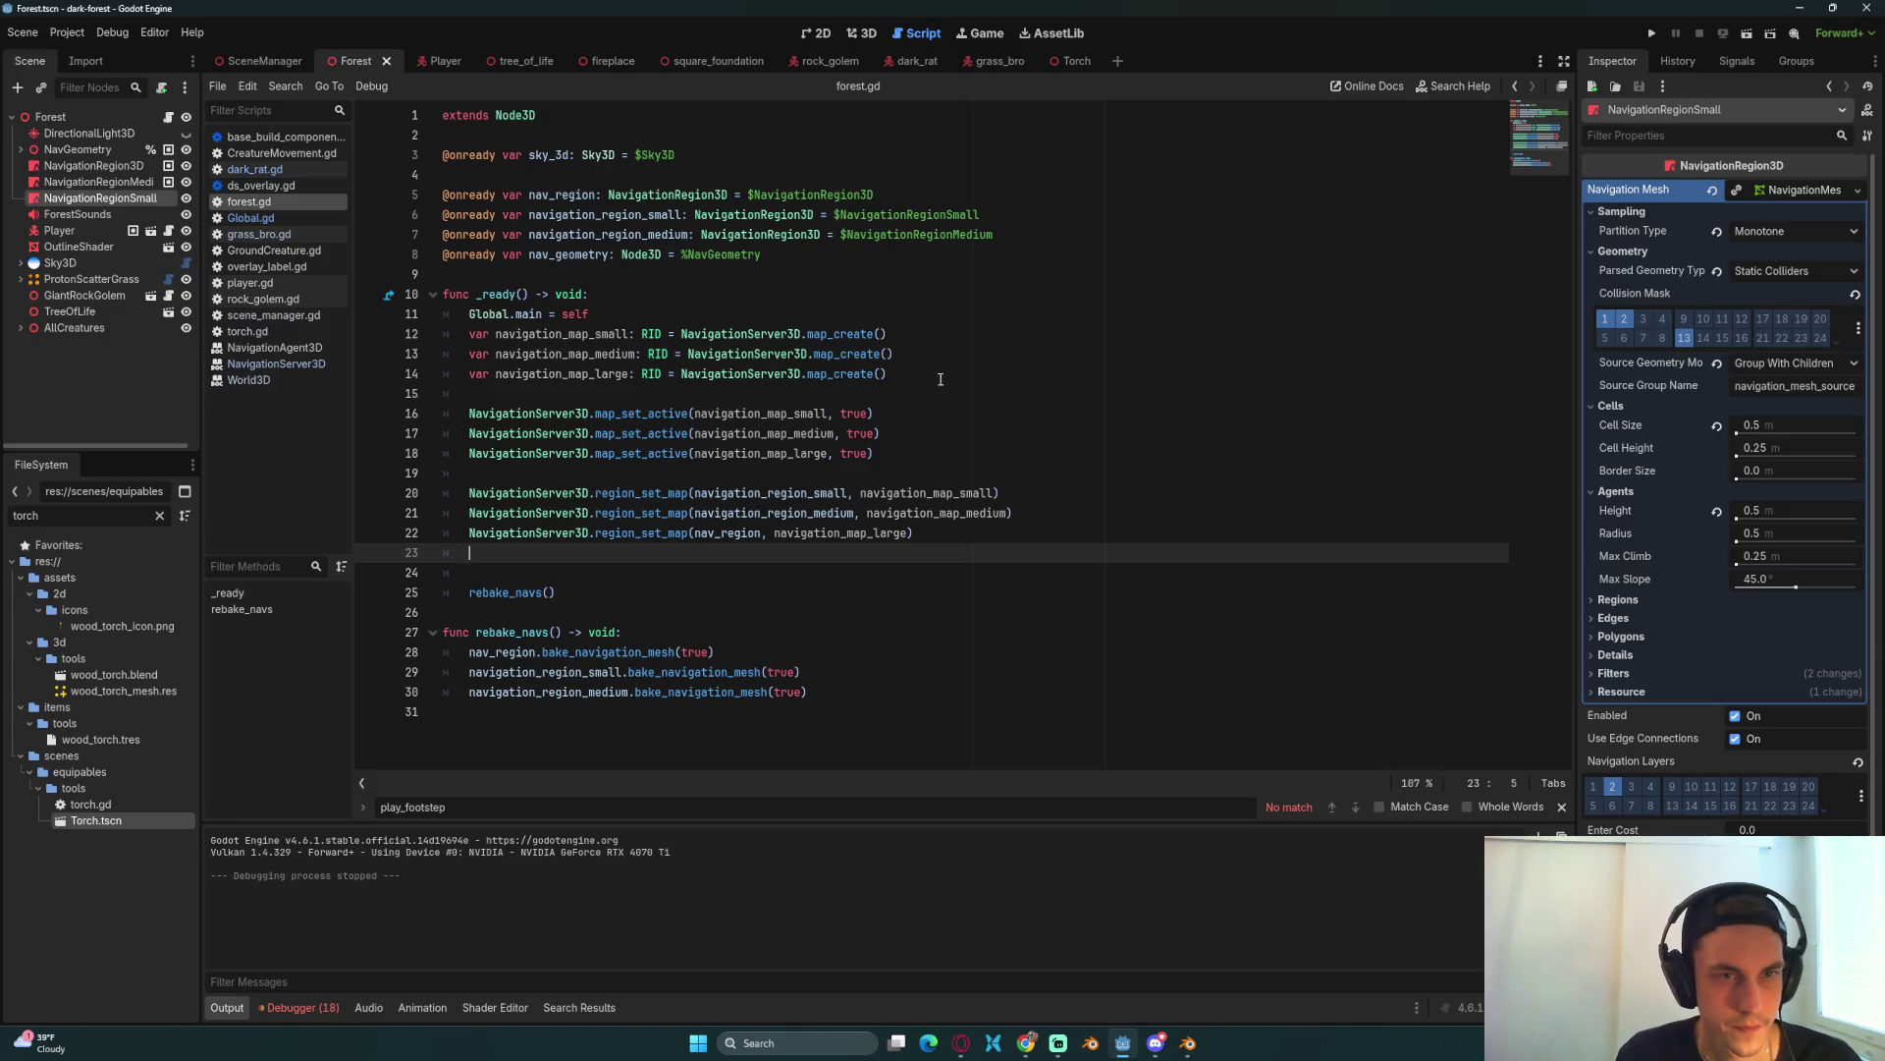
{"action": "left_click", "coordinate": [940, 379]}
{"action": "key", "text": "Return"}
{"action": "key", "text": "Return"}
{"action": "type", "text": "Global"}
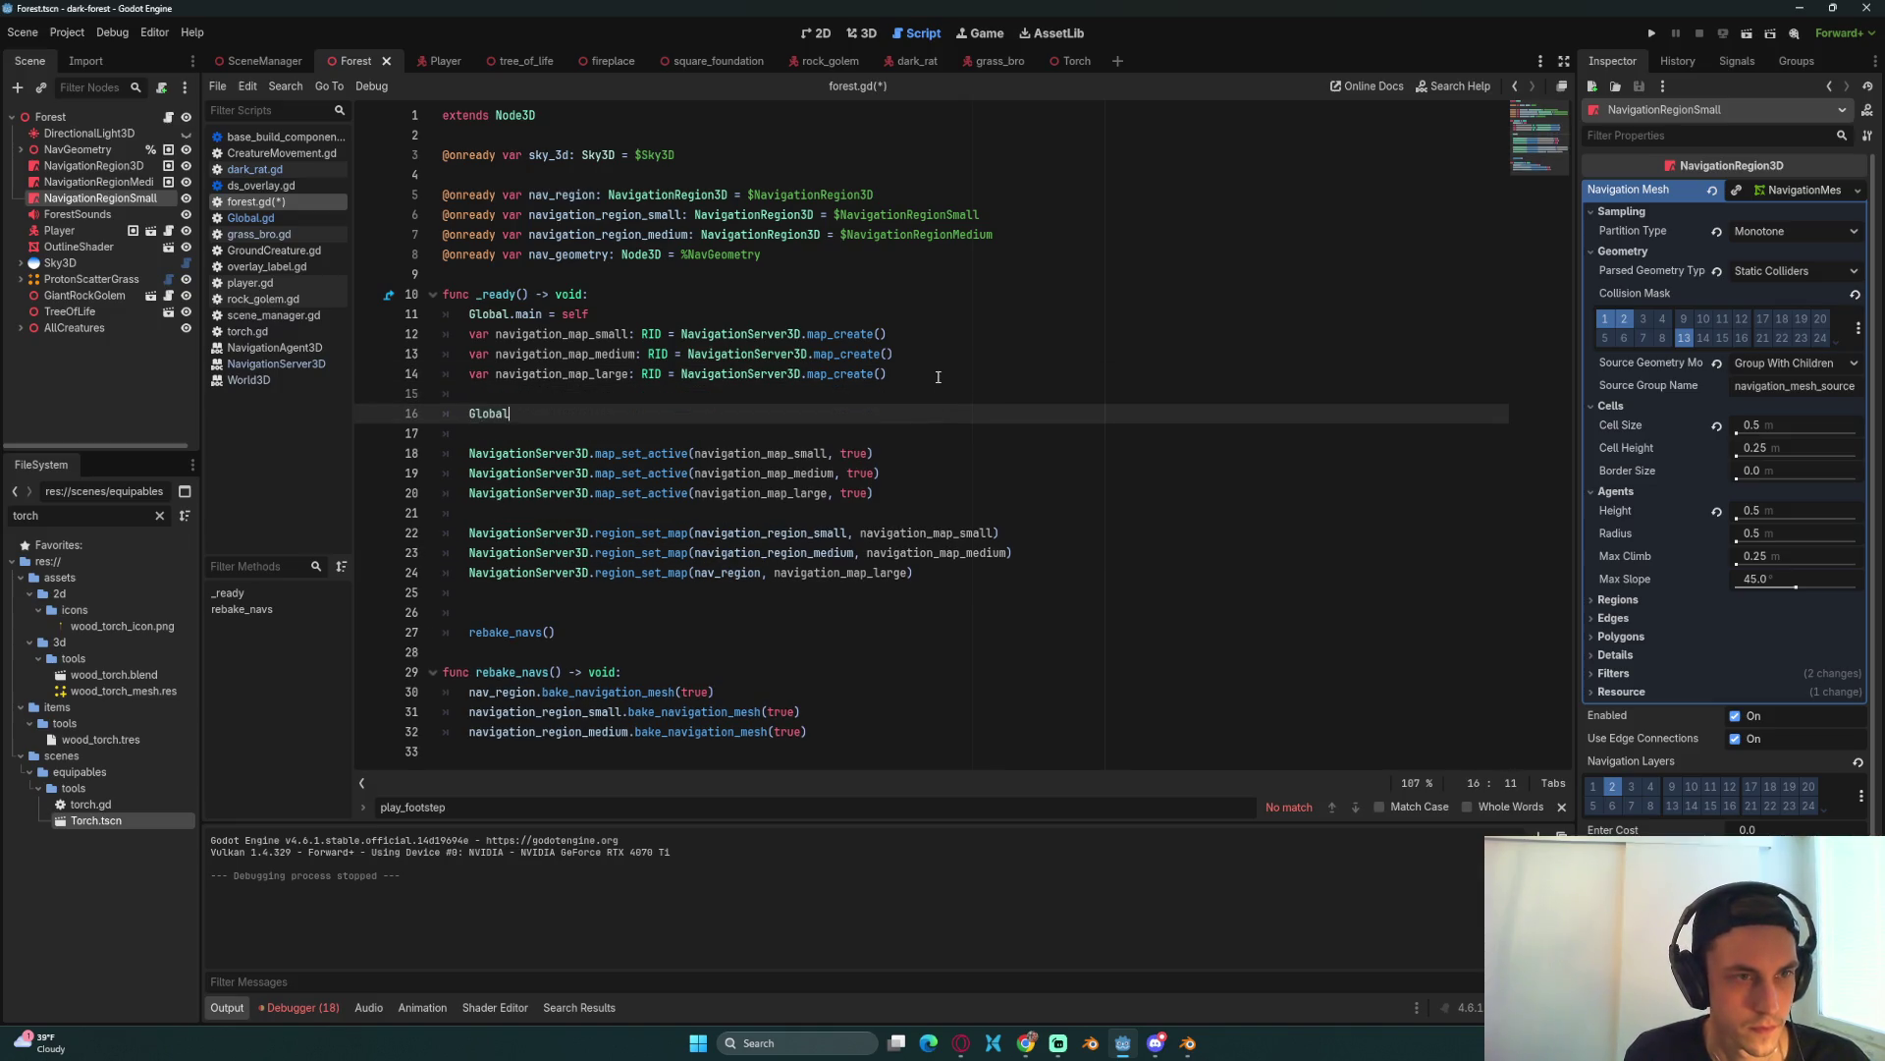
{"action": "type", "text": ".small_"}
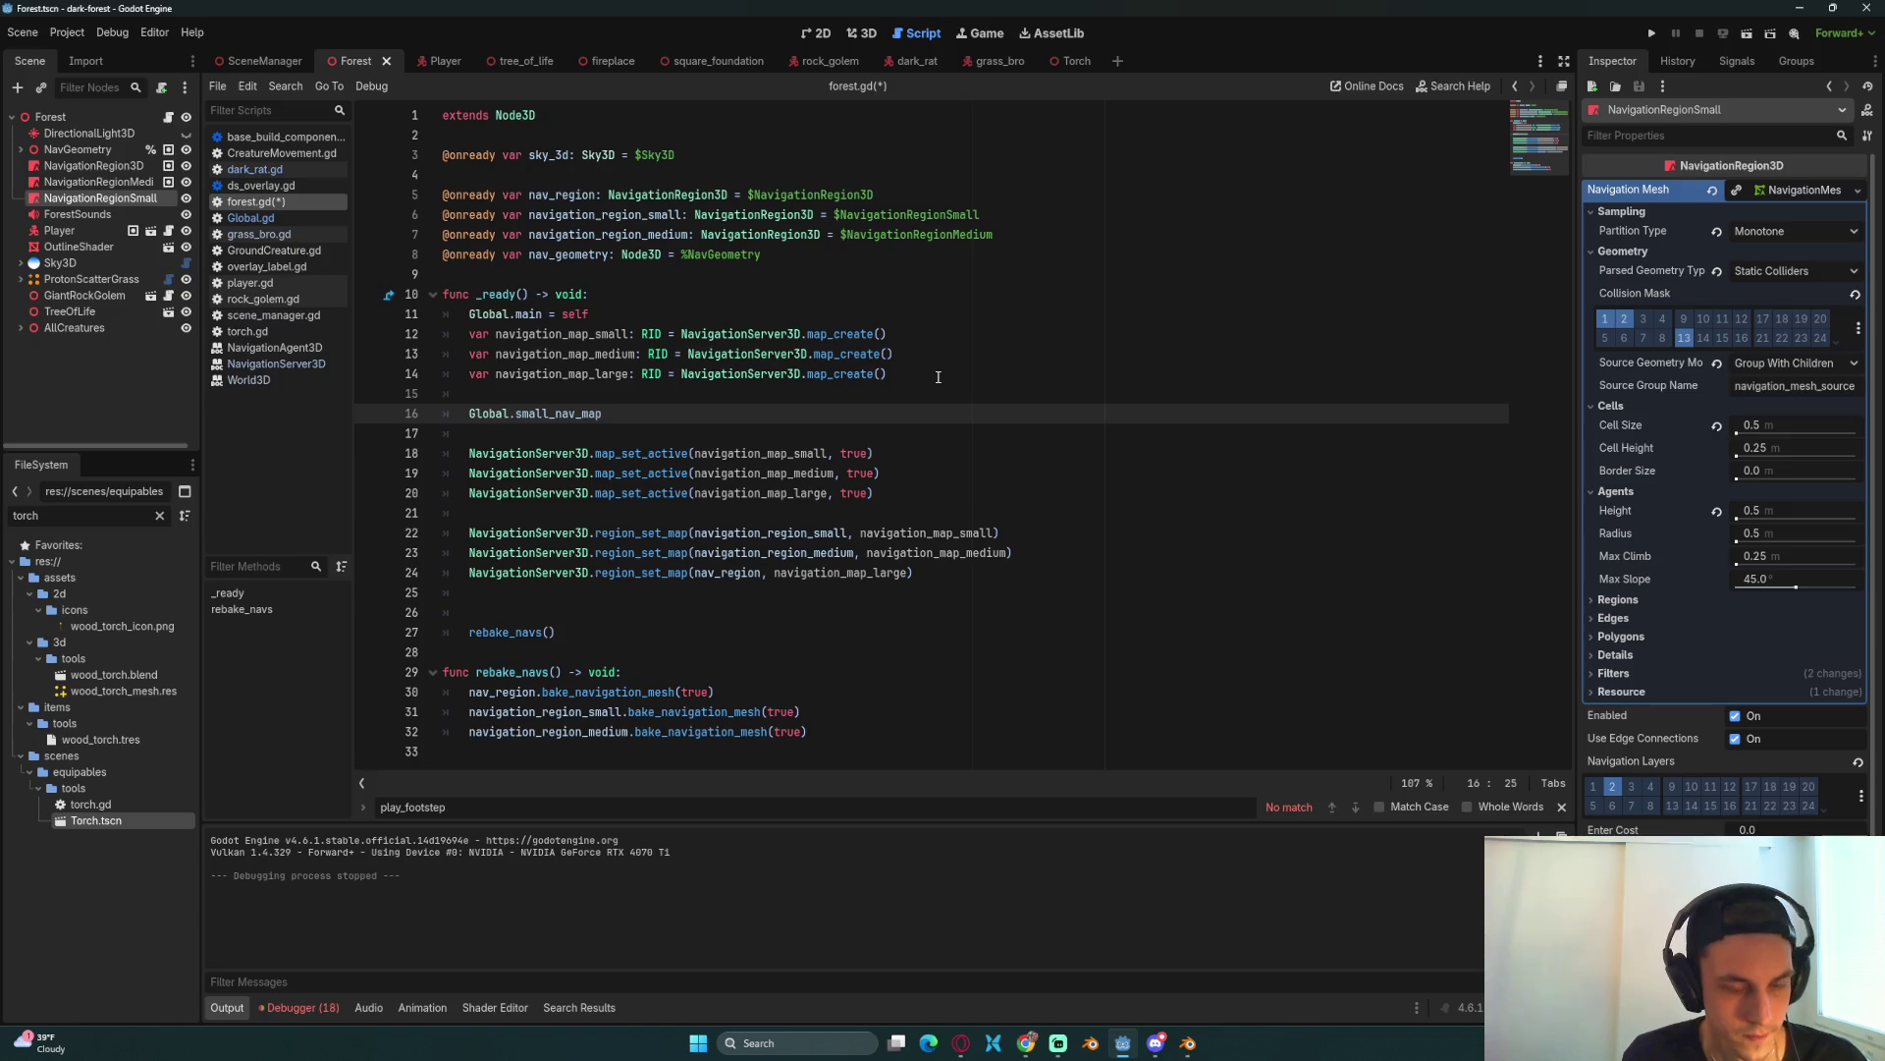
{"action": "type", "text": "na"}
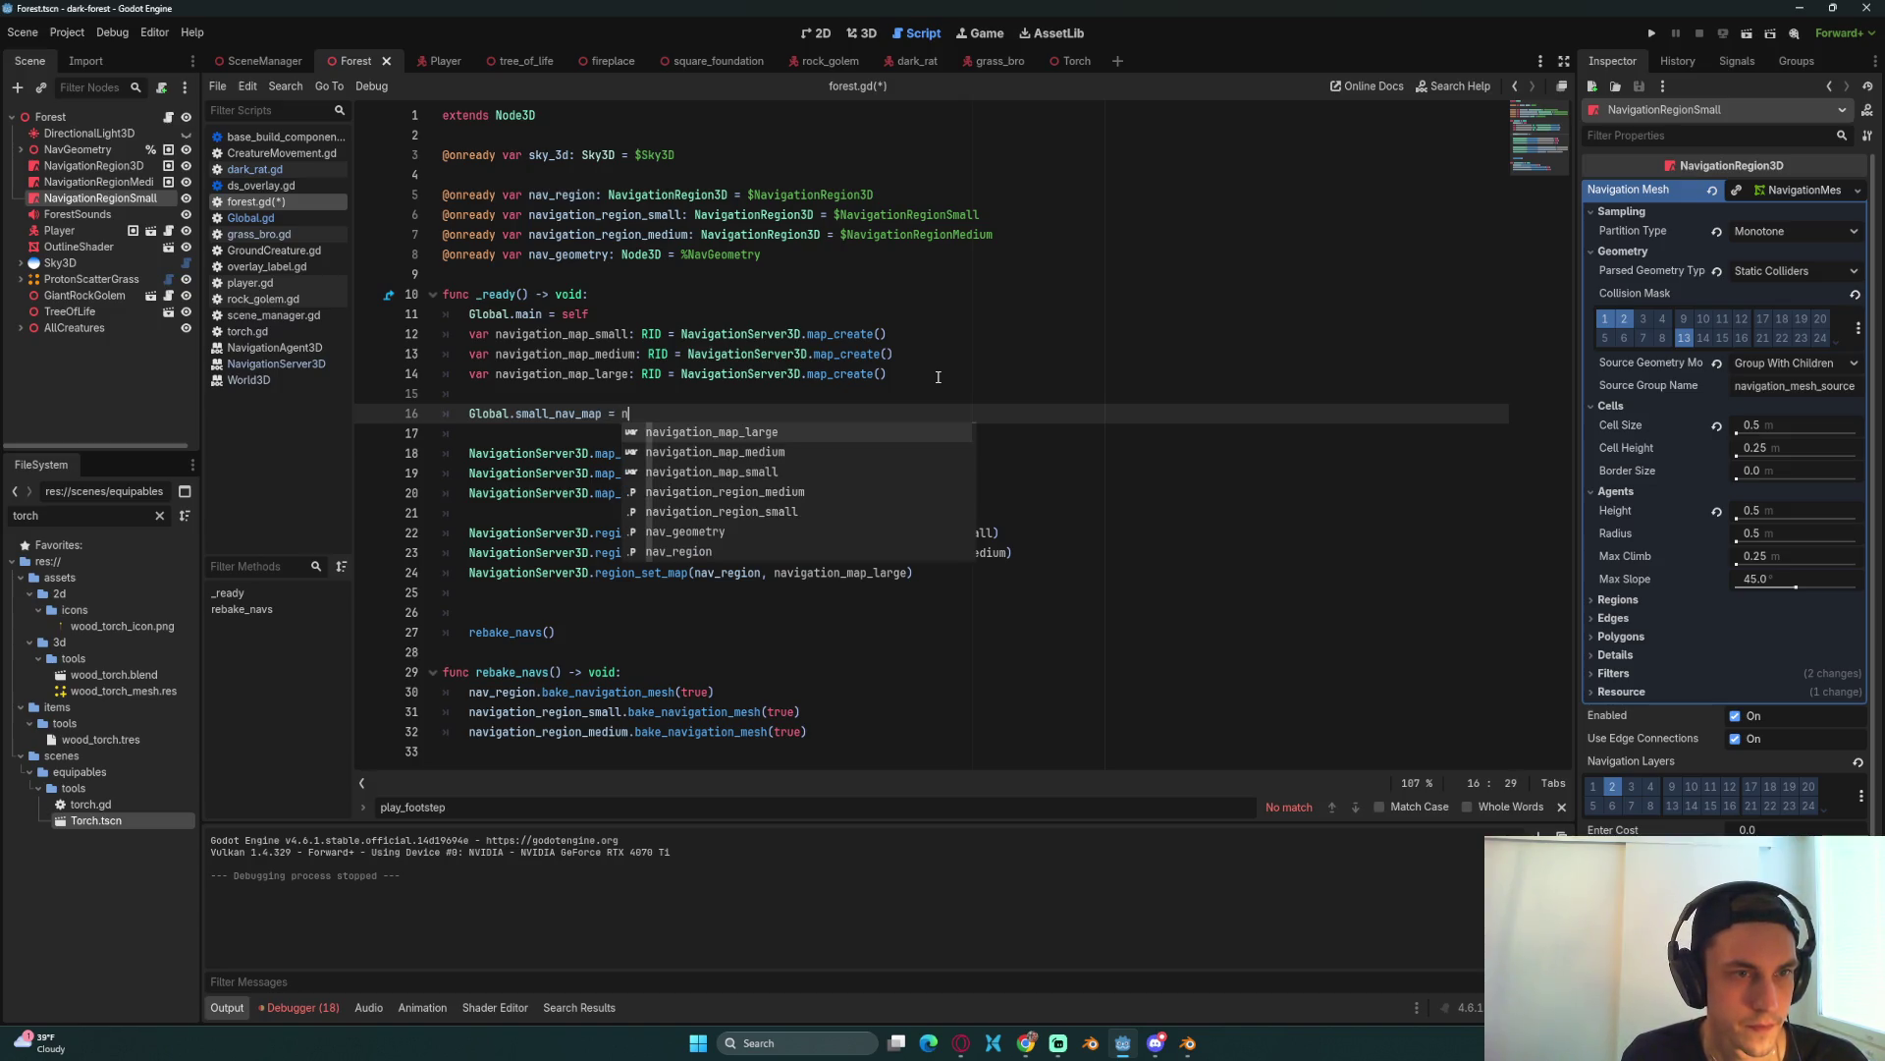
{"action": "key", "text": "Down"}
{"action": "key", "text": "Down"}
{"action": "key", "text": "Return"}
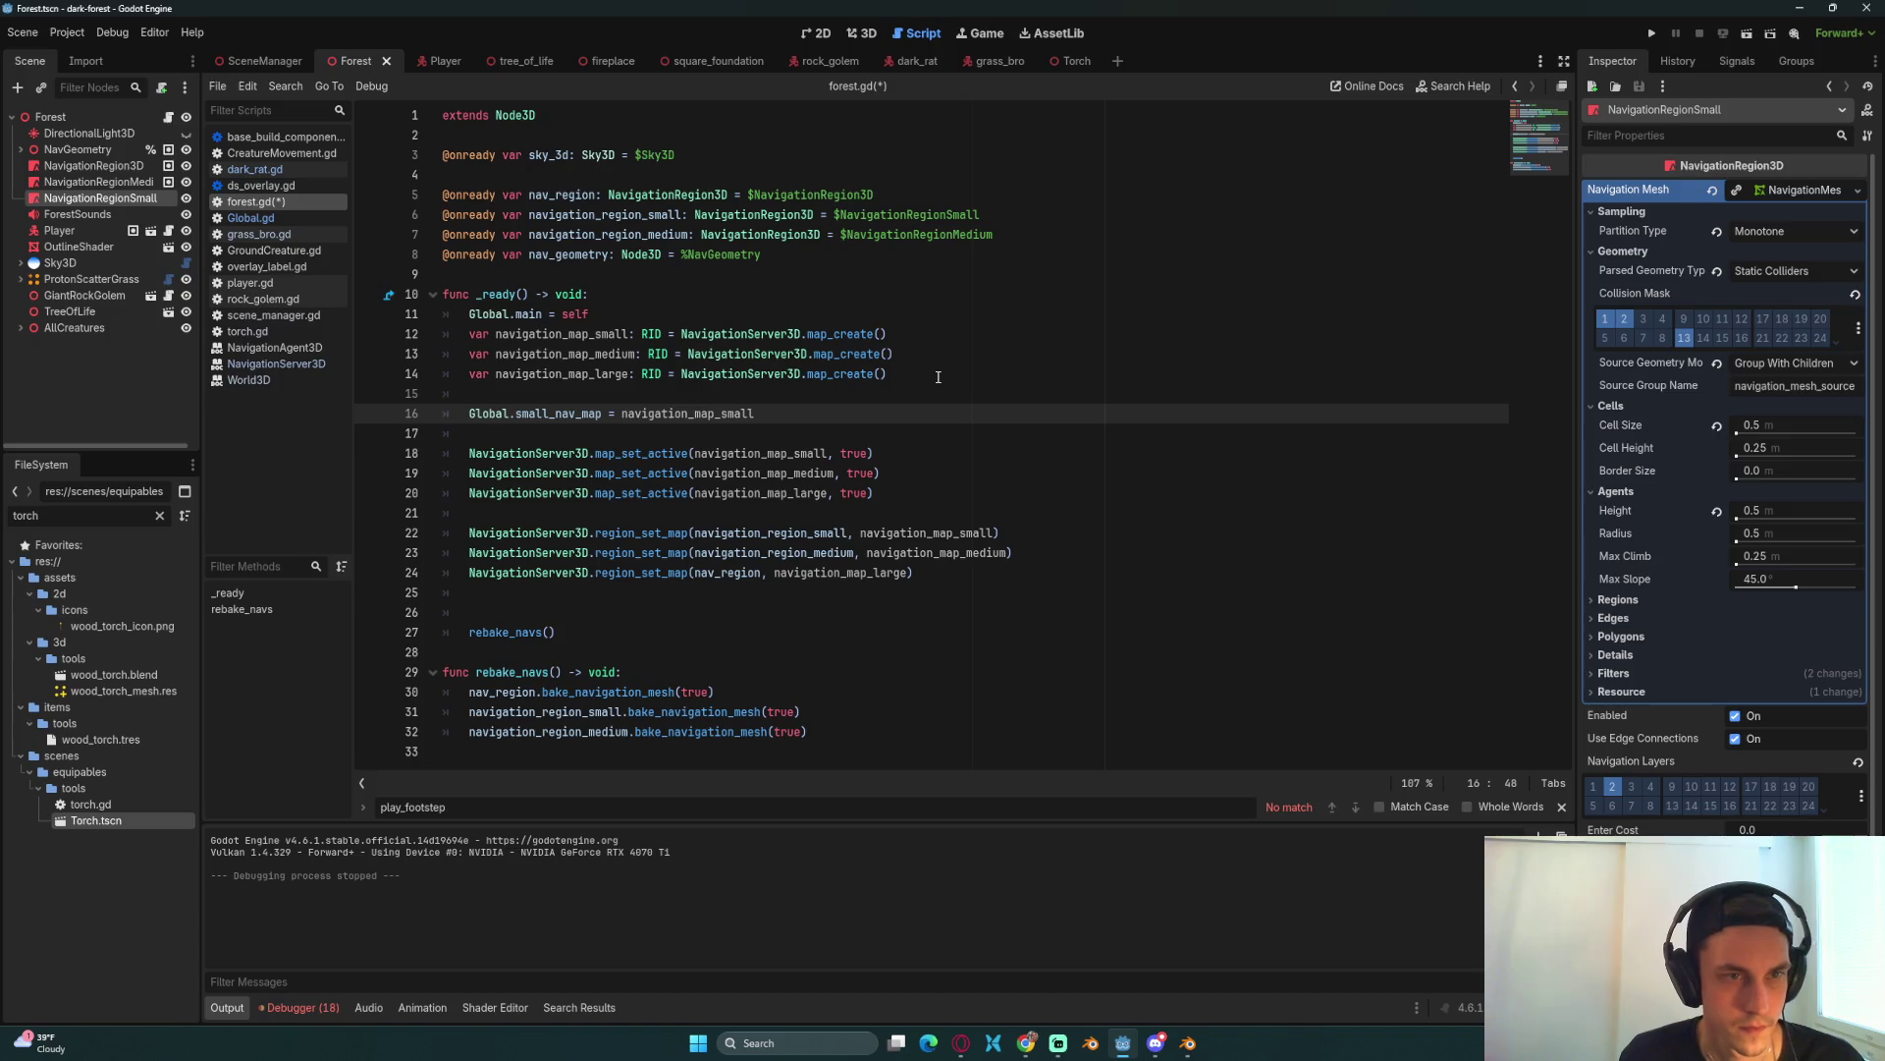
Step: Add Global.medium_nav_map and Global.large_nav_map assignments to their maps and save forest.gd
{"action": "key", "text": "Return"}
{"action": "type", "text": "Global.medium_nav_map"}
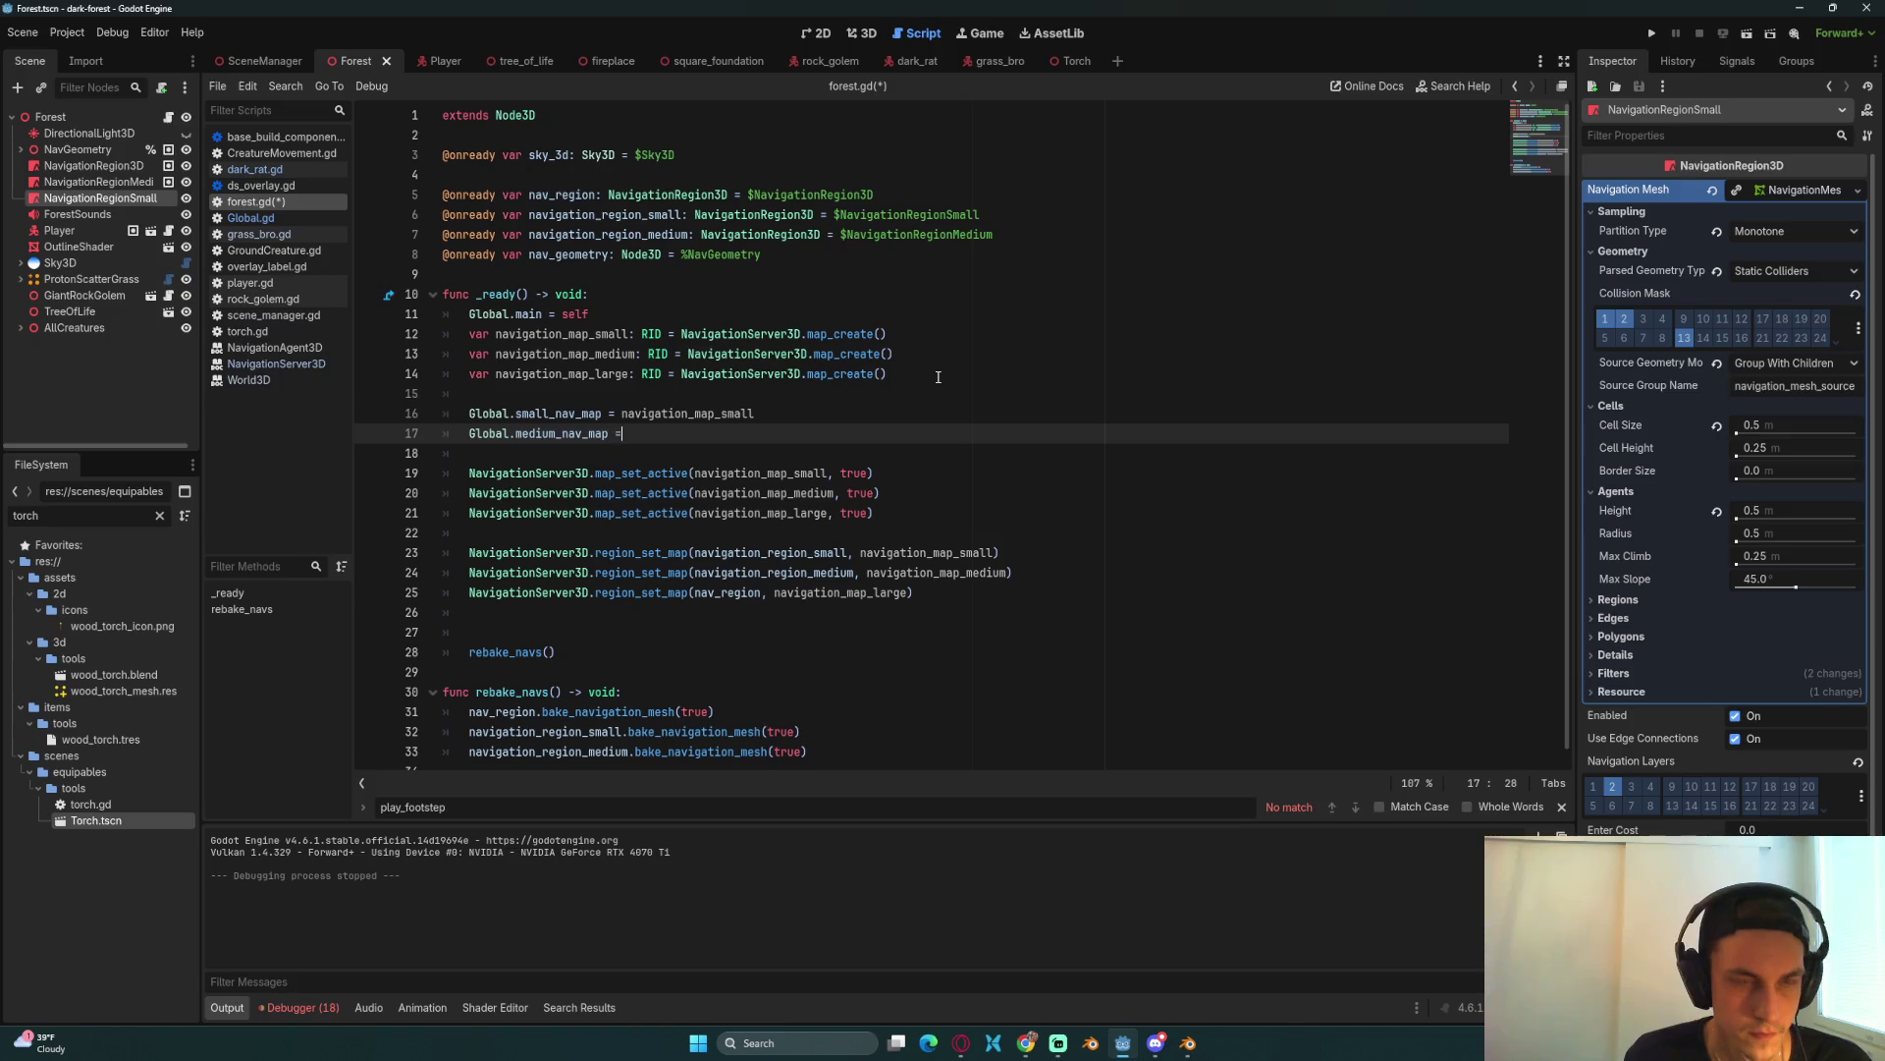
{"action": "type", "text": " = na"}
{"action": "key", "text": "Down"}
{"action": "key", "text": "Return"}
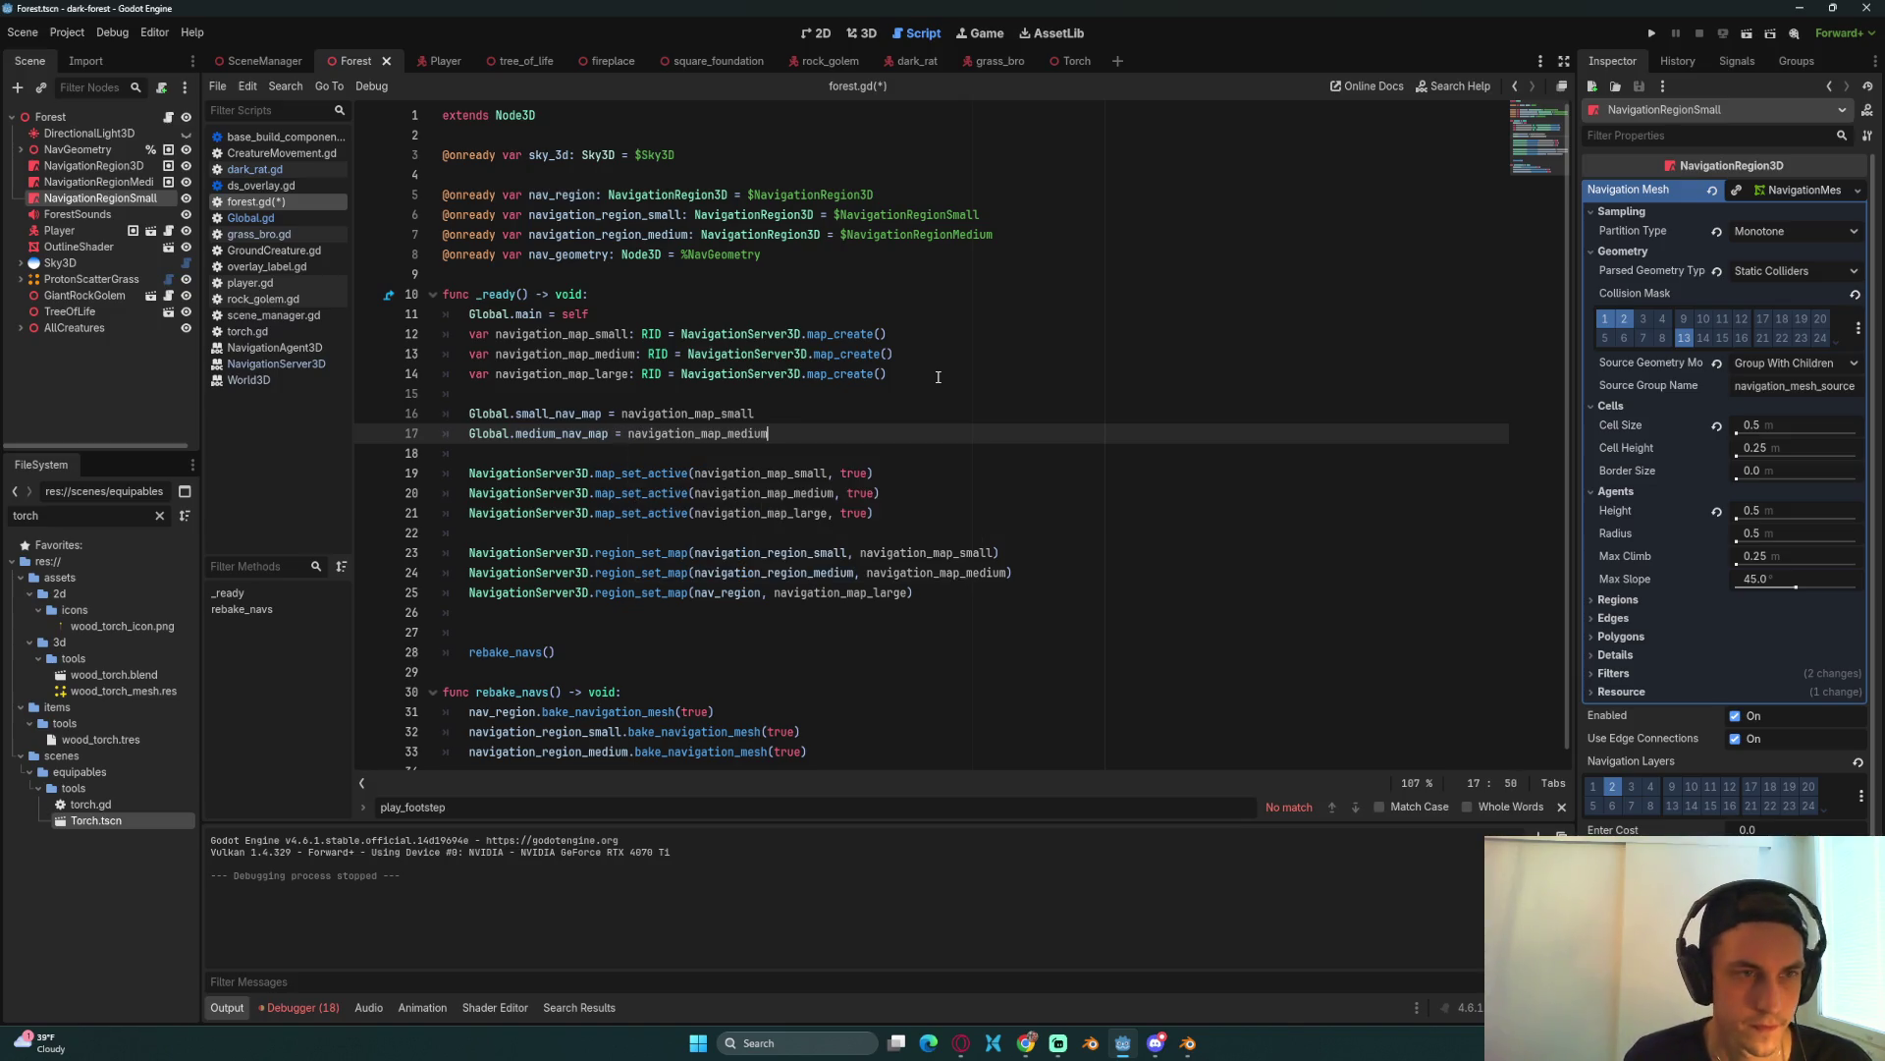
{"action": "key", "text": "Return"}
{"action": "type", "text": "Global.large_nav_map"}
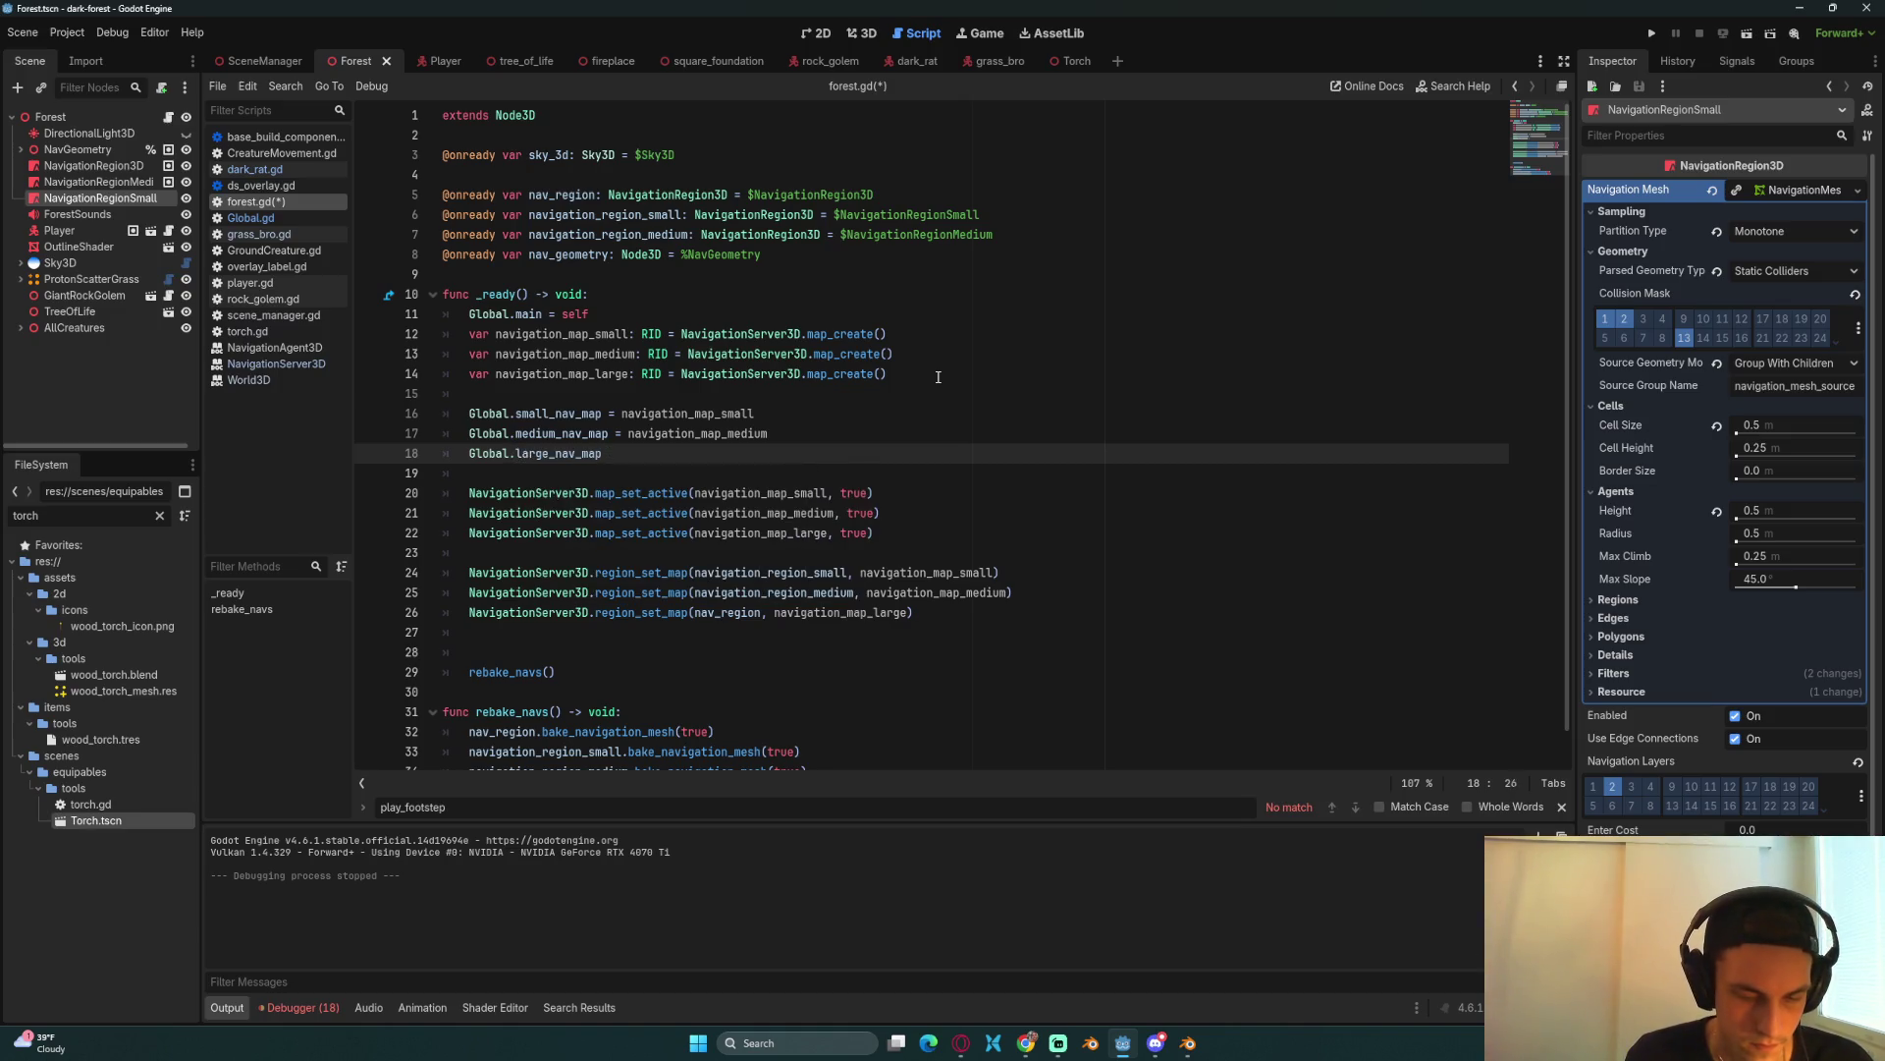
{"action": "type", "text": " = na"}
{"action": "key", "text": "Return"}
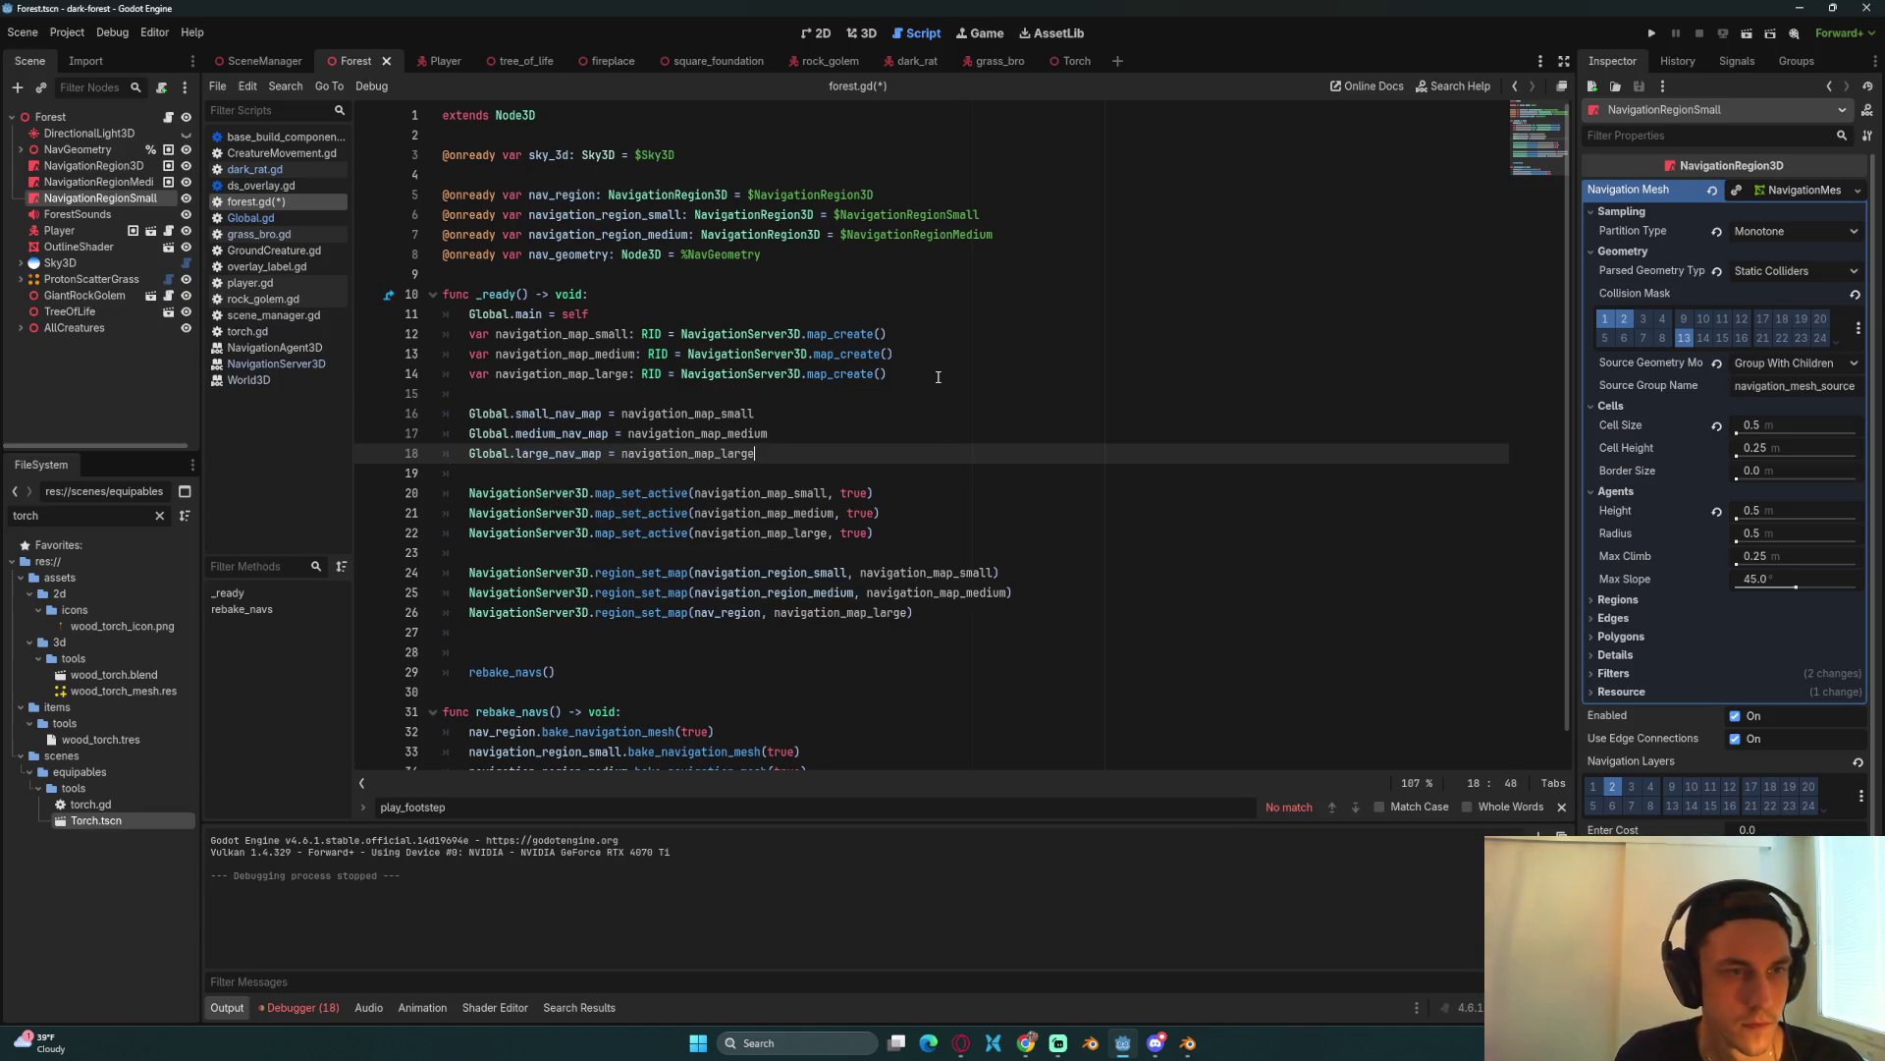
{"action": "key", "text": "ctrl+s"}
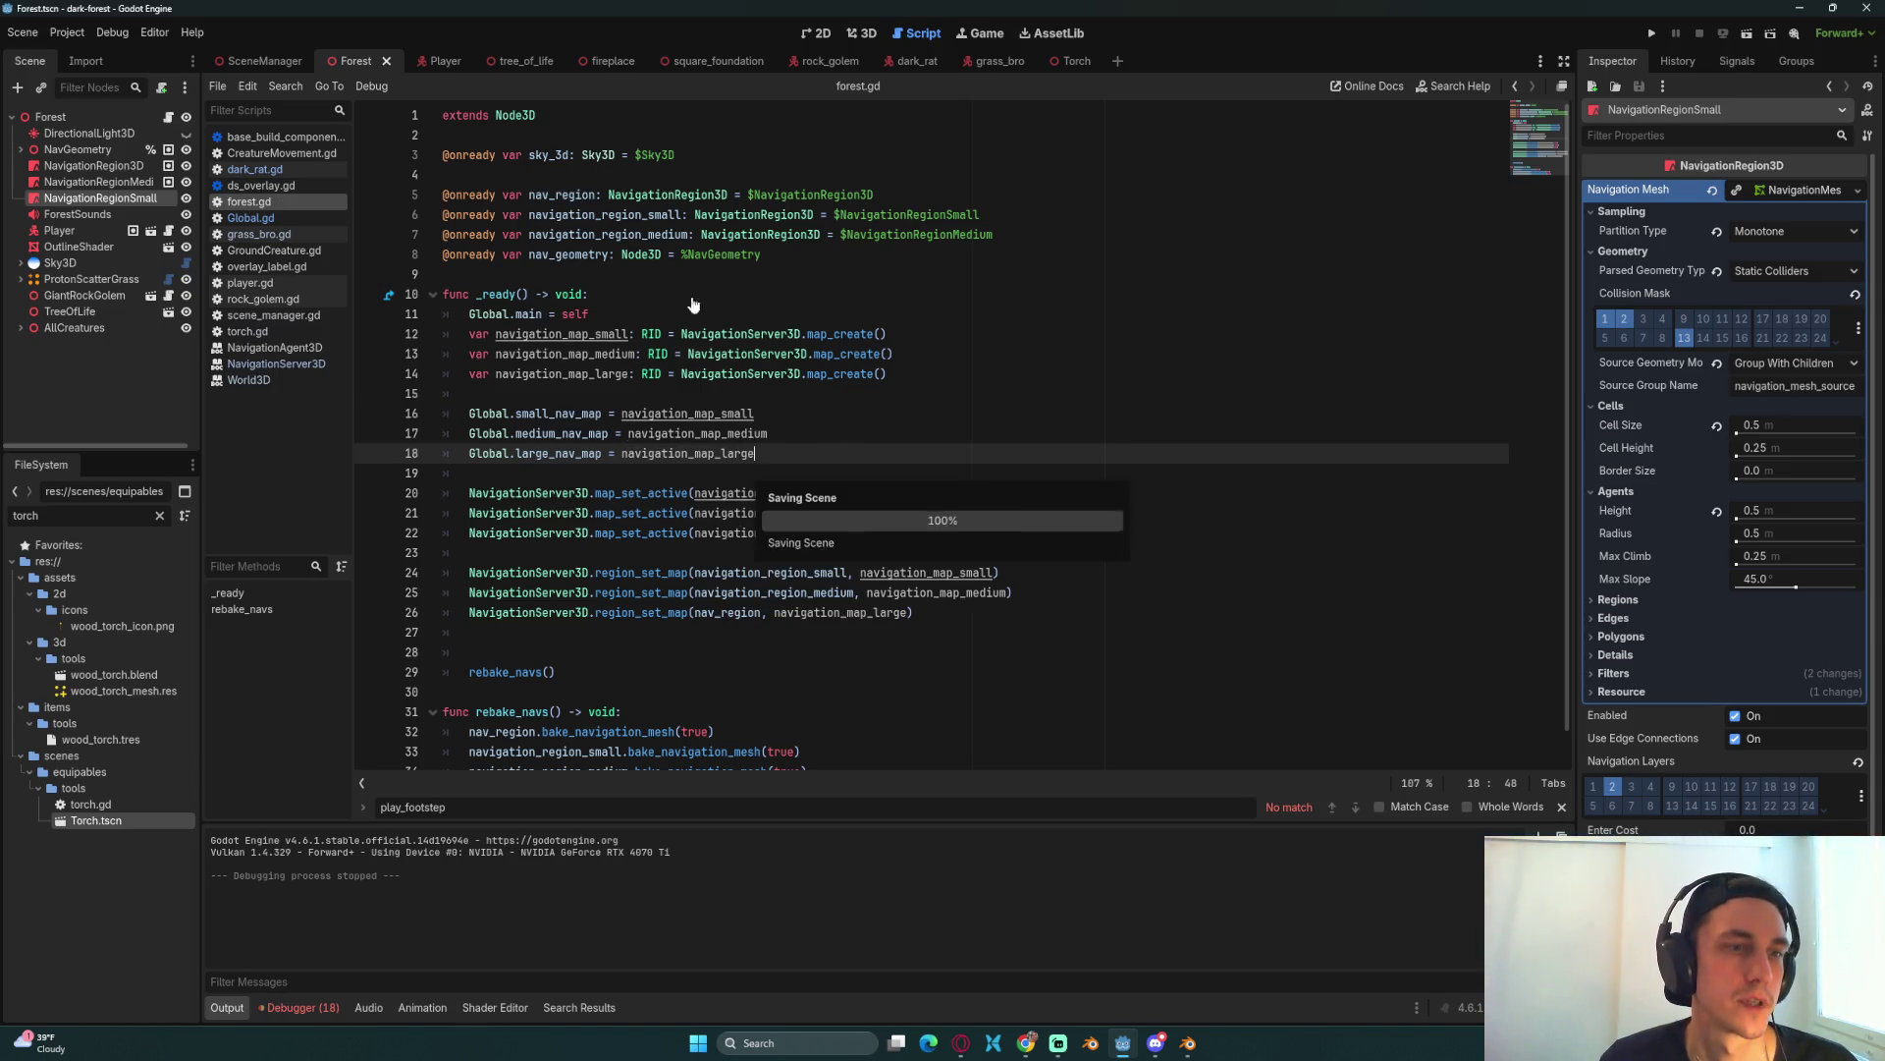
{"action": "left_click", "coordinate": [255, 169]}
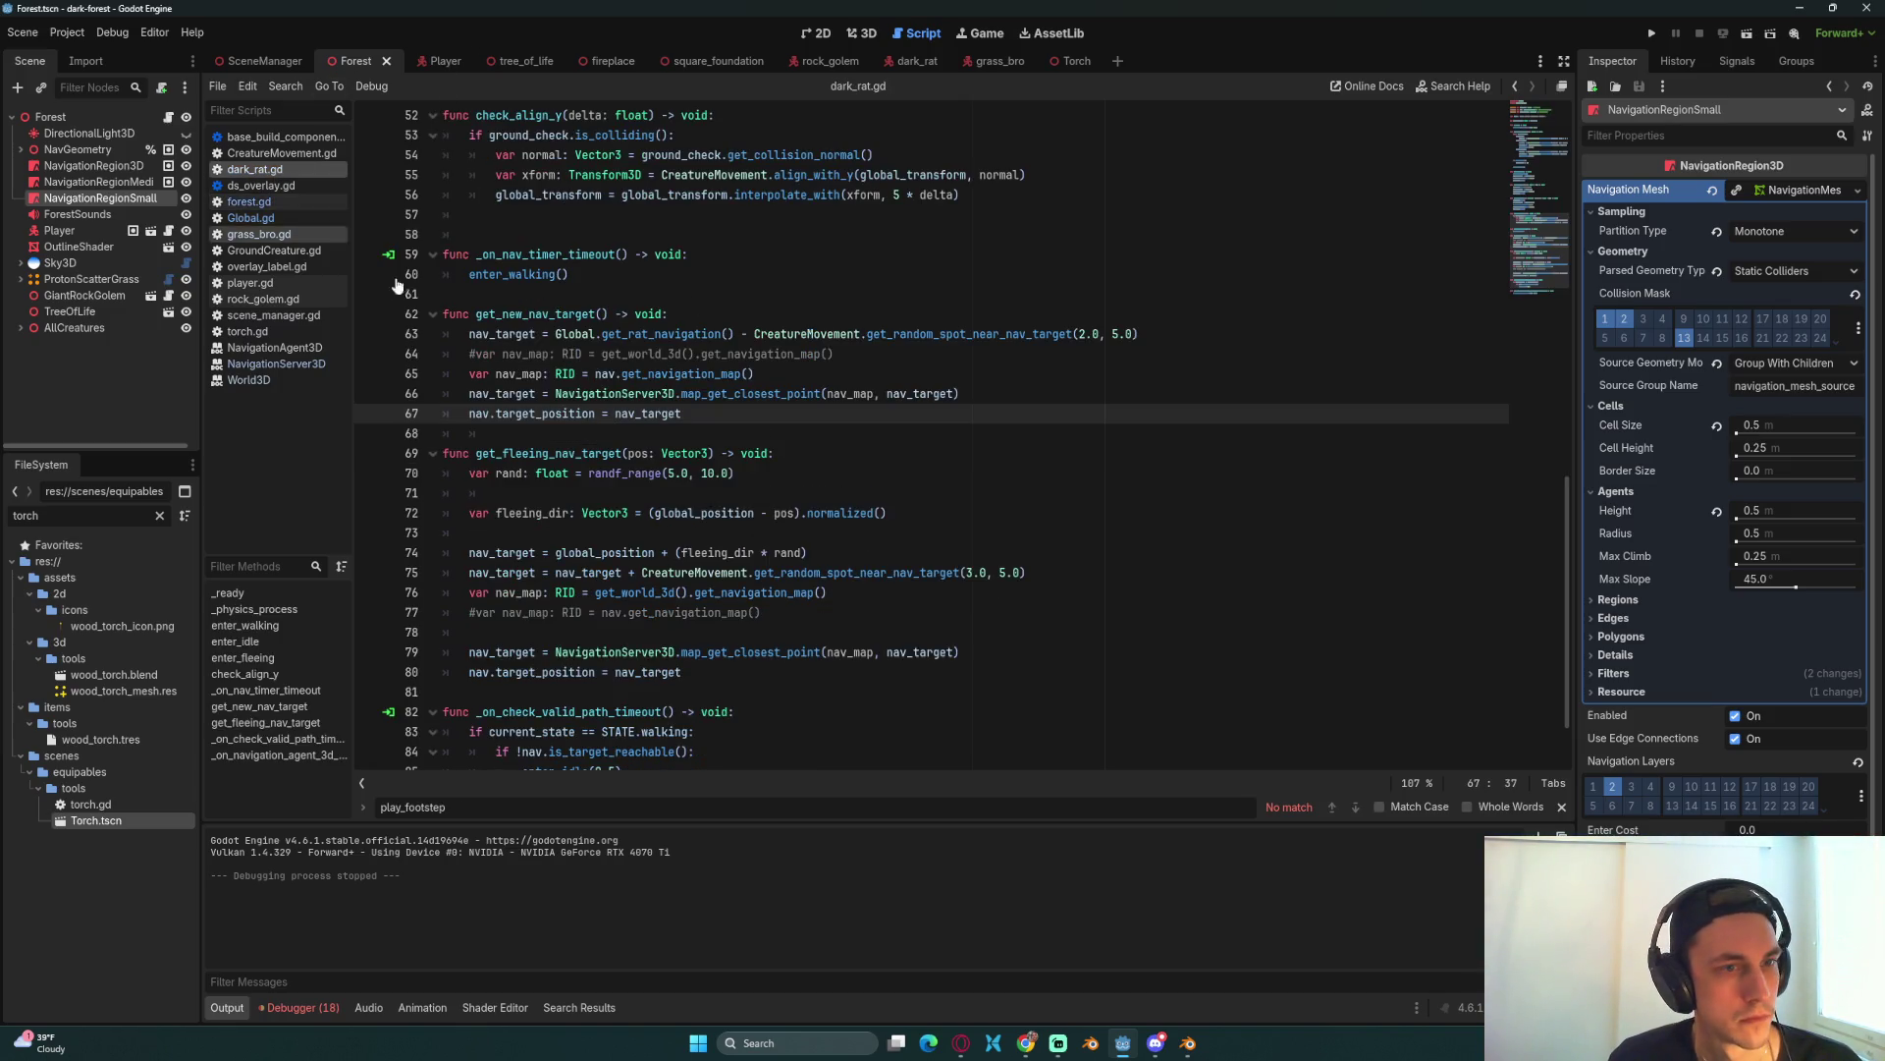
Step: Replace nav.get_navigation_map() on line 65 with Global.small_nav_map, save, and run the game
{"action": "left_click_drag", "start_coordinate": [755, 374], "coordinate": [596, 377]}
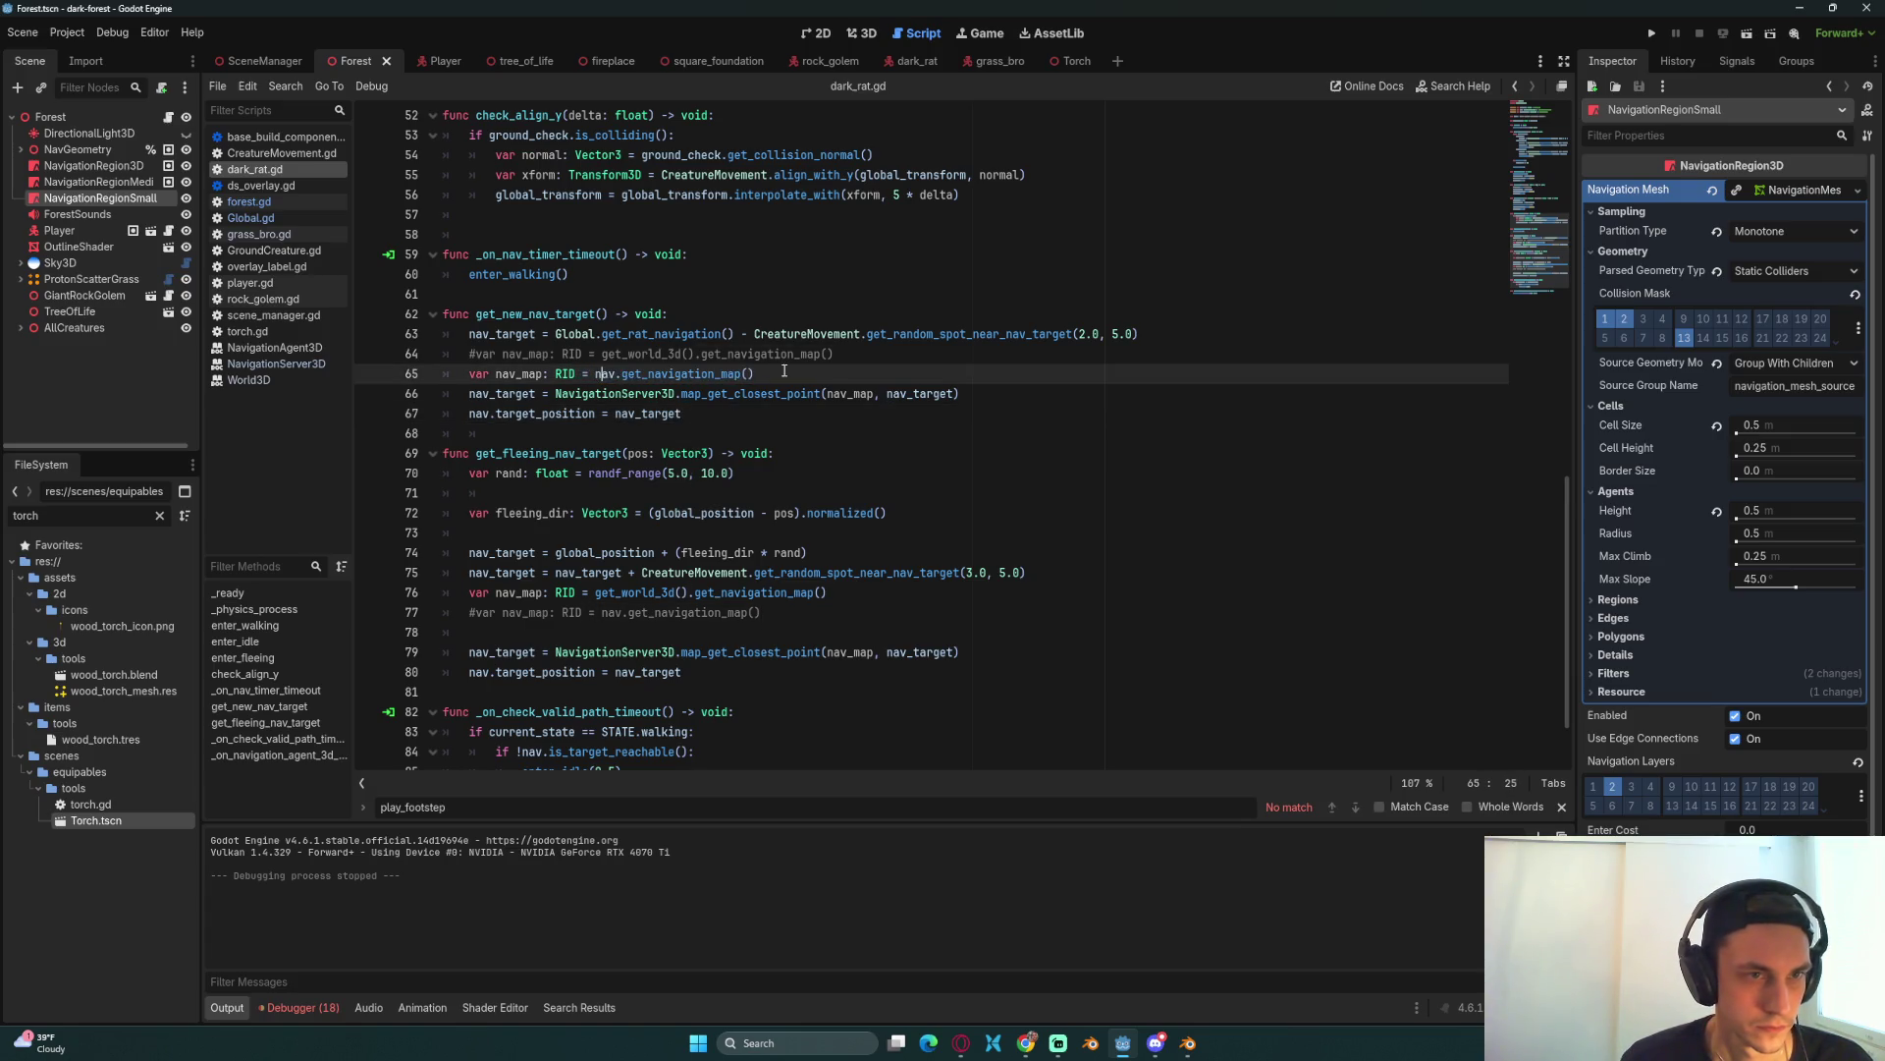
{"action": "type", "text": "Glob"}
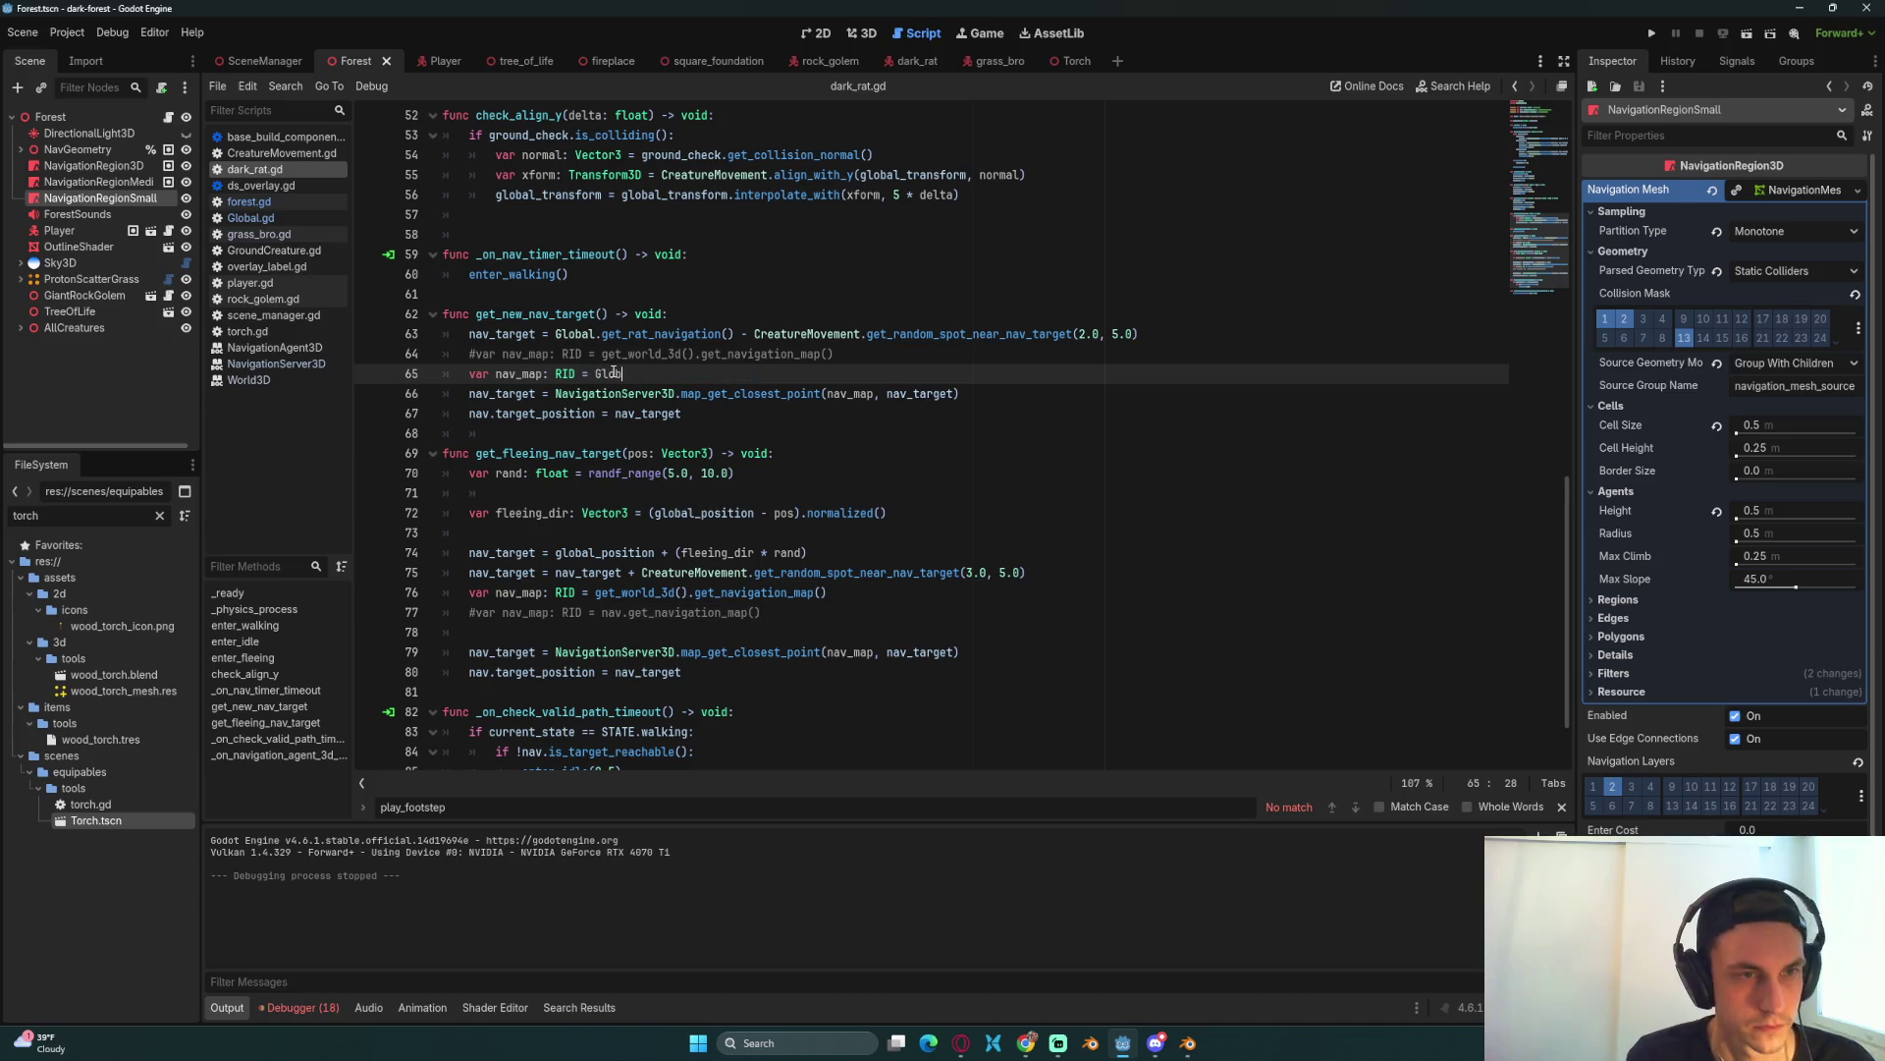
{"action": "type", "text": "a"}
{"action": "type", "text": "l.na"}
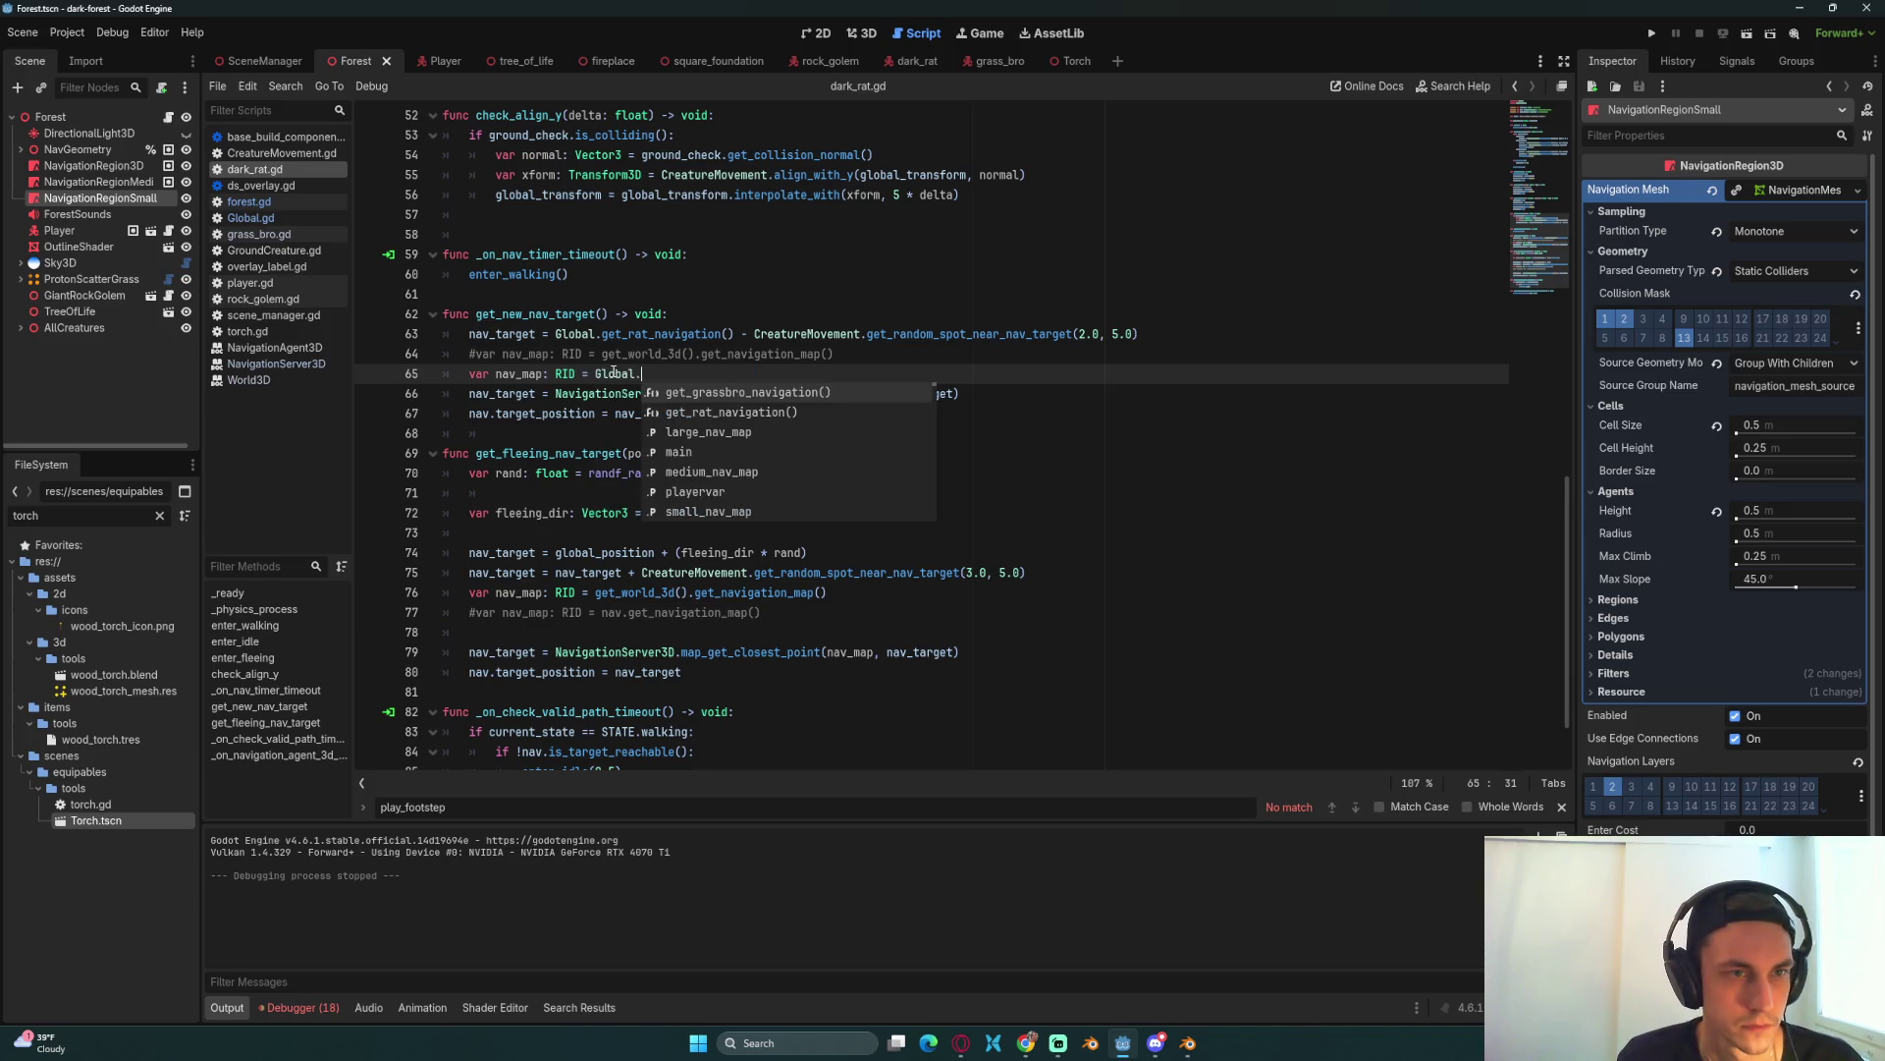
{"action": "key", "text": "Down"}
{"action": "key", "text": "Down"}
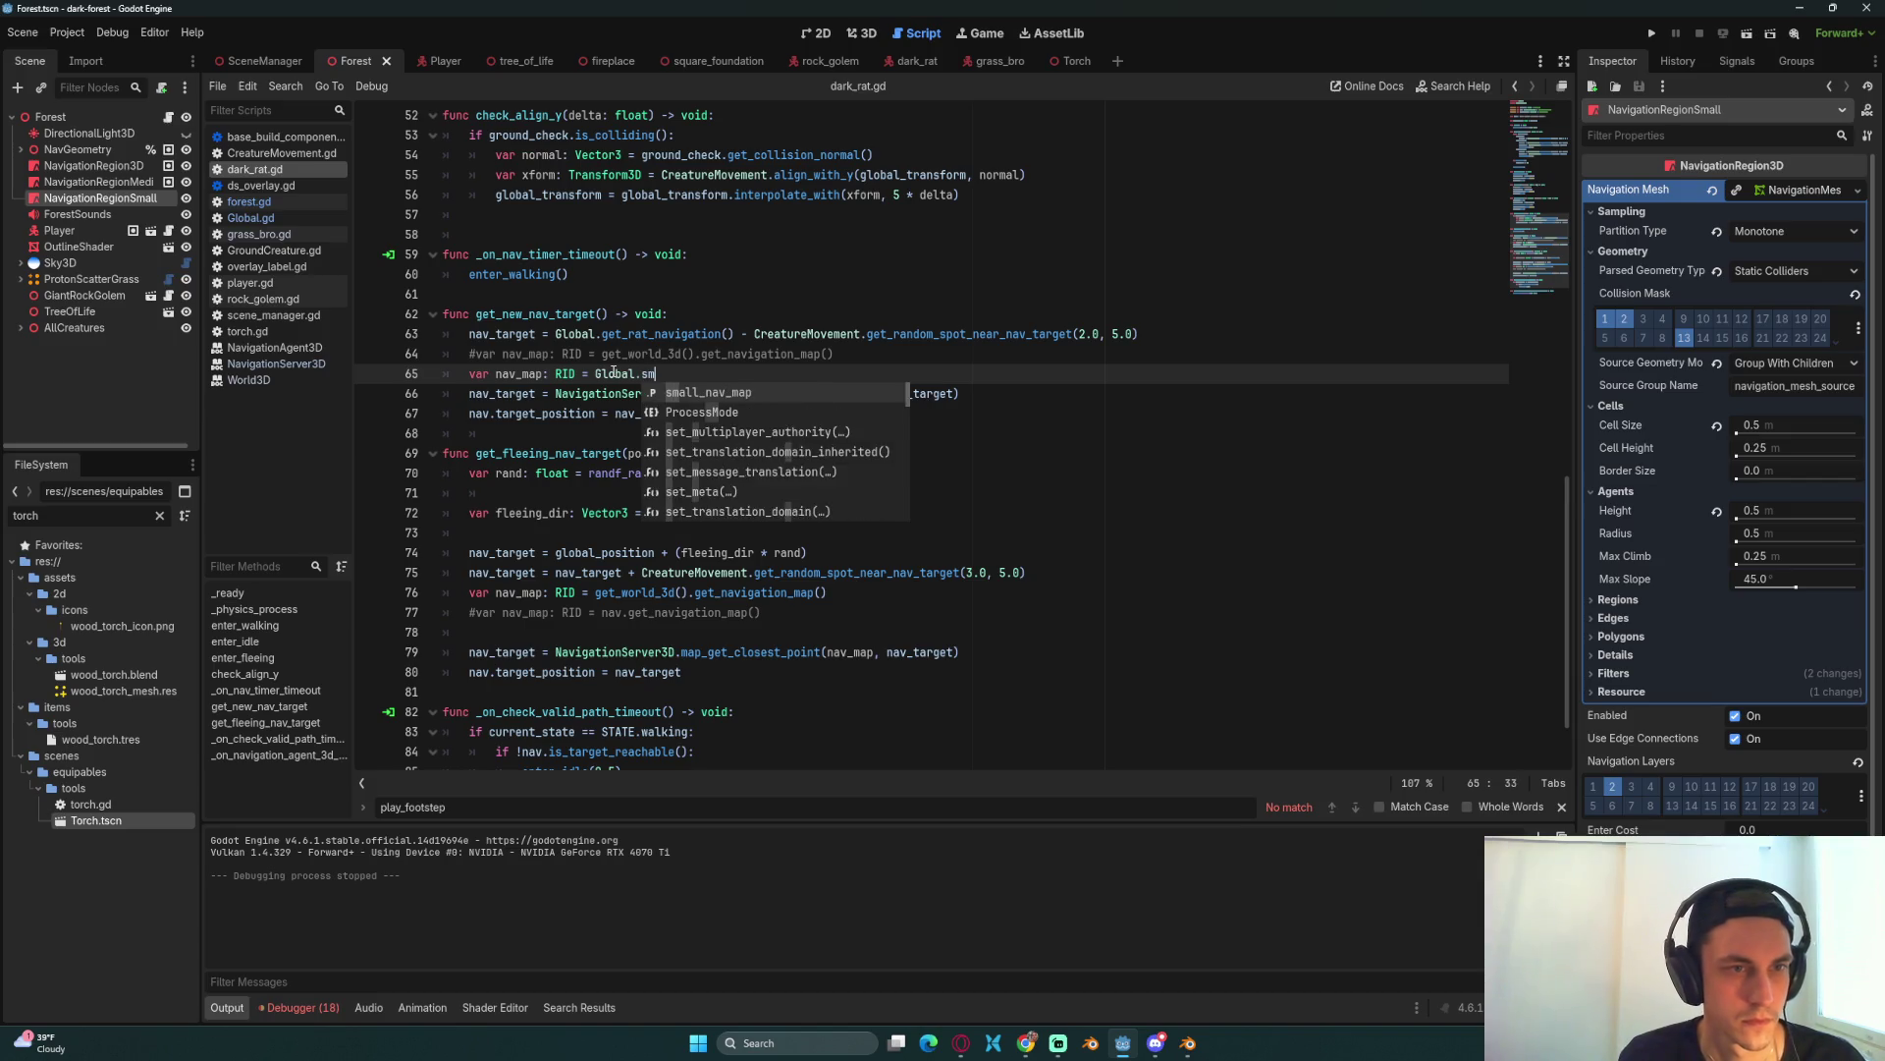
{"action": "key", "text": "Return"}
{"action": "key", "text": "ctrl+s"}
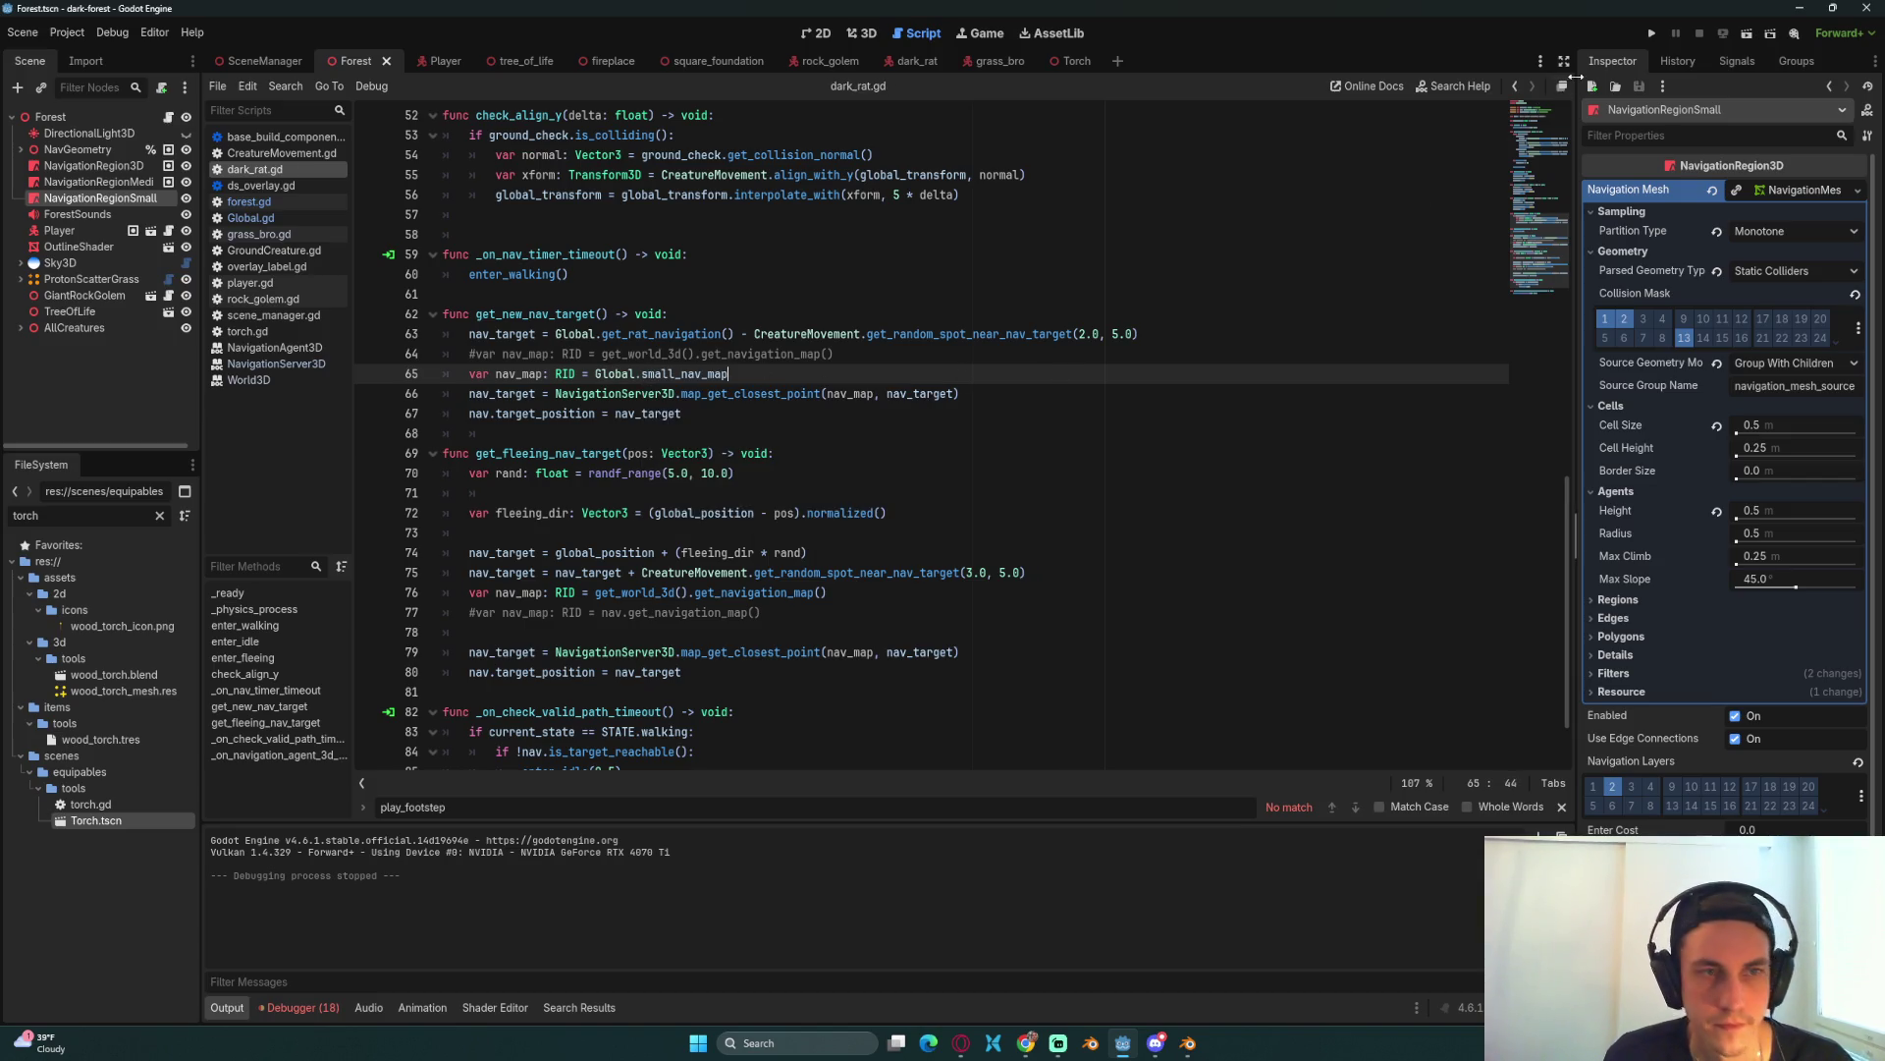
{"action": "left_click", "coordinate": [1650, 34]}
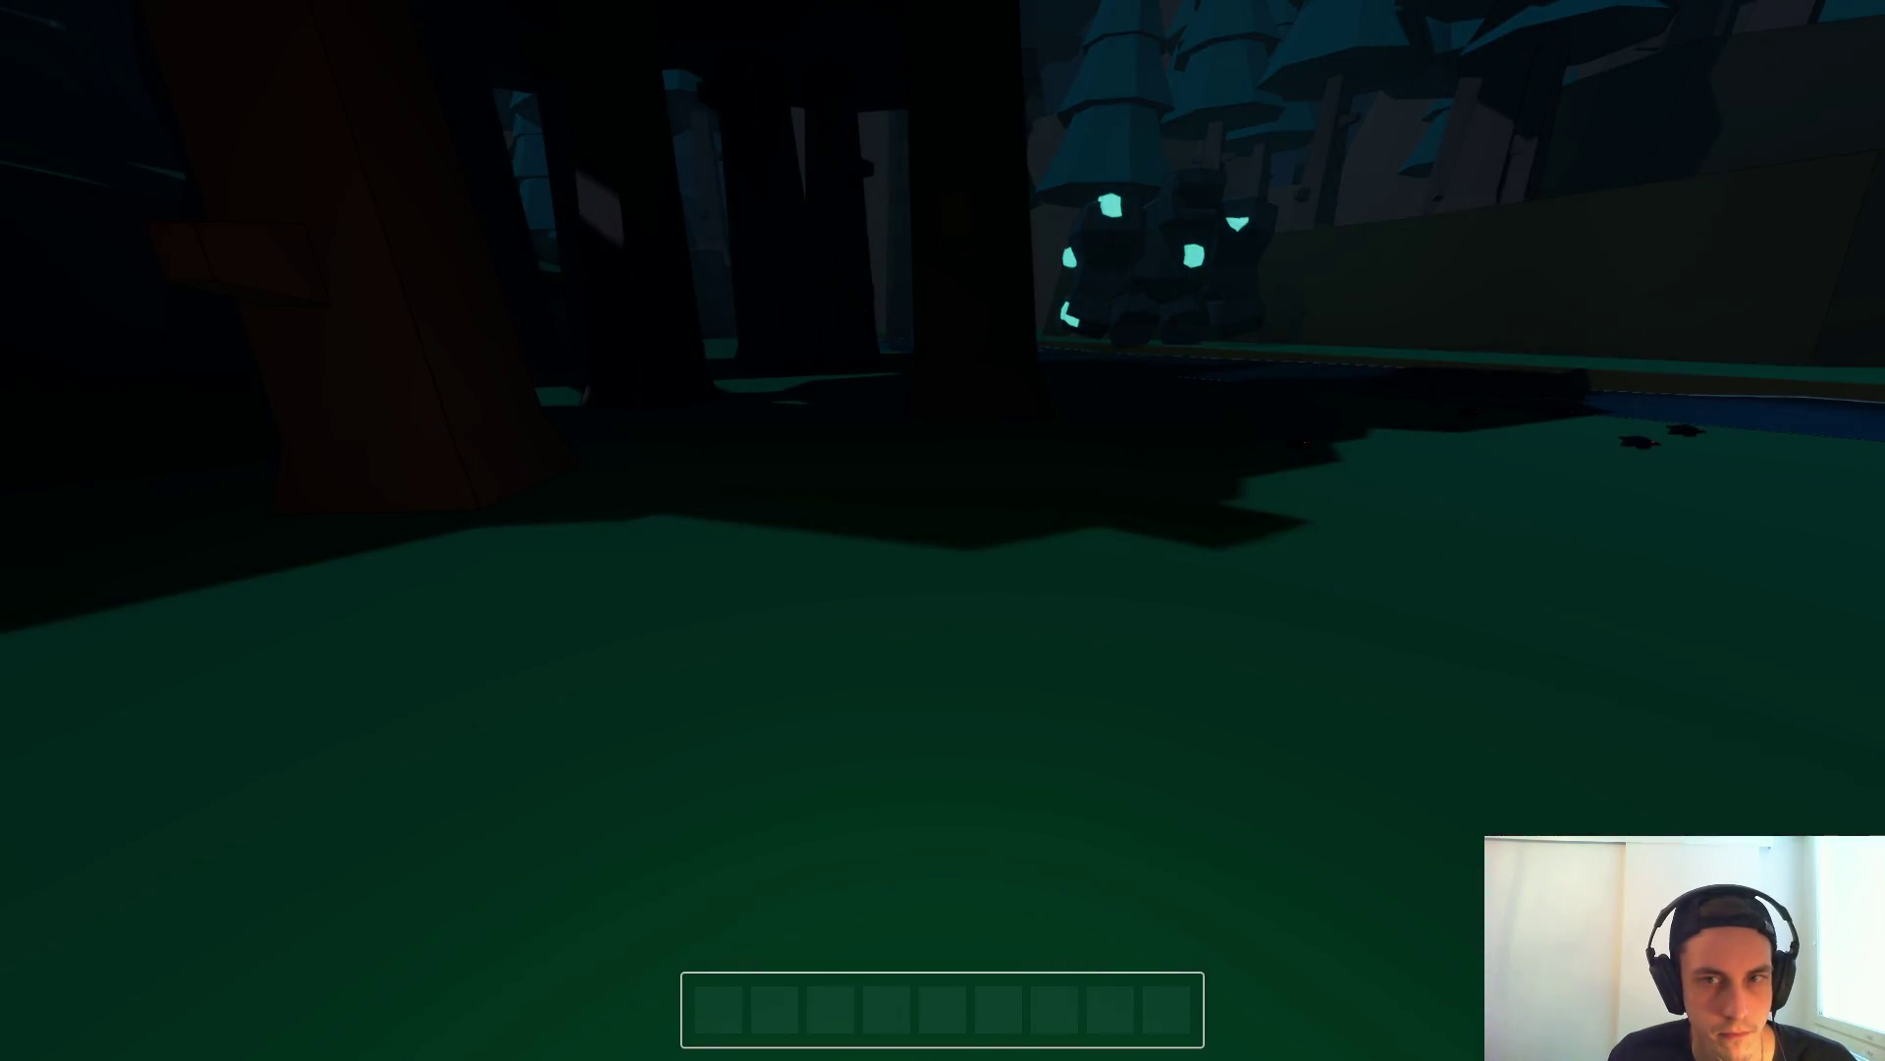
Step: Walk around, load the saved game, throw a spear near the shack, then stop the game
{"action": "key", "text": "w"}
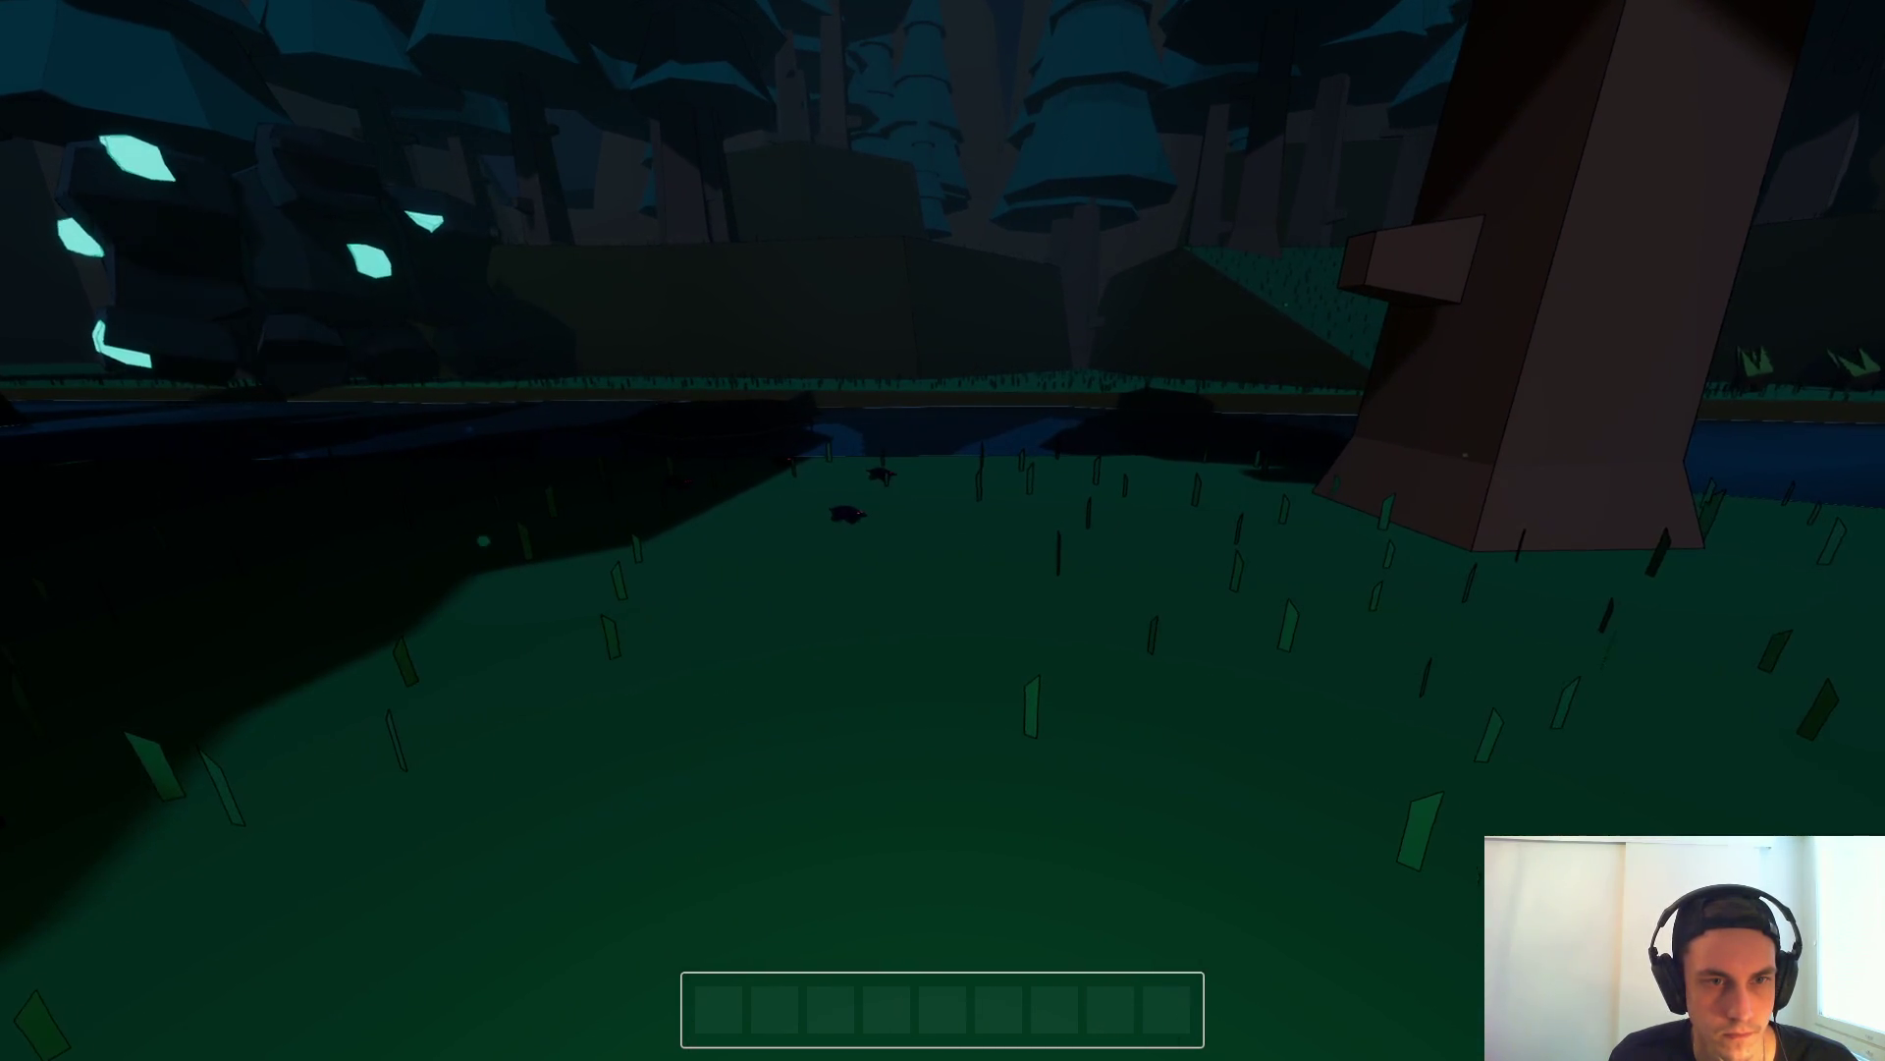
{"action": "mouse_move", "coordinate": [943, 530]}
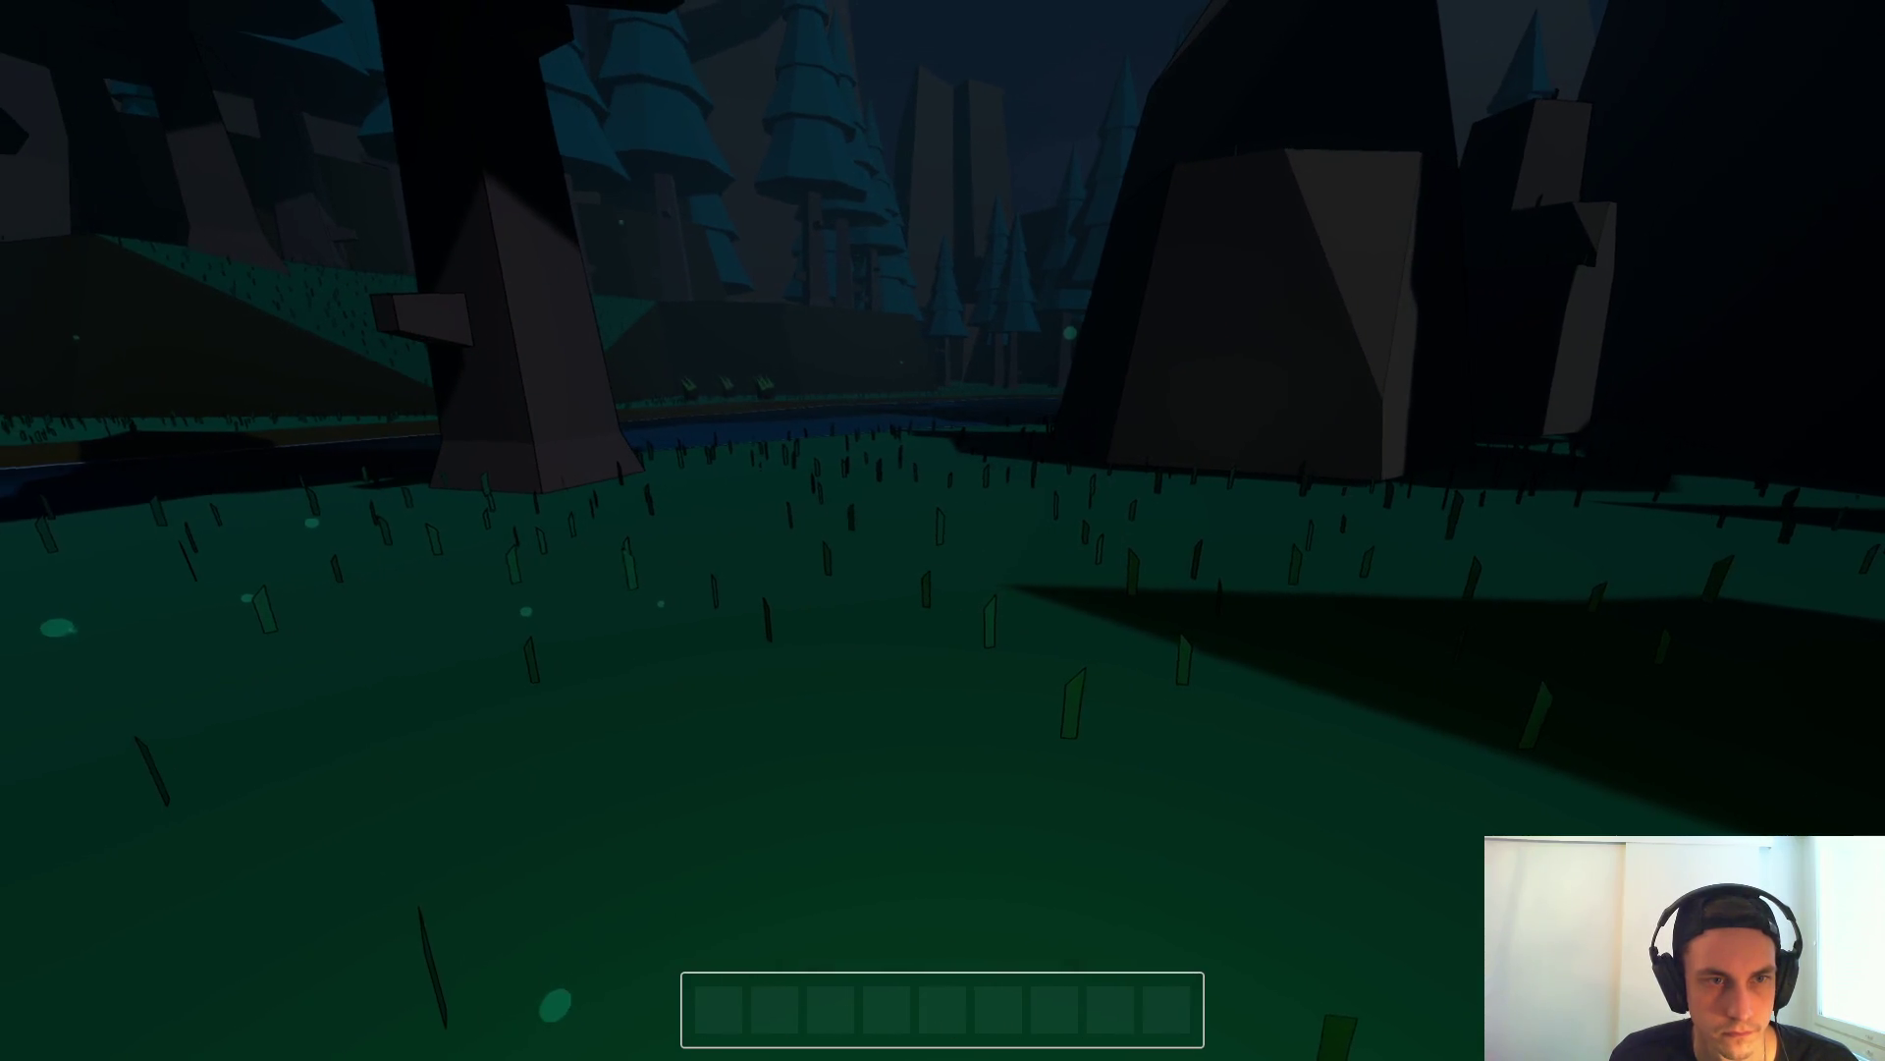
{"action": "key", "text": "Escape"}
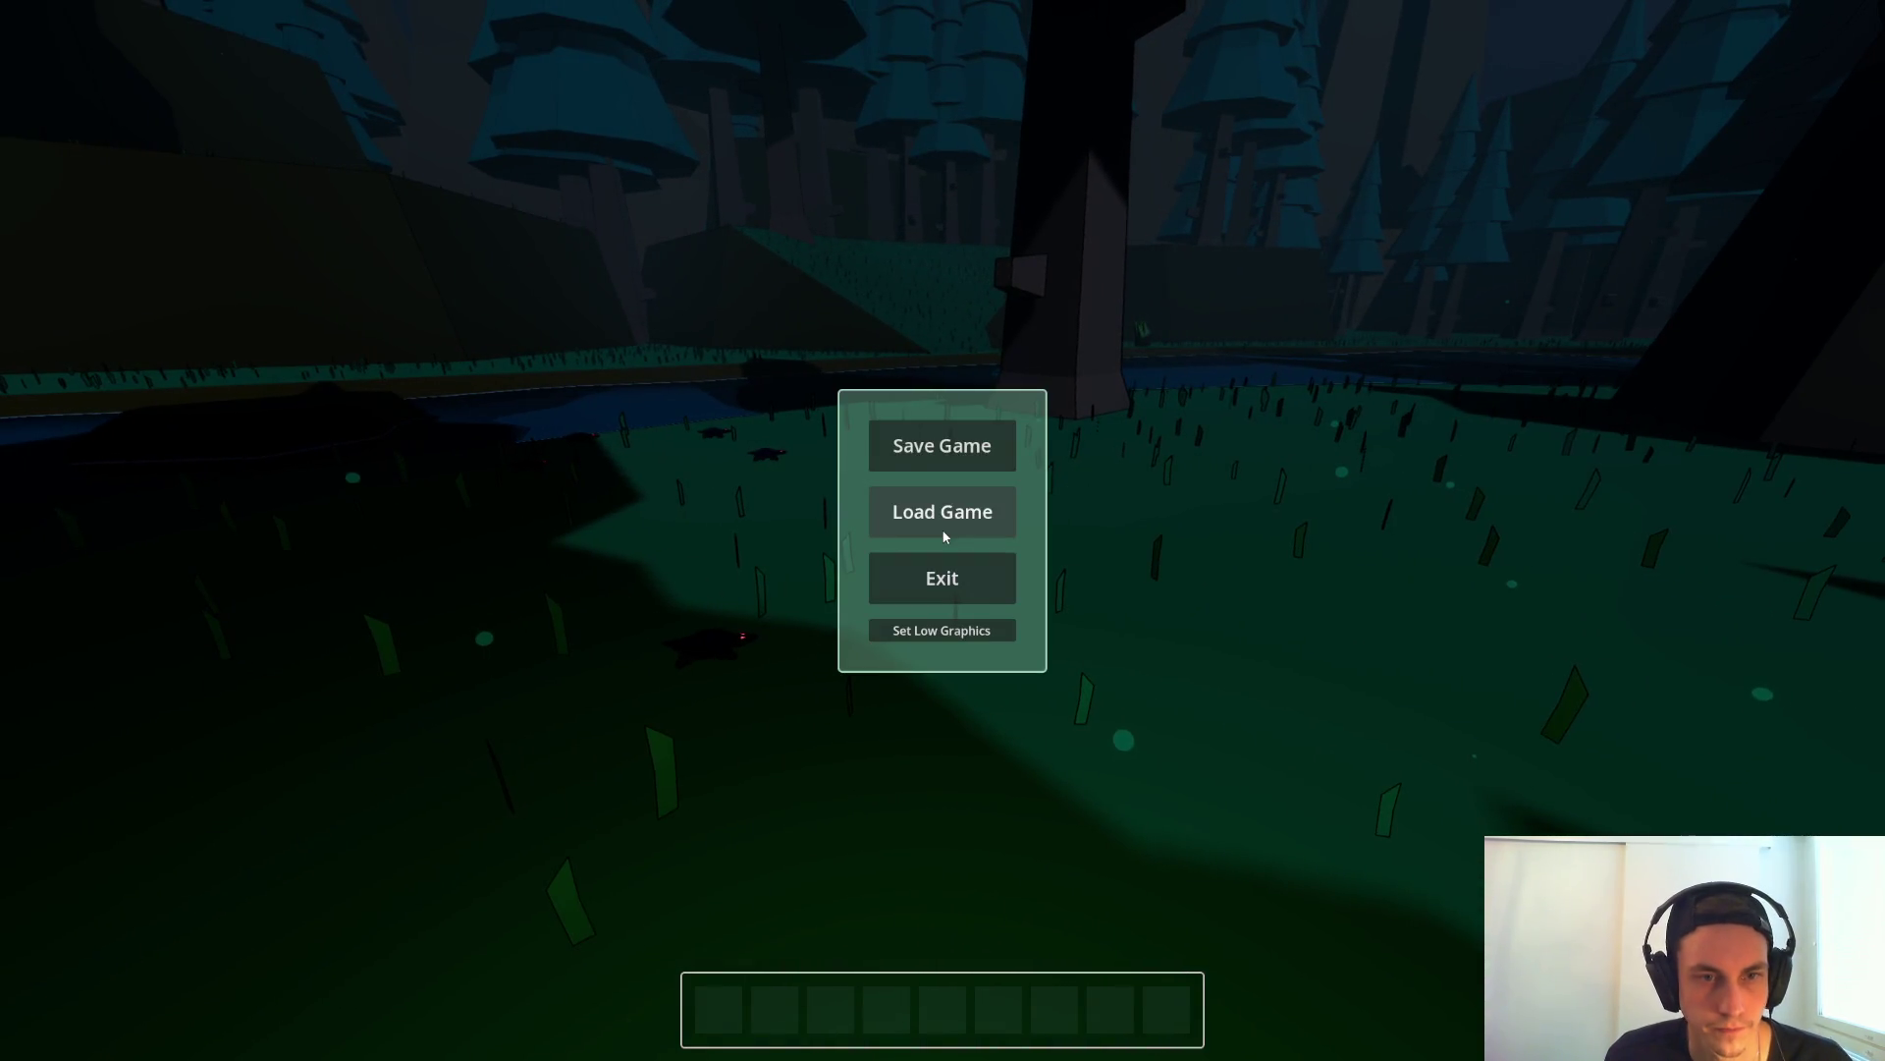
{"action": "left_click", "coordinate": [943, 512]}
{"action": "key", "text": "1"}
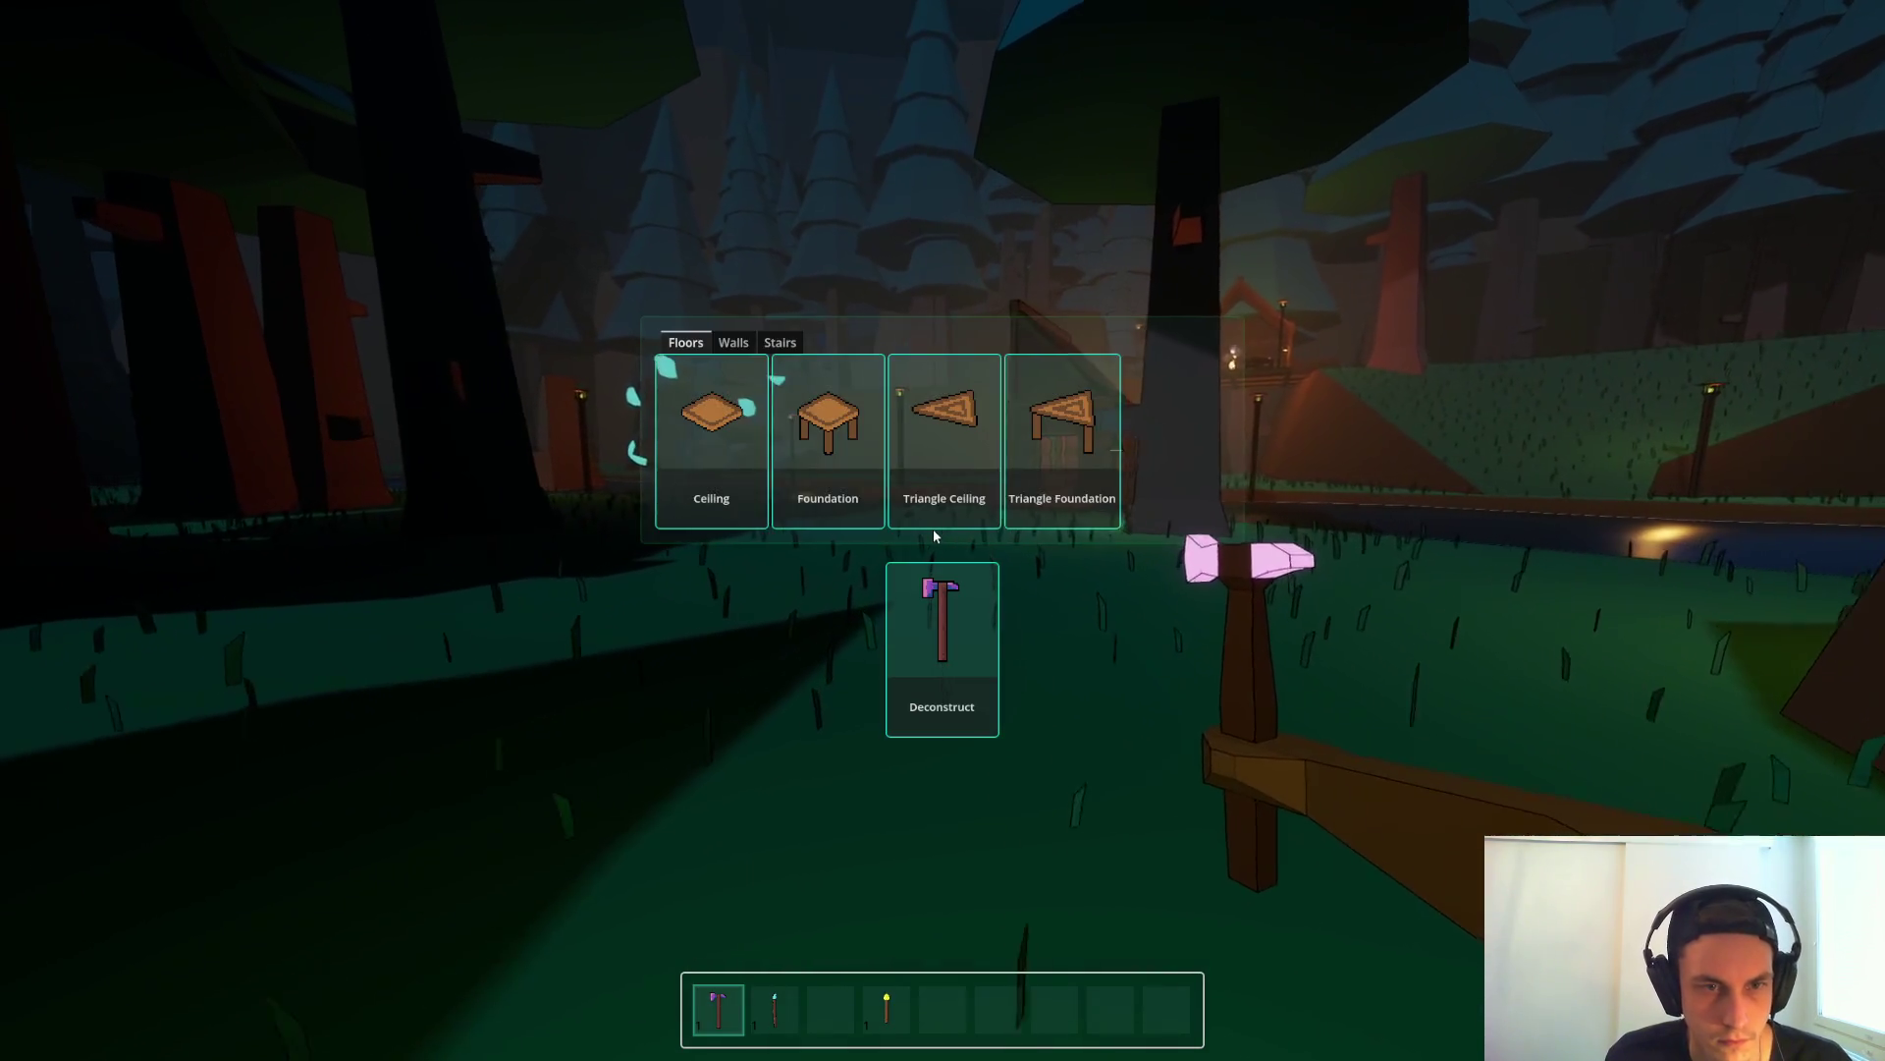
{"action": "key", "text": "w"}
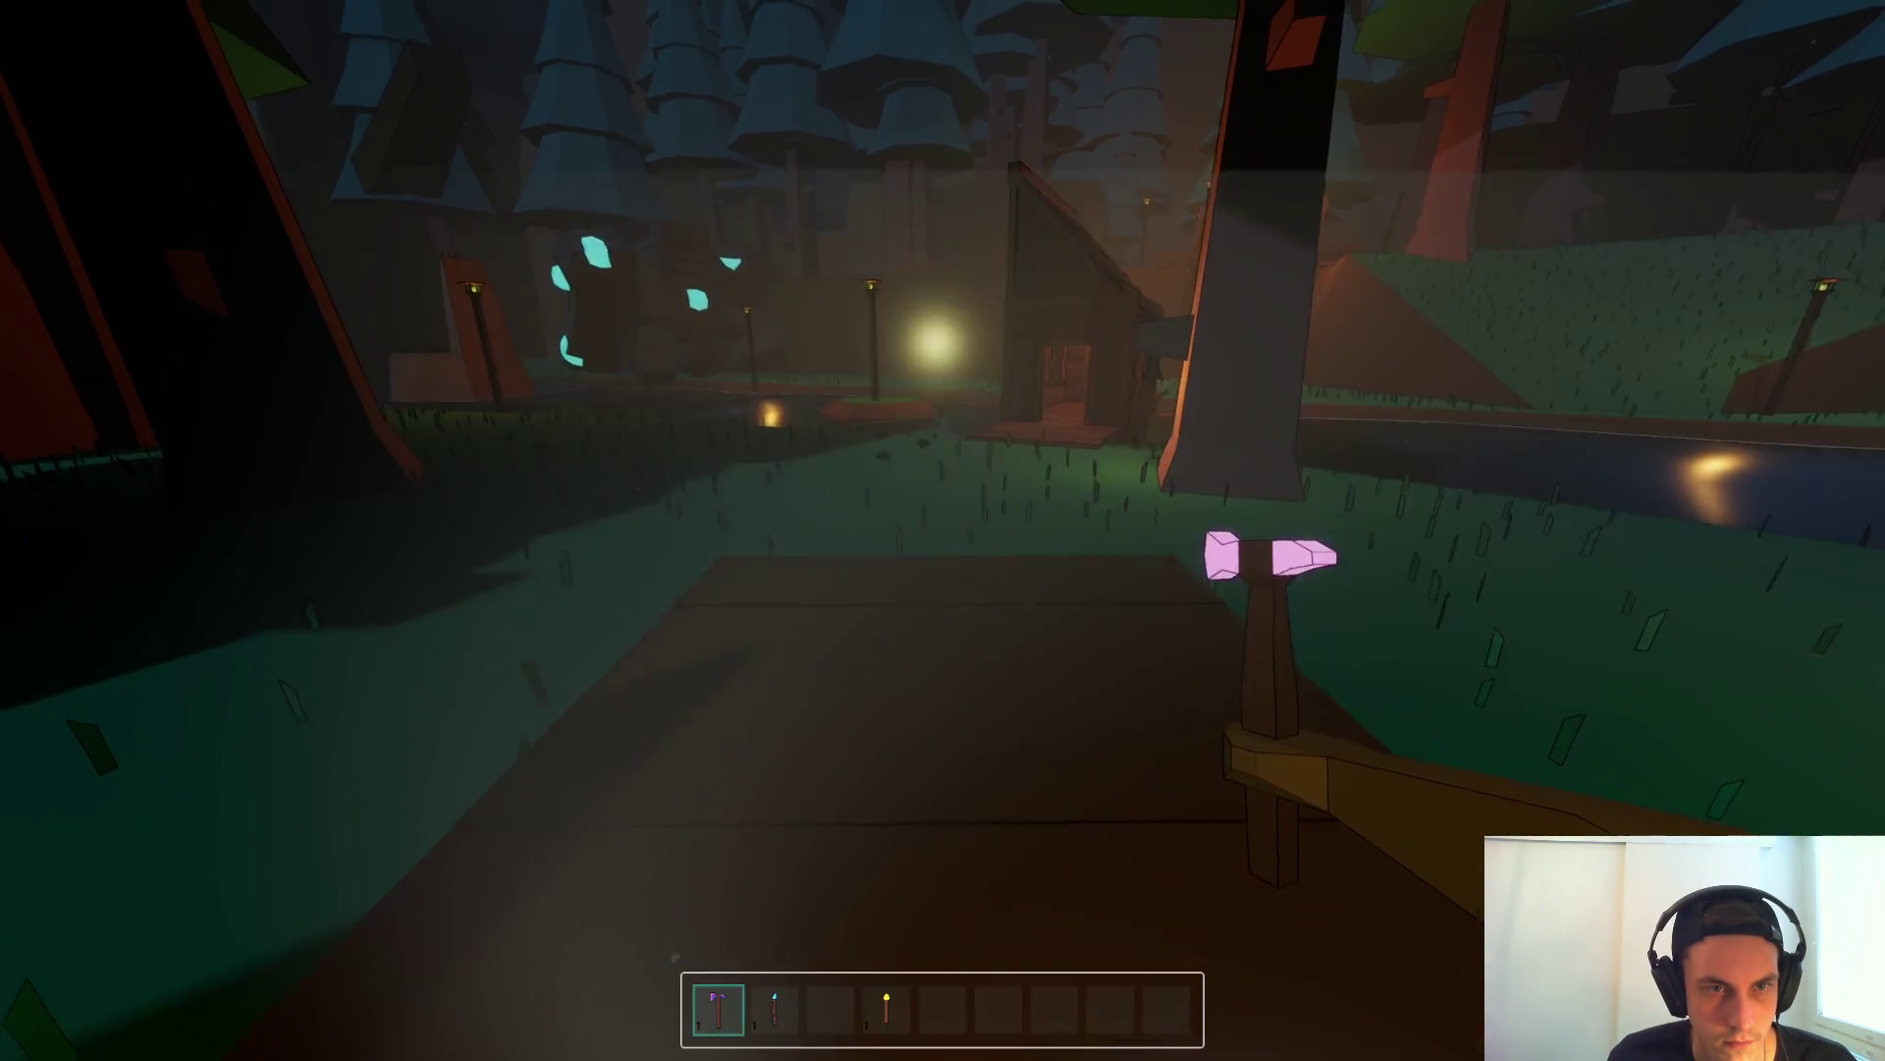
{"action": "key", "text": "w"}
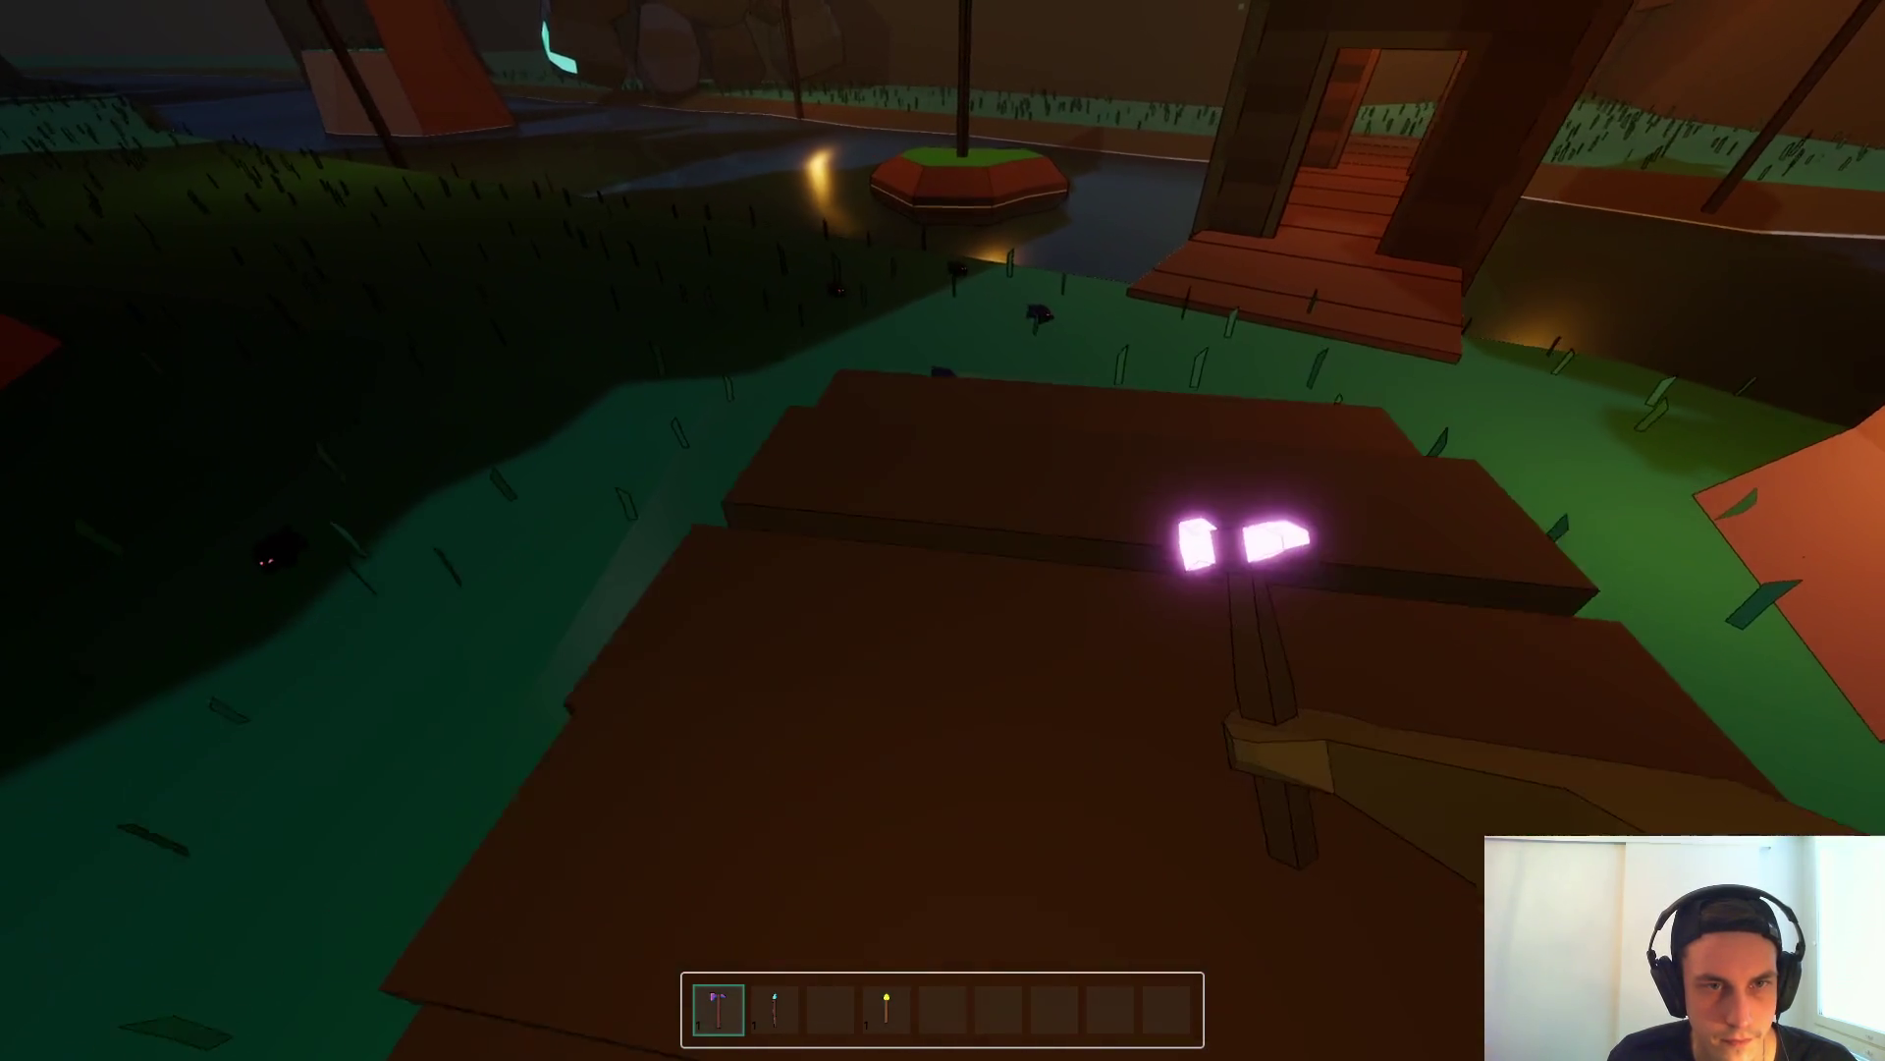
{"action": "key", "text": "2"}
{"action": "left_click", "coordinate": [943, 530]}
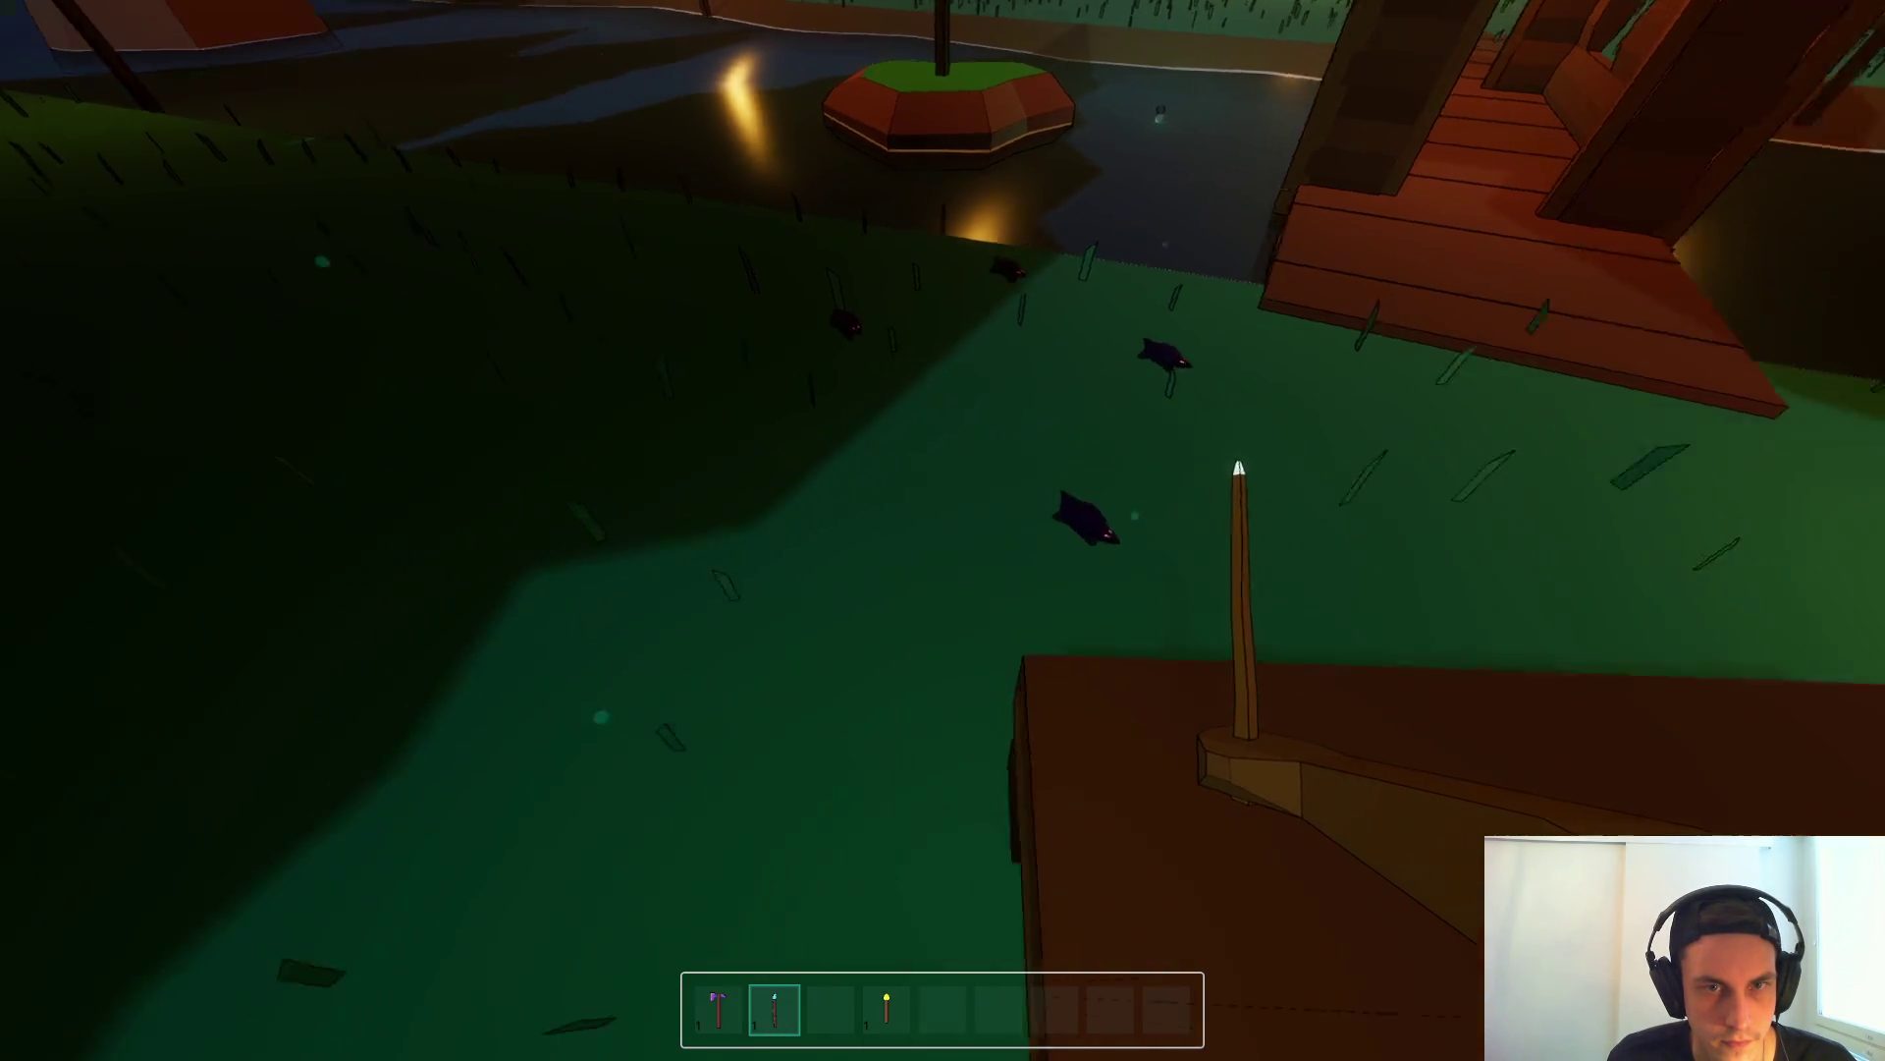
{"action": "key", "text": "F8"}
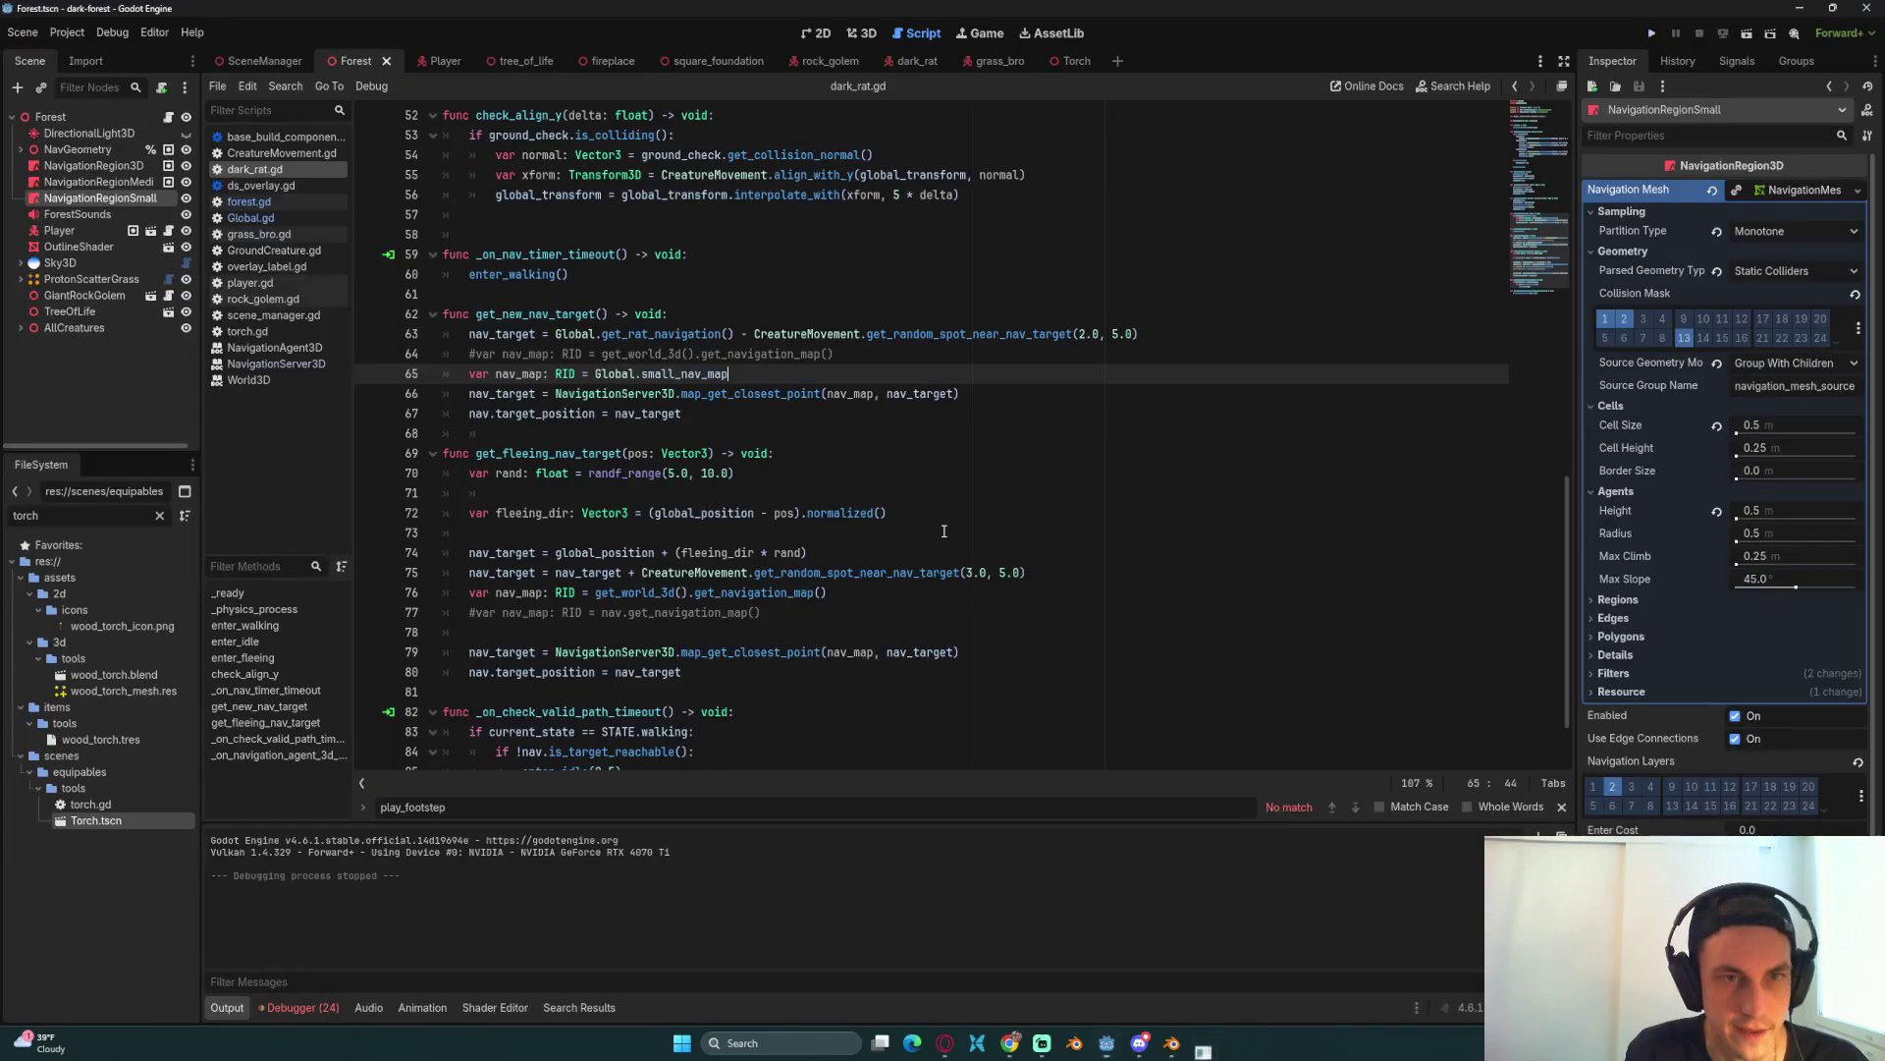
Step: Enable Debug drawing on the dark_rat scene's NavigationAgent3D node
{"action": "left_click", "coordinate": [1064, 402]}
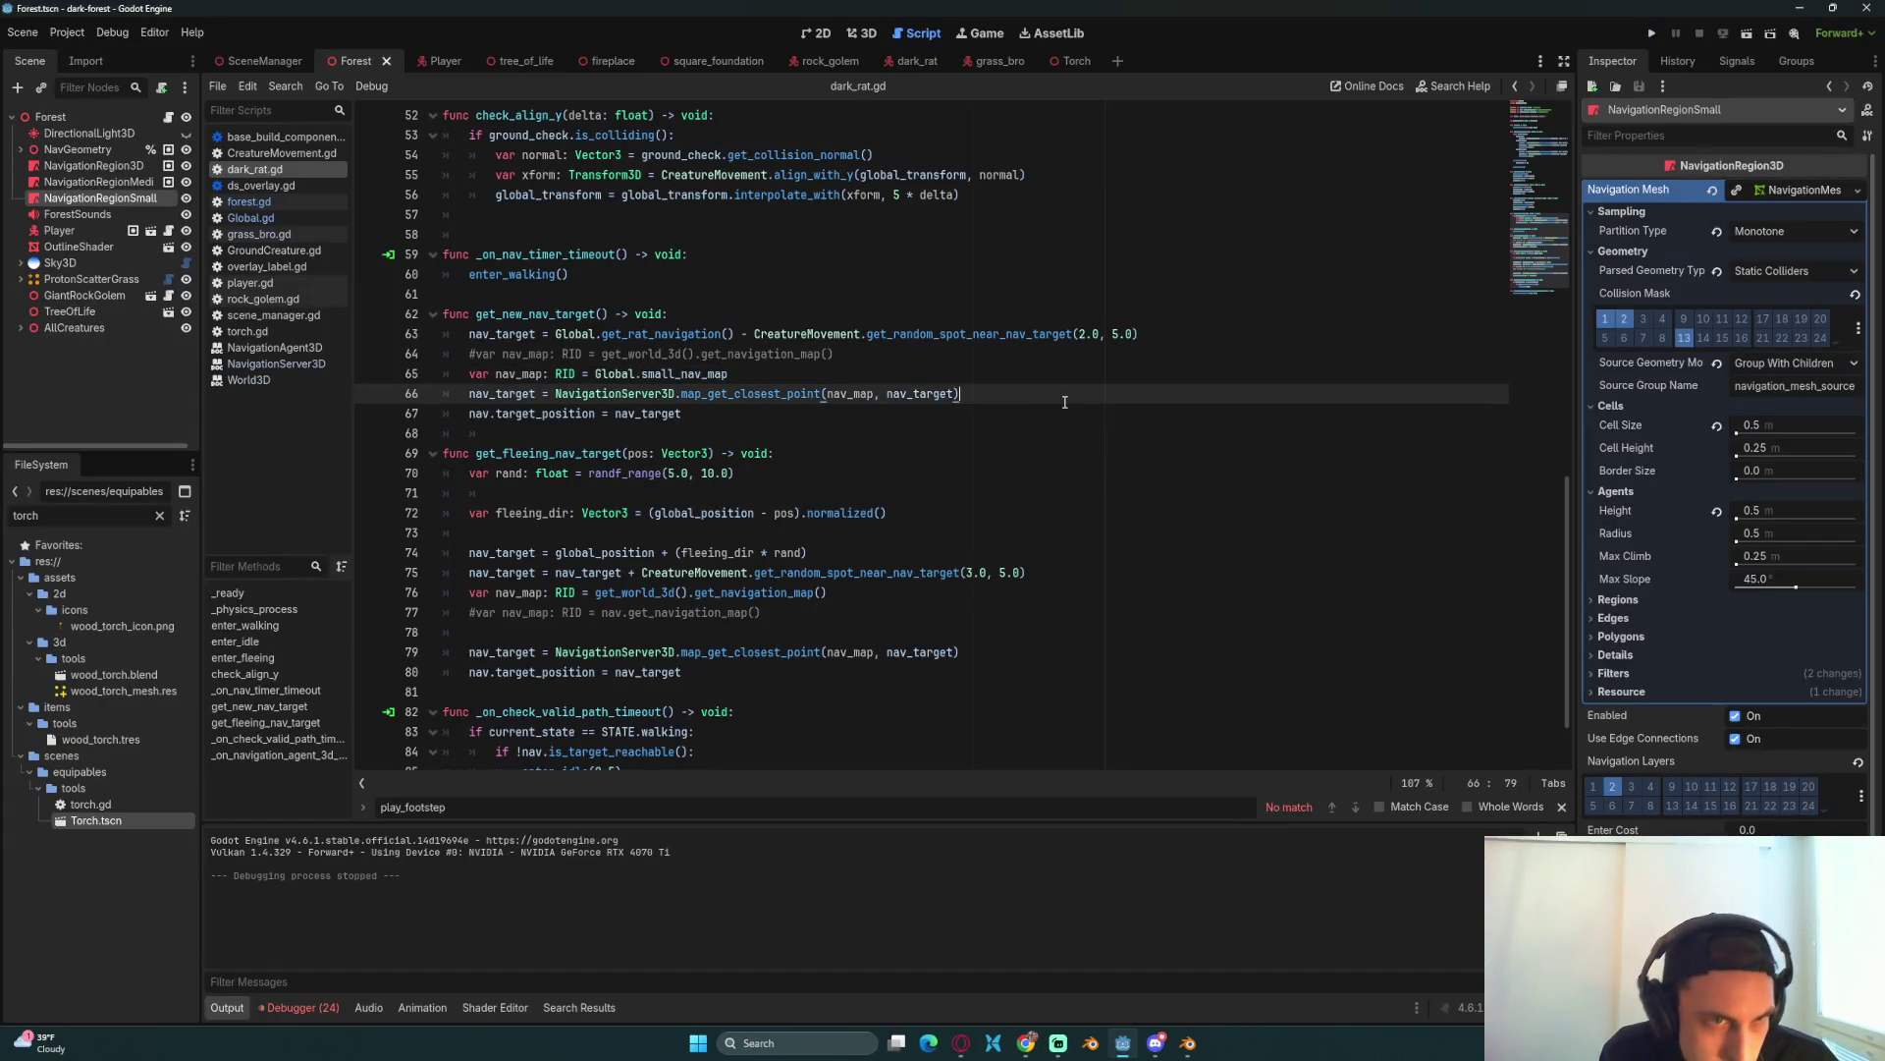
{"action": "left_click", "coordinate": [910, 61]}
{"action": "left_click", "coordinate": [78, 132]}
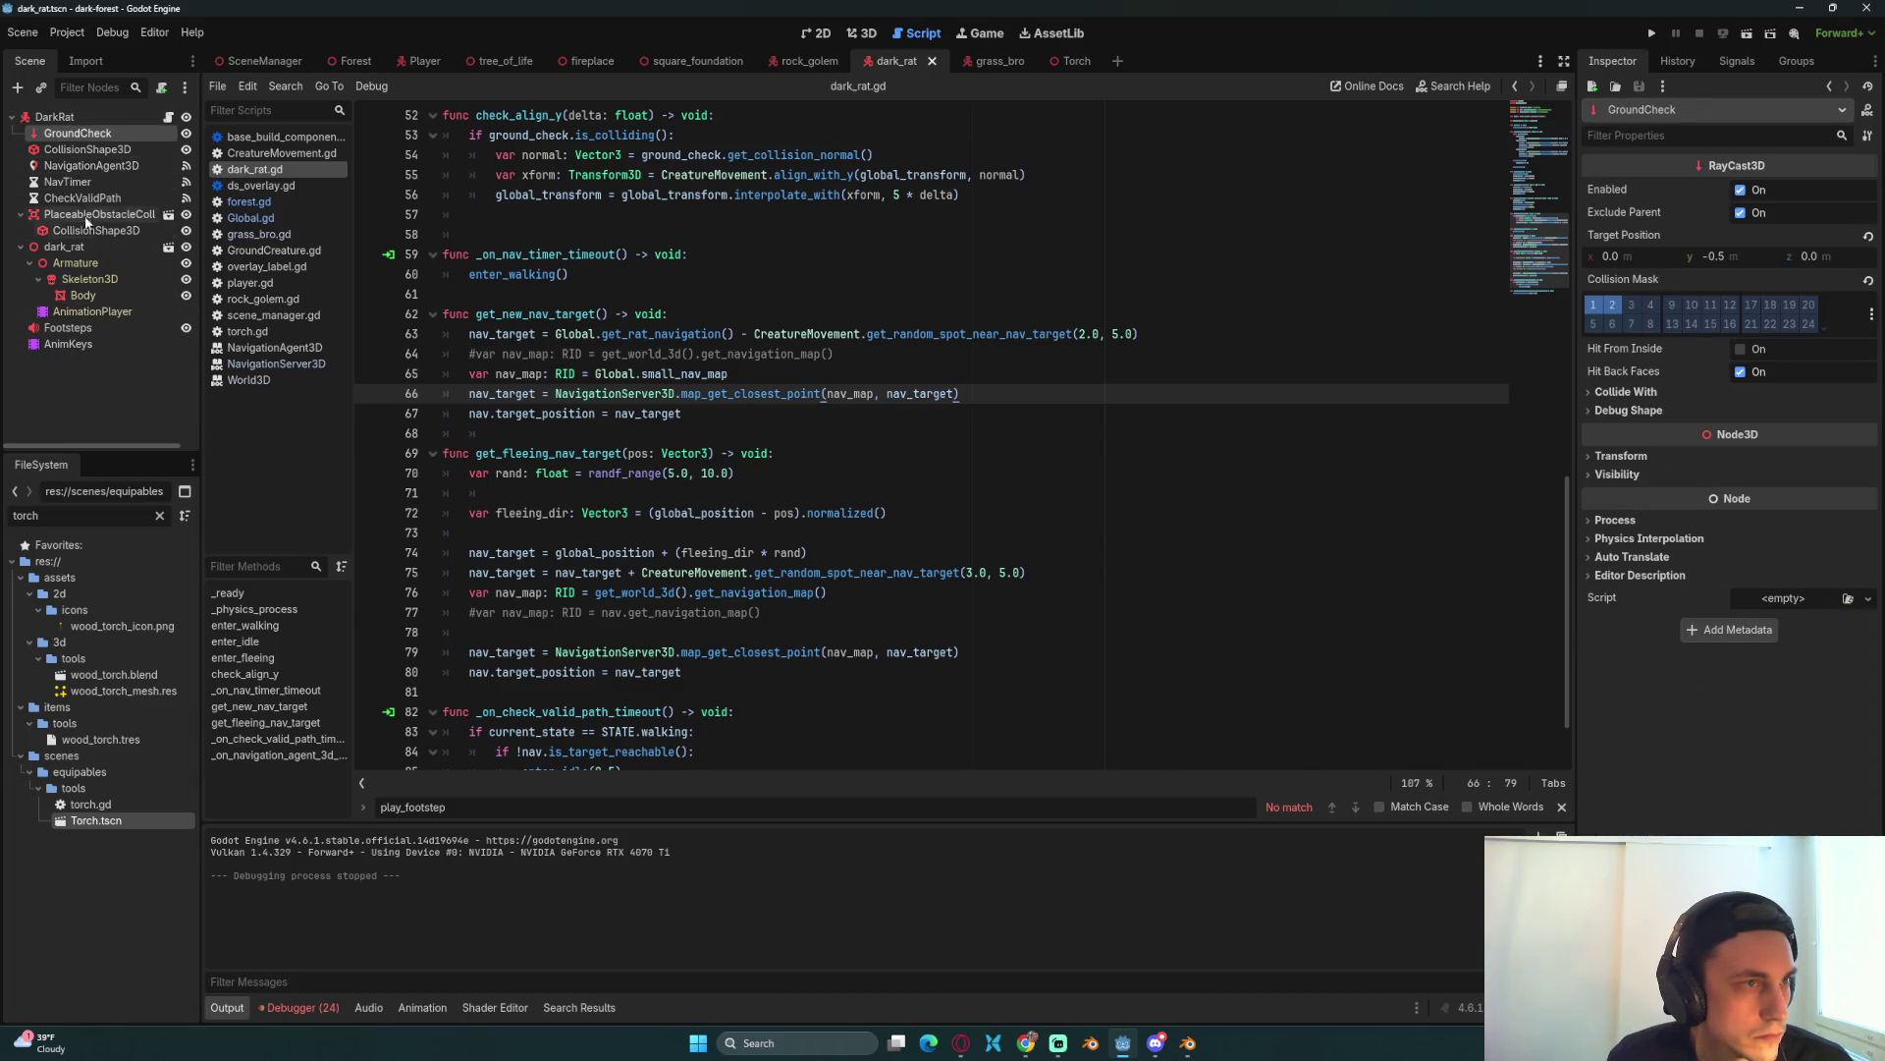
{"action": "left_click", "coordinate": [91, 167]}
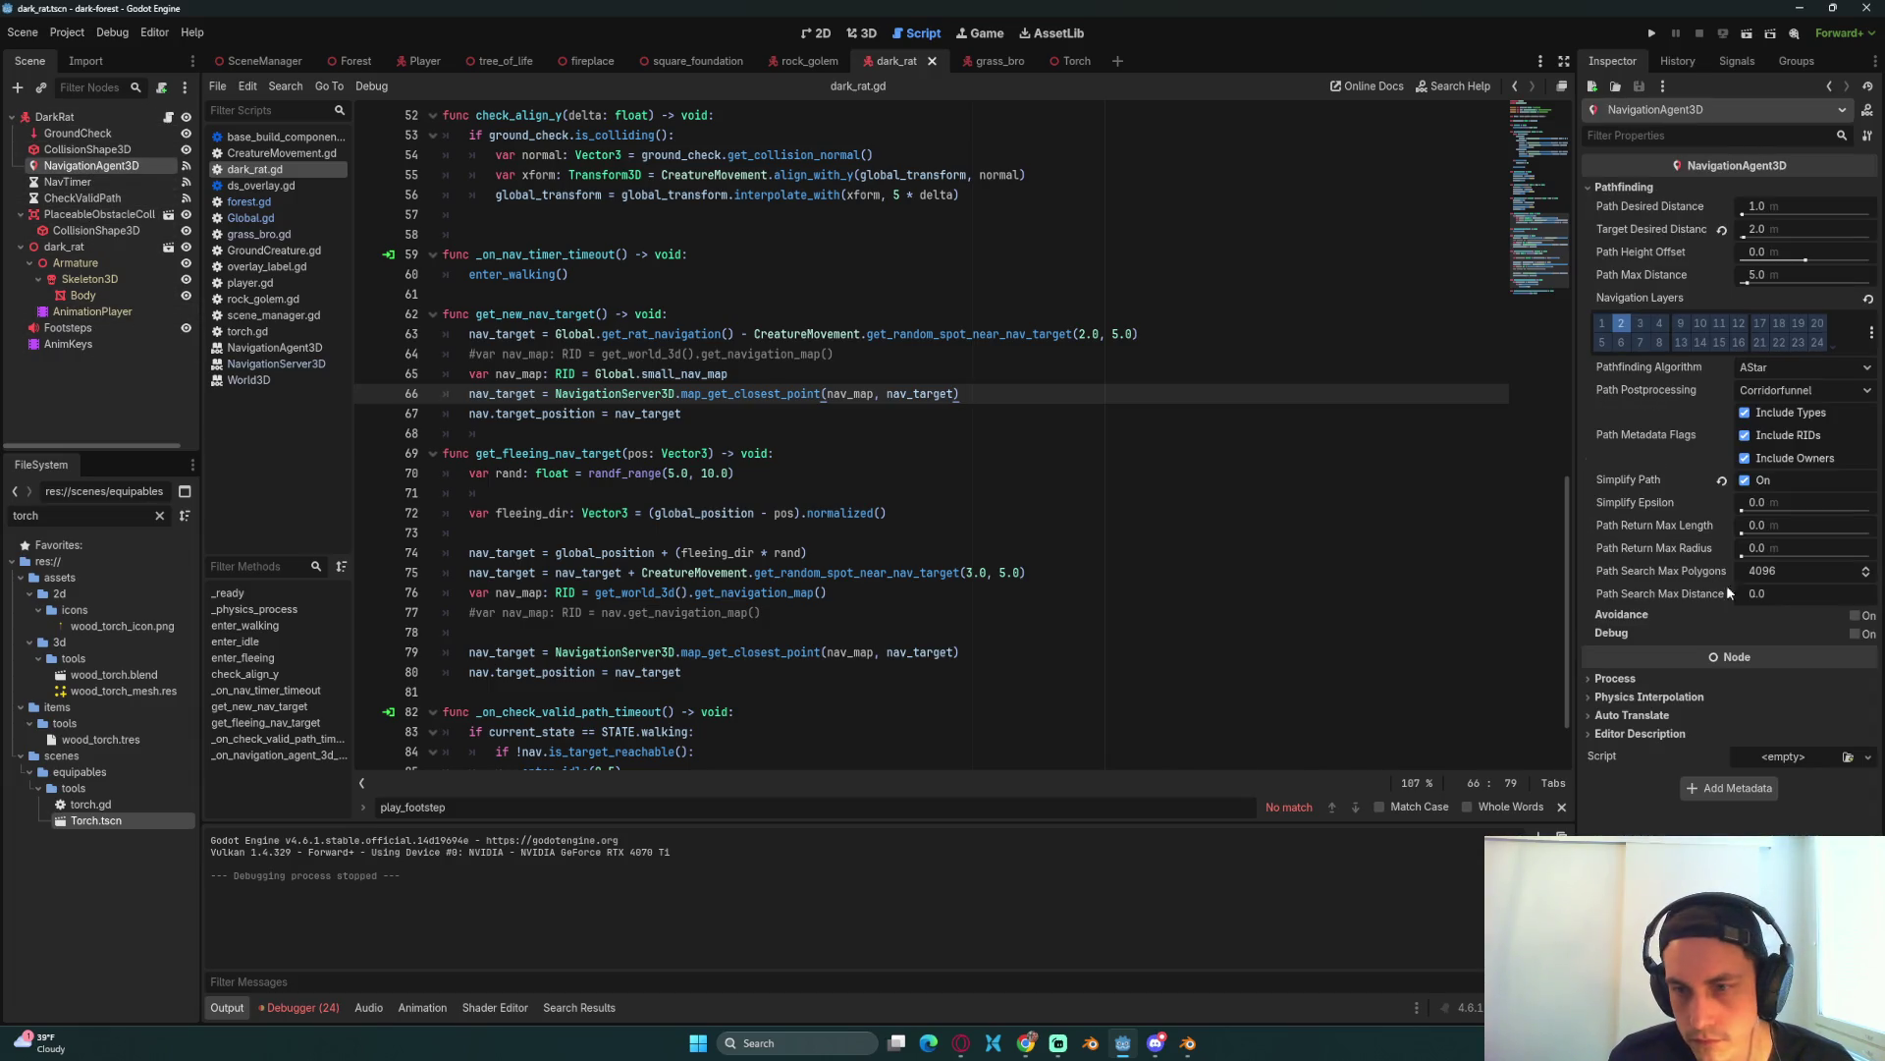
{"action": "left_click", "coordinate": [1855, 633]}
Step: Run the game, walk toward the pond to watch the rats, then stop it
{"action": "key", "text": "F5"}
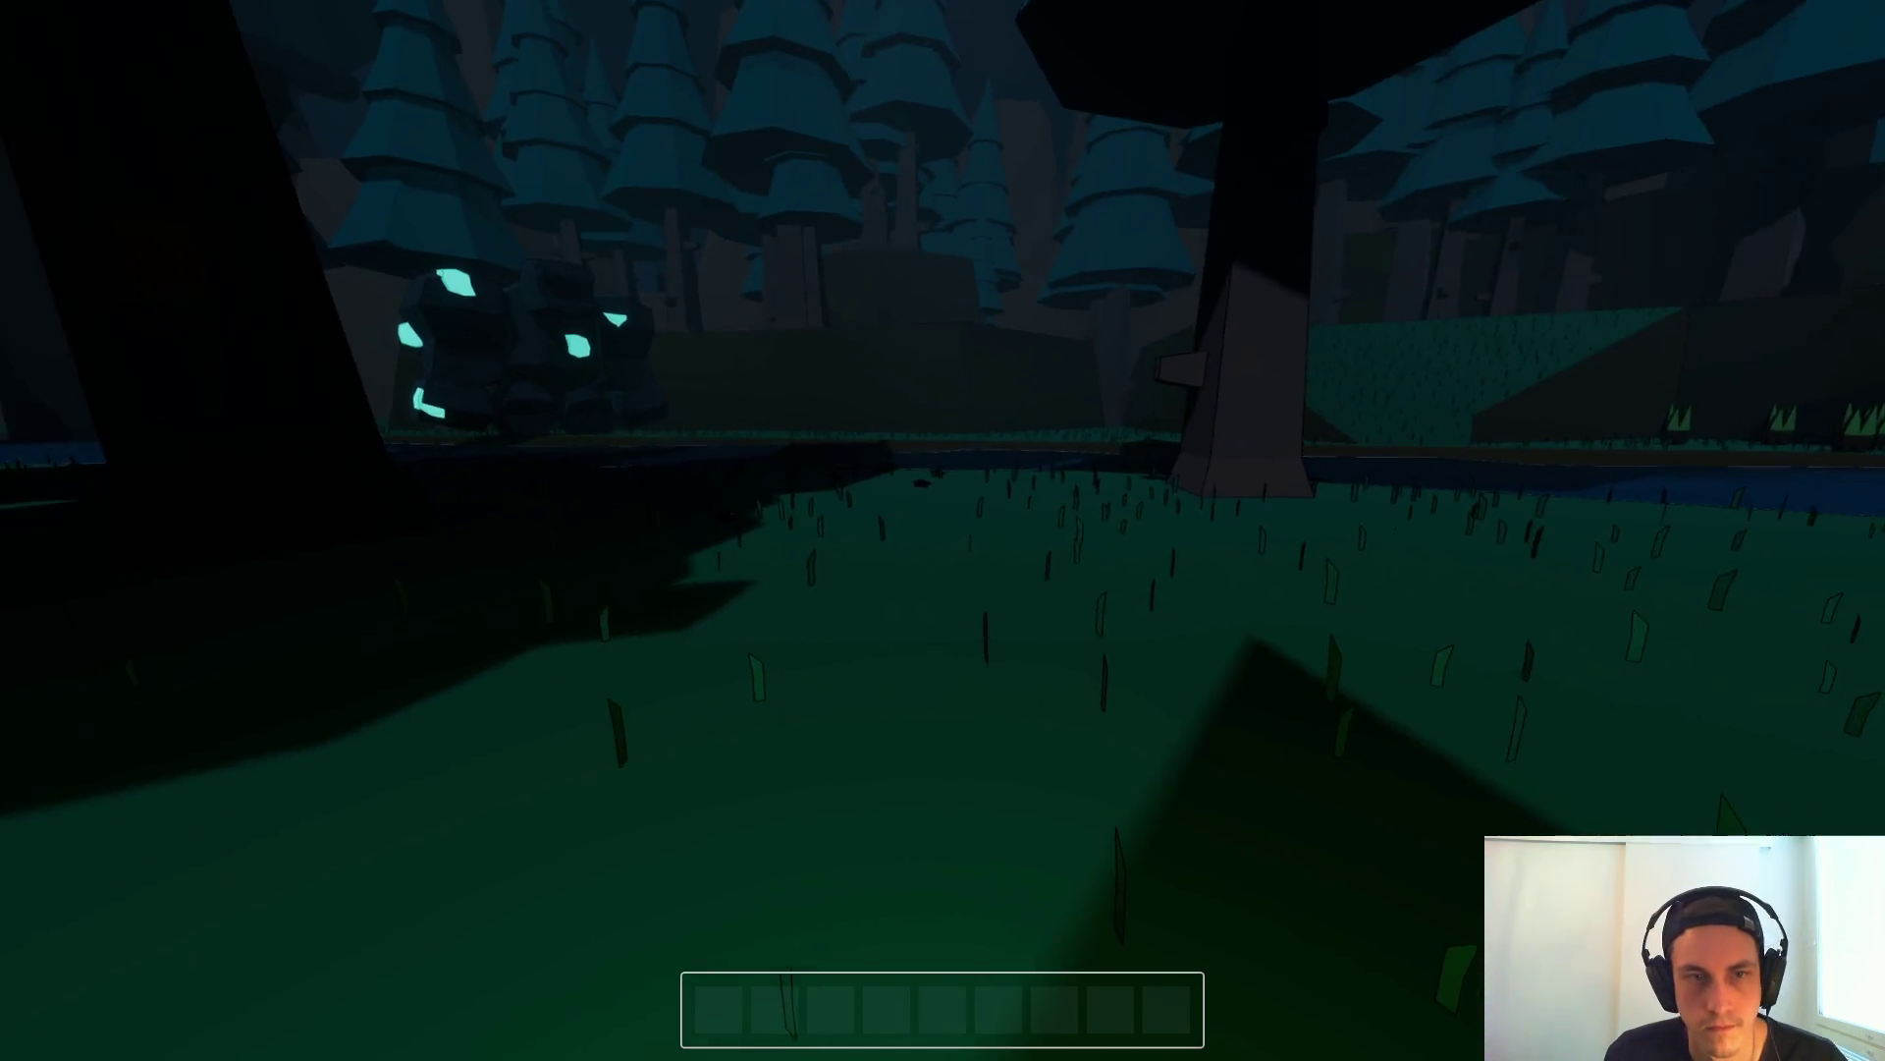
{"action": "key", "text": "w"}
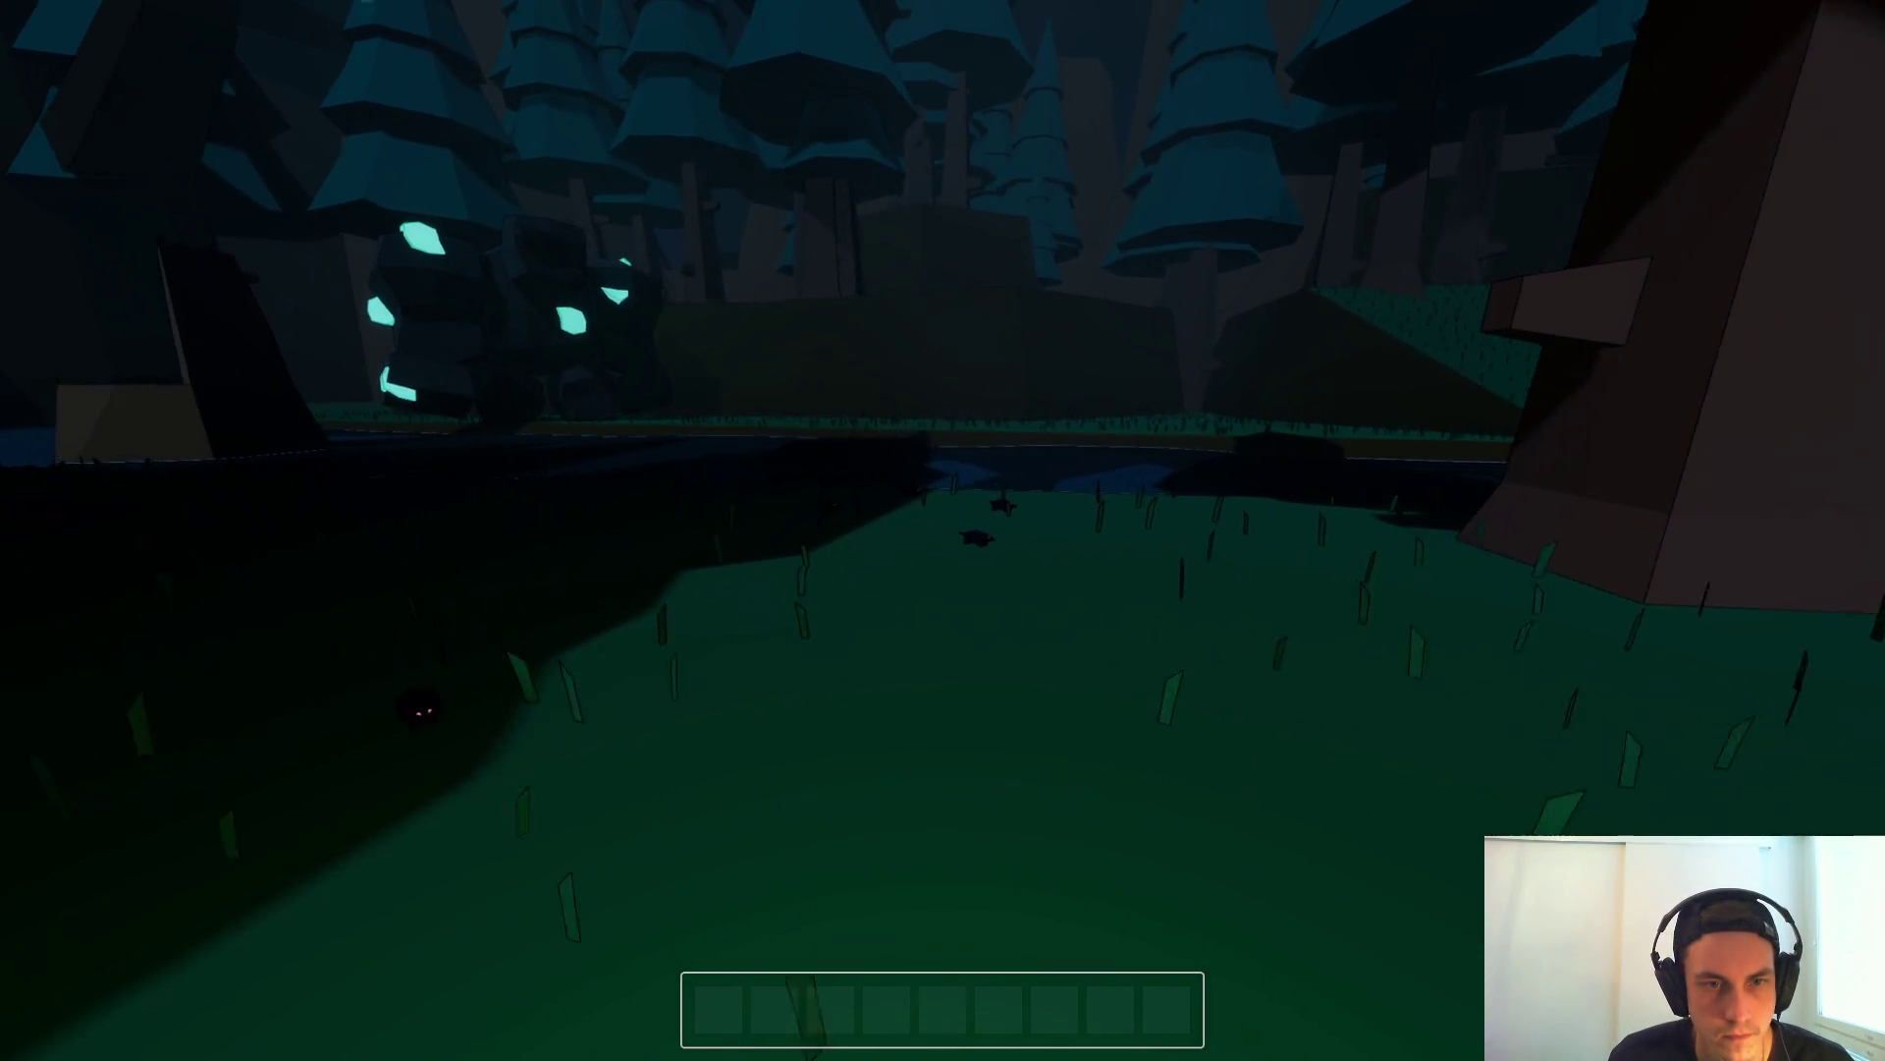
{"action": "key", "text": "Escape"}
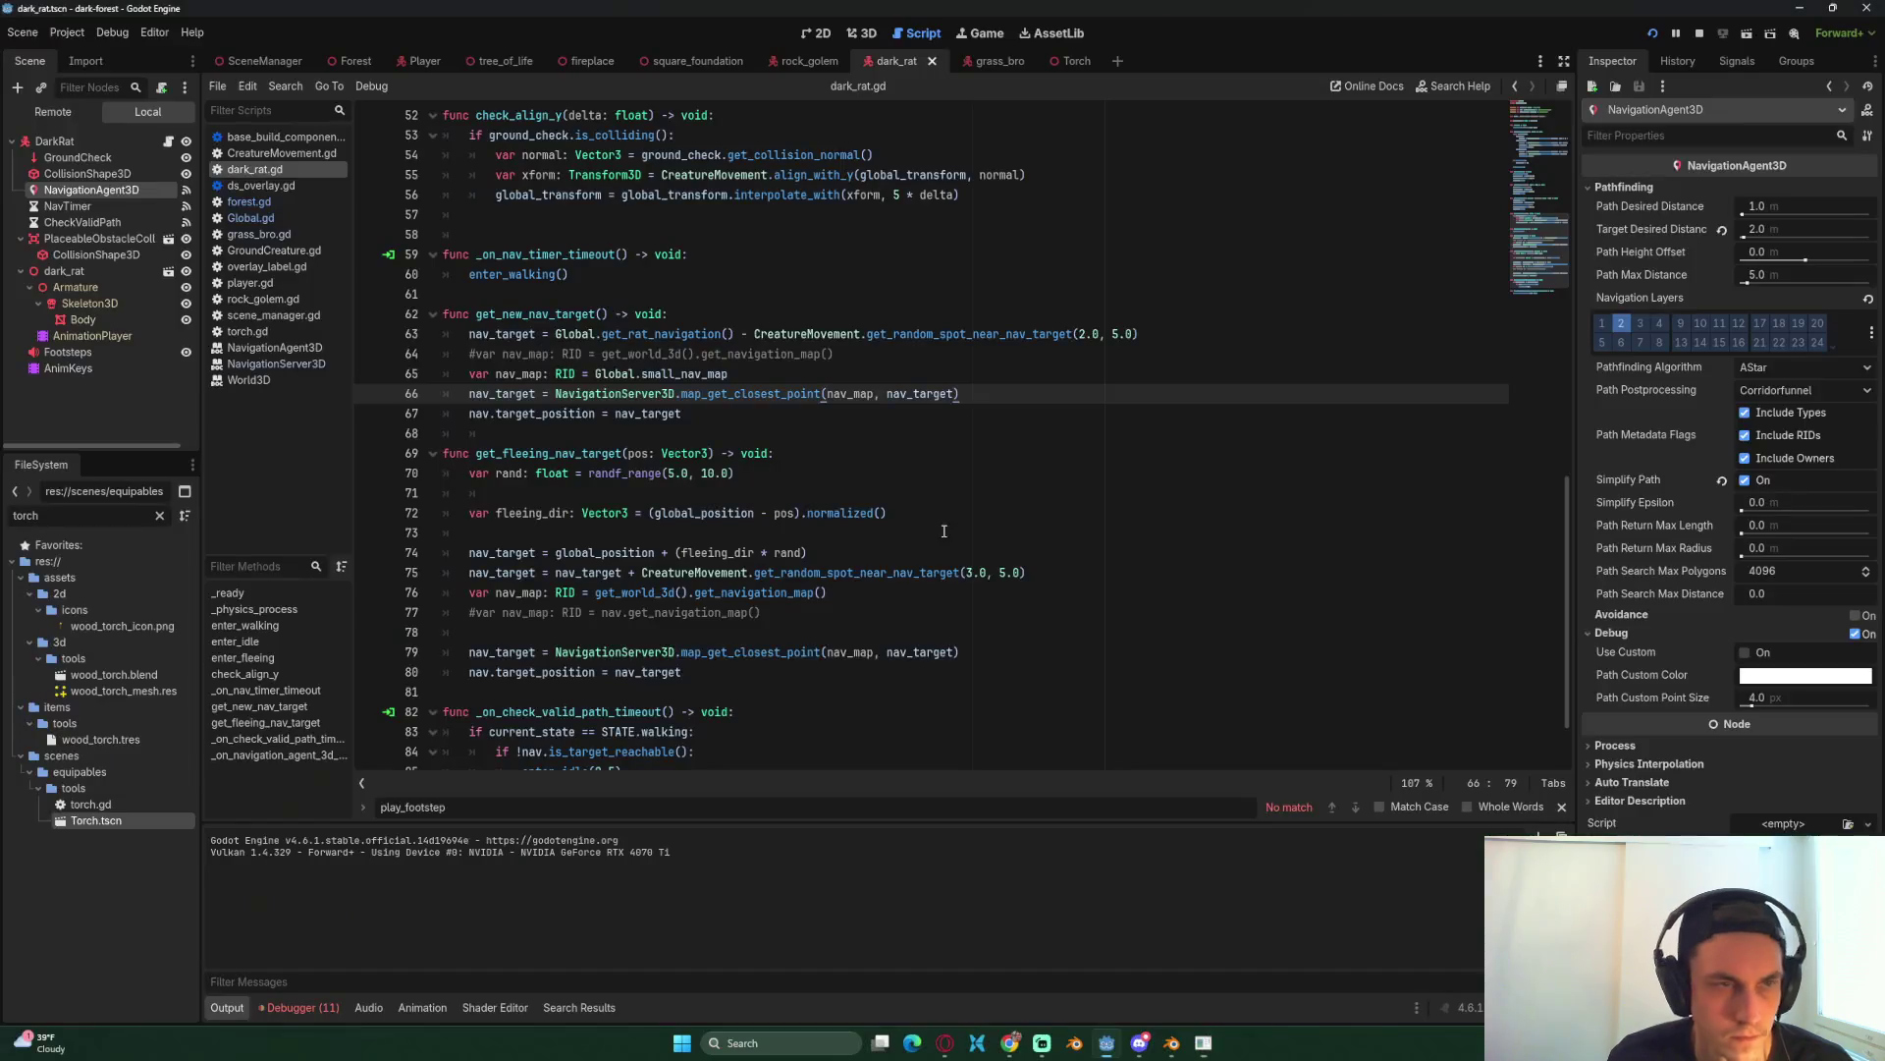
Step: Review the Global.small_nav_map line in dark_rat.gd, then switch to forest.gd in the Forest scene
{"action": "left_click", "coordinate": [849, 420]}
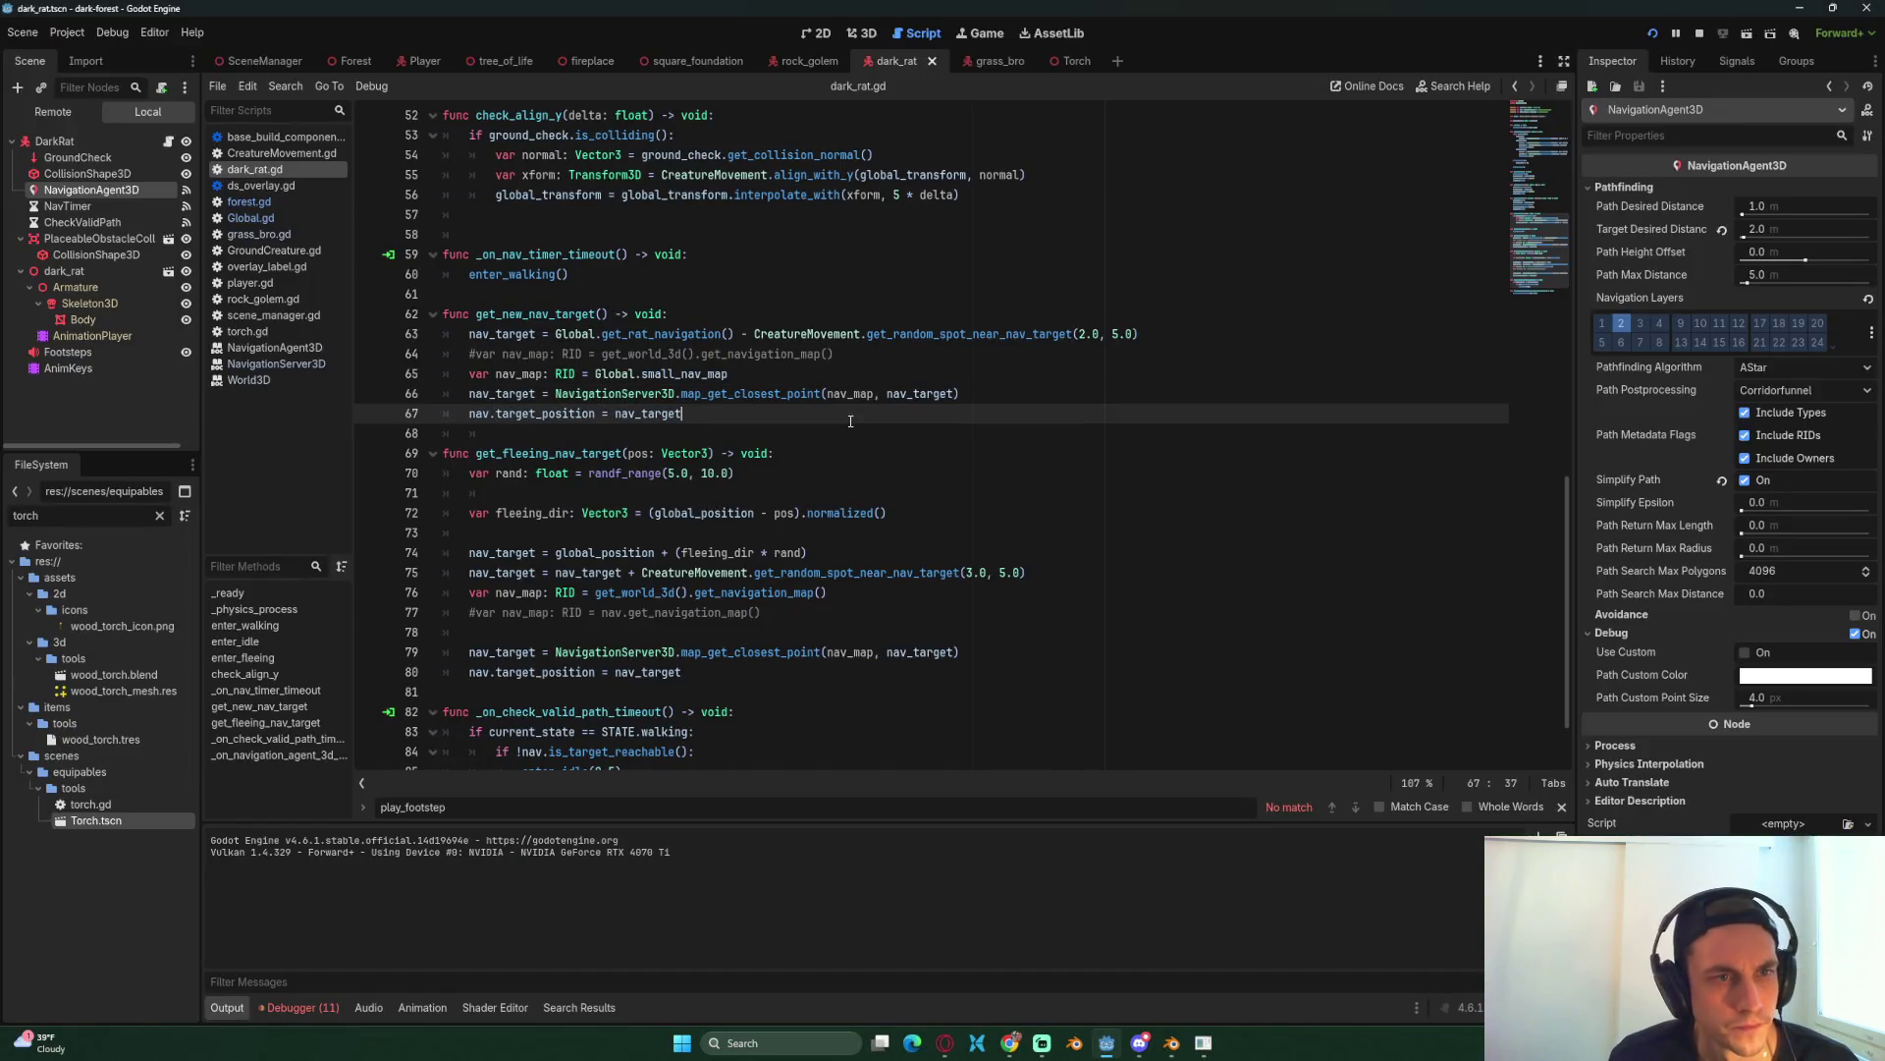
{"action": "left_click", "coordinate": [749, 379]}
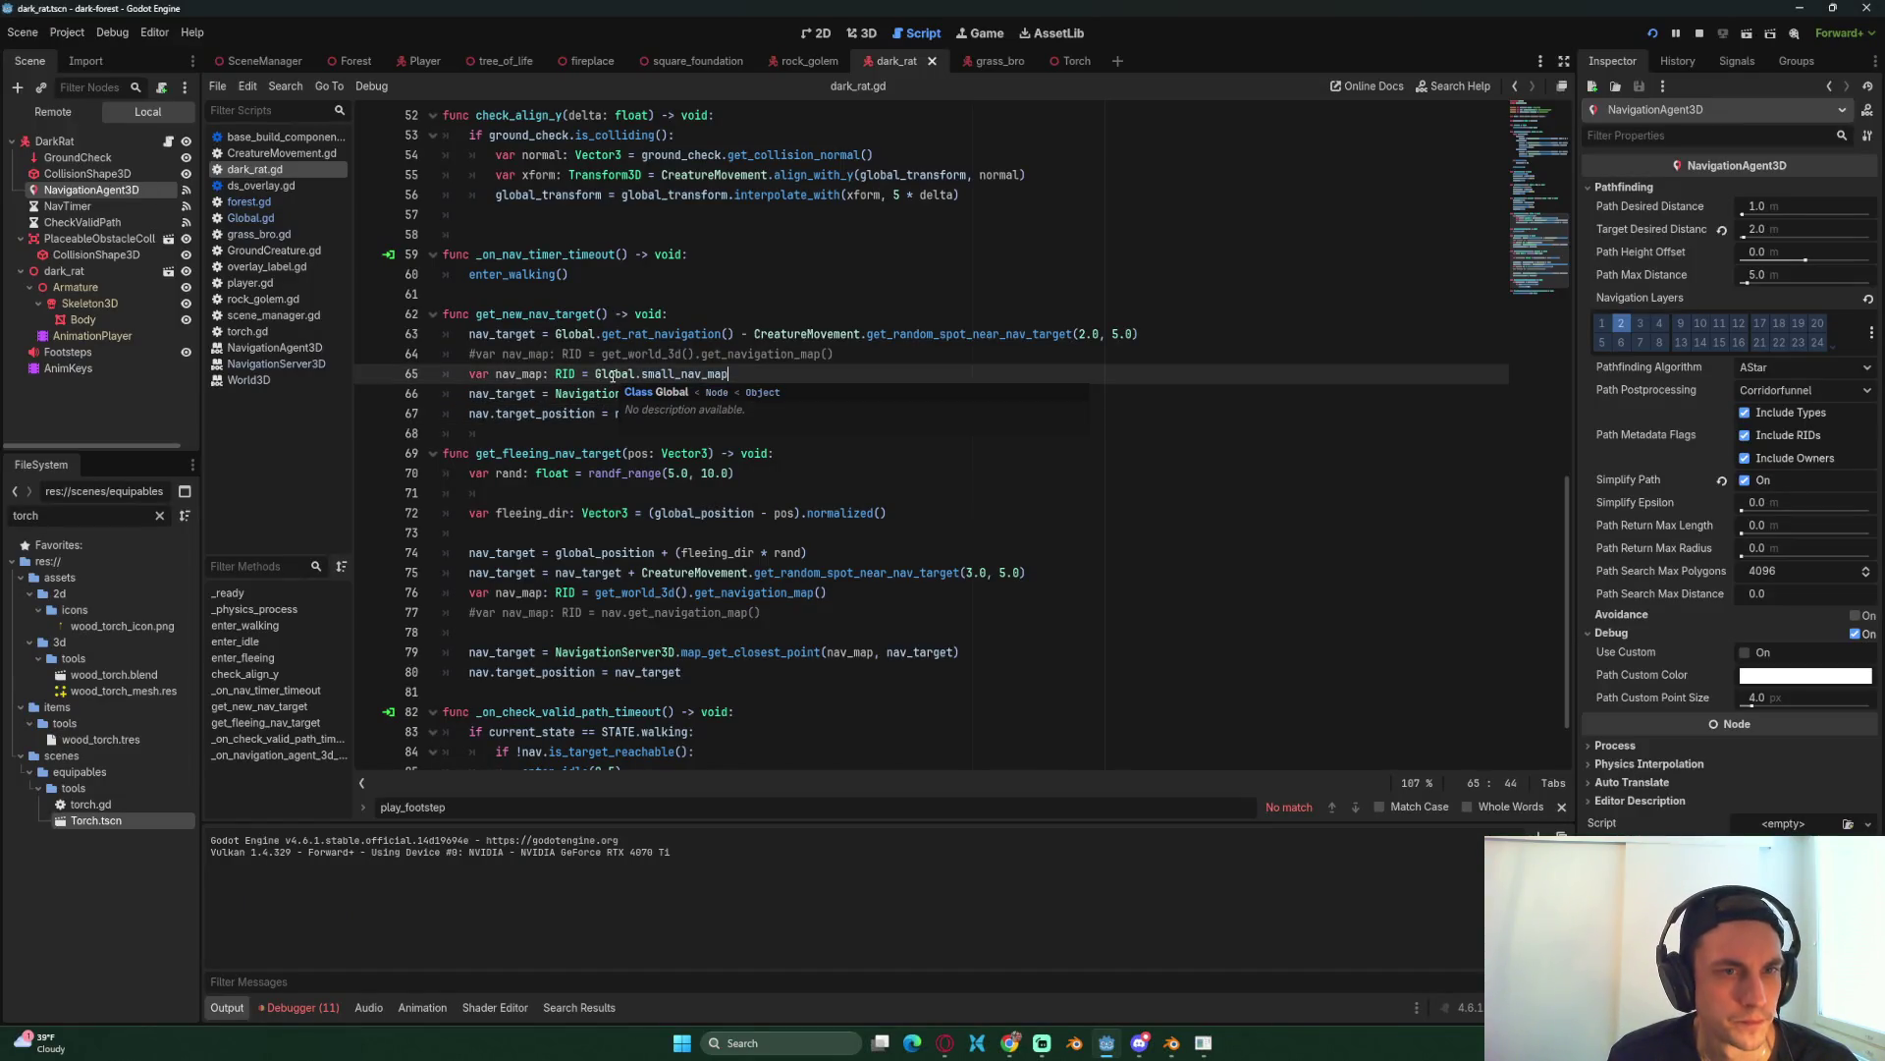
{"action": "left_click", "coordinate": [761, 421]}
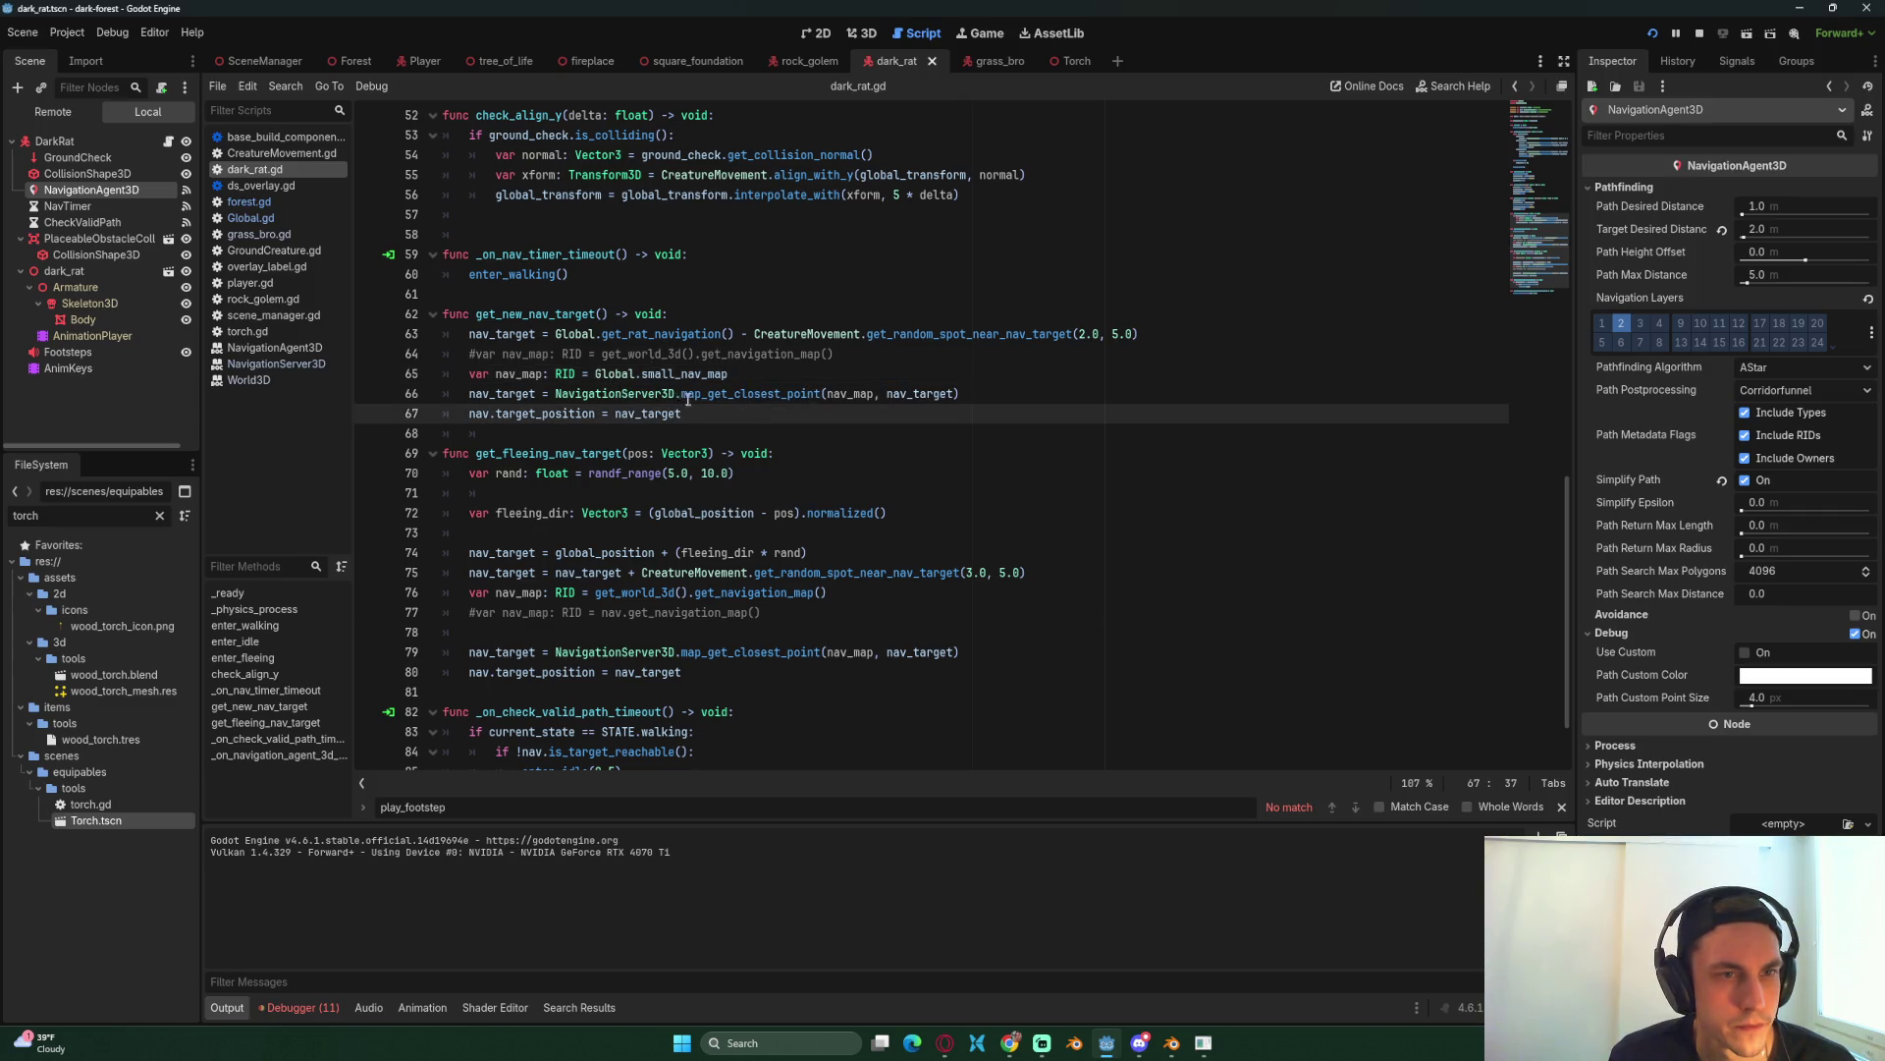
{"action": "mouse_move", "coordinate": [696, 396]}
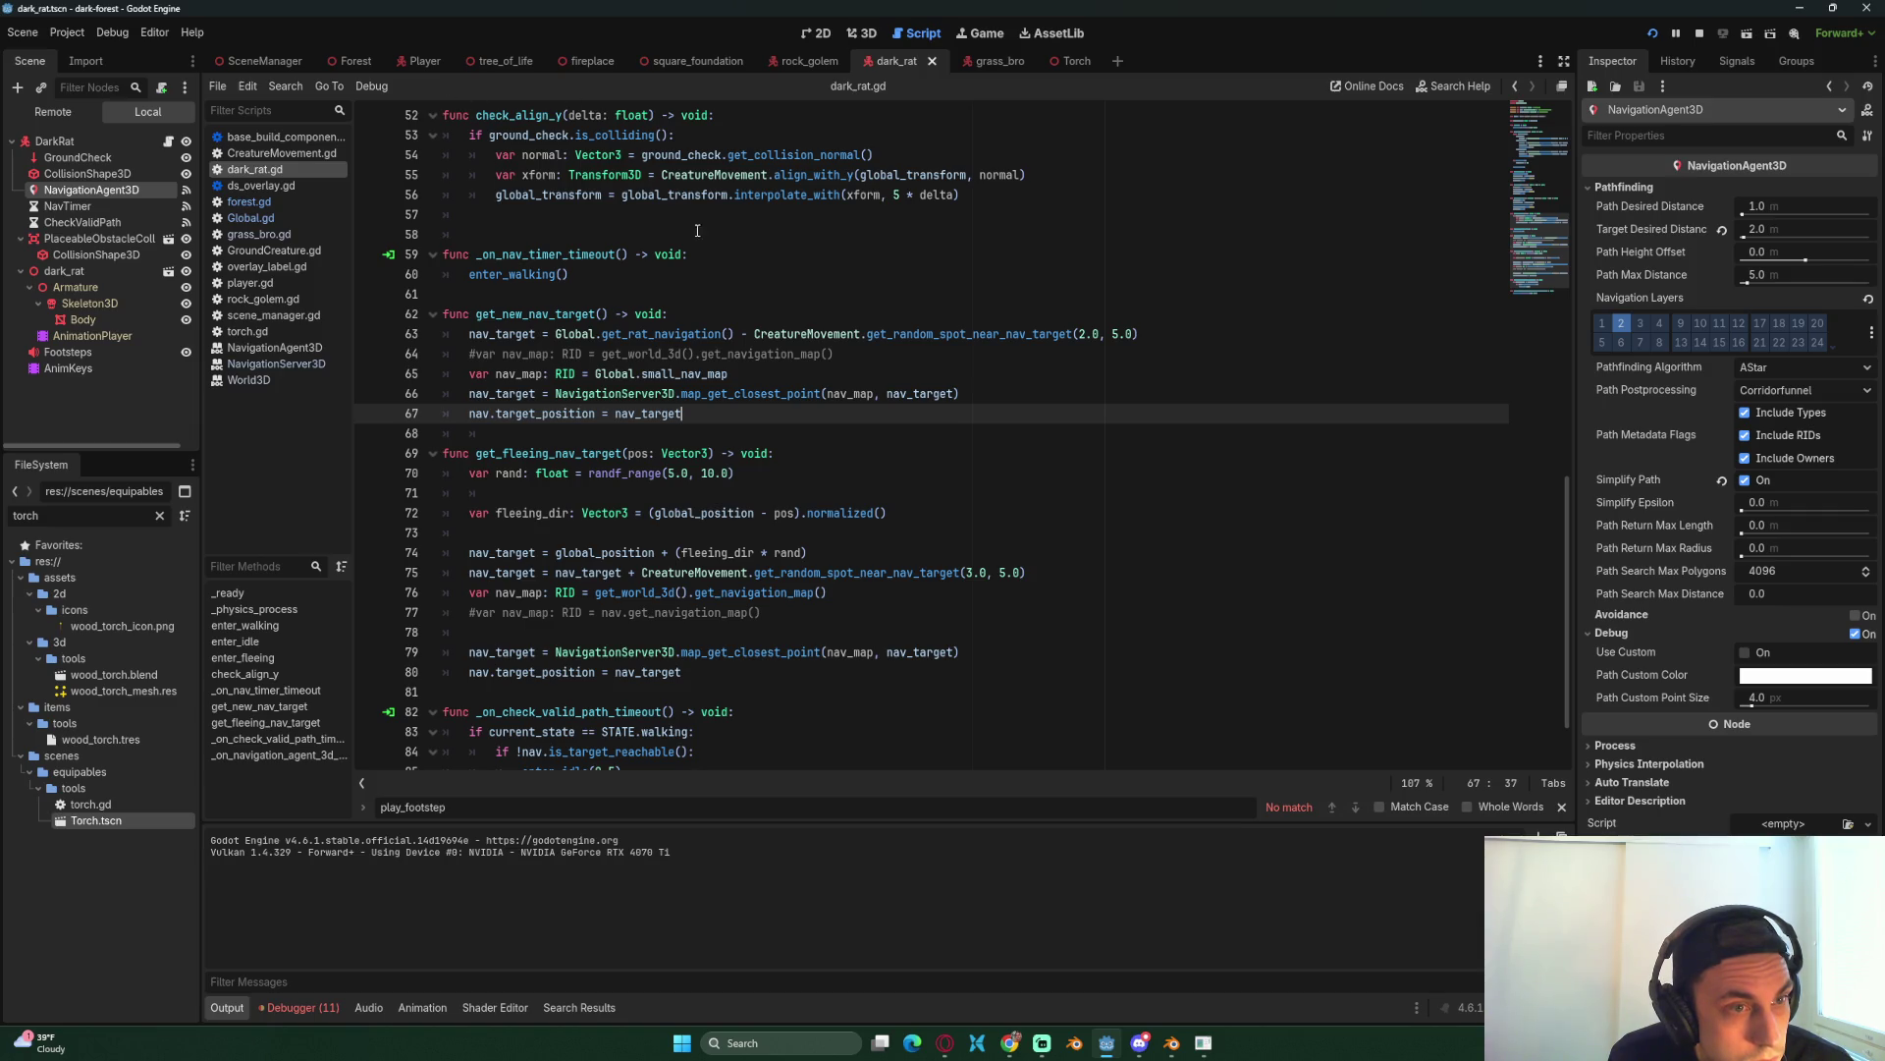
{"action": "left_click", "coordinate": [357, 68]}
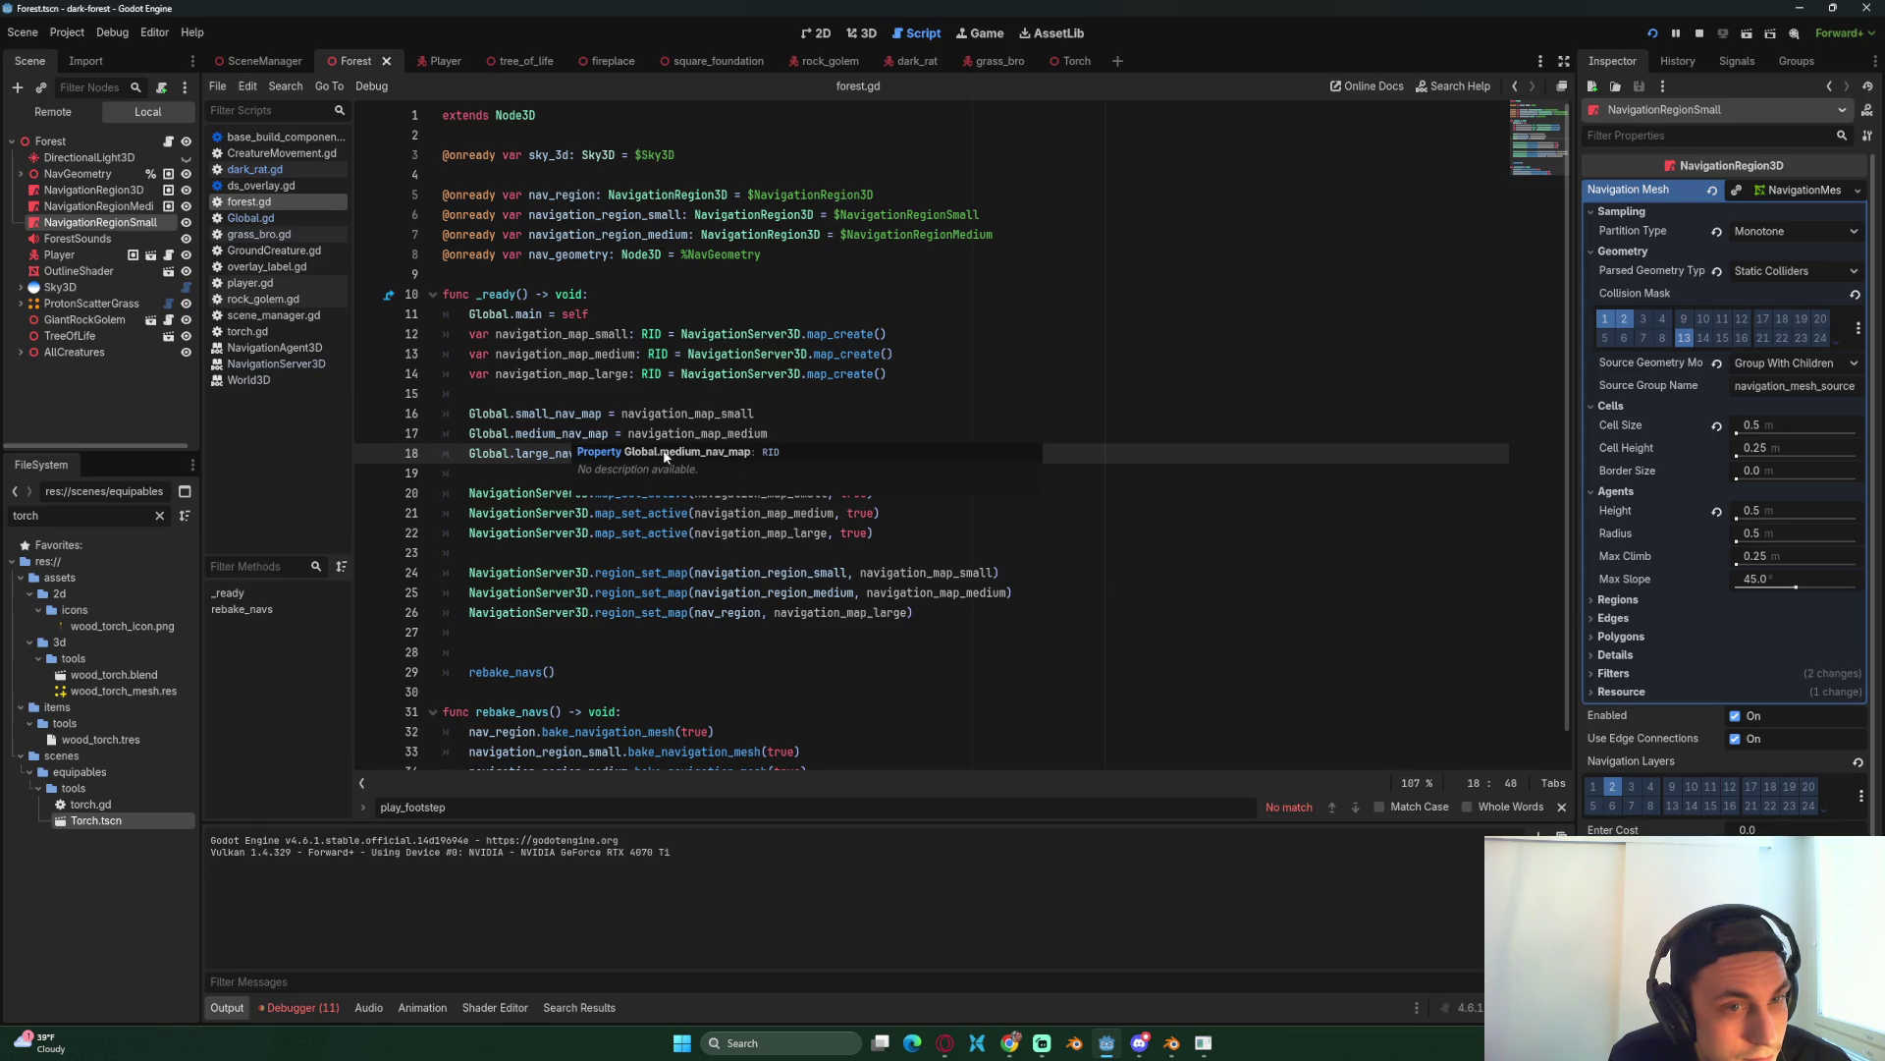
Step: Shift the three Global.*_nav_map lines below region_set_map with a blank line above, then rerun
{"action": "left_click", "coordinate": [833, 433]}
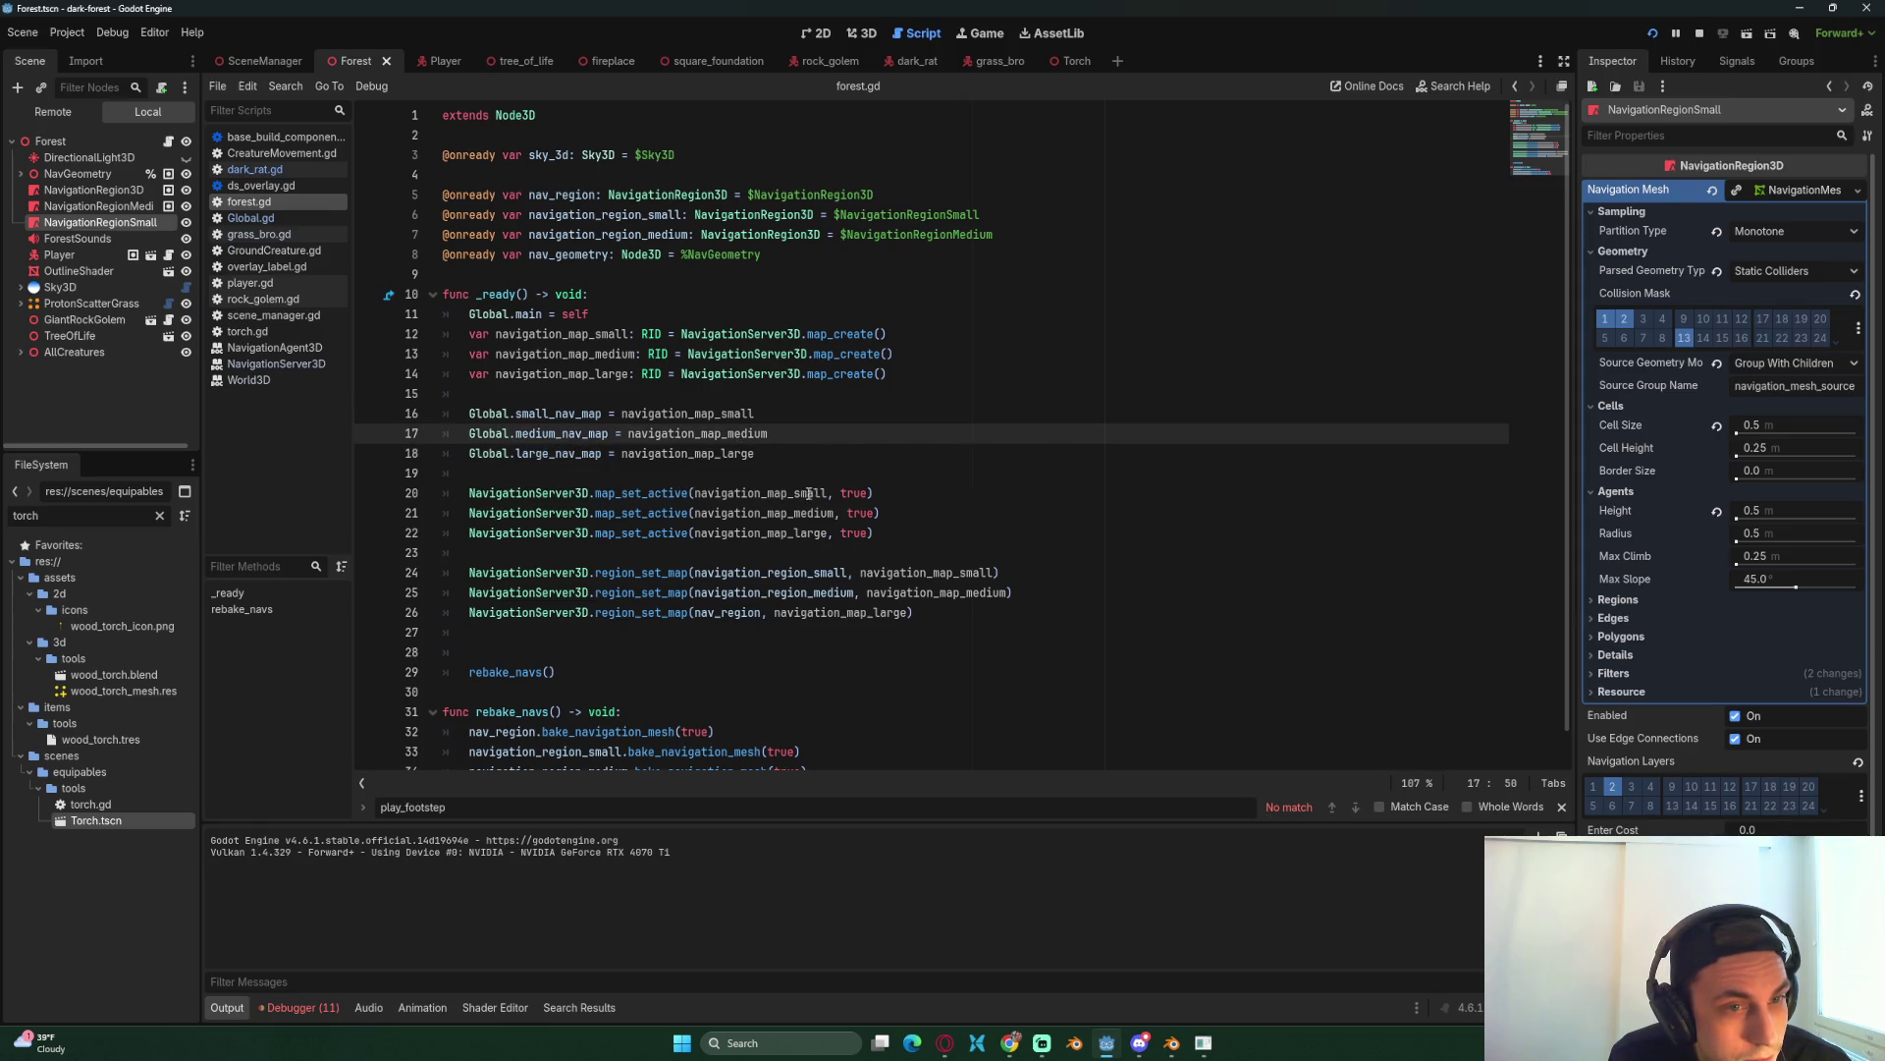
{"action": "left_click_drag", "start_coordinate": [816, 460], "coordinate": [479, 416]}
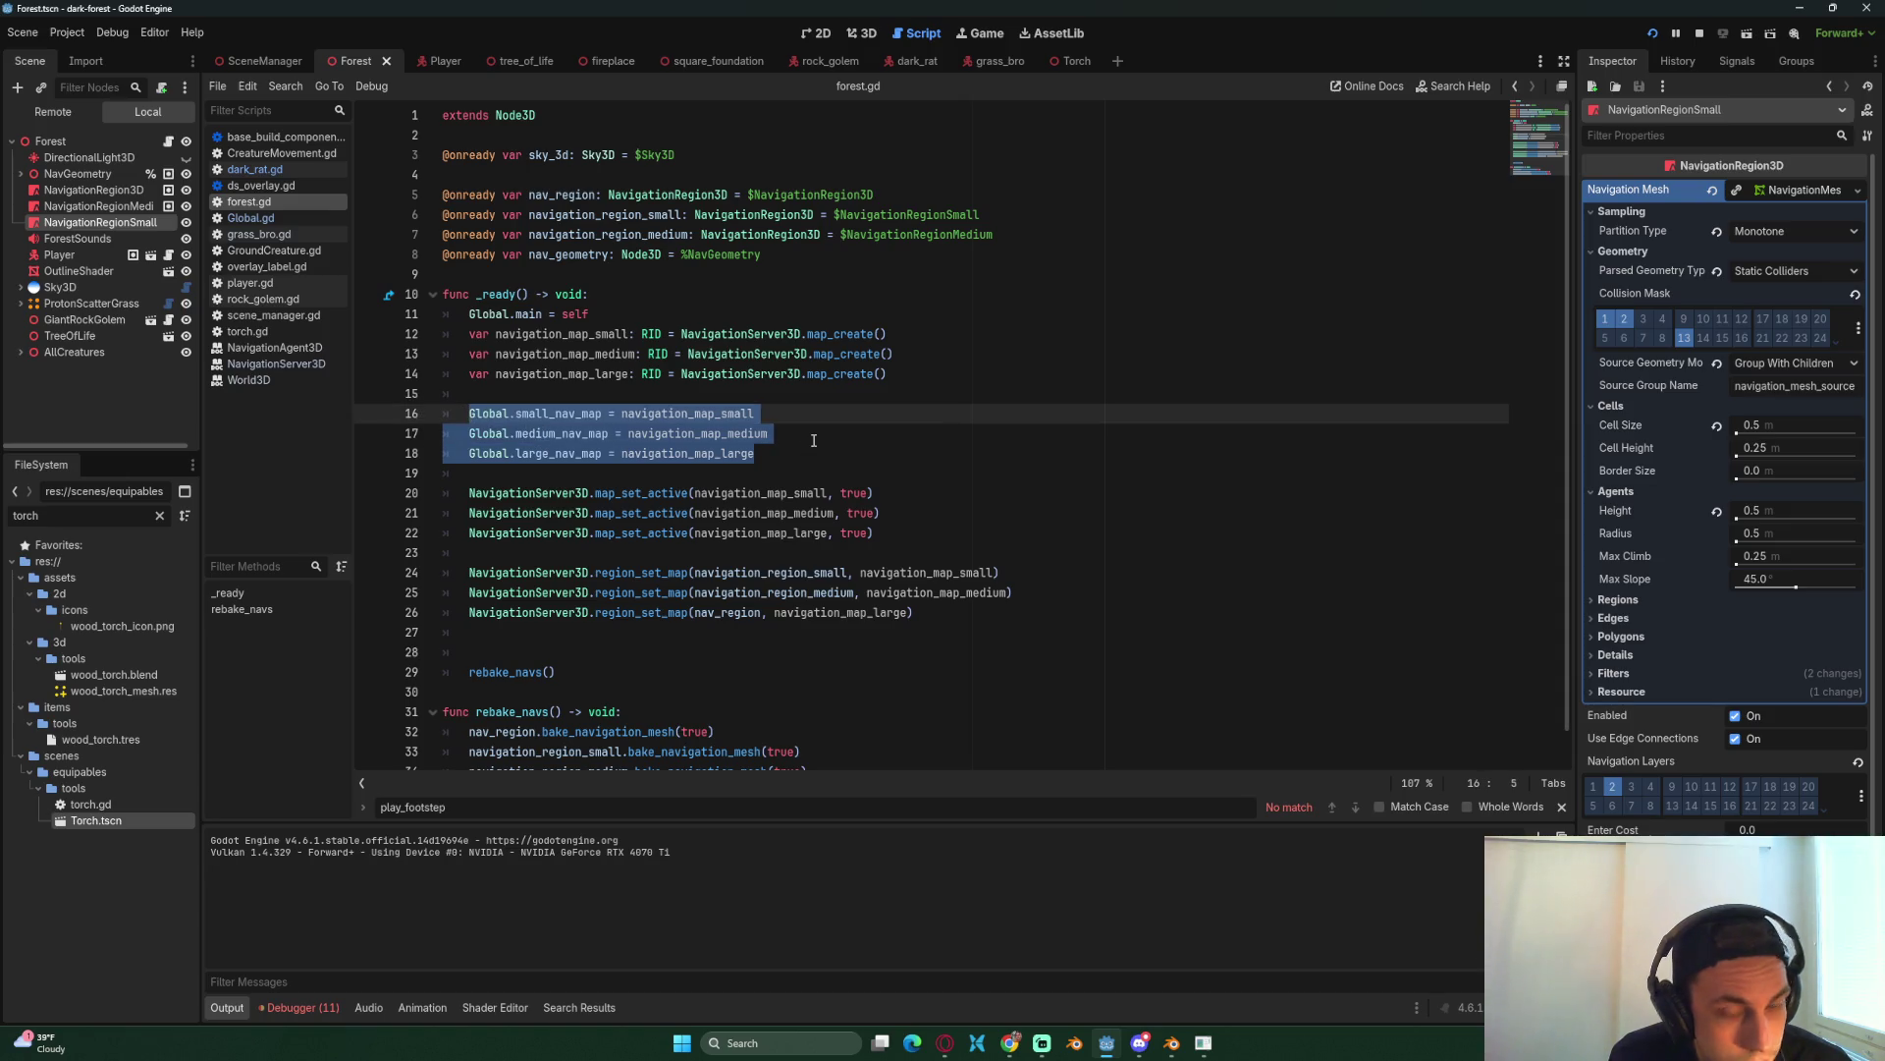
{"action": "key", "text": "alt+Down"}
{"action": "key", "text": "alt+Down"}
{"action": "key", "text": "alt+Down"}
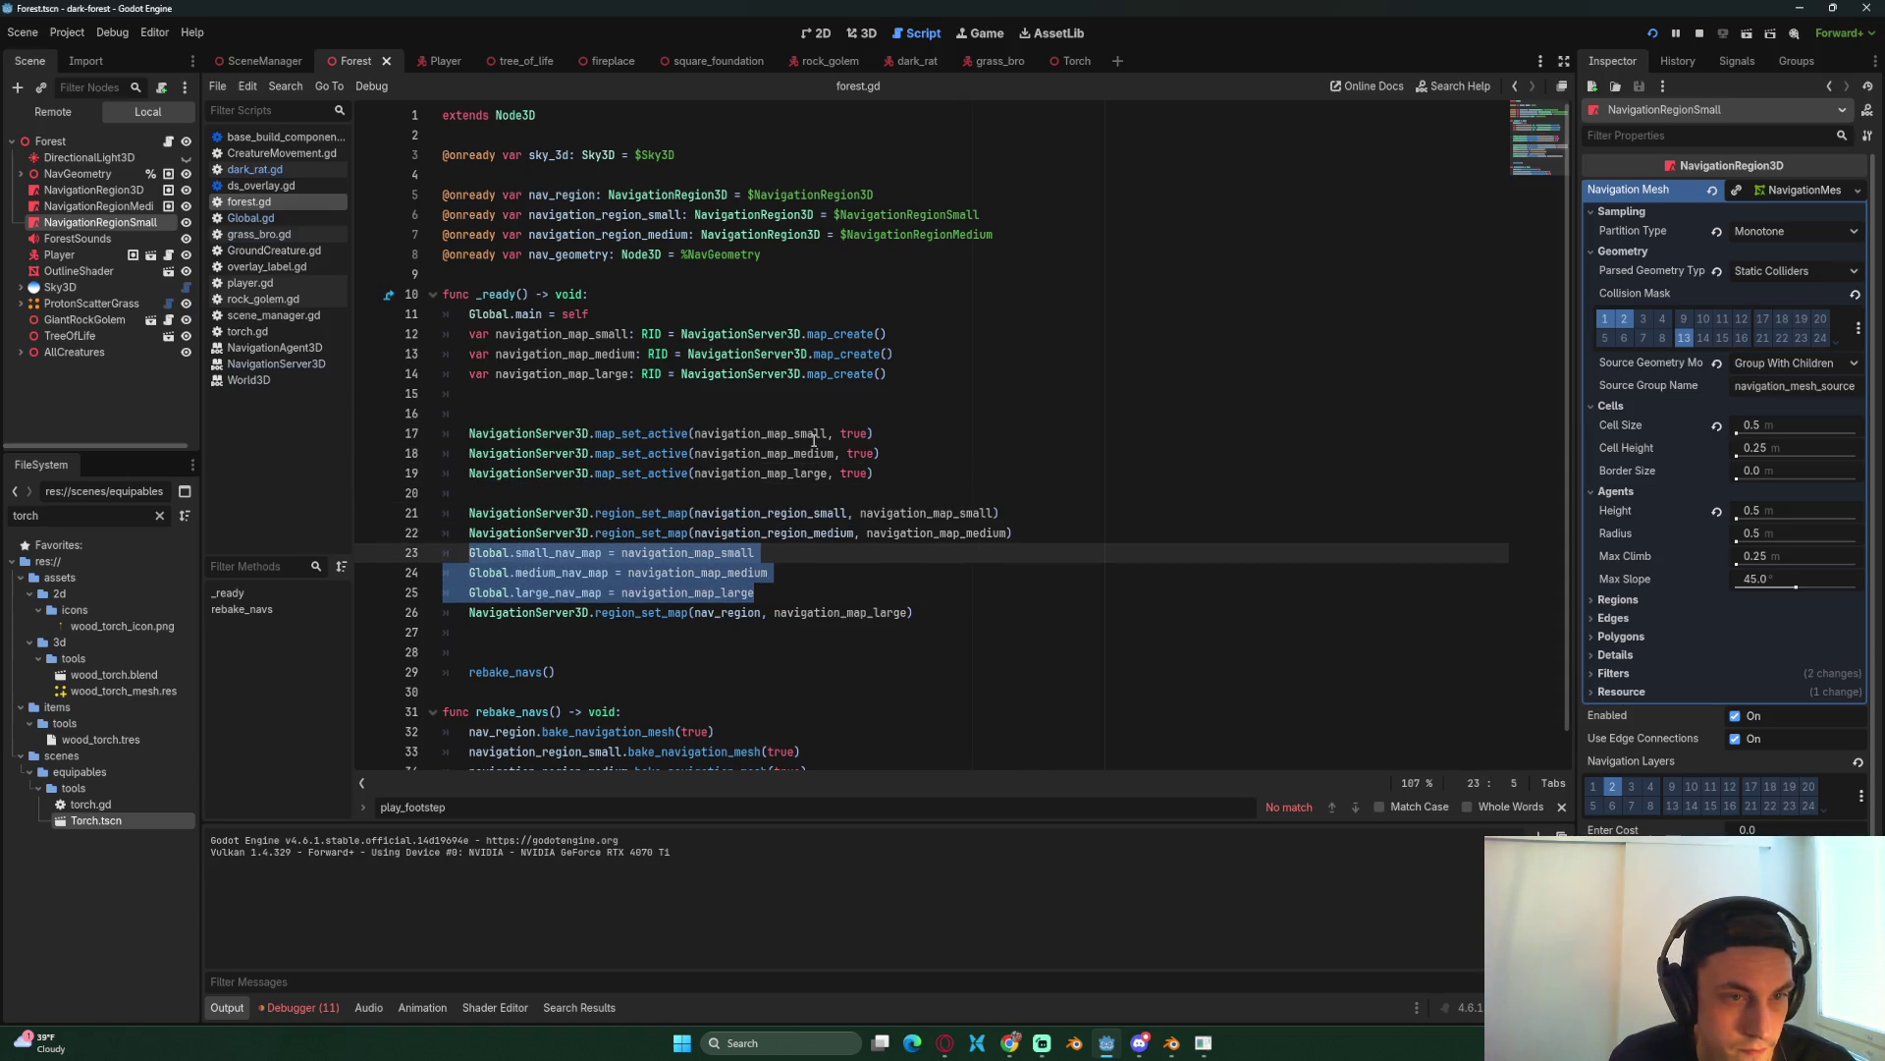
{"action": "key", "text": "Escape"}
{"action": "key", "text": "ctrl+shift+Return"}
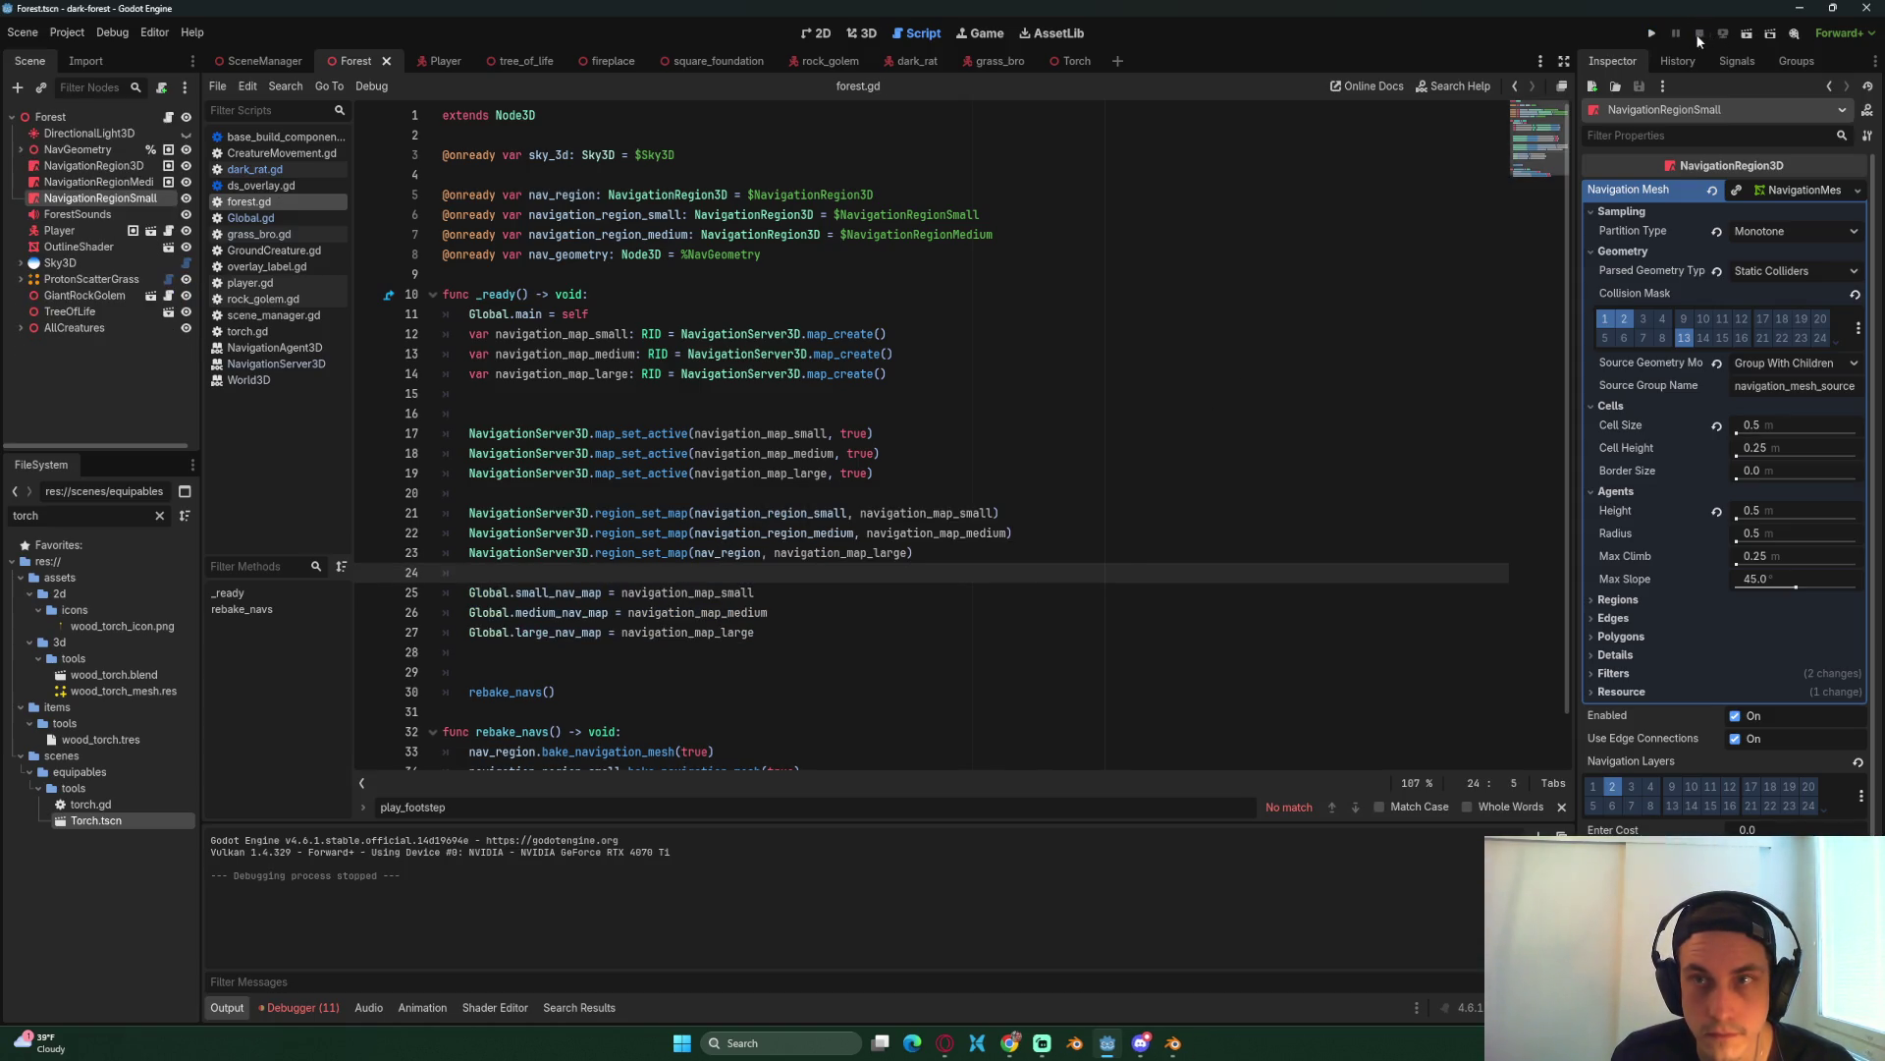
{"action": "left_click", "coordinate": [1654, 31]}
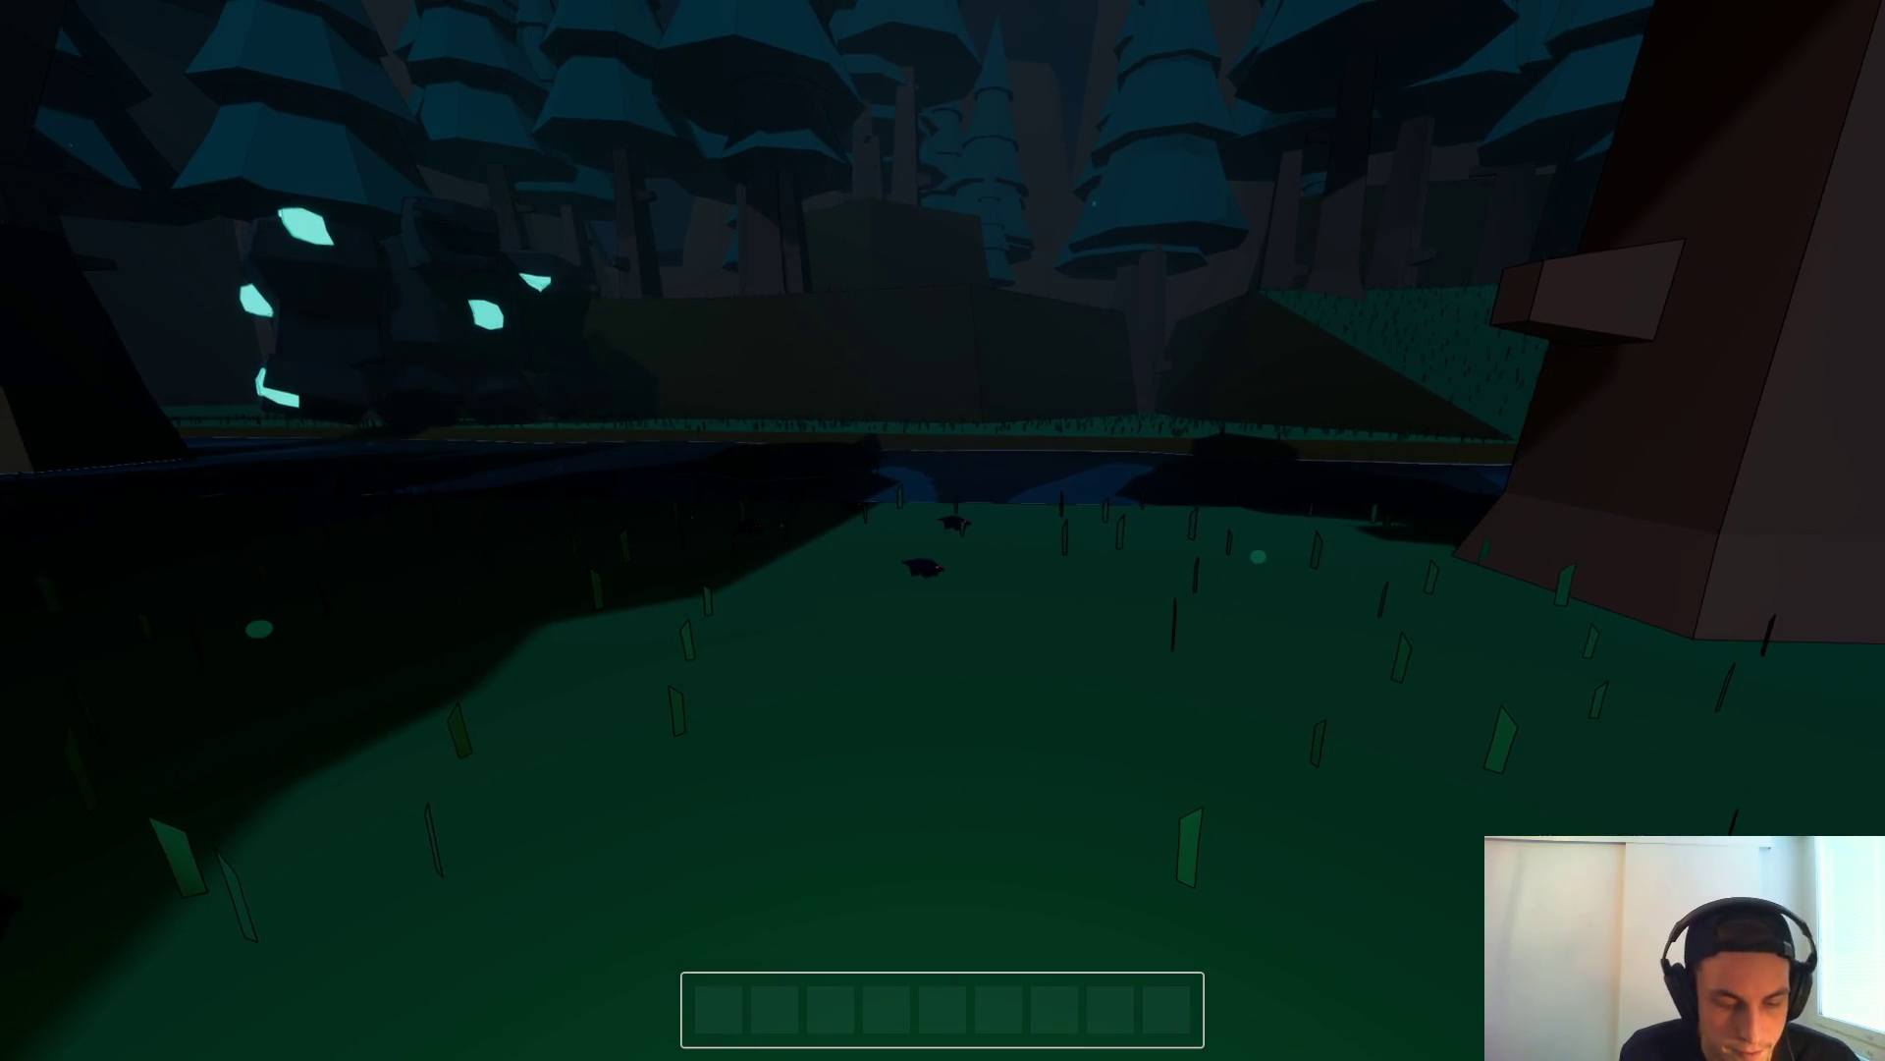
{"action": "key", "text": "F8"}
{"action": "left_click", "coordinate": [897, 652]}
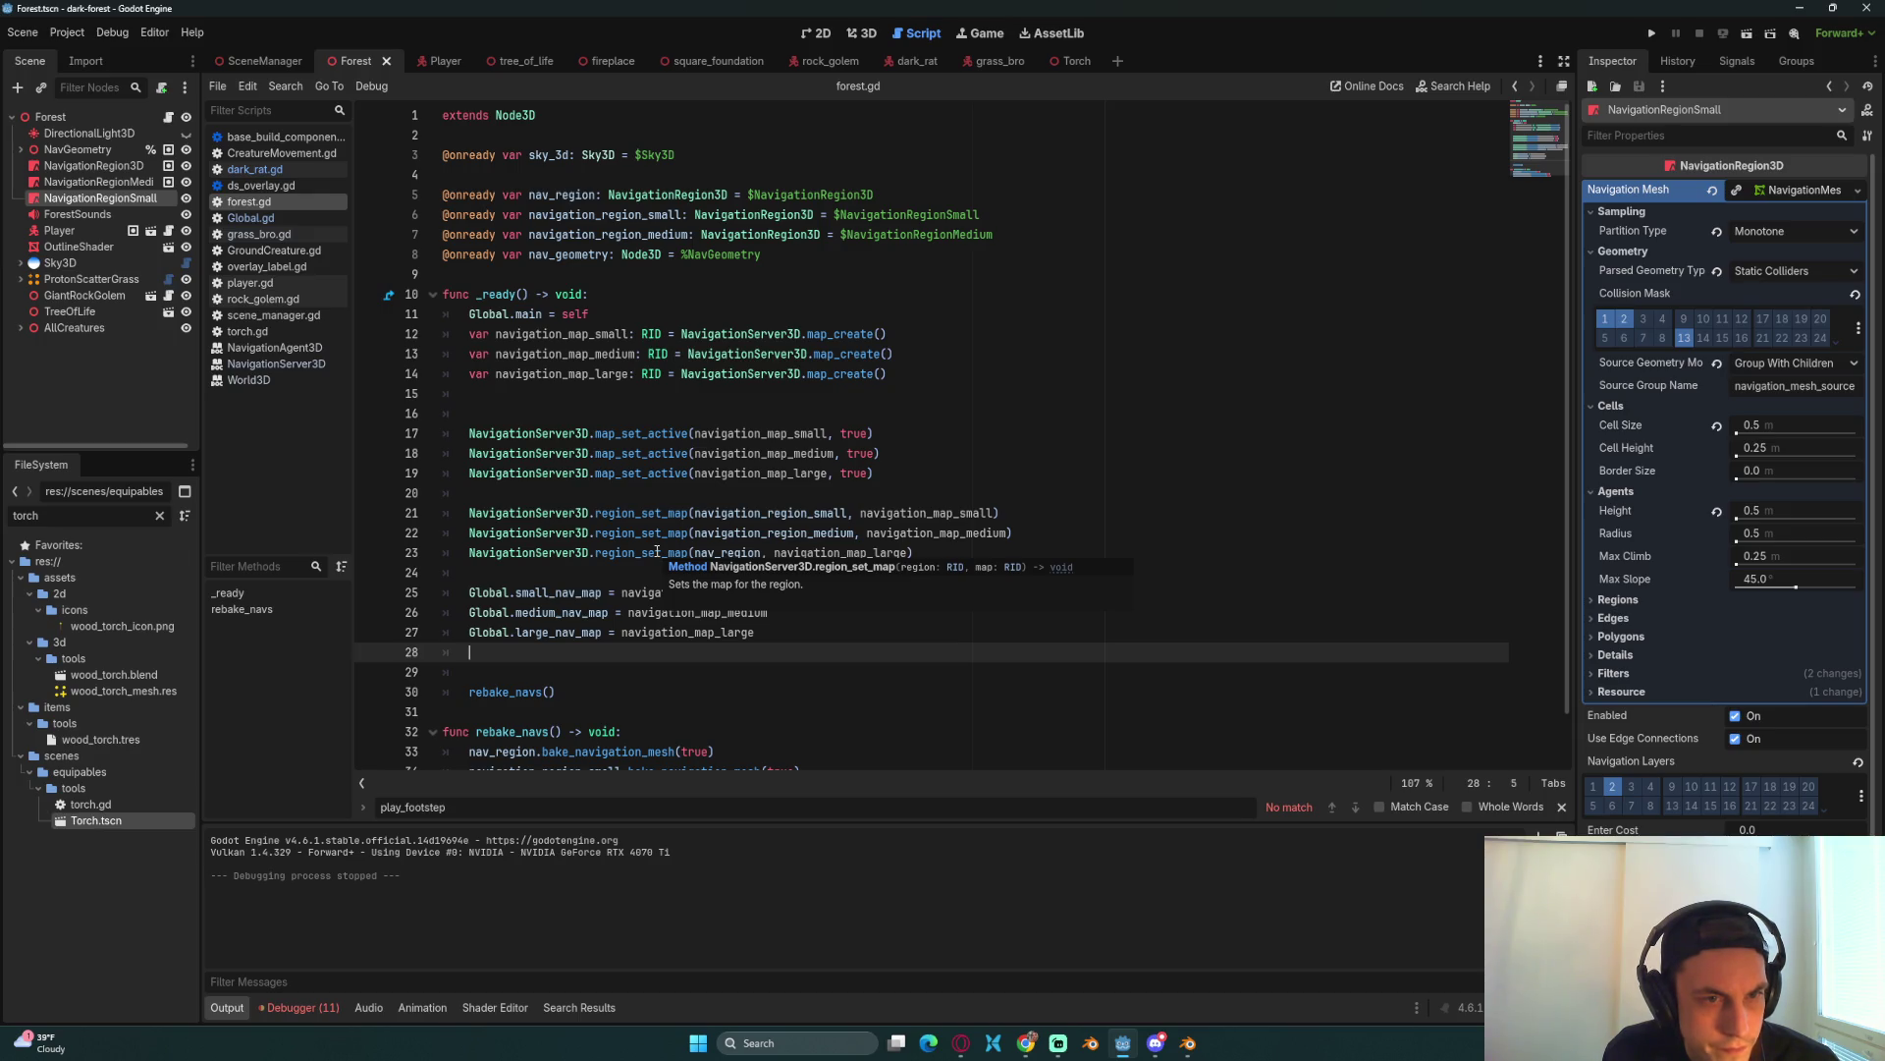
{"action": "right_click", "coordinate": [657, 553]}
{"action": "left_click", "coordinate": [597, 592]}
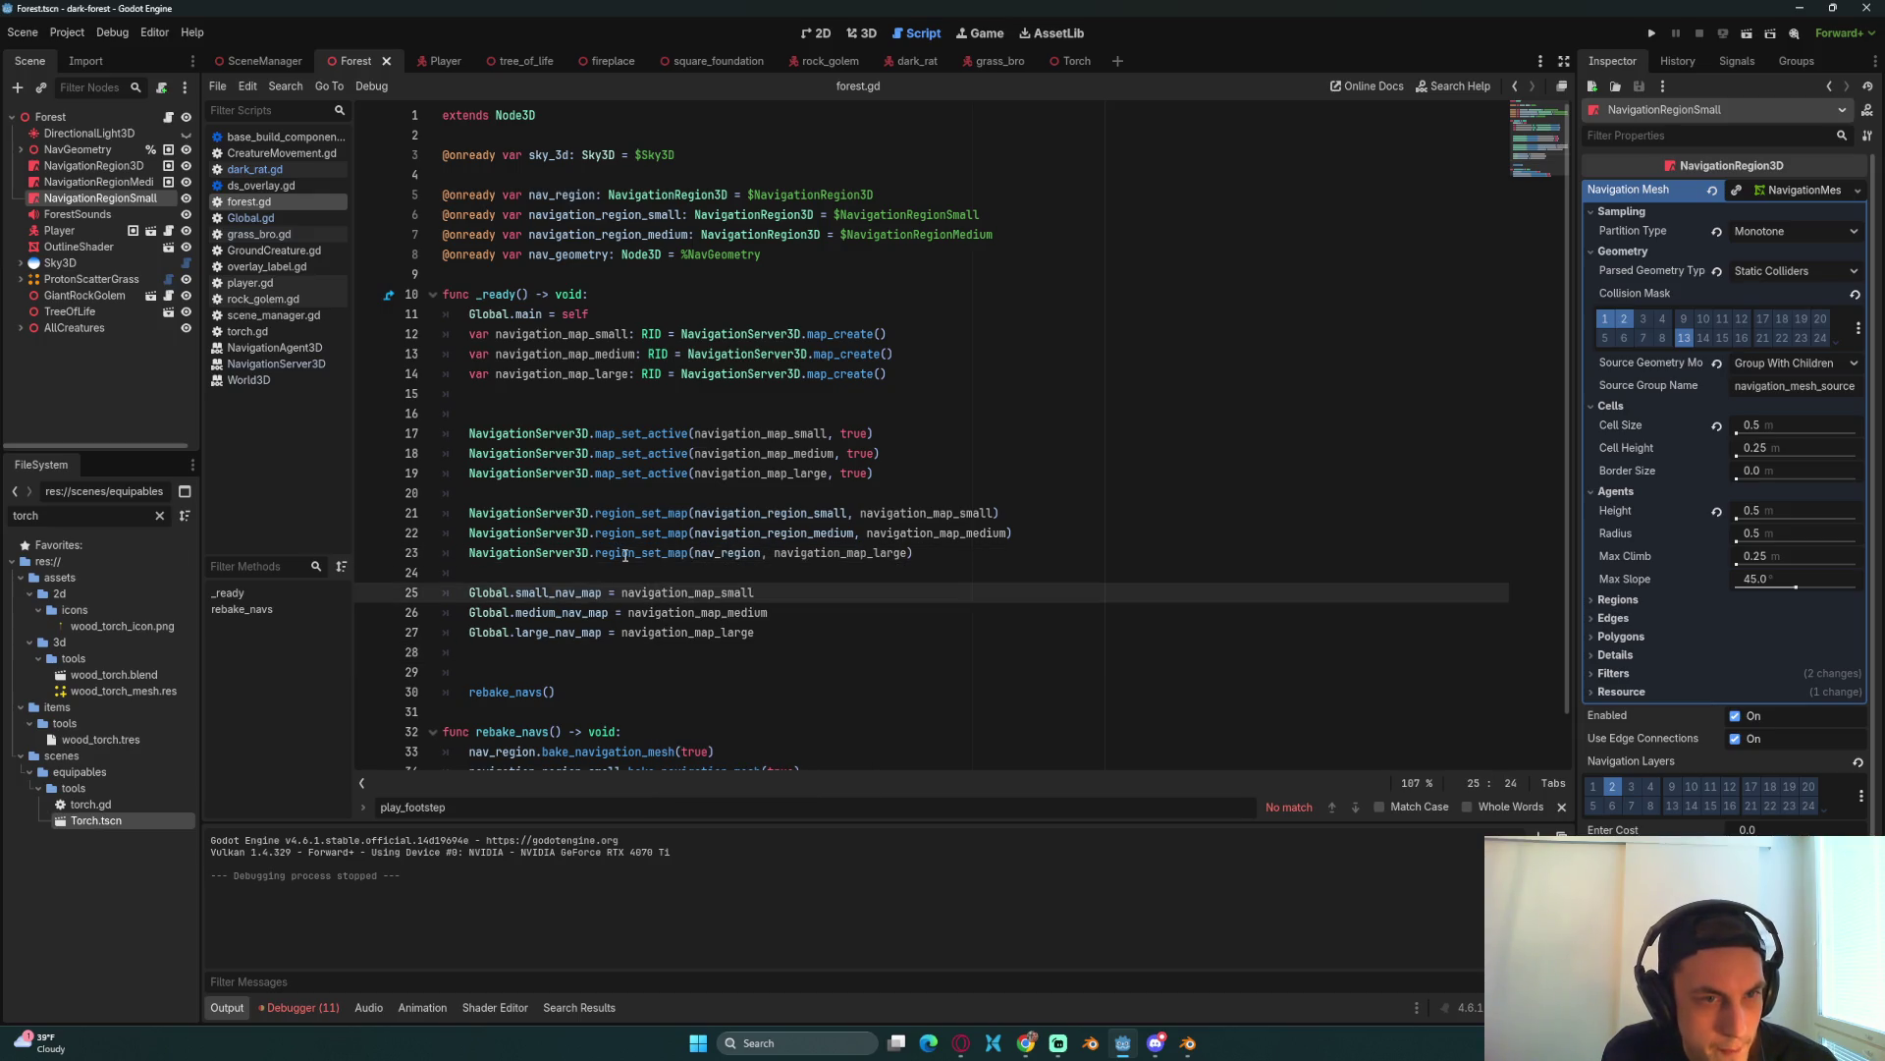
{"action": "left_click", "coordinate": [968, 556]}
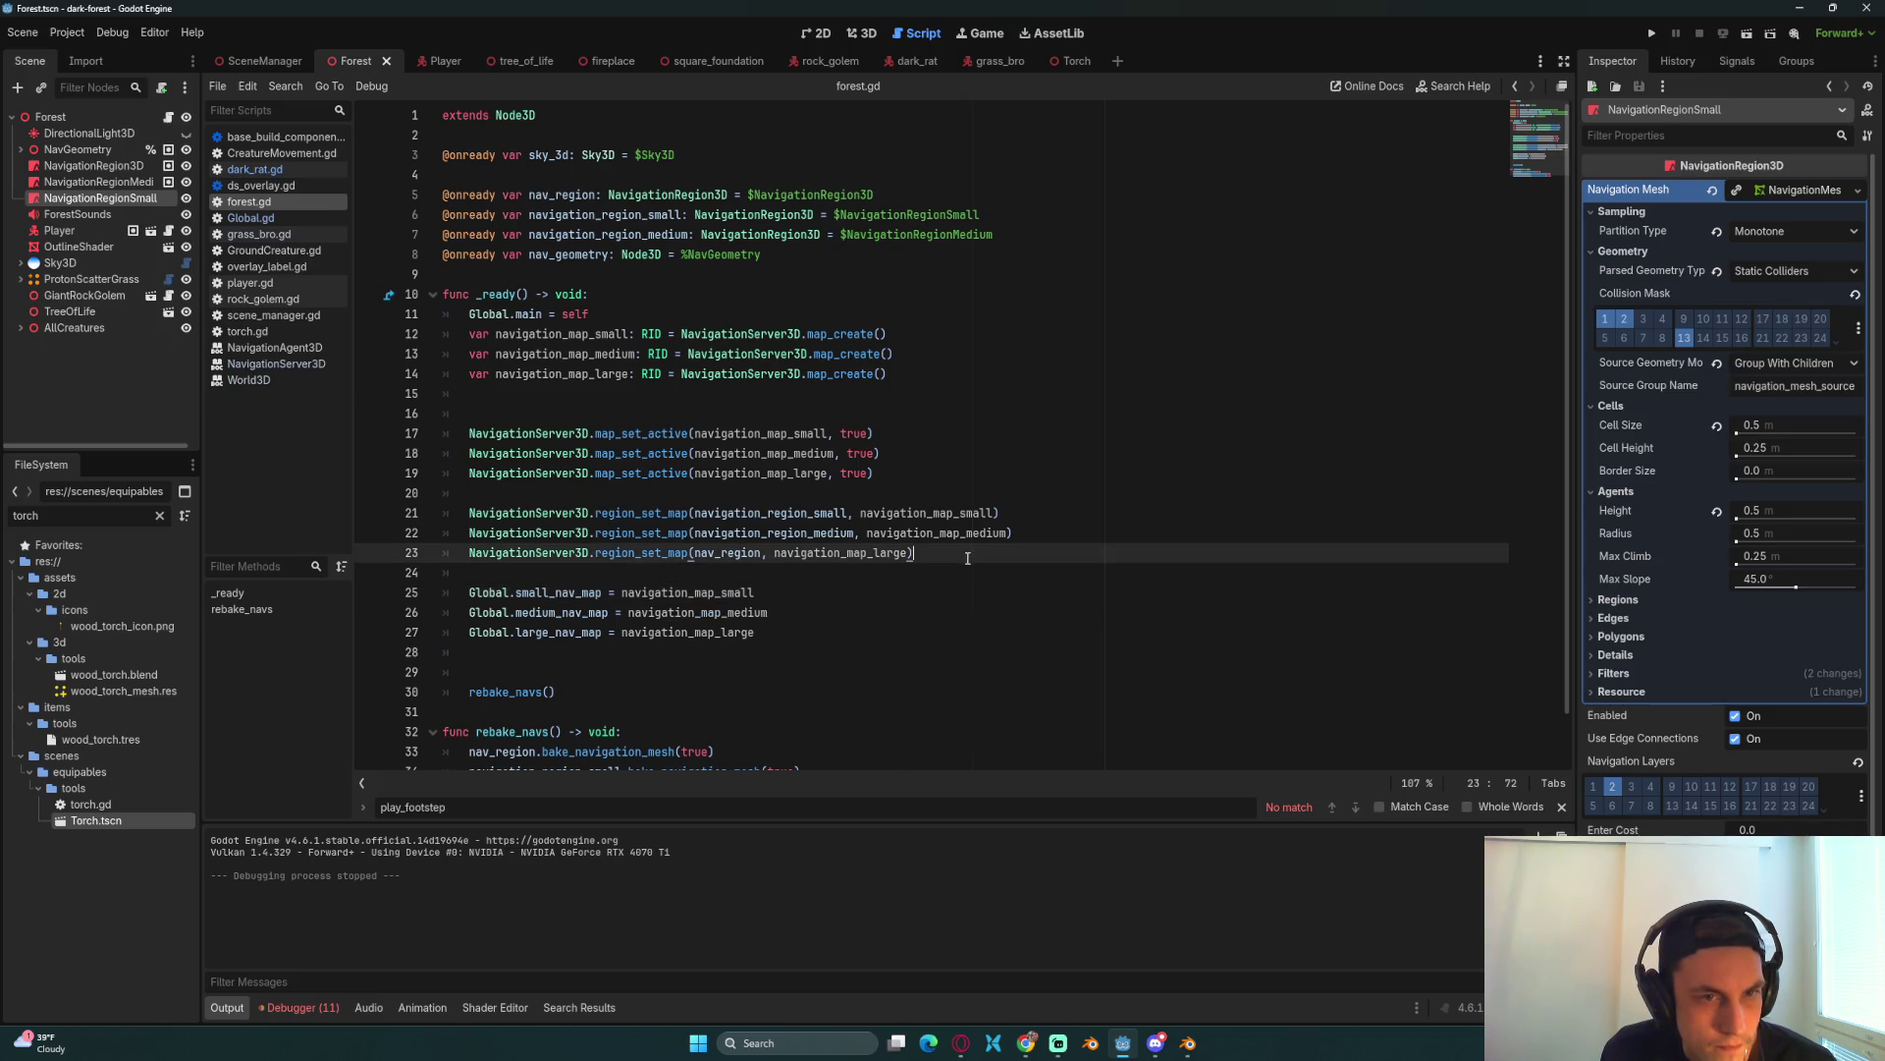
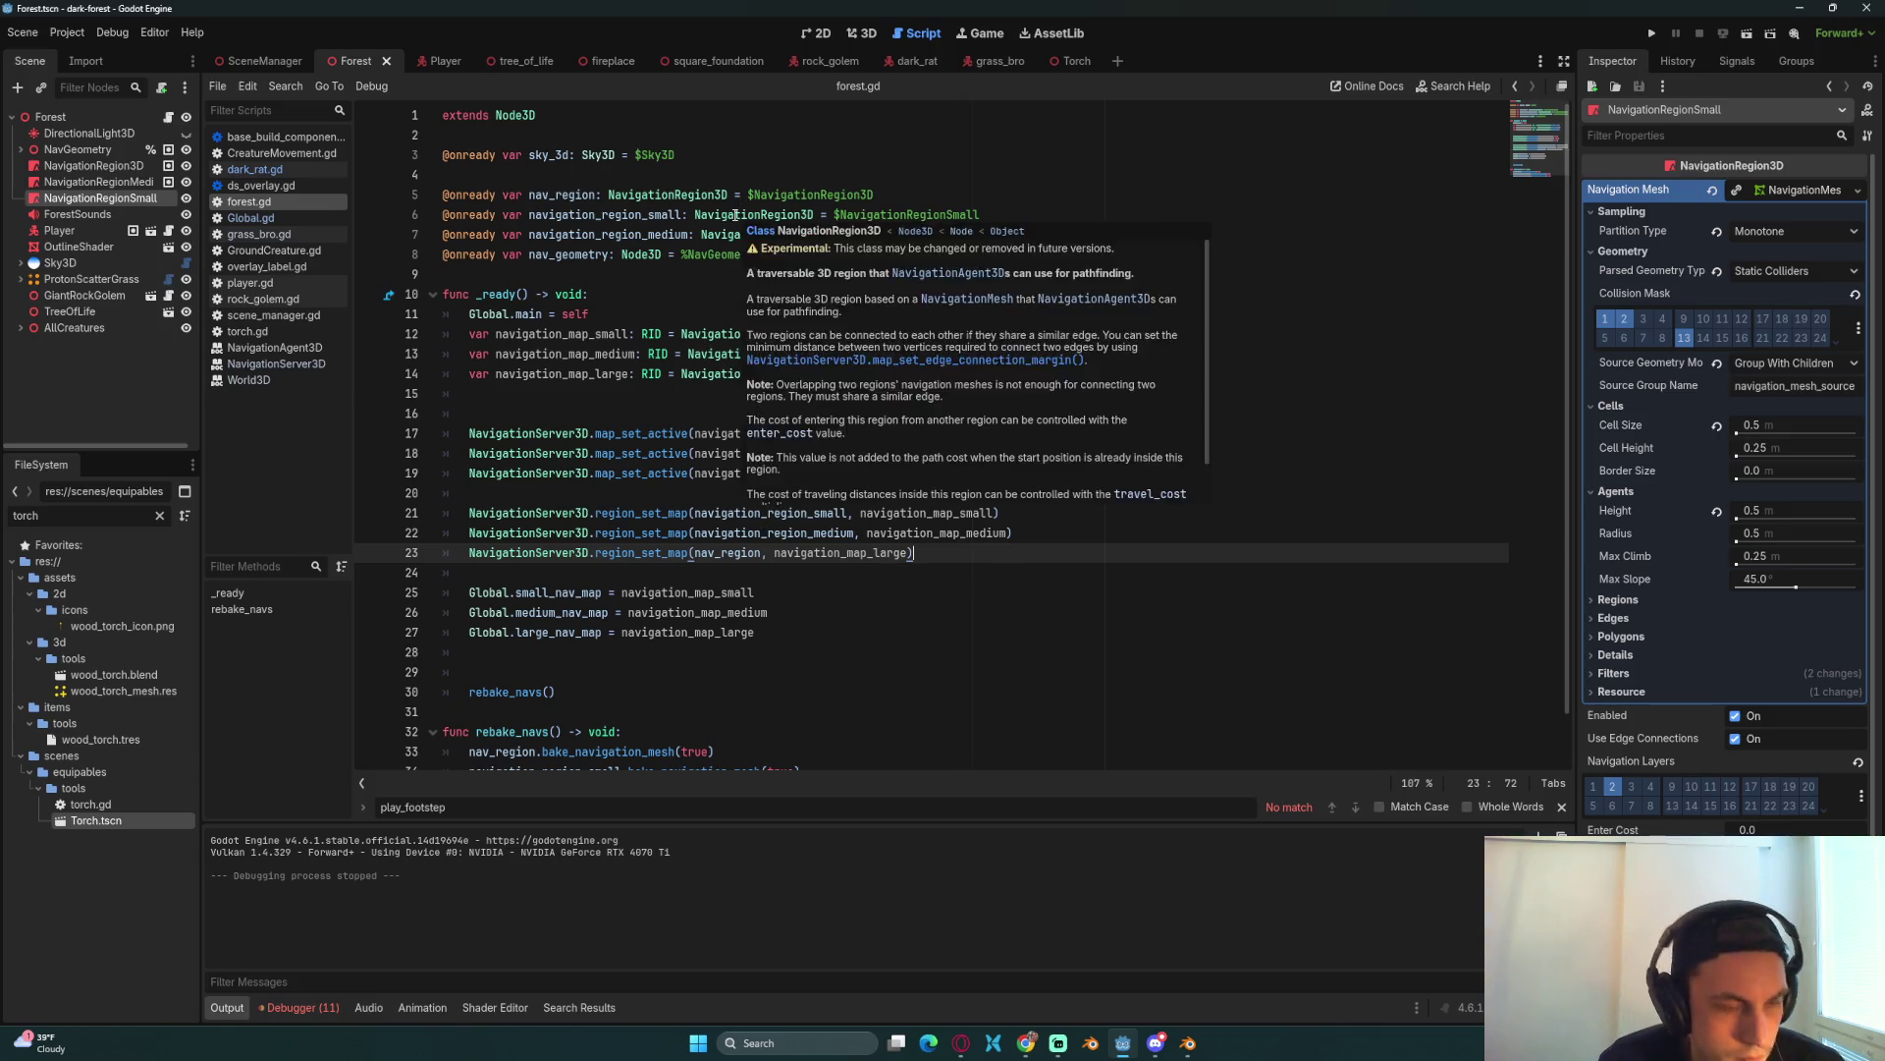
Step: Switch to the browser showing the 'Support different actor types' docs page
{"action": "mouse_move", "coordinate": [776, 212]}
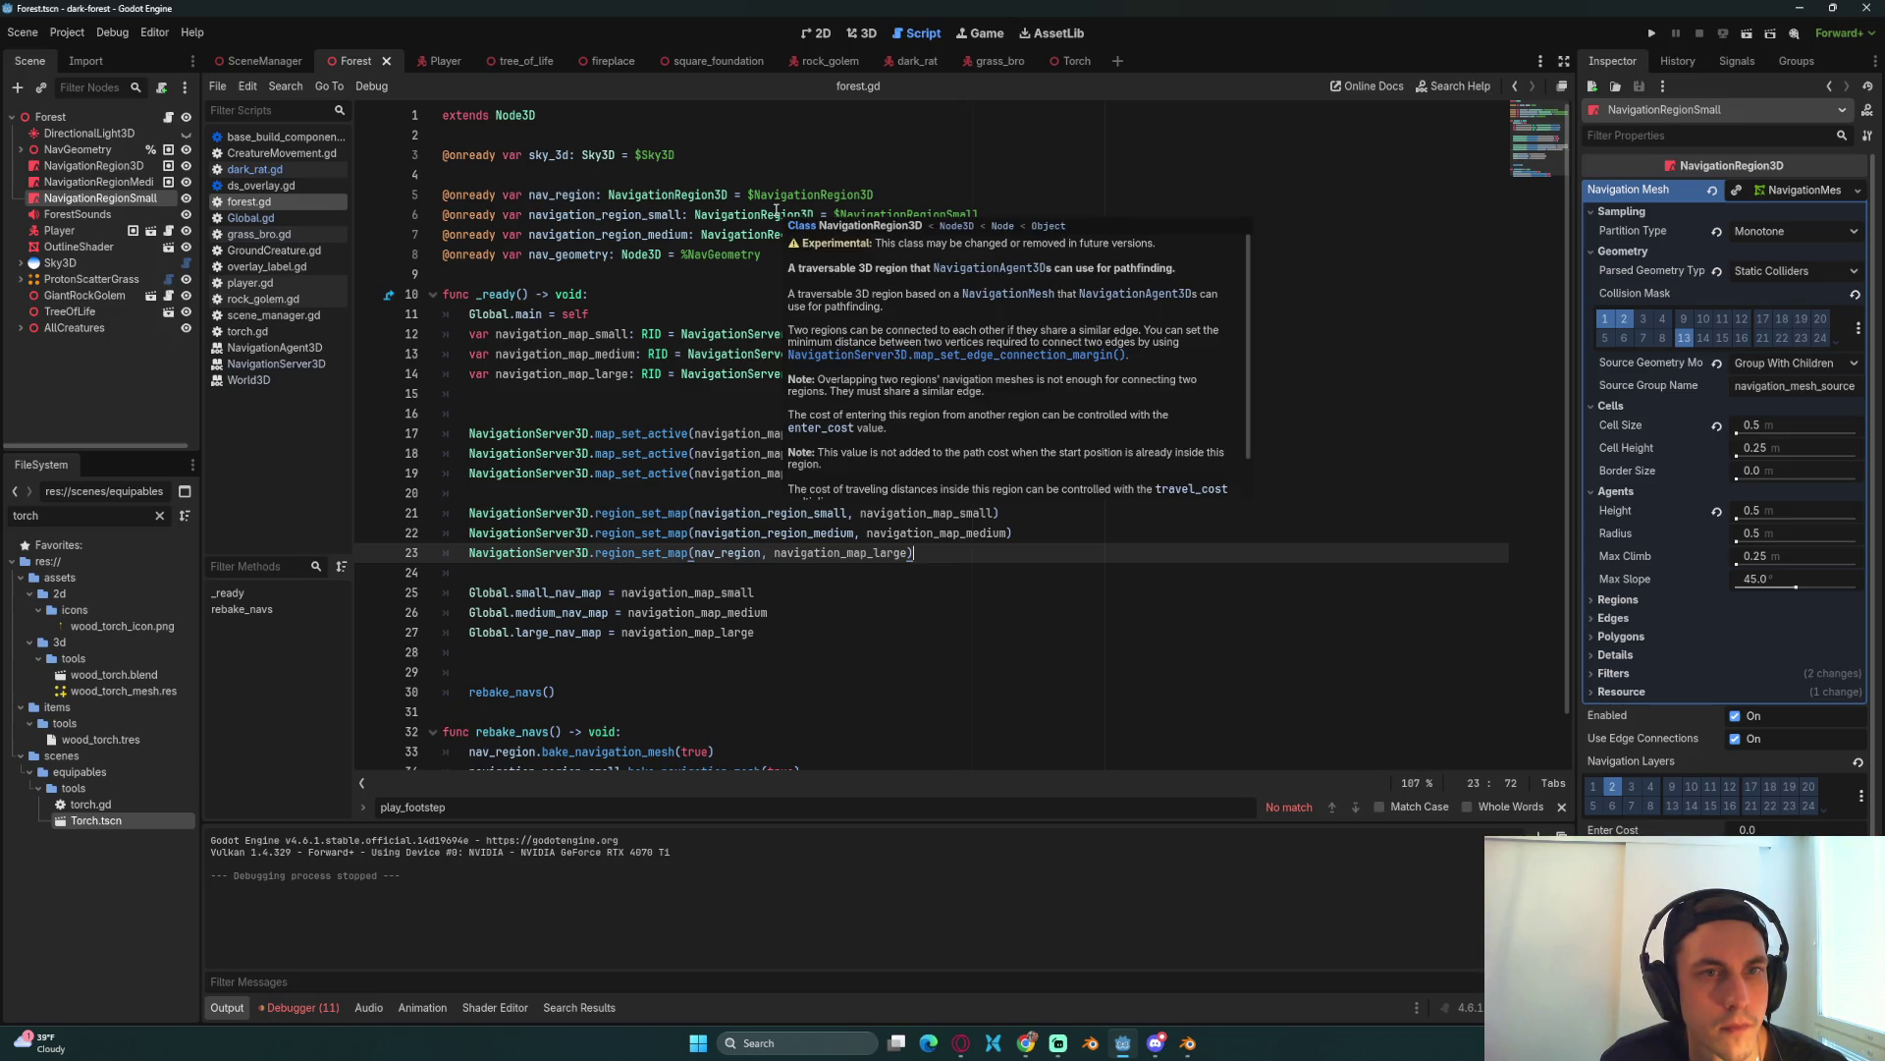
{"action": "key", "text": "alt+Tab"}
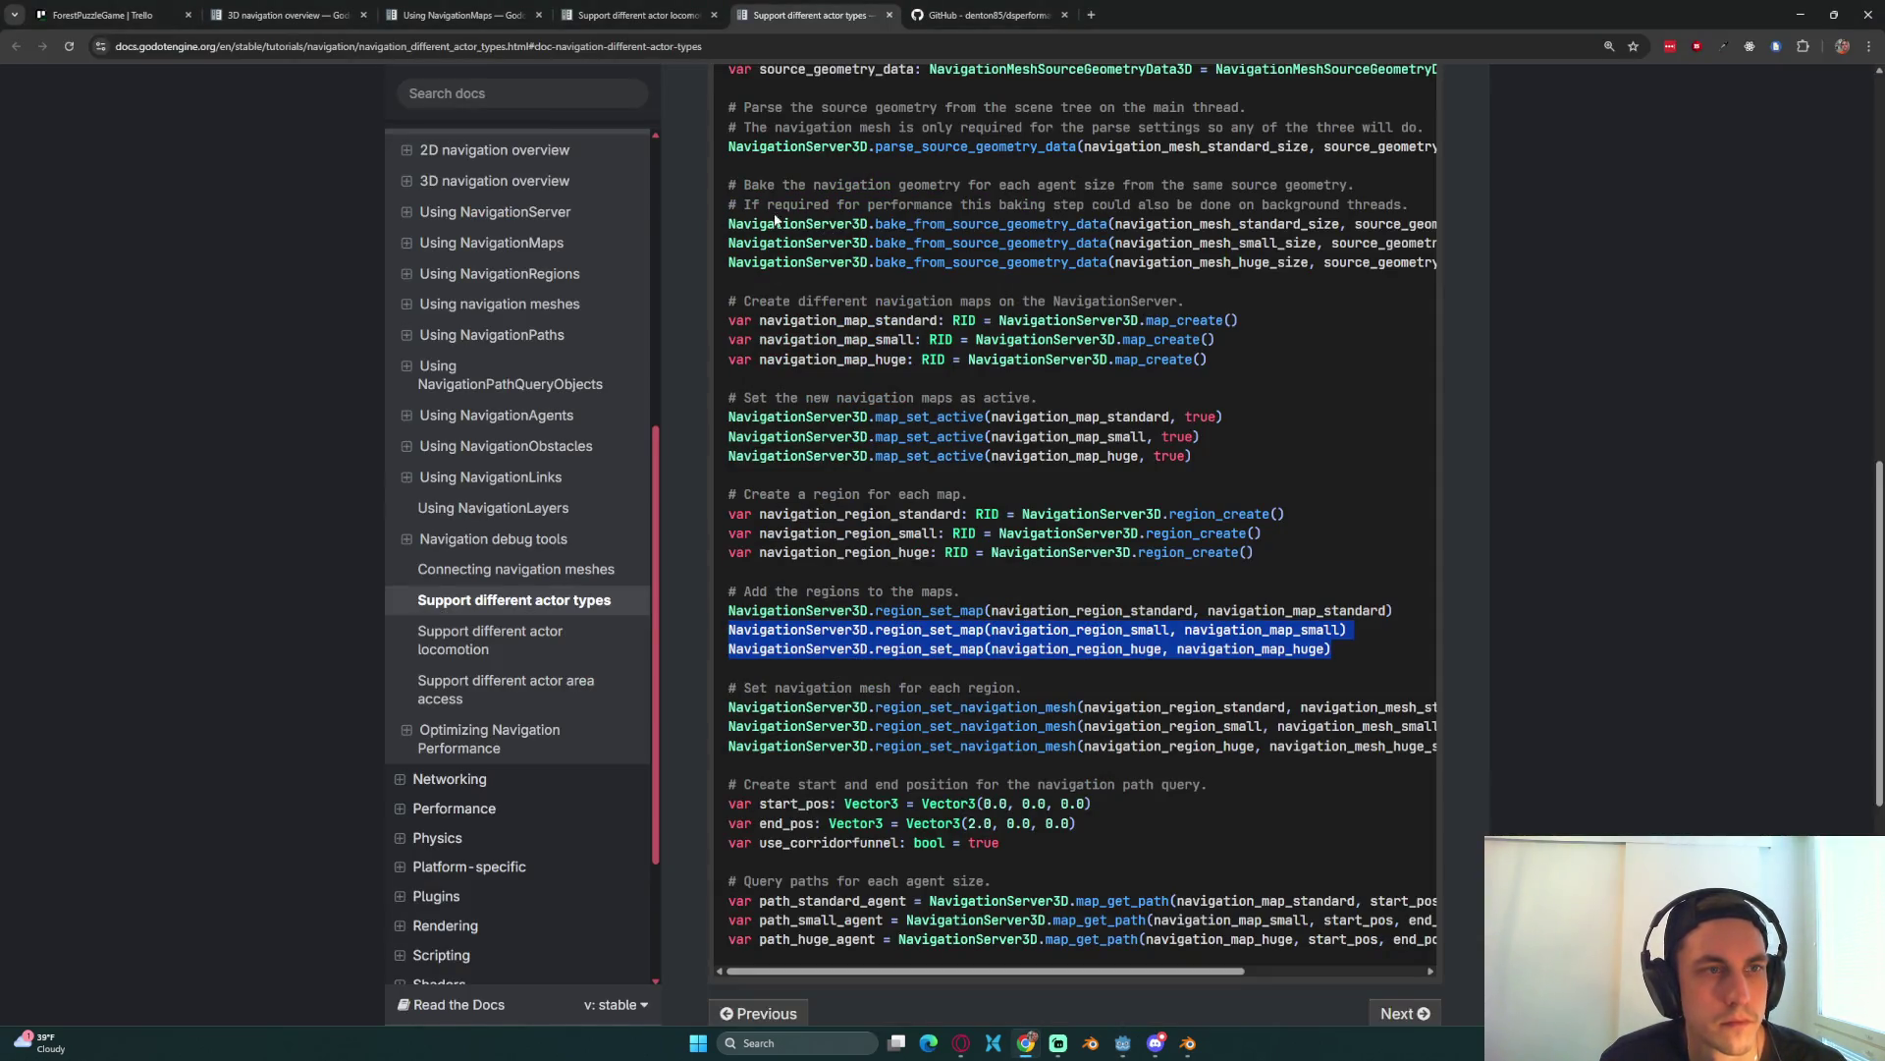
Step: Read the Using NavigationRegions page and follow it to the NavigationRegion3D class reference
{"action": "left_click", "coordinate": [508, 274]}
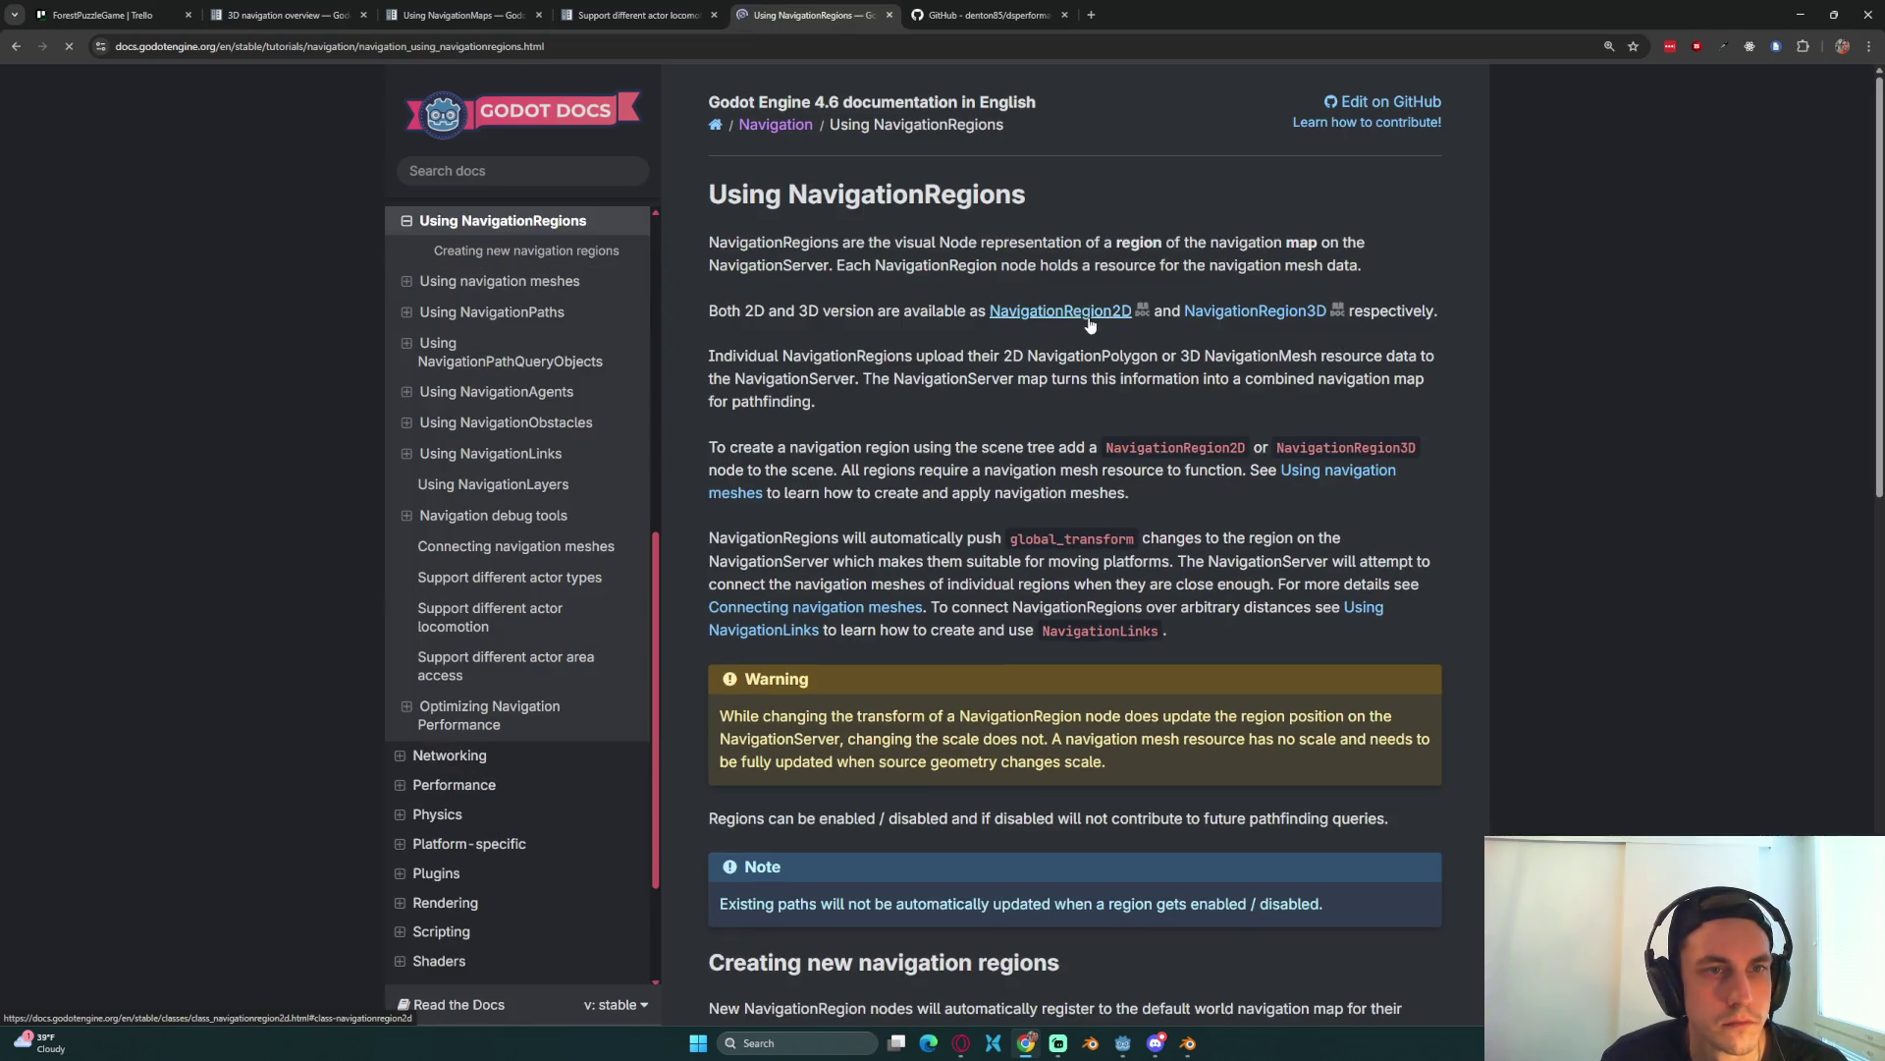
{"action": "scroll", "coordinate": [1090, 324], "scroll_direction": "down", "scroll_amount": 7}
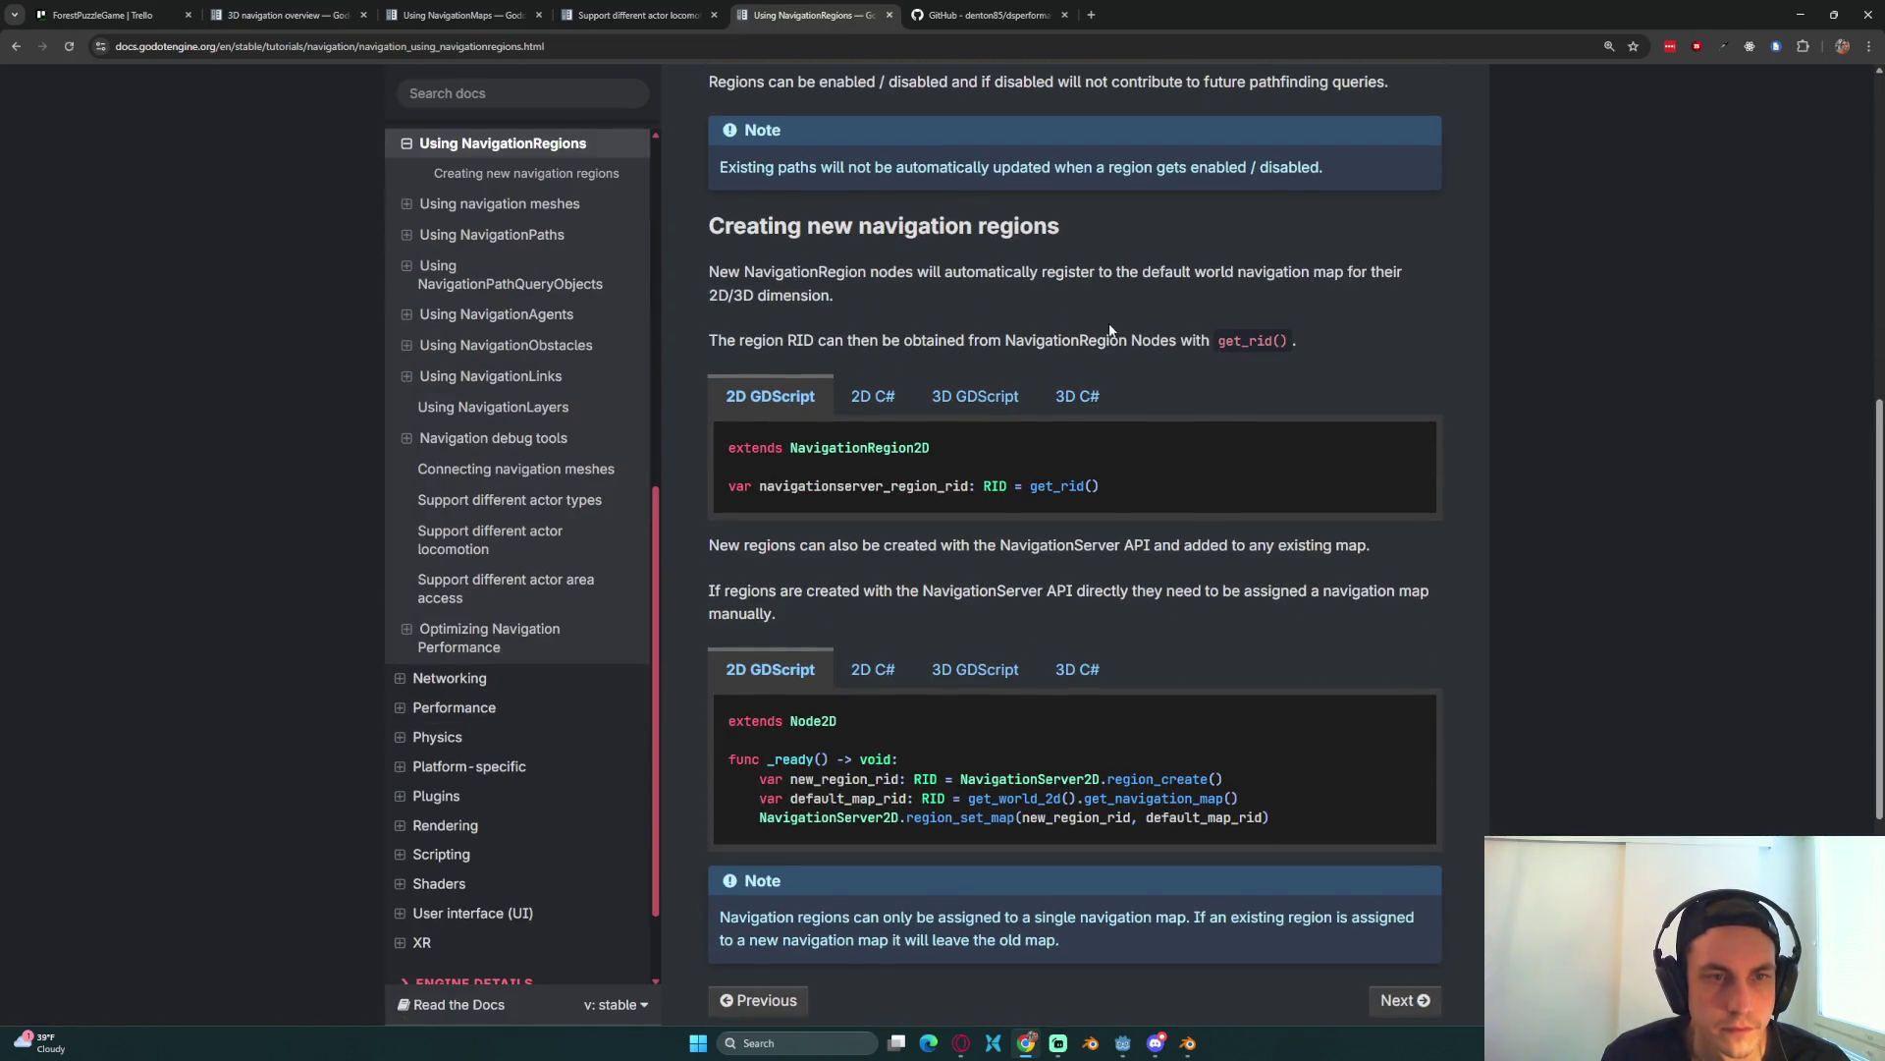
{"action": "scroll", "coordinate": [1103, 324], "scroll_direction": "down", "scroll_amount": 3}
{"action": "scroll", "coordinate": [1088, 328], "scroll_direction": "down", "scroll_amount": 4}
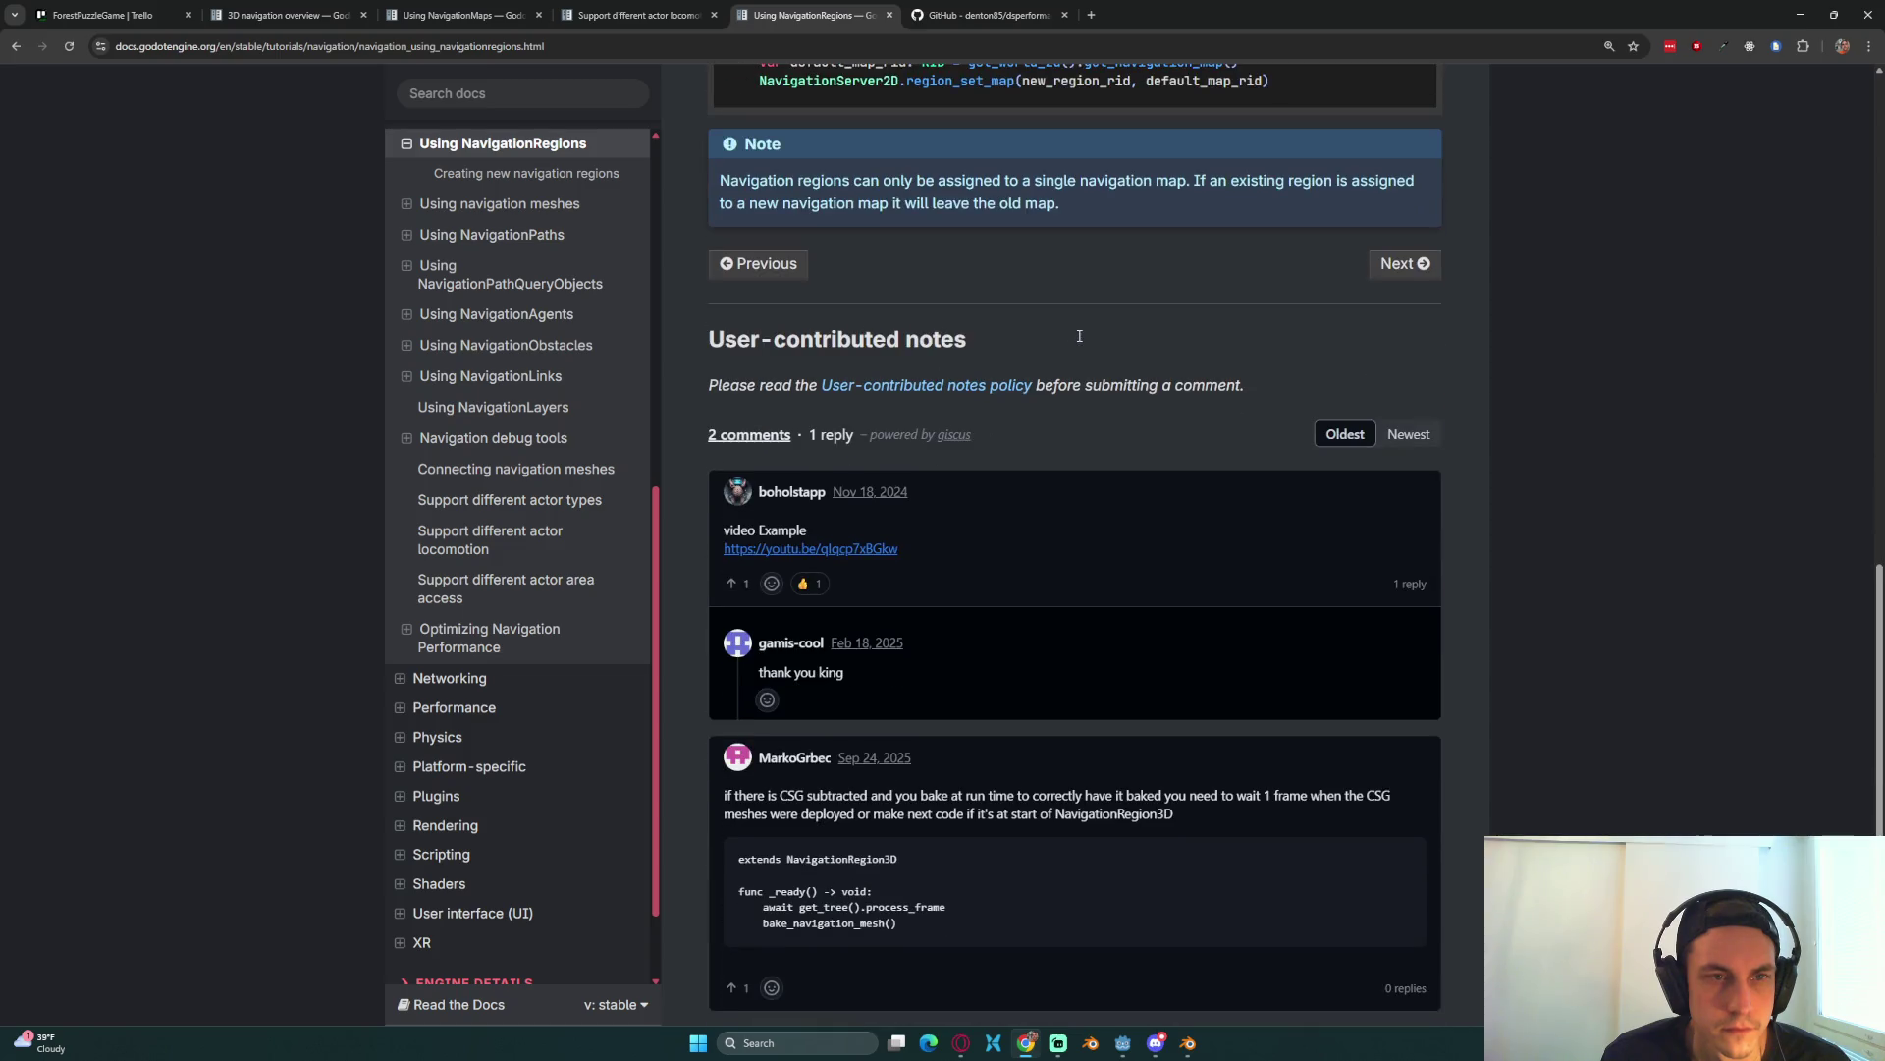
{"action": "scroll", "coordinate": [1076, 334], "scroll_direction": "up", "scroll_amount": 6}
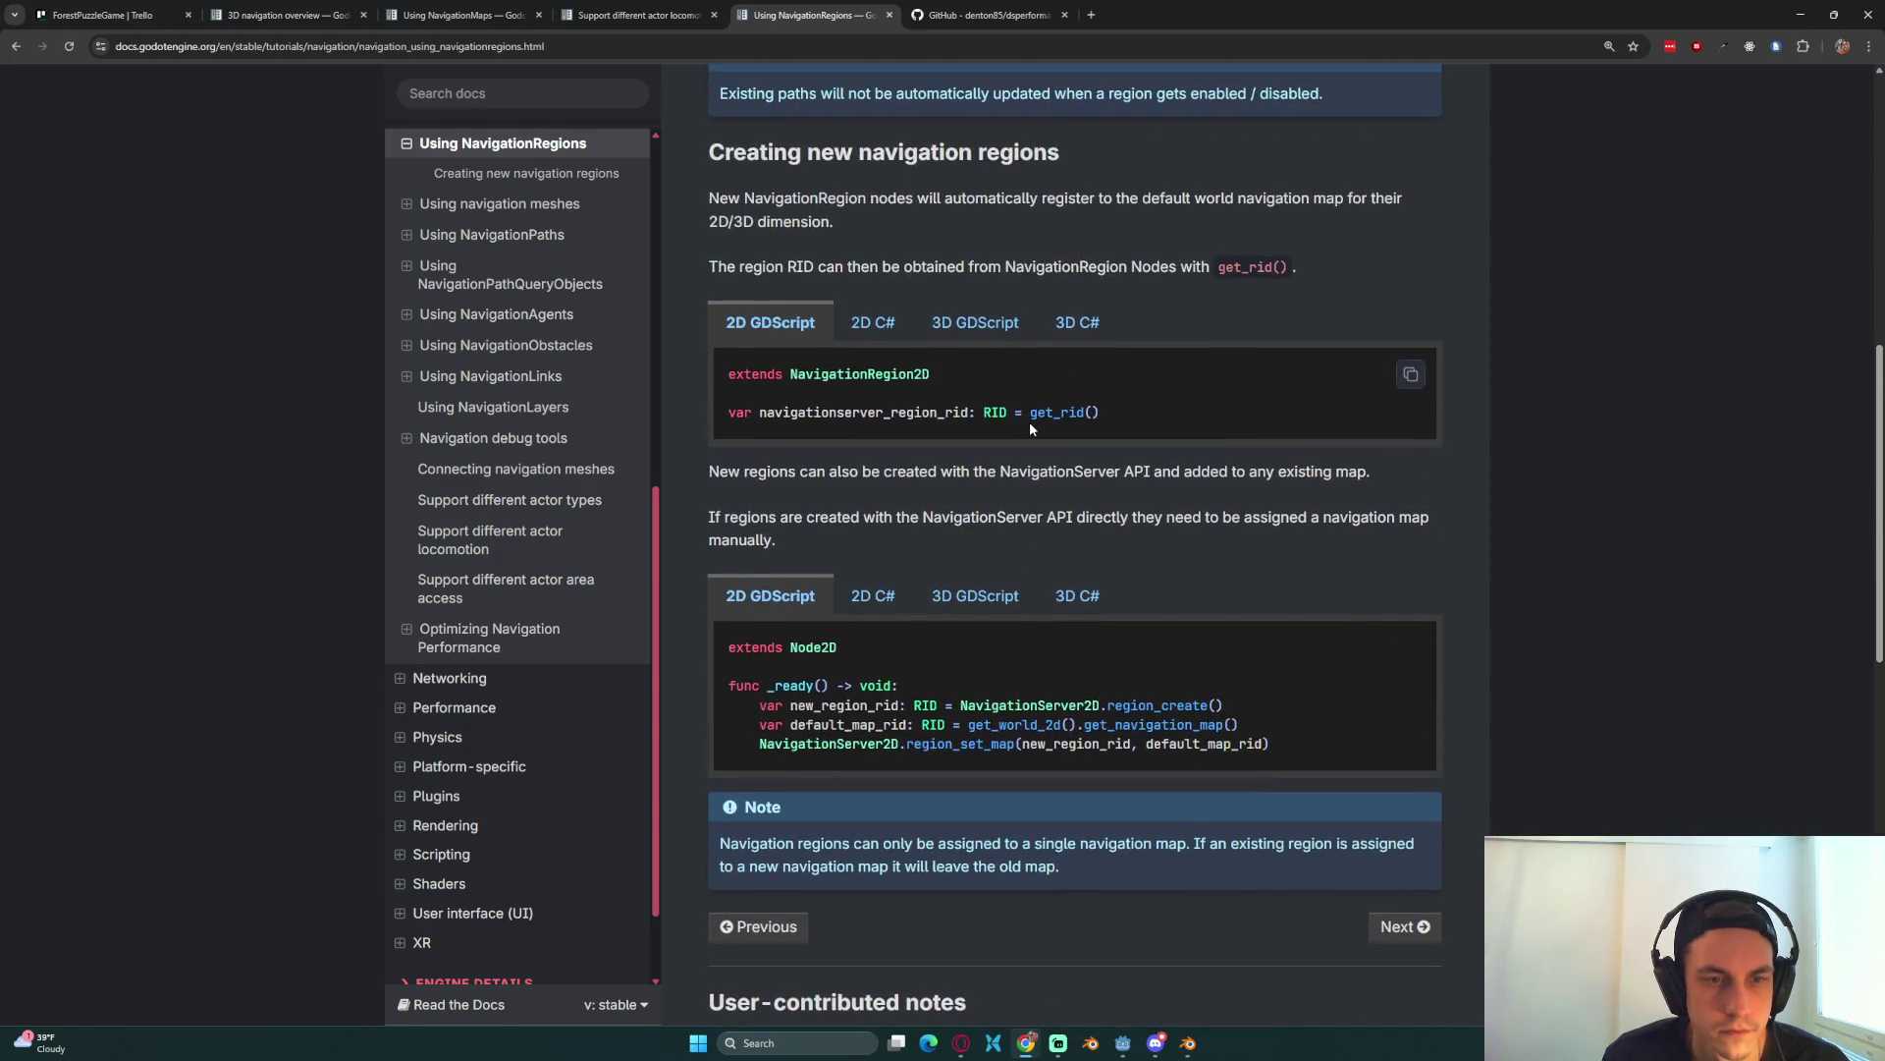
{"action": "scroll", "coordinate": [1029, 428], "scroll_direction": "up", "scroll_amount": 8}
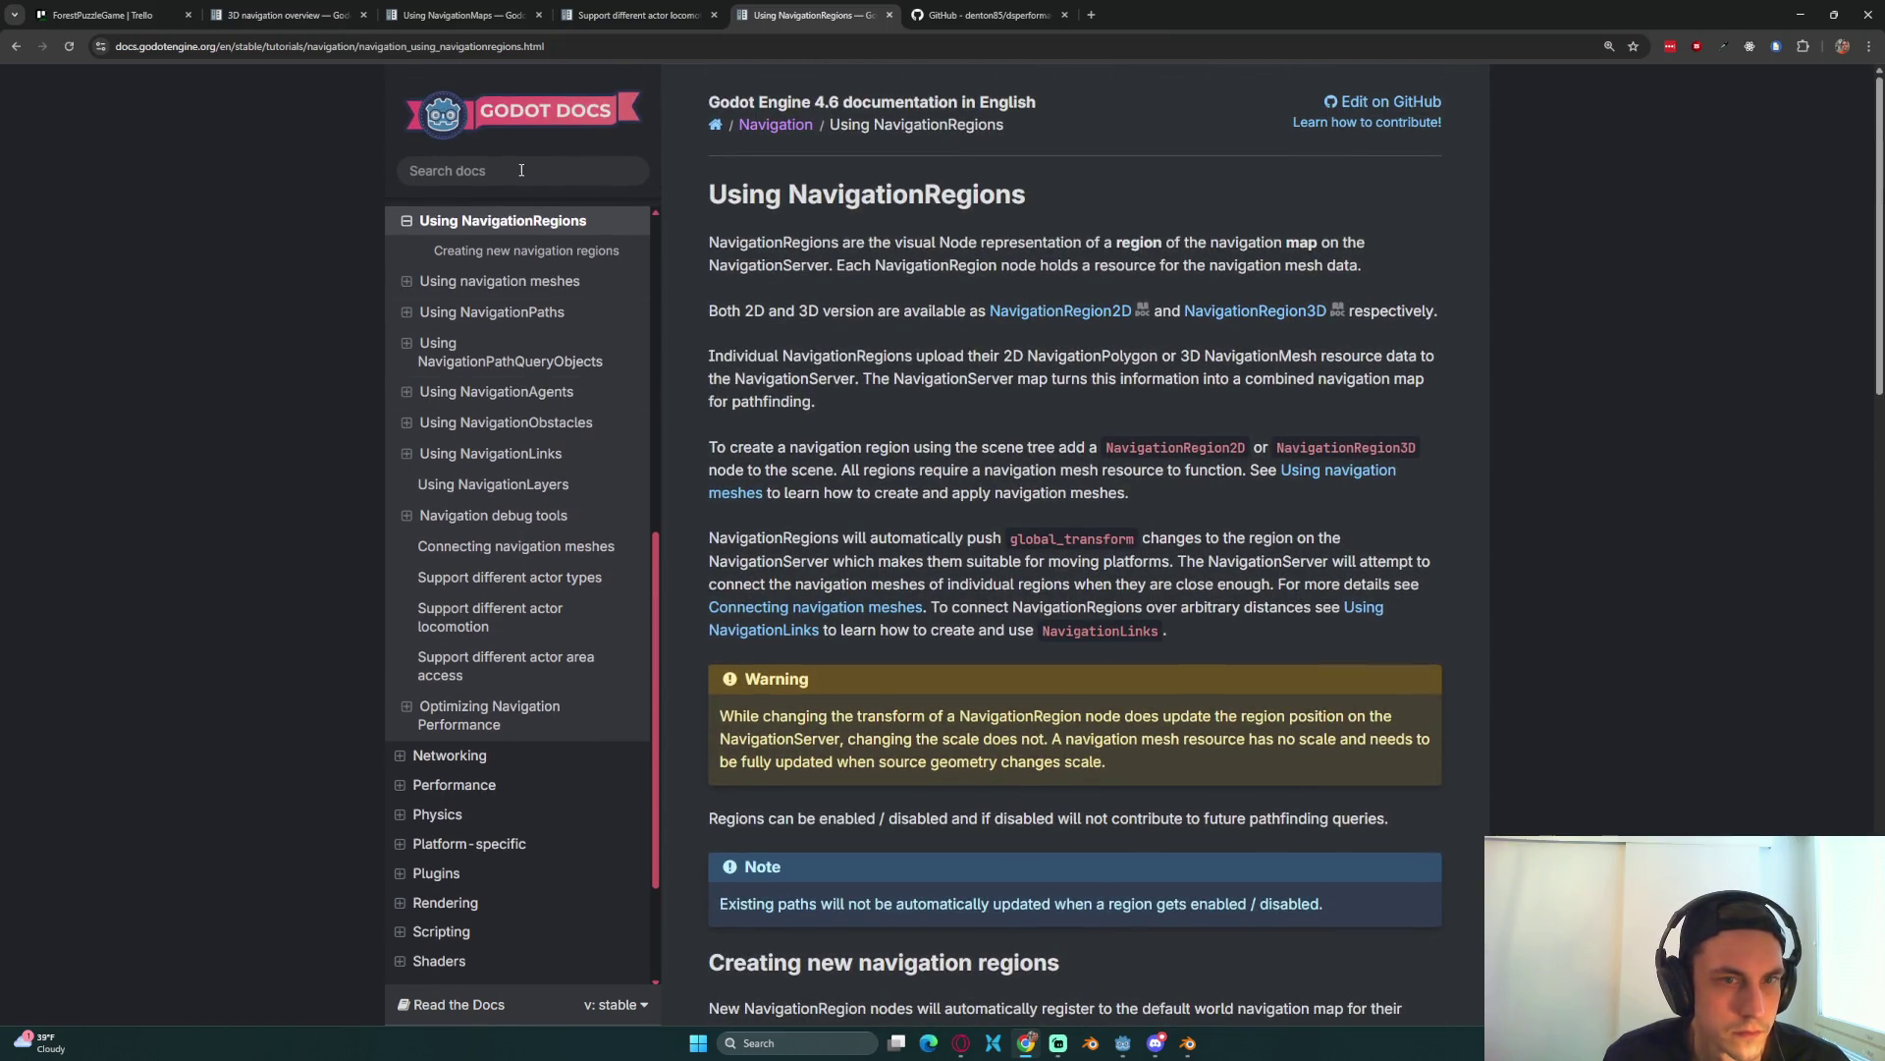
{"action": "left_click", "coordinate": [1259, 310]}
{"action": "scroll", "coordinate": [864, 342], "scroll_direction": "down", "scroll_amount": 5}
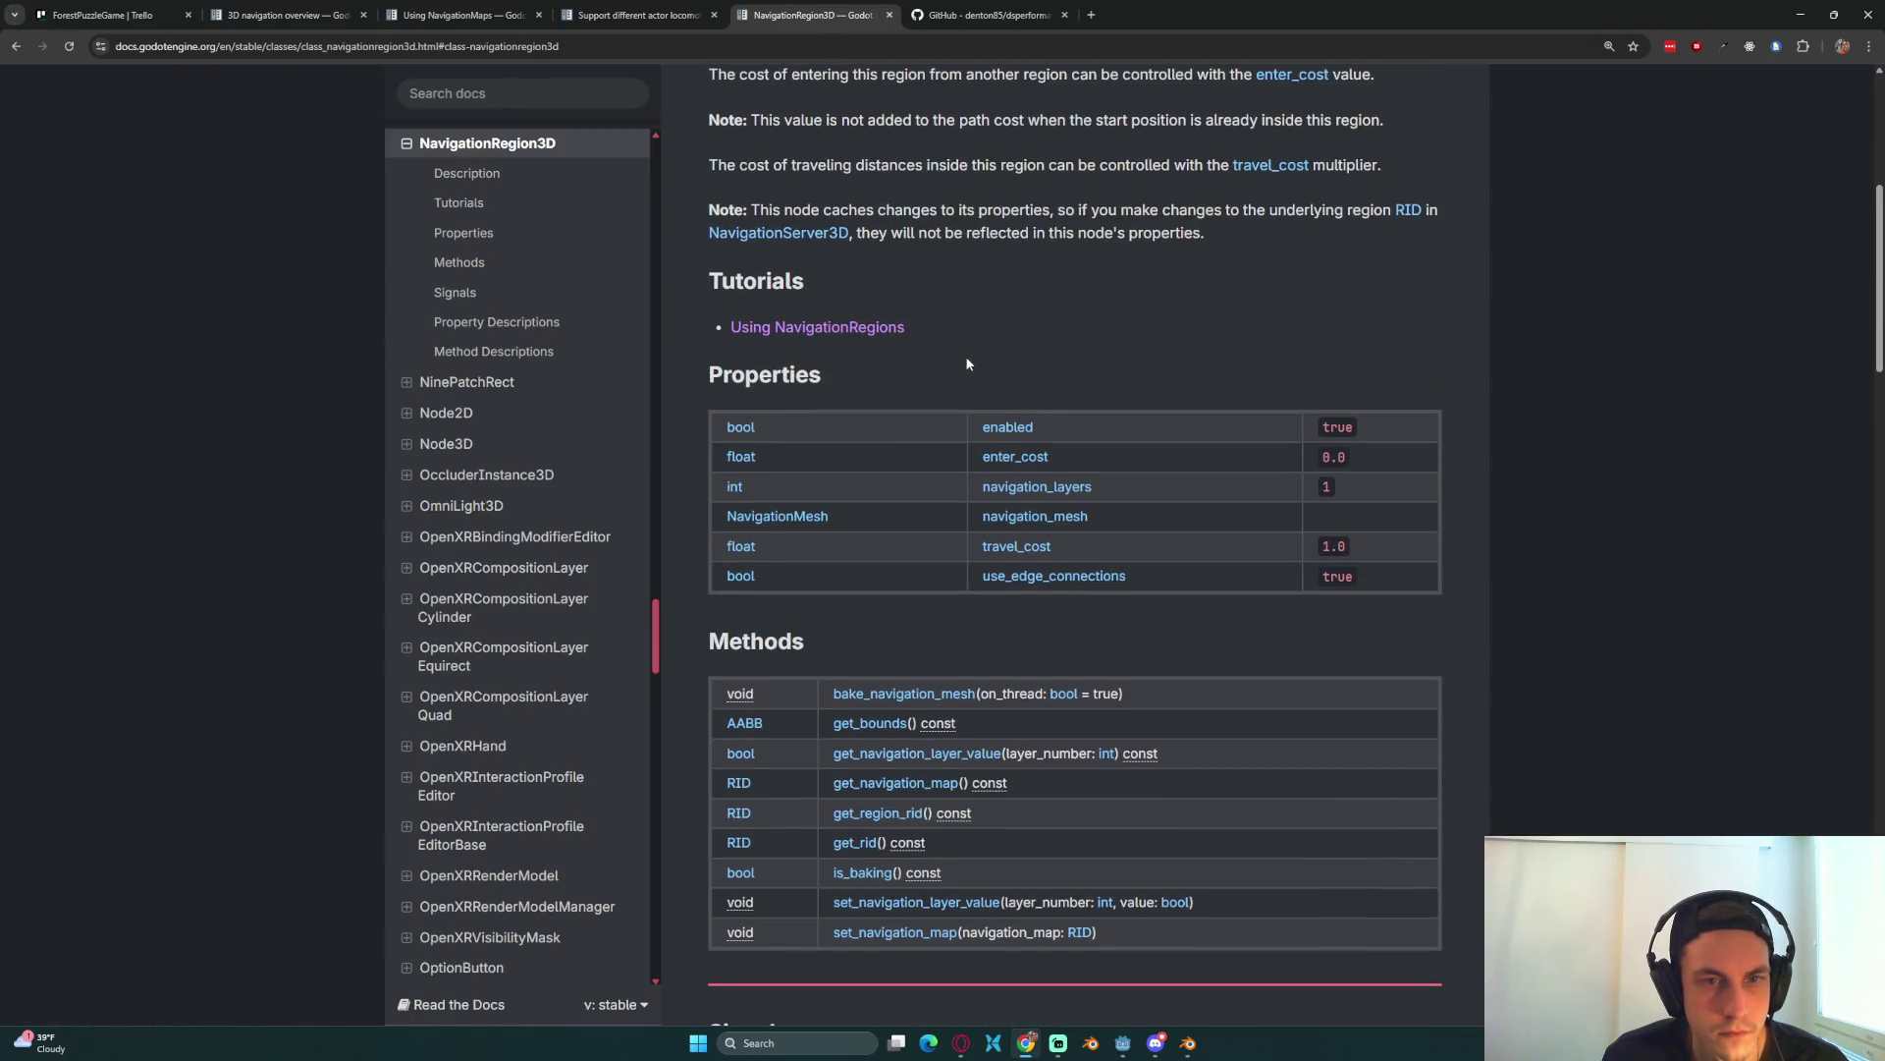
{"action": "scroll", "coordinate": [1090, 525], "scroll_direction": "down", "scroll_amount": 1}
{"action": "scroll", "coordinate": [1034, 580], "scroll_direction": "down", "scroll_amount": 1}
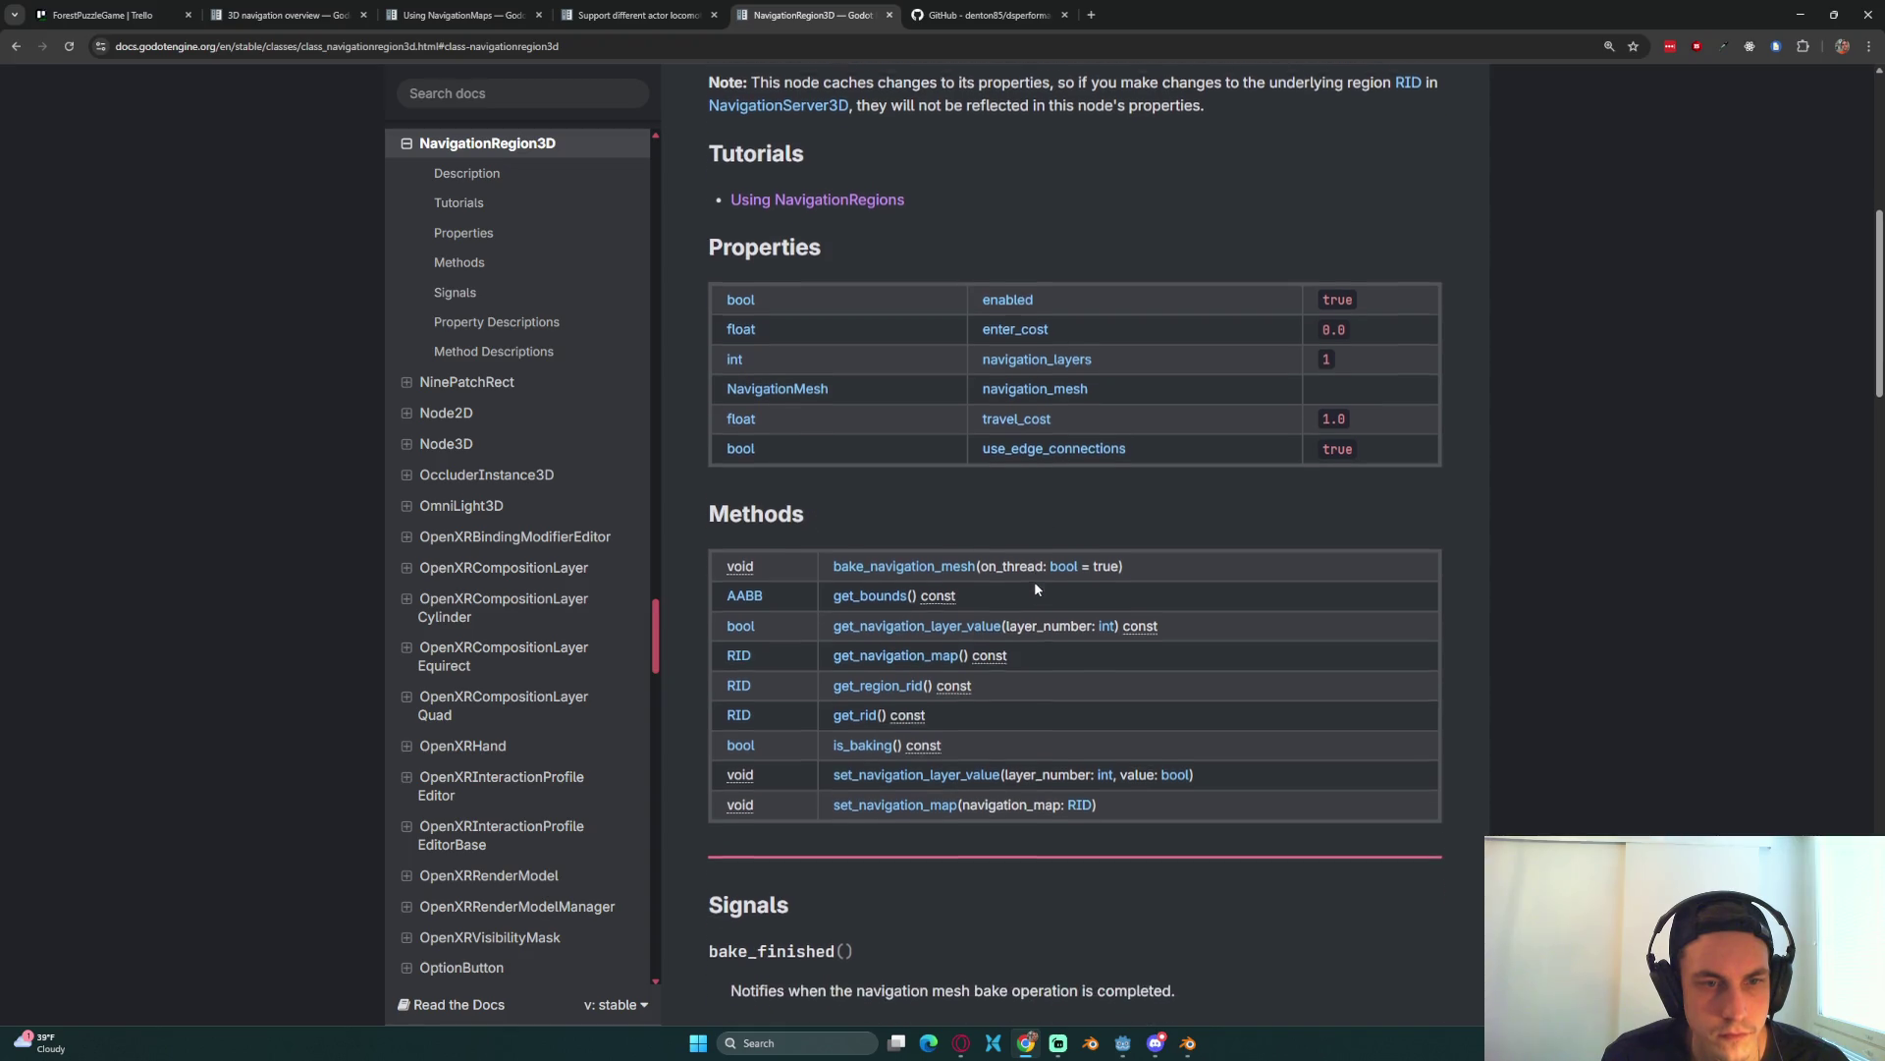
{"action": "scroll", "coordinate": [1036, 586], "scroll_direction": "down", "scroll_amount": 1}
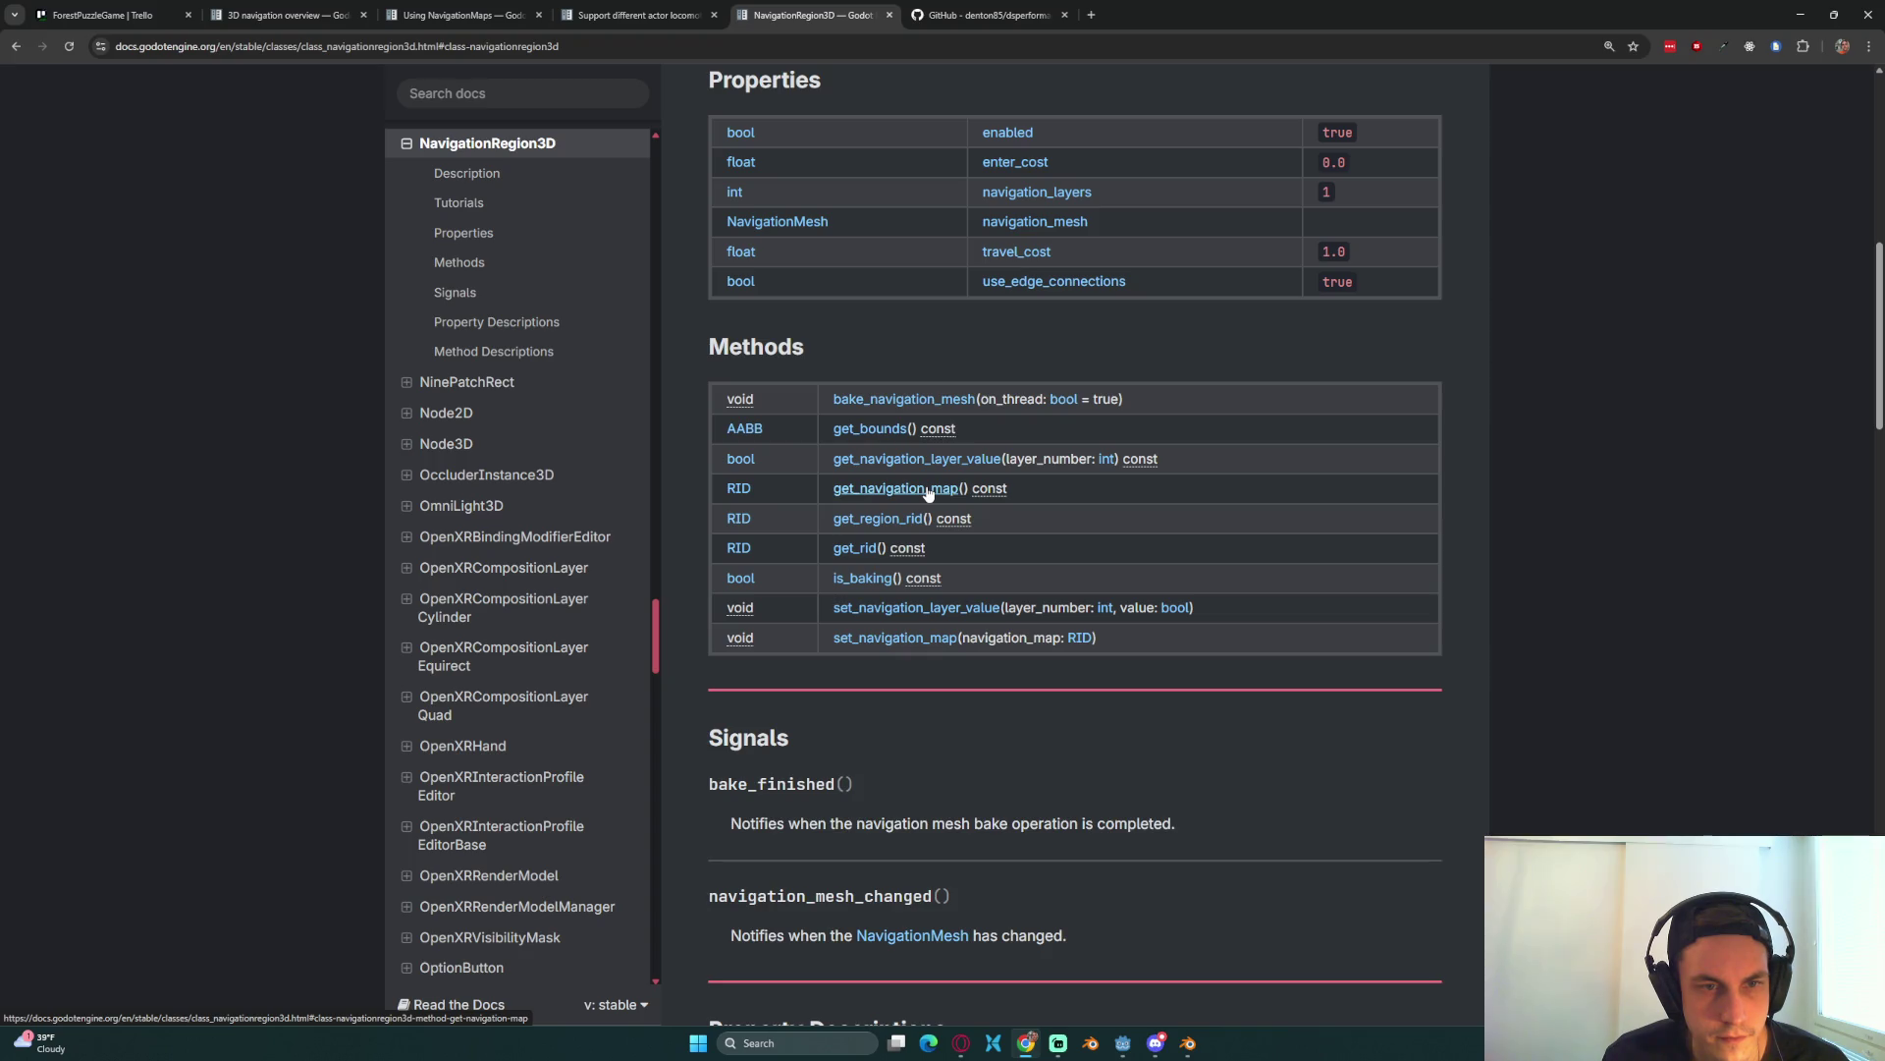
Step: Read what get_navigation_map returns, then go back to forest.gd in Godot
{"action": "right_click", "coordinate": [928, 493]}
{"action": "left_click", "coordinate": [1372, 558]}
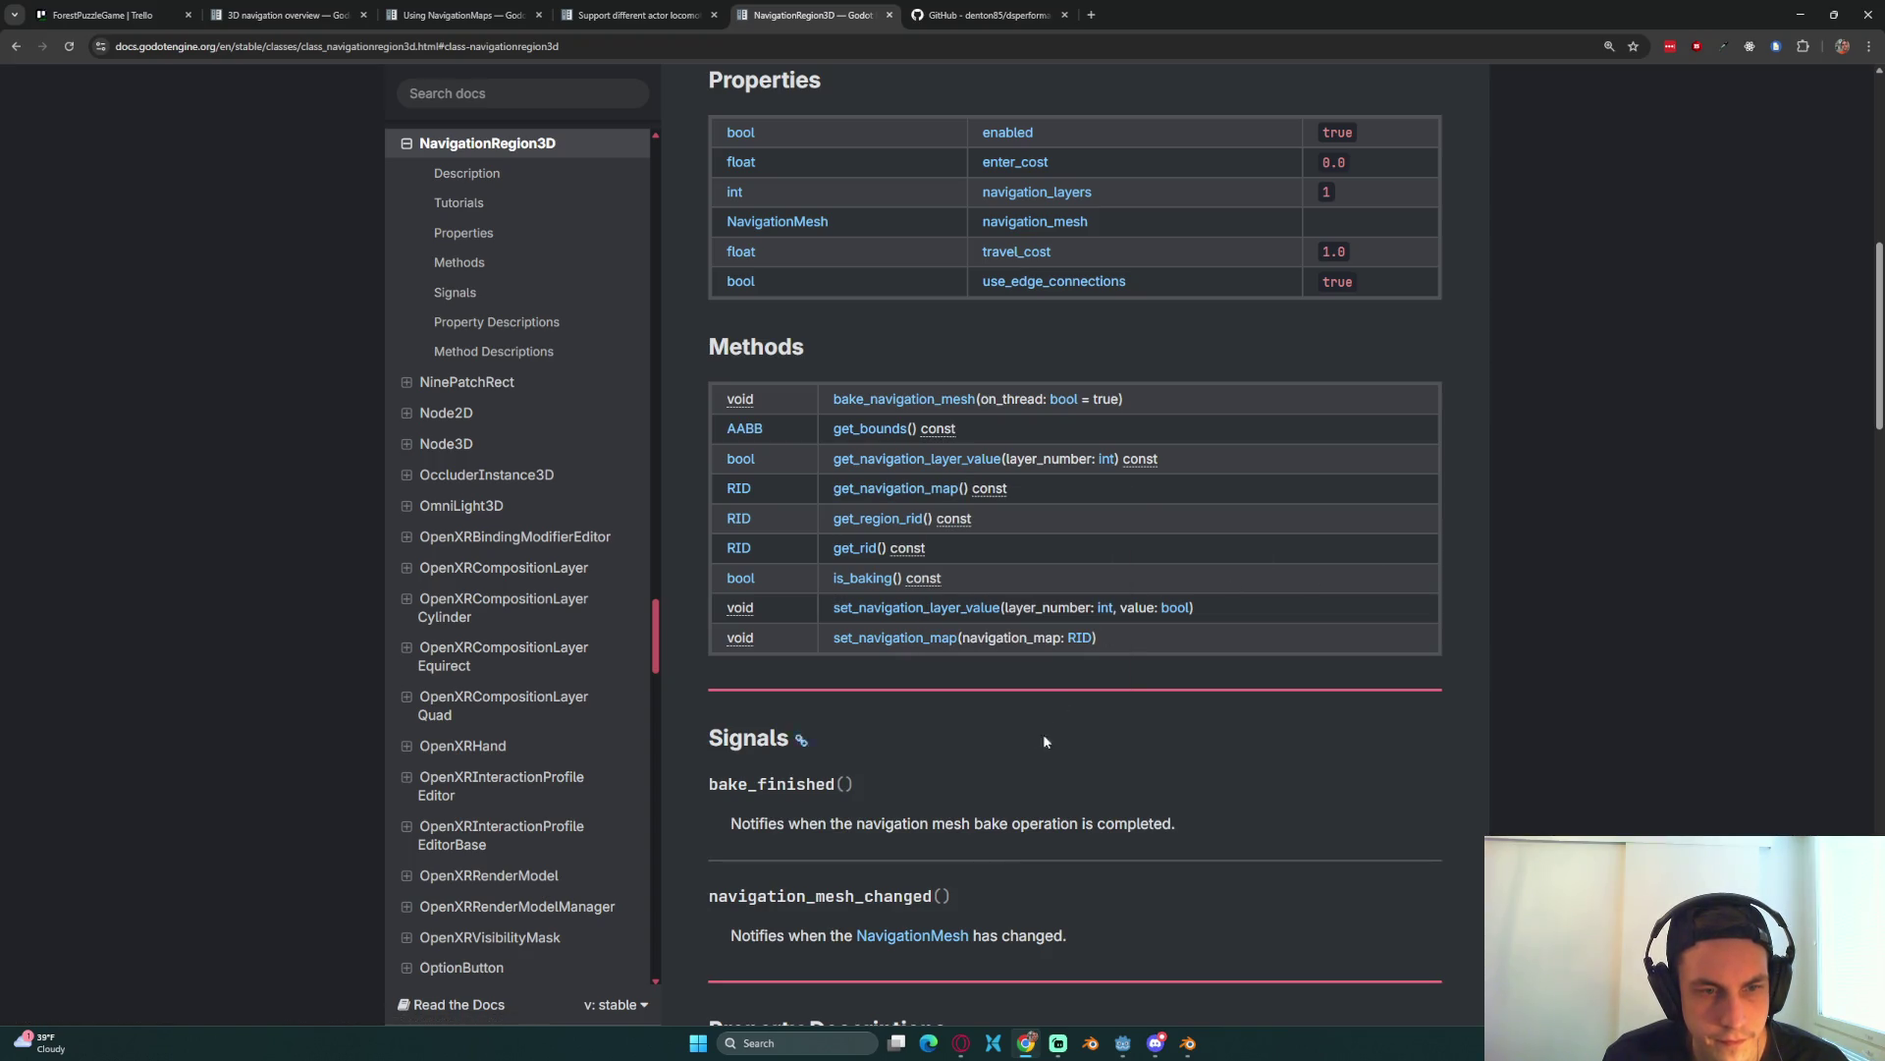
{"action": "left_click_drag", "start_coordinate": [1044, 822], "coordinate": [857, 823]}
{"action": "scroll", "coordinate": [862, 821], "scroll_direction": "down", "scroll_amount": 1}
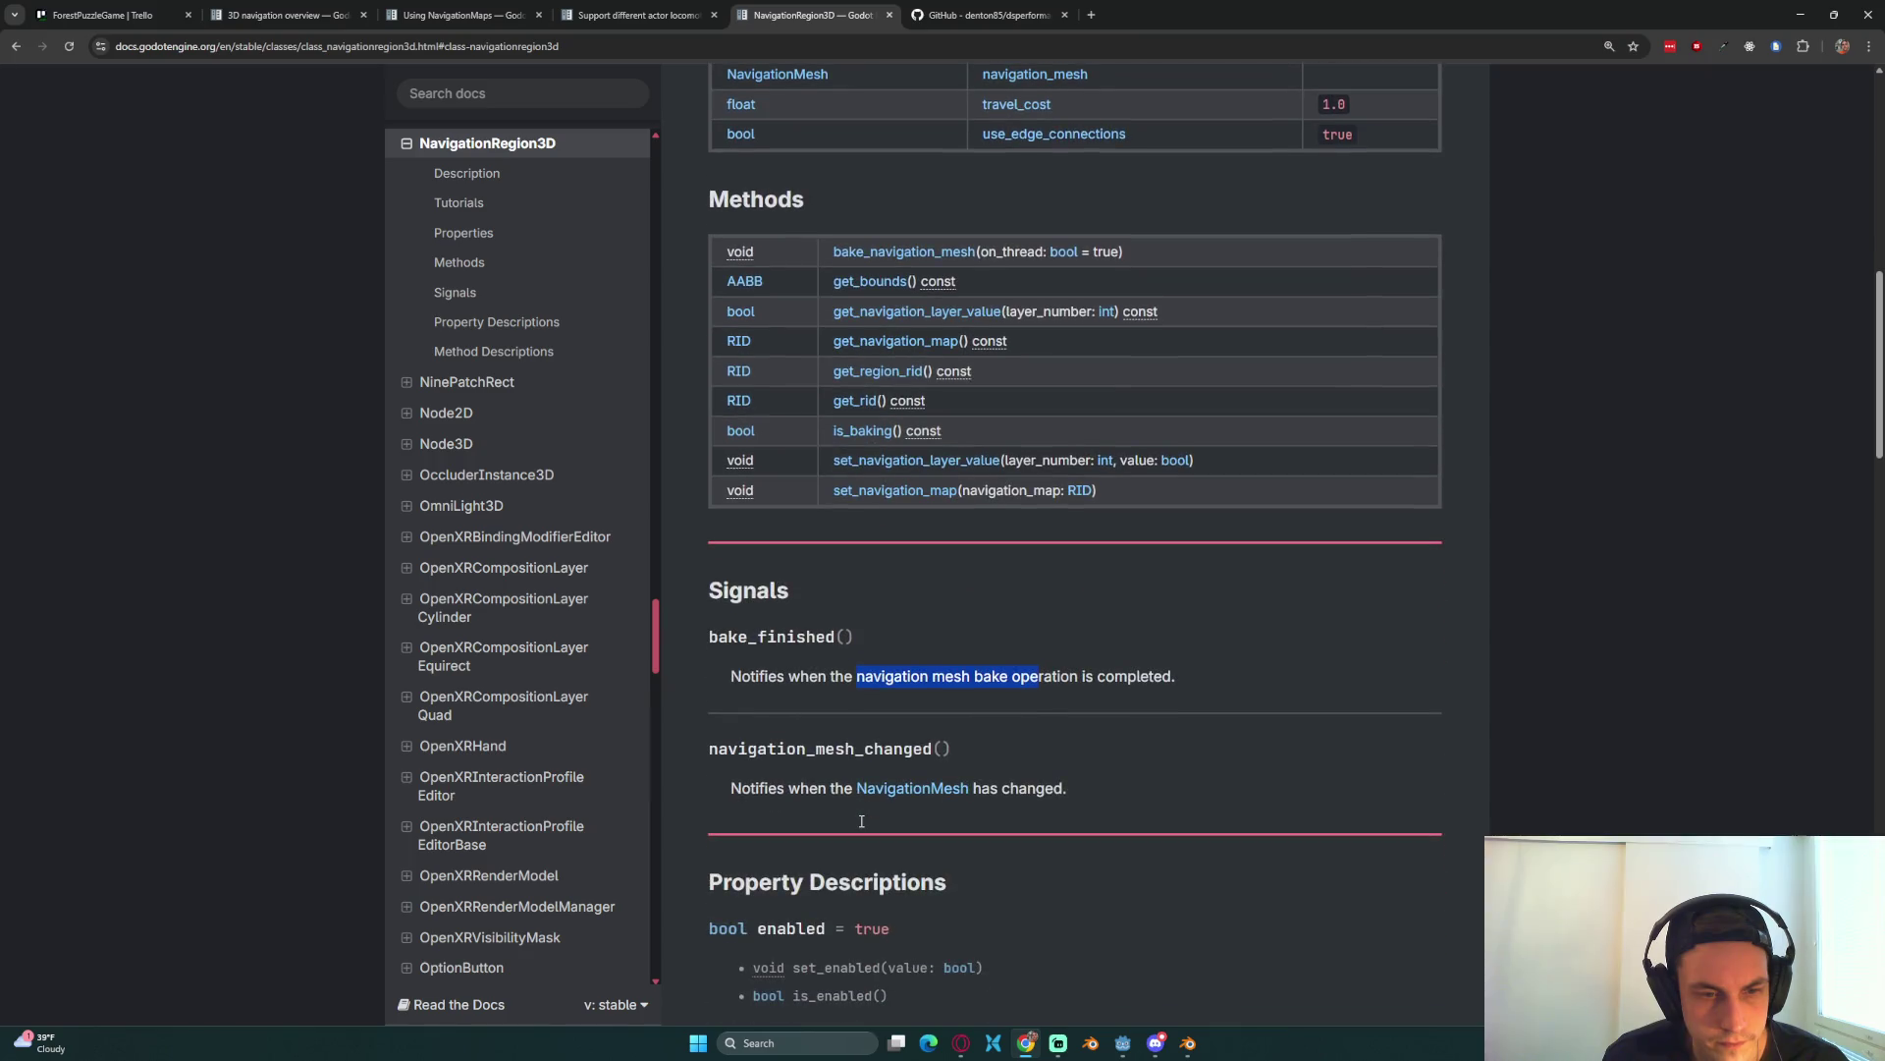
{"action": "scroll", "coordinate": [861, 823], "scroll_direction": "up", "scroll_amount": 2}
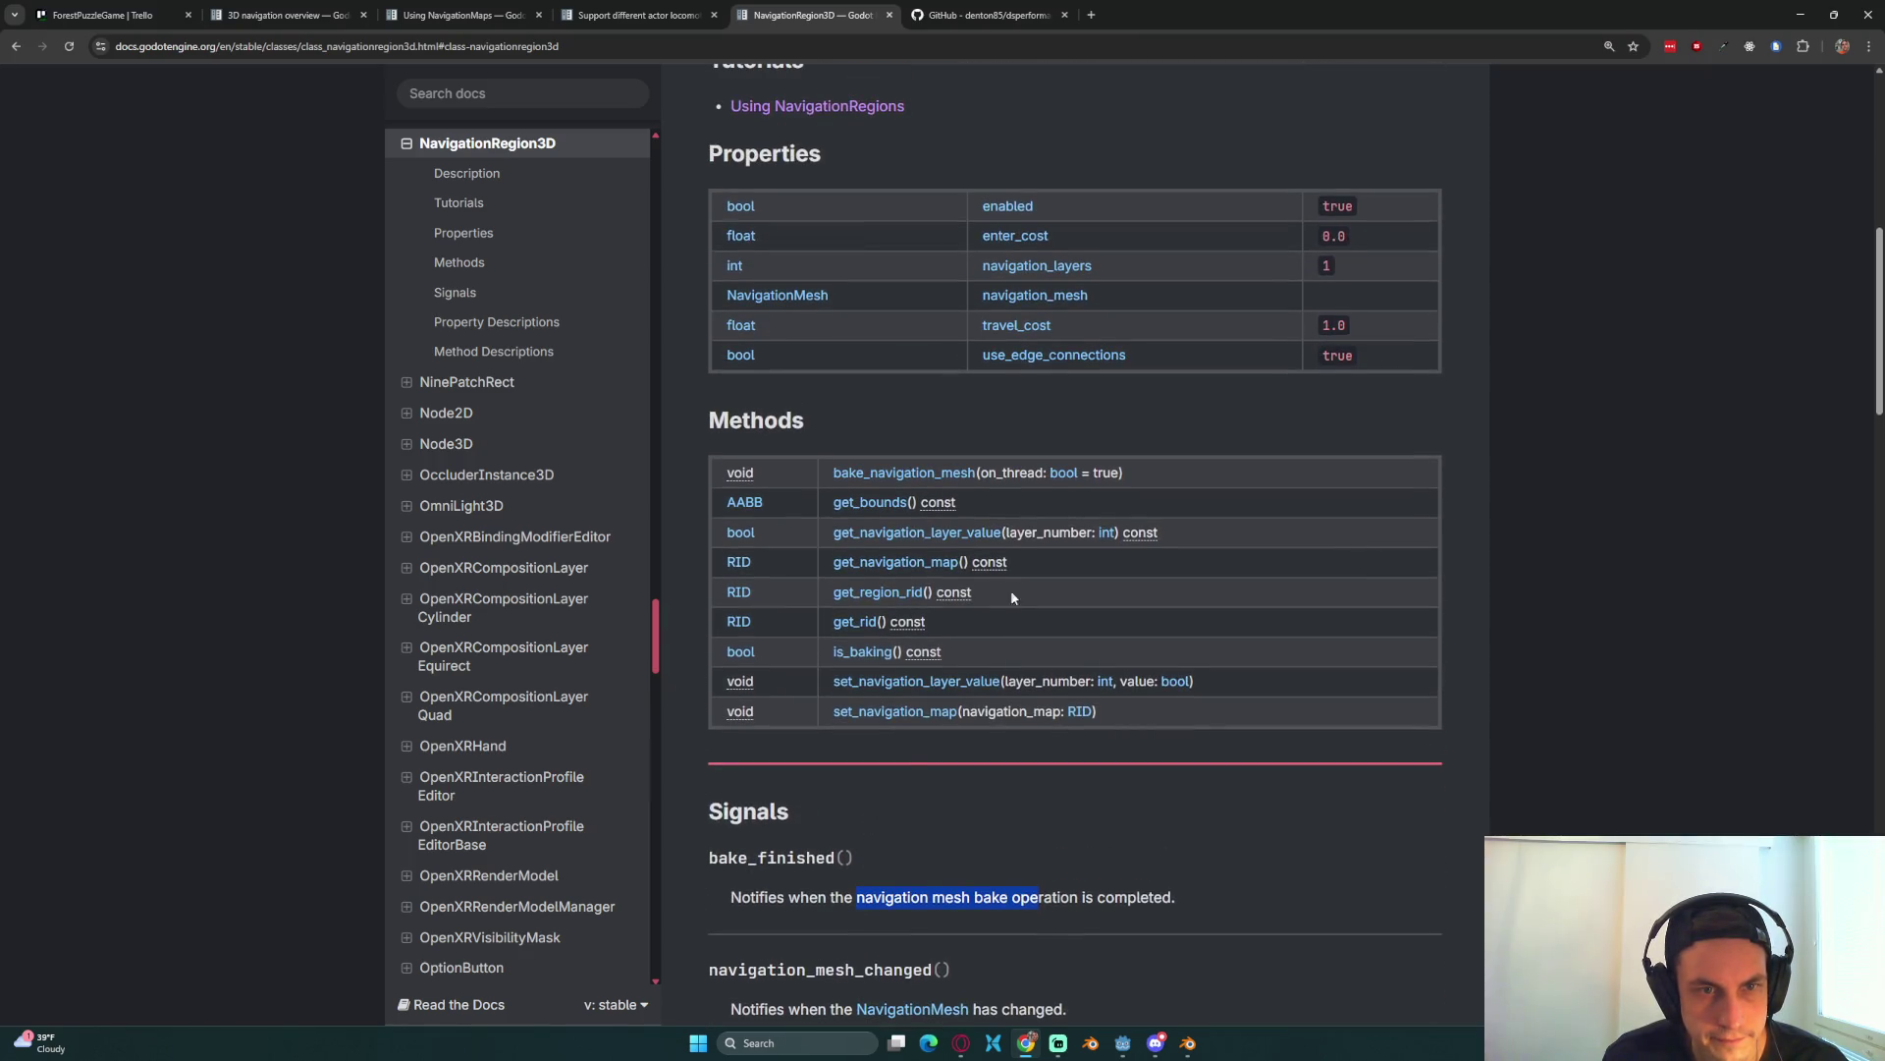
{"action": "left_click", "coordinate": [891, 564], "text": "ctrl+shift"}
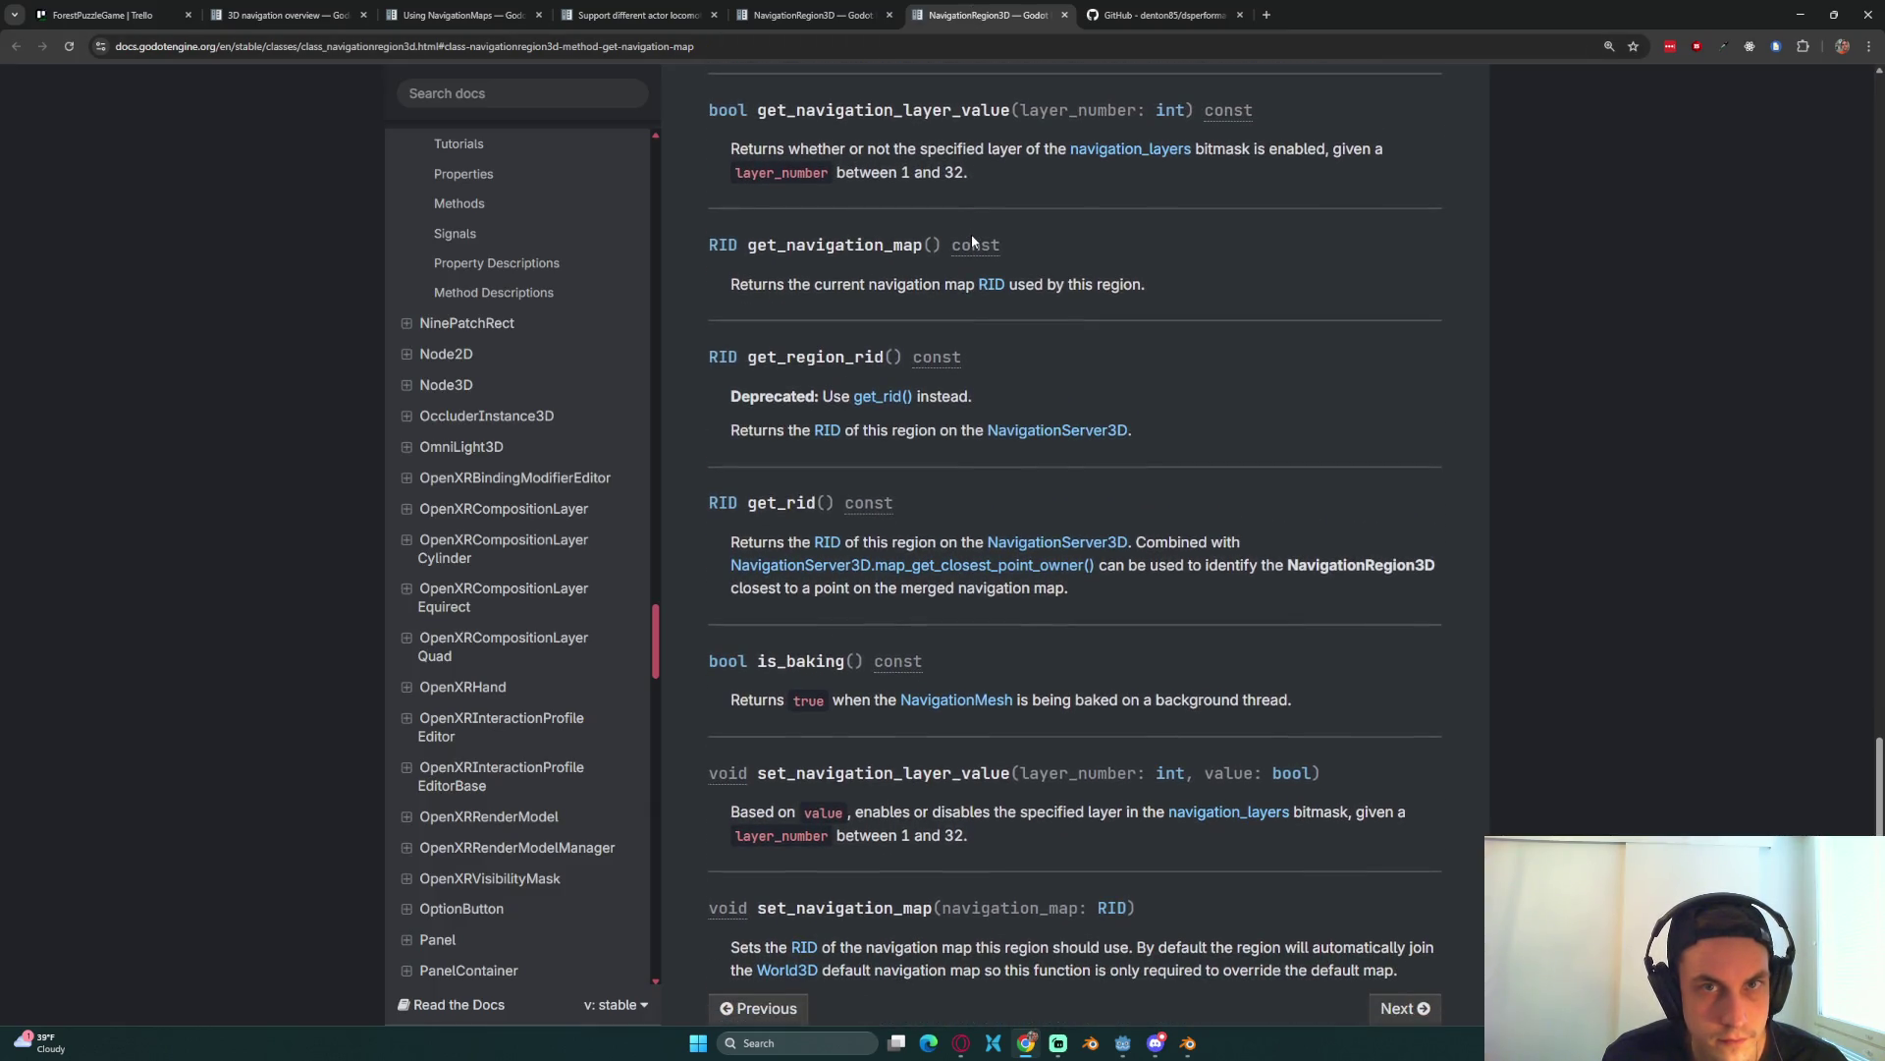
{"action": "triple_click", "coordinate": [938, 173]}
{"action": "left_click", "coordinate": [973, 205]}
{"action": "left_click_drag", "start_coordinate": [886, 309], "coordinate": [837, 294]}
{"action": "left_click", "coordinate": [853, 300]}
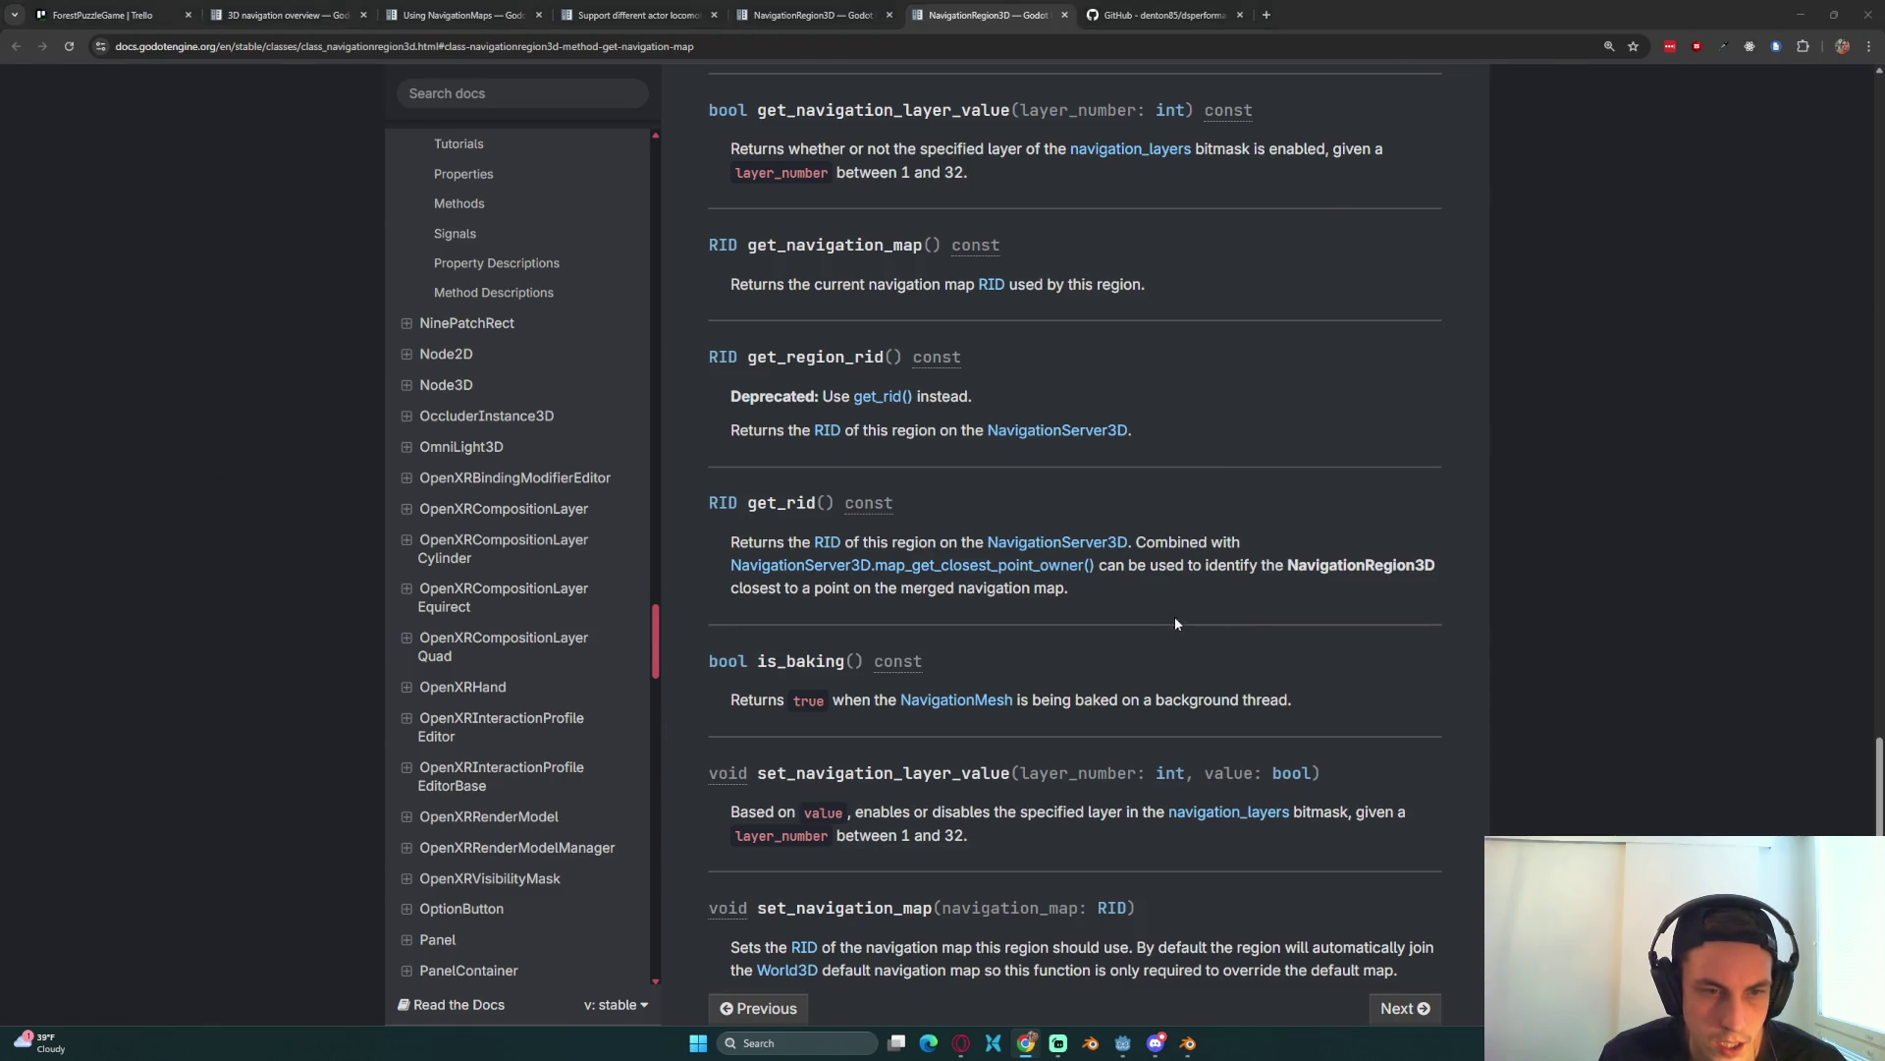
{"action": "key", "text": "alt+Tab"}
{"action": "left_click", "coordinate": [946, 581]}
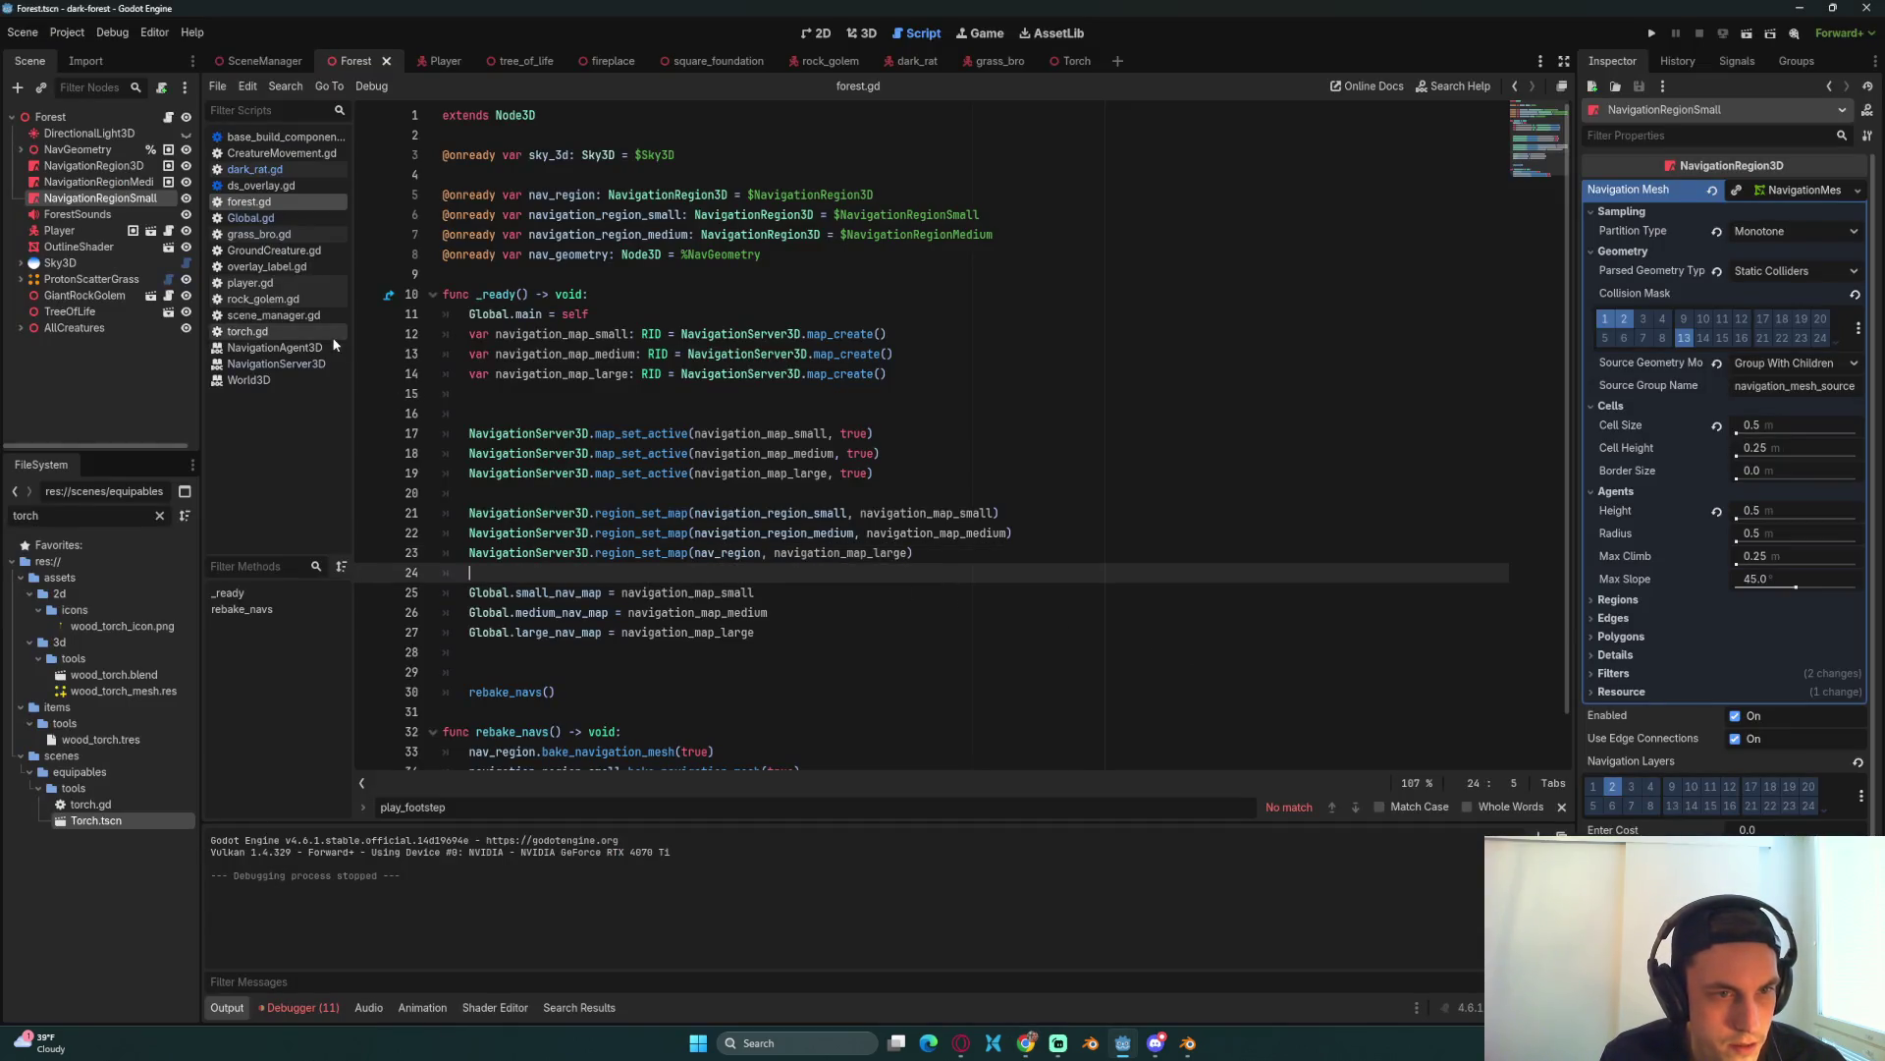
Step: Open dark_rat.gd and review get_new_nav_target around lines 63–69
{"action": "left_click", "coordinate": [259, 235]}
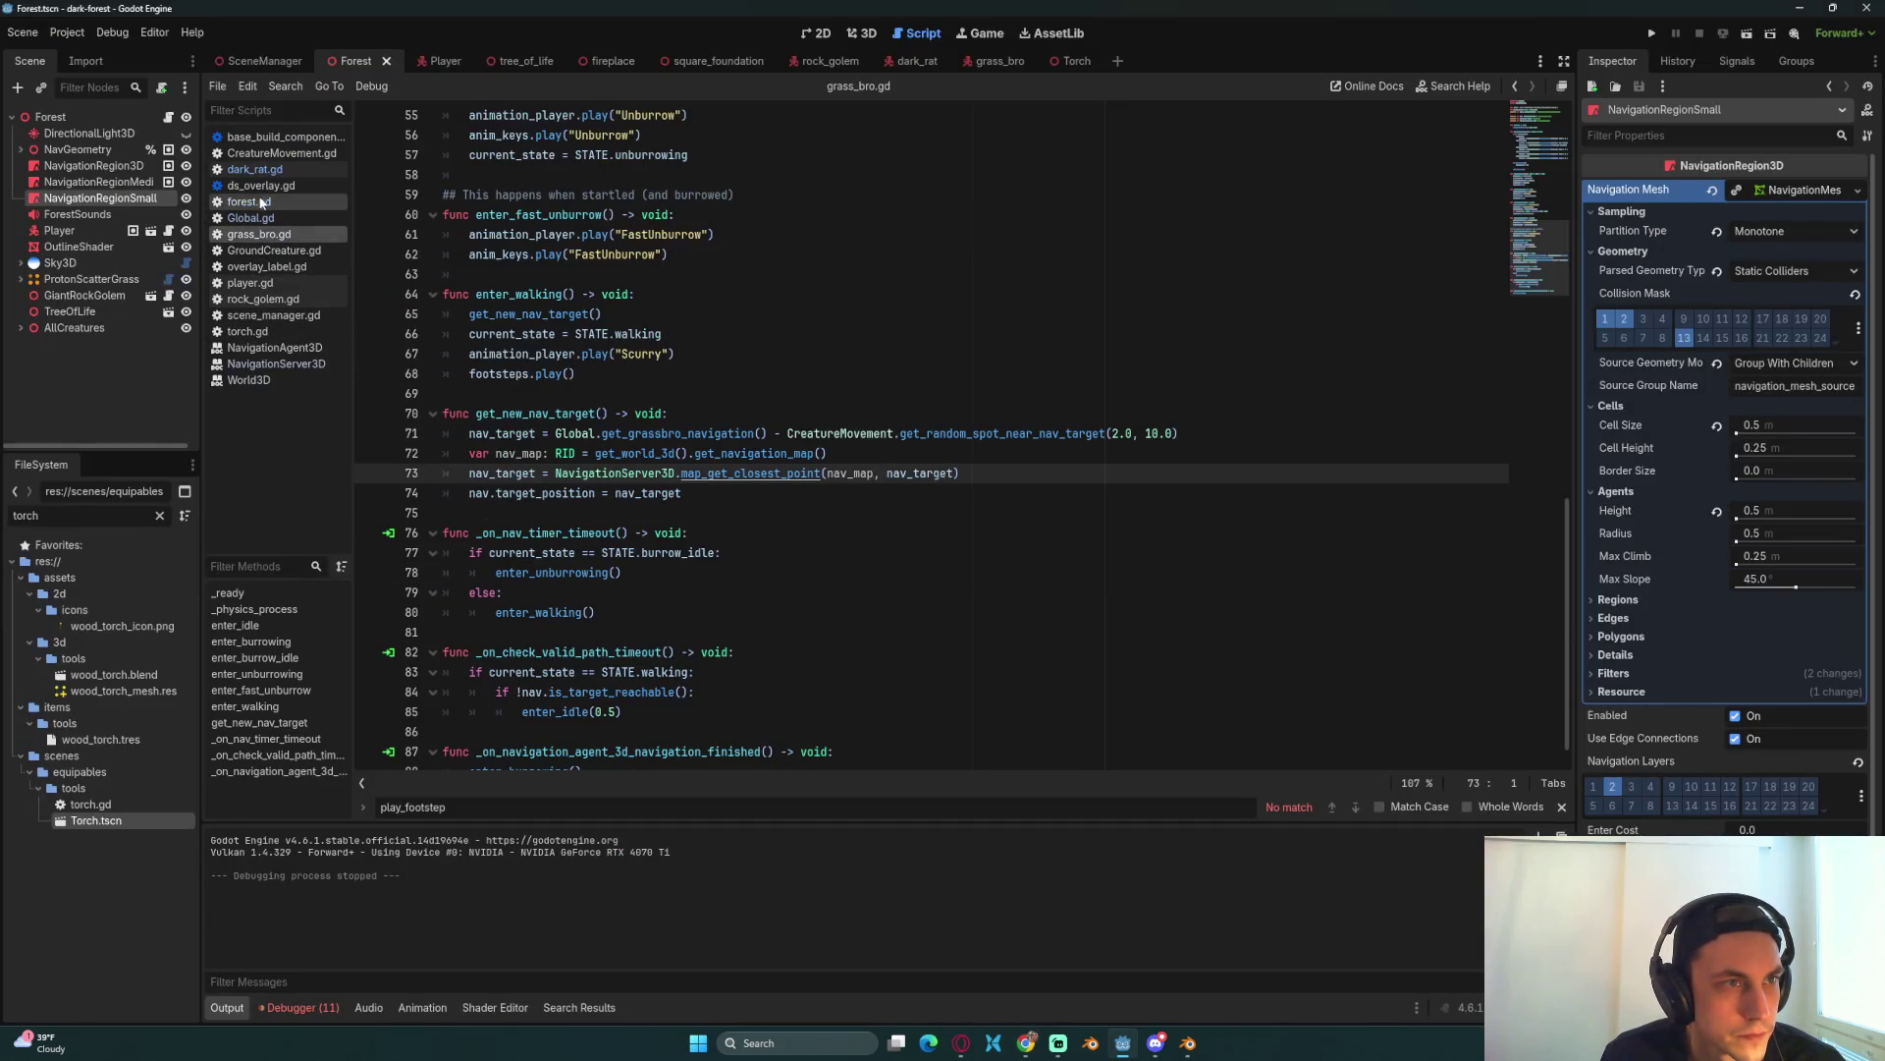
{"action": "left_click", "coordinate": [254, 169]}
{"action": "left_click", "coordinate": [813, 449]}
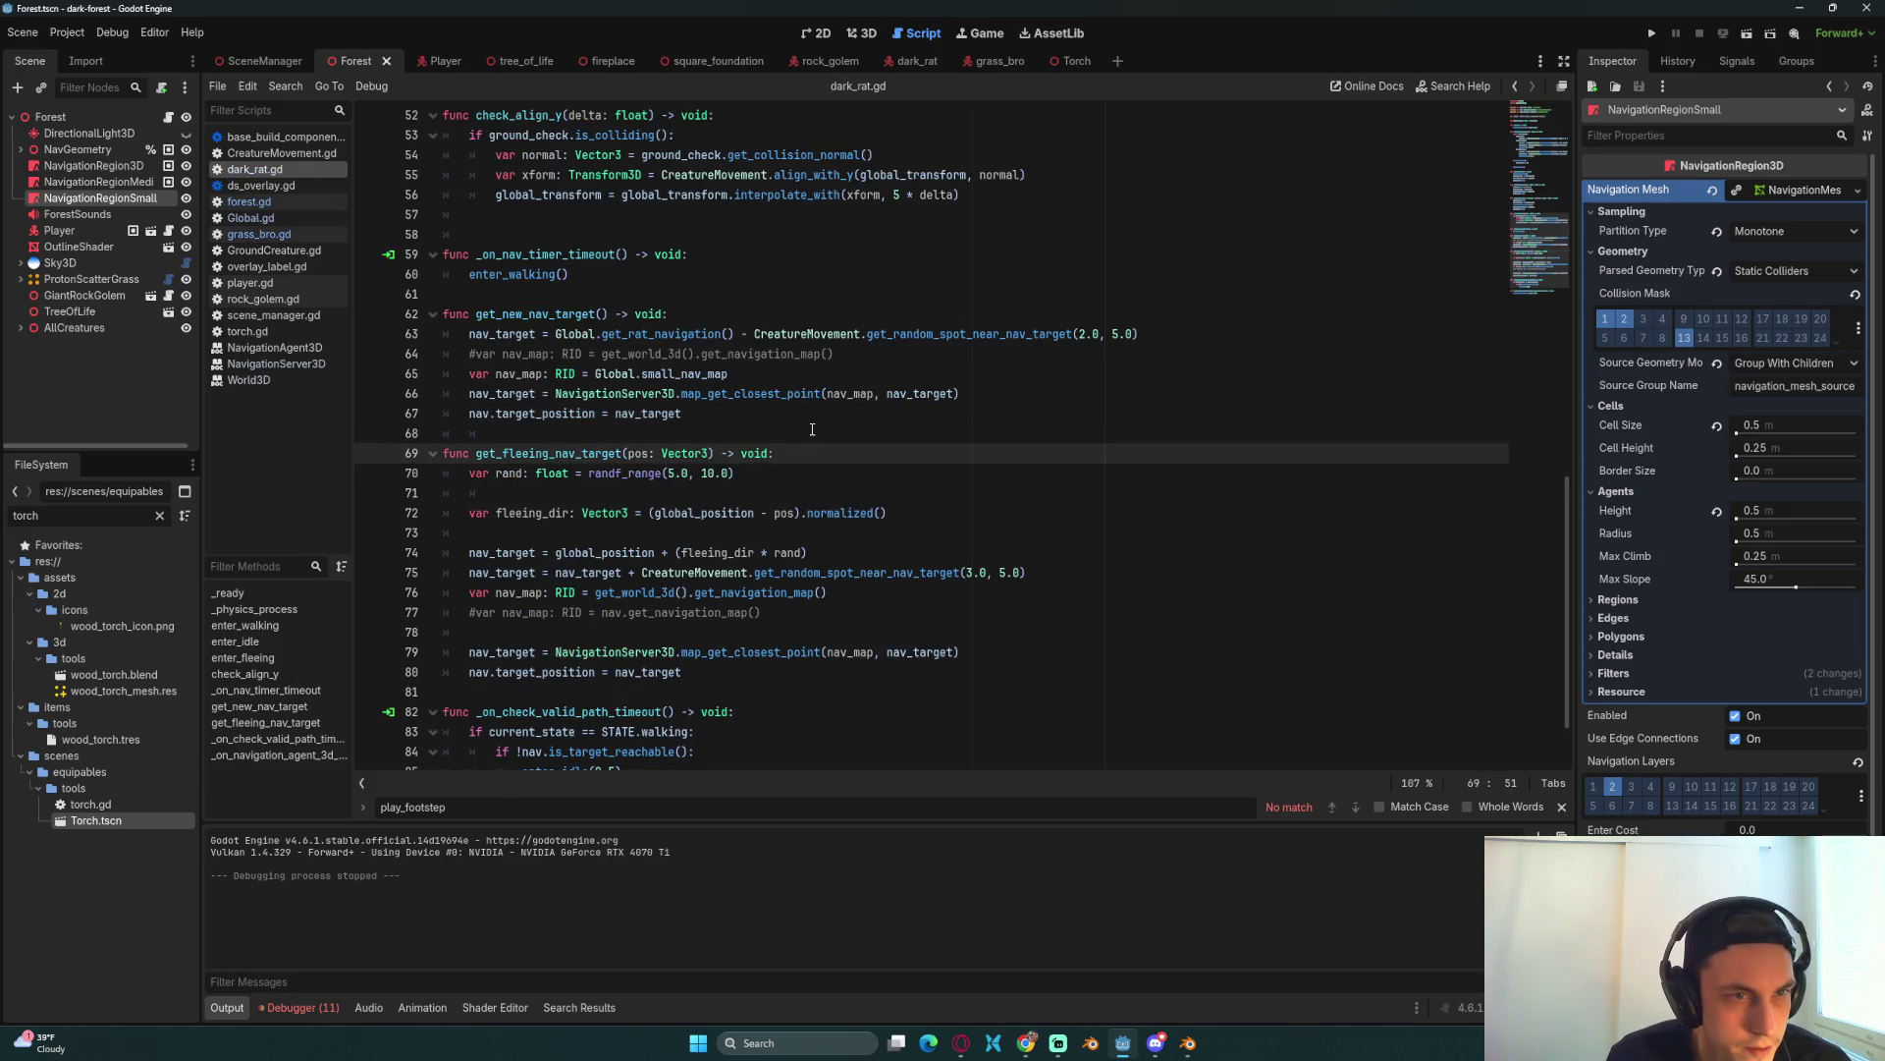
{"action": "left_click", "coordinate": [835, 368]}
{"action": "left_click", "coordinate": [892, 337]}
{"action": "left_click", "coordinate": [890, 353]}
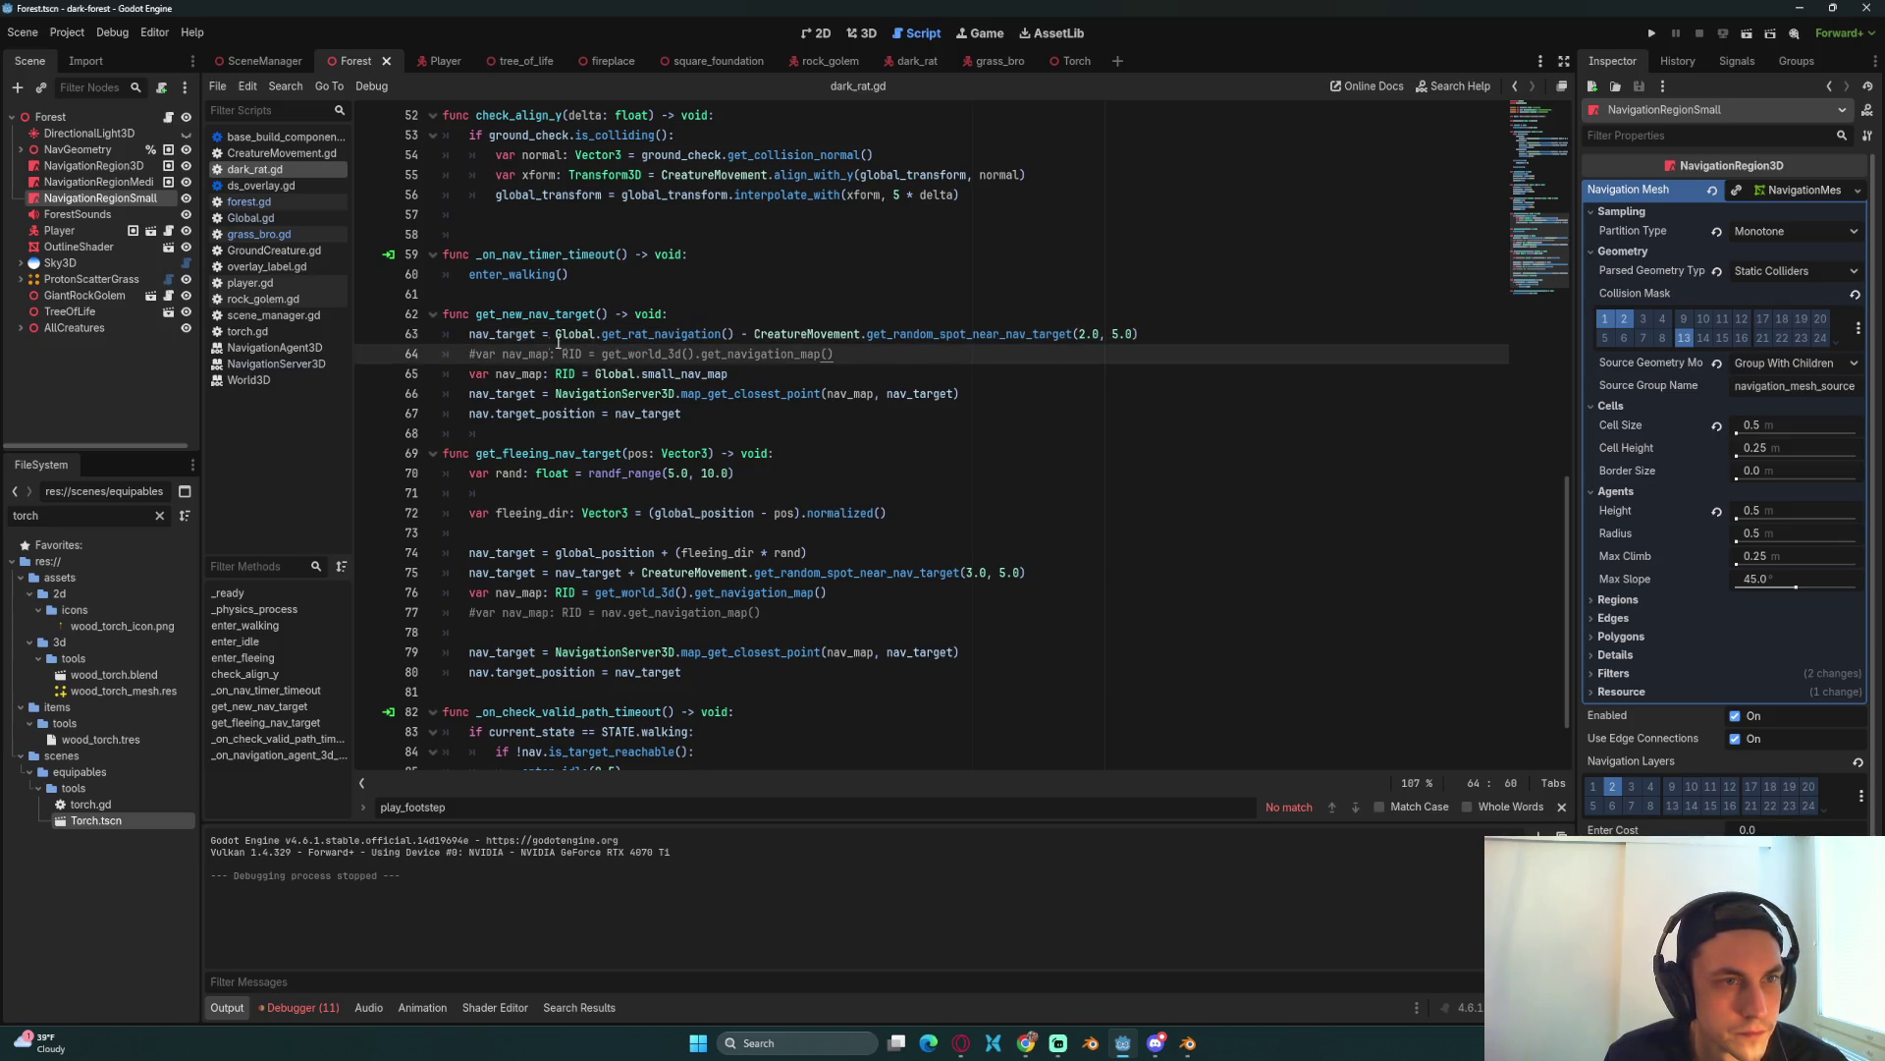
{"action": "left_click", "coordinate": [623, 336]}
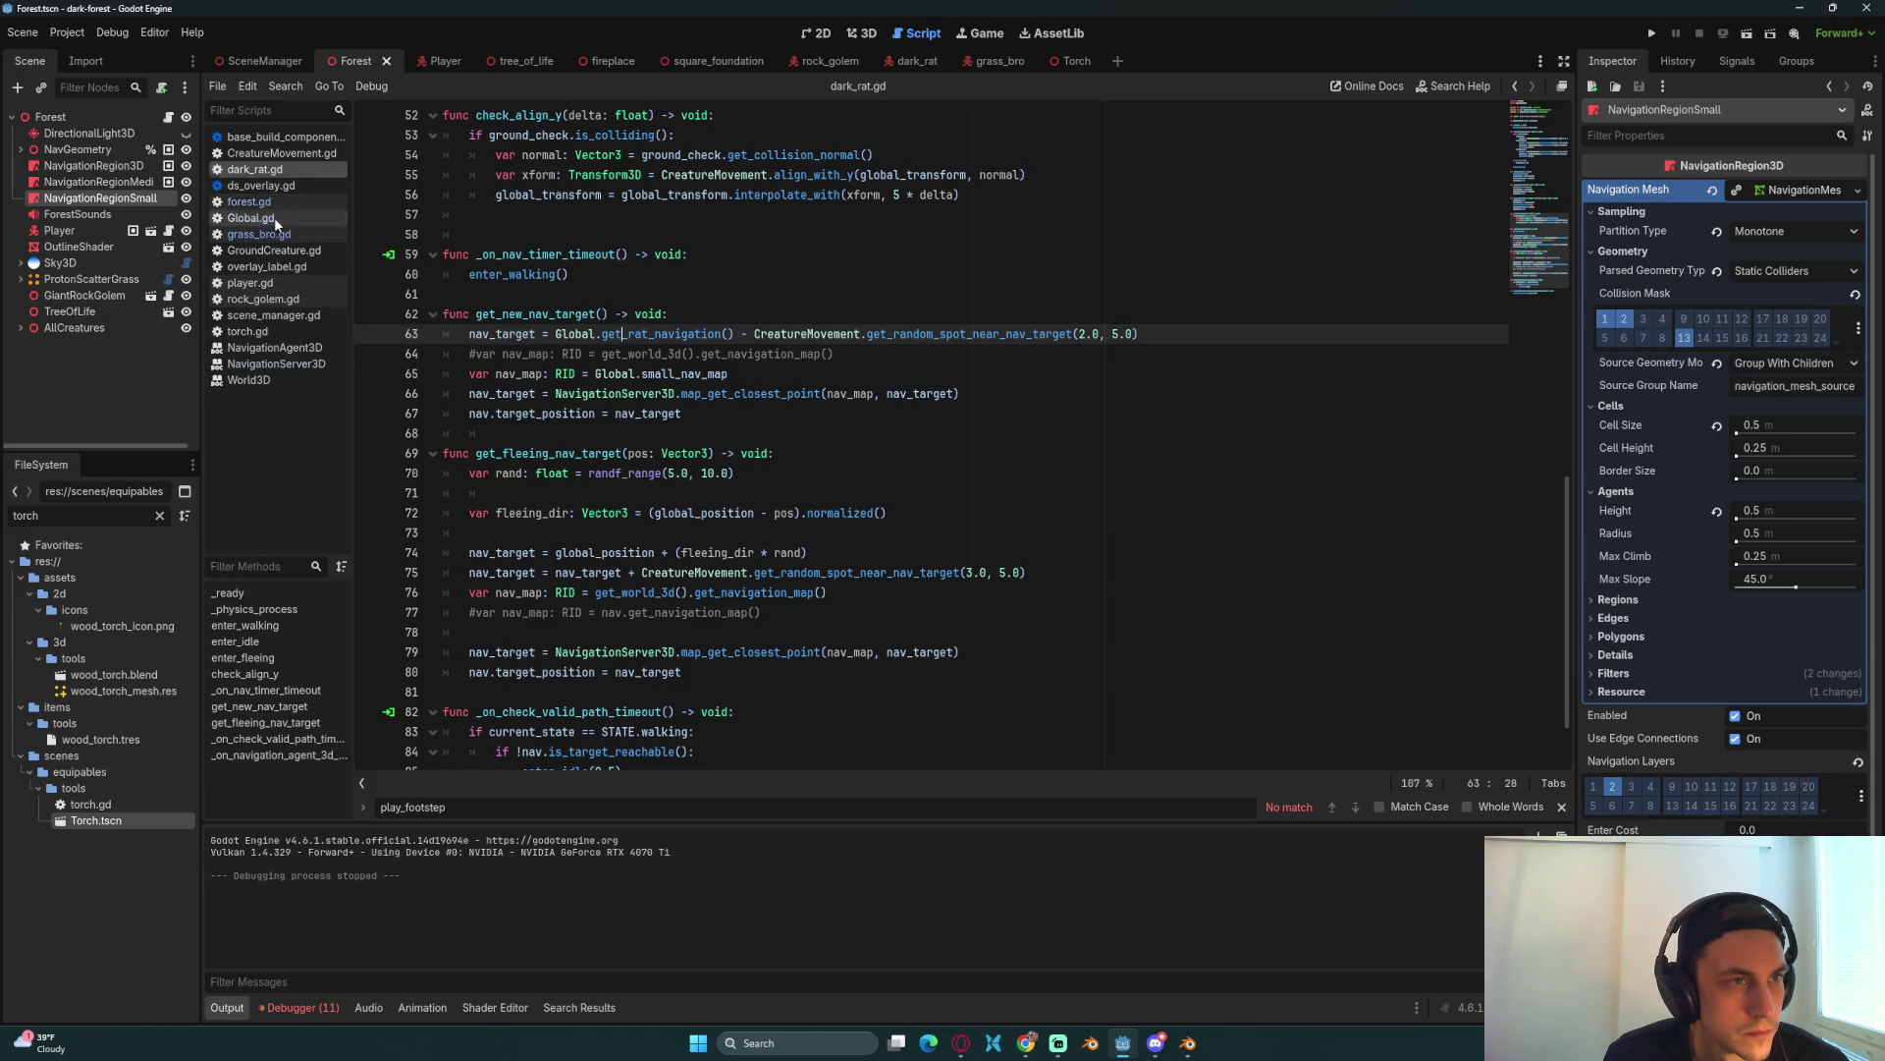
Step: Check the navigation map variables in Global.gd, then return to line 65 of dark_rat.gd
{"action": "left_click", "coordinate": [276, 218]}
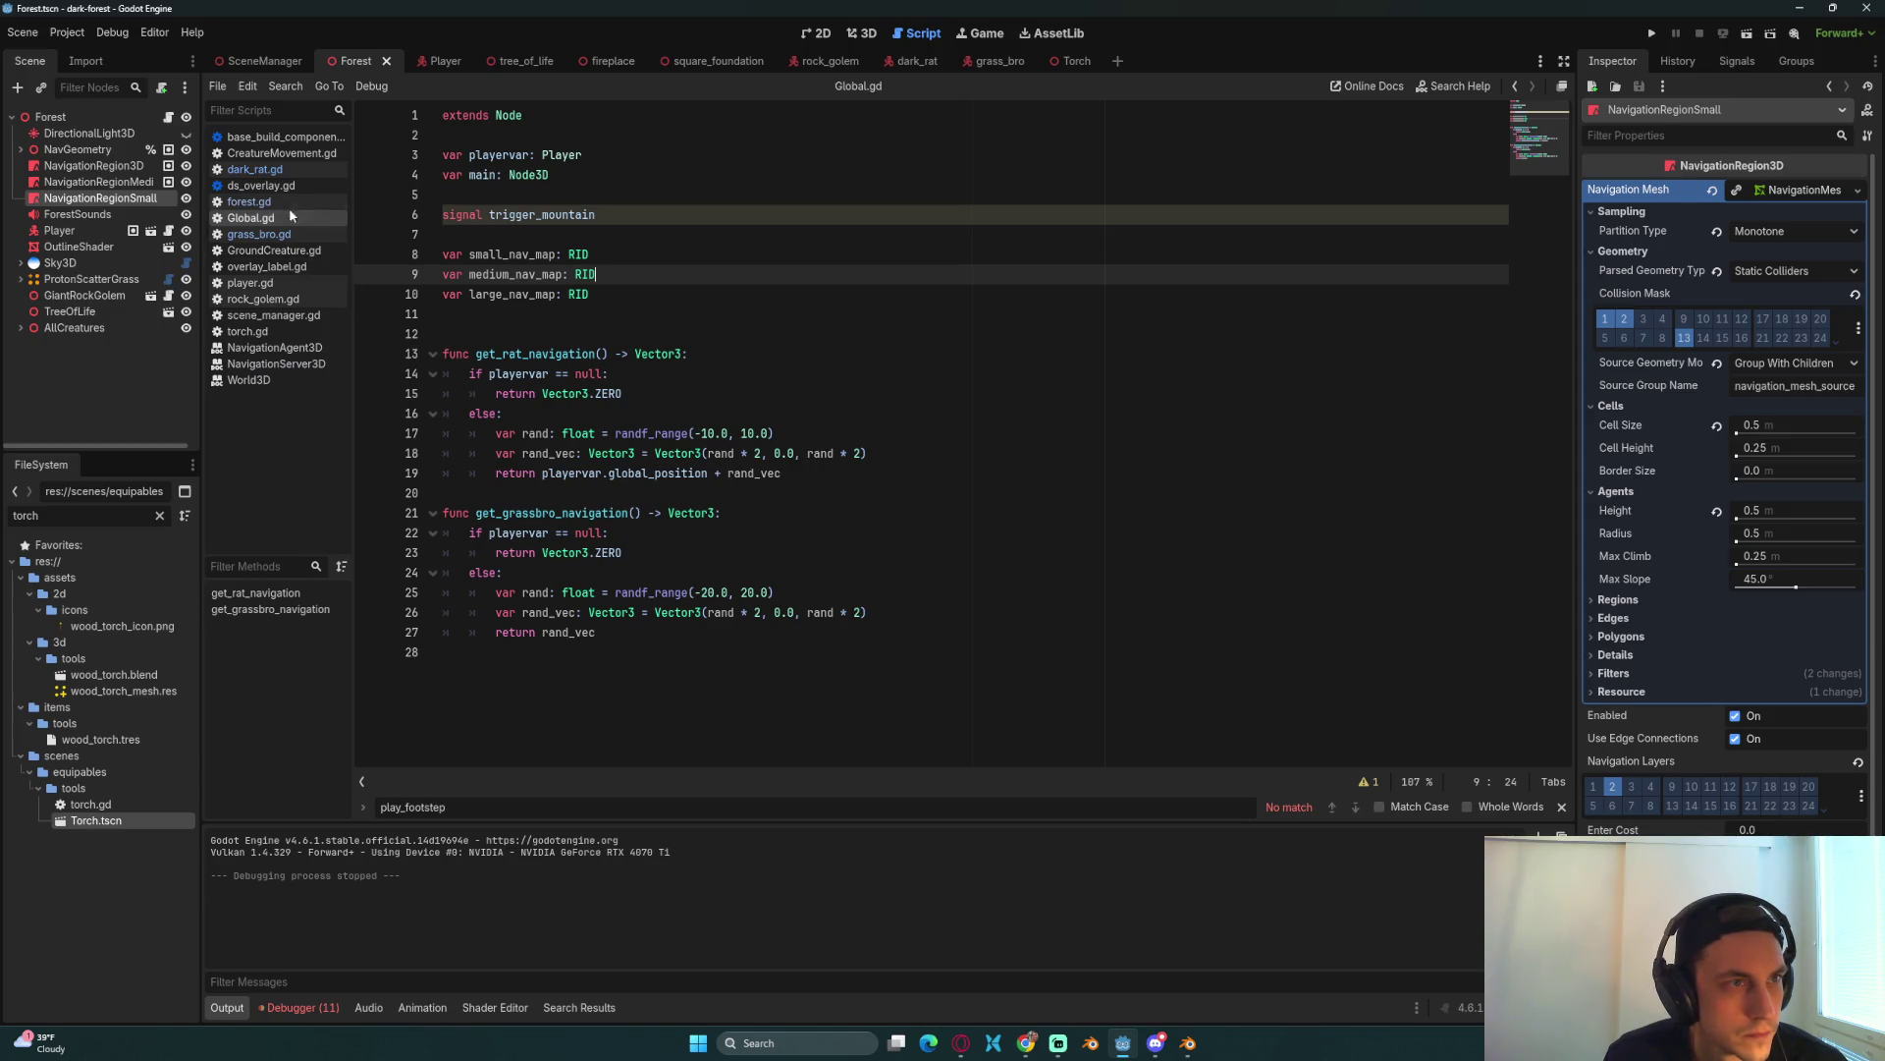
{"action": "left_click", "coordinate": [256, 169]}
{"action": "left_click", "coordinate": [710, 354]}
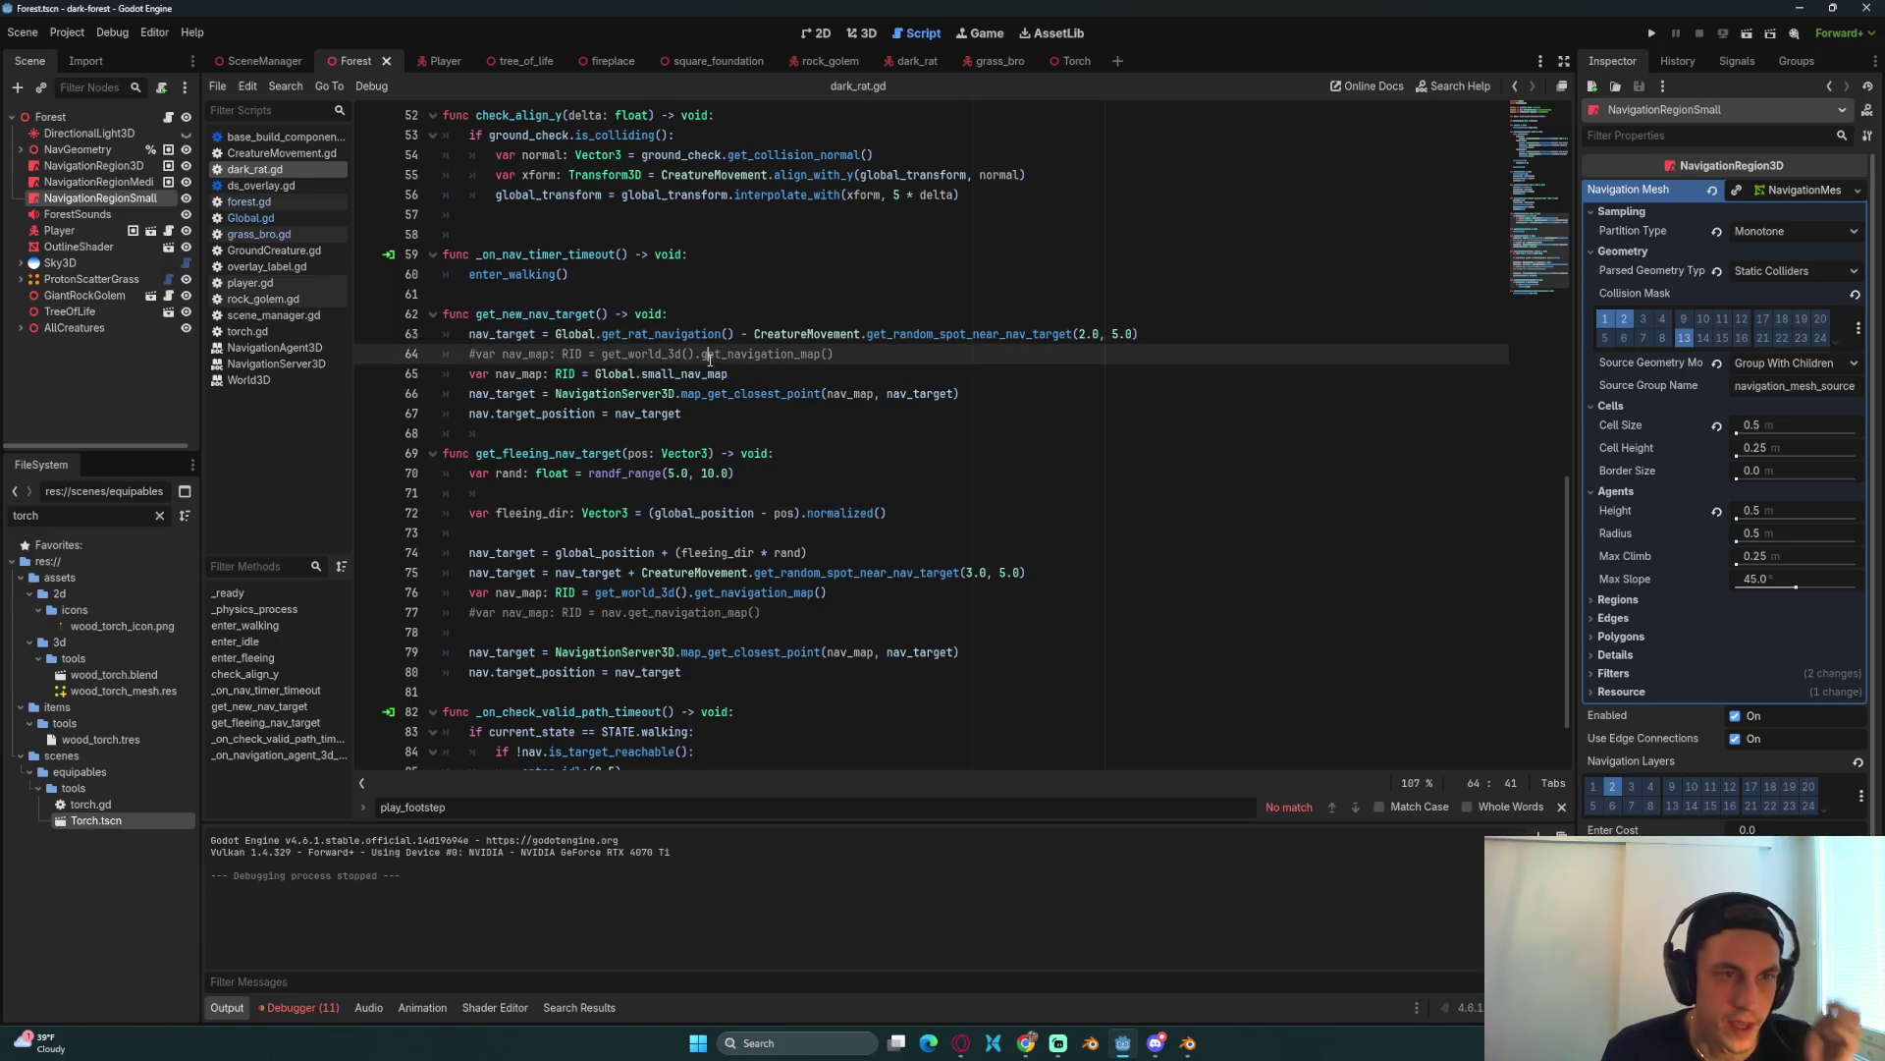
{"action": "left_click", "coordinate": [744, 382]}
{"action": "mouse_move", "coordinate": [691, 389]}
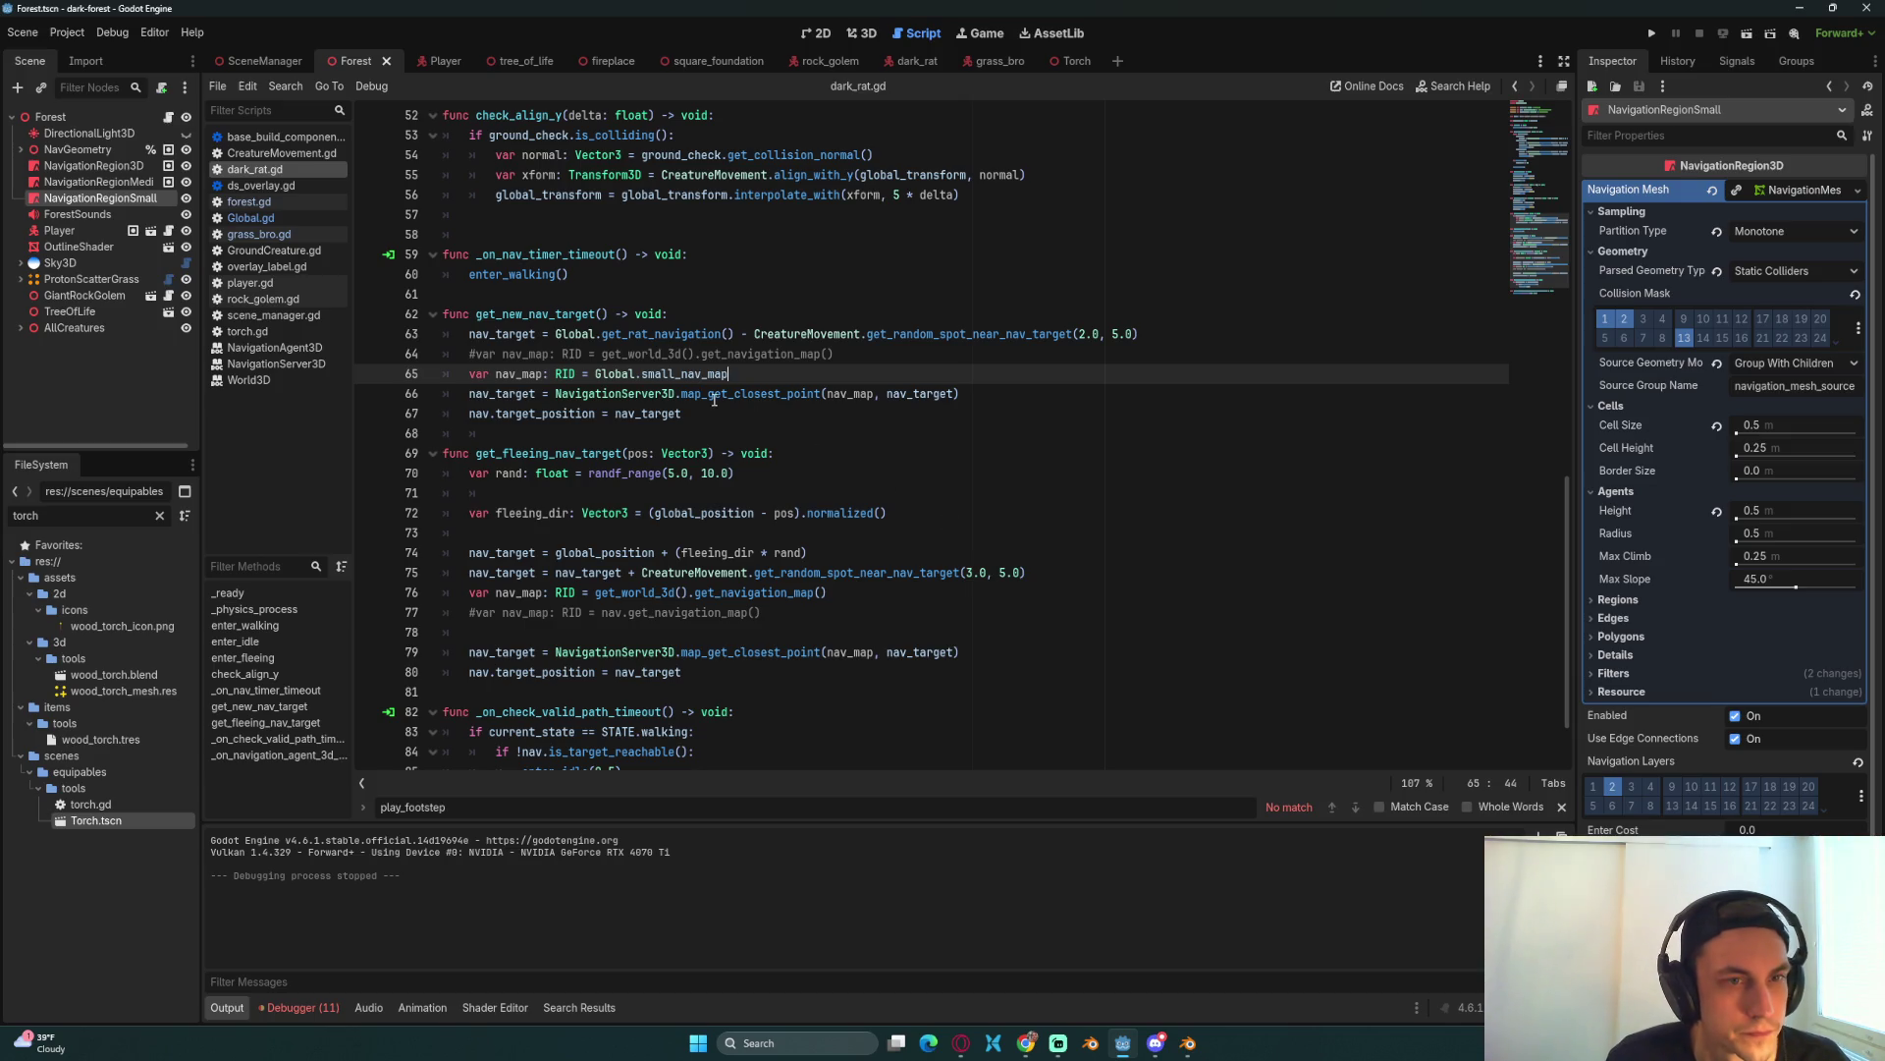
{"action": "left_click", "coordinate": [719, 413]}
{"action": "mouse_move", "coordinate": [506, 409]}
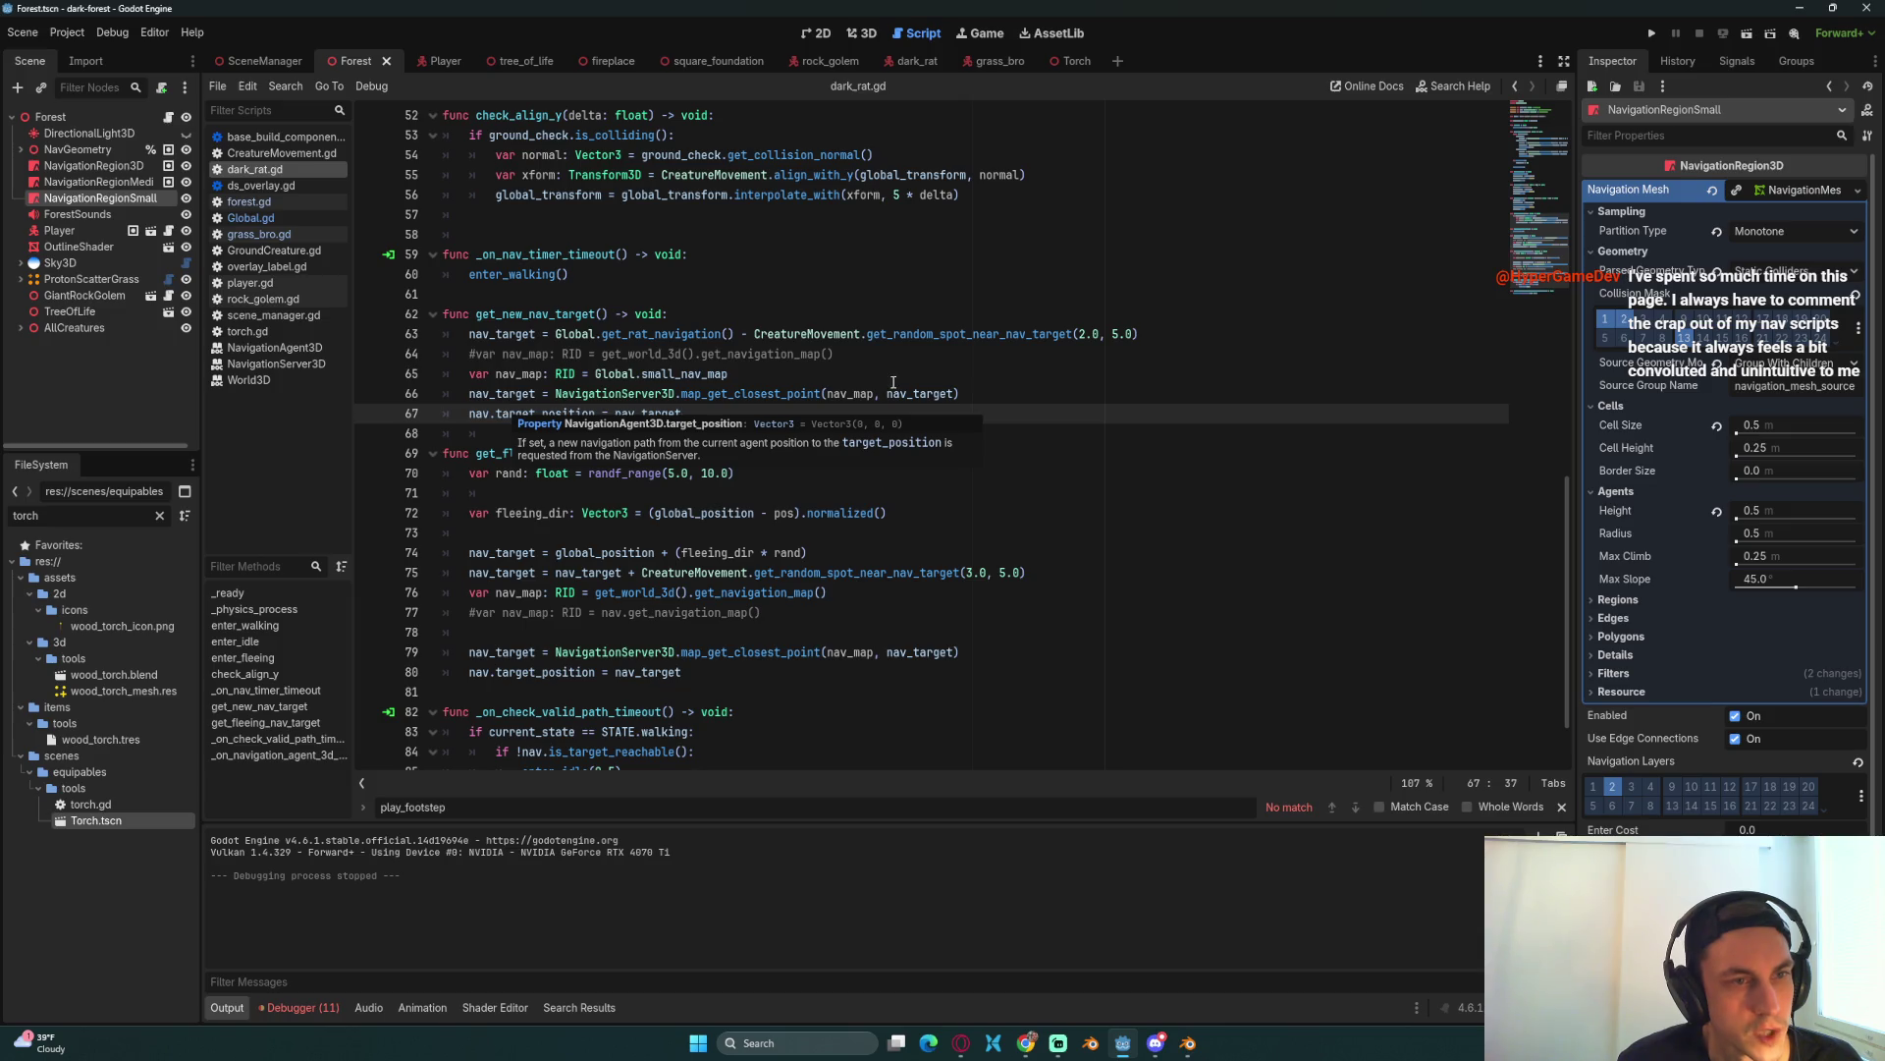
{"action": "left_click", "coordinate": [862, 373]}
Step: Add nav.set_navigation_map(nav_map) after line 65, save dark_rat.gd, and run the project
{"action": "key", "text": "Return"}
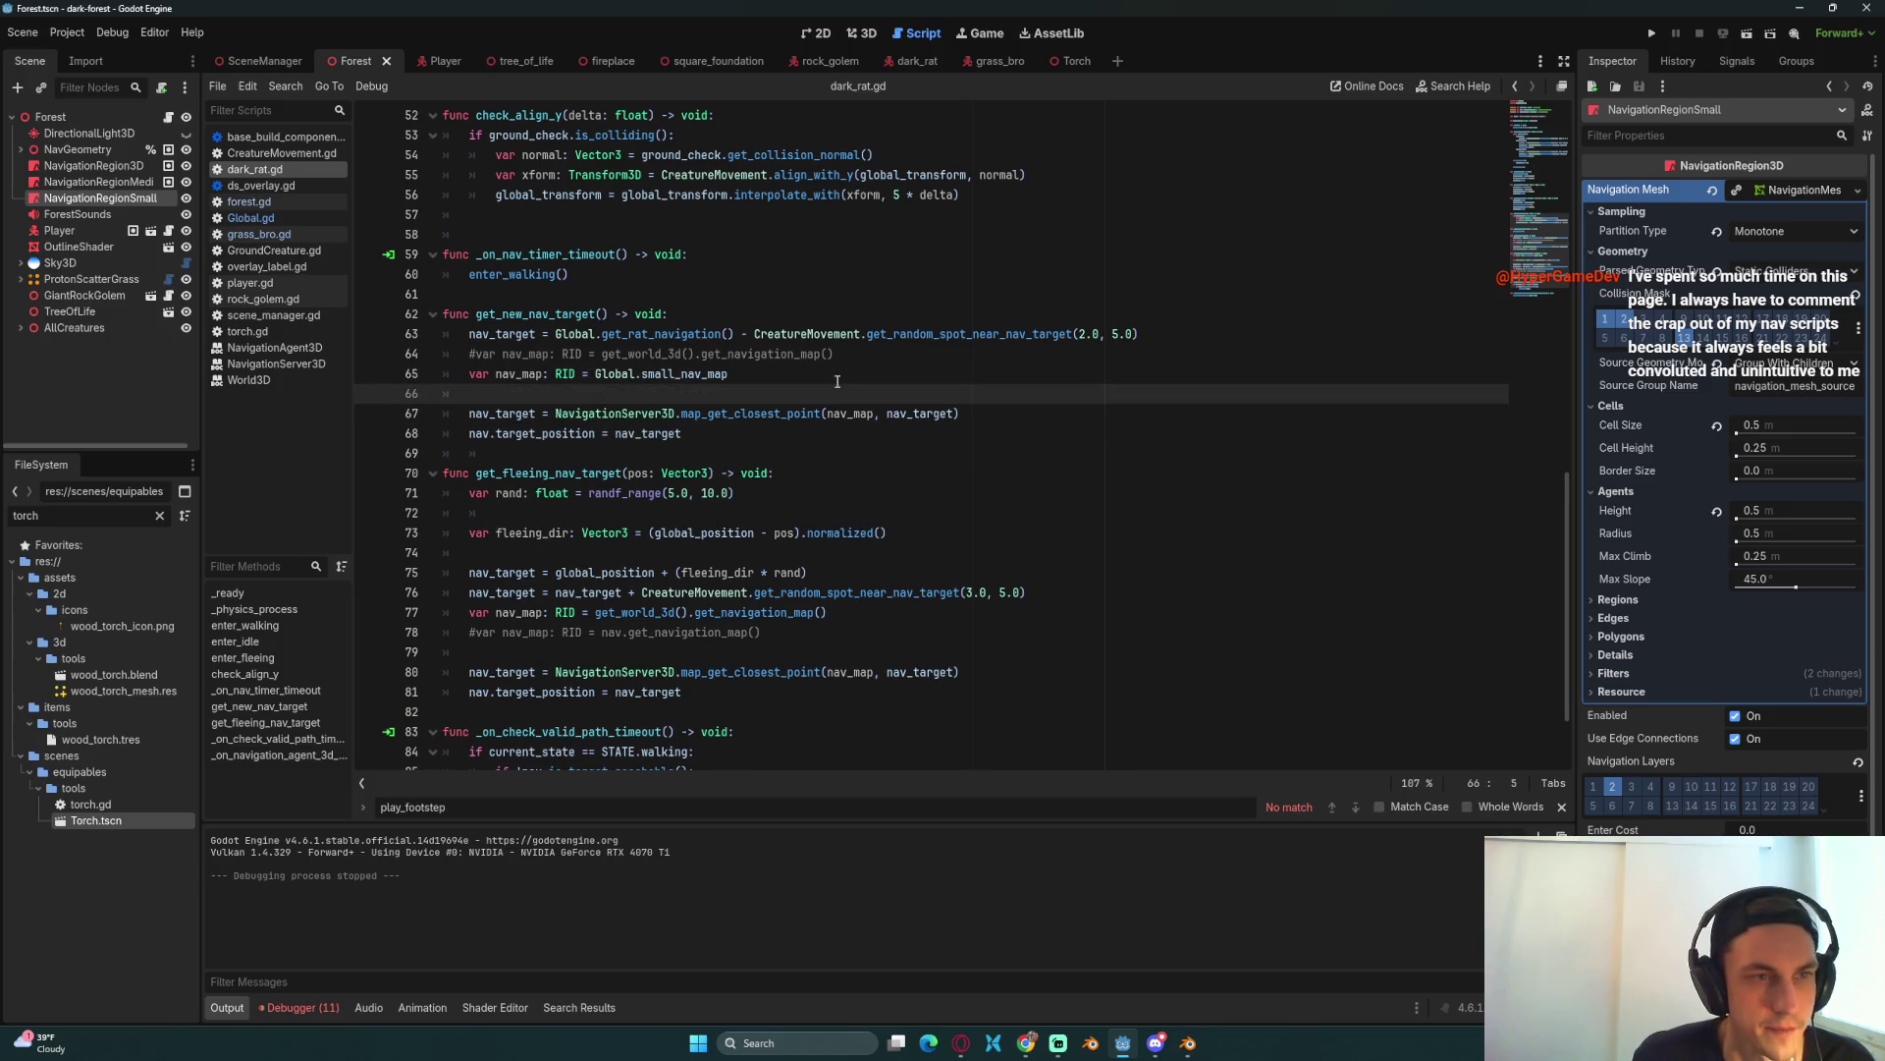
{"action": "type", "text": "n"}
{"action": "key", "text": "BackSpace"}
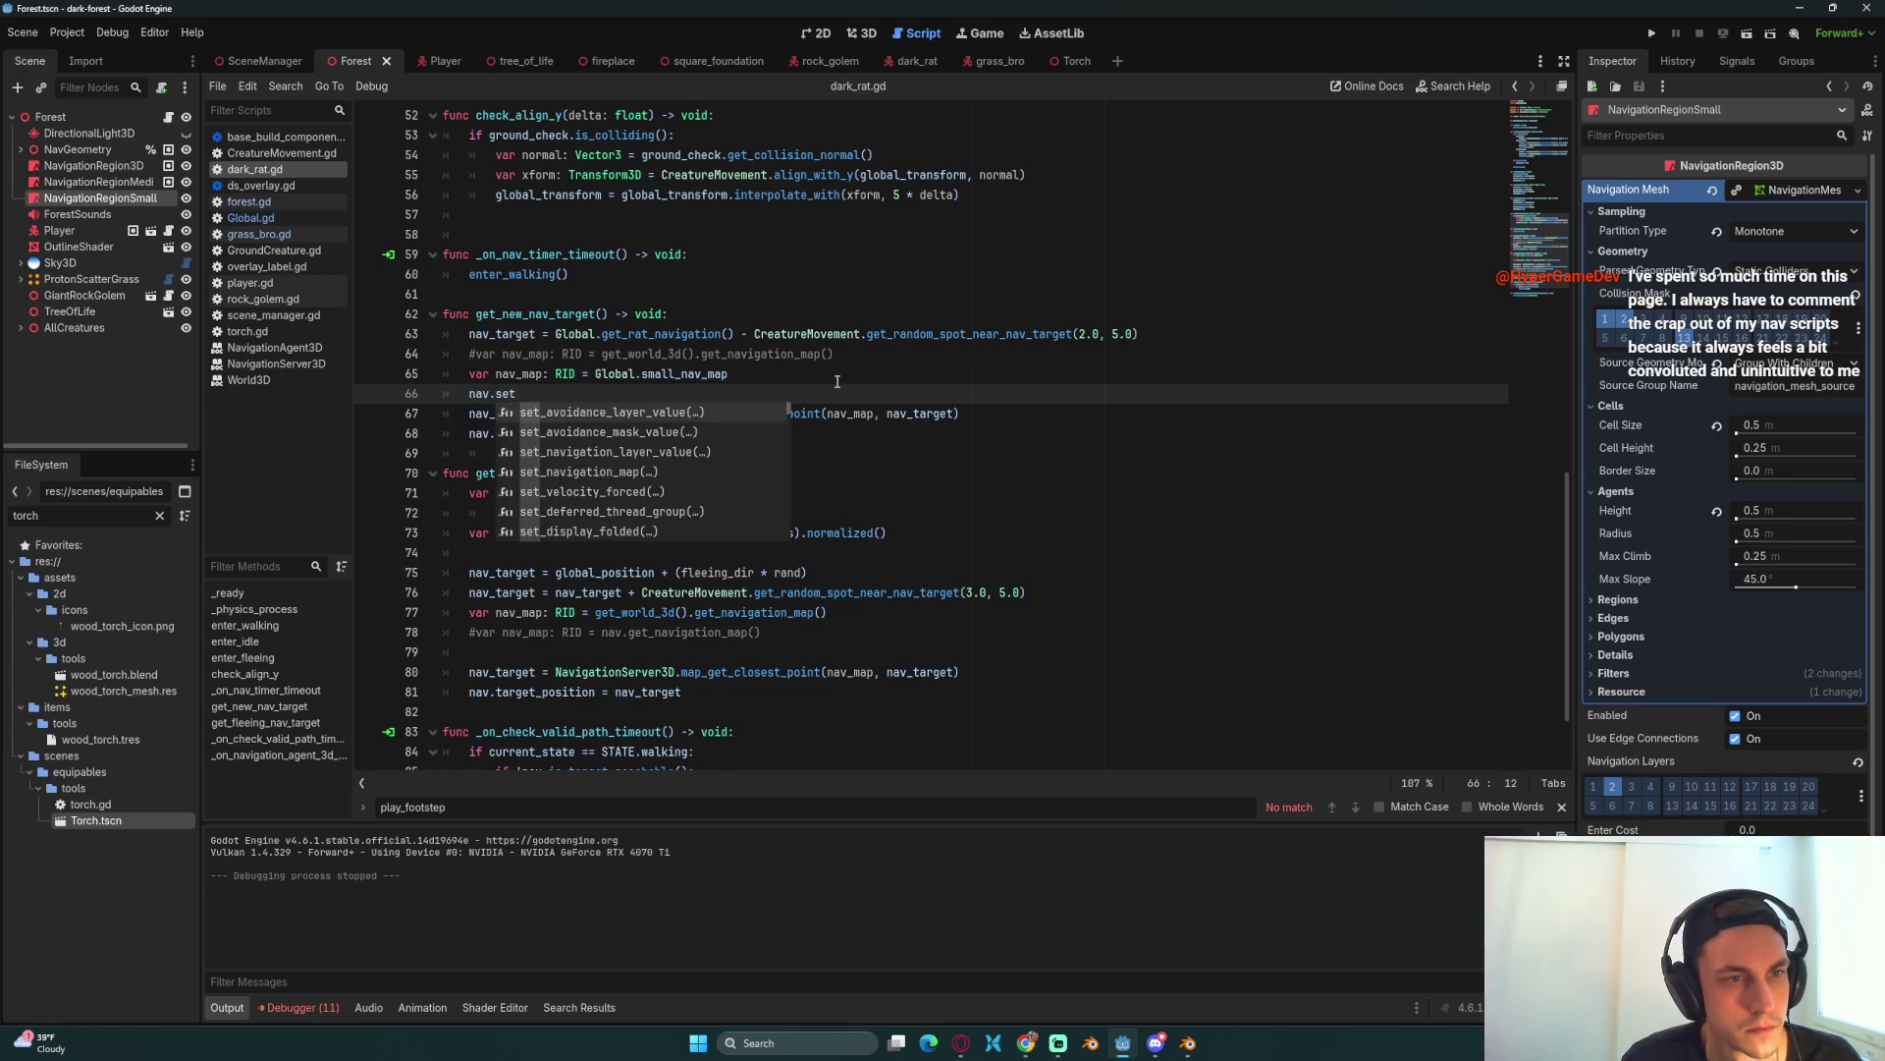
{"action": "key", "text": "Down"}
{"action": "key", "text": "Down"}
{"action": "key", "text": "Down"}
{"action": "key", "text": "Return"}
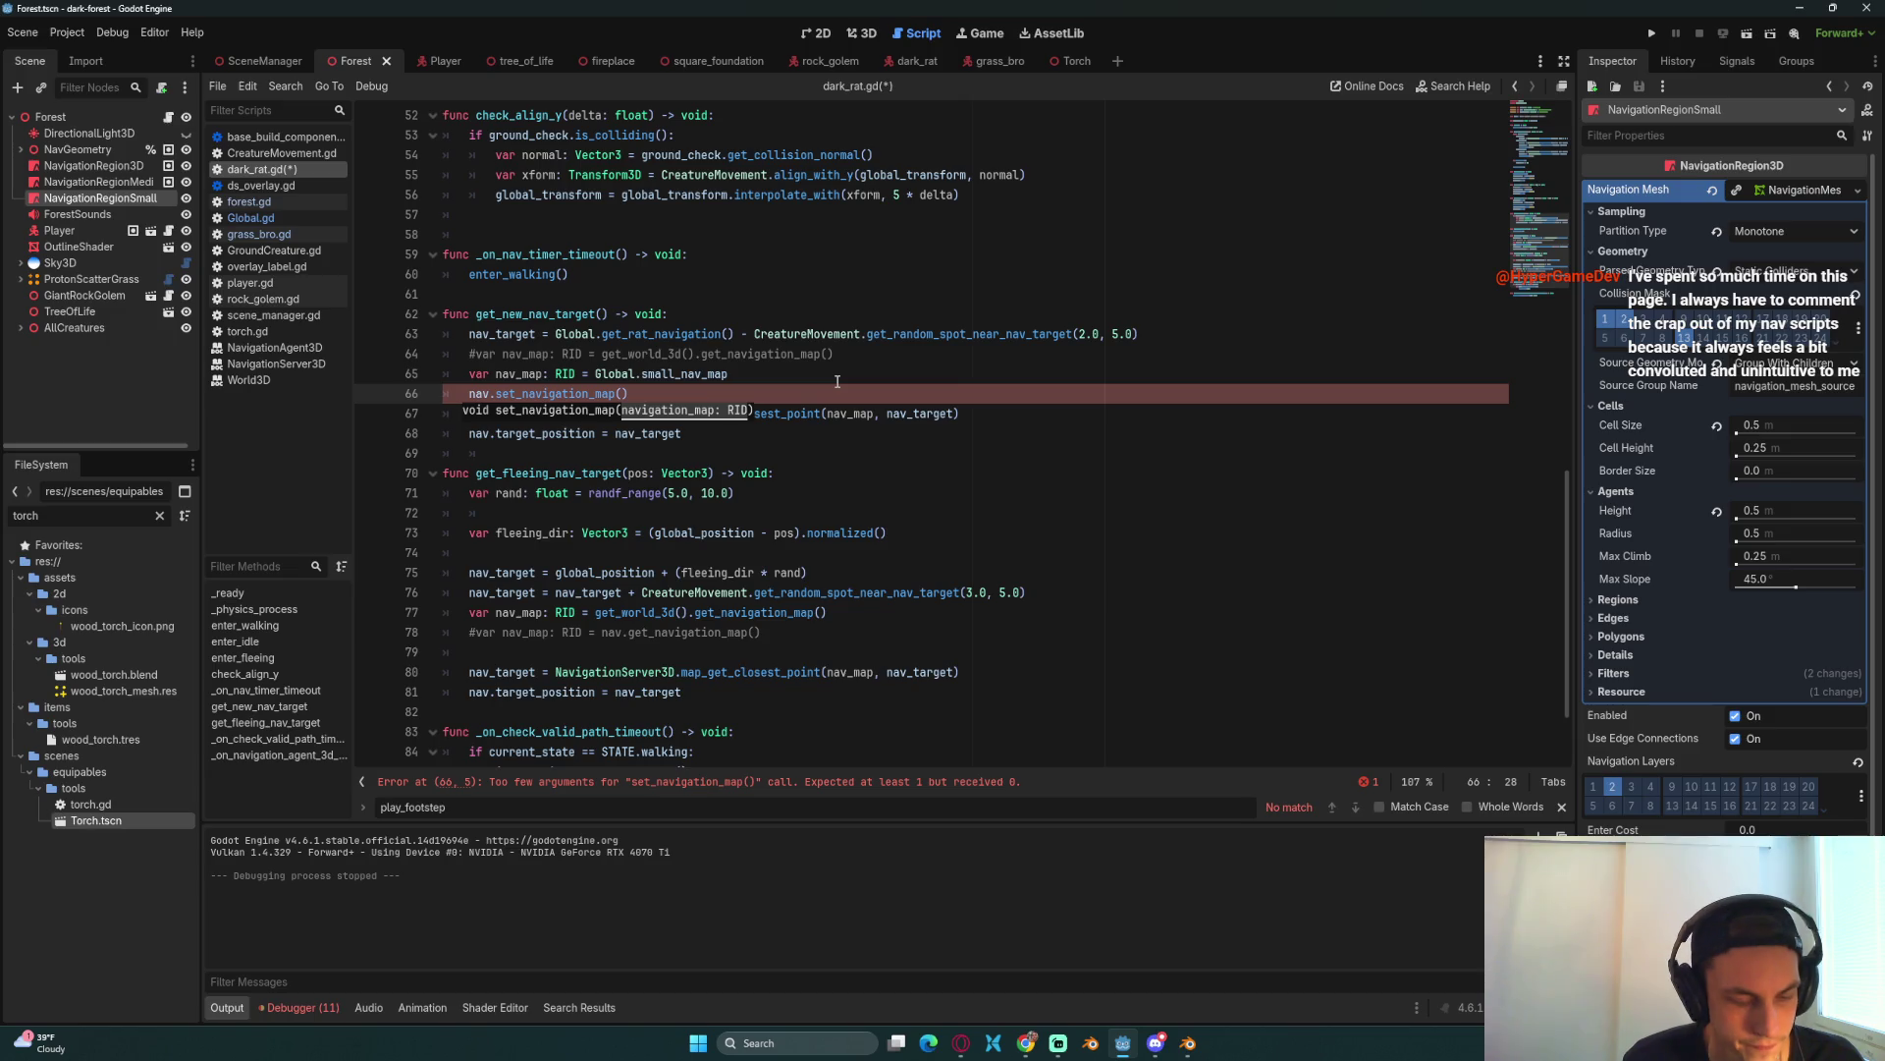
{"action": "type", "text": "nav_map"}
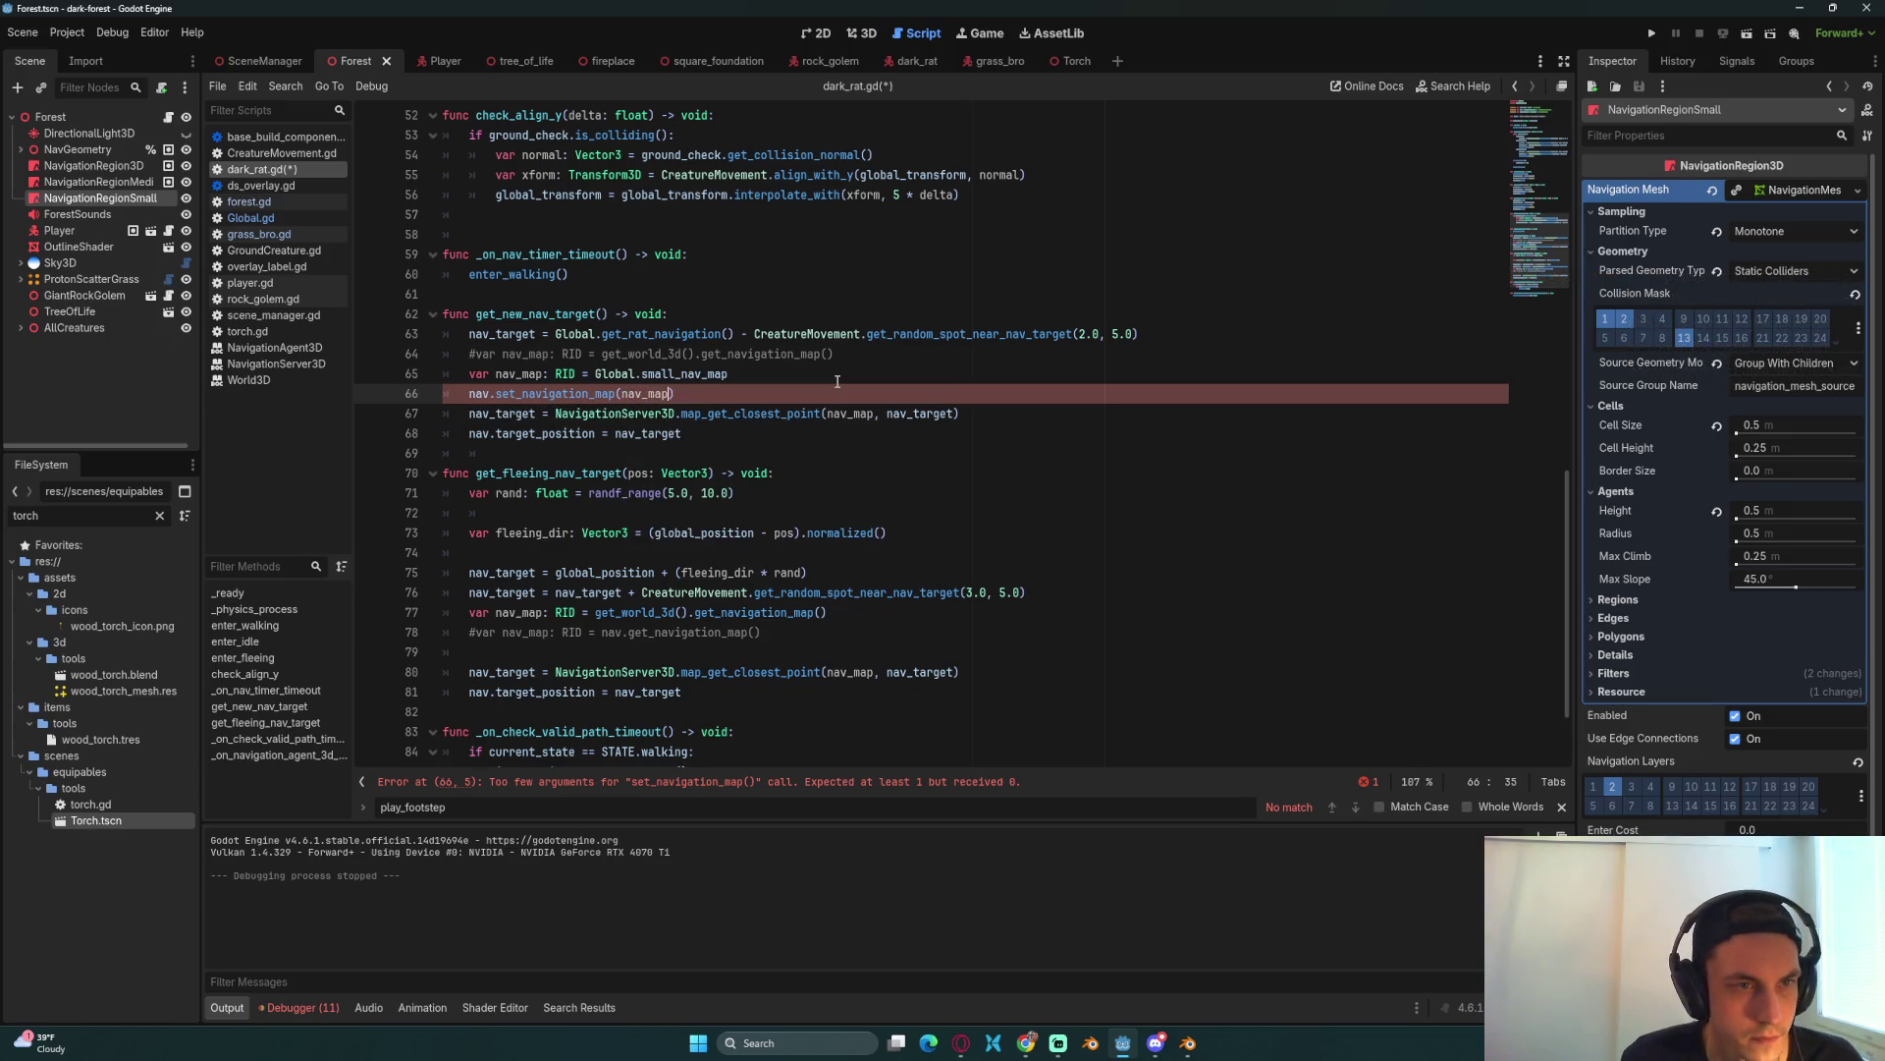
{"action": "key", "text": "ctrl+s"}
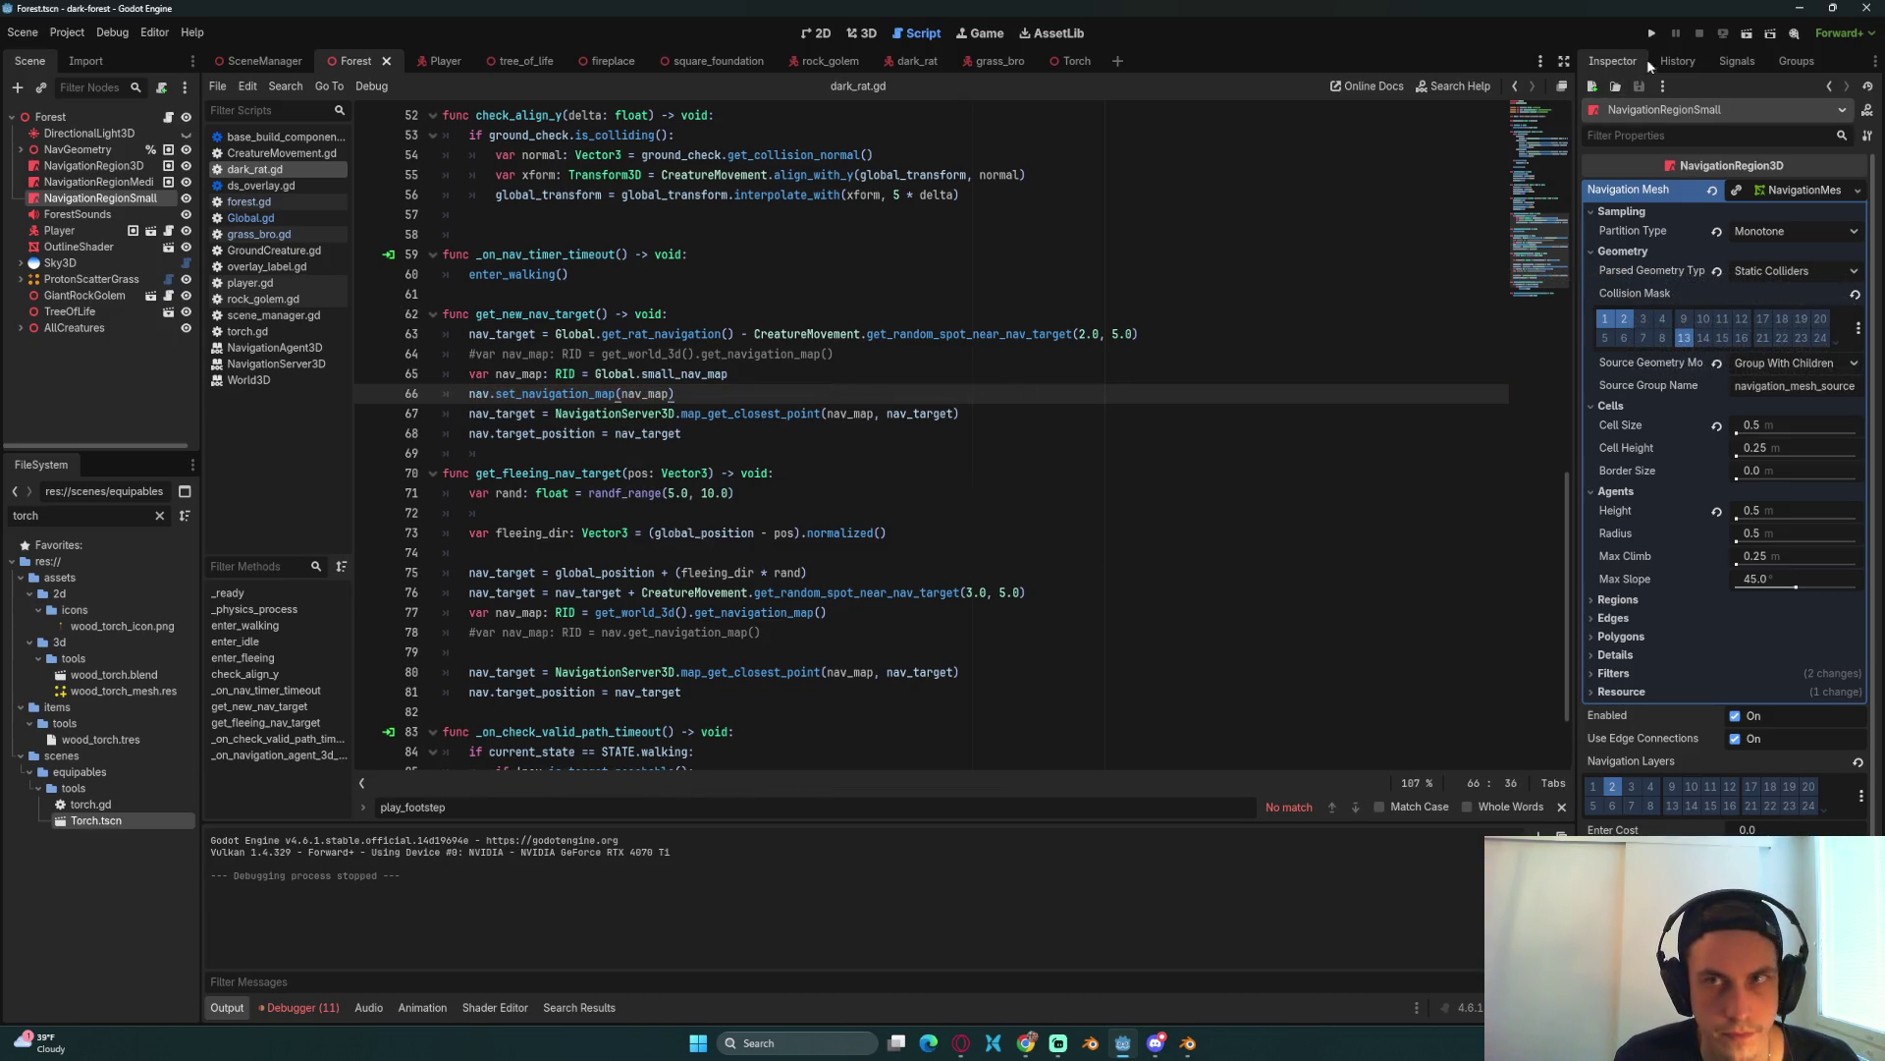
{"action": "left_click", "coordinate": [1649, 36]}
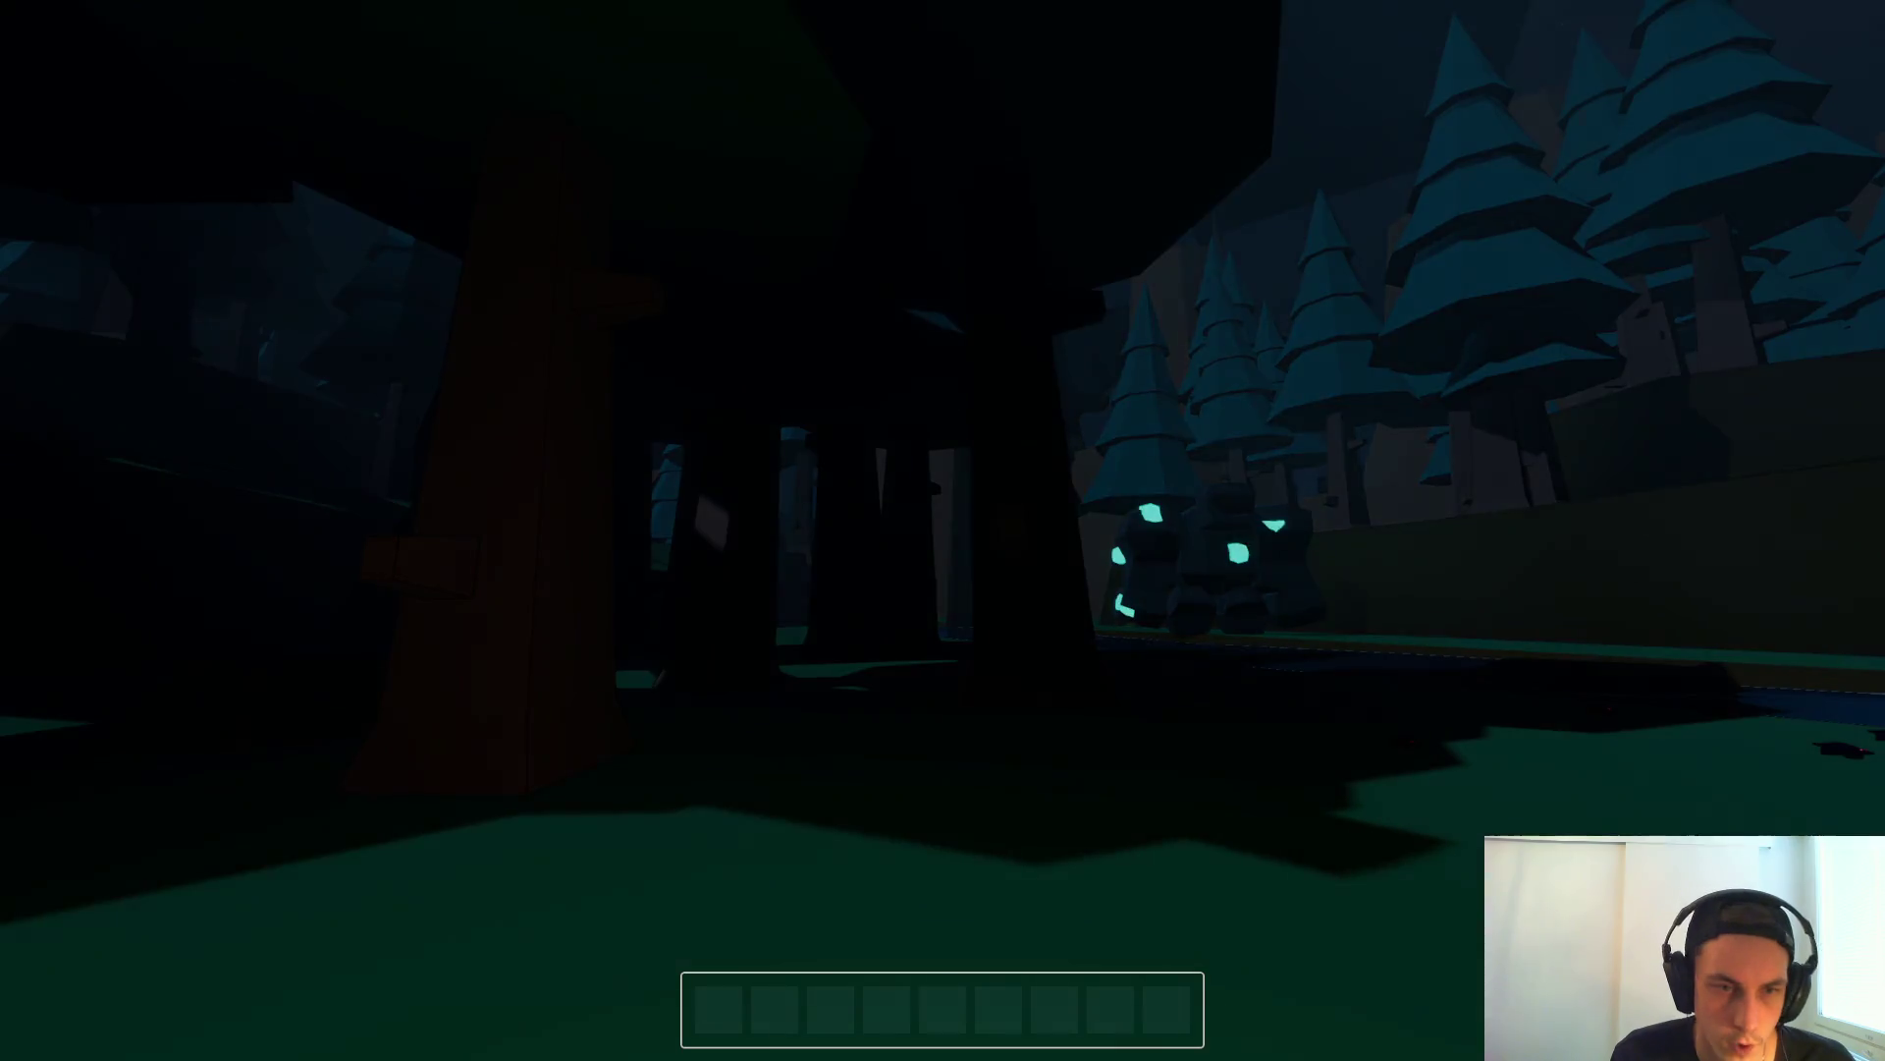
Step: Walk the player toward the tree and the big rock, then stop the game with F8
{"action": "key", "text": "Escape"}
{"action": "key", "text": "Escape"}
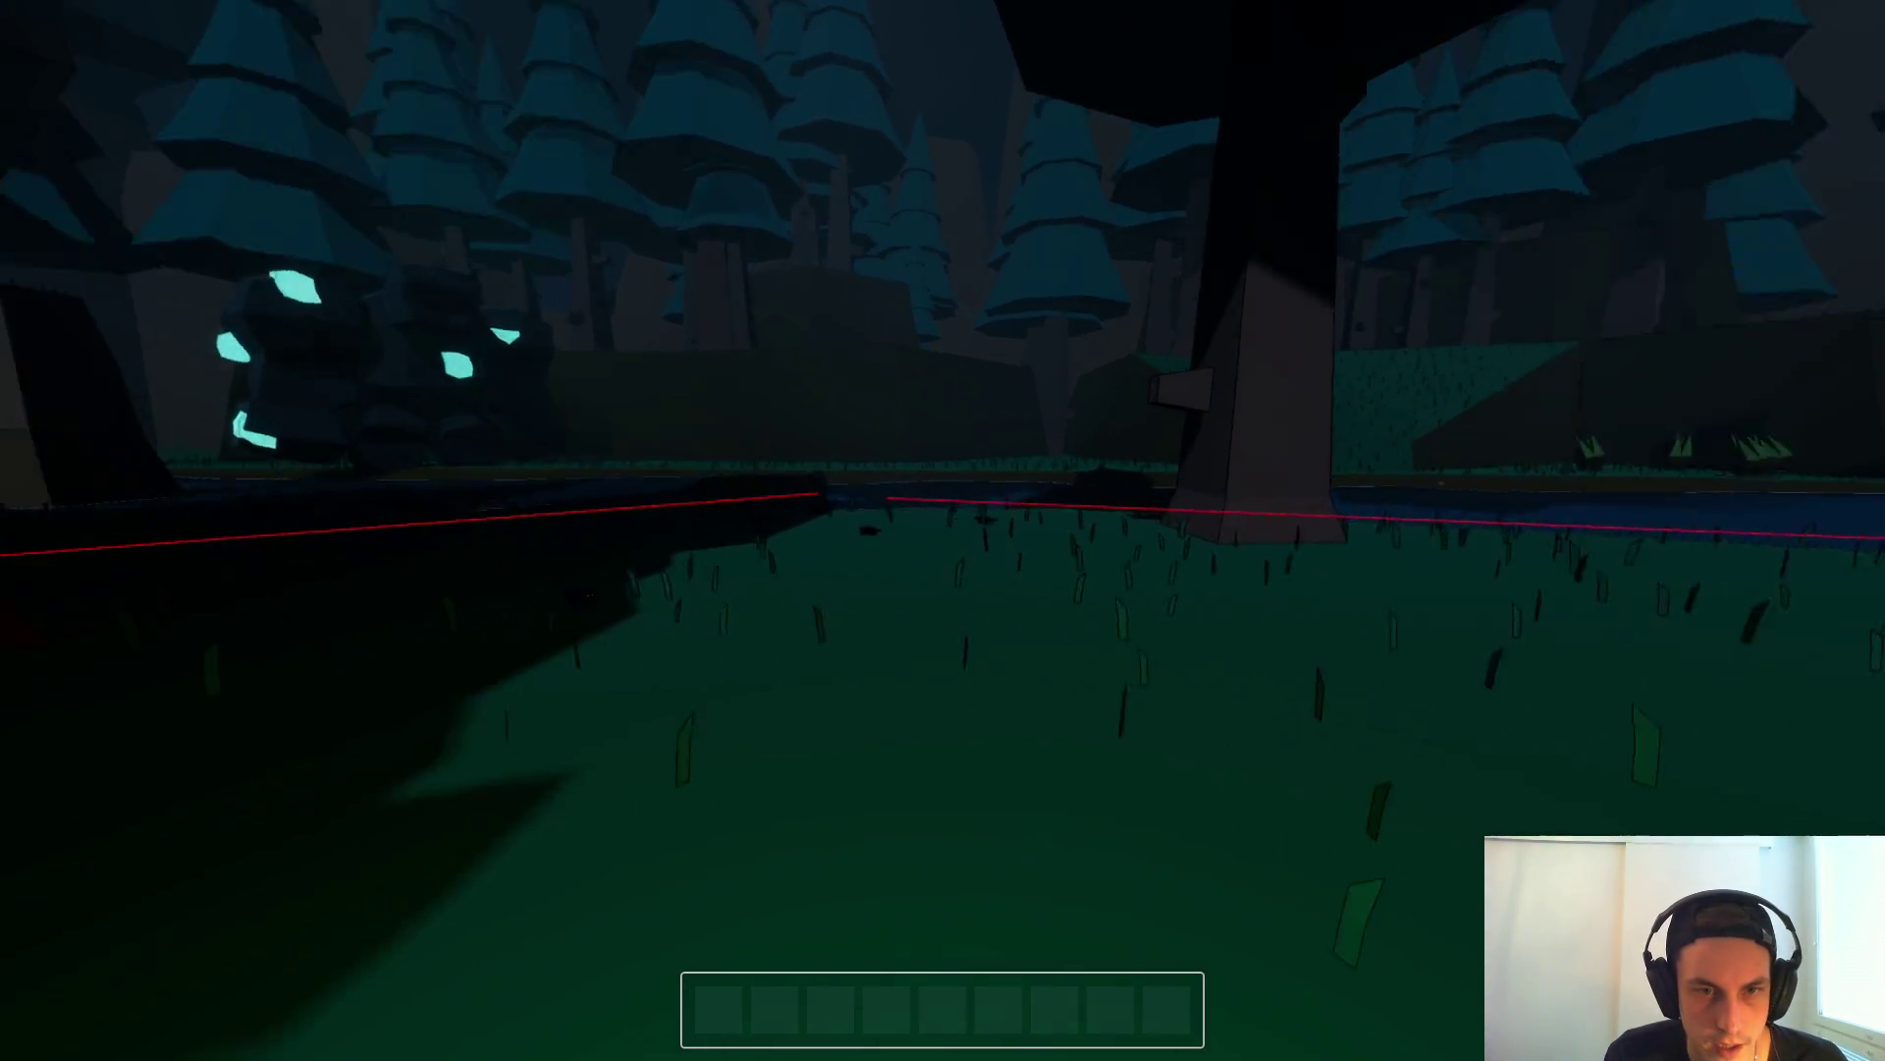
{"action": "key", "text": "w"}
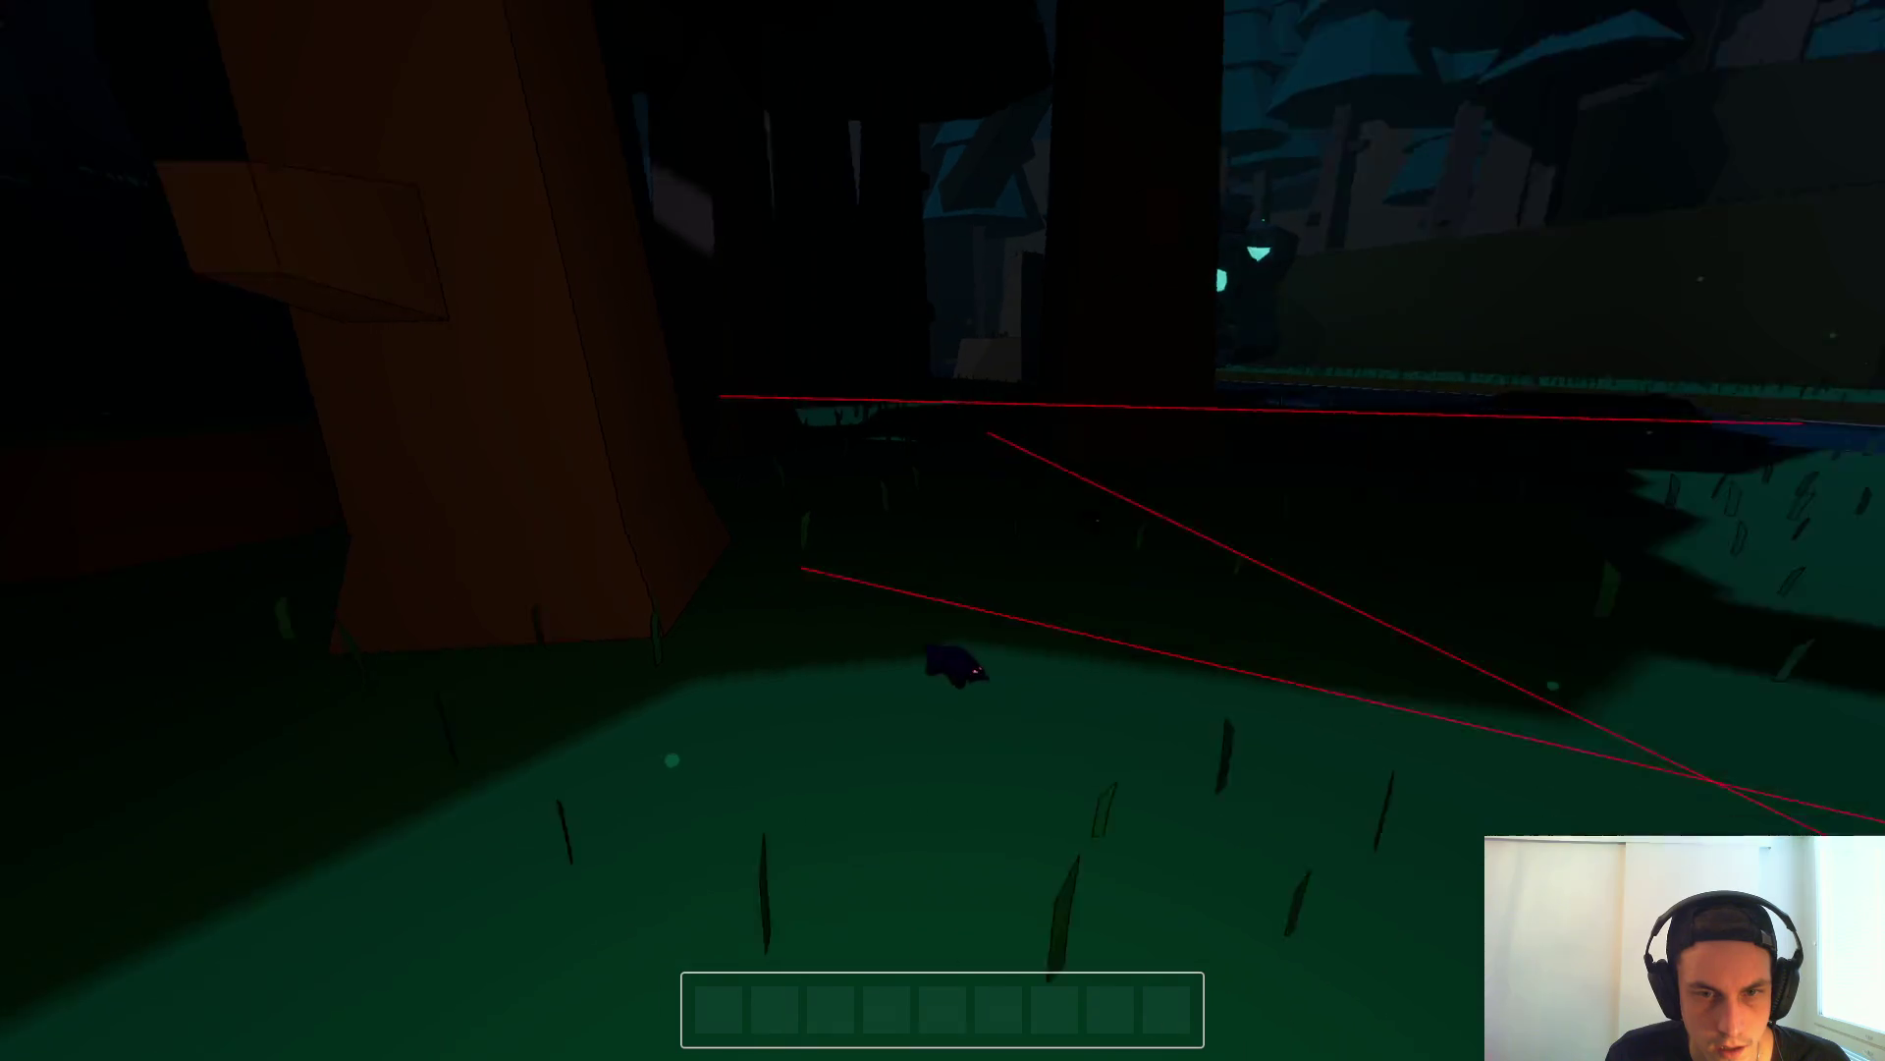
{"action": "key", "text": "s"}
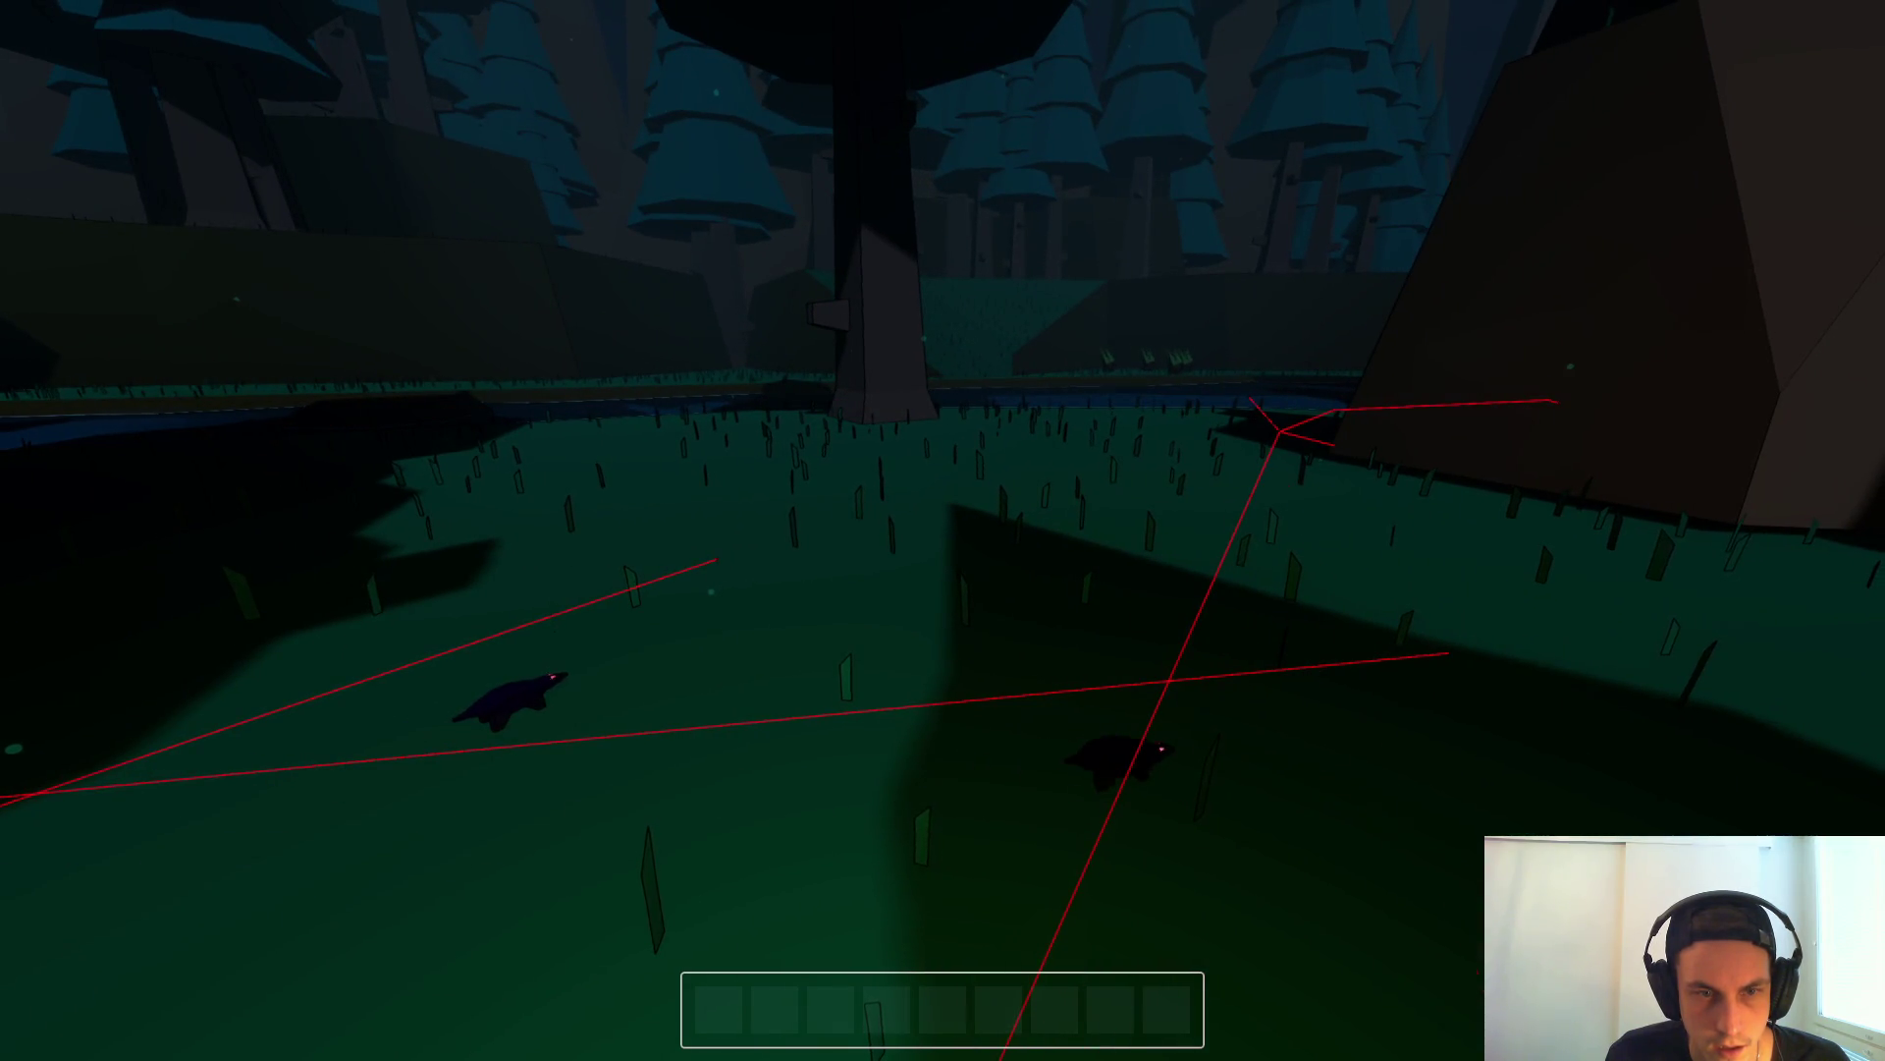
{"action": "key", "text": "d"}
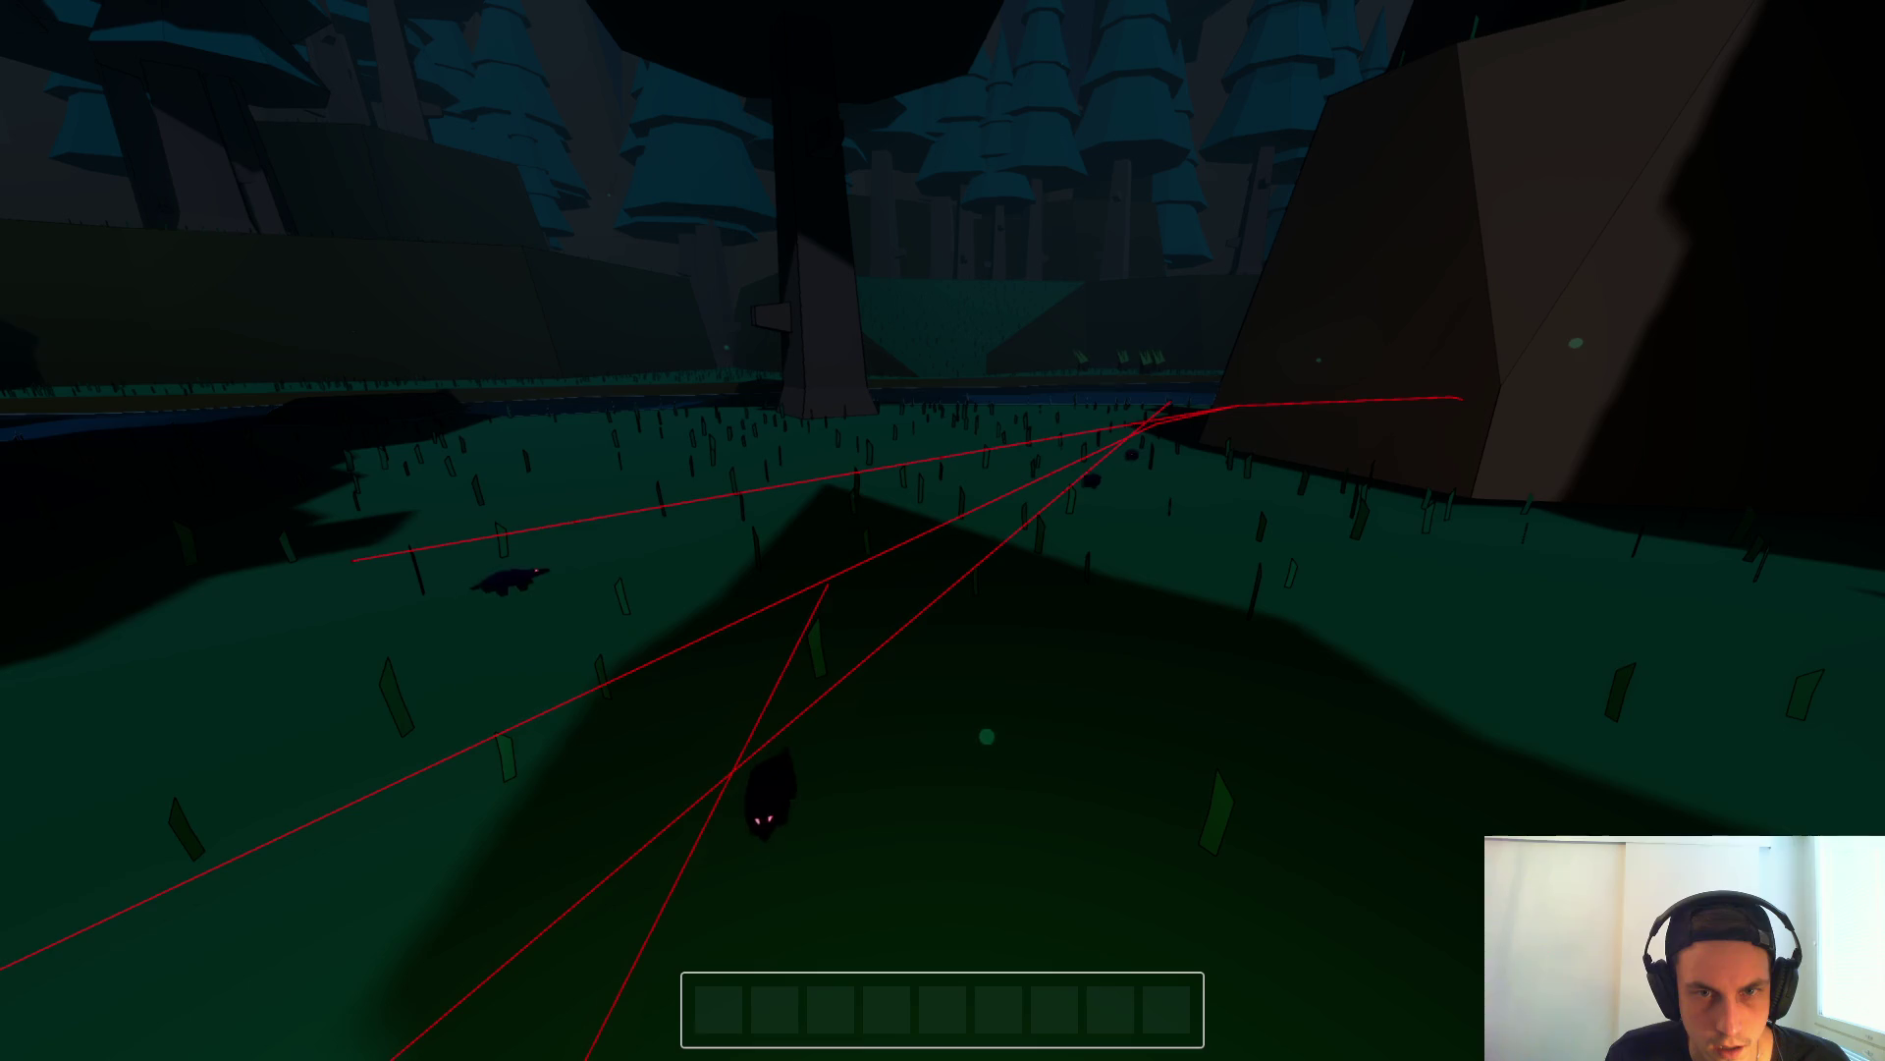
{"action": "key", "text": "F8"}
{"action": "left_click", "coordinate": [816, 452]}
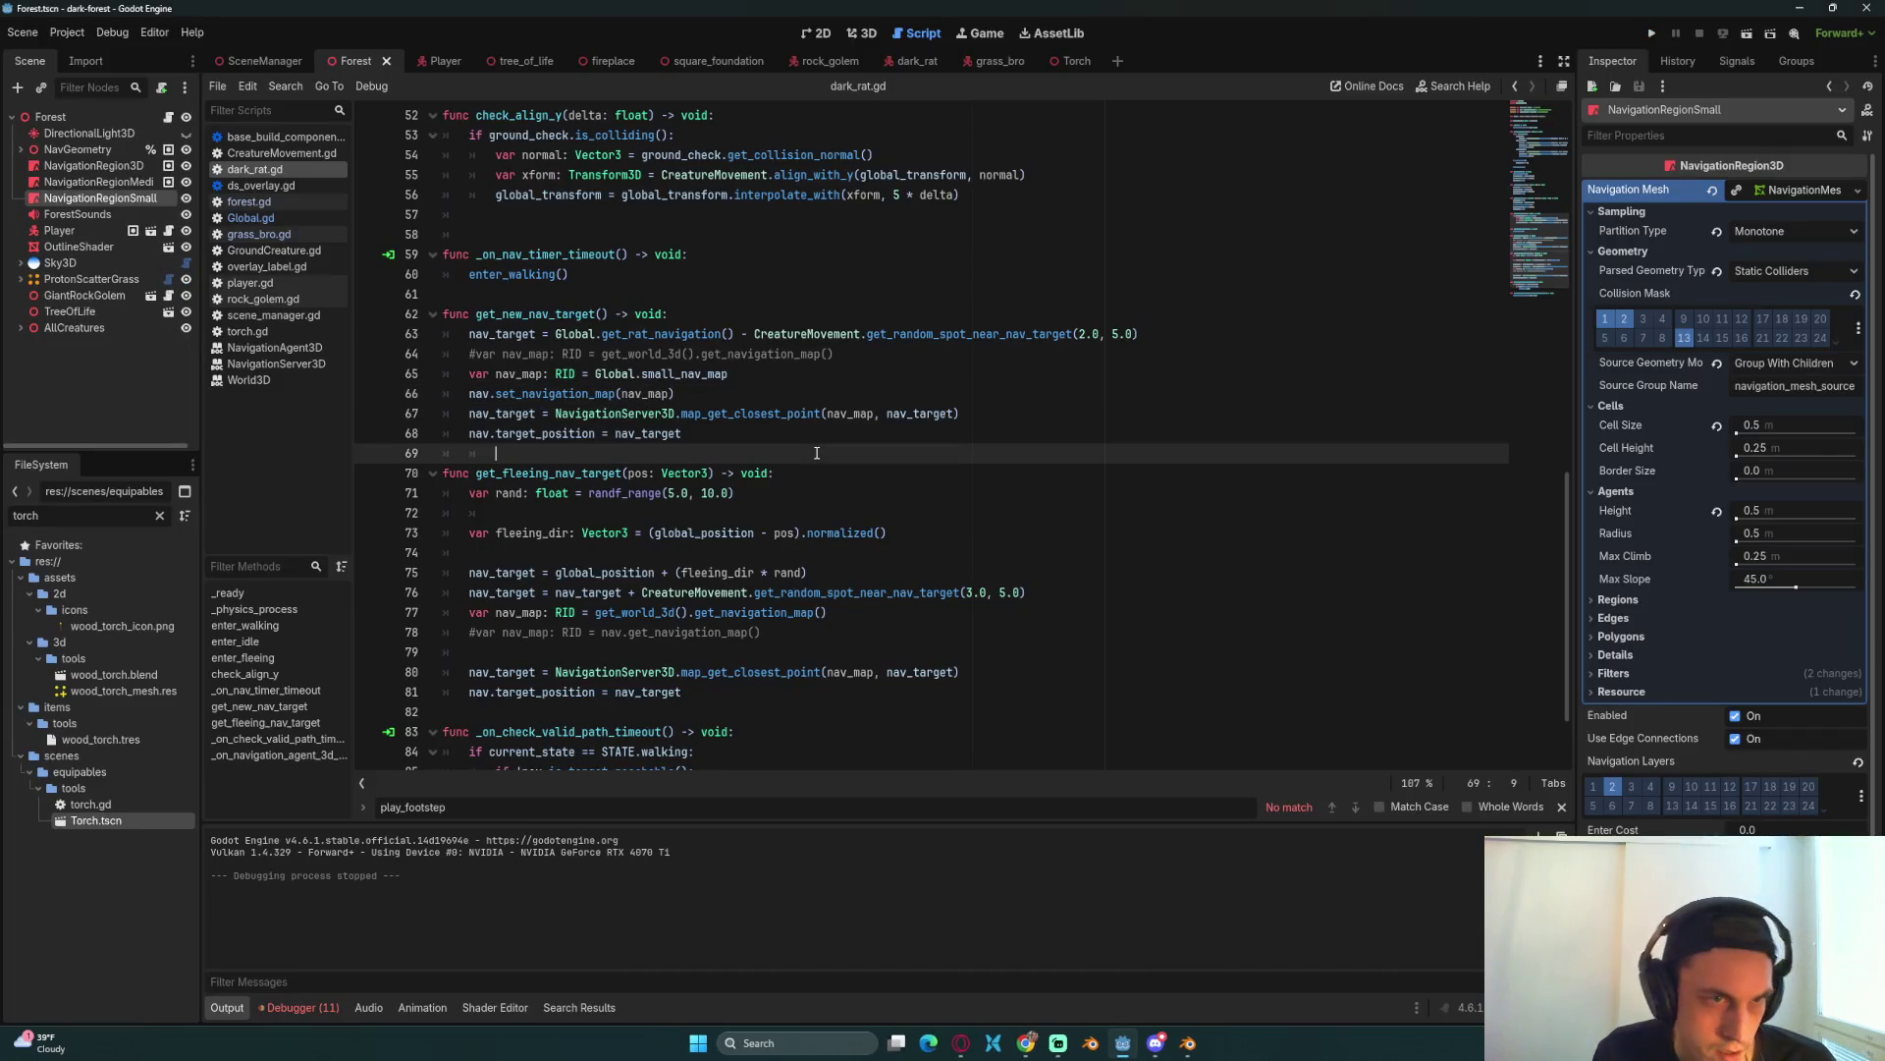
Step: Delete the commented-out nav_map line in dark_rat.gd and save
{"action": "left_click_drag", "start_coordinate": [856, 352], "coordinate": [445, 350]}
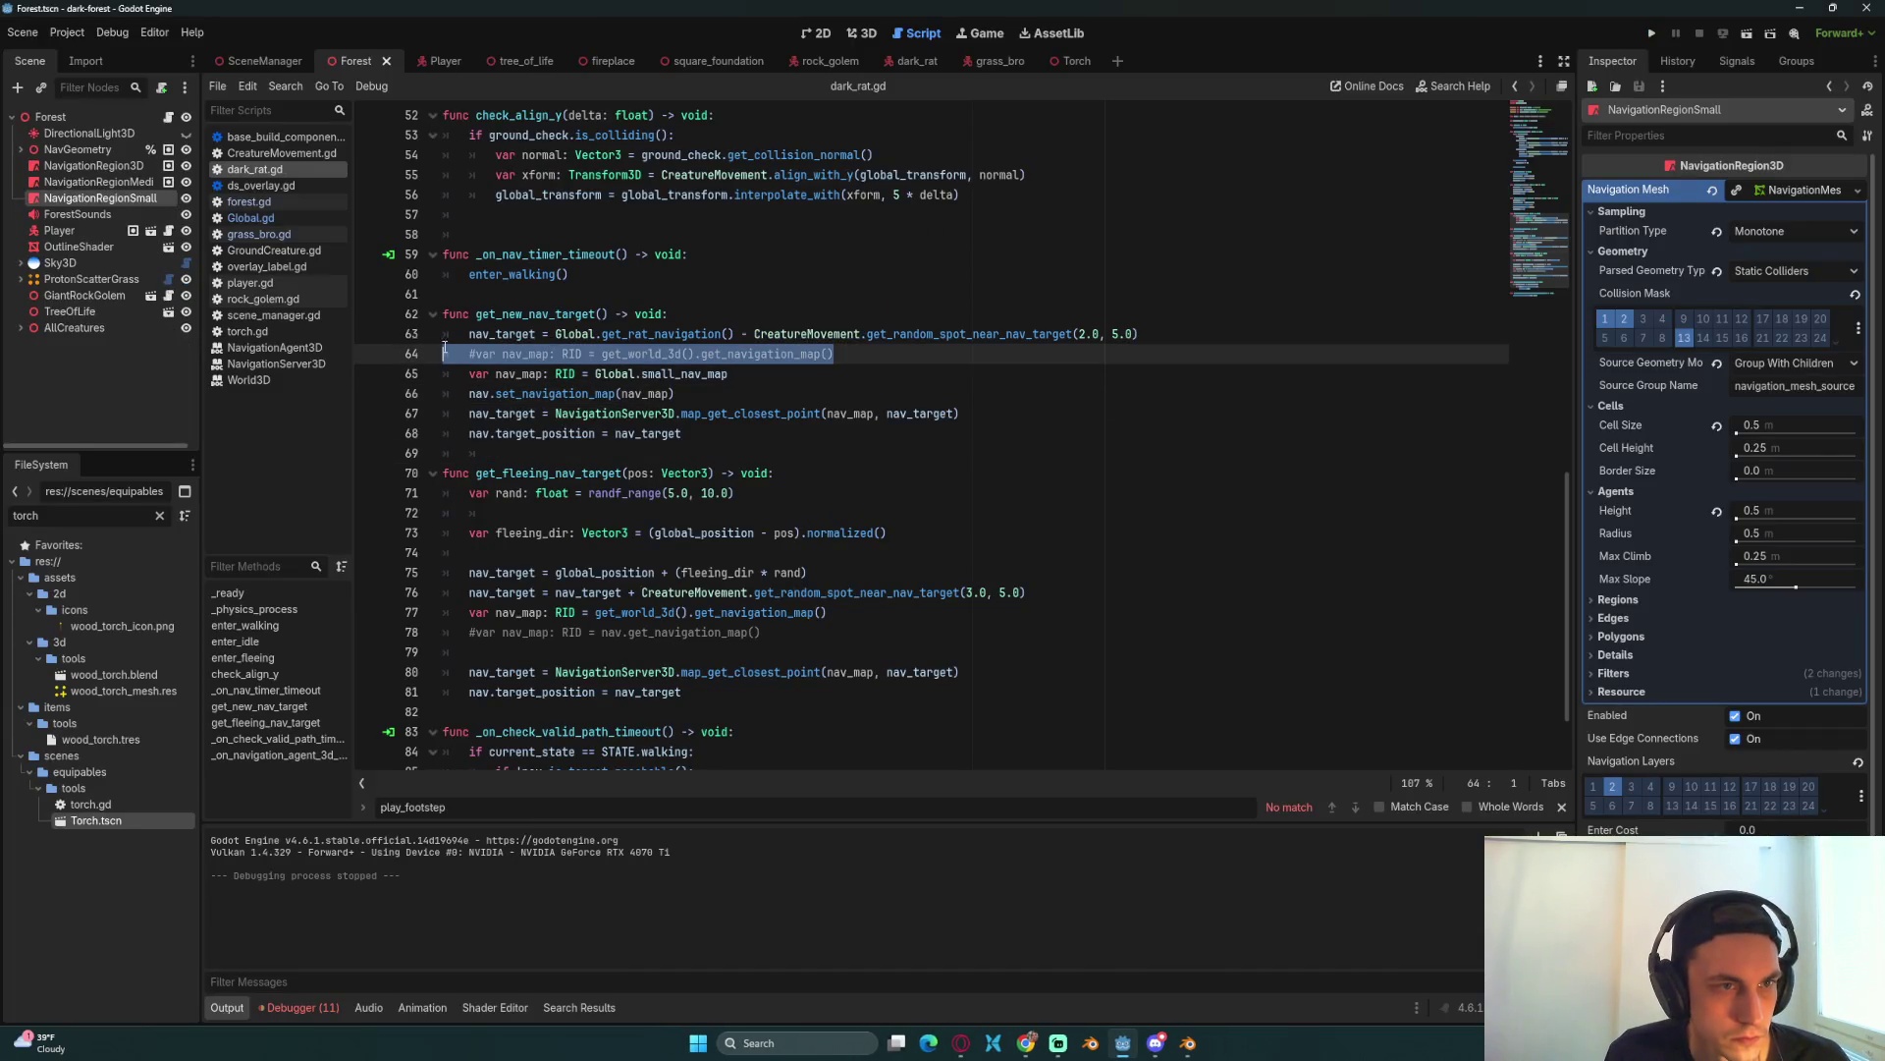
{"action": "key", "text": "BackSpace"}
{"action": "key", "text": "BackSpace"}
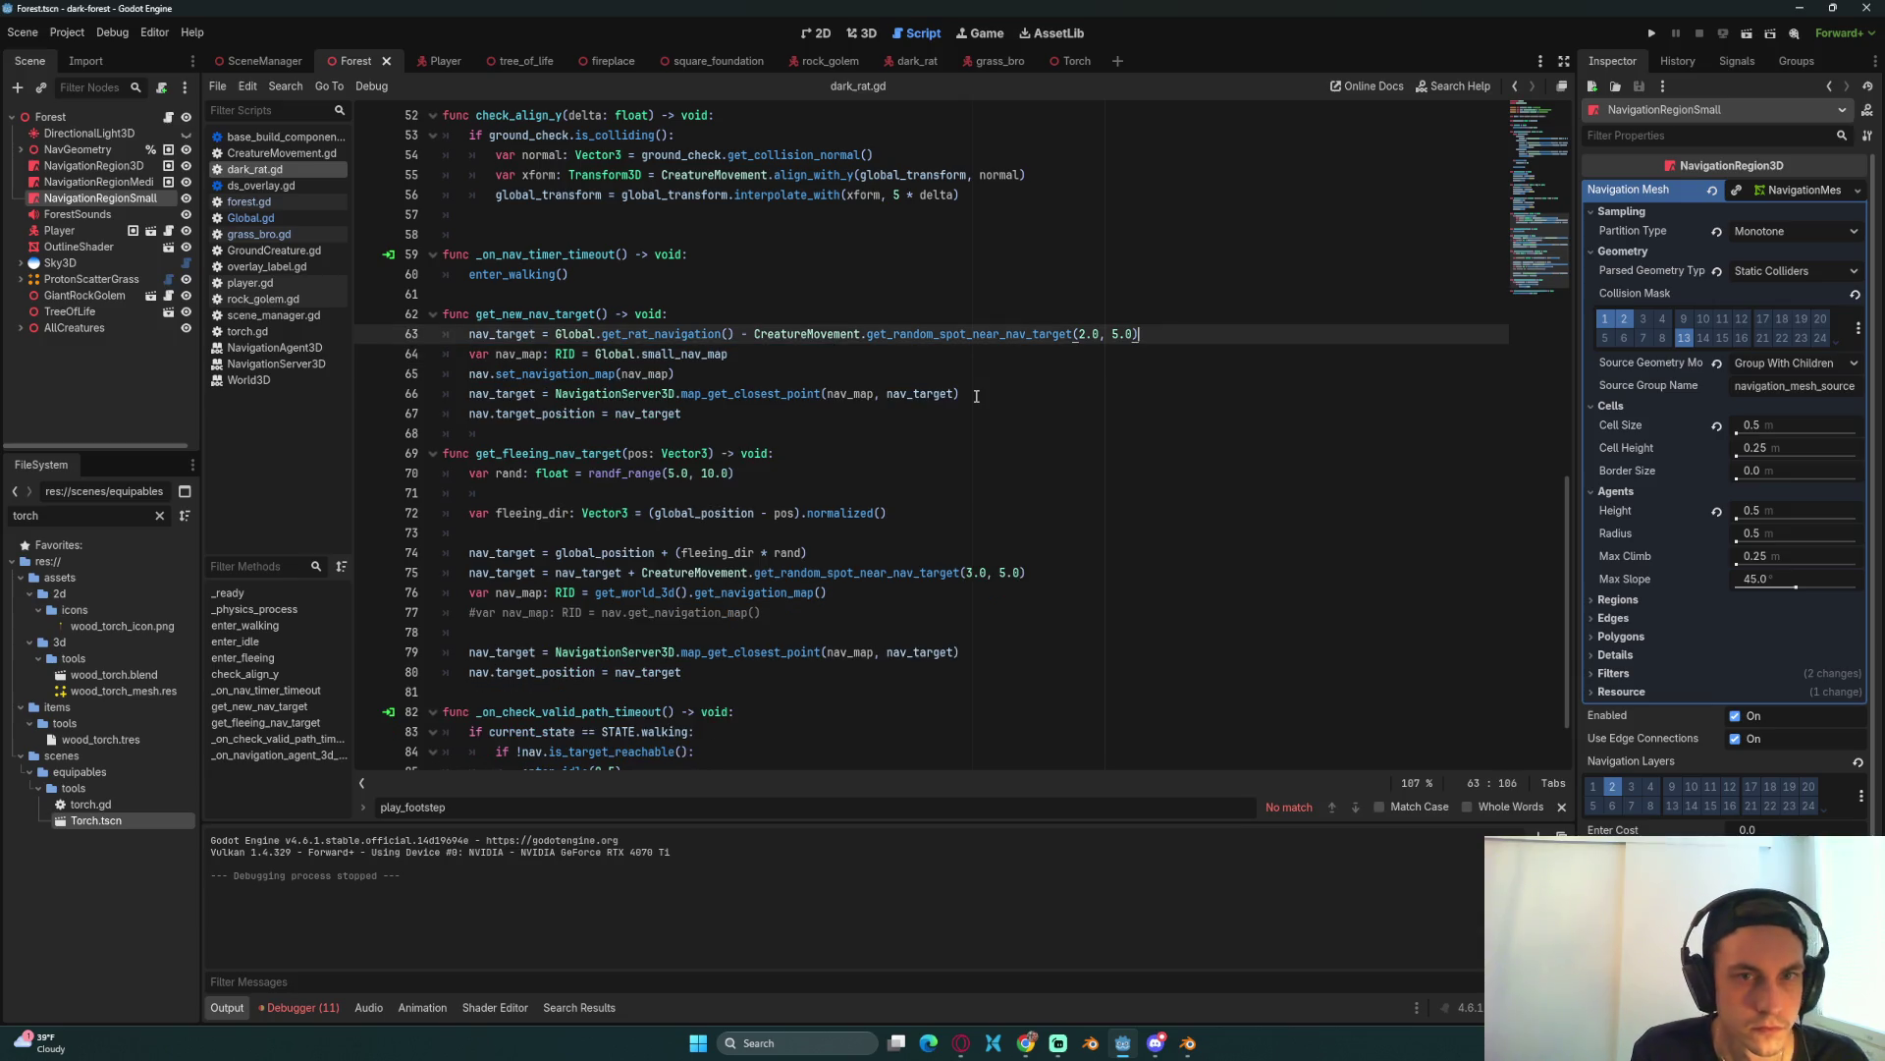
{"action": "left_click", "coordinate": [877, 351]}
{"action": "key", "text": "ctrl+s"}
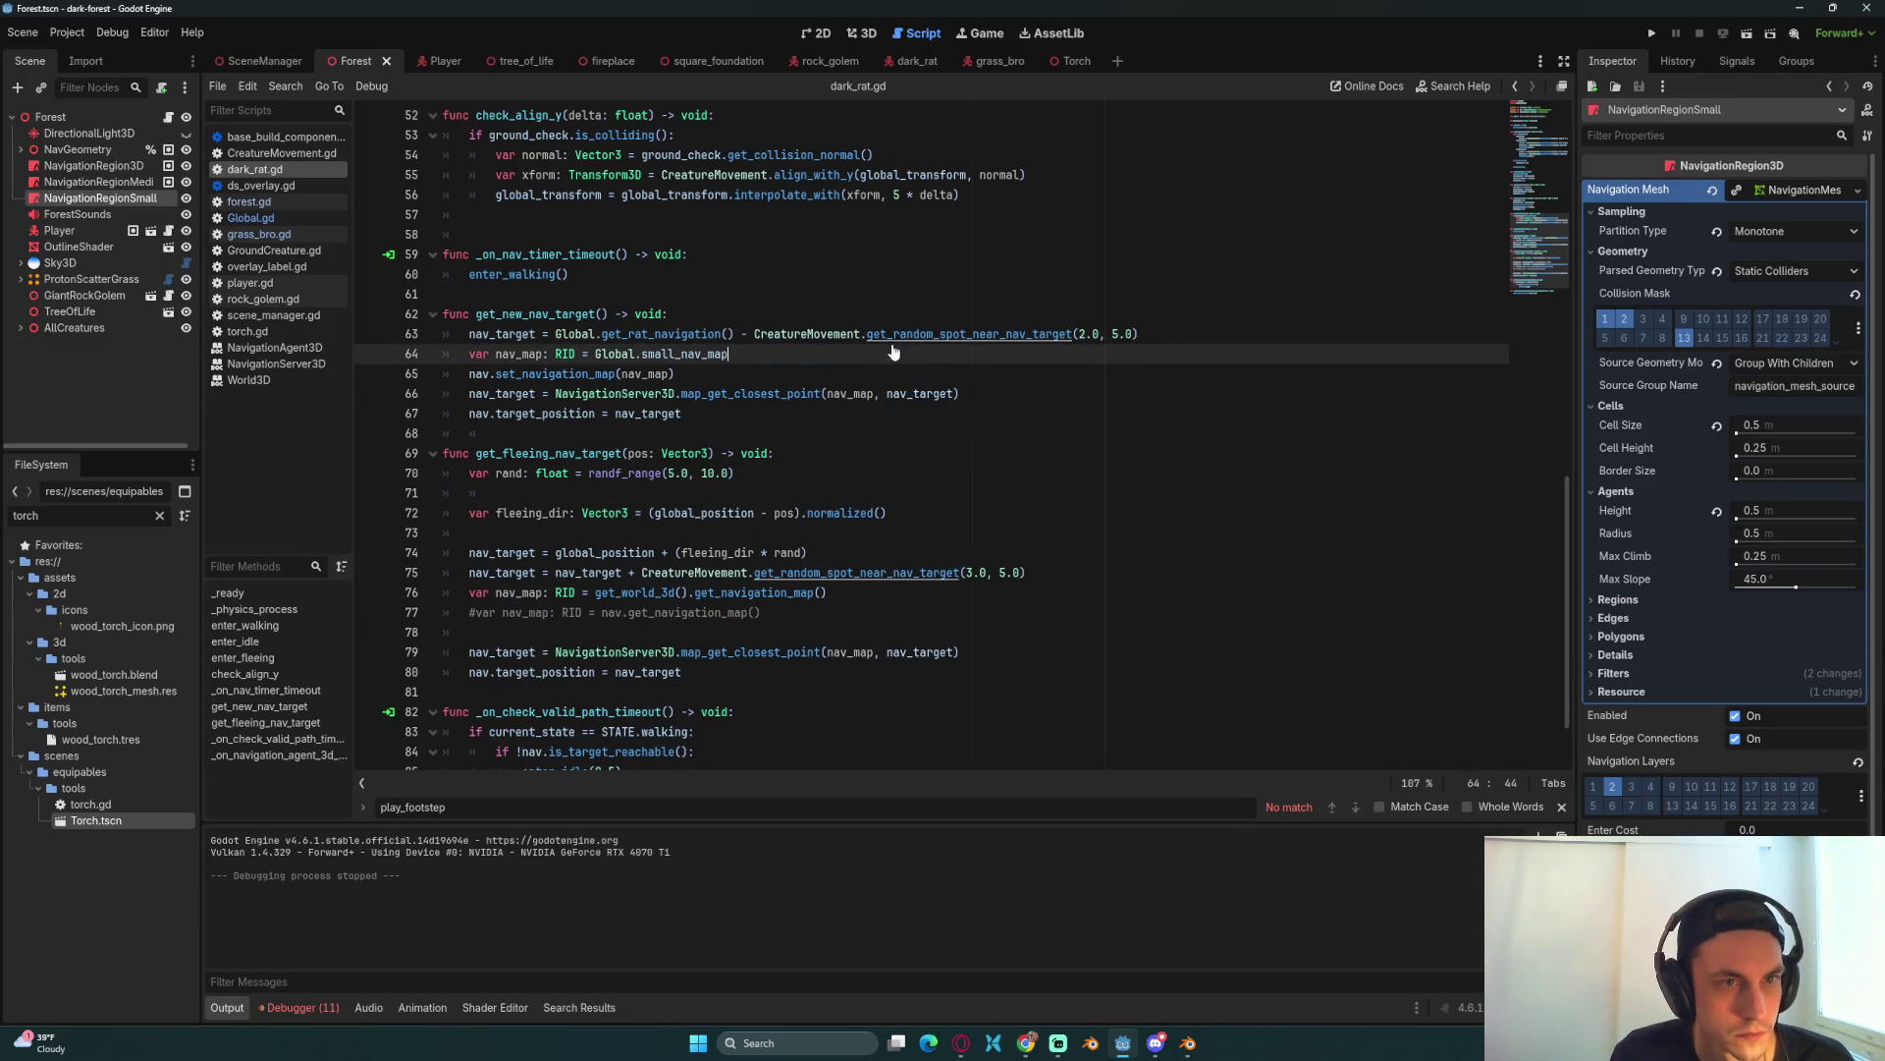
{"action": "left_click", "coordinate": [790, 366]}
Step: Copy the three small_nav_map lines into get_fleeing_nav_target, remove the duplicate line, and save
{"action": "left_click_drag", "start_coordinate": [825, 392], "coordinate": [688, 352]}
{"action": "left_click", "coordinate": [993, 391]}
{"action": "mouse_move", "coordinate": [993, 390]}
{"action": "left_mouse_down"}
{"action": "mouse_move", "coordinate": [480, 374]}
{"action": "mouse_move", "coordinate": [471, 355]}
{"action": "left_mouse_up"}
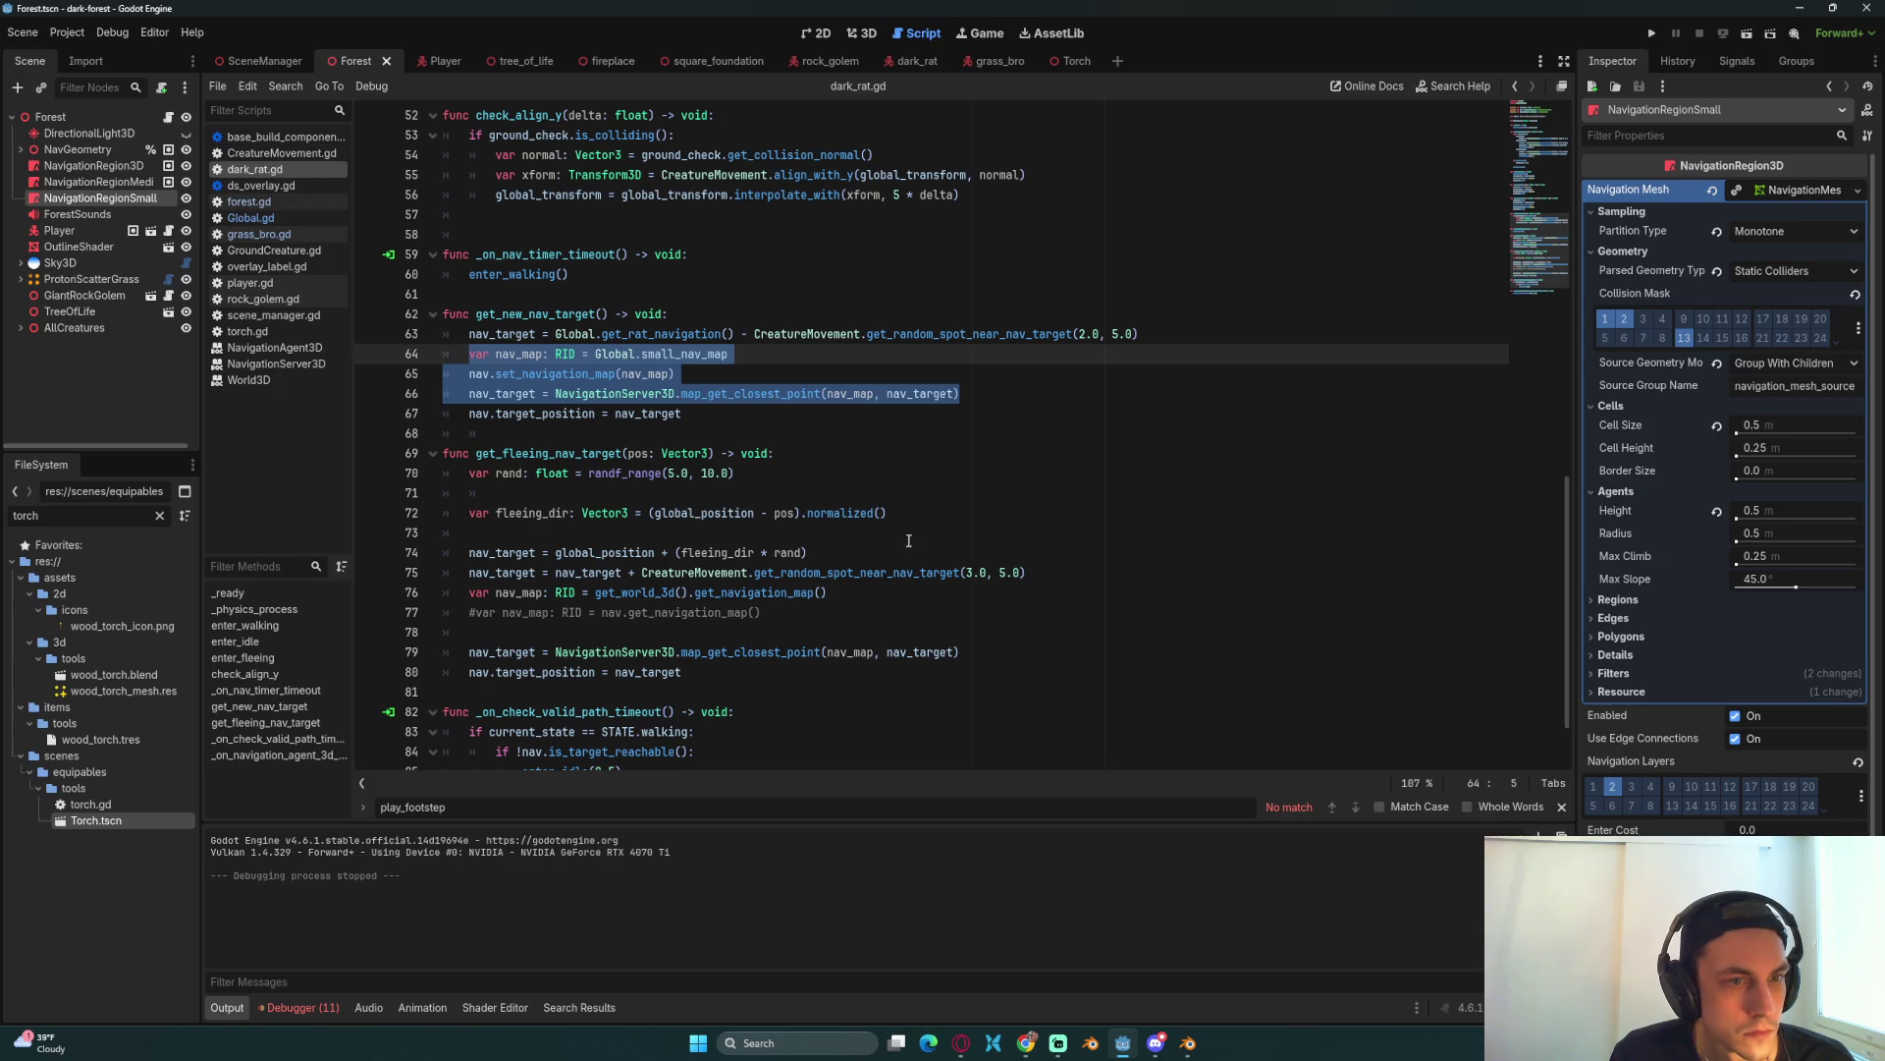
{"action": "scroll", "coordinate": [884, 525], "scroll_direction": "down", "scroll_amount": 2}
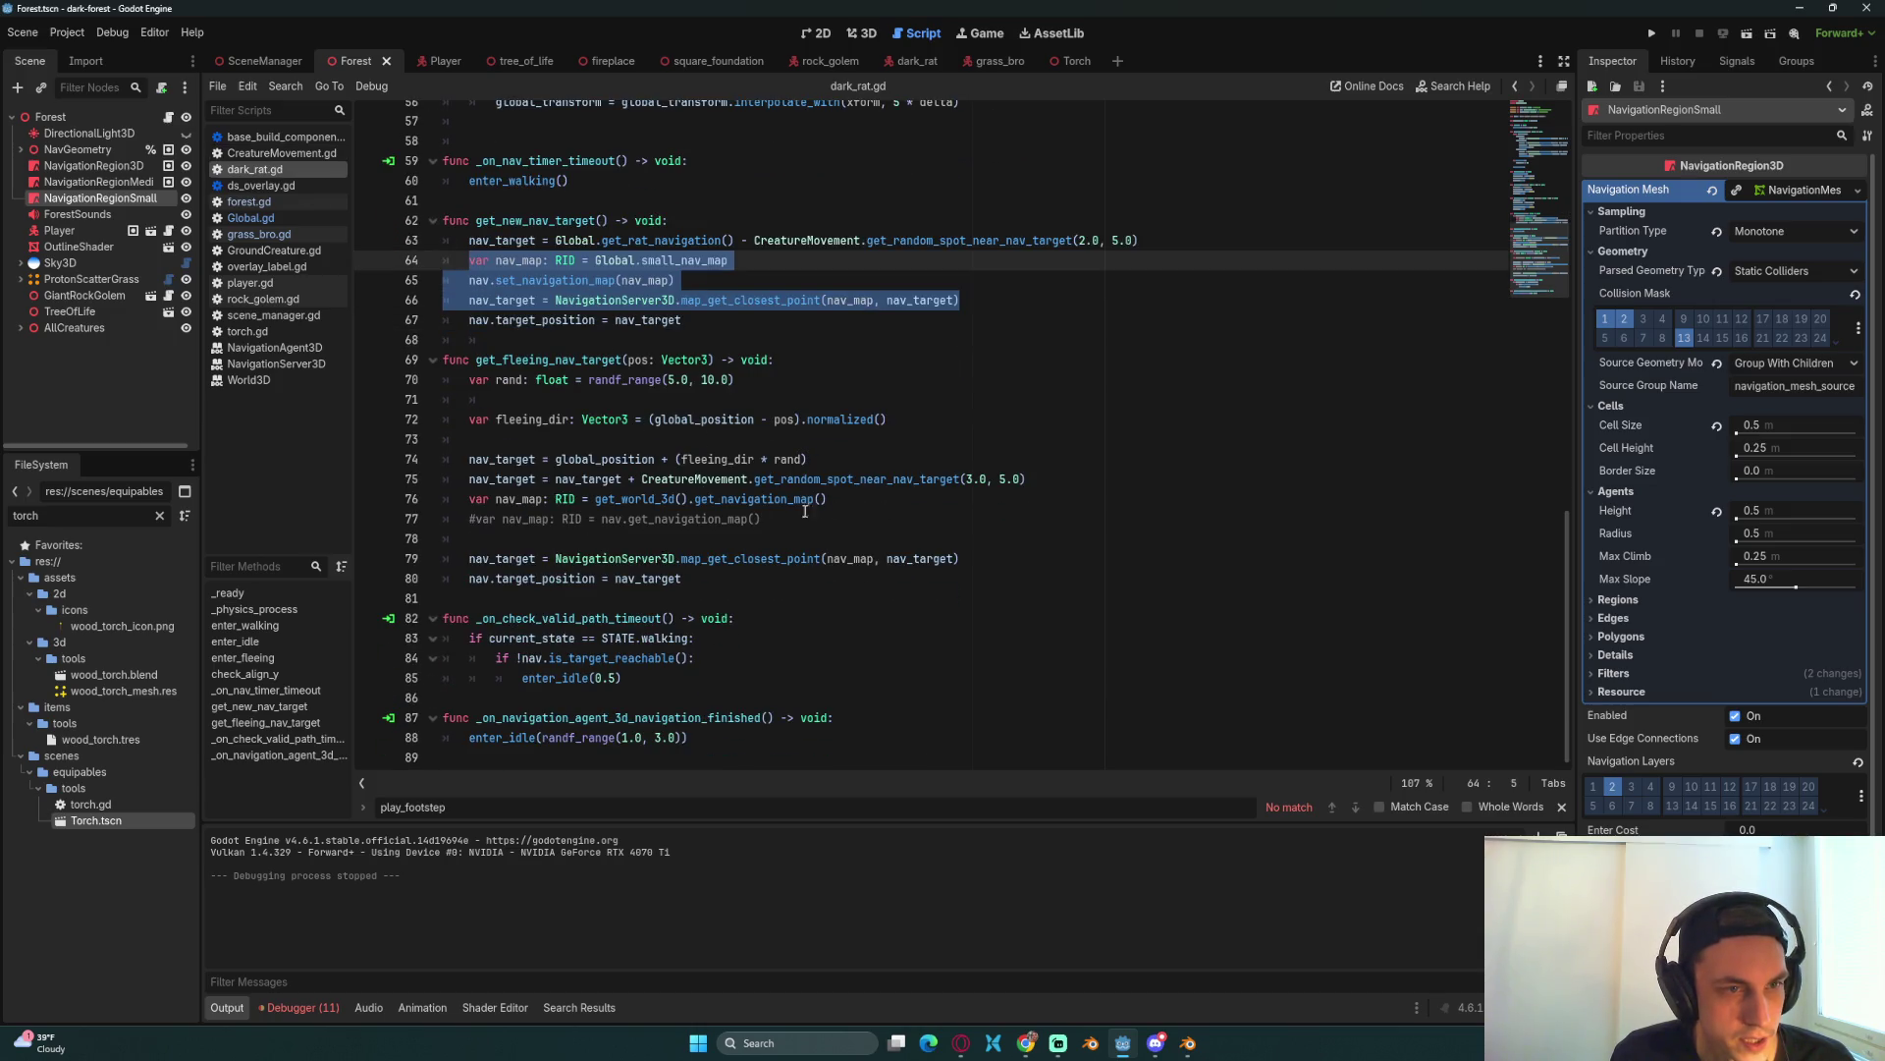
{"action": "key", "text": "ctrl+c"}
{"action": "left_click_drag", "start_coordinate": [469, 499], "coordinate": [762, 519]}
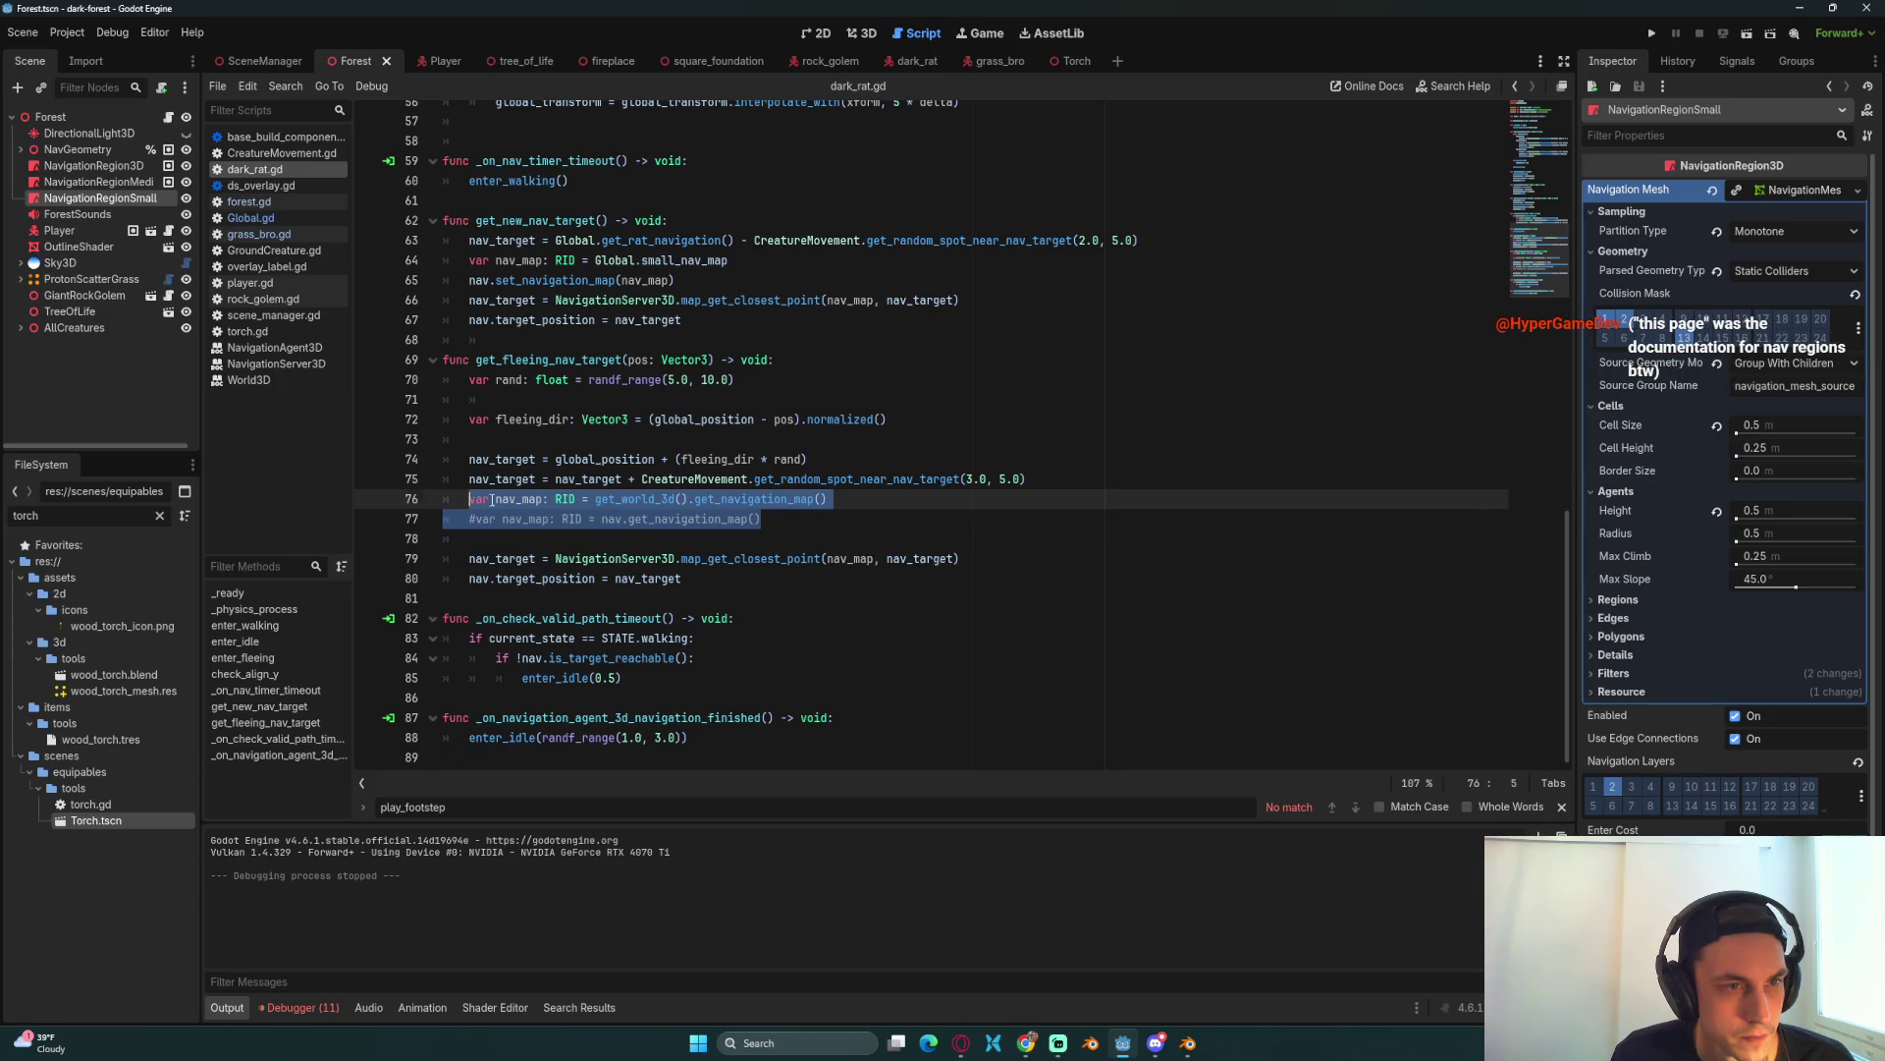
{"action": "key", "text": "ctrl+v"}
{"action": "left_click_drag", "start_coordinate": [967, 578], "coordinate": [492, 559]}
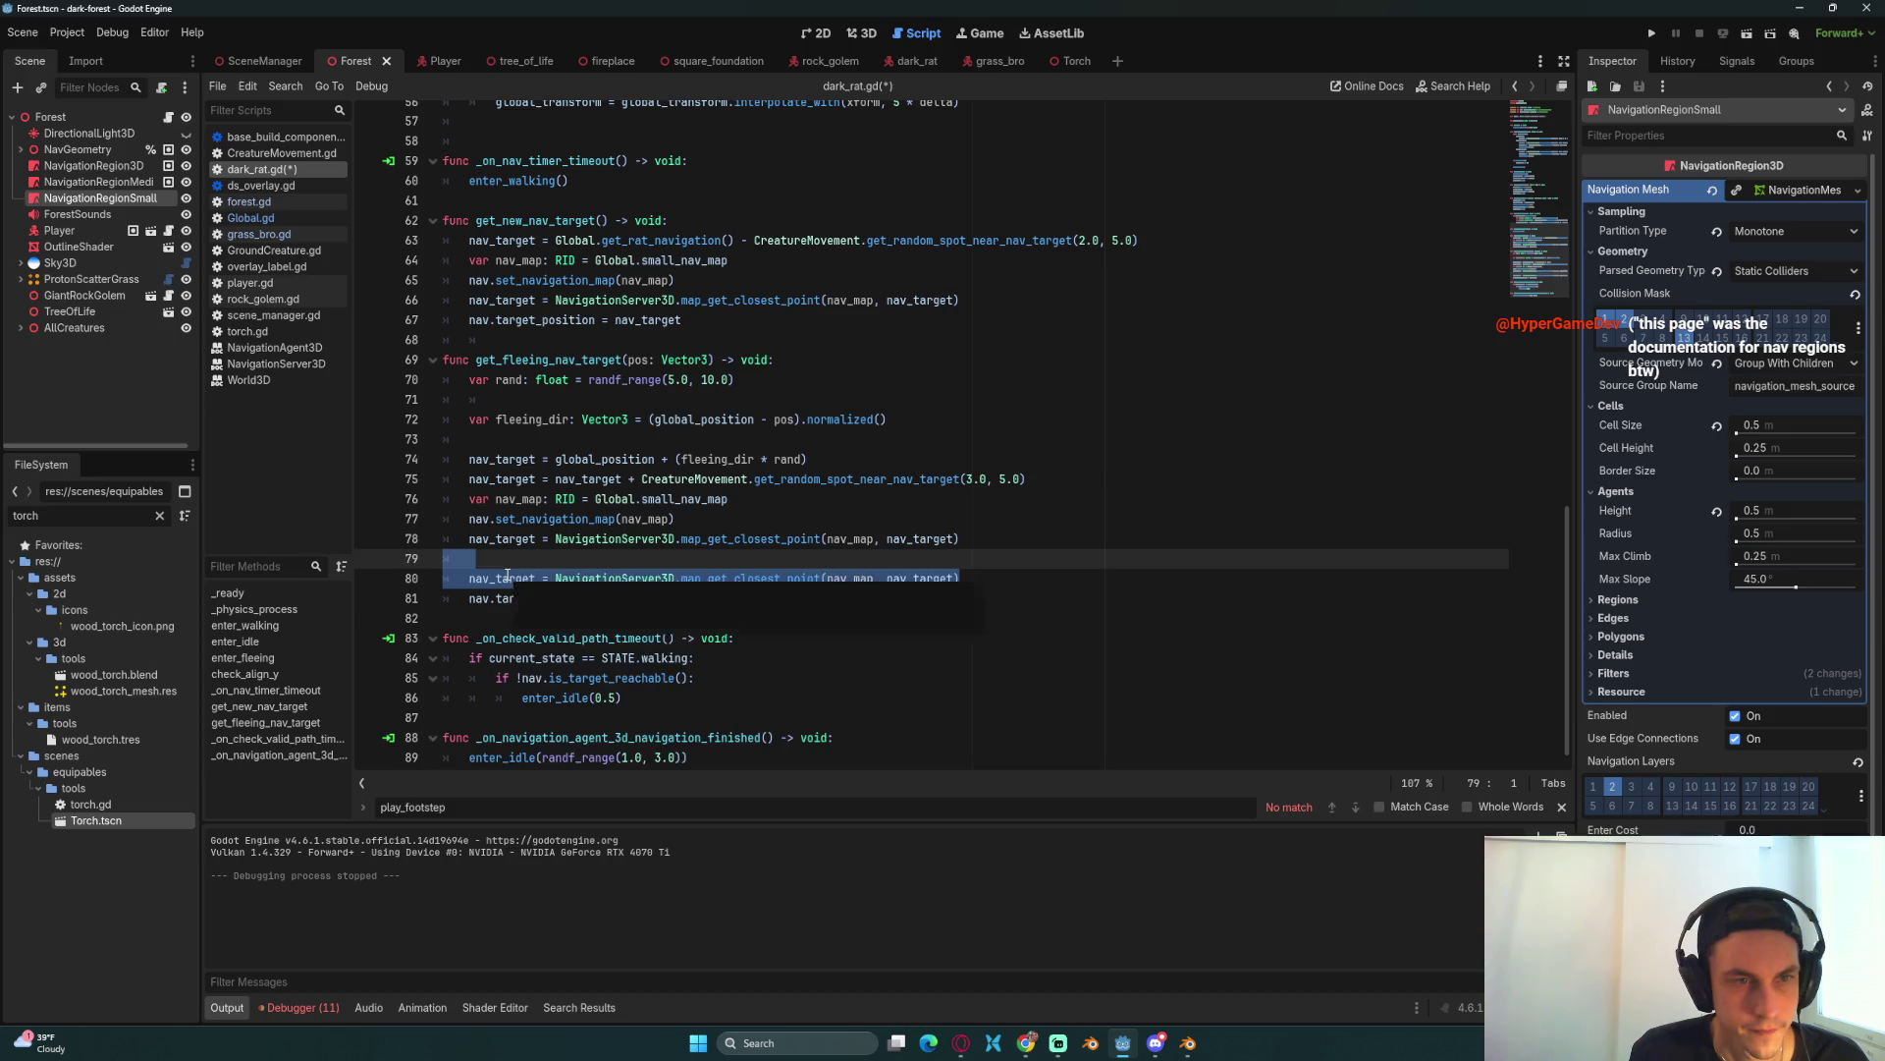
{"action": "key", "text": "BackSpace"}
{"action": "key", "text": "BackSpace"}
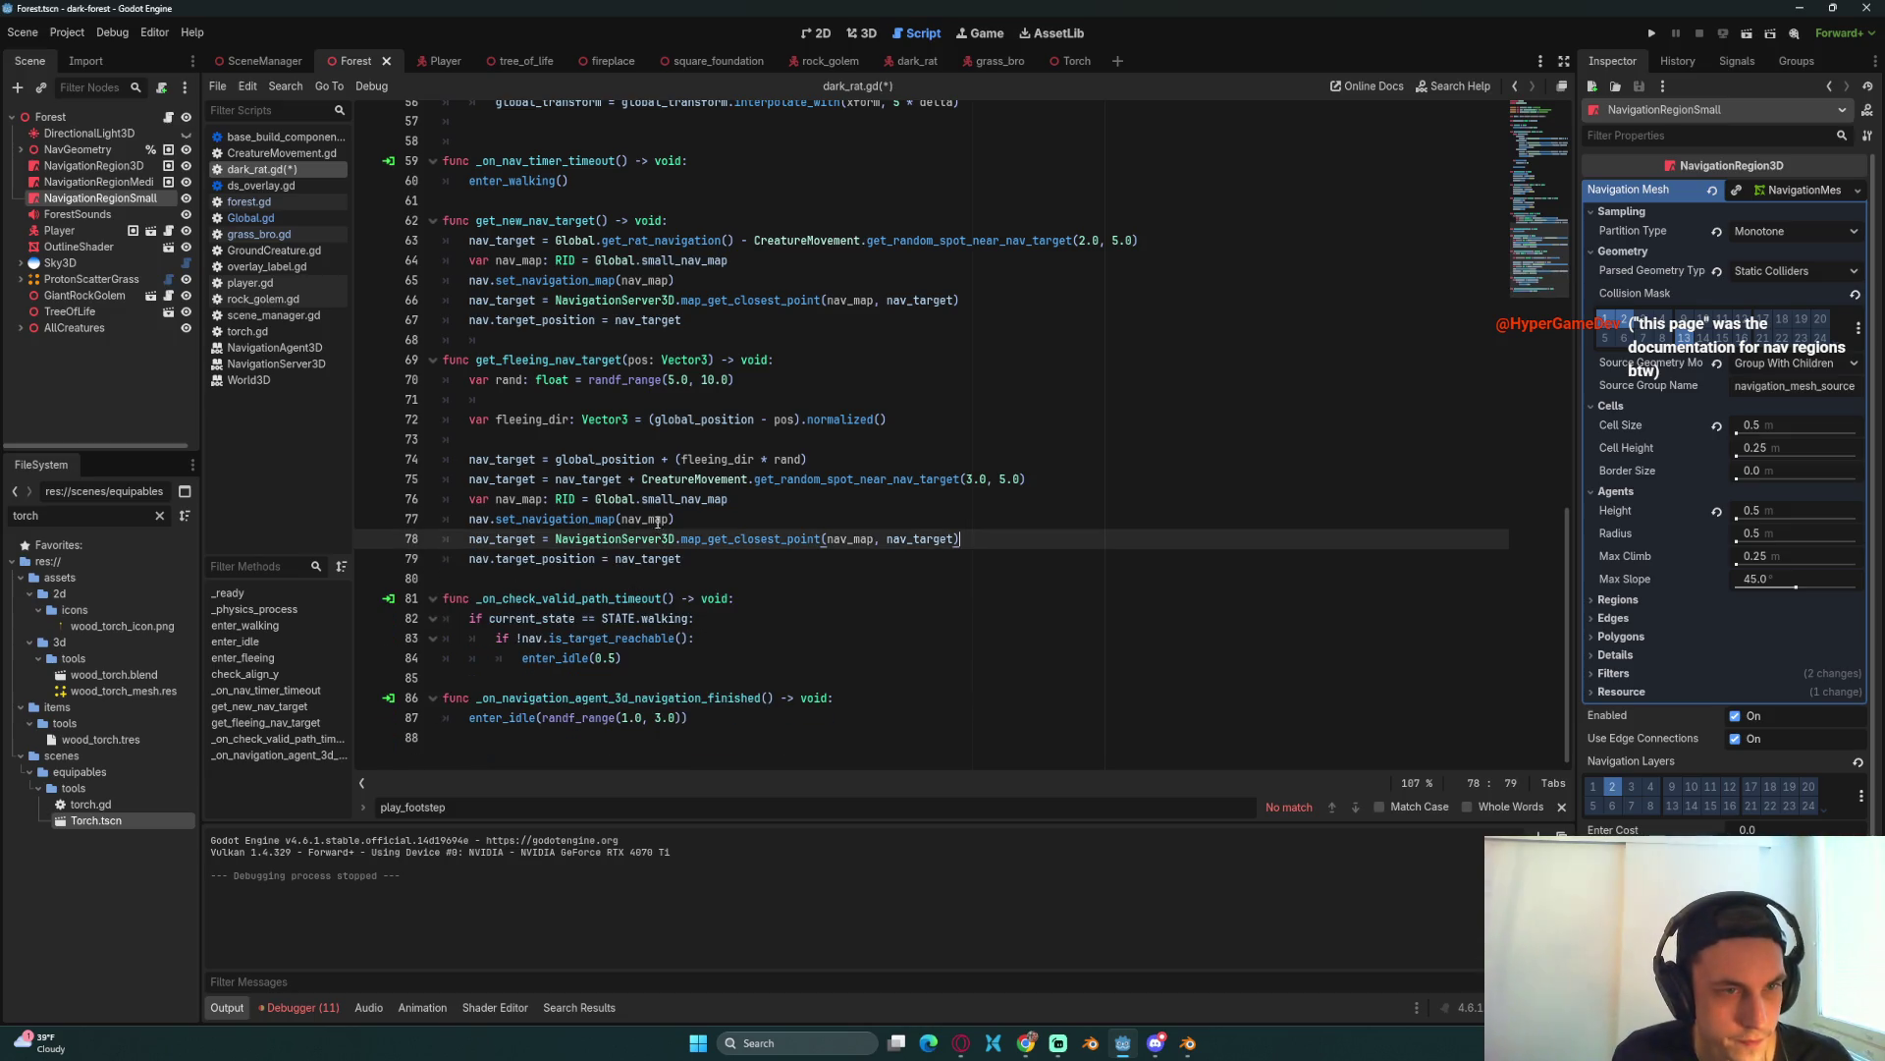
{"action": "key", "text": "ctrl+s"}
{"action": "key", "text": "Up"}
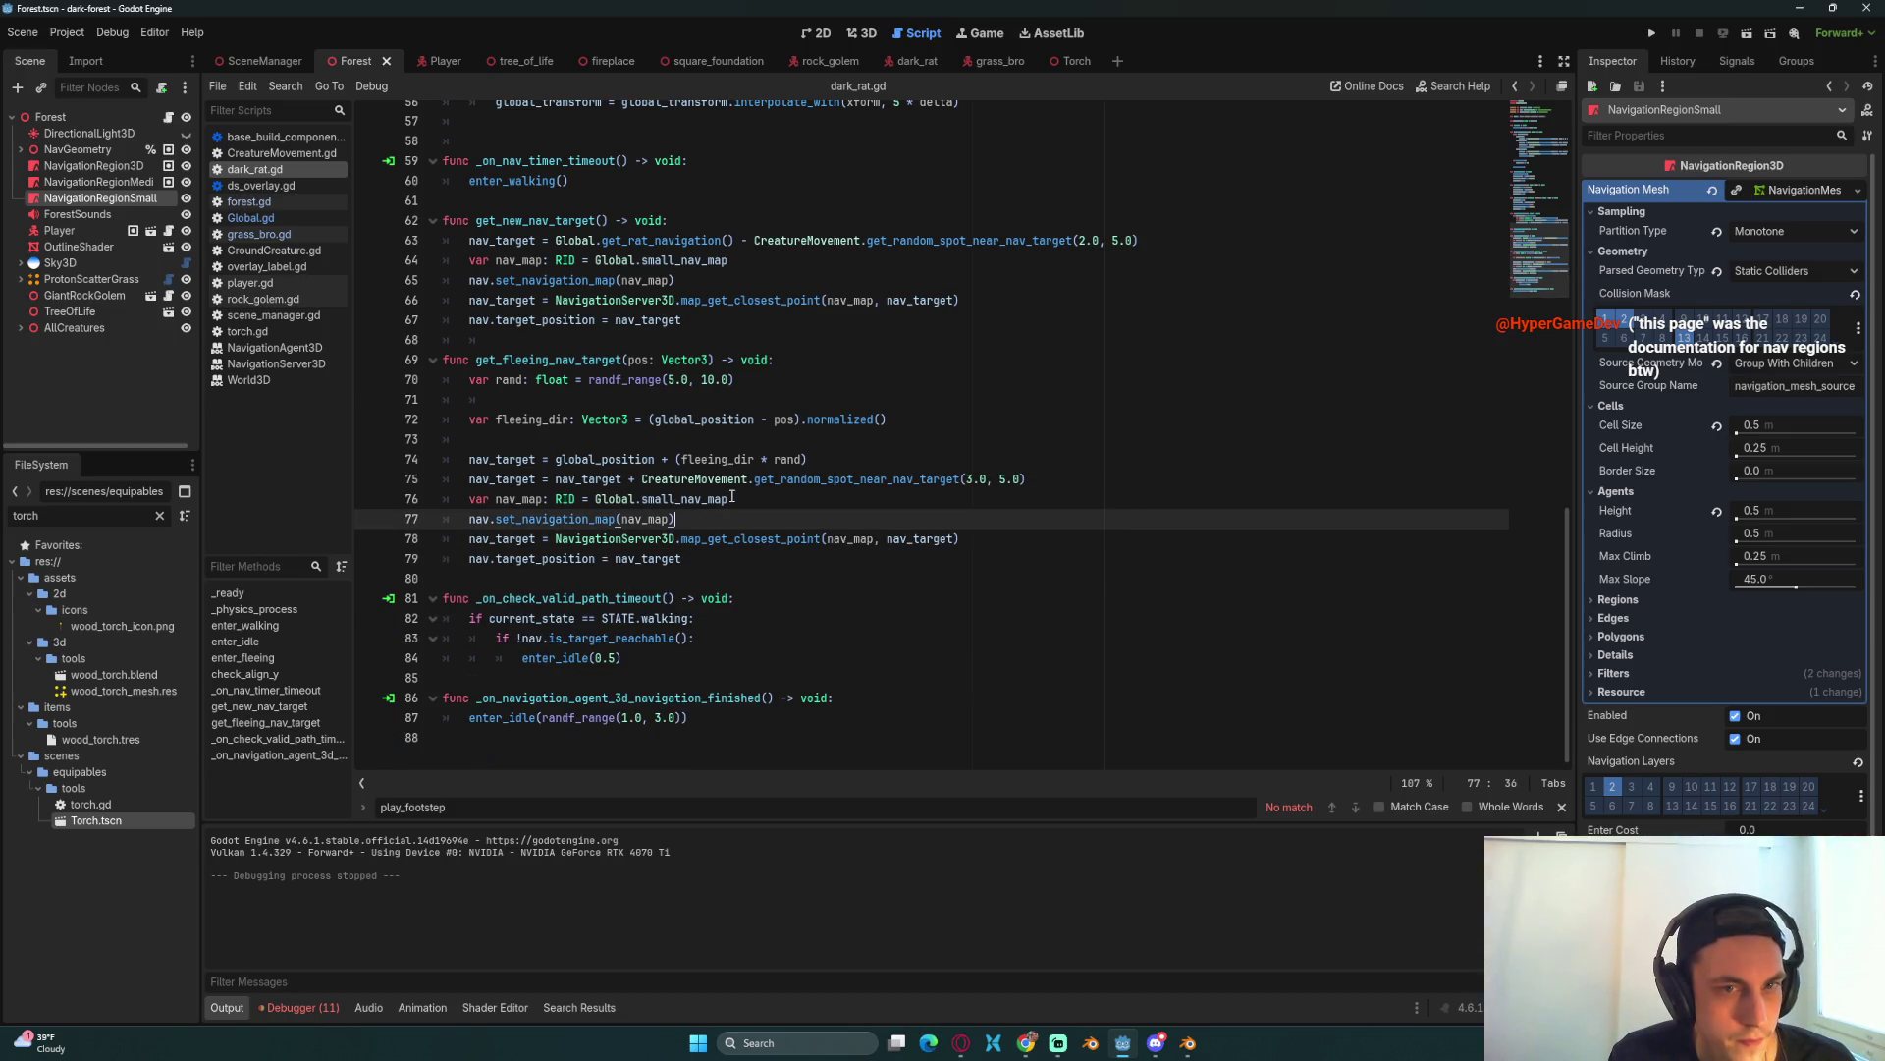
Step: In grass_bro.gd, paste the navigation lines over lines 72–73, change small to medium, and save
{"action": "left_click", "coordinate": [258, 233]}
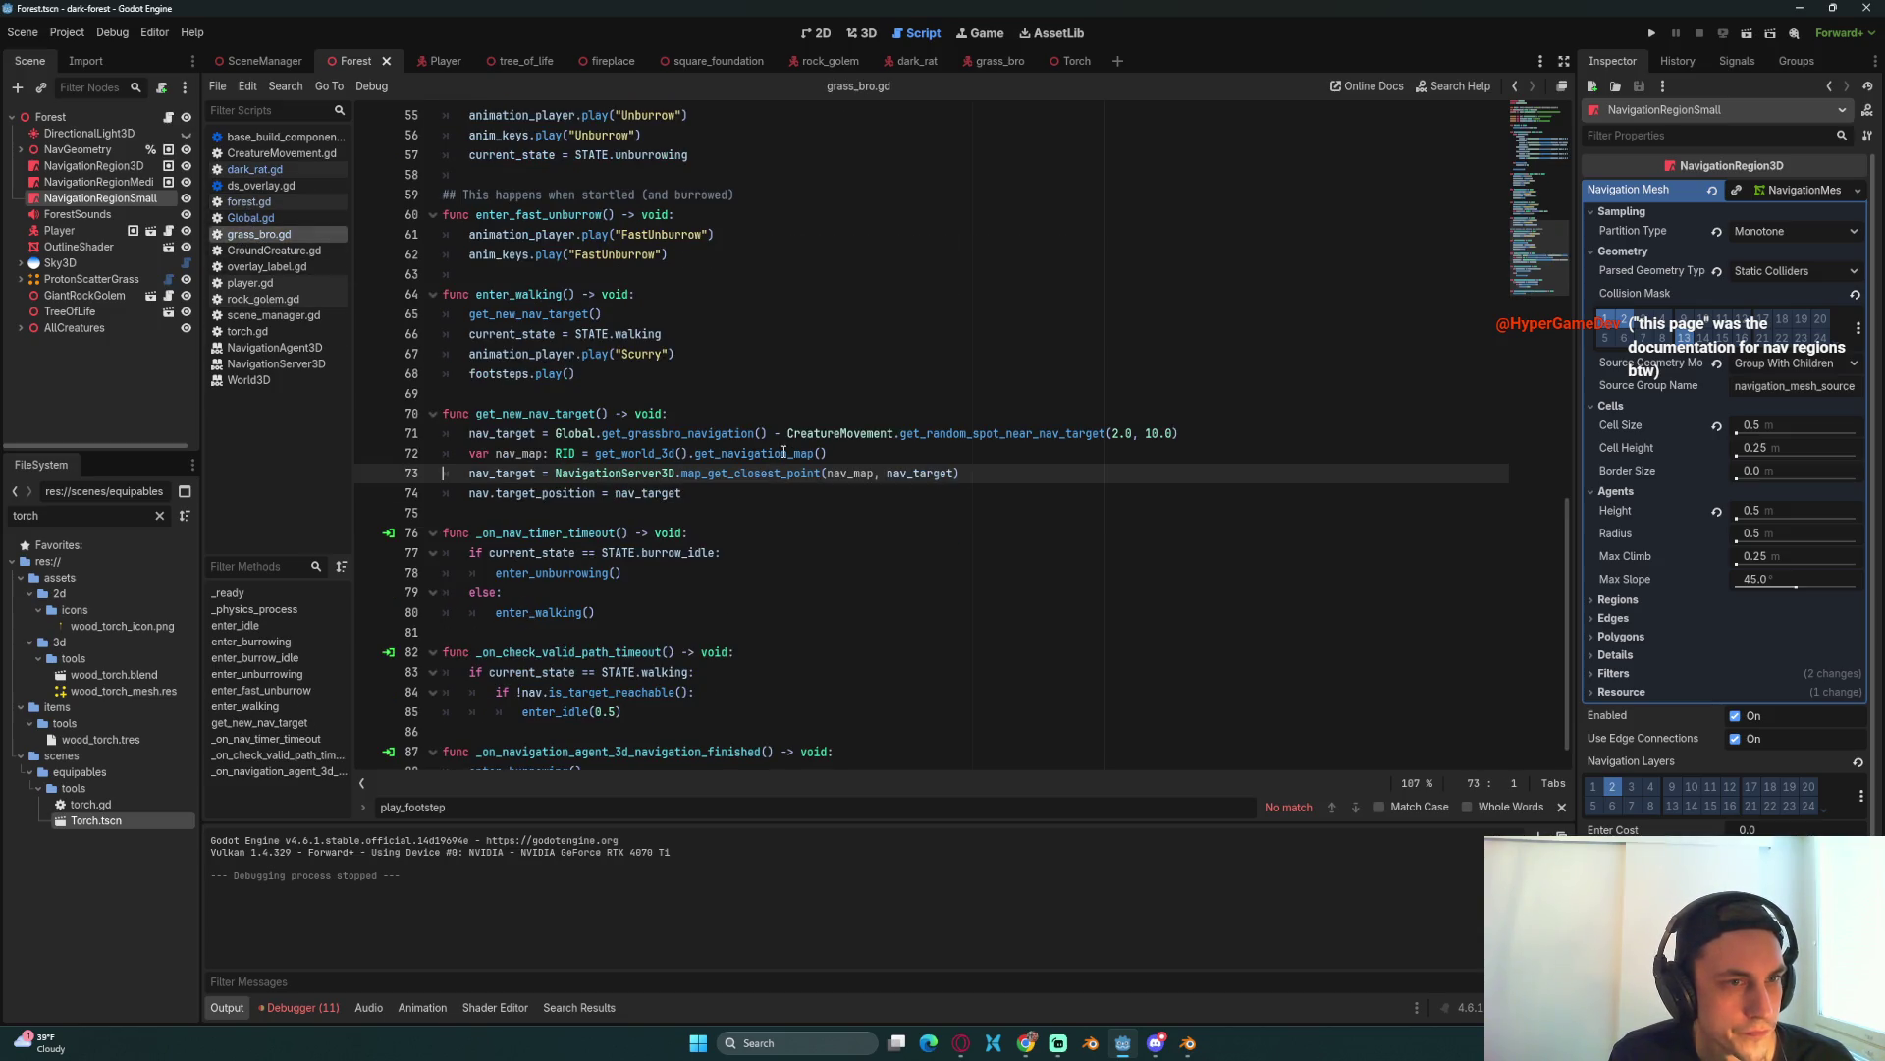
{"action": "left_click", "coordinate": [695, 507]}
{"action": "left_click", "coordinate": [842, 448]}
{"action": "mouse_move", "coordinate": [993, 478]}
{"action": "left_mouse_down"}
{"action": "mouse_move", "coordinate": [1010, 478]}
{"action": "mouse_move", "coordinate": [502, 457]}
{"action": "left_mouse_up"}
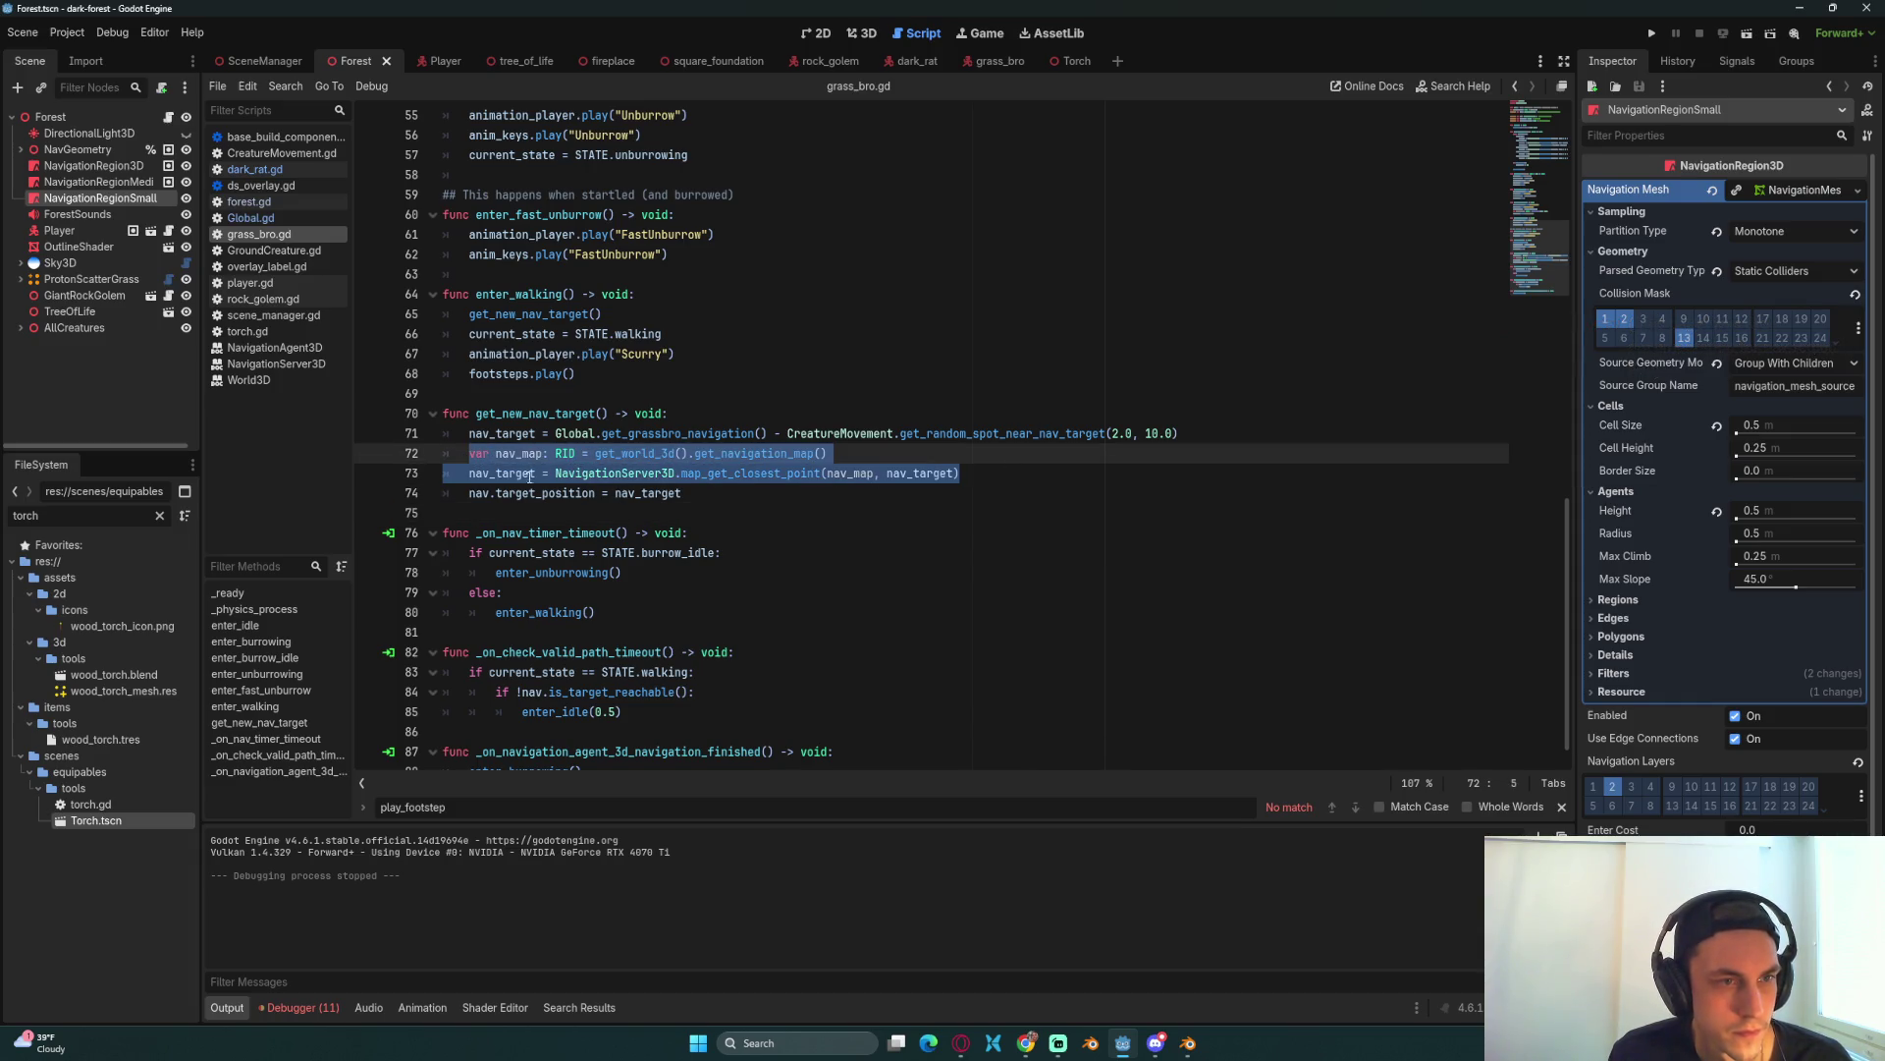
{"action": "type", "text": "var nav_map: RID = Global.small_nav_map \tnav.set_navigation_map(nav_map) \tnav_target = NavigationServer3D.map_get_closest_point(nav_map, nav_target)"}
{"action": "left_click_drag", "start_coordinate": [729, 454], "coordinate": [693, 454]}
{"action": "left_click", "coordinate": [648, 454]}
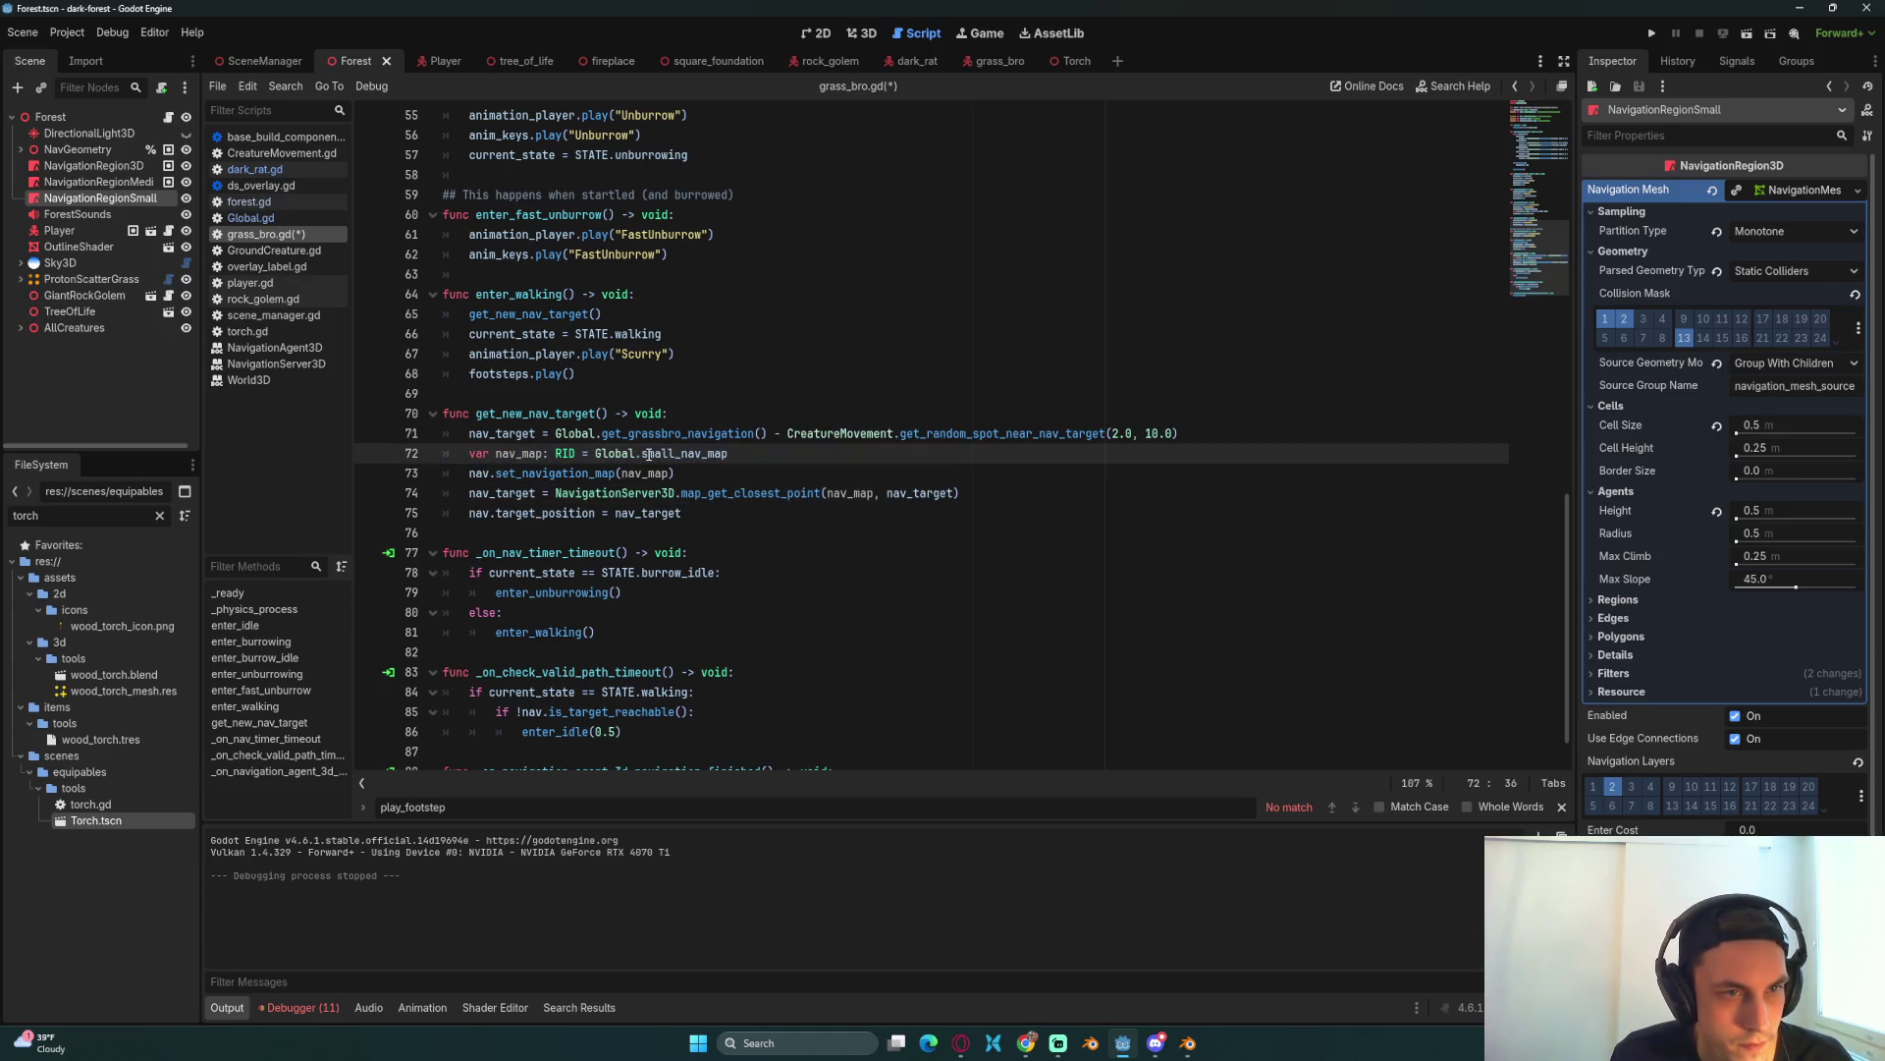
{"action": "key", "text": "BackSpace"}
{"action": "type", "text": "dium"}
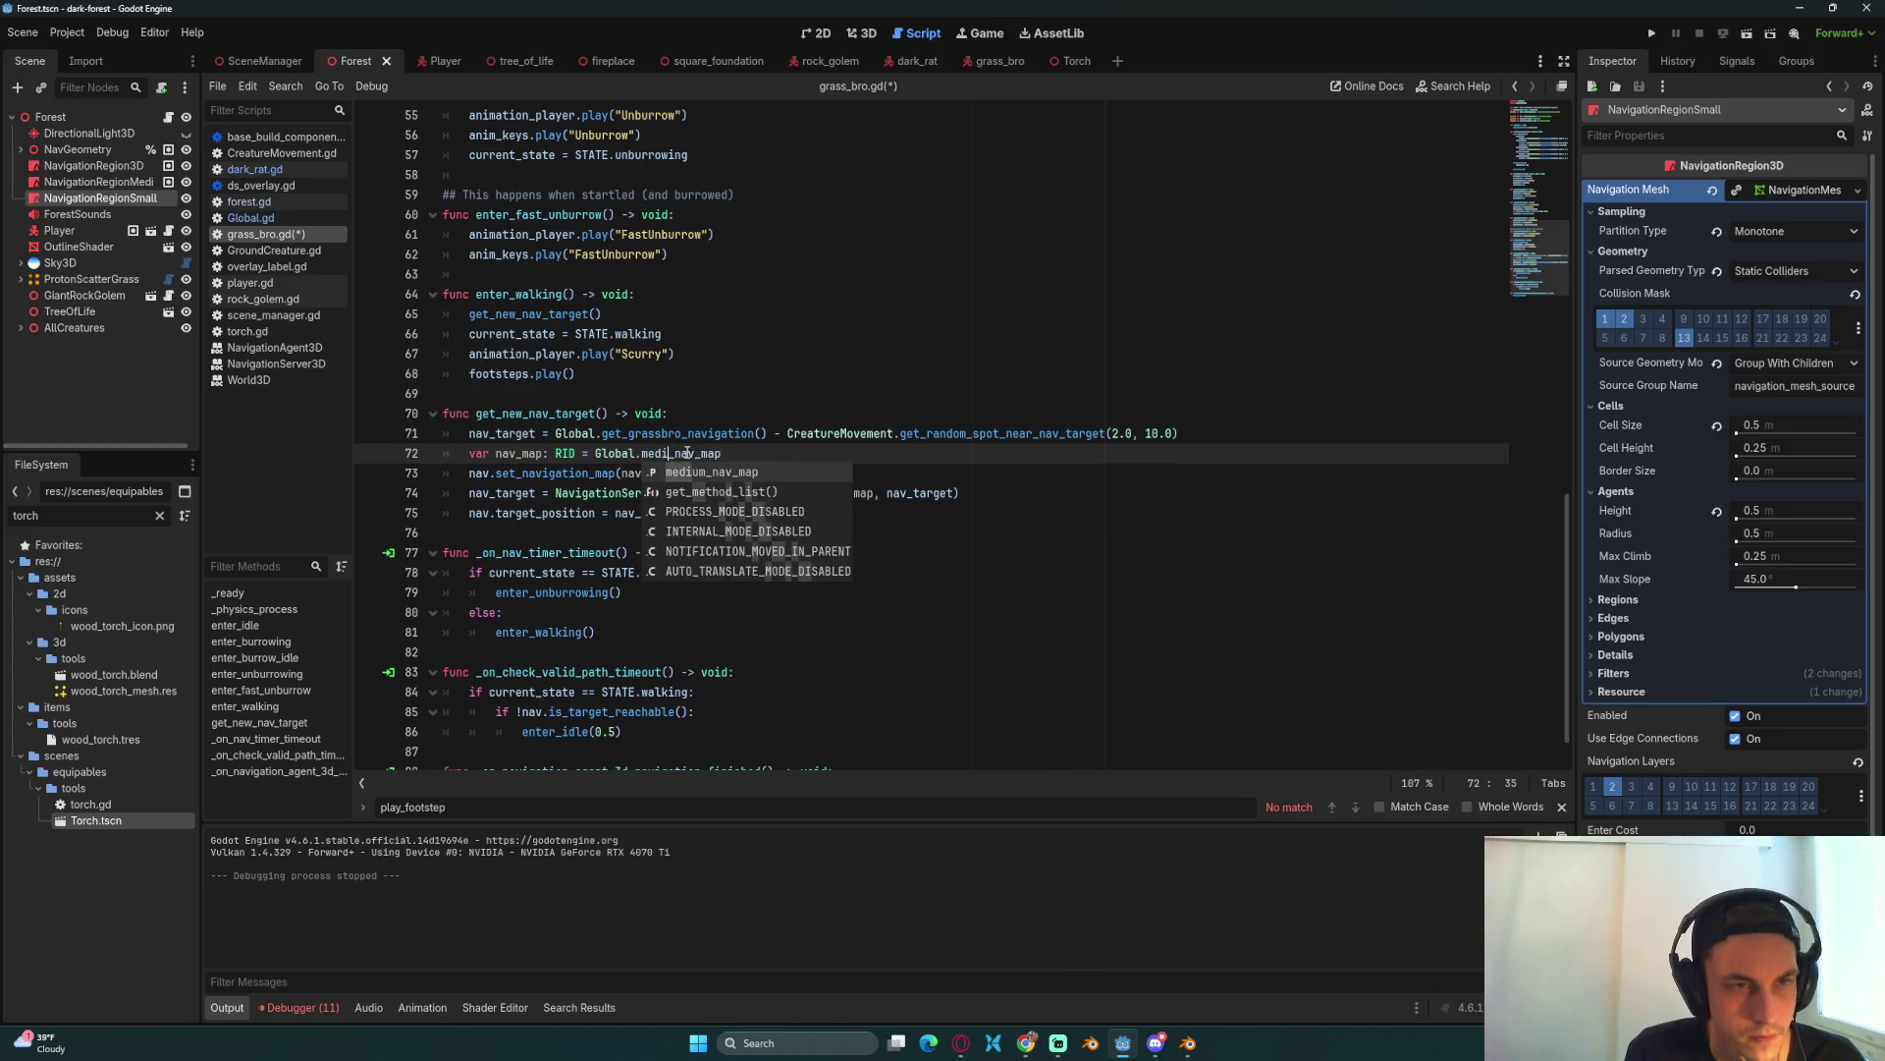
{"action": "key", "text": "ctrl+s"}
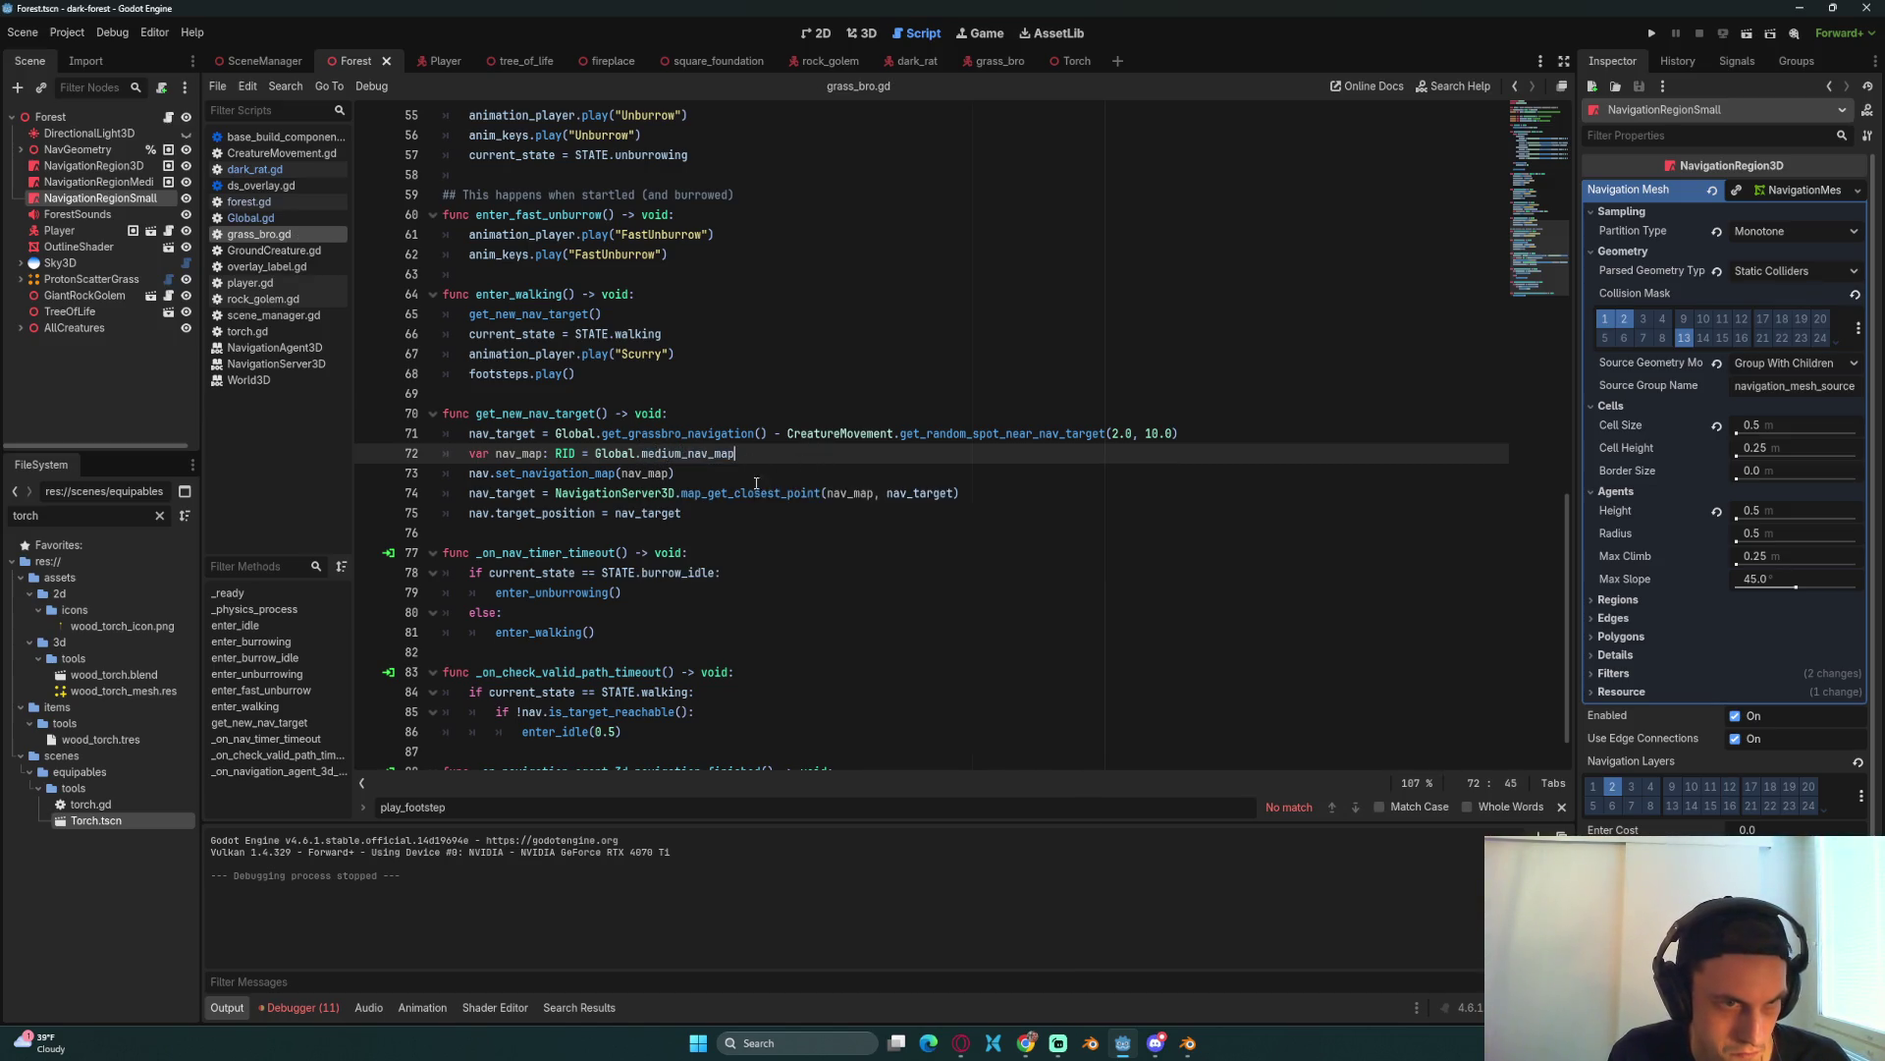
Step: Review the three medium-map navigation lines in grass_bro.gd's target search
{"action": "left_click", "coordinate": [735, 475]}
{"action": "left_click", "coordinate": [758, 529]}
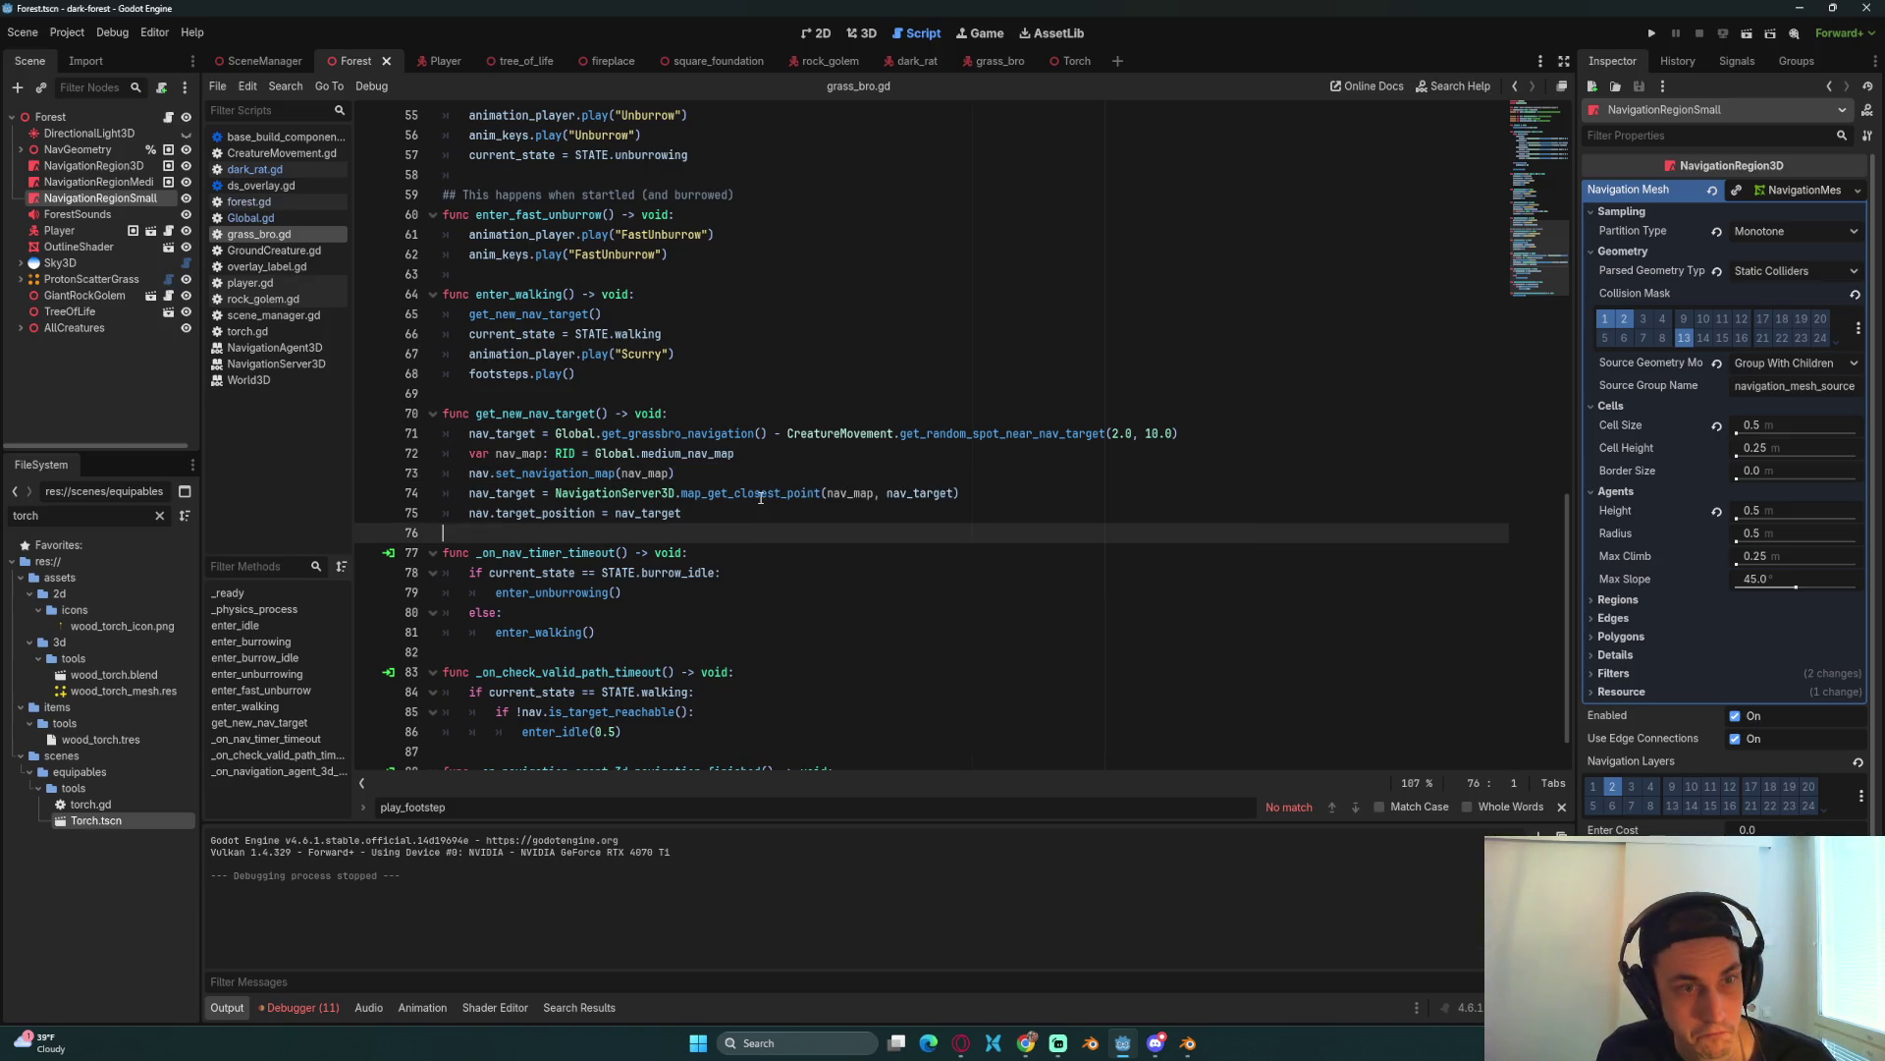
{"action": "left_click", "coordinate": [717, 475]}
{"action": "left_click_drag", "start_coordinate": [707, 512], "coordinate": [467, 432]}
{"action": "mouse_move", "coordinate": [960, 493]}
{"action": "left_mouse_down"}
{"action": "mouse_move", "coordinate": [471, 493]}
{"action": "mouse_move", "coordinate": [484, 458]}
{"action": "left_mouse_up"}
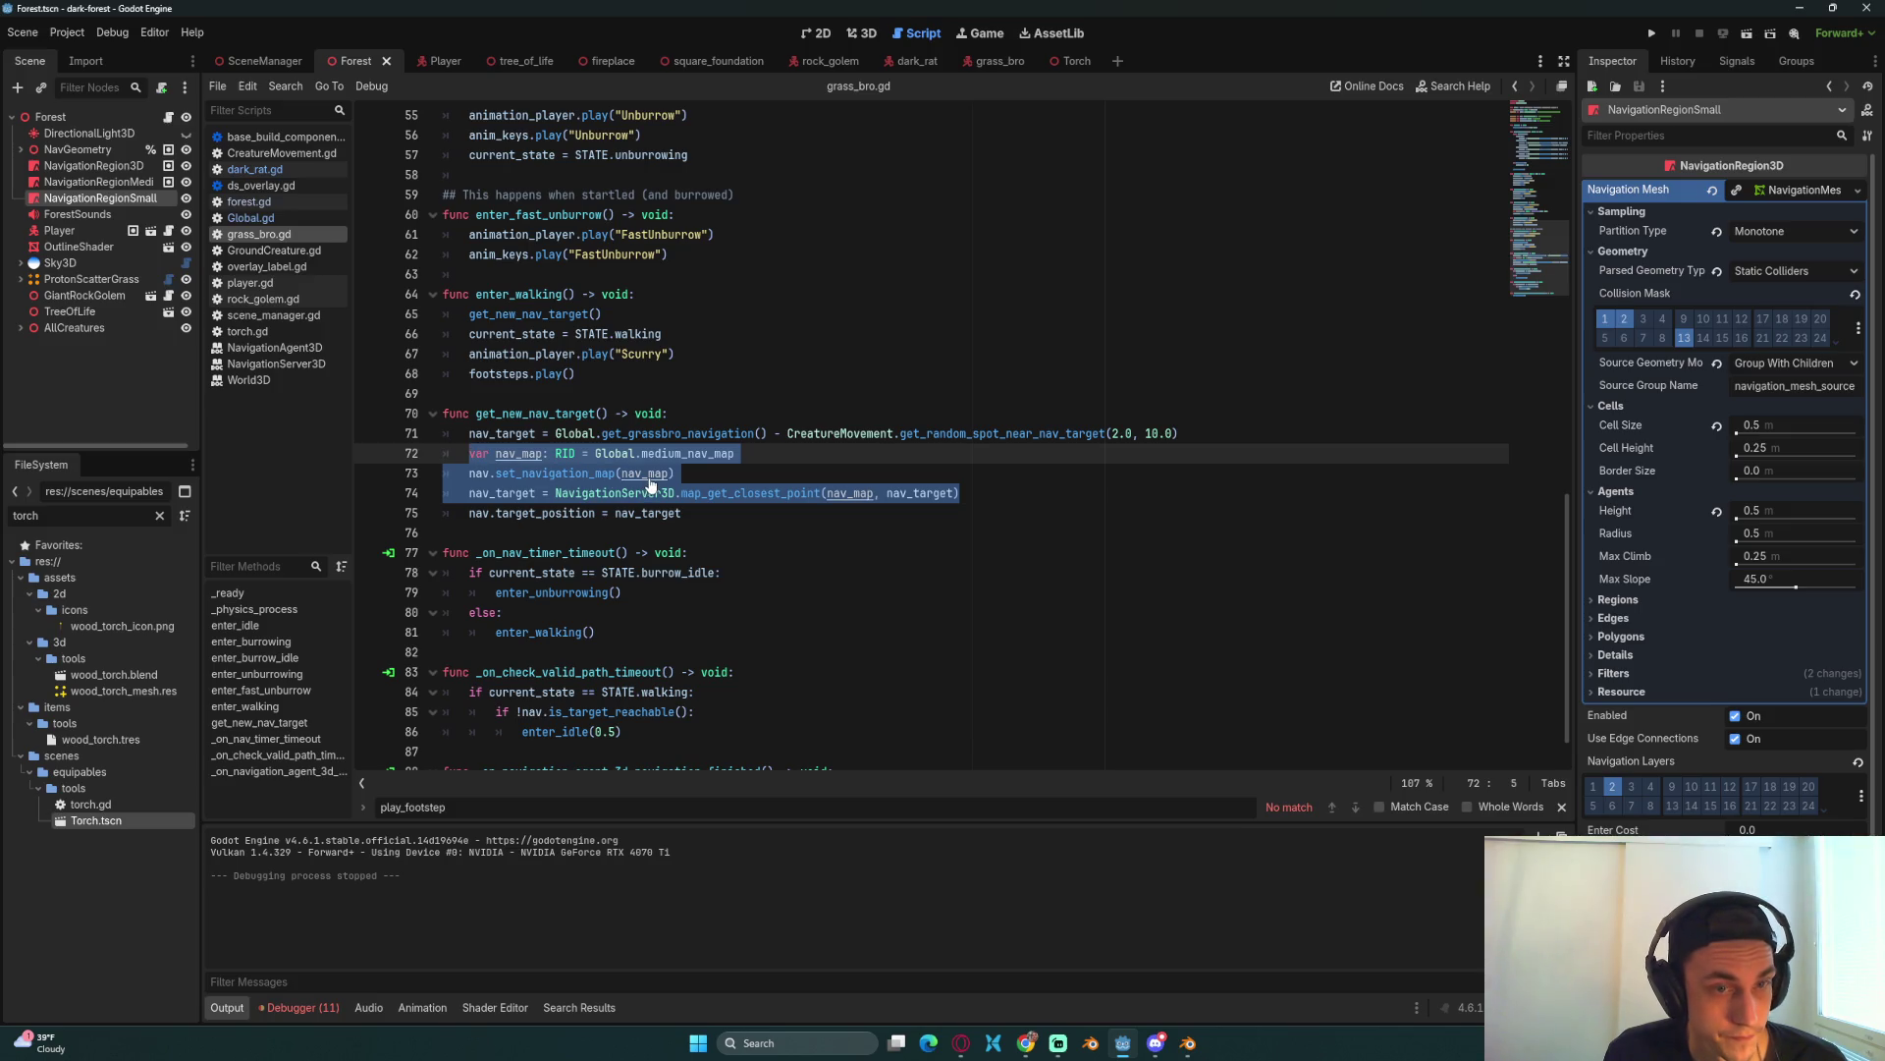
{"action": "left_click", "coordinate": [288, 304]}
Step: Replace rock_golem.gd's nav_map lines 81–82 with Global.large_nav_map, save, and run the game
{"action": "scroll", "coordinate": [729, 401], "scroll_direction": "down", "scroll_amount": 10}
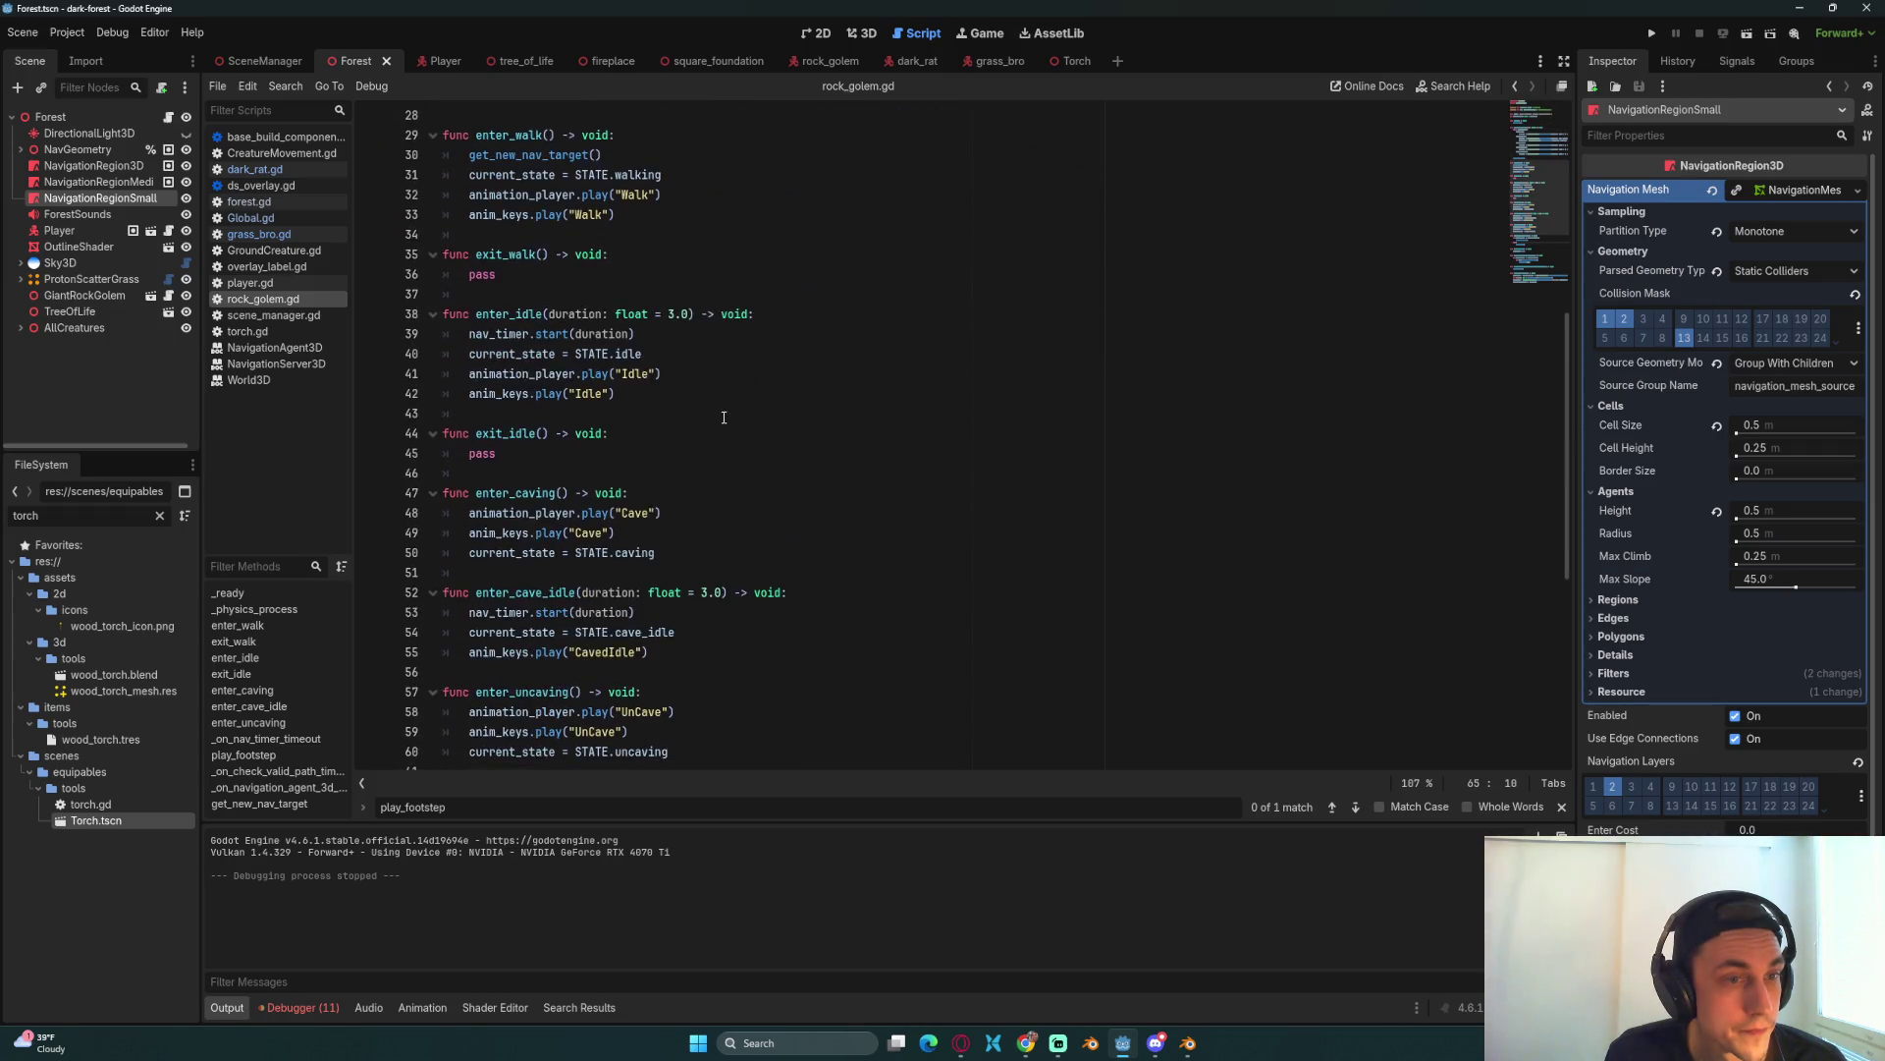
{"action": "scroll", "coordinate": [726, 401], "scroll_direction": "down", "scroll_amount": 3}
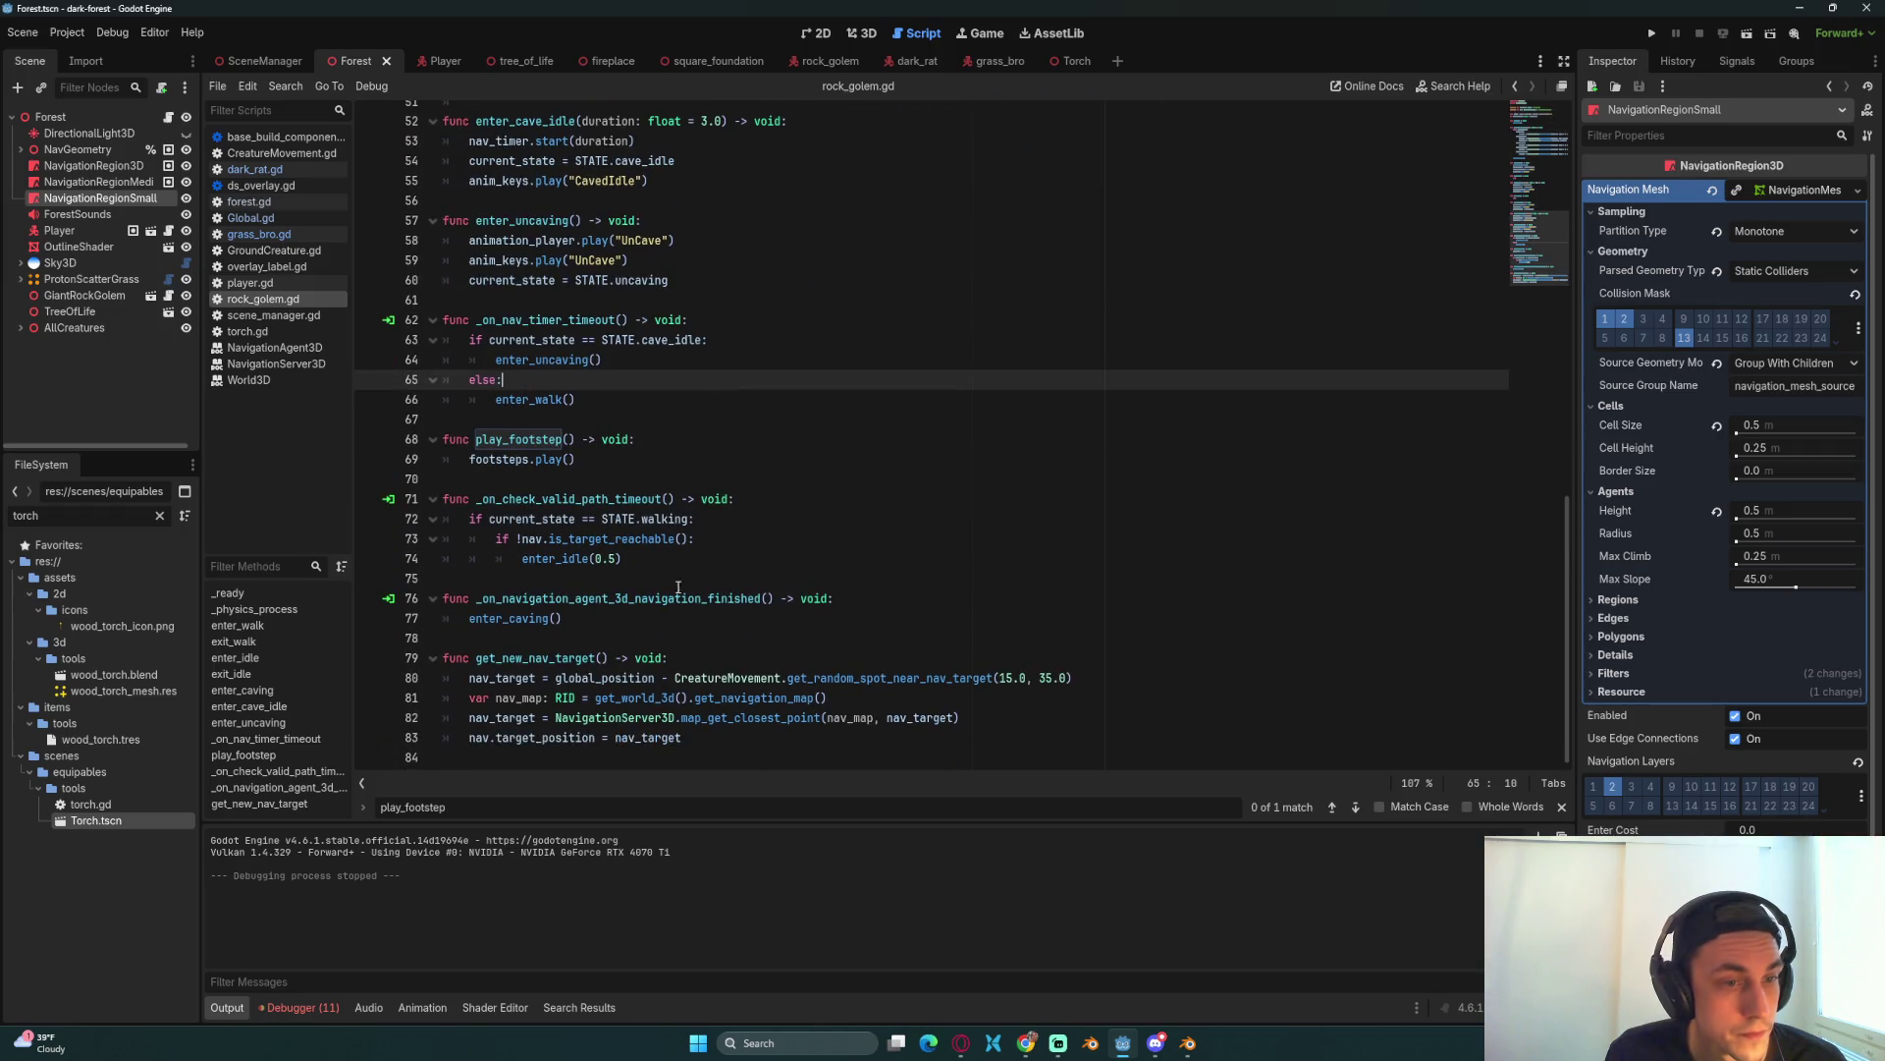
{"action": "mouse_move", "coordinate": [977, 718]}
{"action": "left_mouse_down"}
{"action": "mouse_move", "coordinate": [707, 680]}
{"action": "mouse_move", "coordinate": [474, 701]}
{"action": "left_mouse_up"}
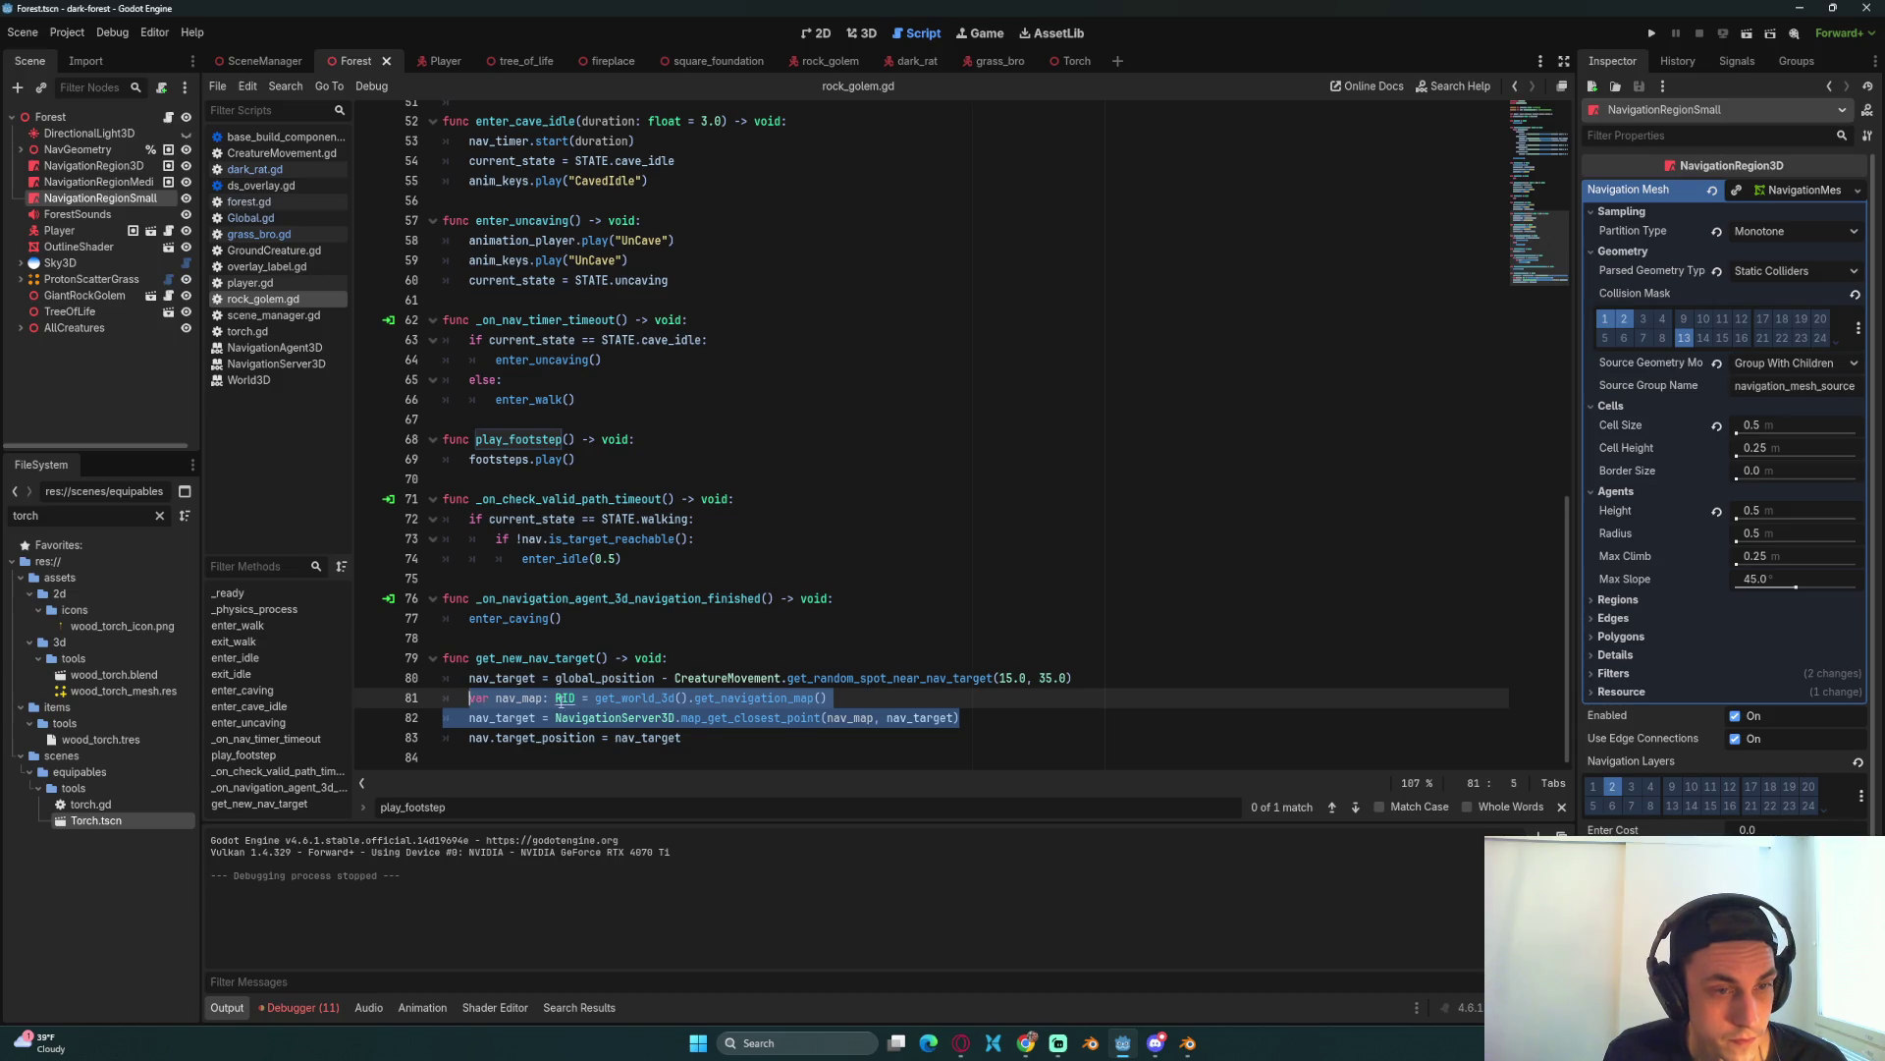
{"action": "key", "text": "ctrl+z"}
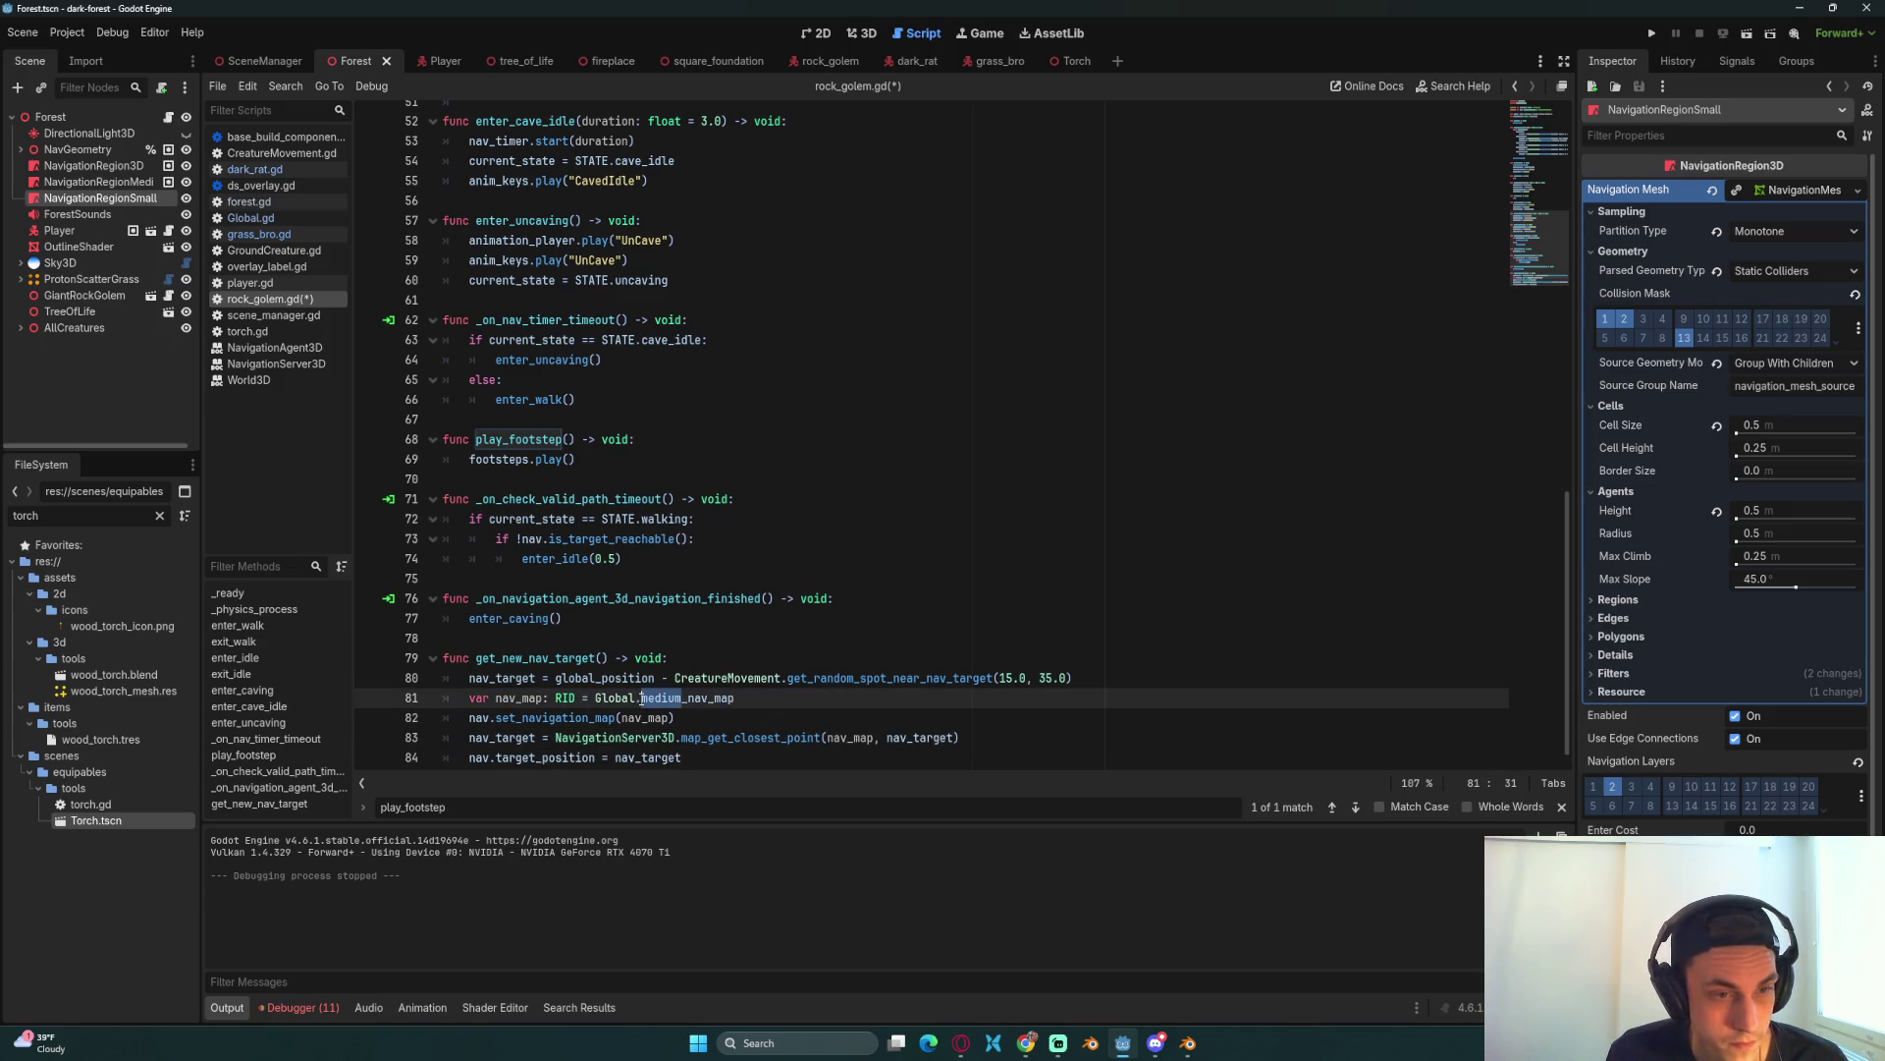
{"action": "type", "text": "large"}
{"action": "left_click", "coordinate": [868, 716]}
{"action": "key", "text": "ctrl+s"}
{"action": "key", "text": "ctrl+s"}
{"action": "key", "text": "ctrl+s"}
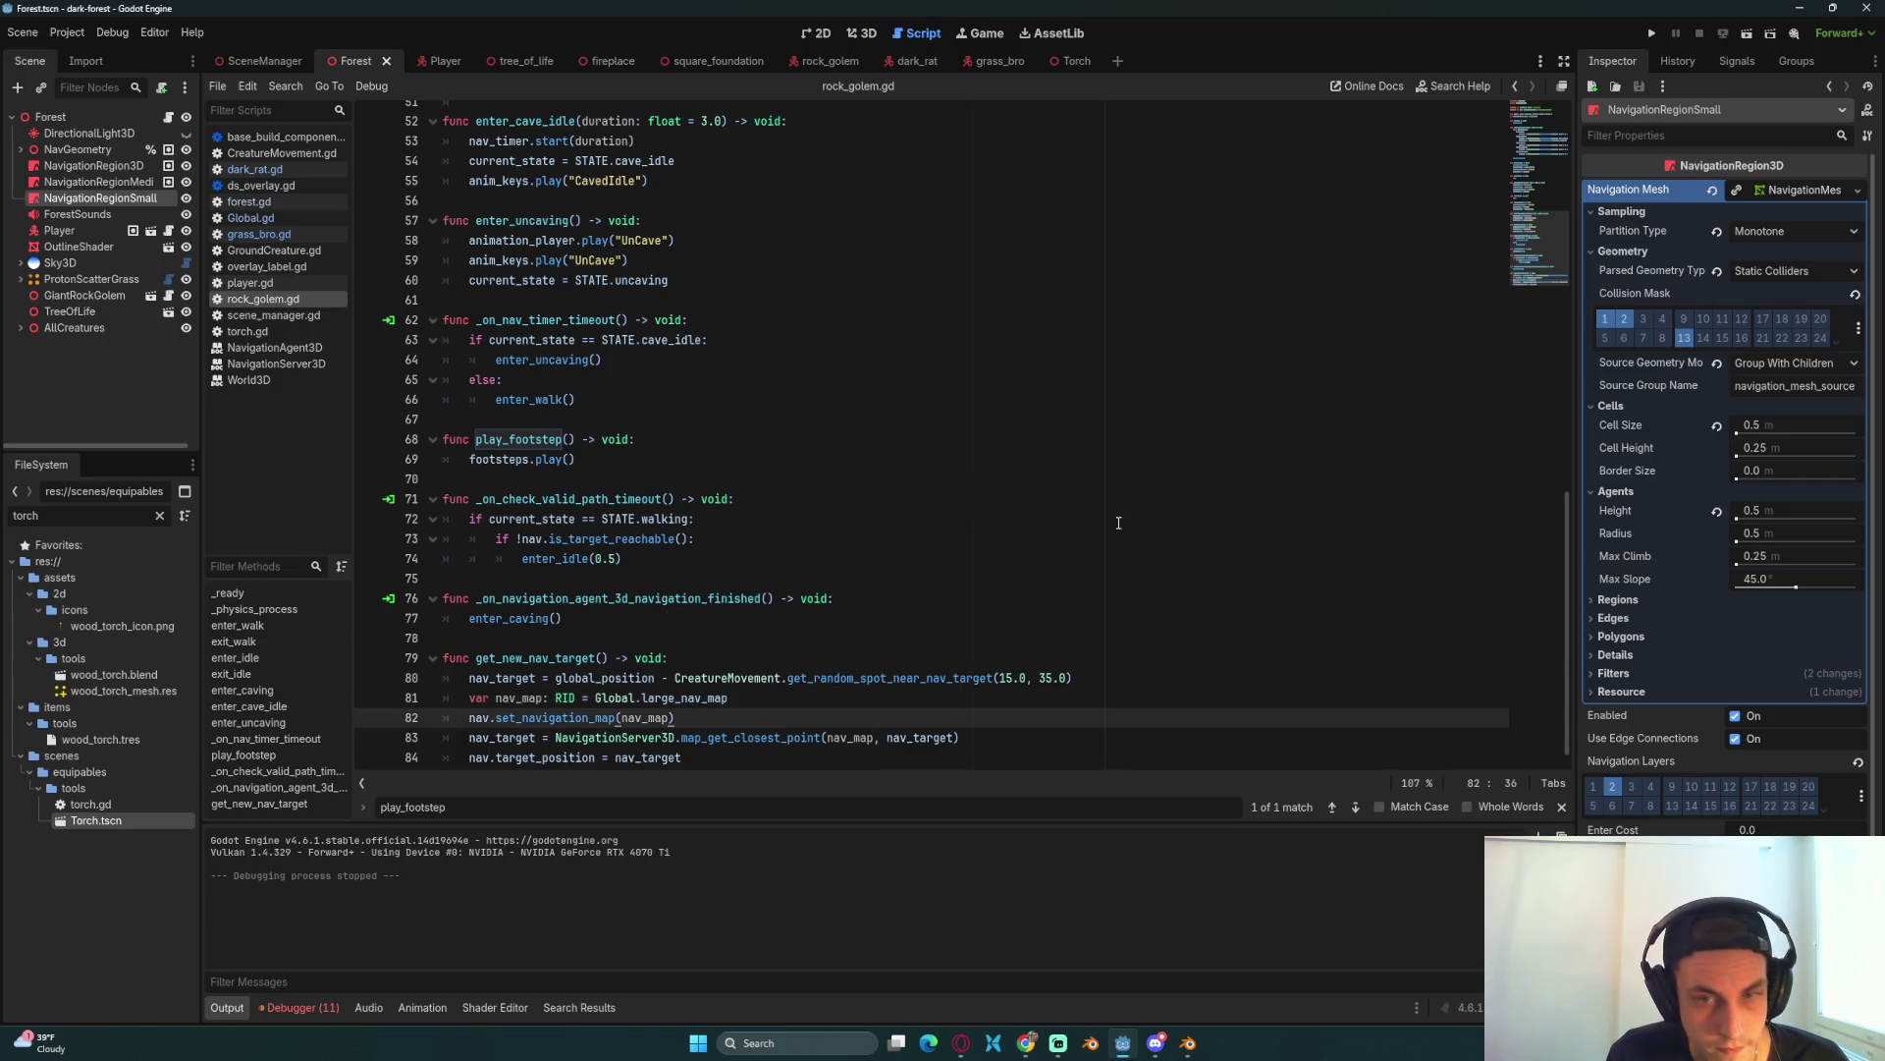
{"action": "left_click", "coordinate": [1650, 34]}
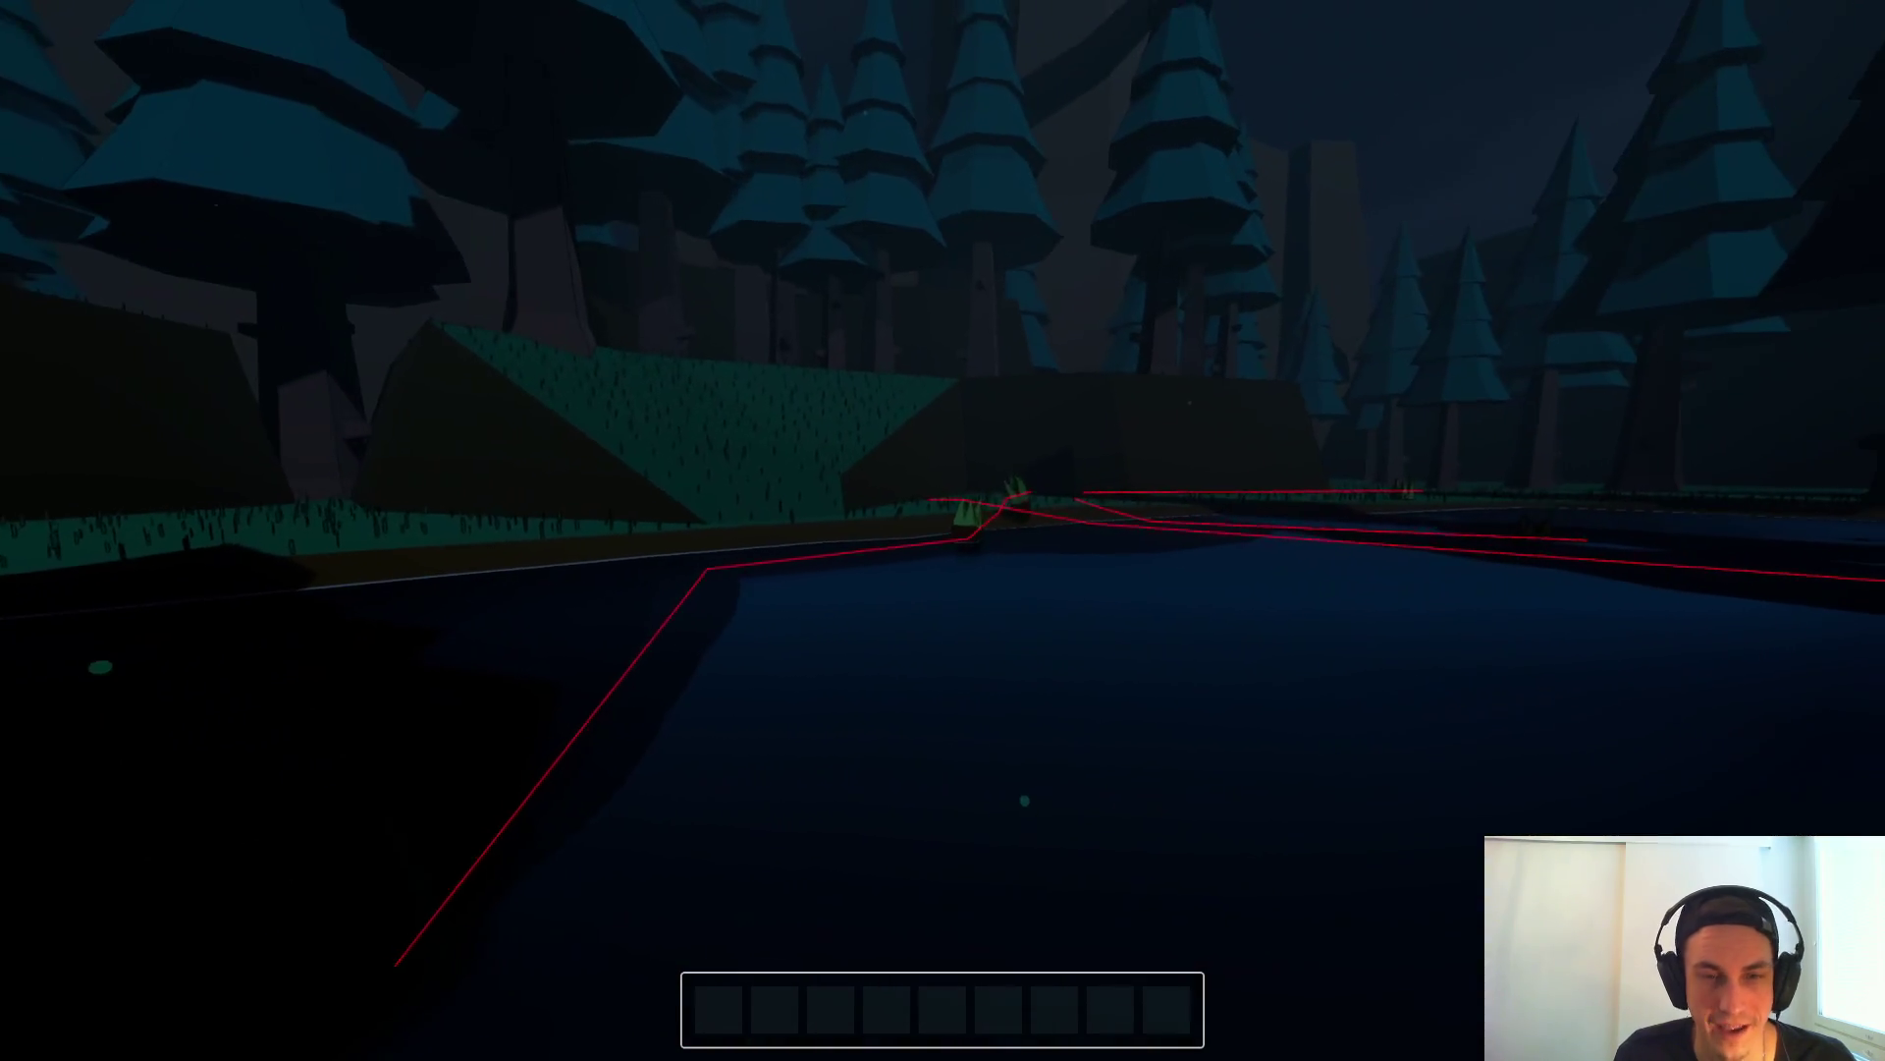
Step: Load the saved game, equip the torch, and walk toward the river and cabin
{"action": "key", "text": "Escape"}
{"action": "left_click", "coordinate": [943, 525]}
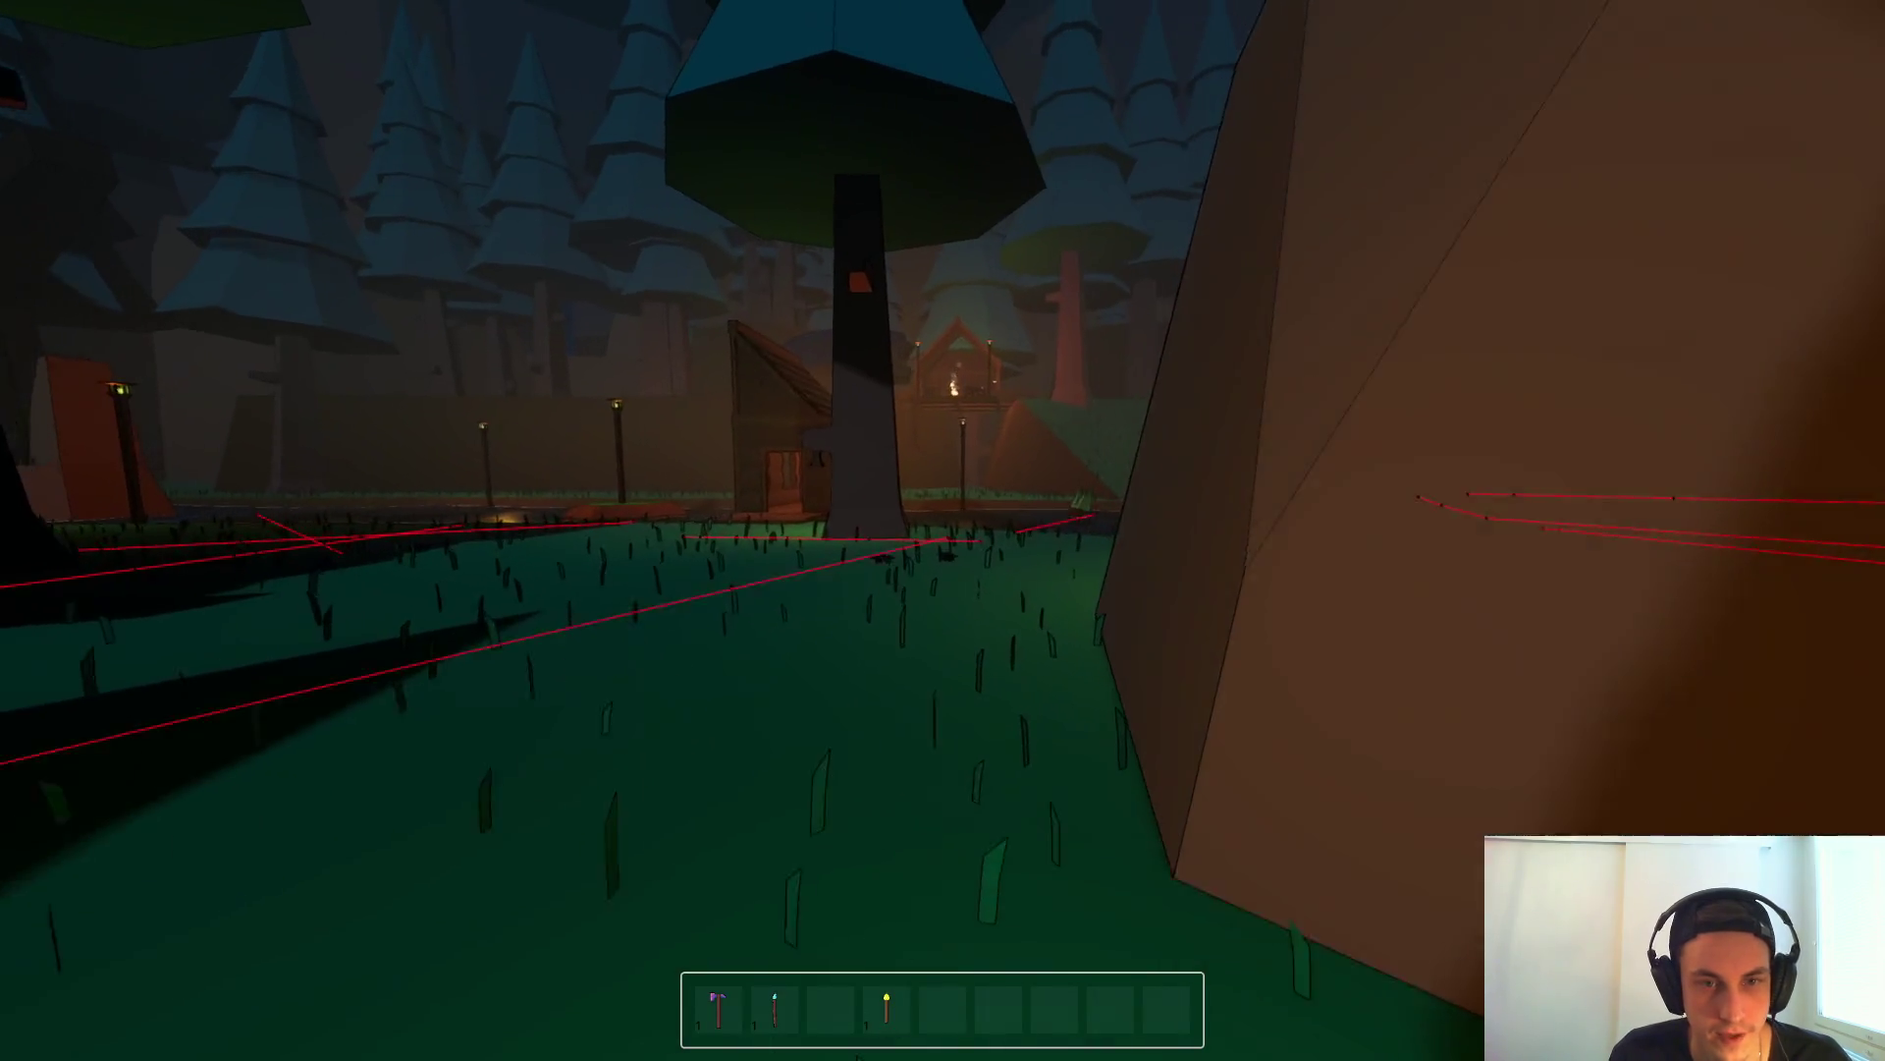
{"action": "key", "text": "4"}
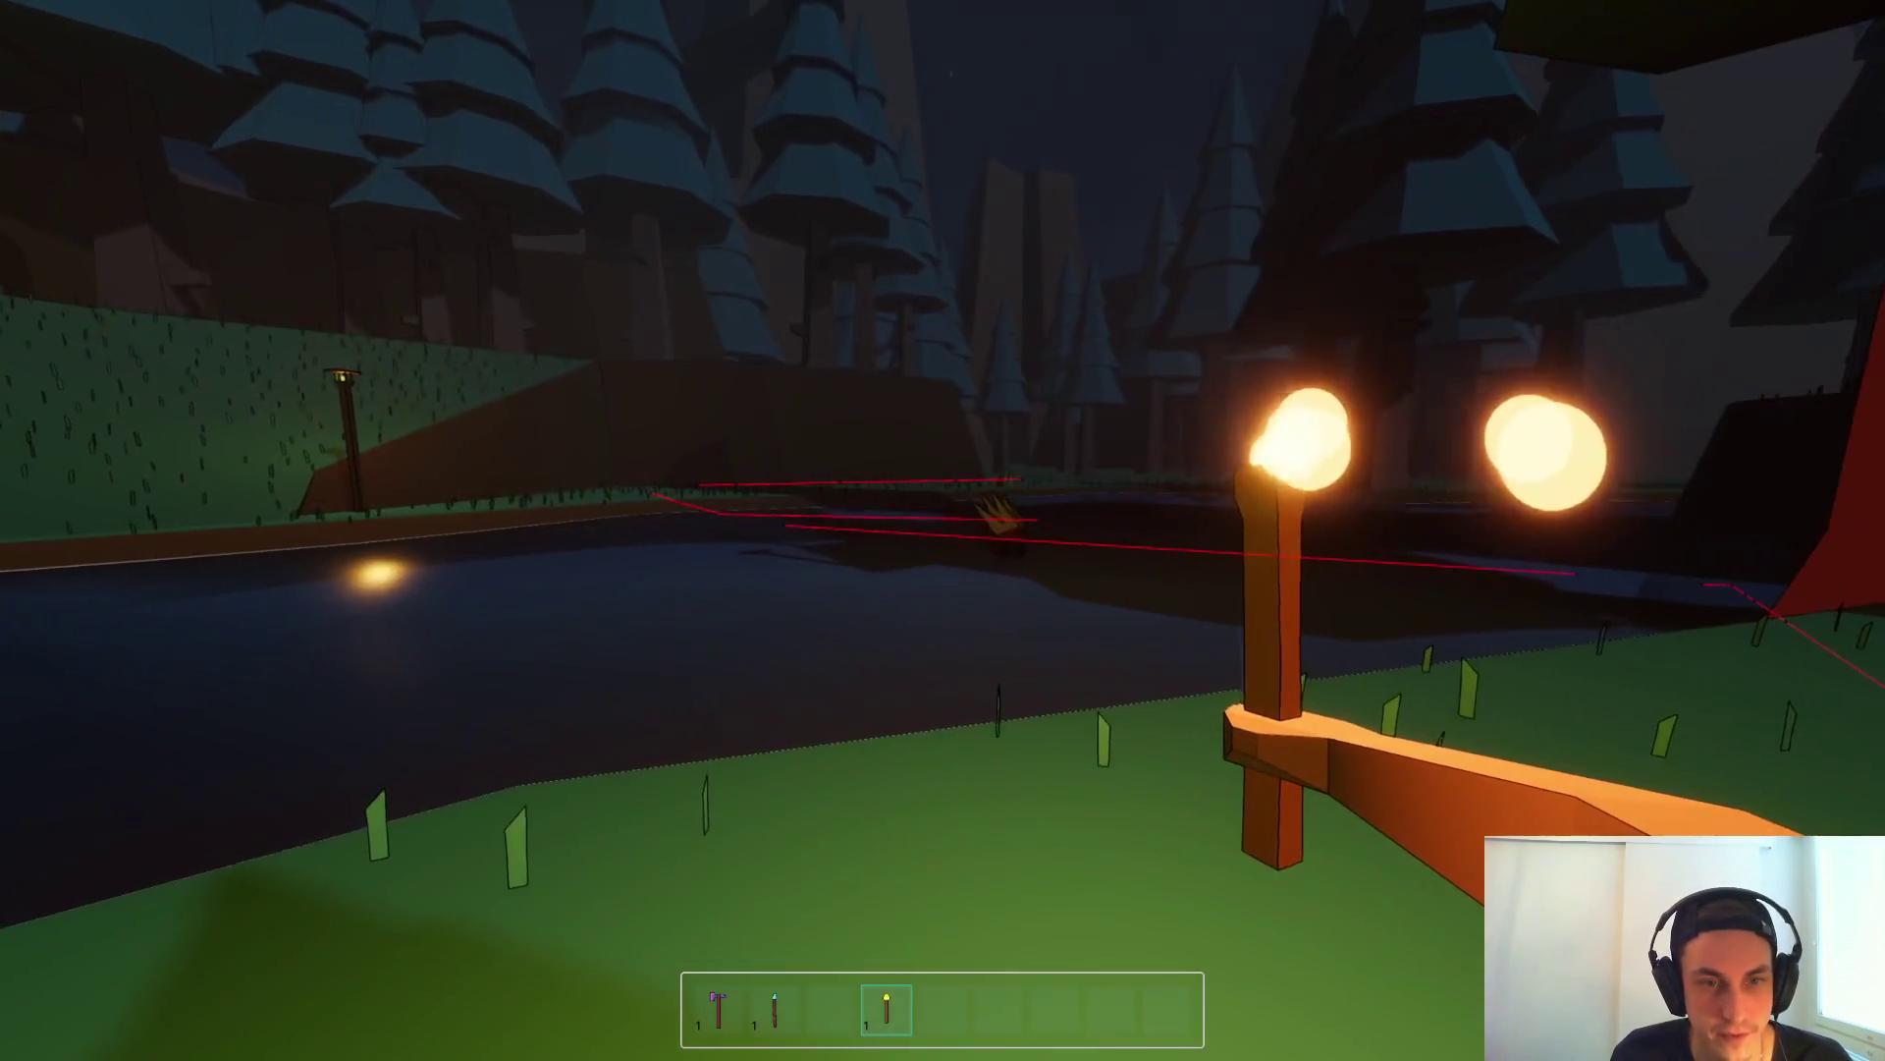
{"action": "key", "text": "2"}
{"action": "key", "text": "4"}
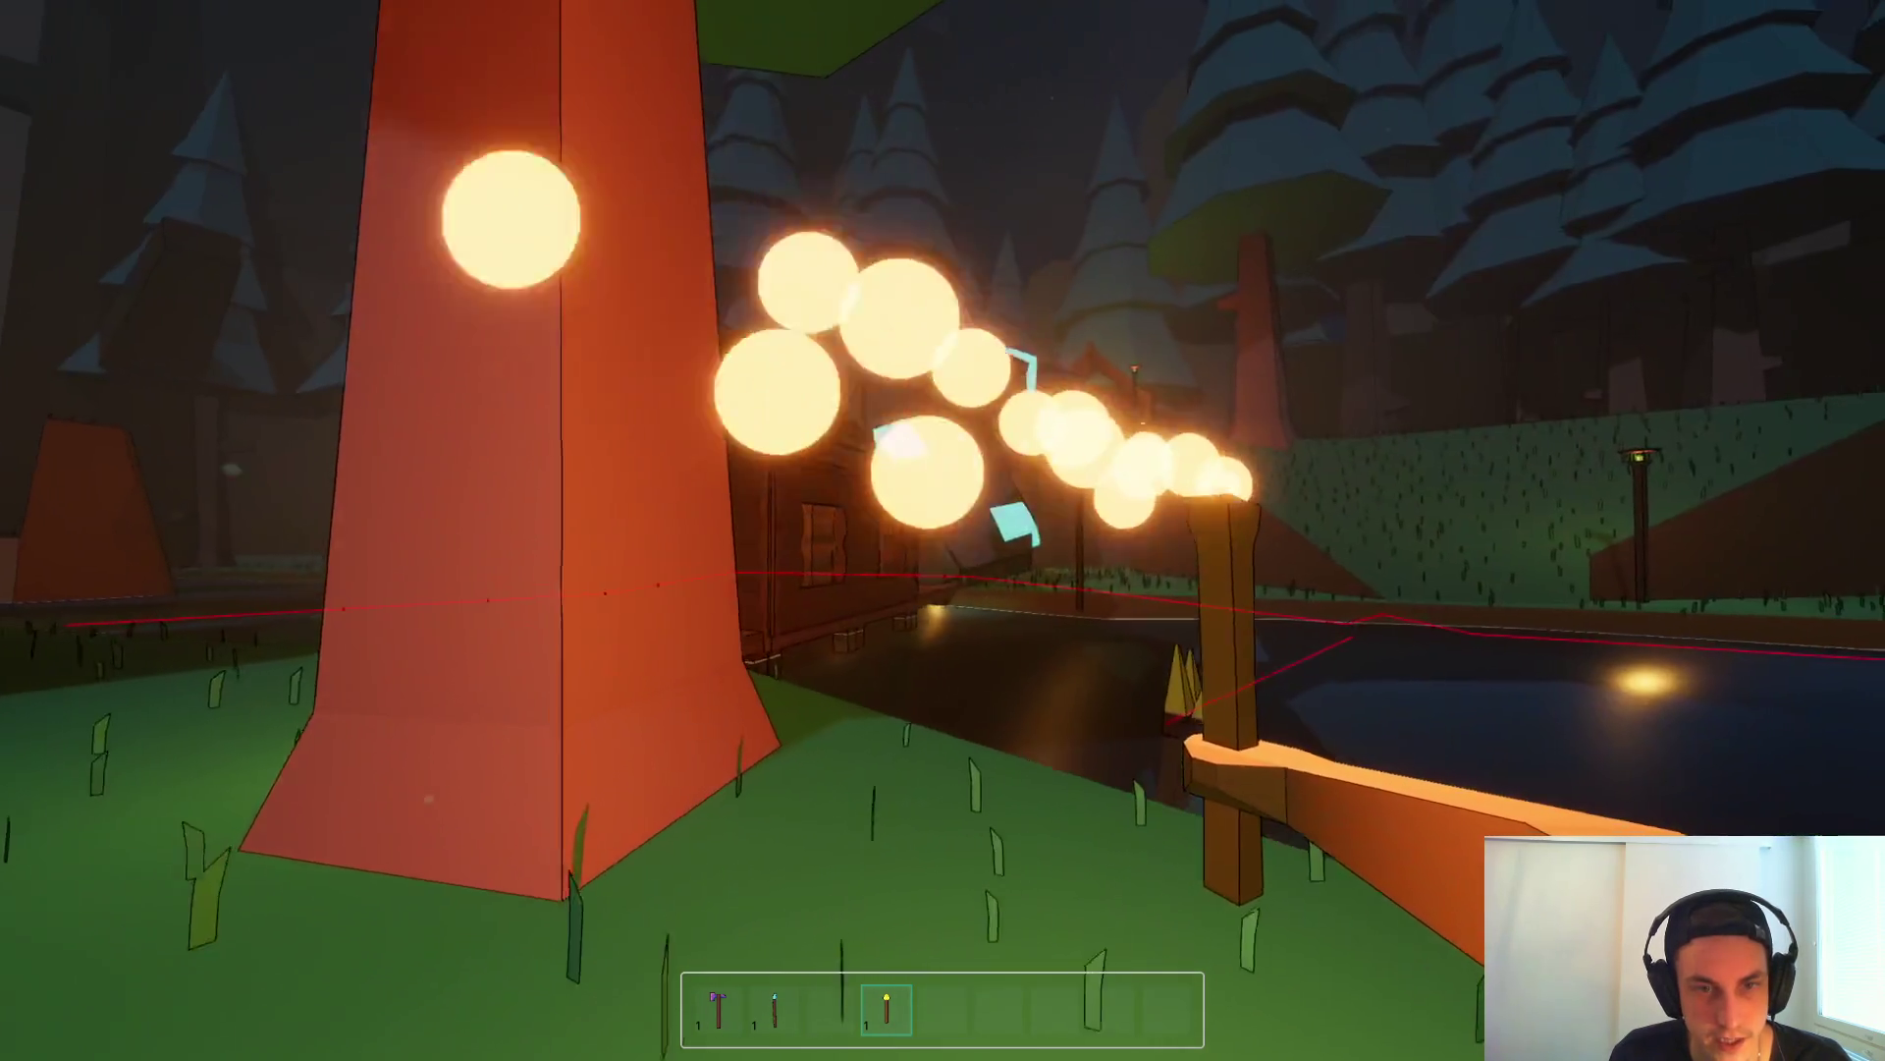
{"action": "key", "text": "w"}
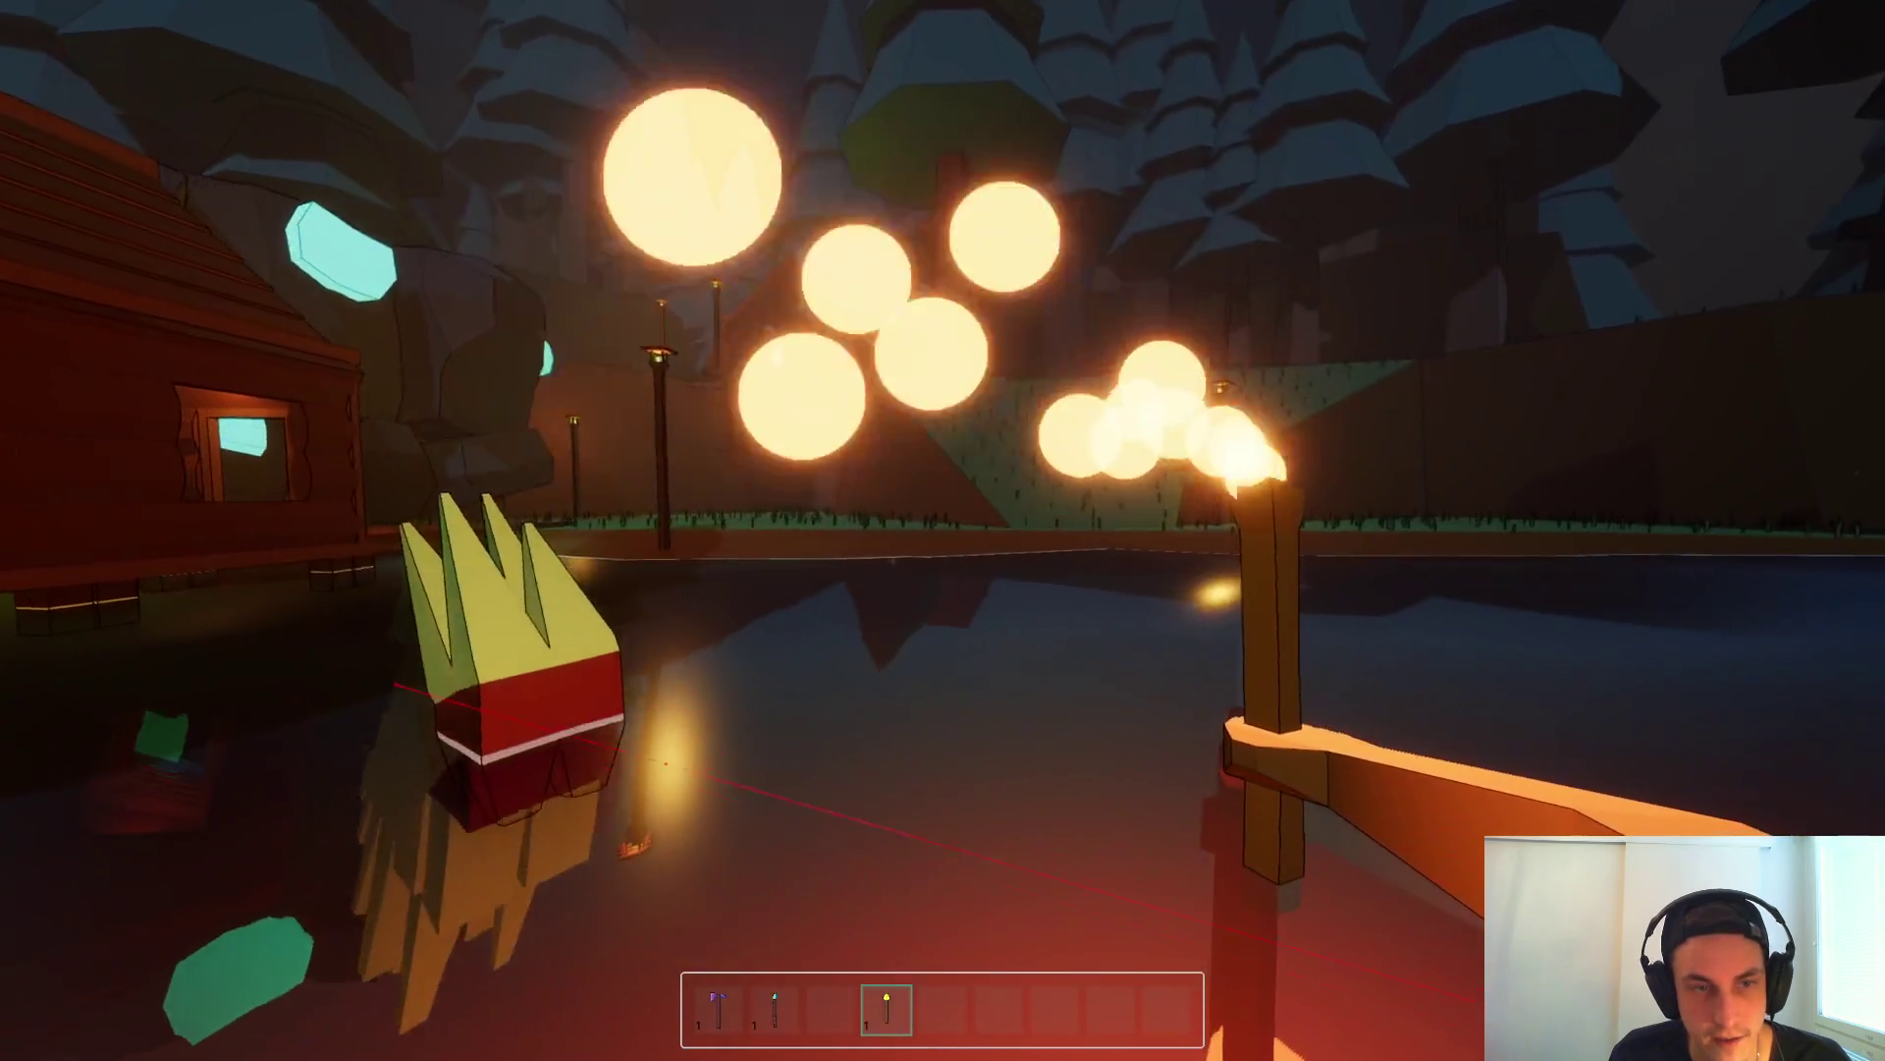
Step: End the play session and bring up the 3D view of the forest navmesh
{"action": "key", "text": "F8"}
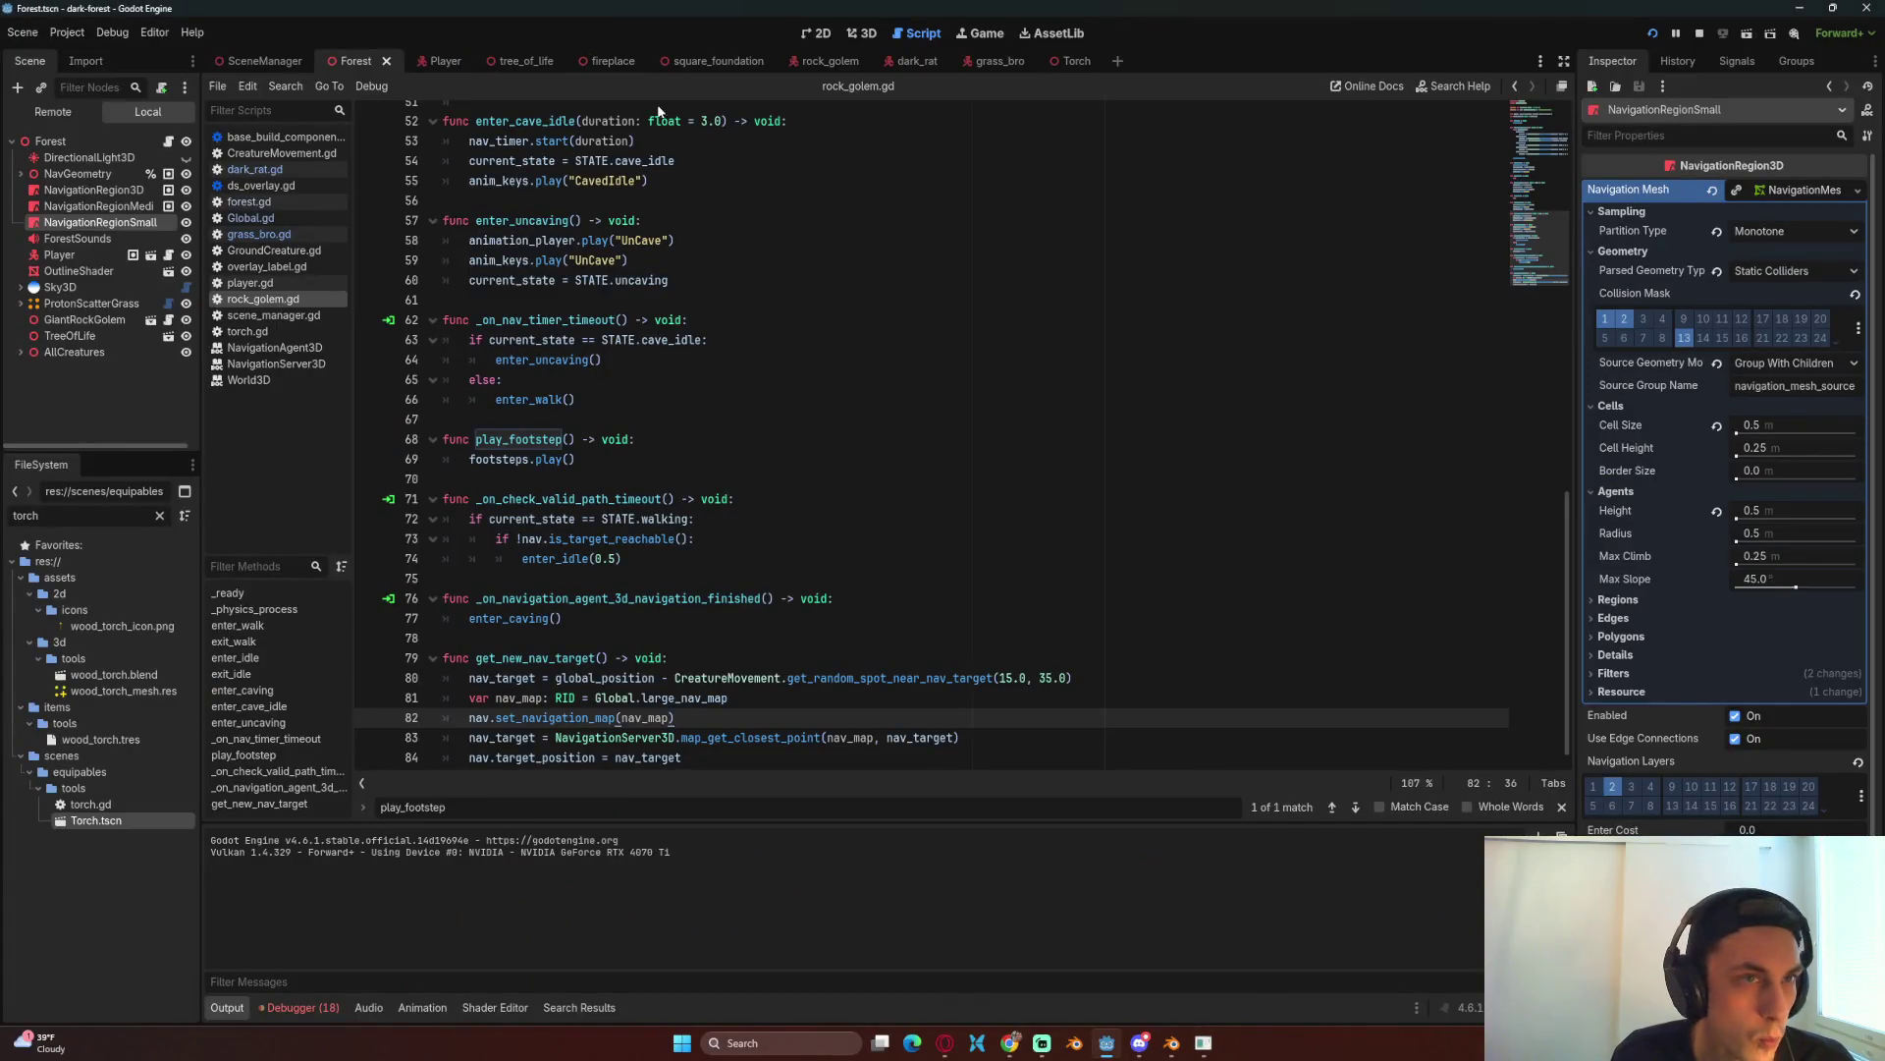
{"action": "key", "text": "F5"}
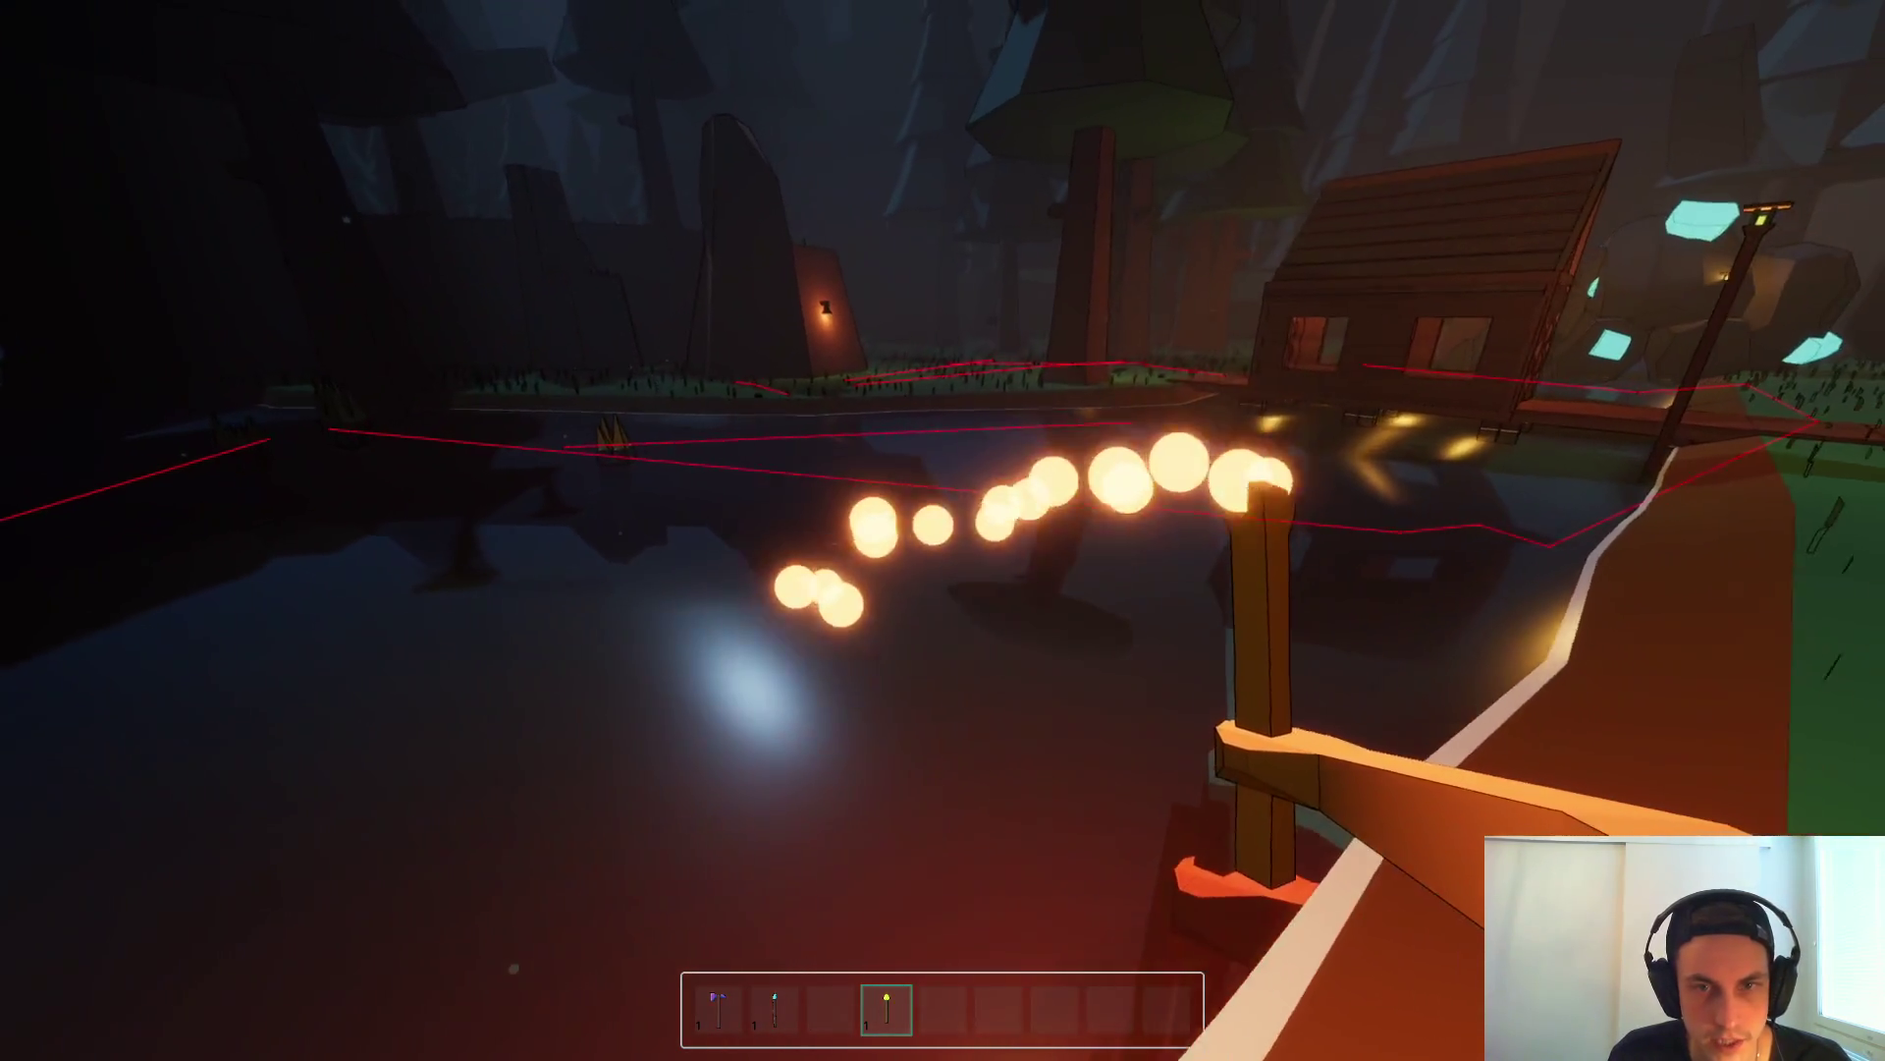
{"action": "key", "text": "F8"}
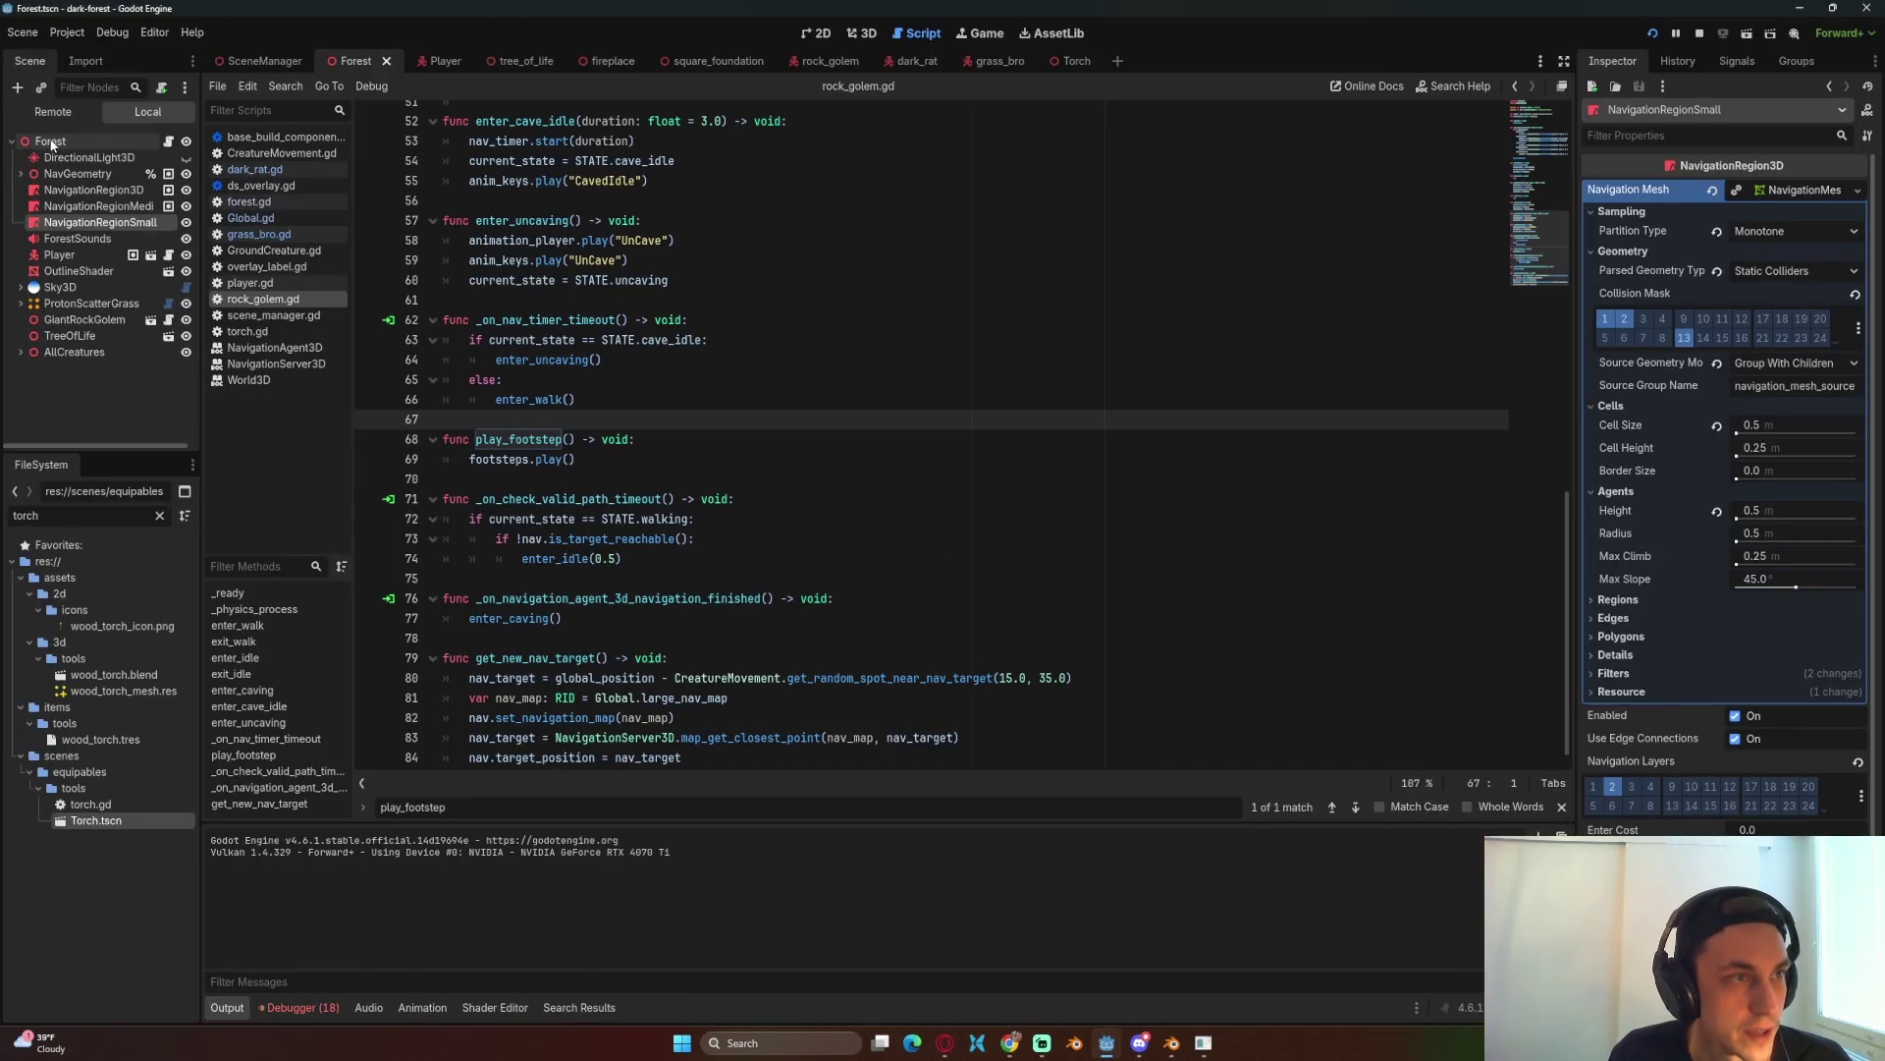
{"action": "key", "text": "ctrl+F2"}
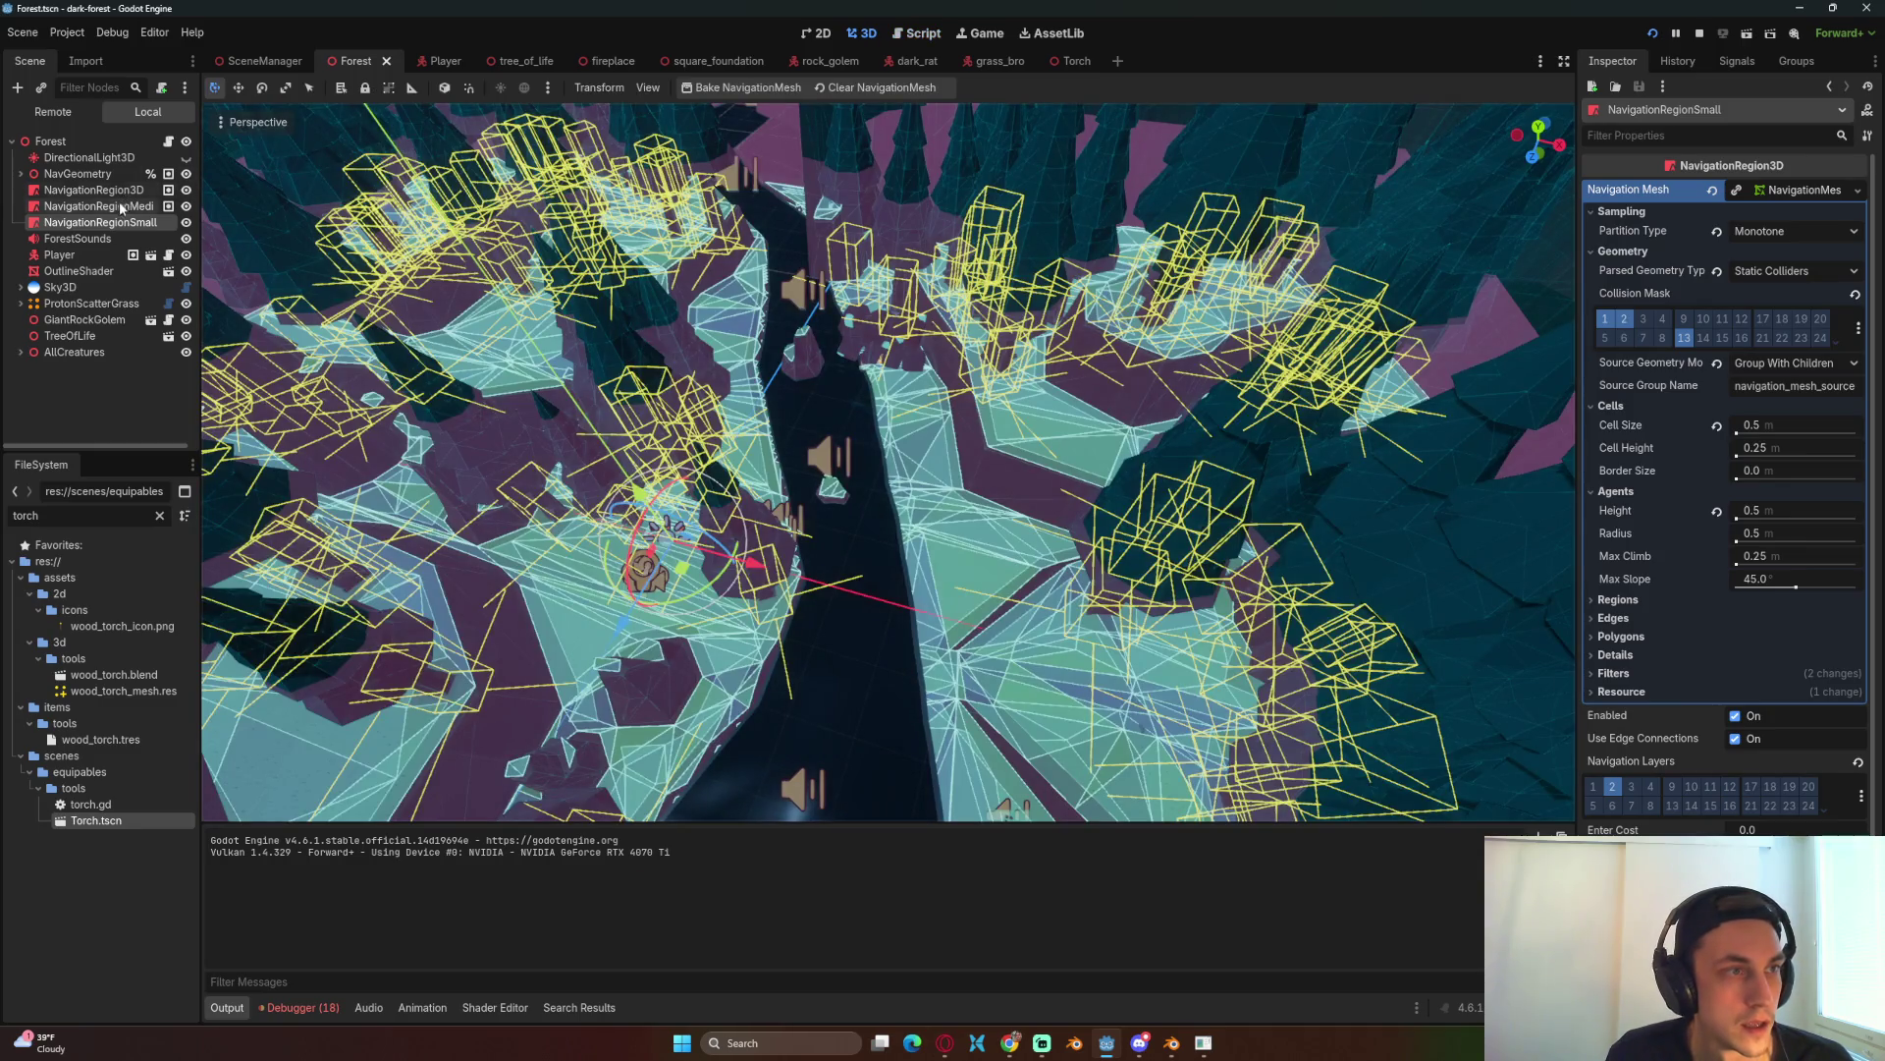
Step: Hide the NavigationRegionSmall and NavigationRegion3D navmeshes and select NavigationRegionMedium
{"action": "left_click", "coordinate": [108, 206]}
{"action": "left_click", "coordinate": [185, 222]}
{"action": "left_click", "coordinate": [186, 191]}
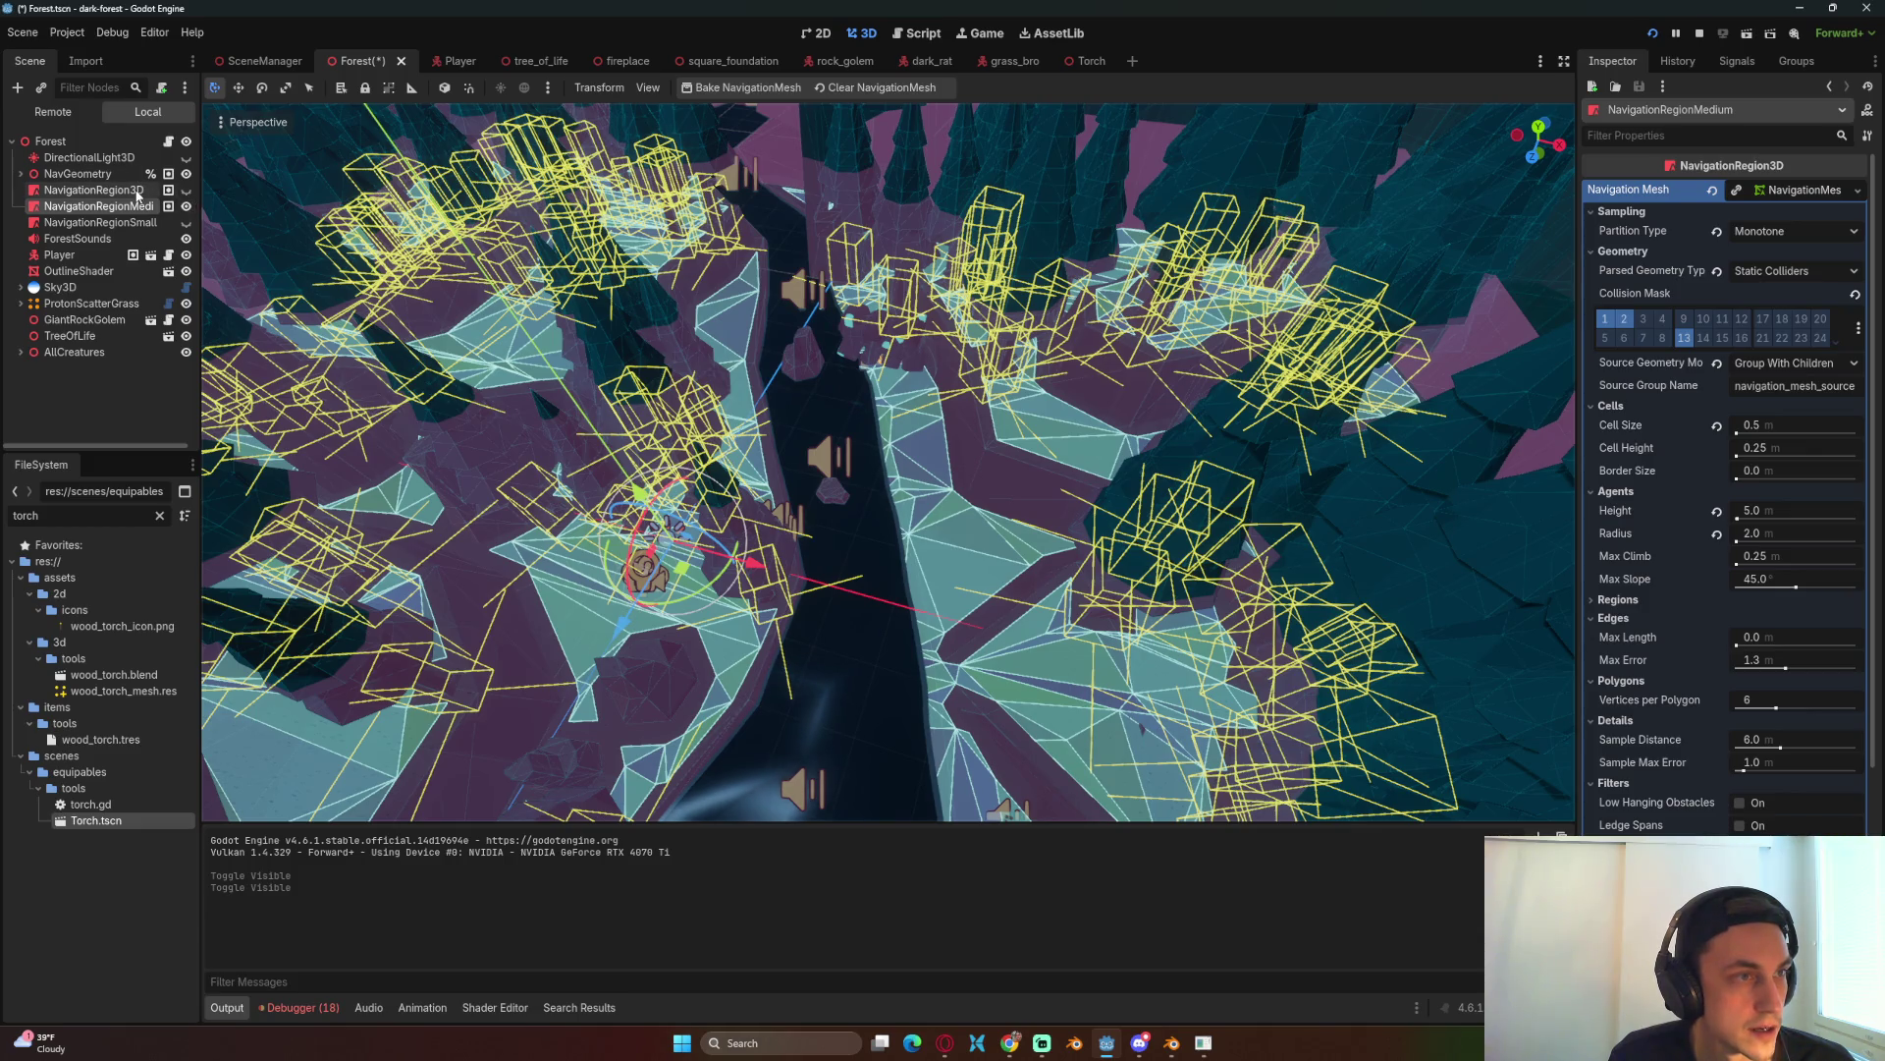
{"action": "scroll", "coordinate": [780, 427], "scroll_direction": "up", "scroll_amount": 5}
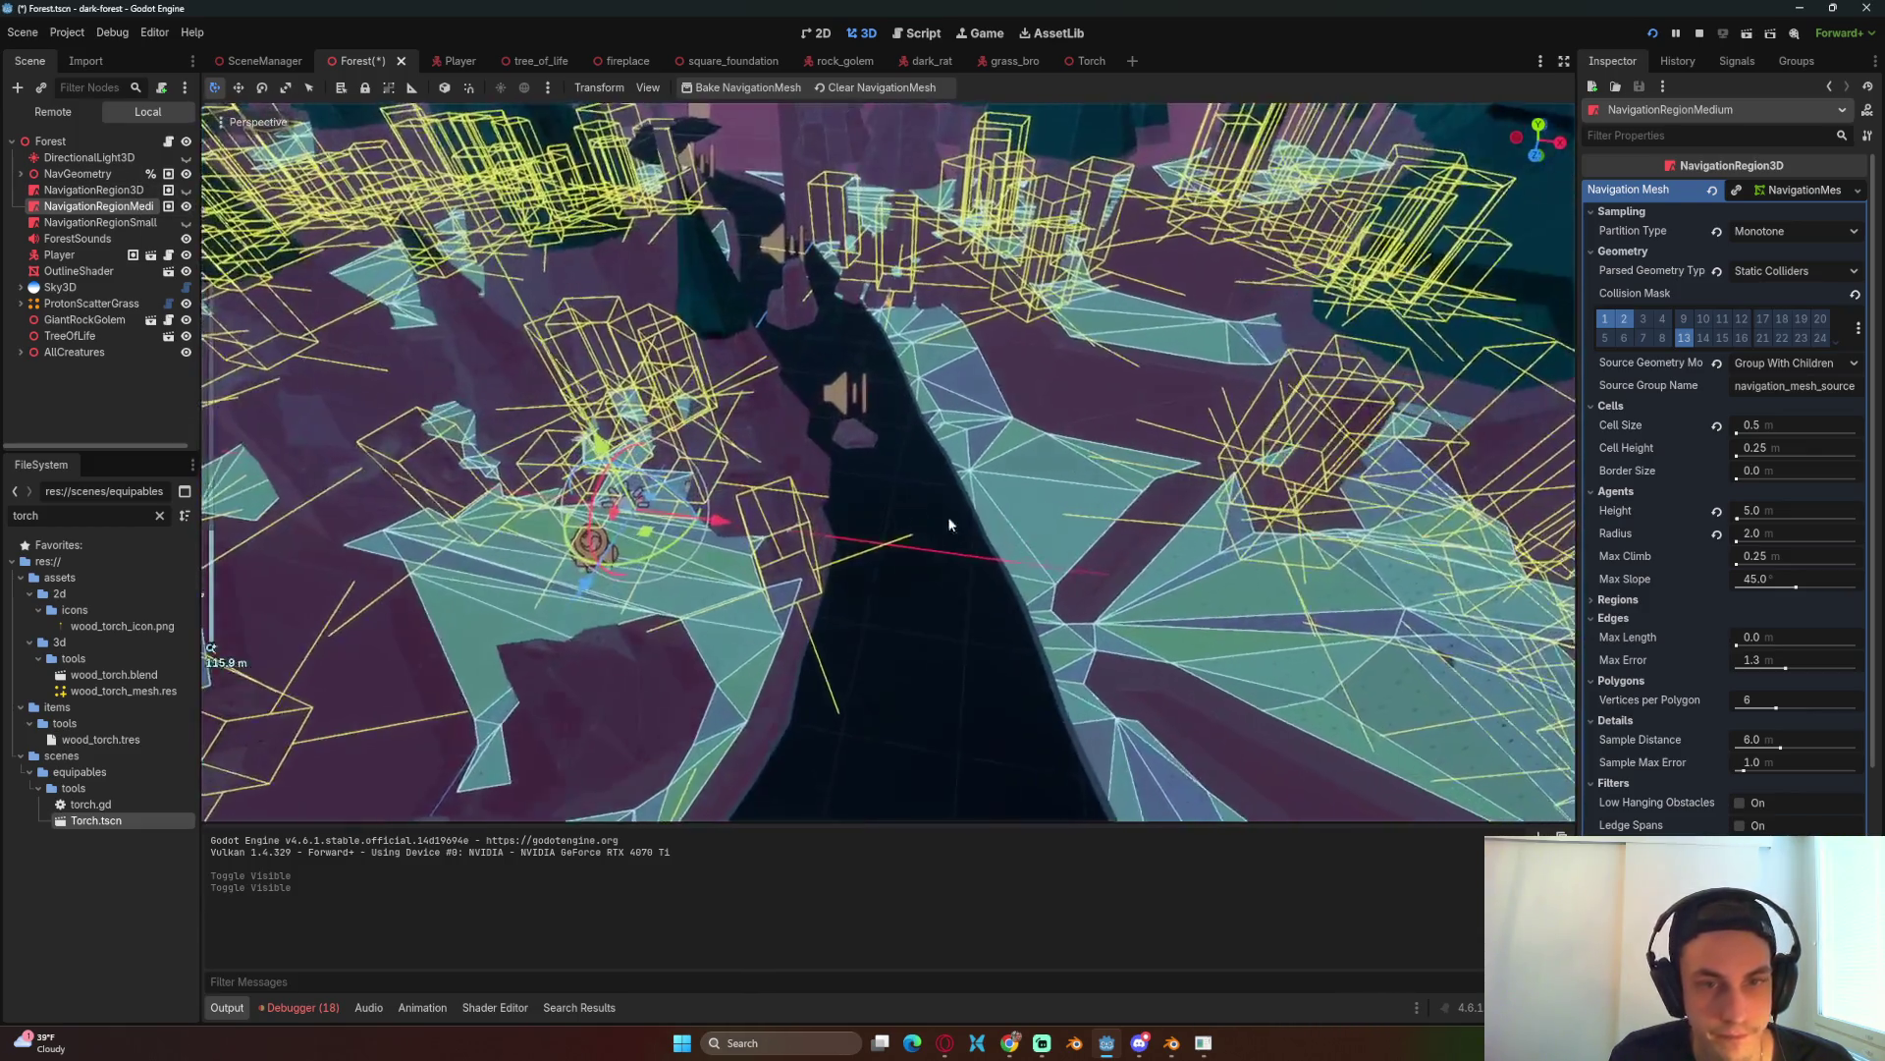
{"action": "mouse_move", "coordinate": [949, 524]}
{"action": "left_mouse_down"}
{"action": "mouse_move", "coordinate": [1010, 424]}
{"action": "mouse_move", "coordinate": [909, 207]}
{"action": "mouse_move", "coordinate": [984, 399]}
{"action": "mouse_move", "coordinate": [875, 551]}
{"action": "mouse_move", "coordinate": [909, 440]}
{"action": "mouse_move", "coordinate": [902, 508]}
{"action": "left_mouse_up"}
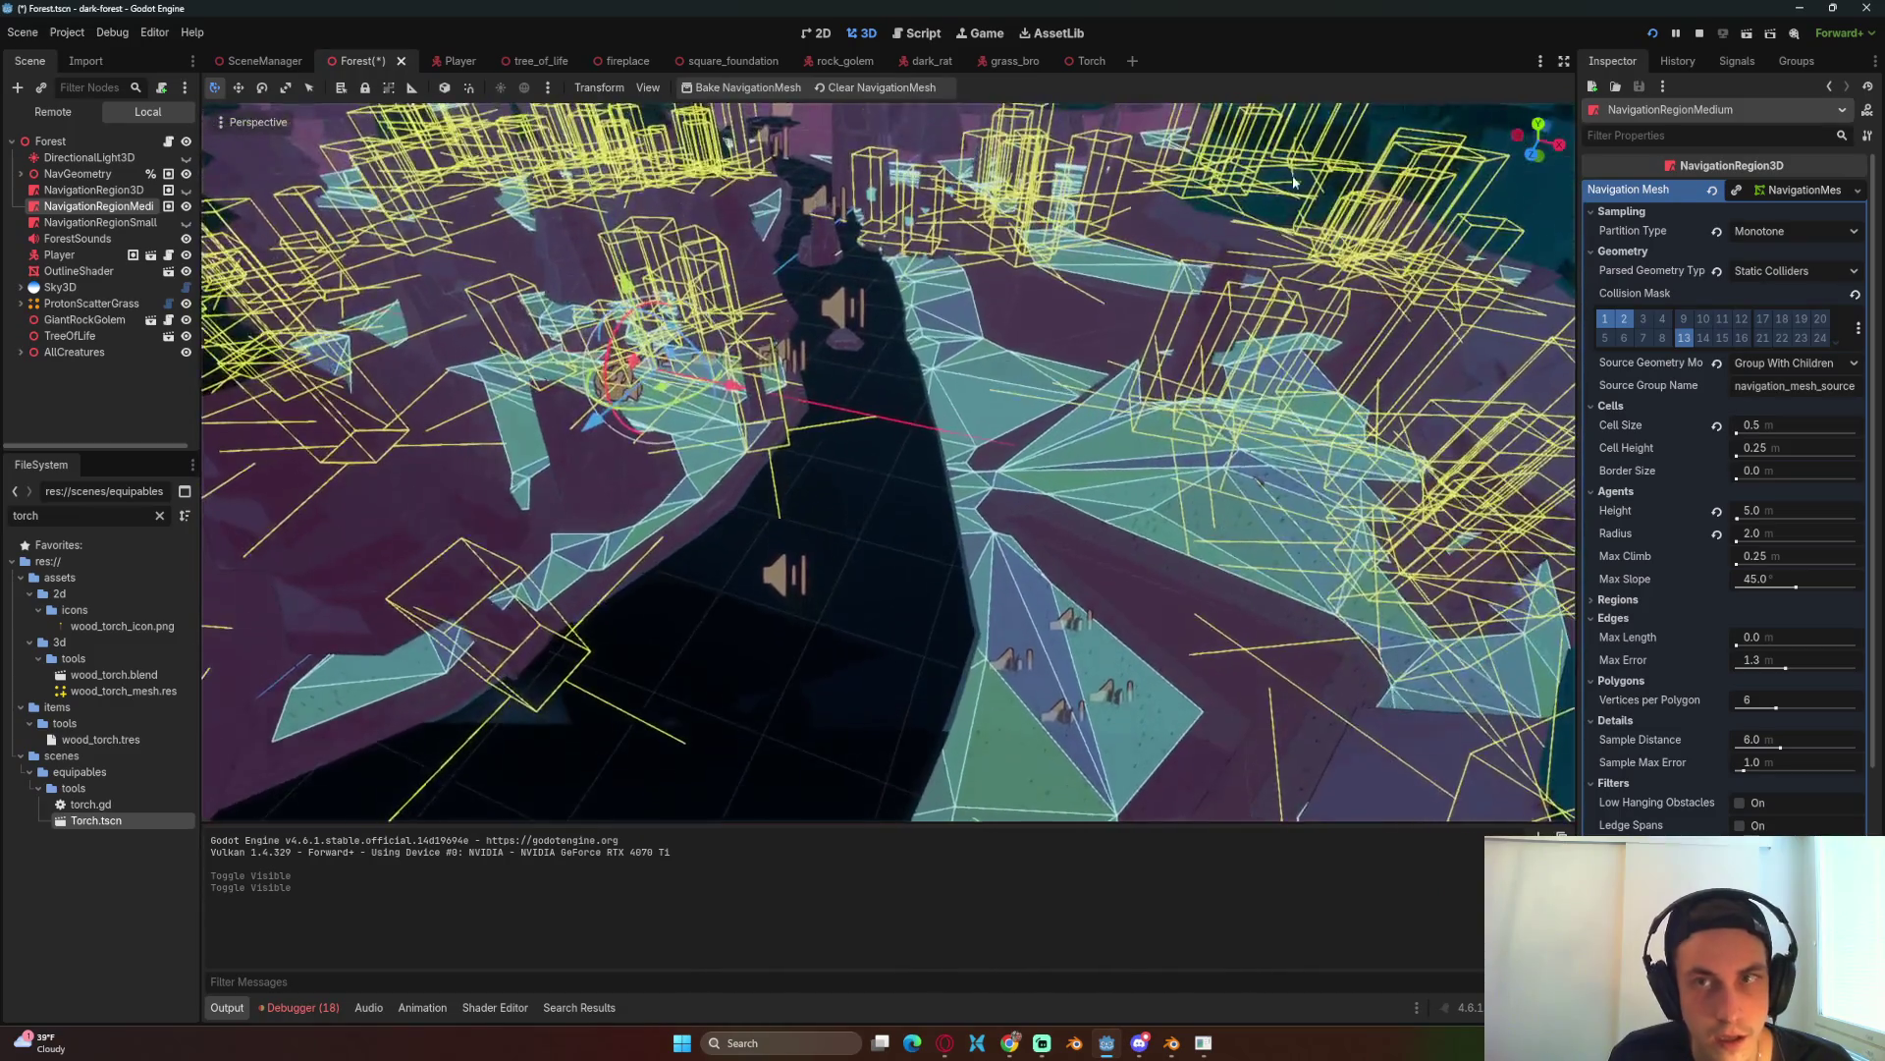
Step: Playtest along the river, then stop the game and save the Forest scene
{"action": "key", "text": "alt+Tab"}
{"action": "key", "text": "F3"}
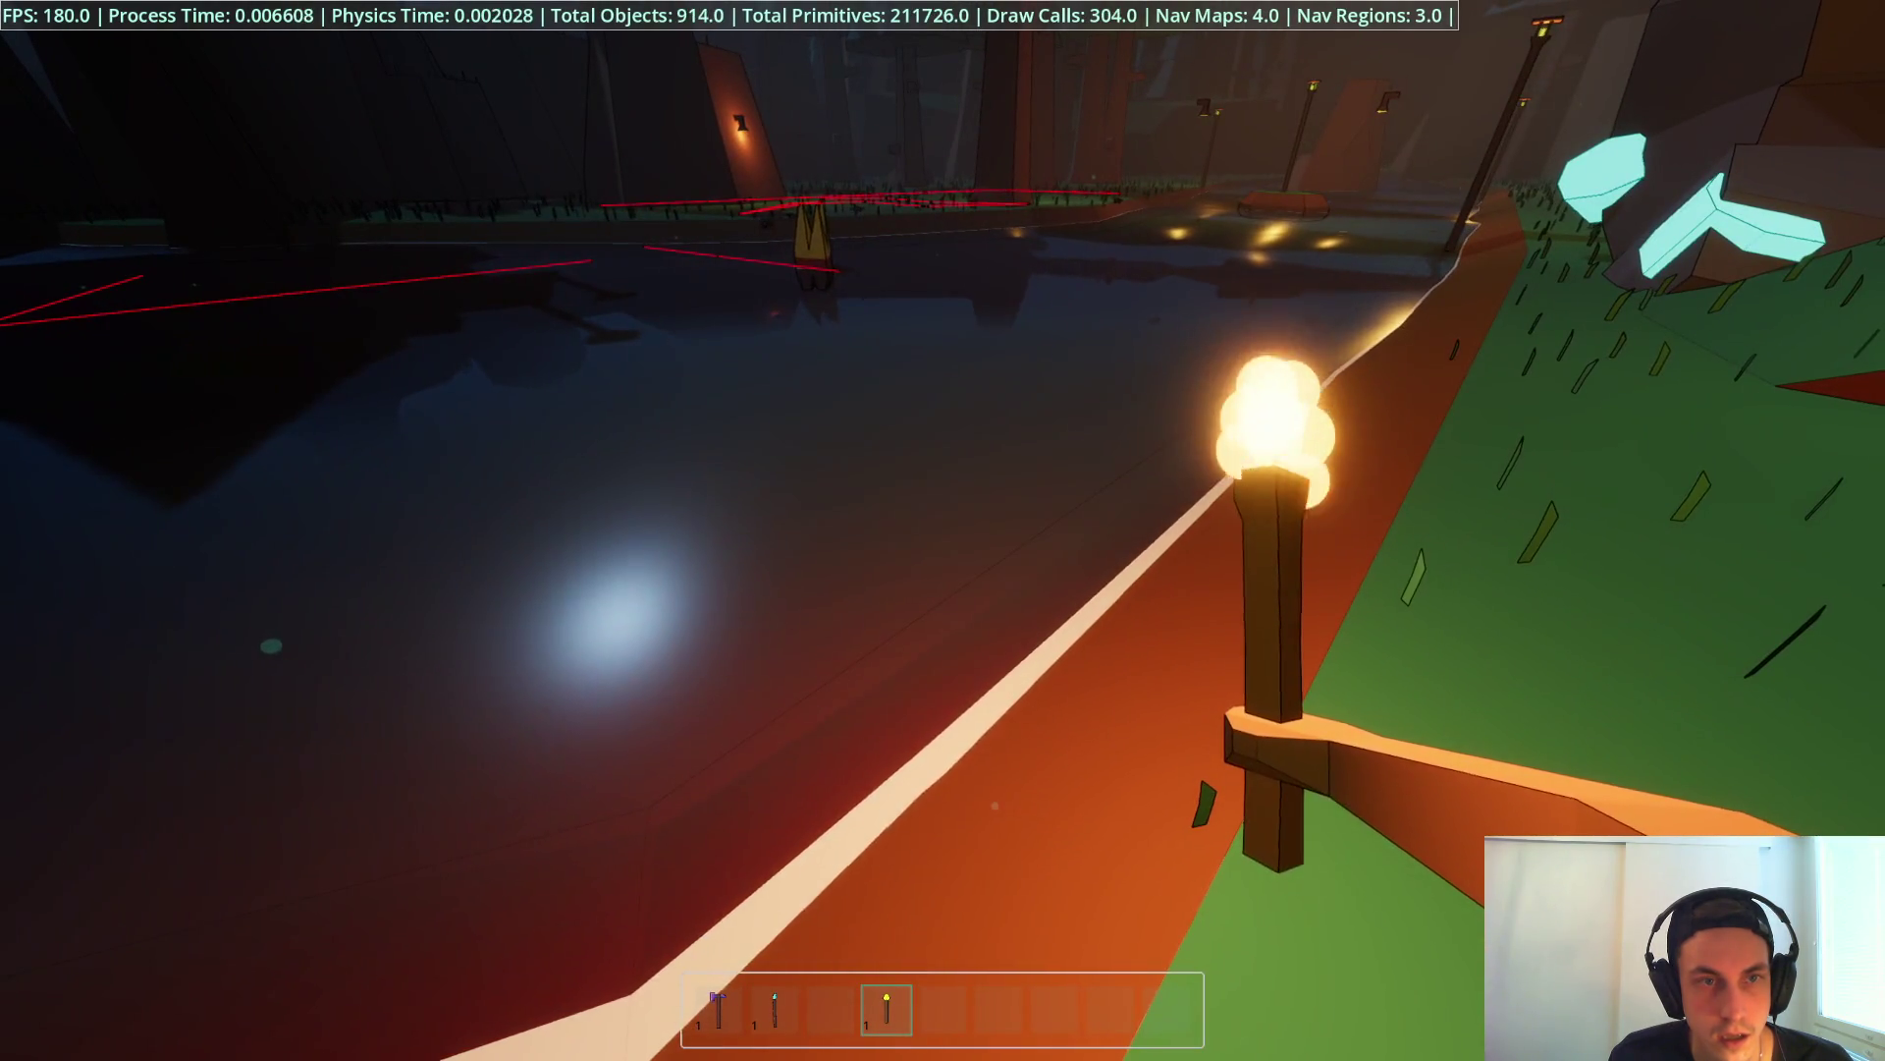
{"action": "key", "text": "F8"}
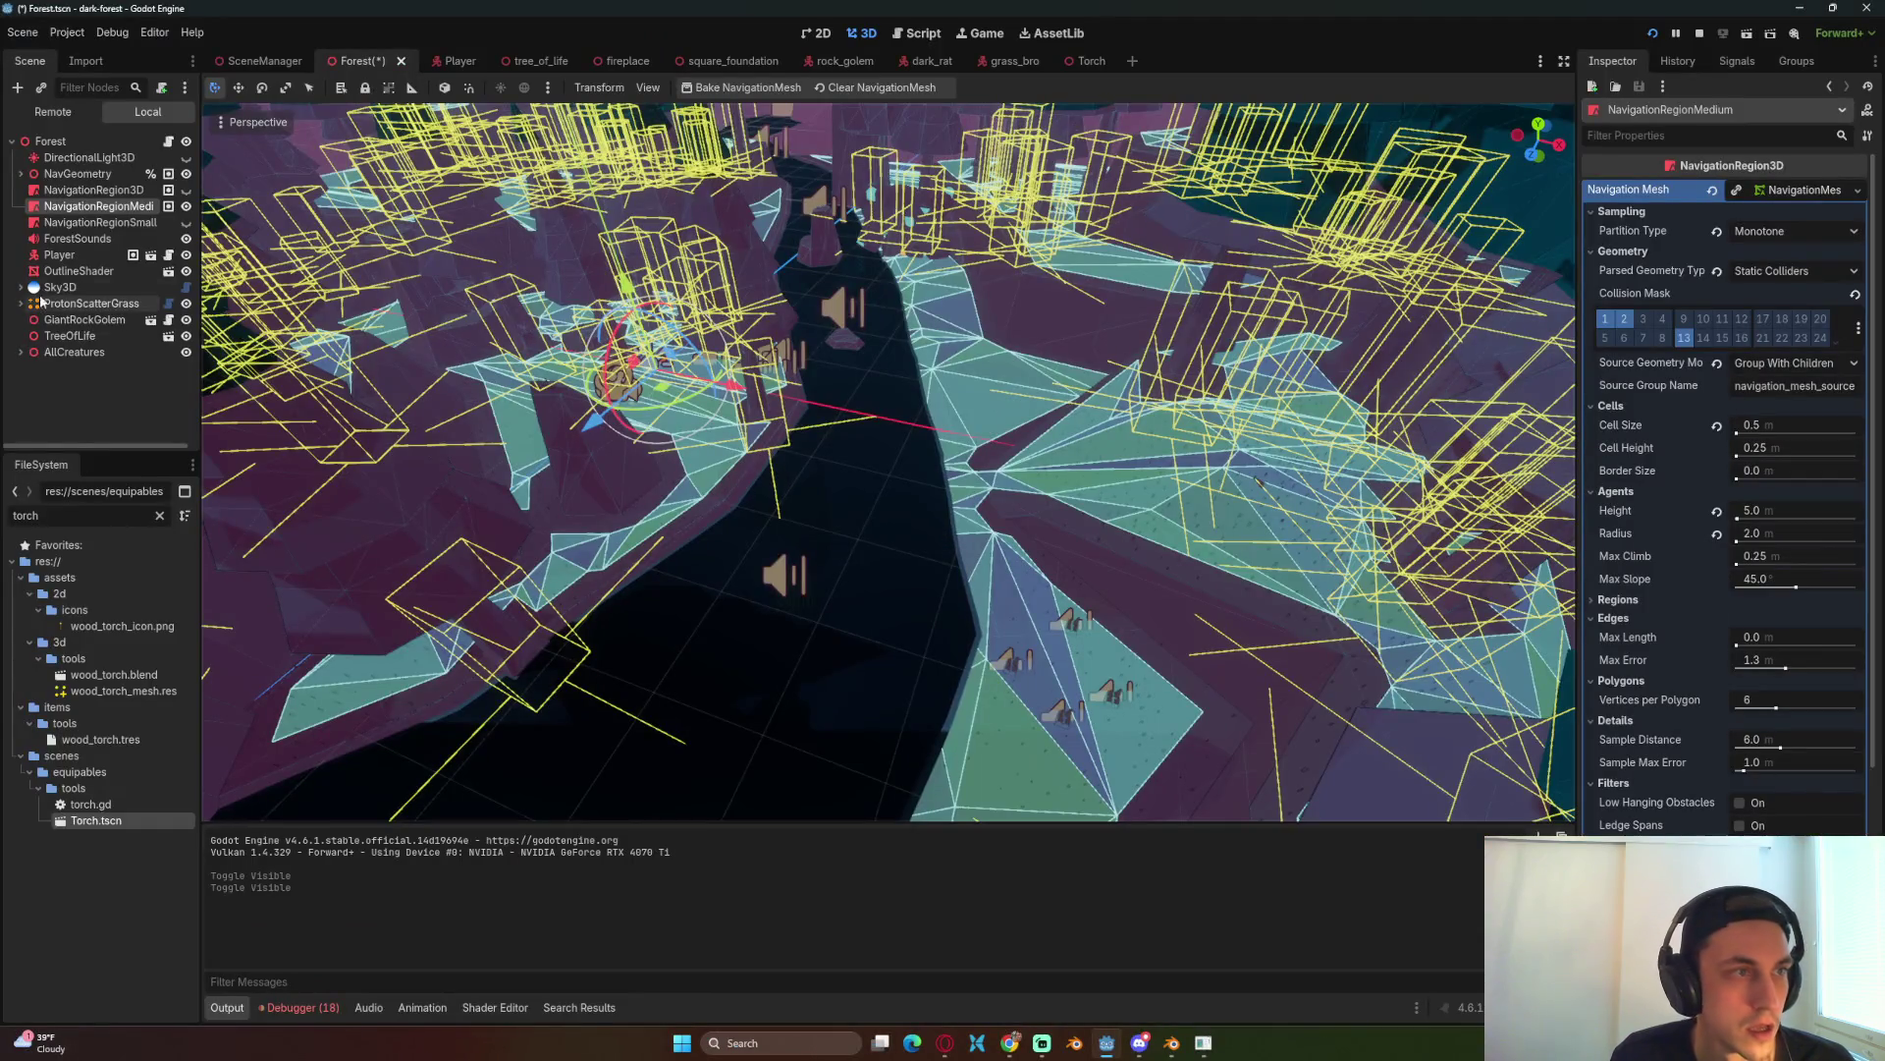
{"action": "left_click", "coordinate": [1696, 33]}
{"action": "key", "text": "ctrl+s"}
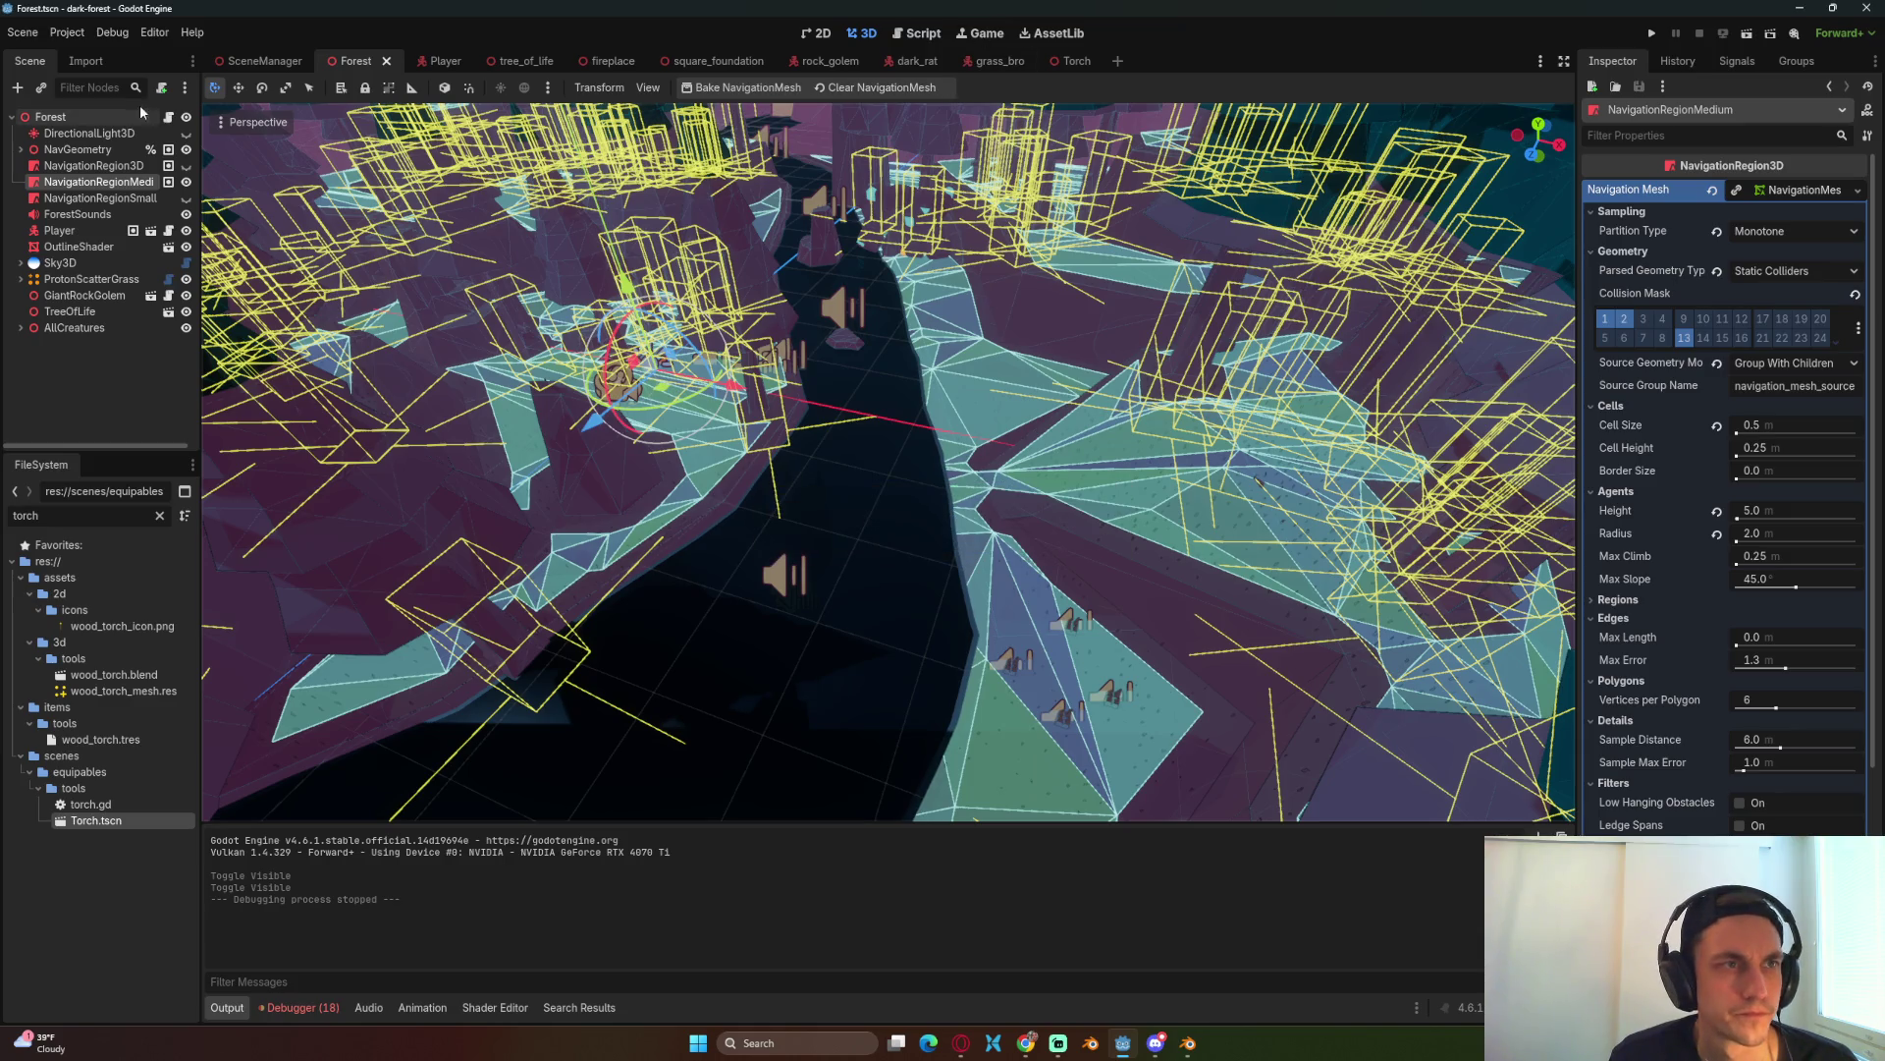
{"action": "left_click", "coordinate": [102, 115]}
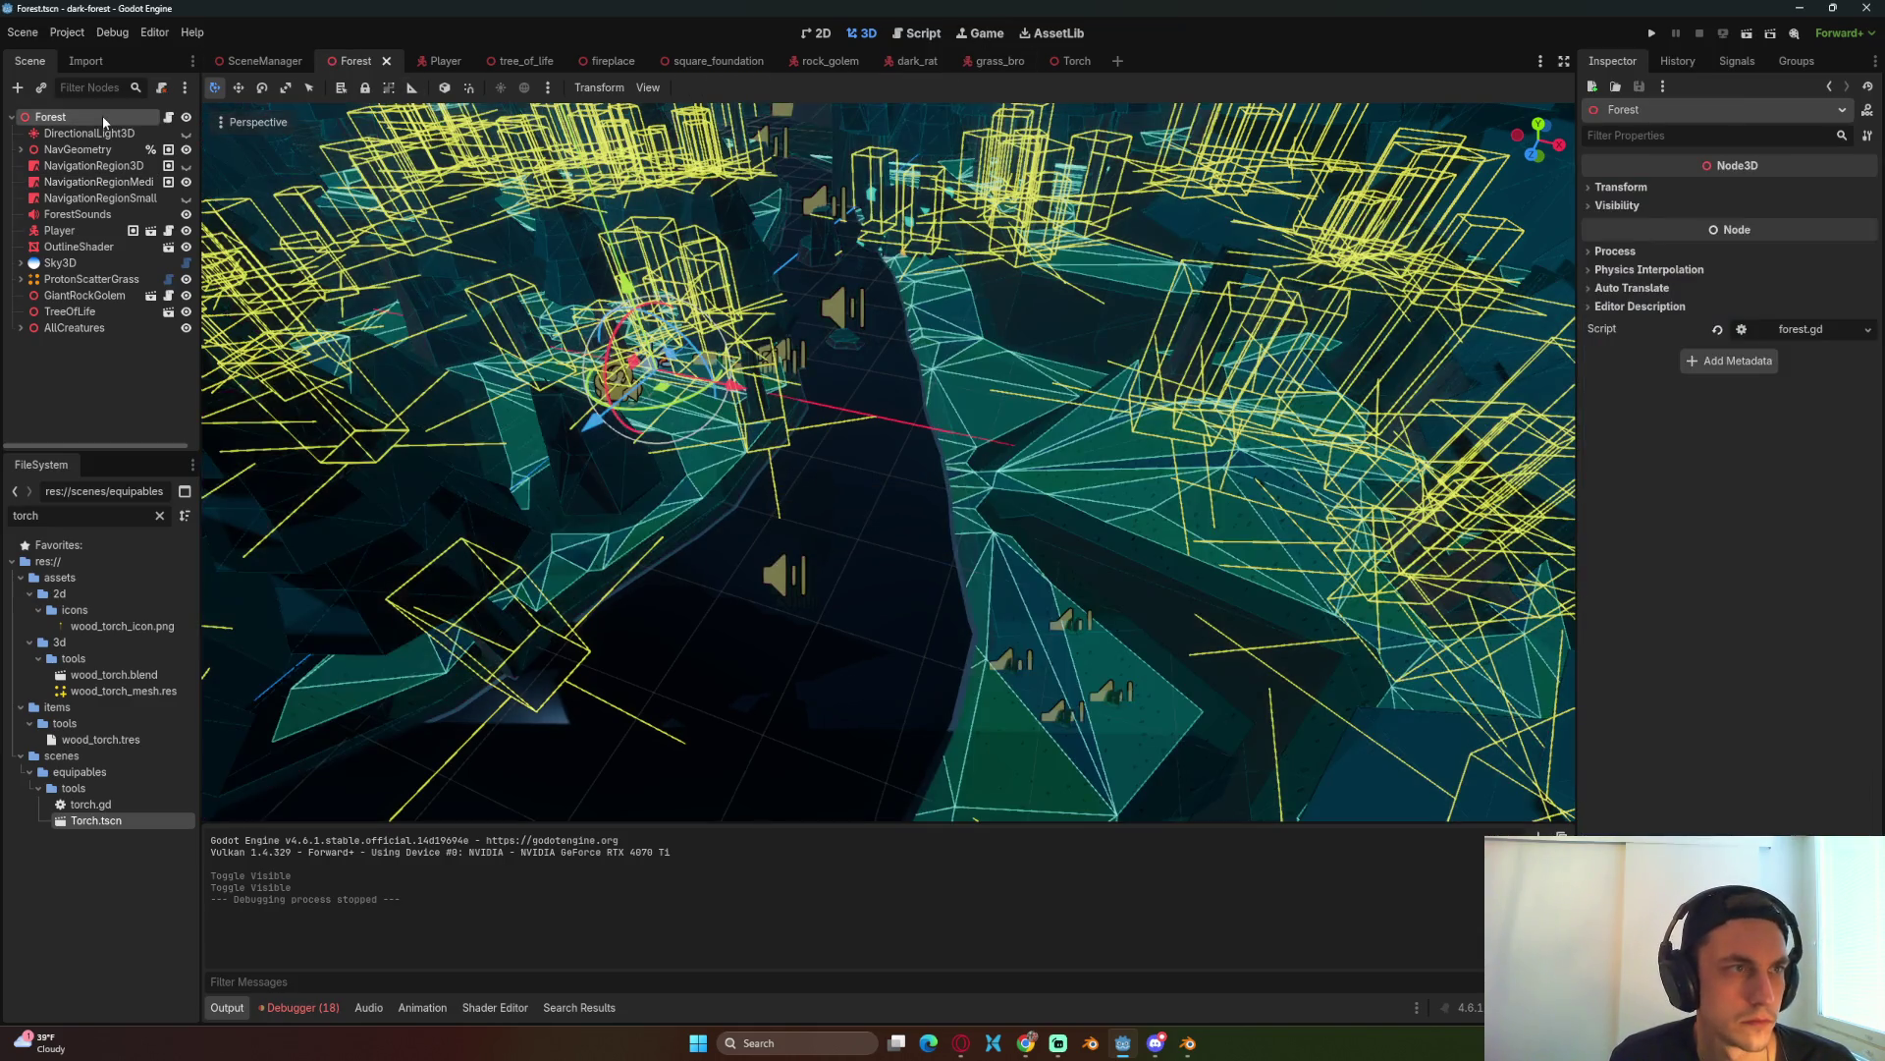
Step: Open forest.gd and add print(navigation_map_medium) on empty line 28 using autocomplete
{"action": "left_click", "coordinate": [168, 117]}
{"action": "left_click", "coordinate": [884, 644]}
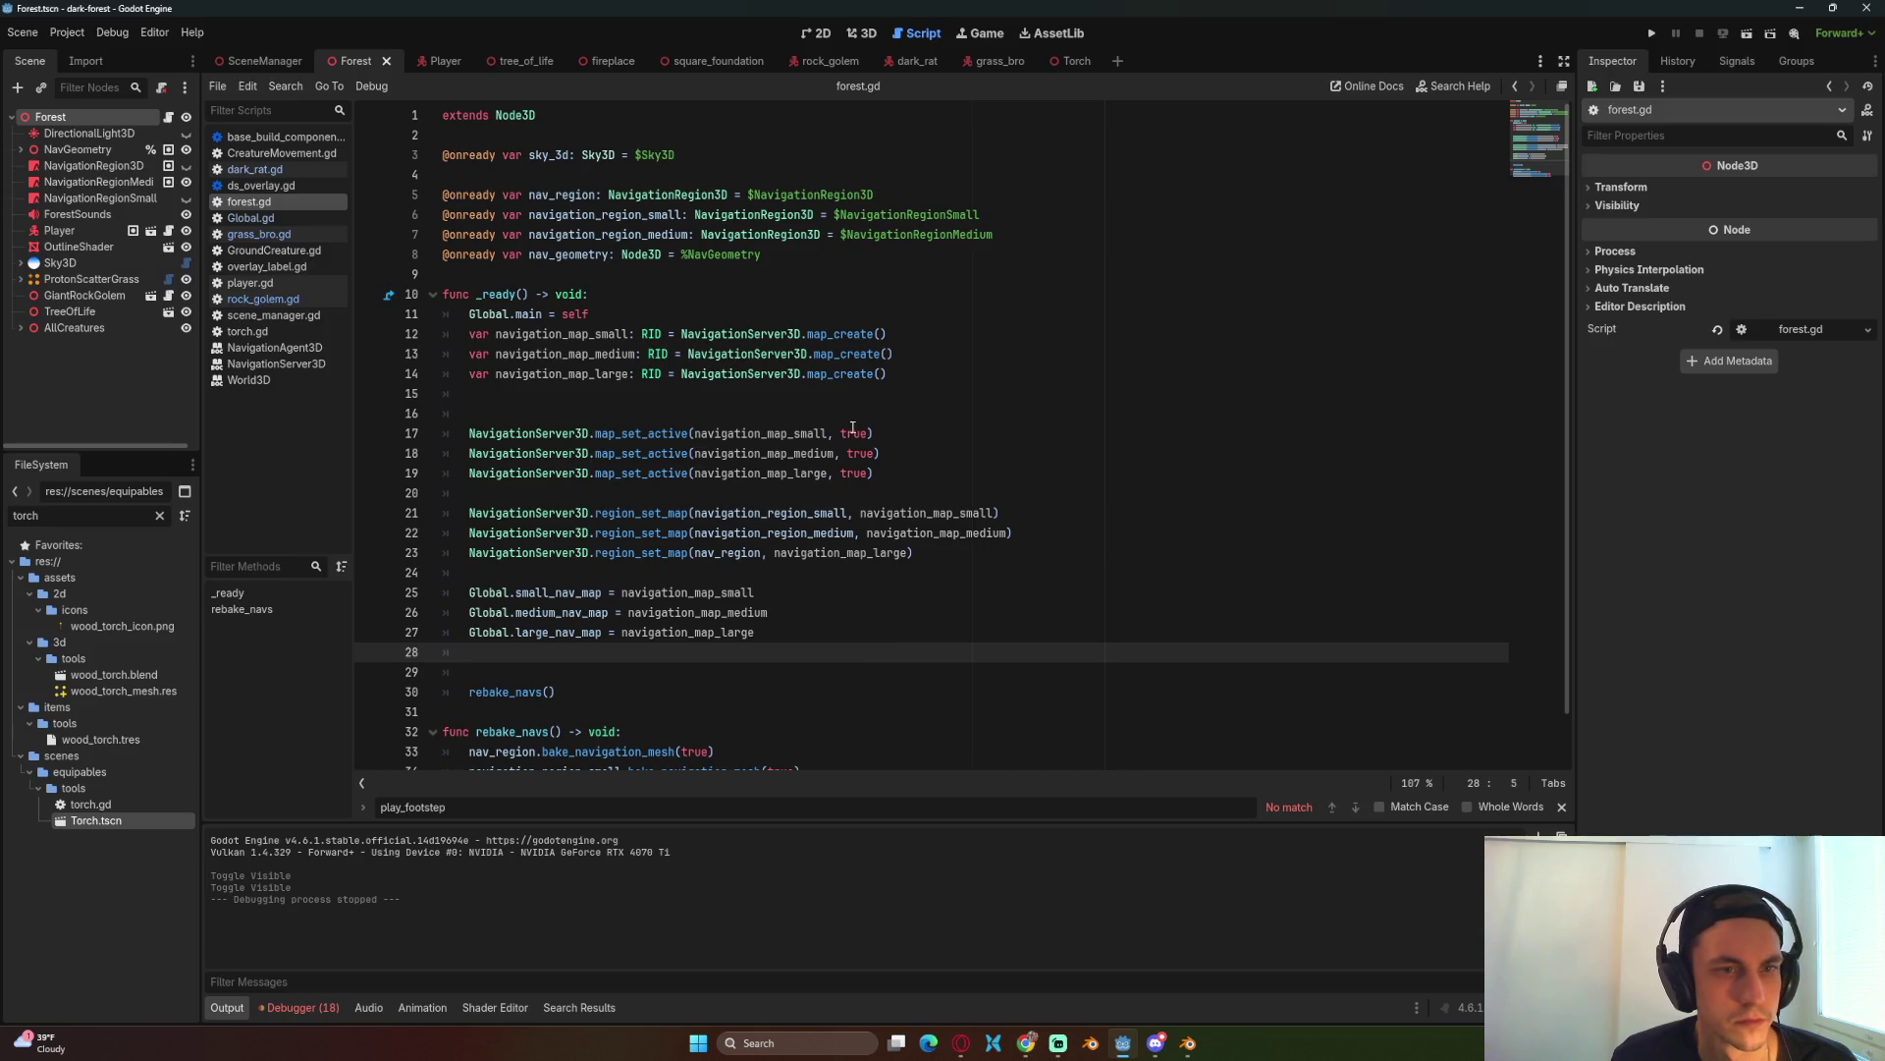
{"action": "left_click", "coordinate": [908, 447]}
{"action": "scroll", "coordinate": [911, 472], "scroll_direction": "down", "scroll_amount": 1}
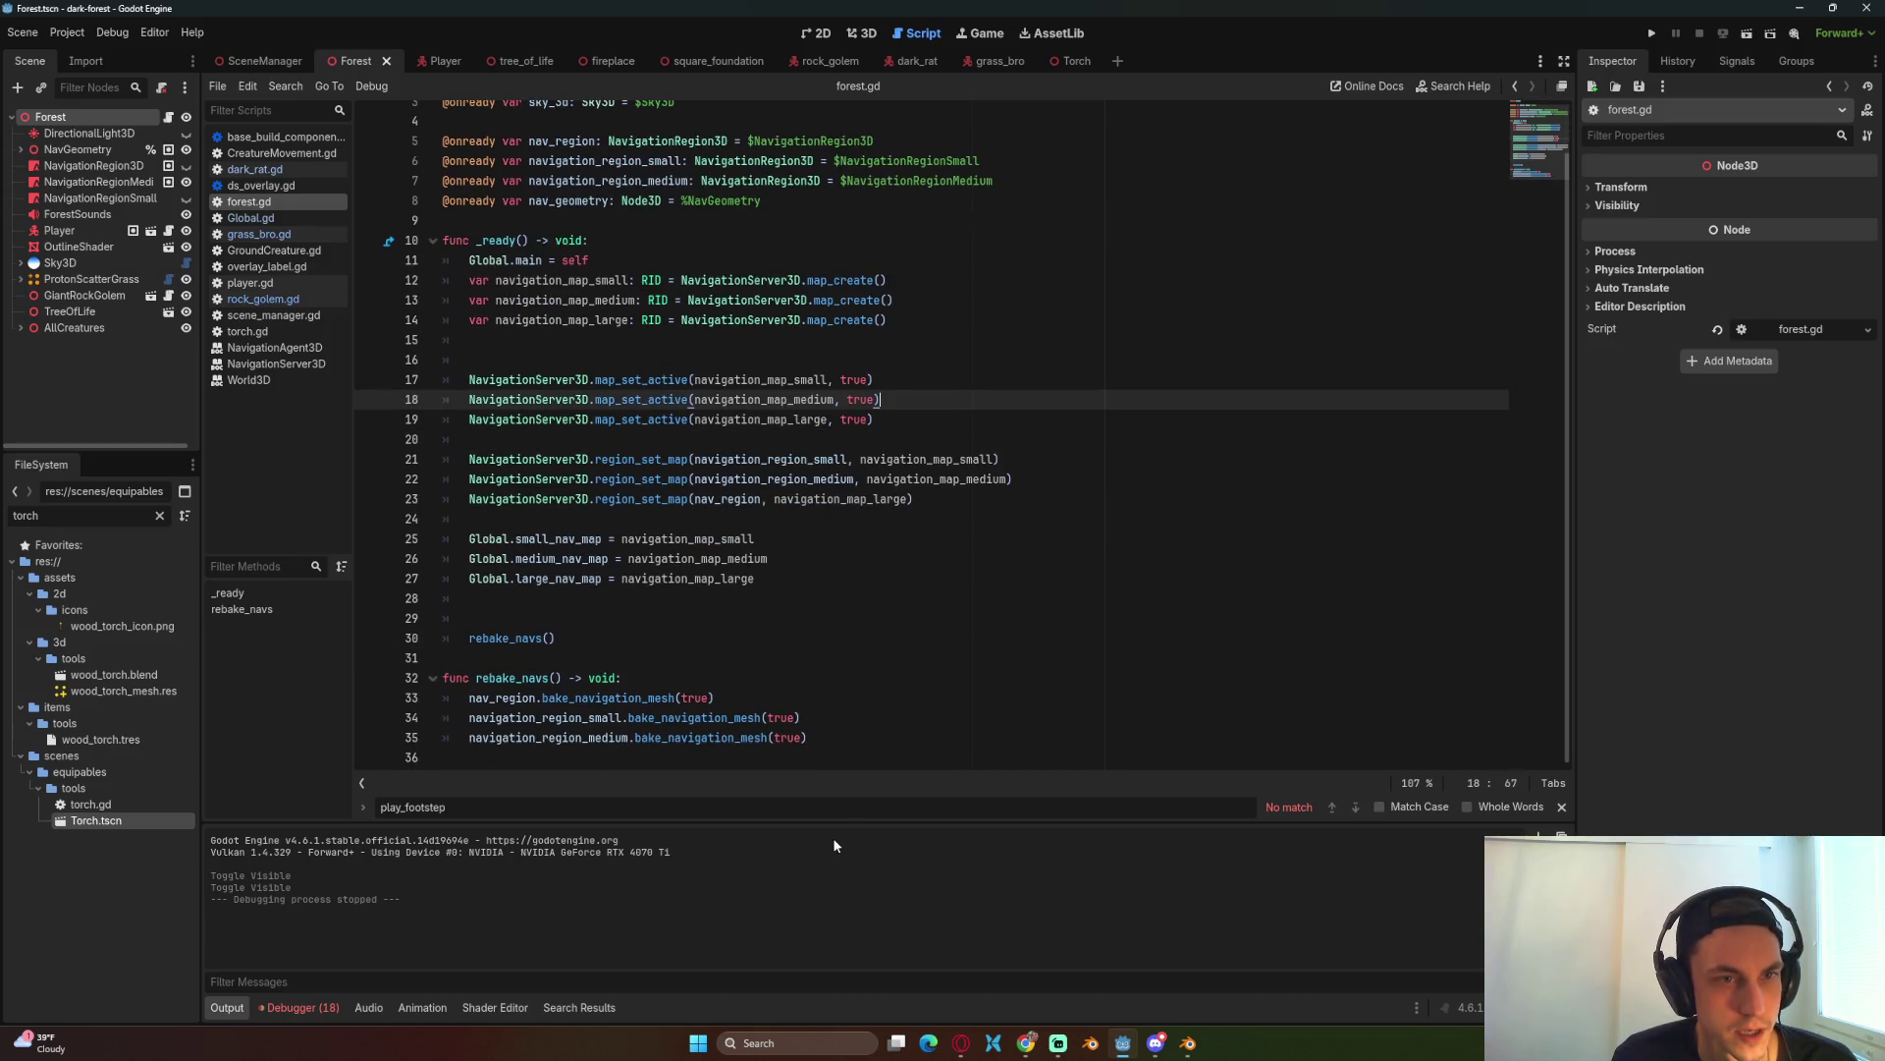
{"action": "left_click", "coordinate": [817, 592]}
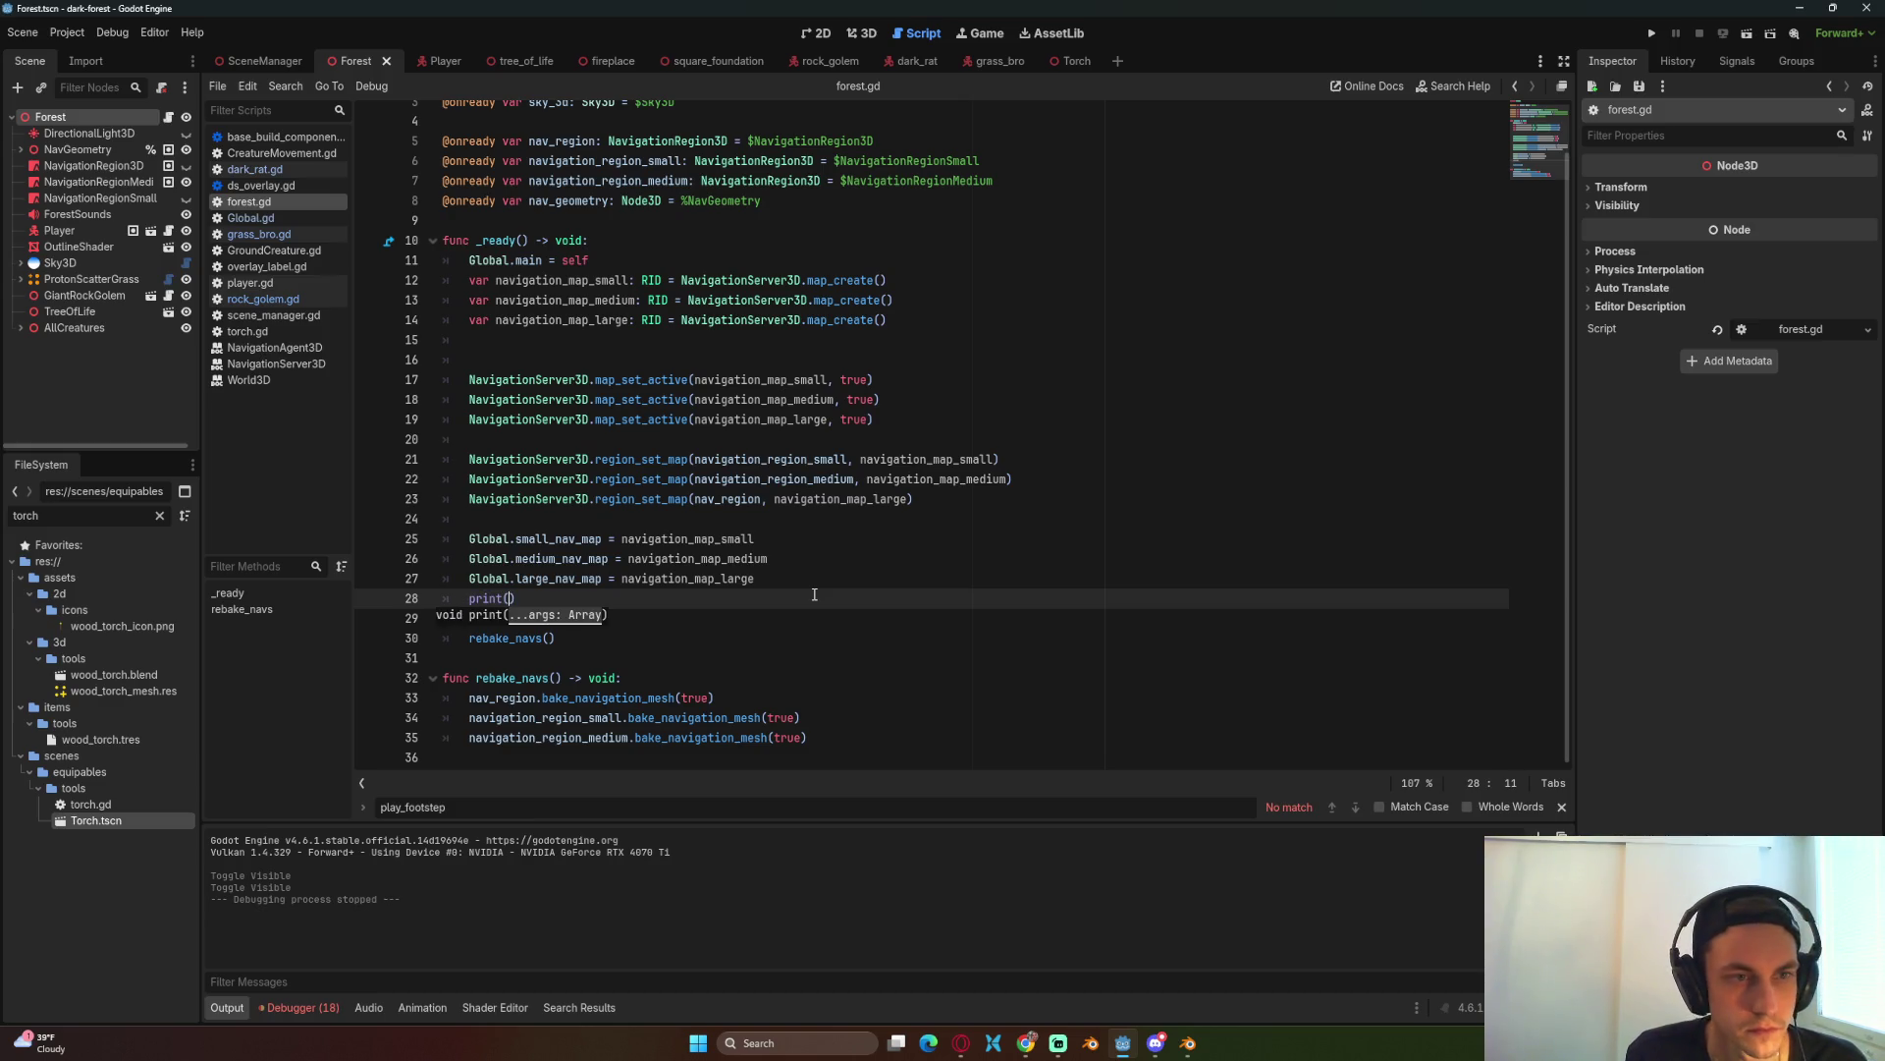
{"action": "type", "text": "nav"}
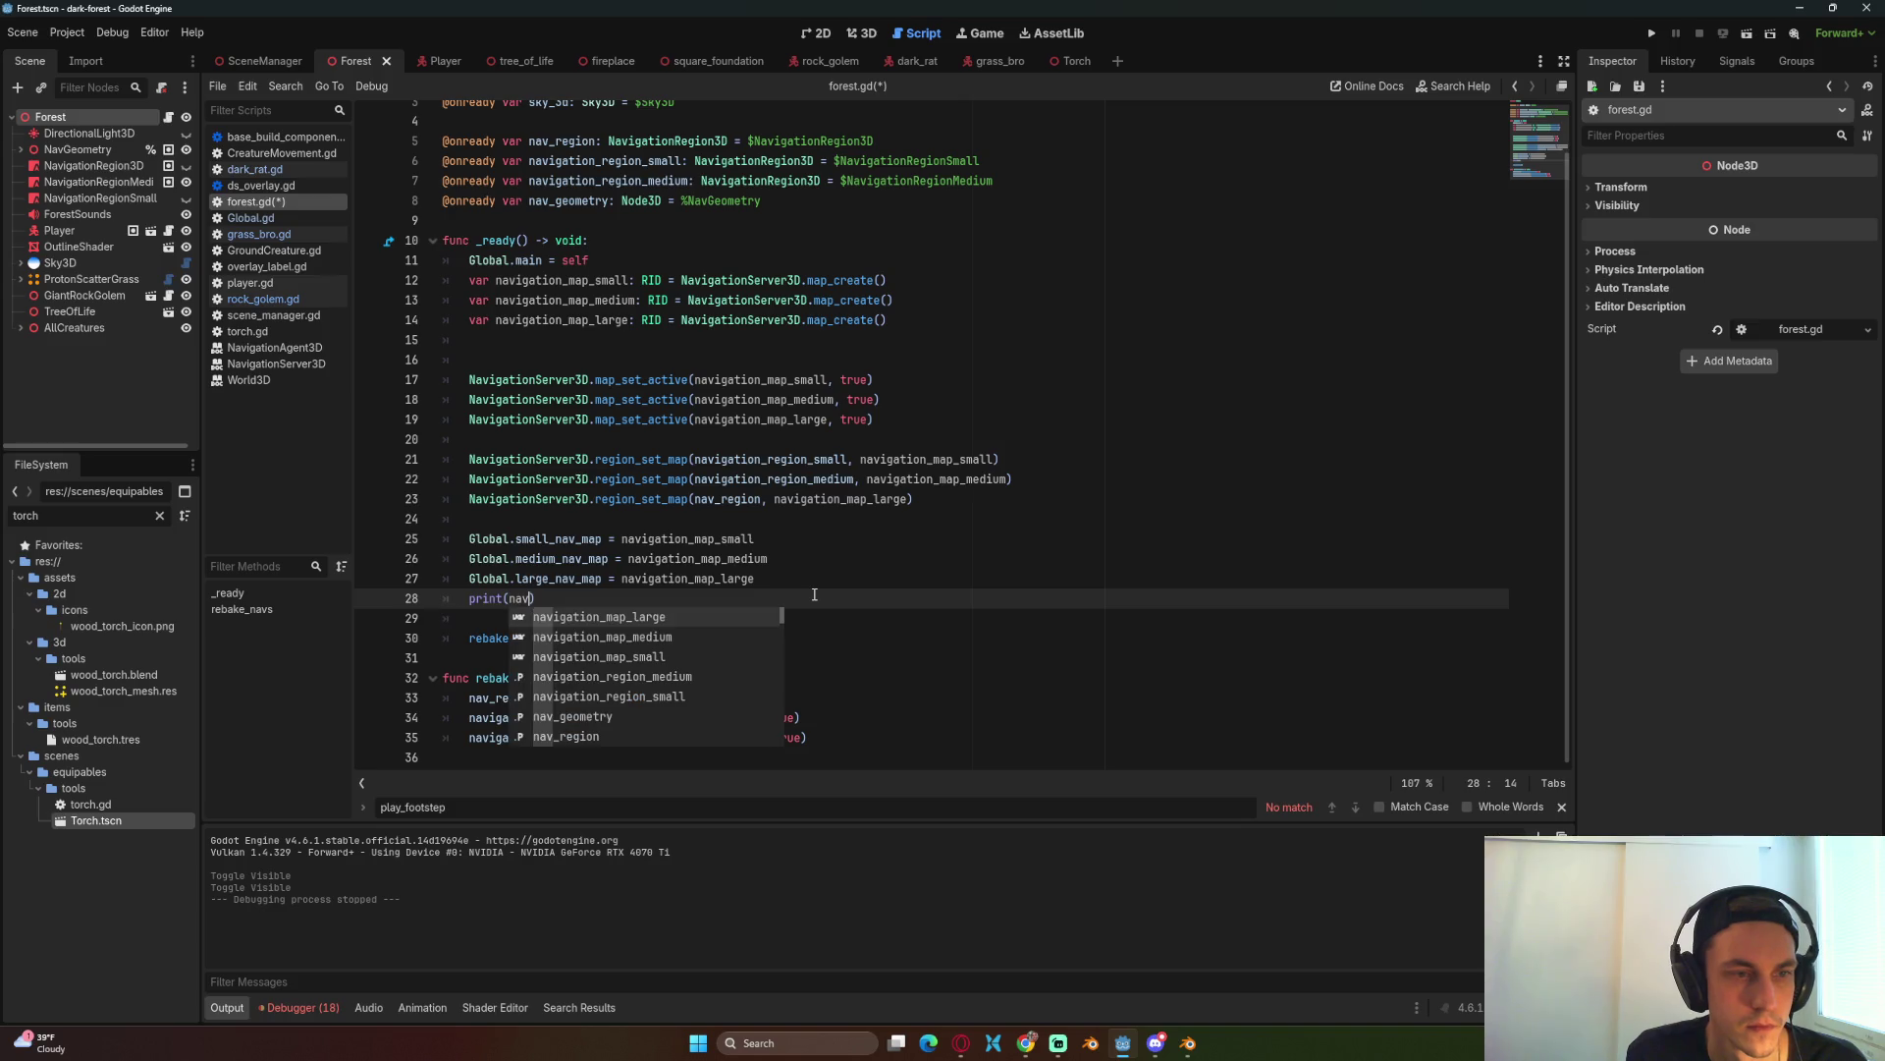
{"action": "scroll", "coordinate": [814, 594], "scroll_direction": "up", "scroll_amount": 1}
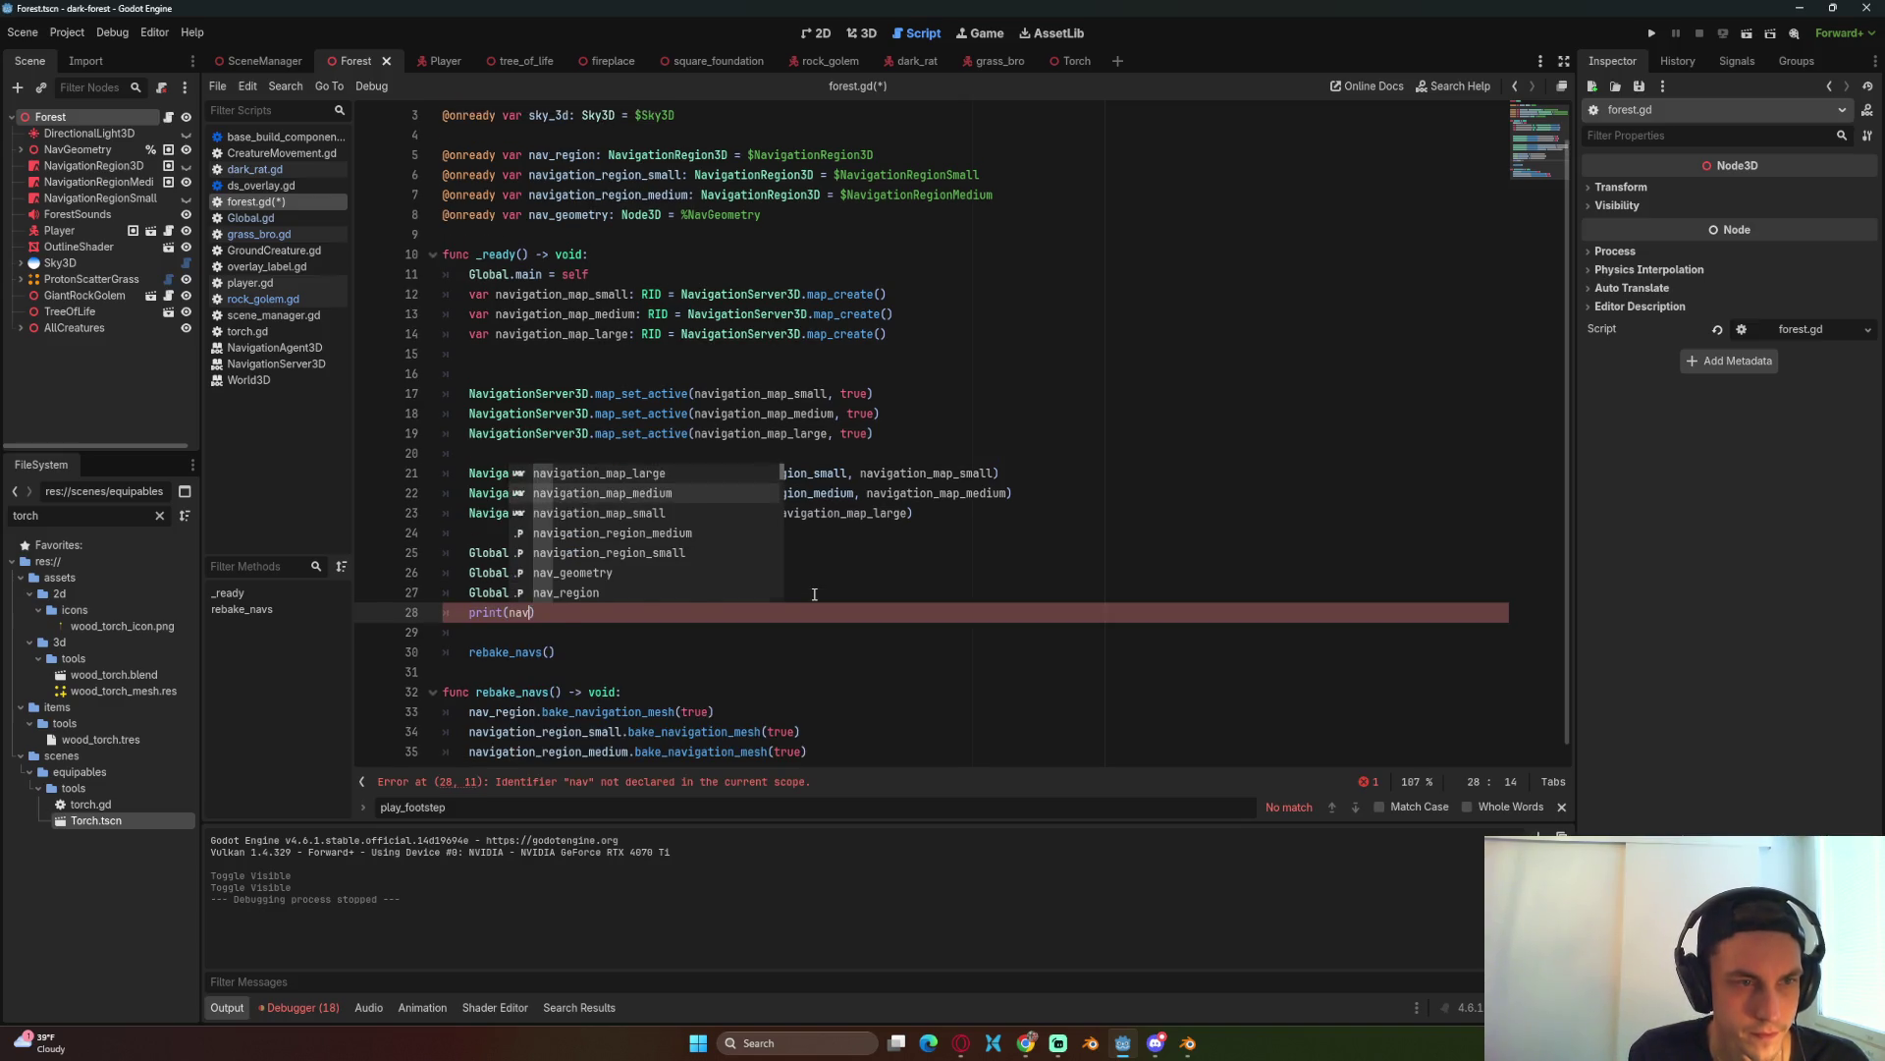
{"action": "key", "text": "Down"}
{"action": "key", "text": "Return"}
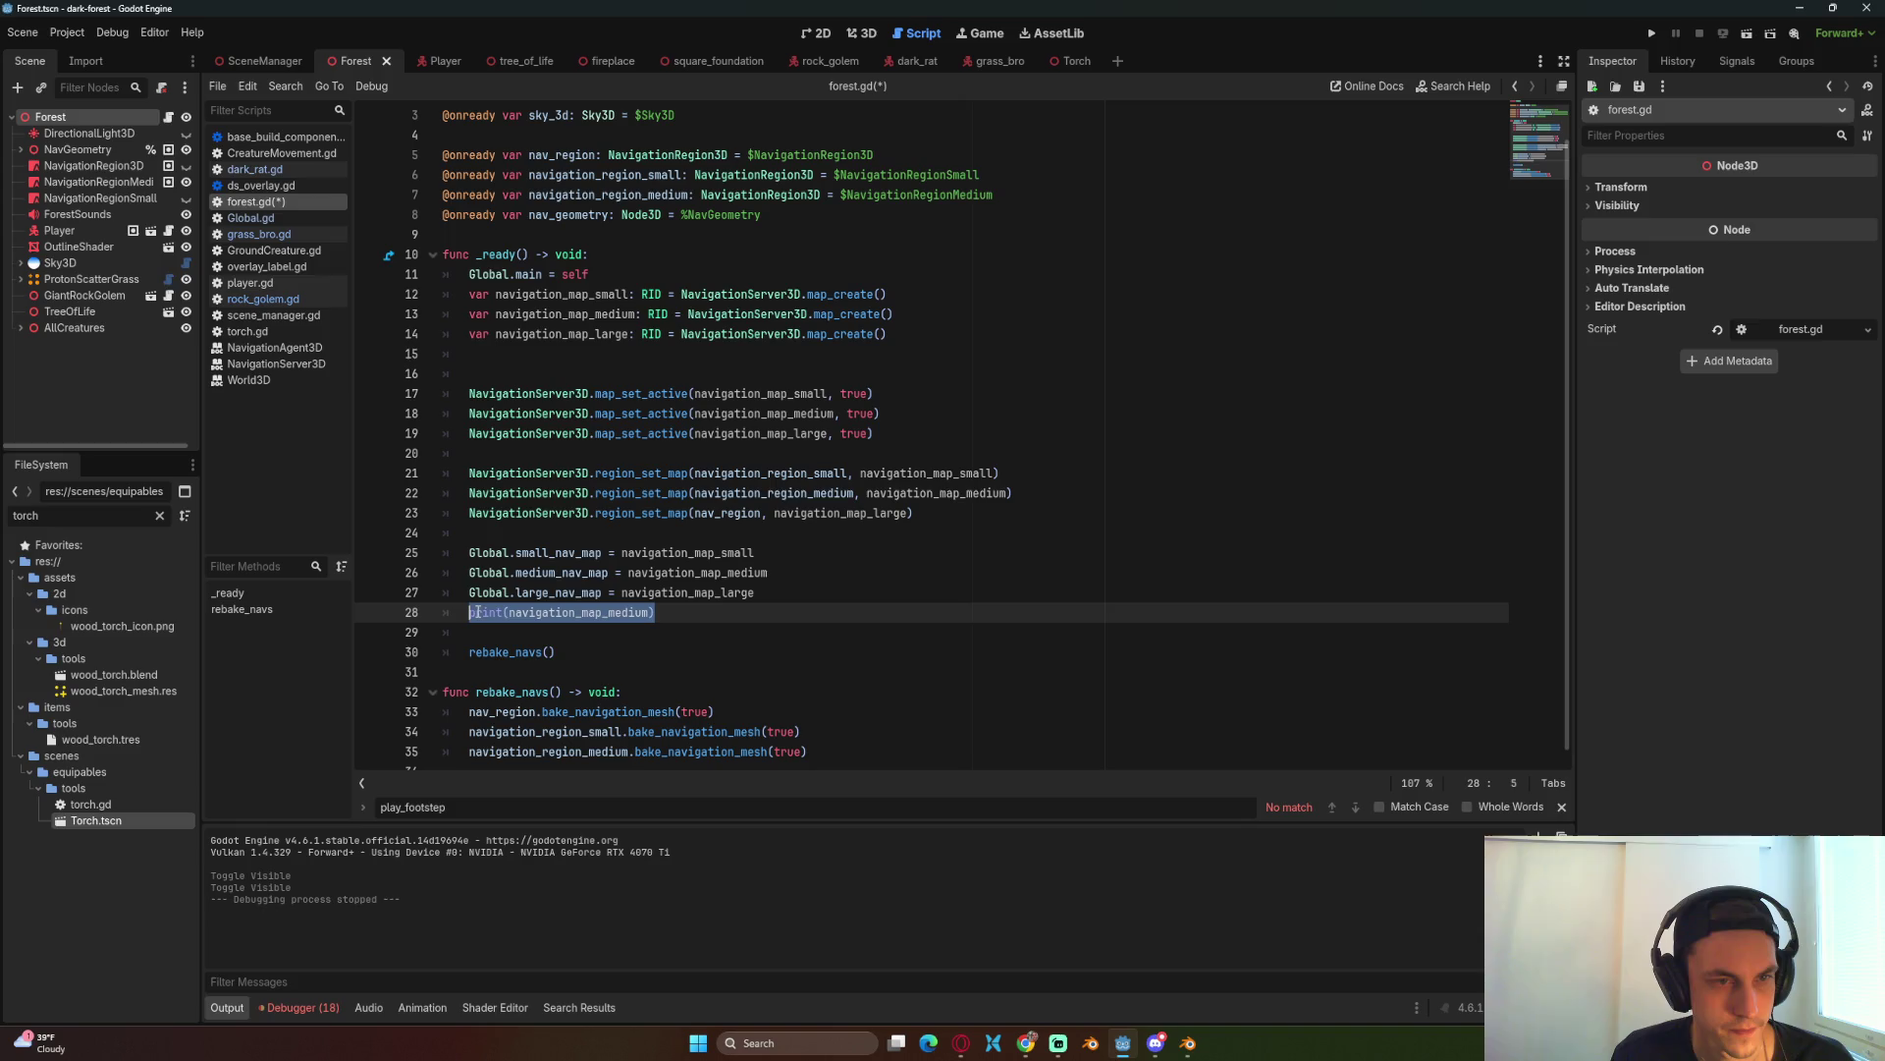
{"action": "left_click", "coordinate": [778, 577]}
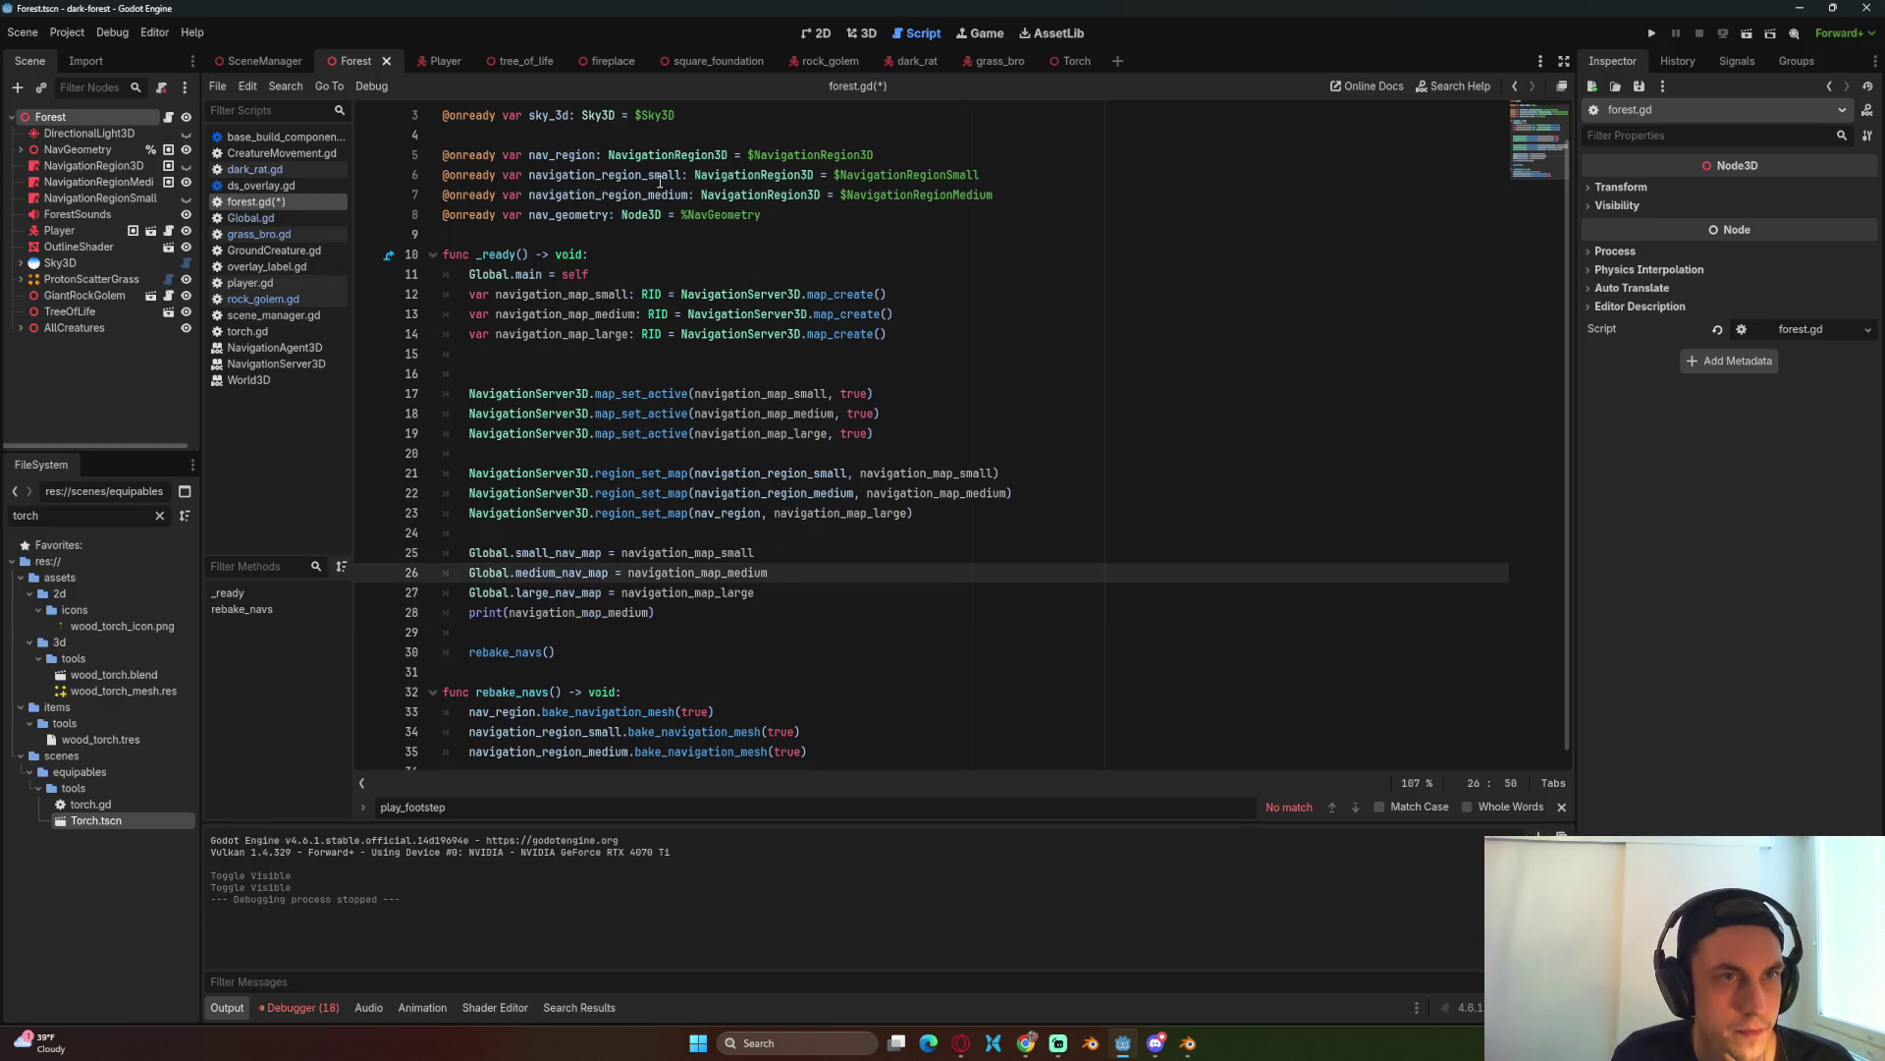
{"action": "left_click", "coordinate": [997, 61]}
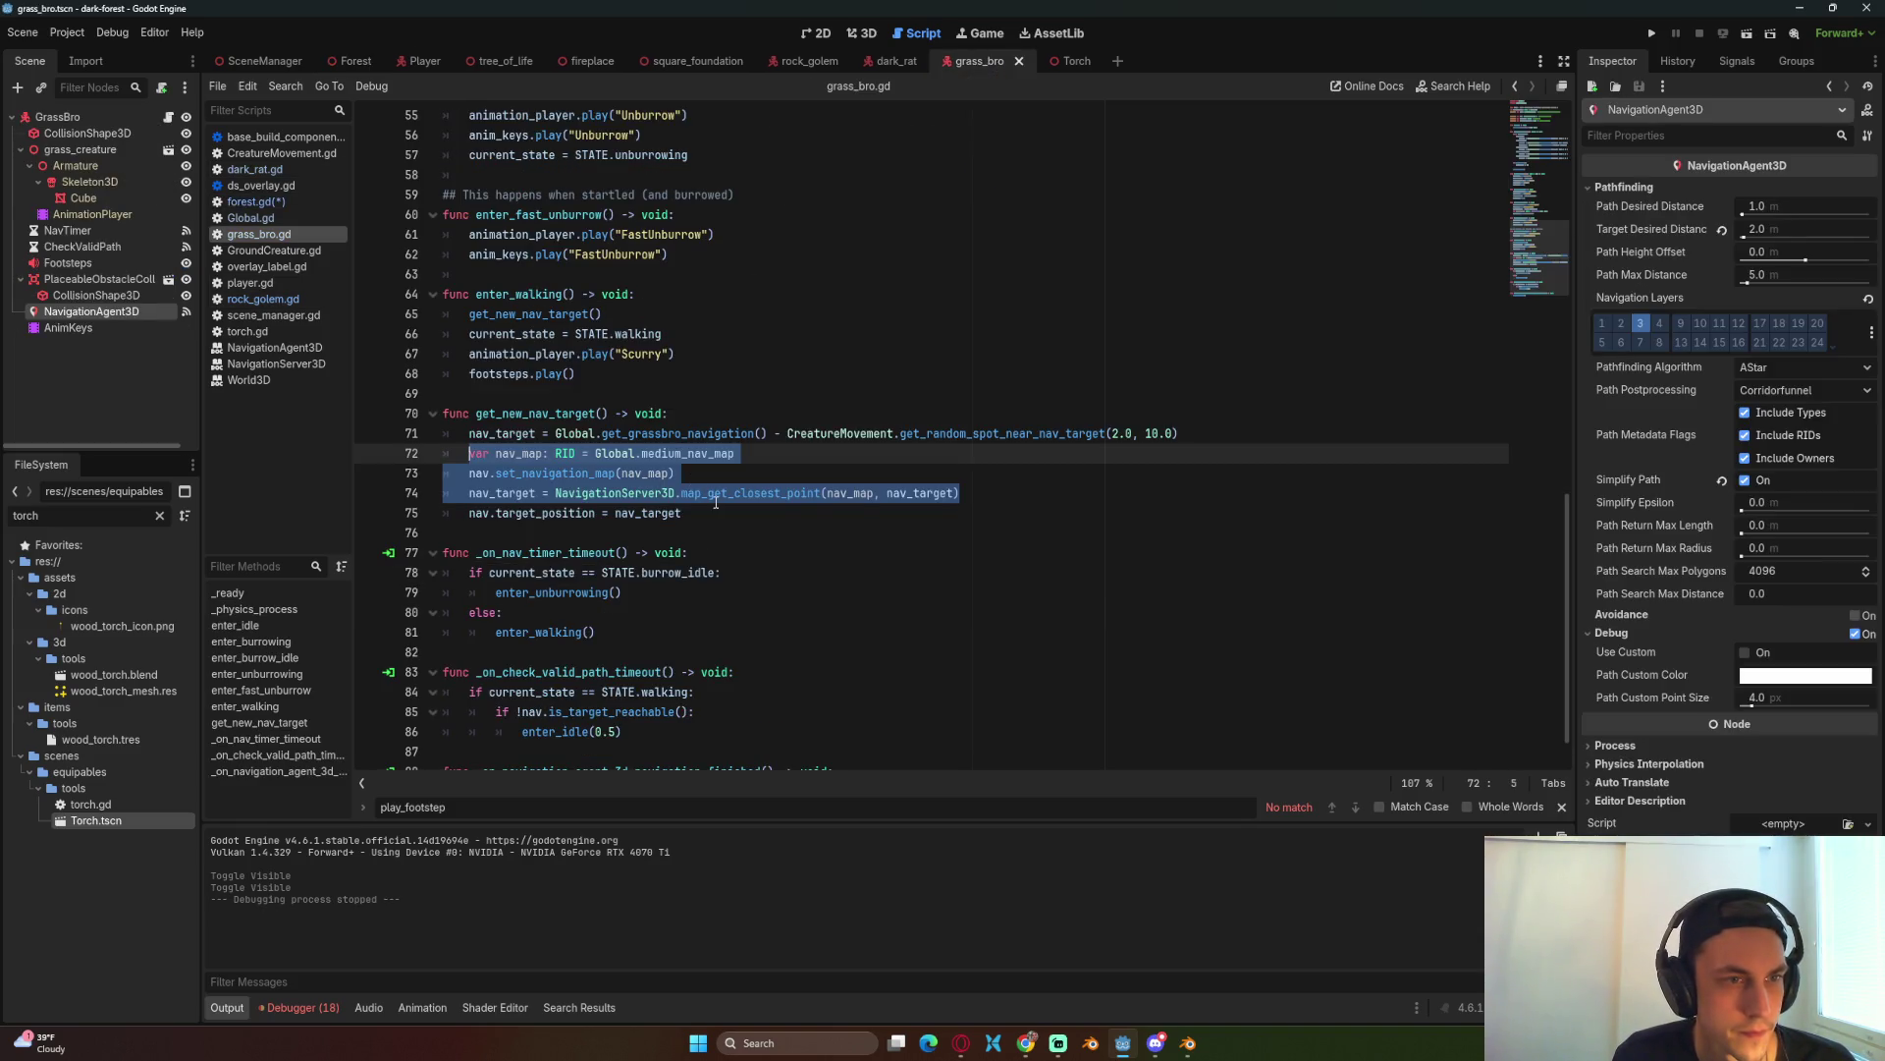
Step: Run the game and load the saved game from the pause menu
{"action": "left_click", "coordinate": [1015, 485]}
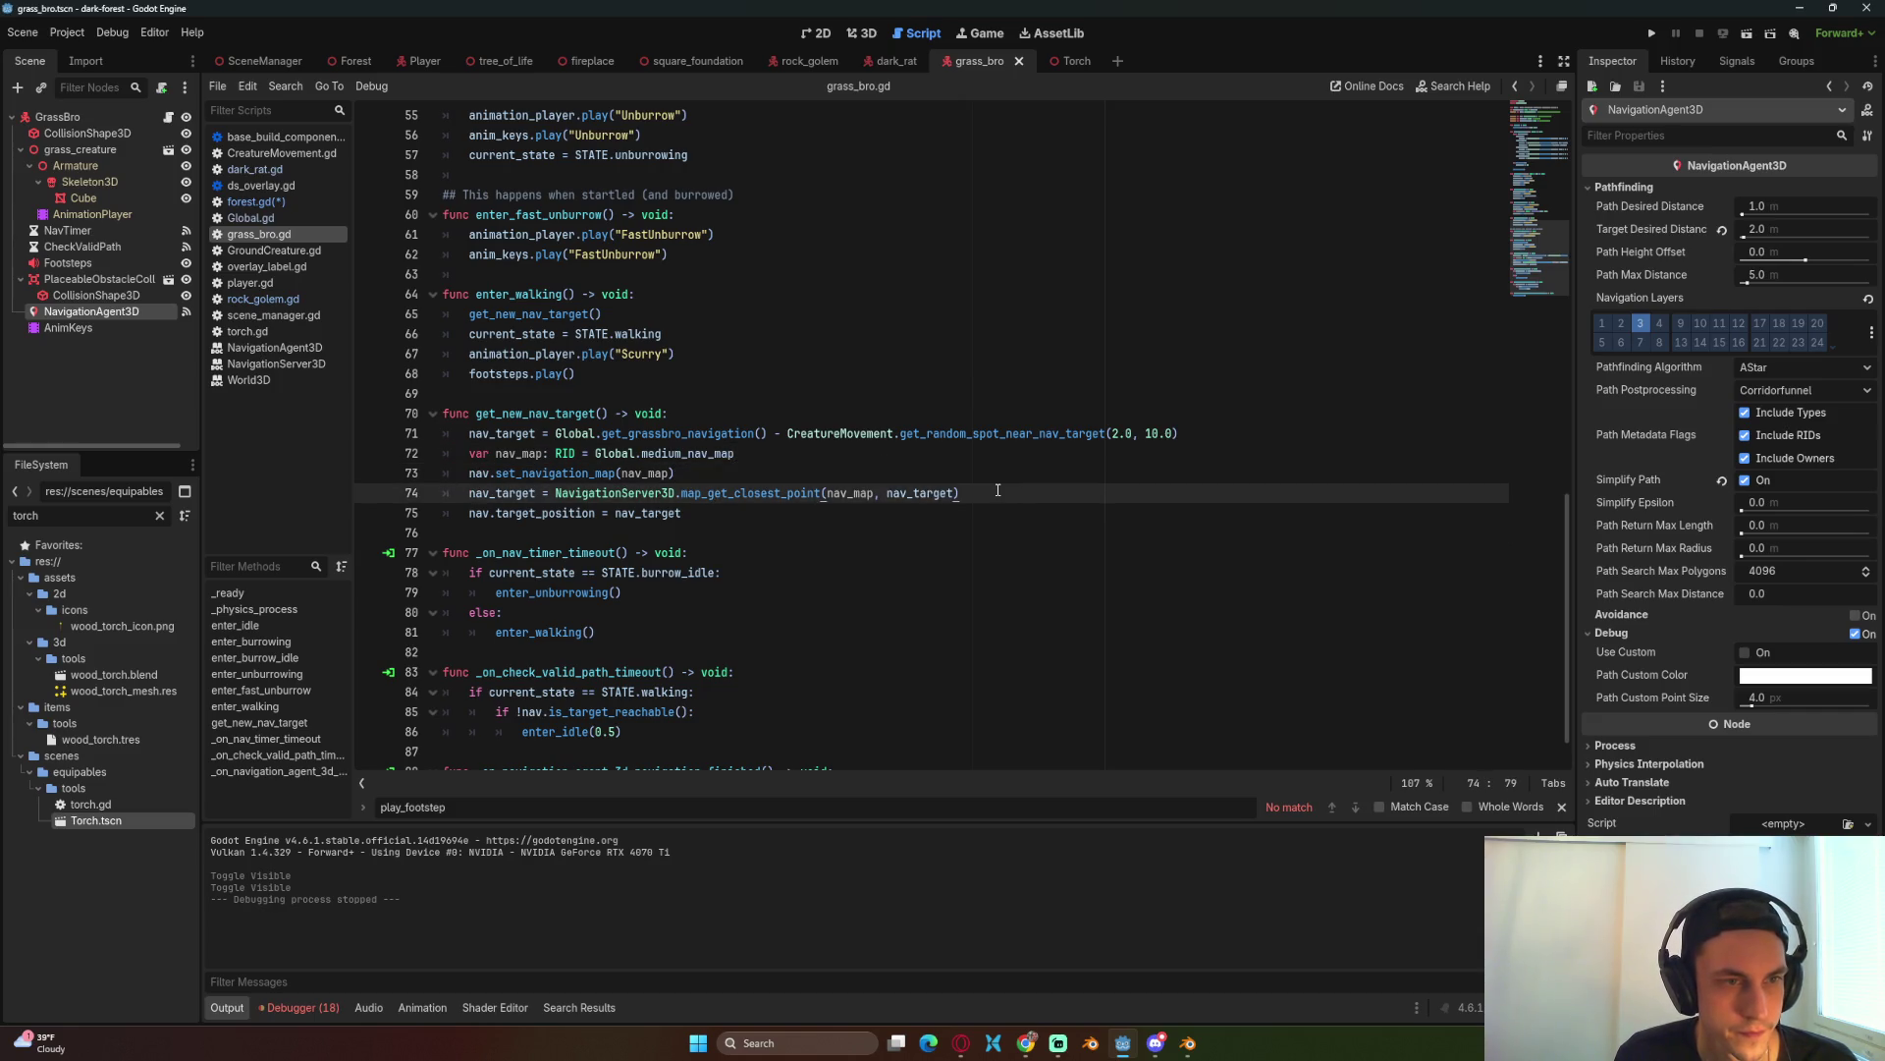
{"action": "left_click", "coordinate": [1659, 35]}
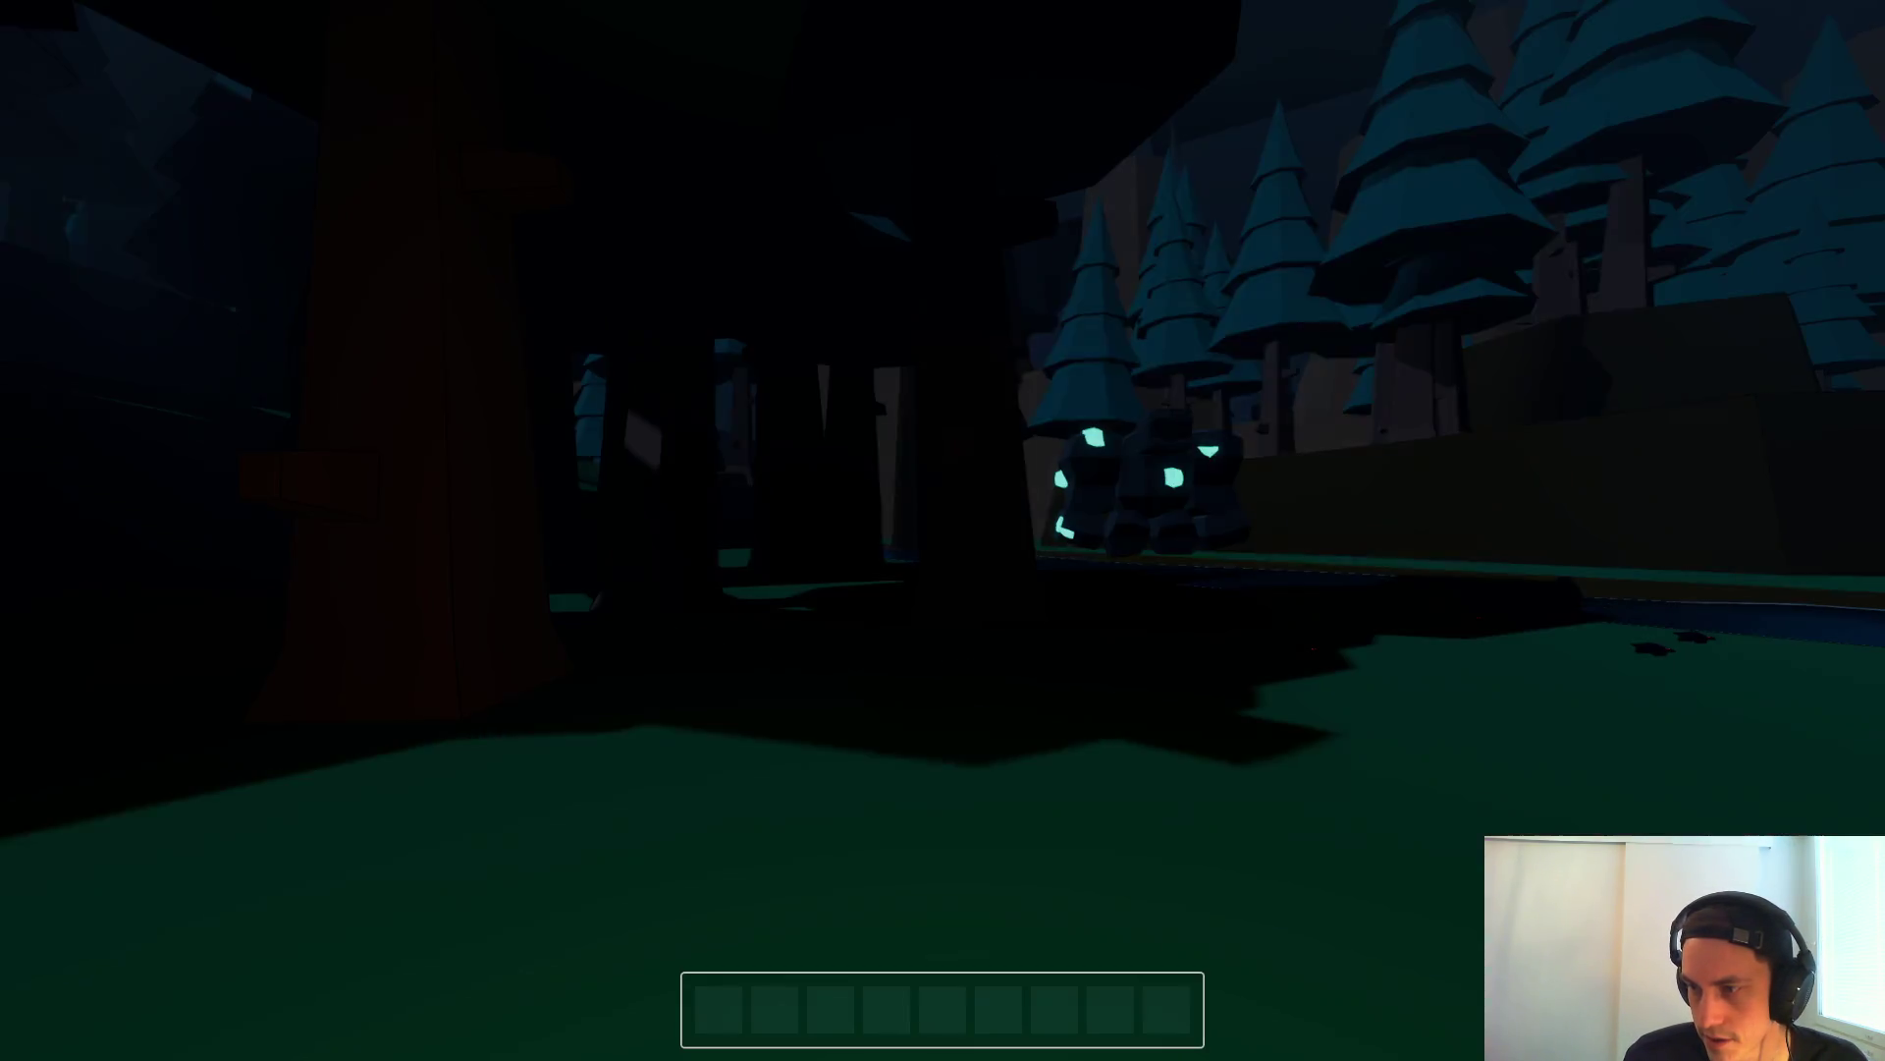
{"action": "key", "text": "alt+Tab"}
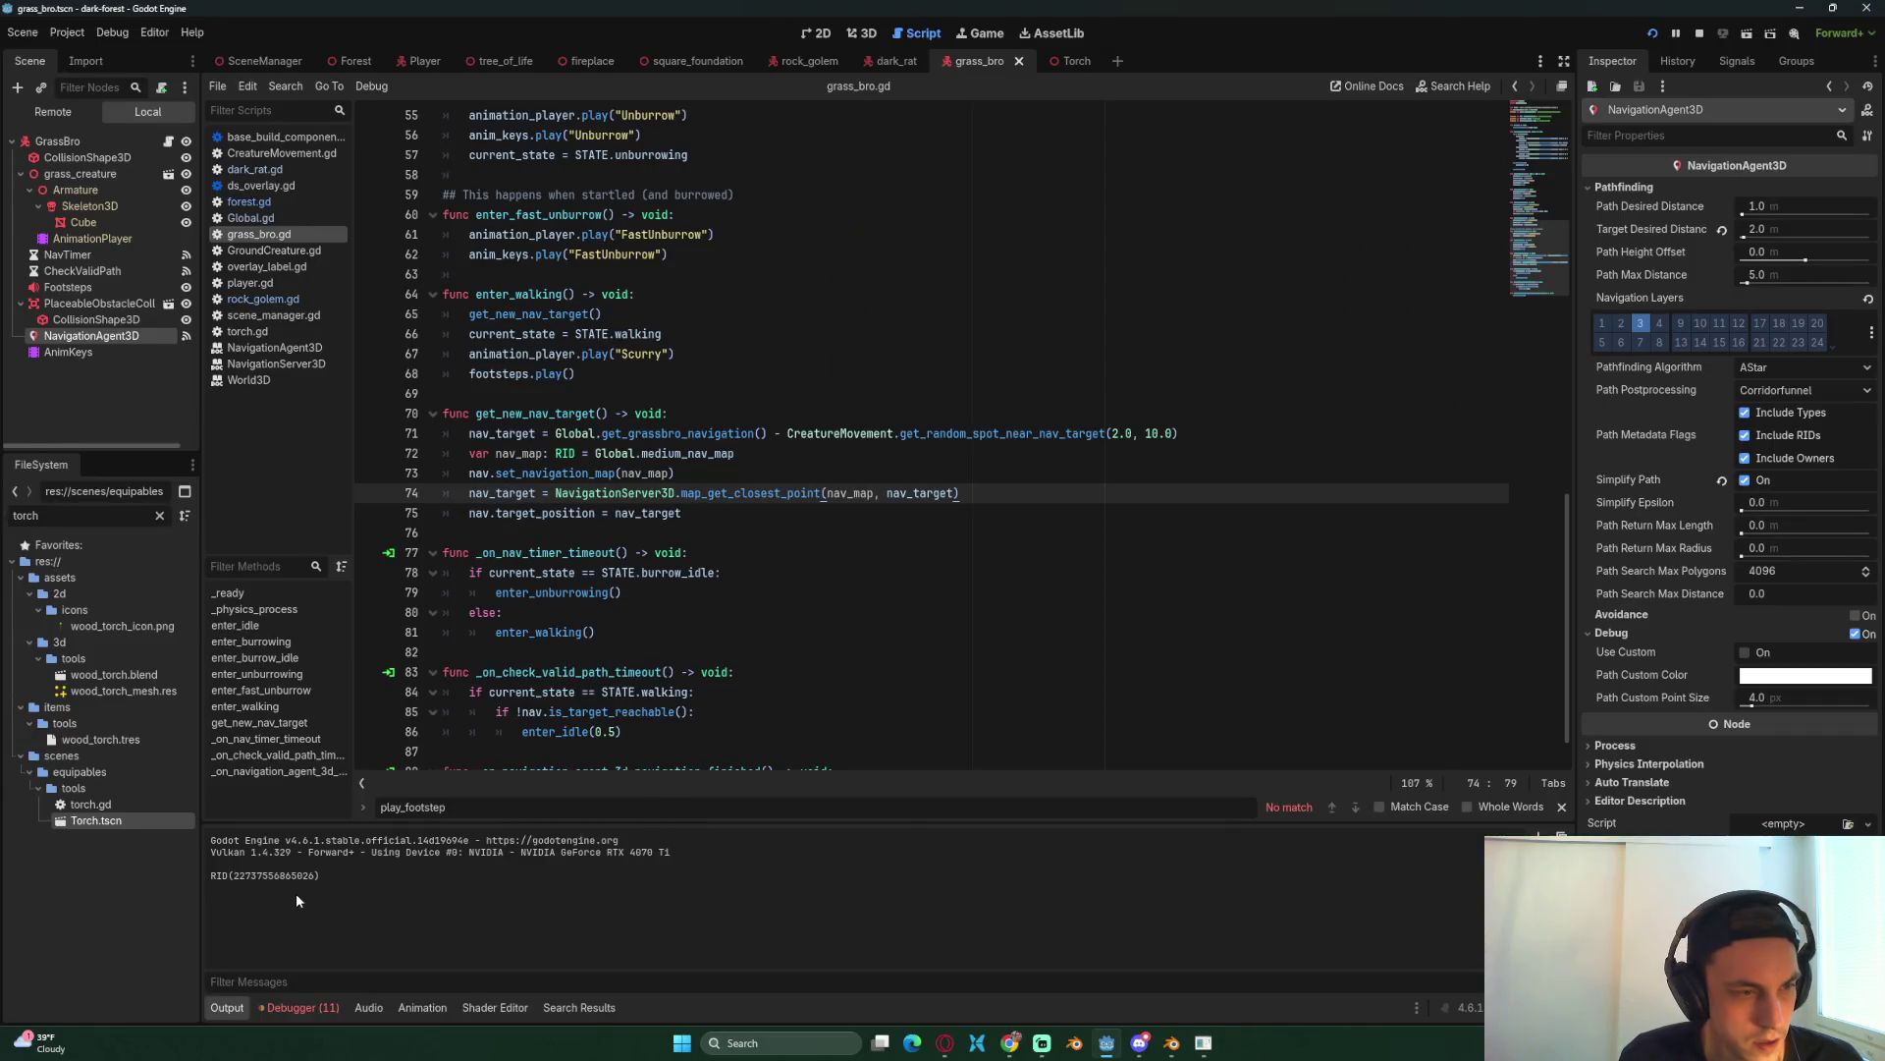
{"action": "key", "text": "alt+Tab"}
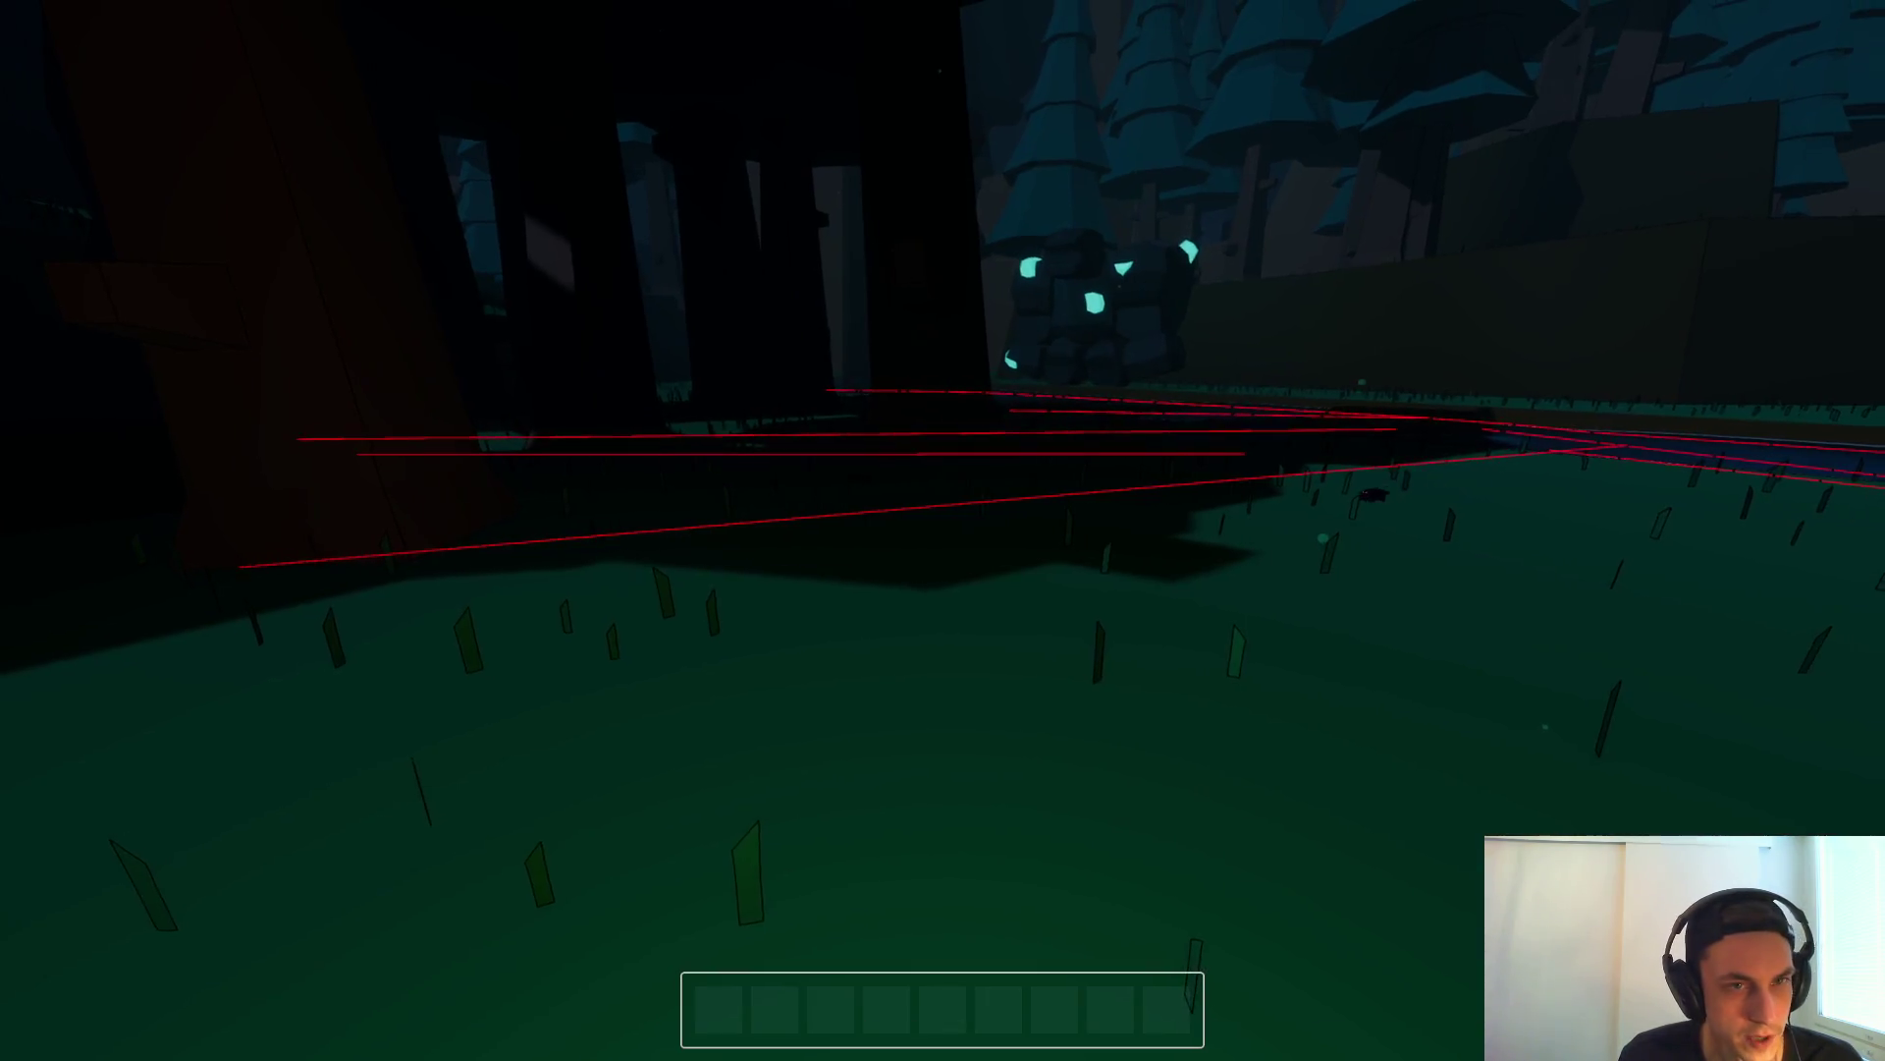
{"action": "key", "text": "Escape"}
{"action": "left_click", "coordinate": [946, 534]}
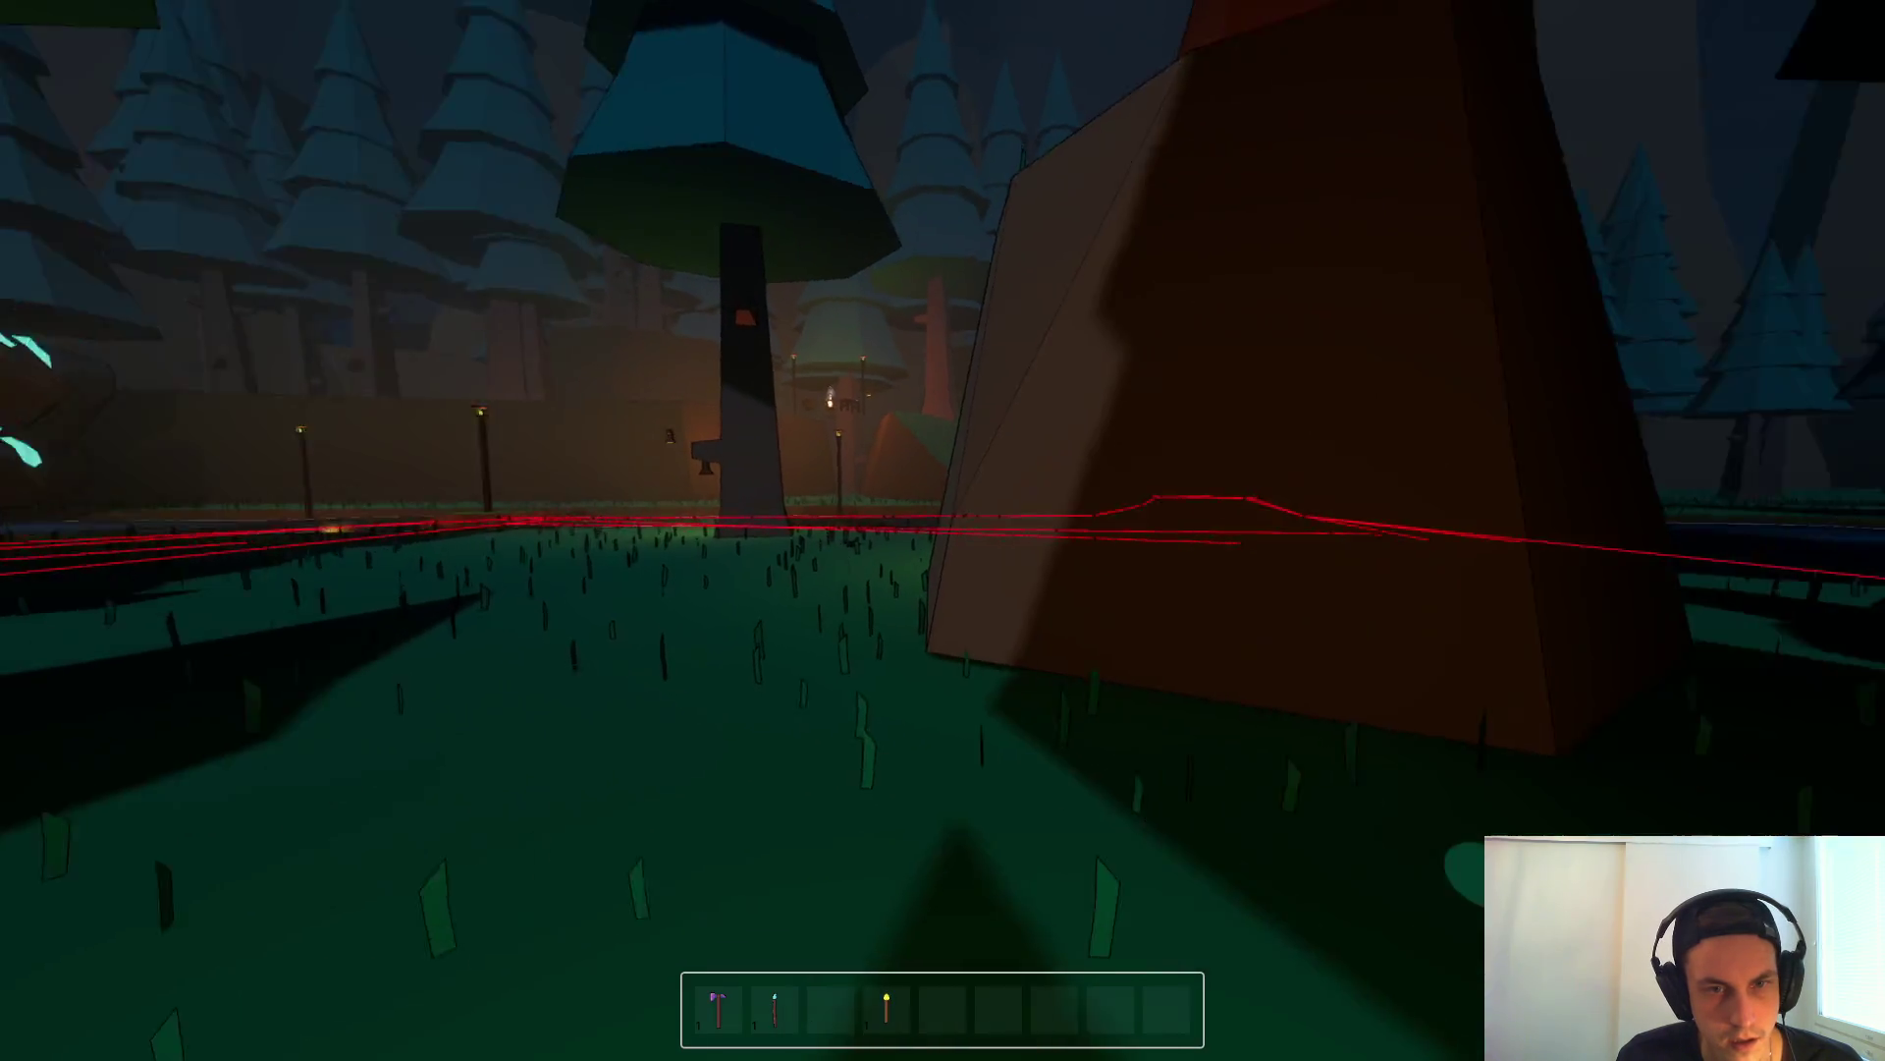
{"action": "key", "text": "alt+Tab"}
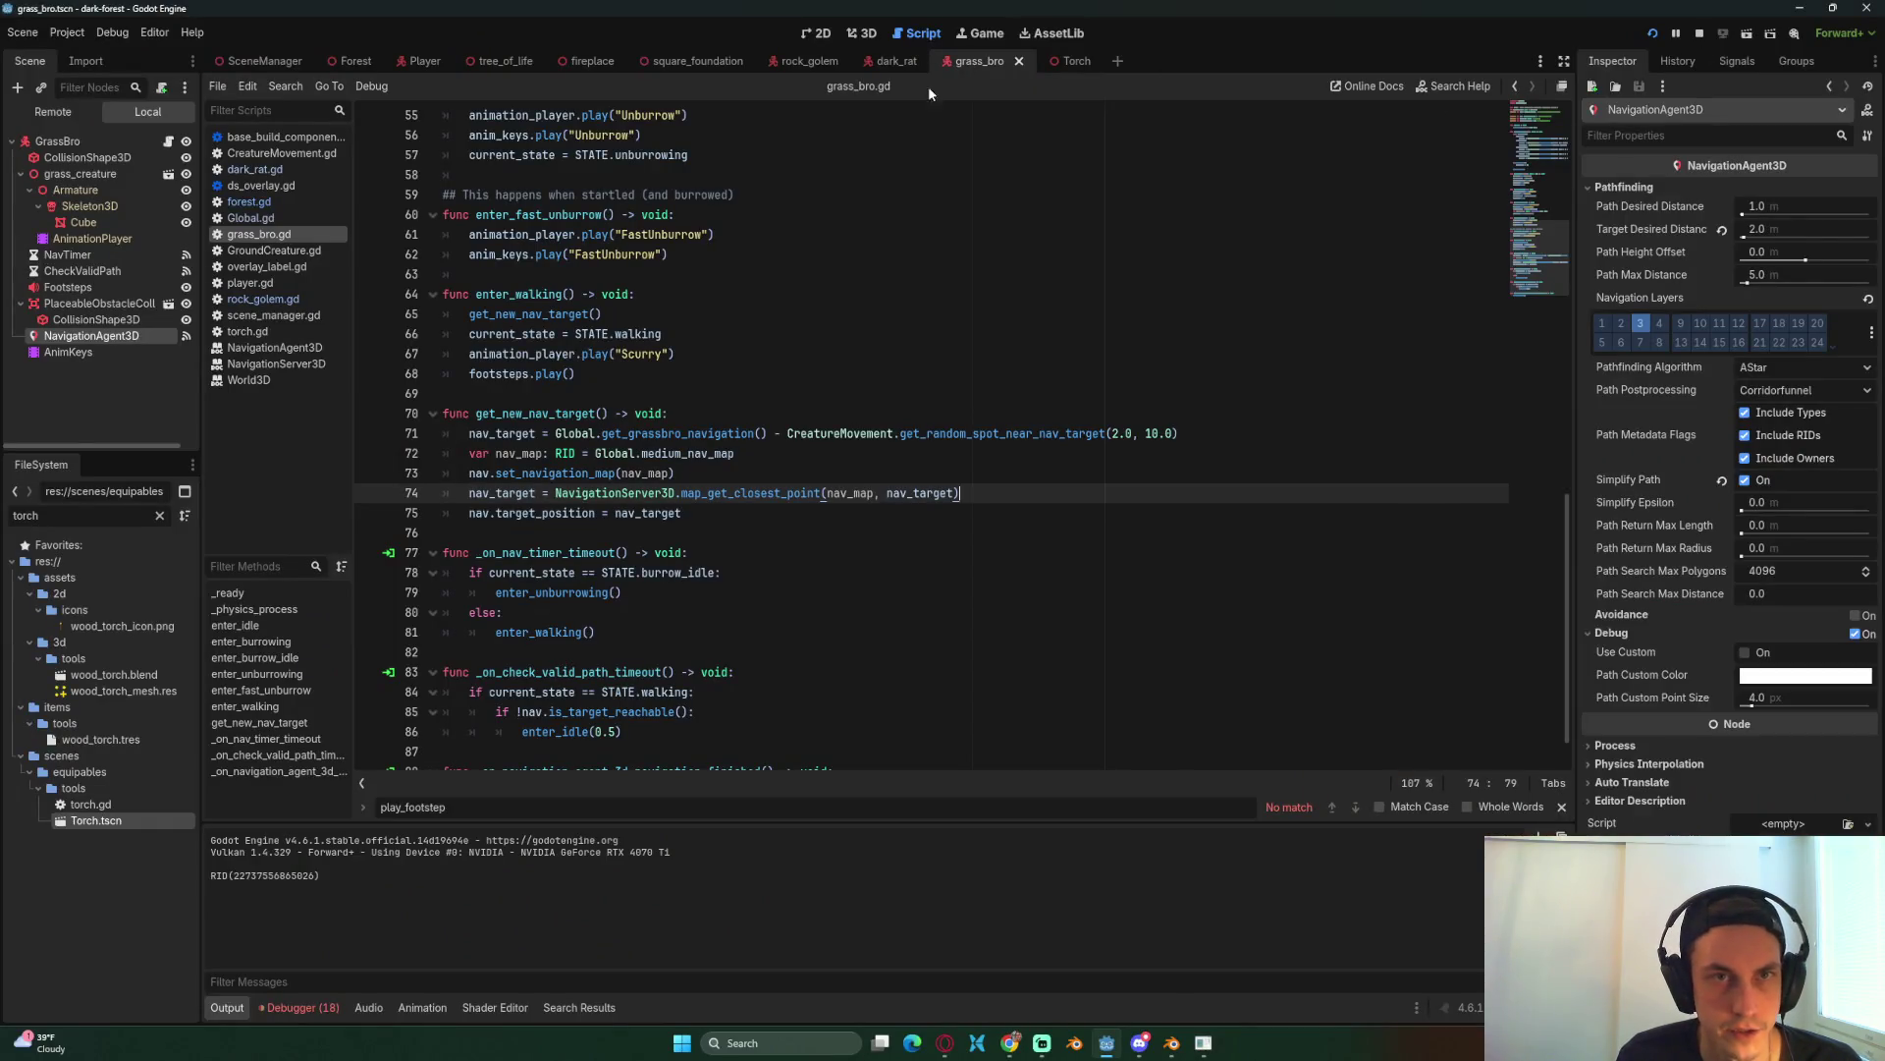
Step: Add a line after line 75 of grass_bro.gd printing Global.medium_nav_map
{"action": "left_click", "coordinate": [748, 518]}
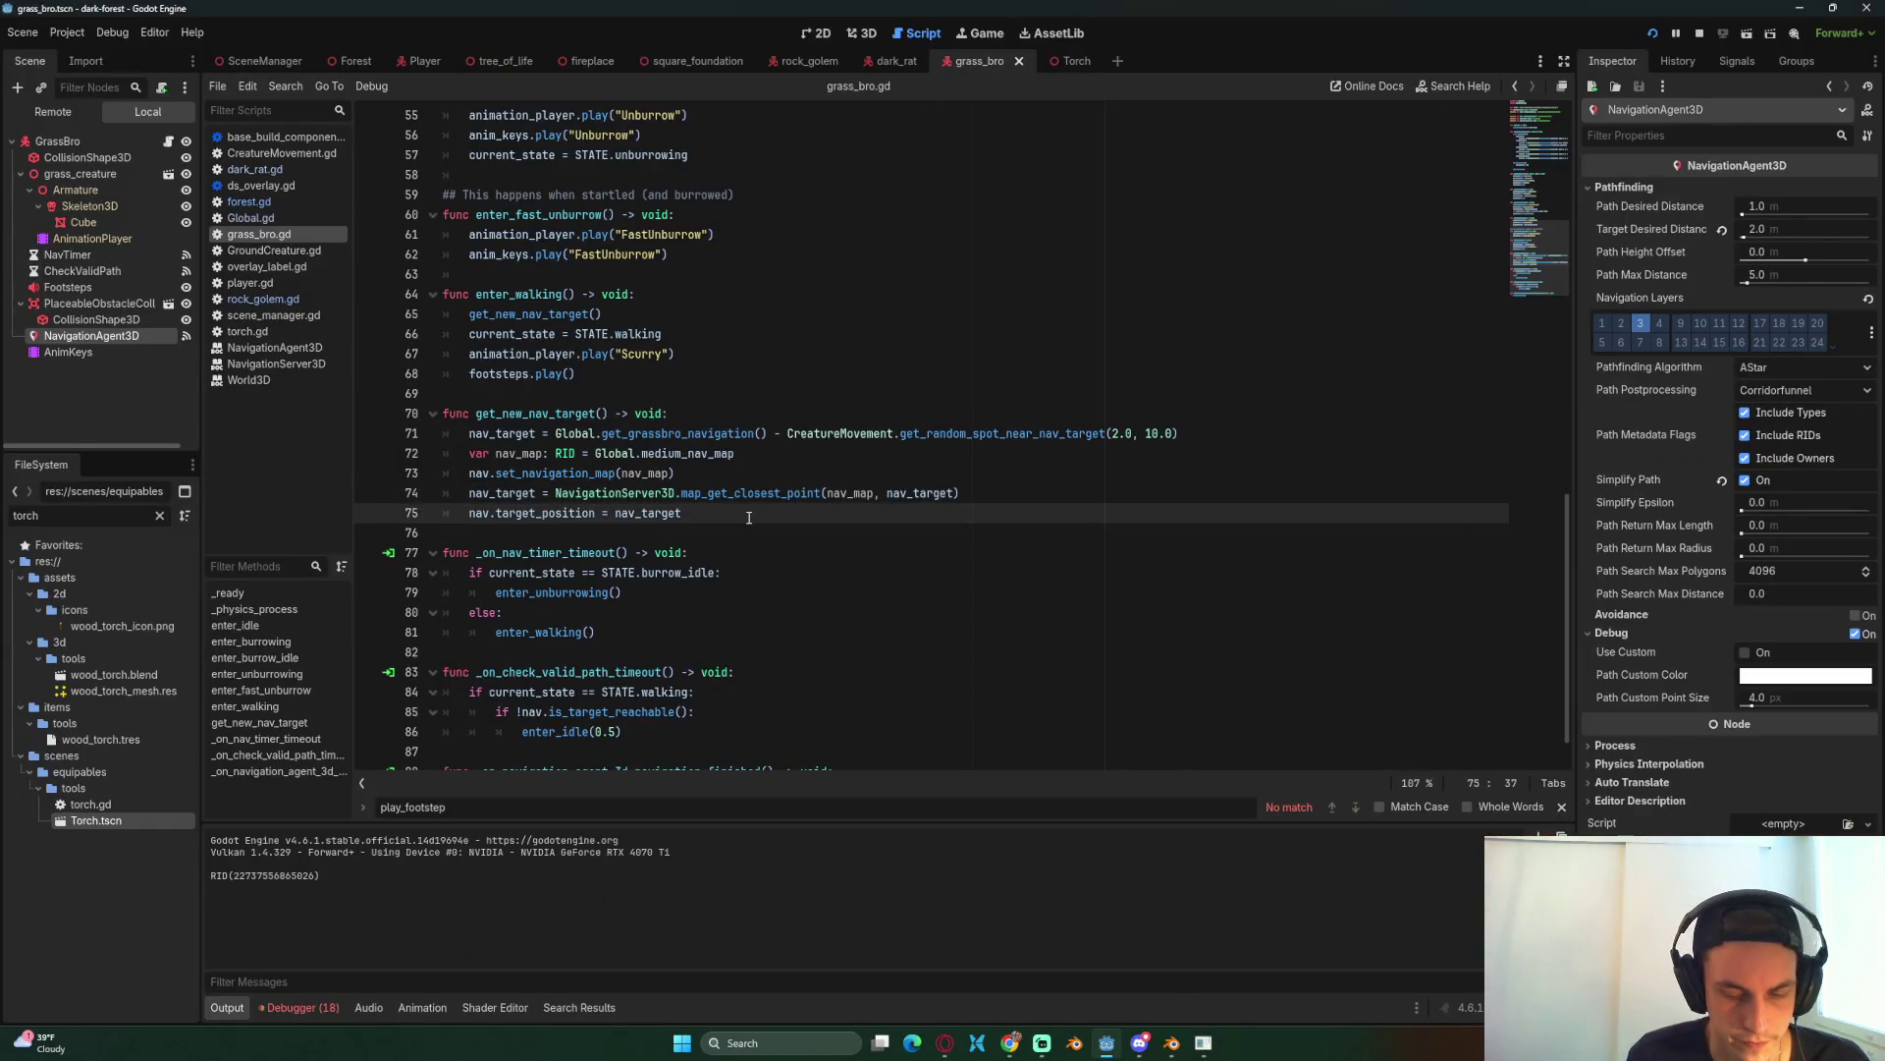
{"action": "key", "text": "Return"}
{"action": "type", "text": "print(Glo"}
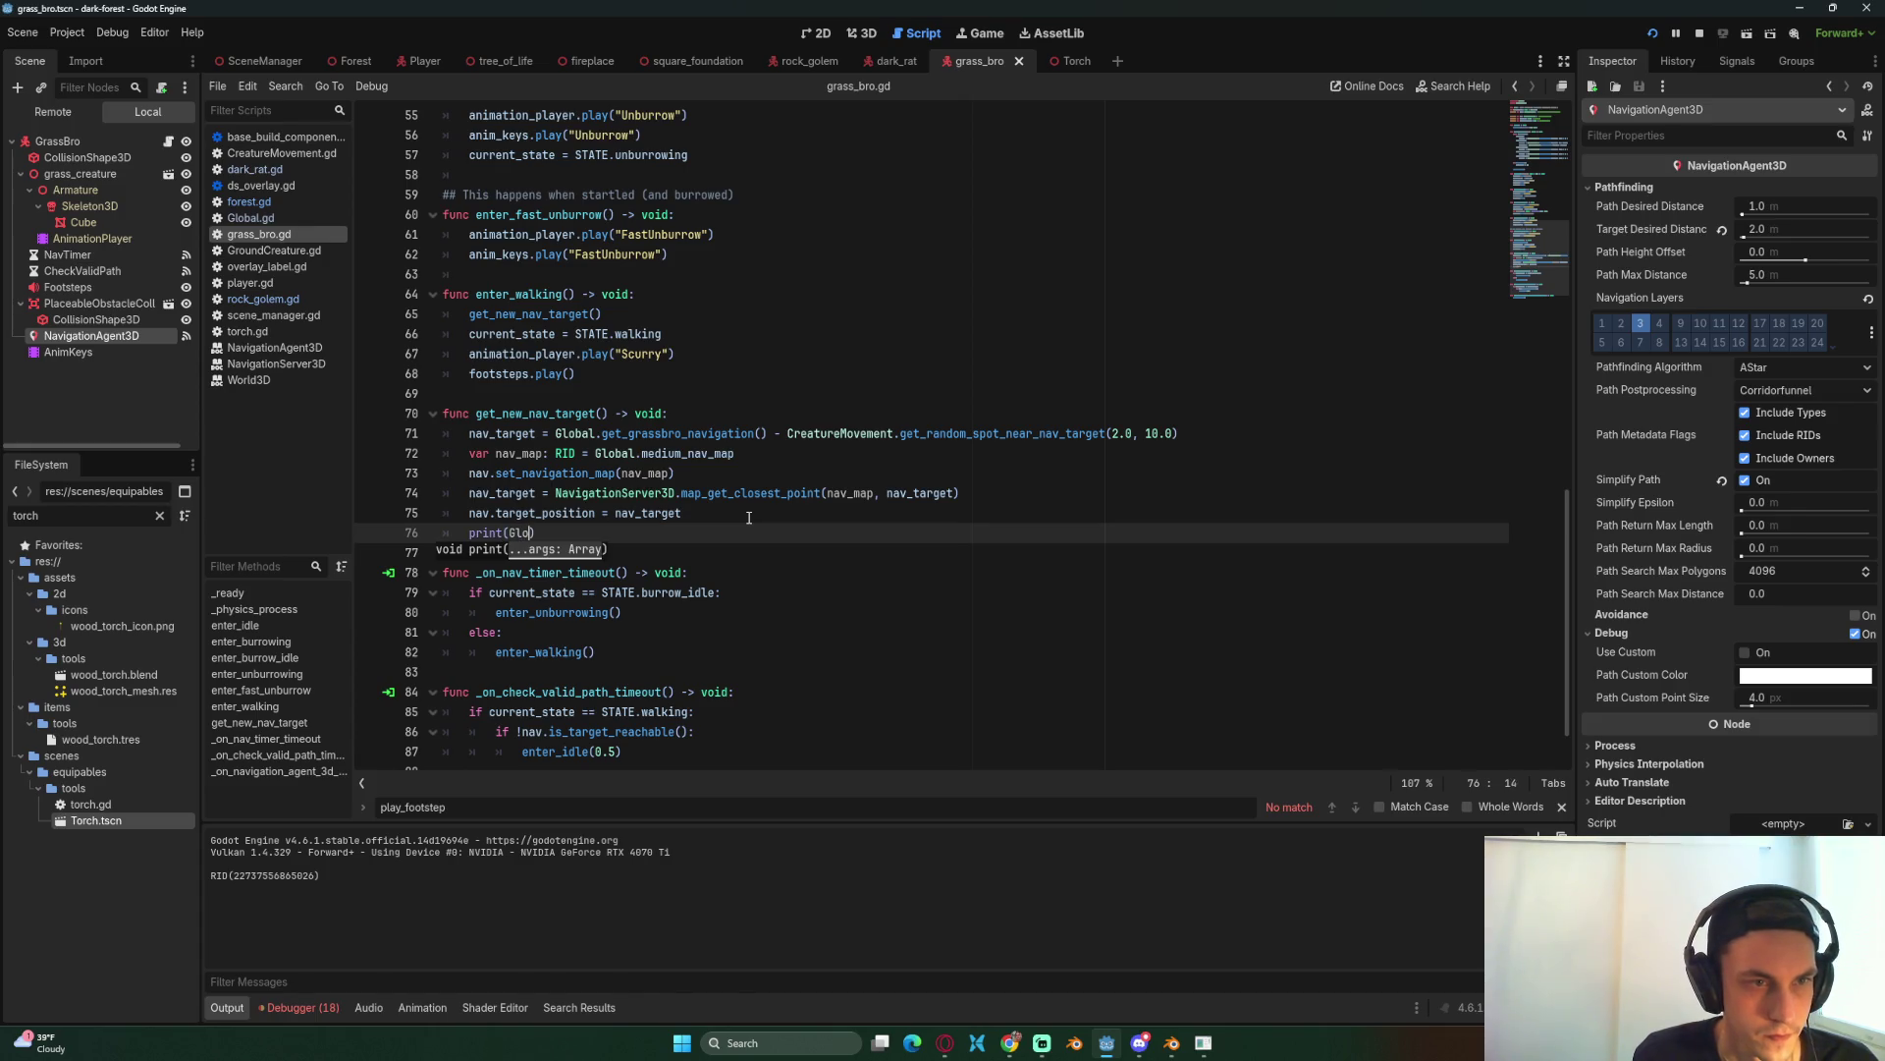
{"action": "key", "text": "Return"}
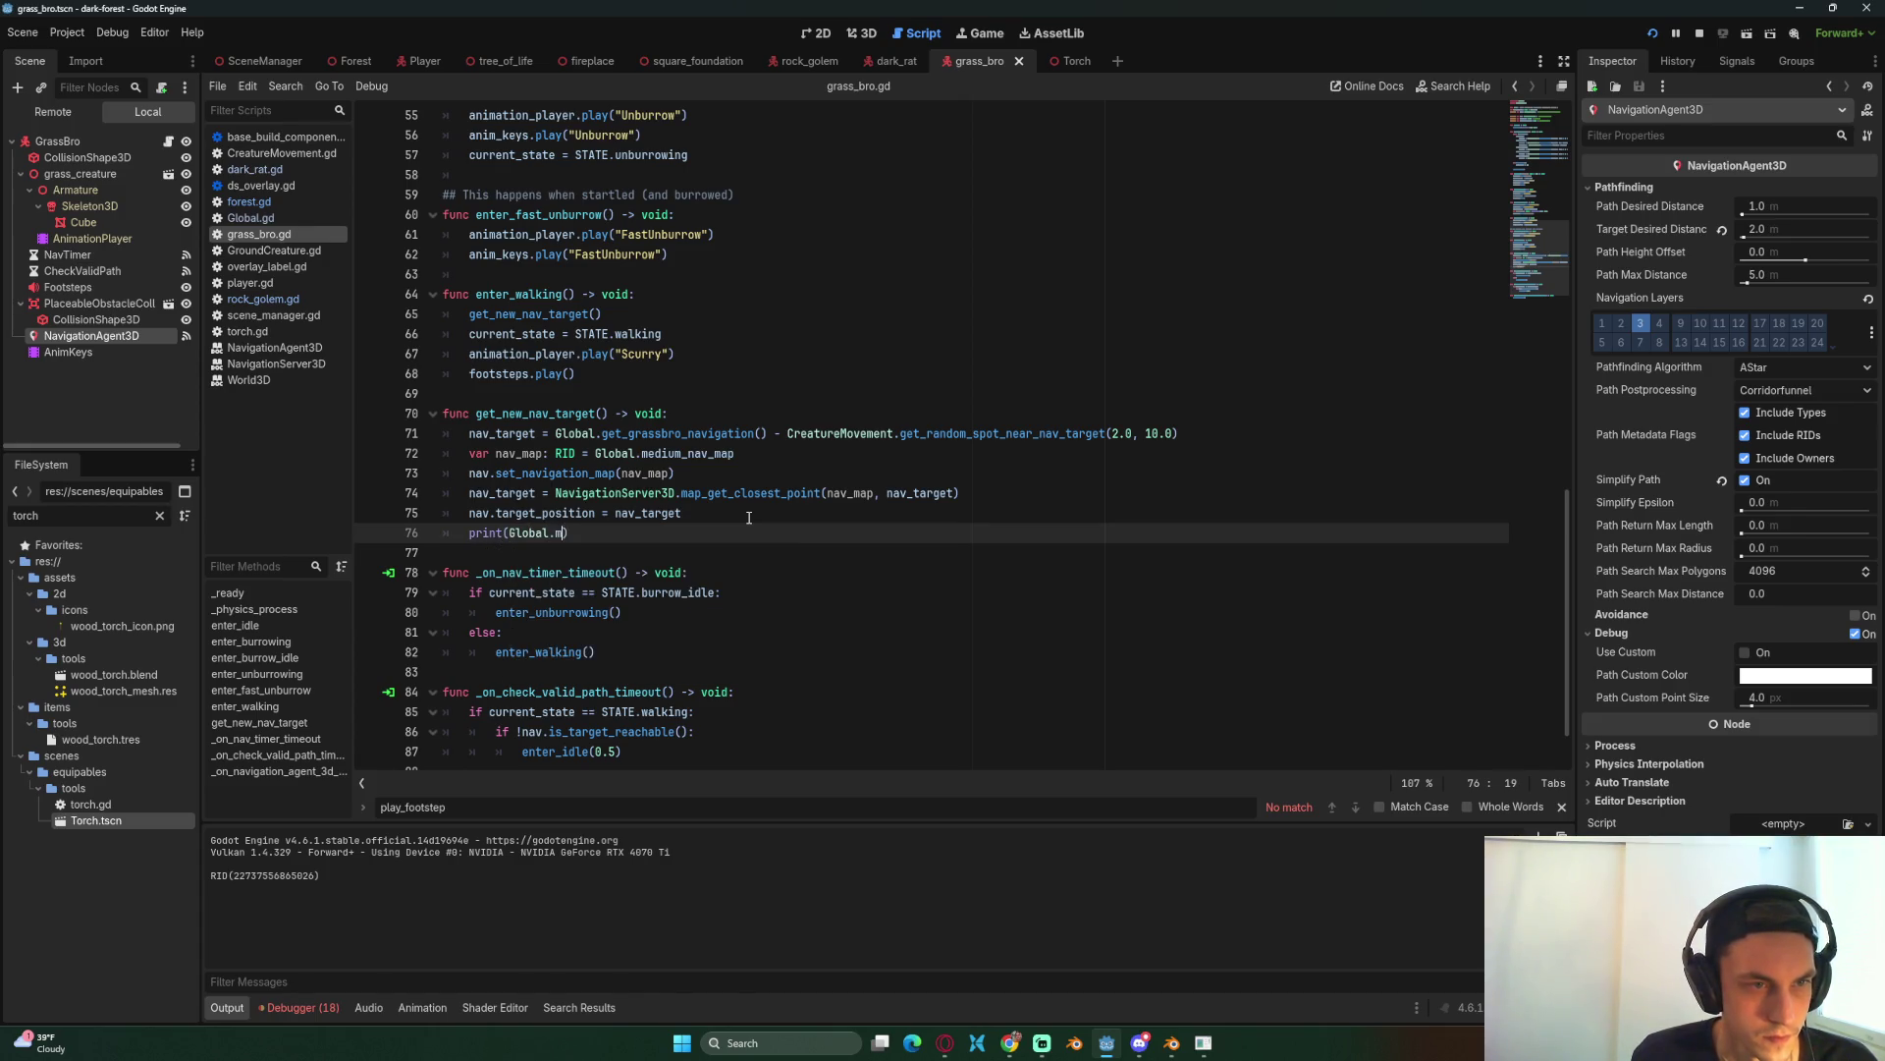
{"action": "key", "text": "Return"}
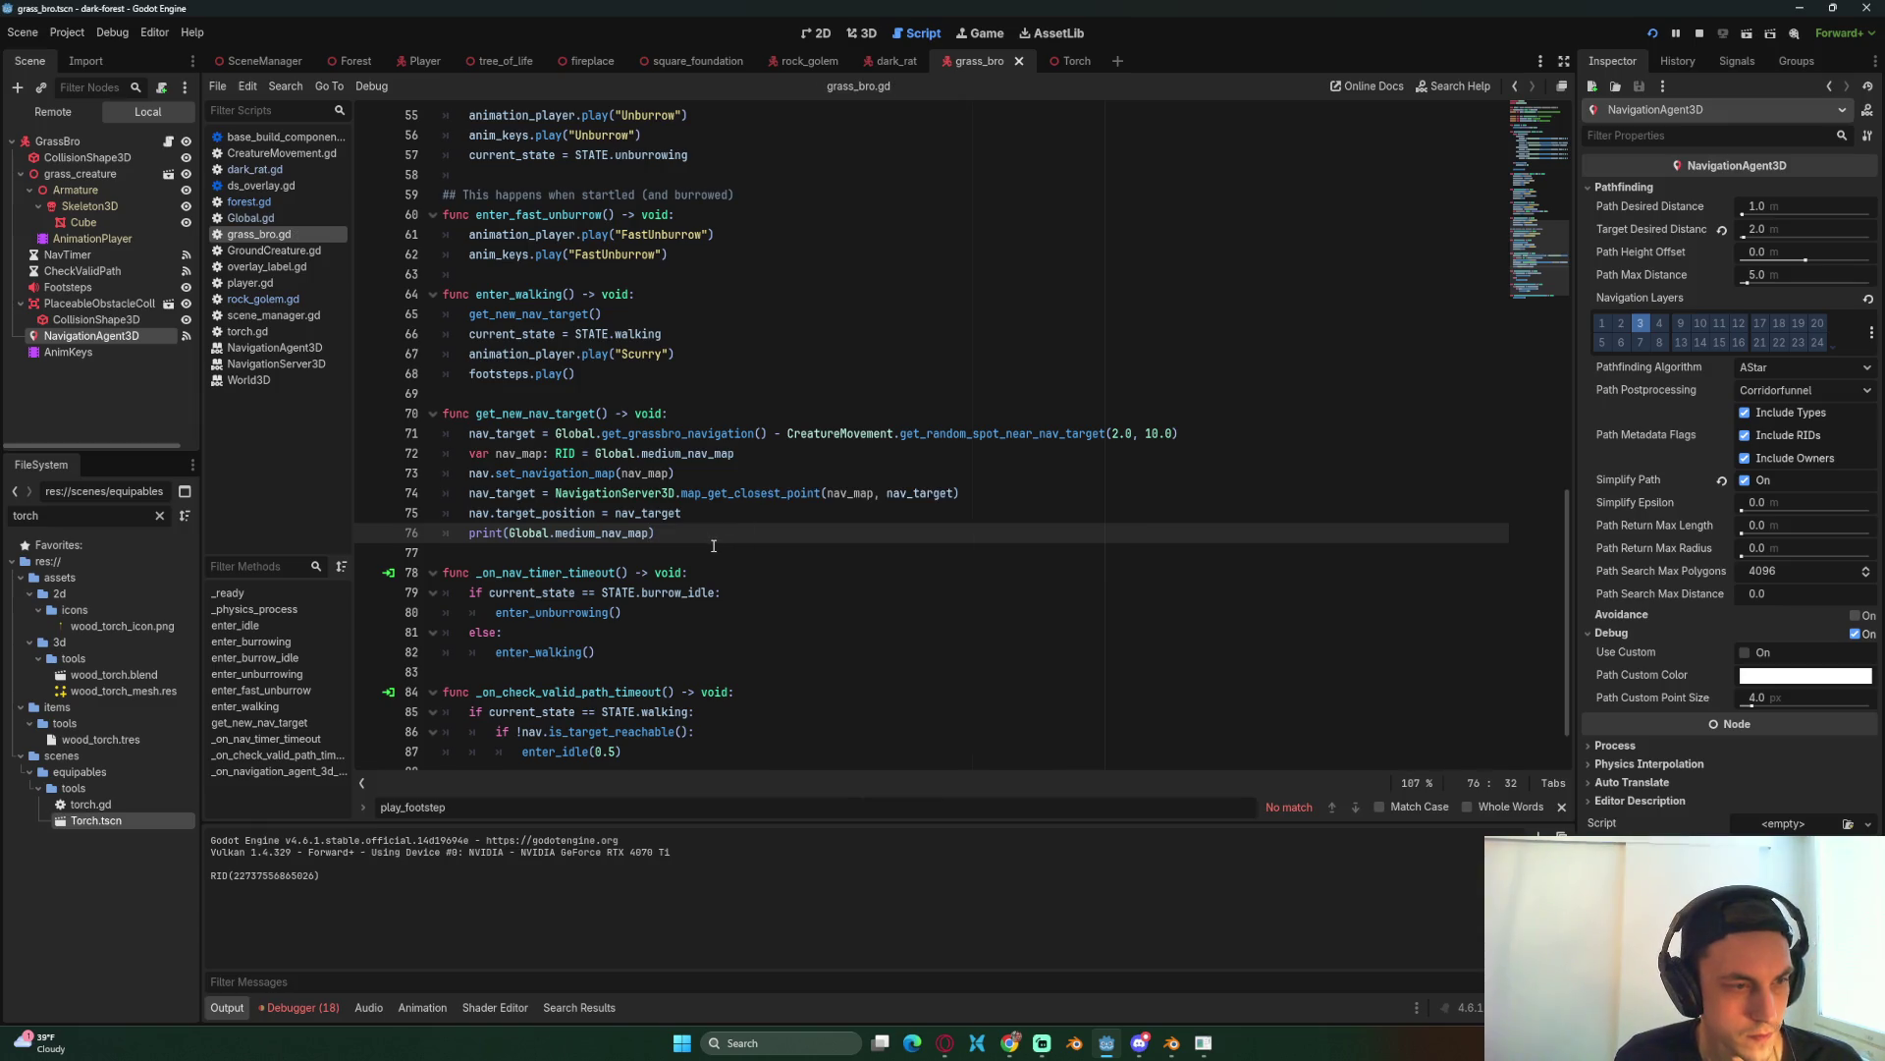
Step: Walk the player along the river, grassy bank and dark road, then stop the game
{"action": "key", "text": "alt+Tab"}
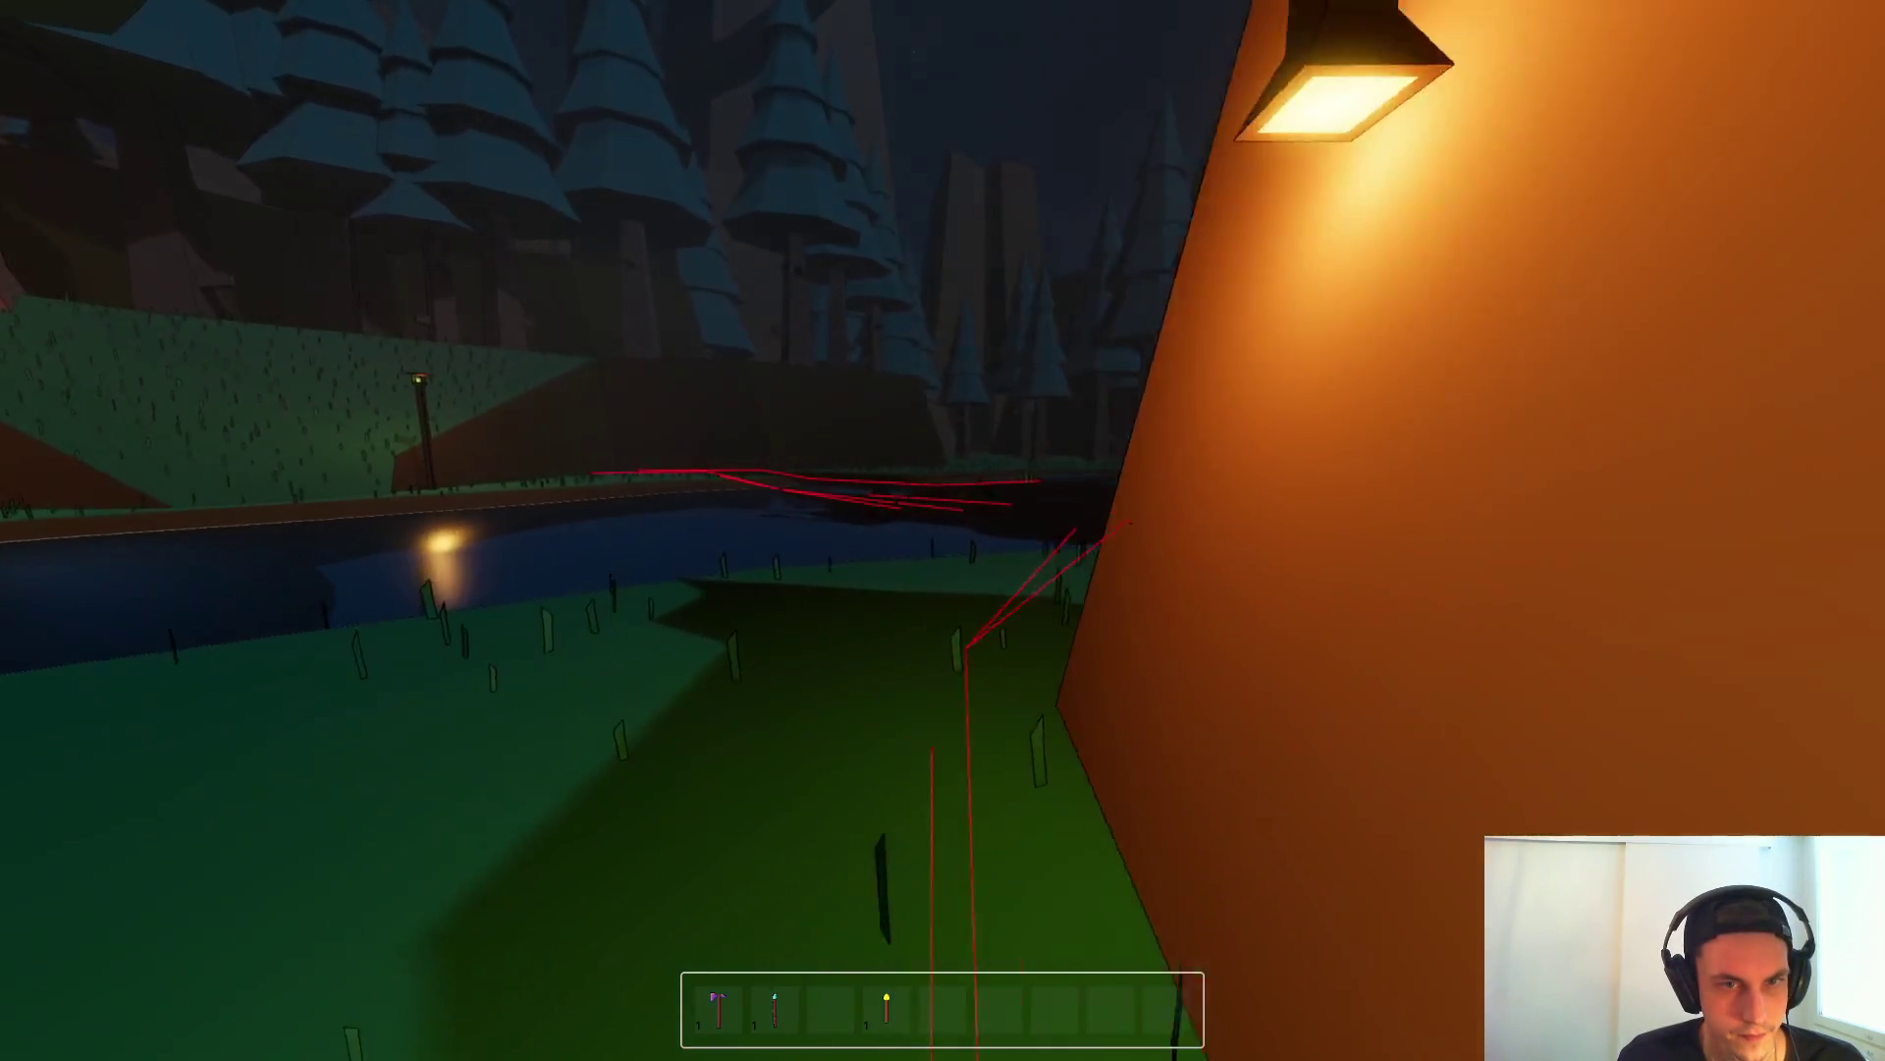
{"action": "key", "text": "alt+Tab"}
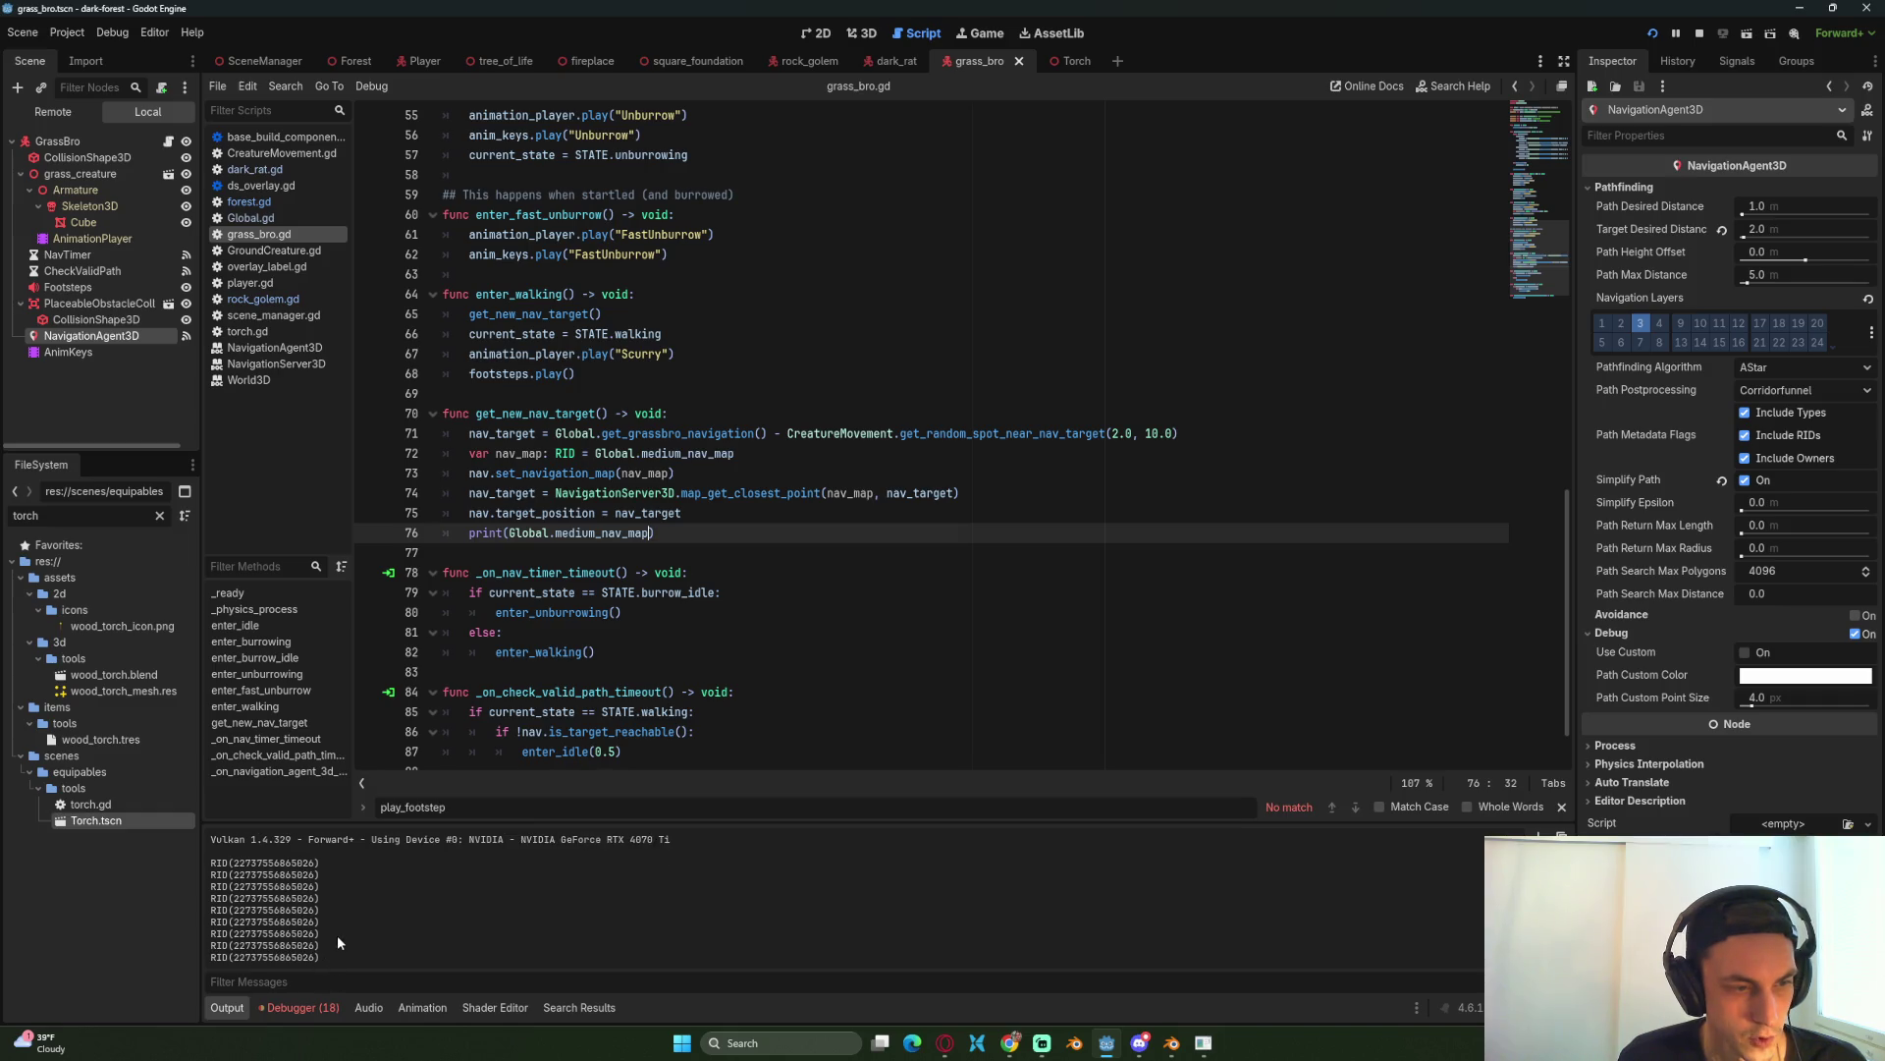
{"action": "key", "text": "alt+Tab"}
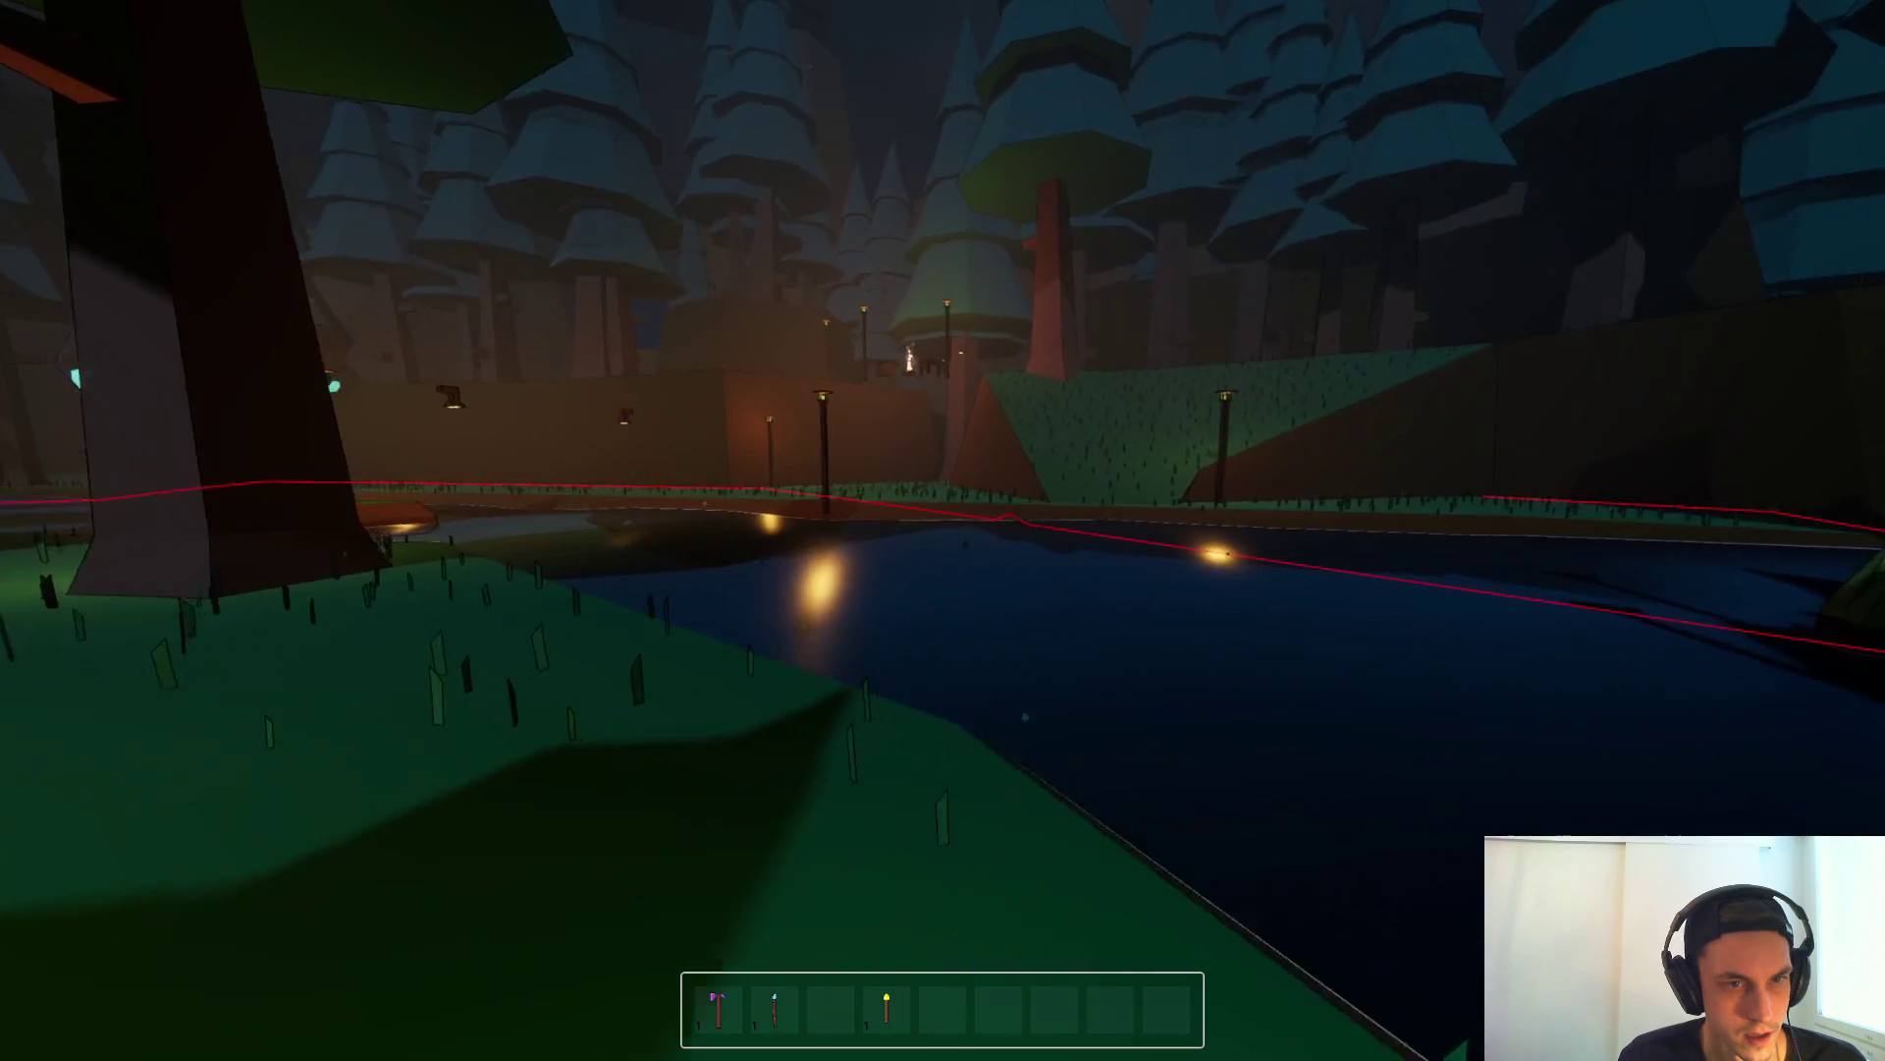
{"action": "key", "text": "w"}
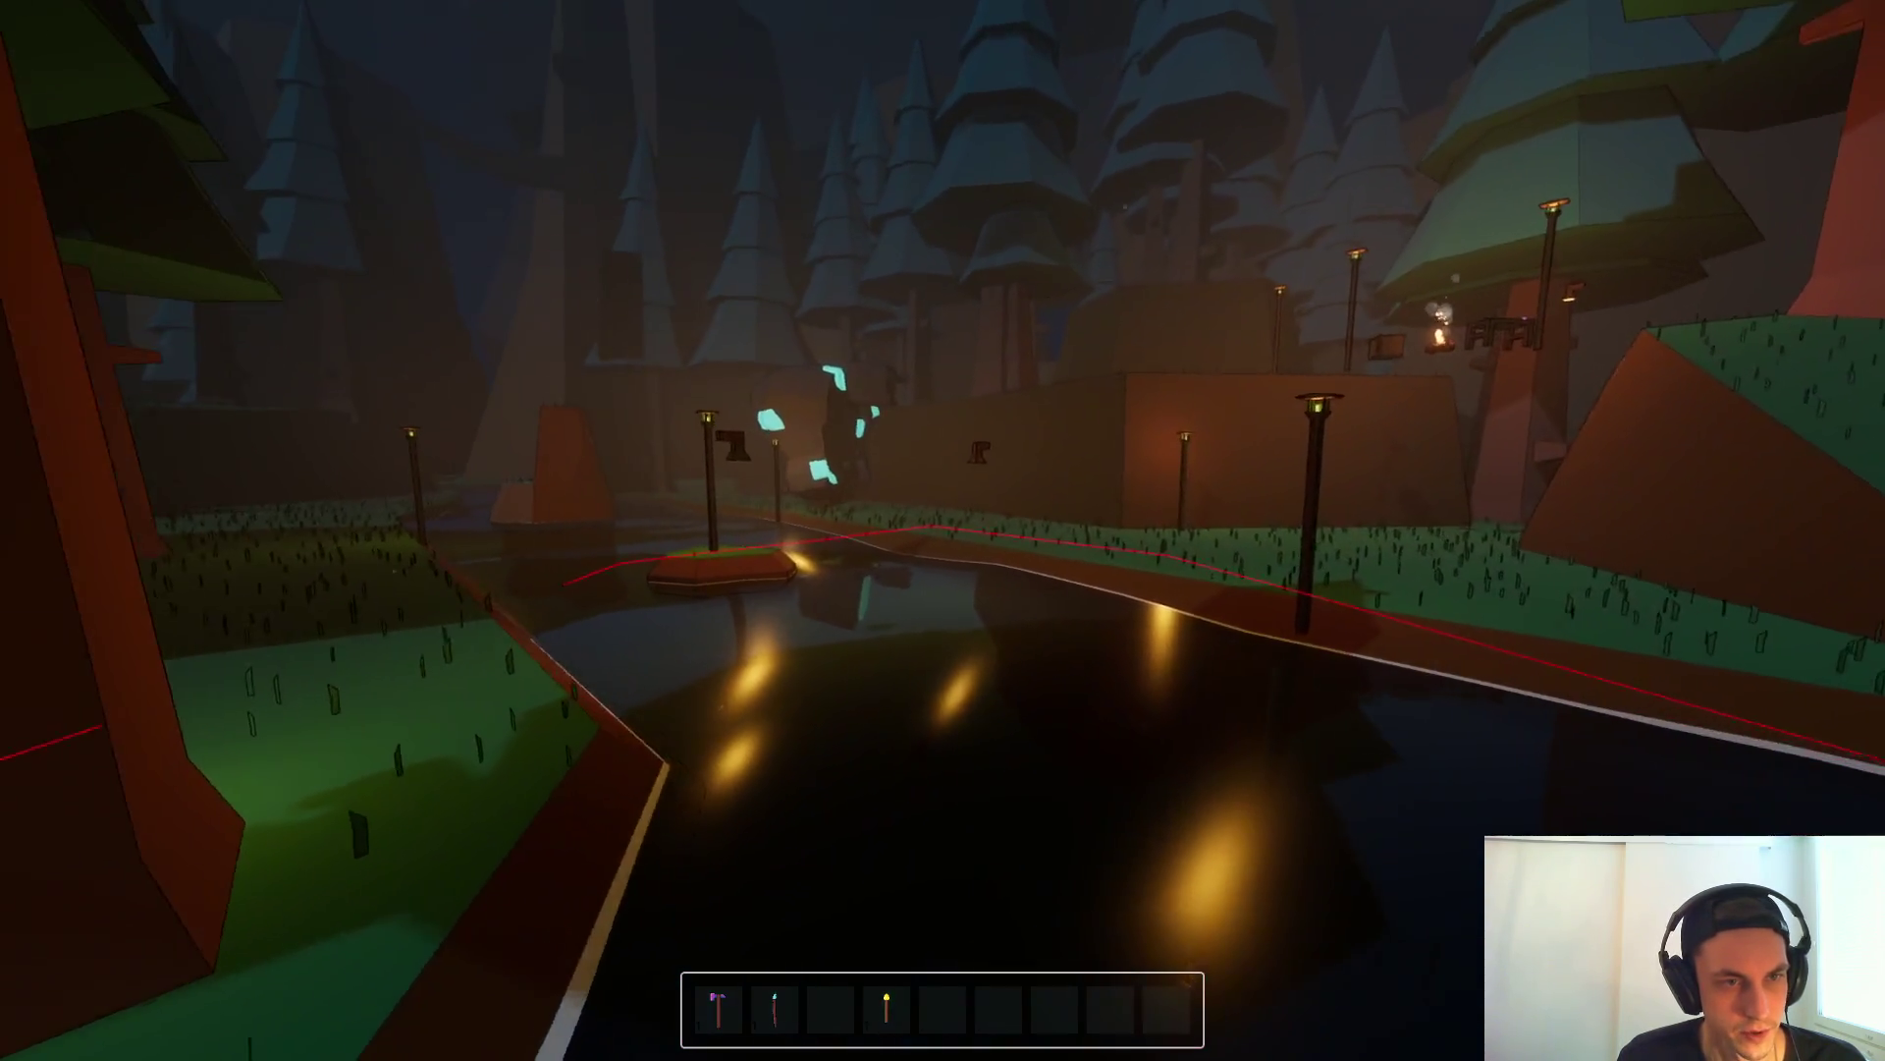
{"action": "key", "text": "w"}
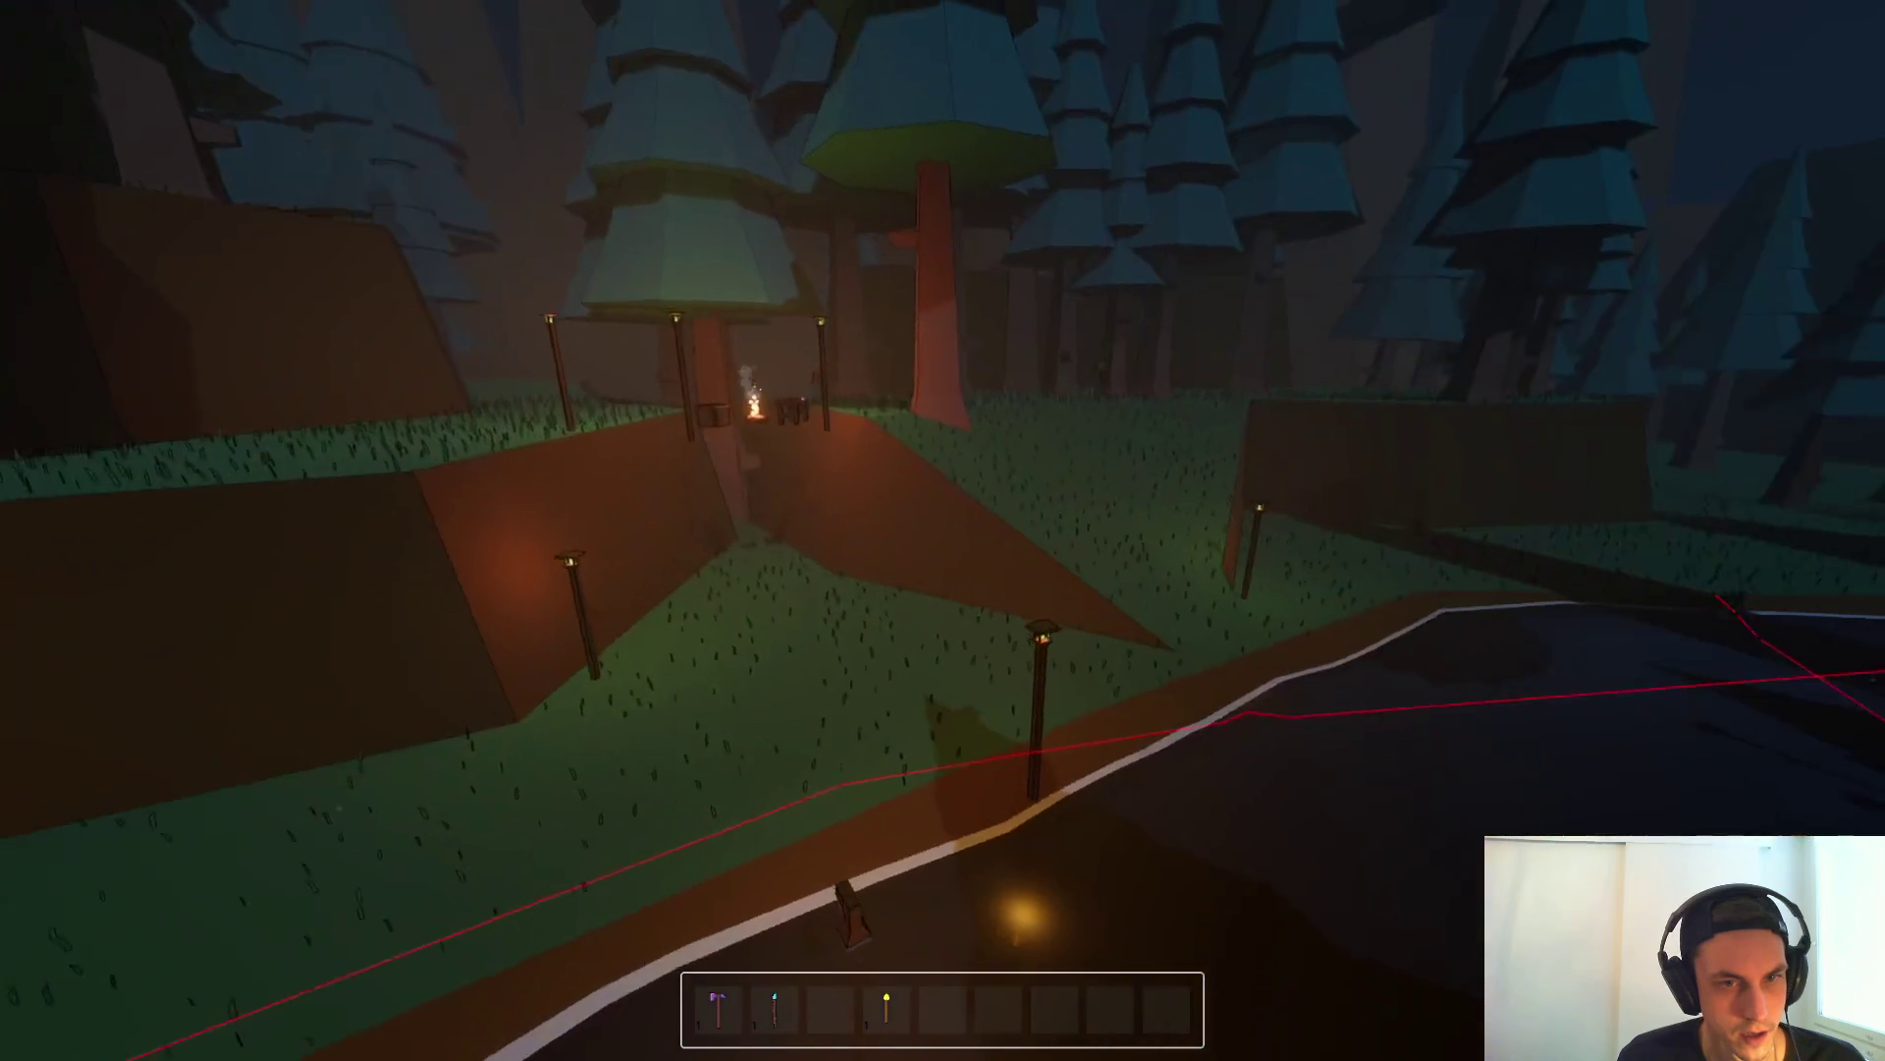
{"action": "key", "text": "w"}
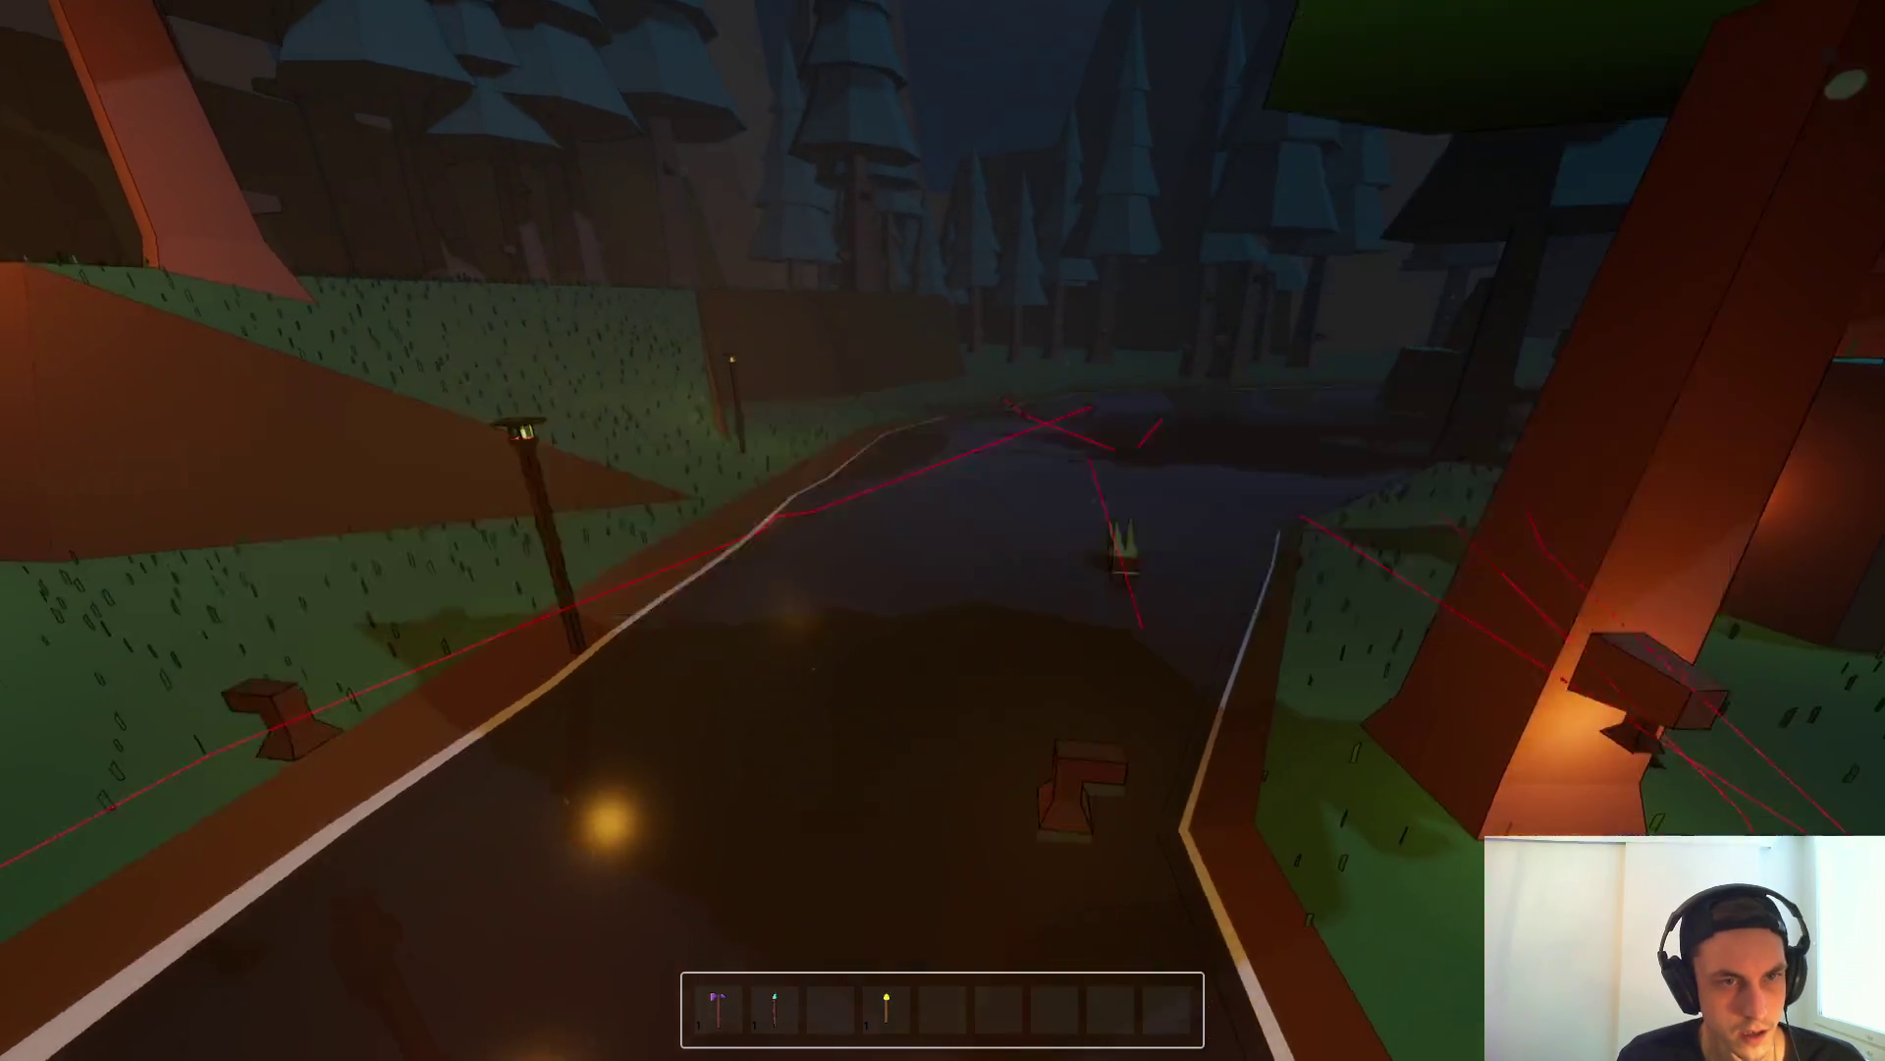
{"action": "key", "text": "F8"}
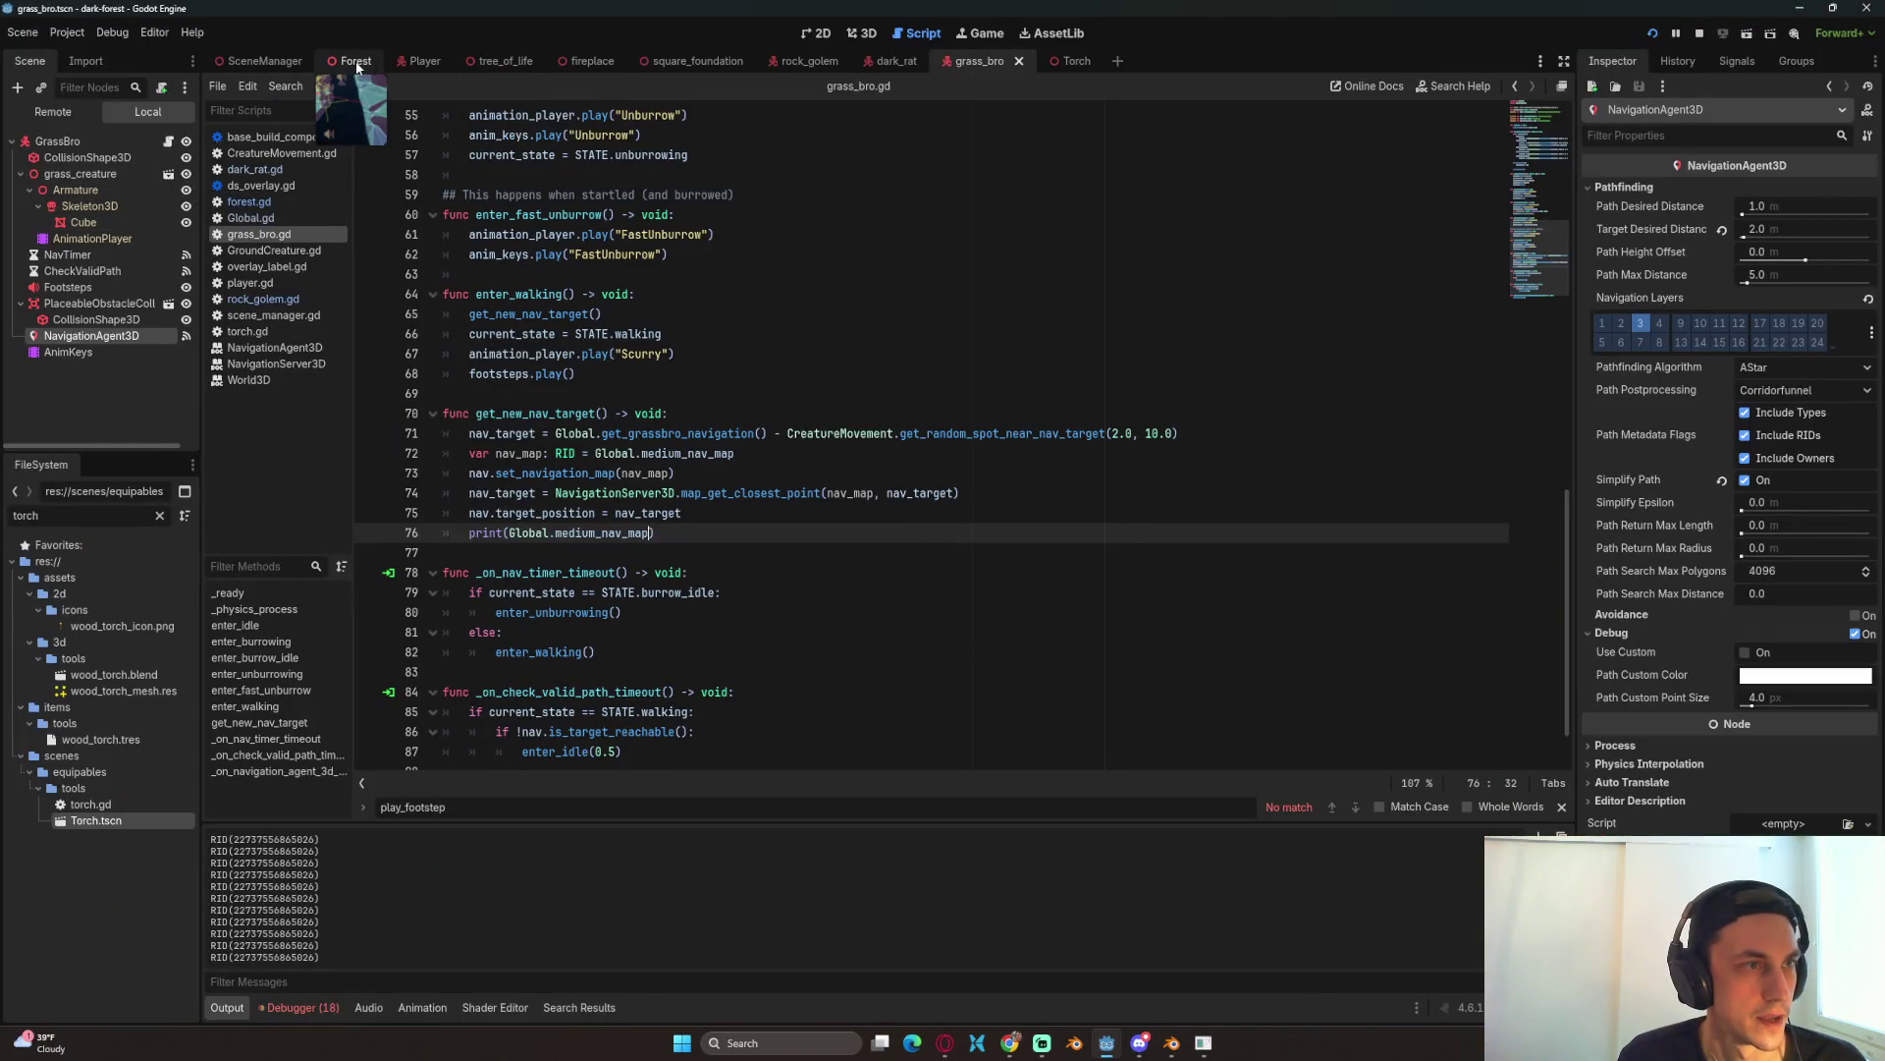
Step: Switch to the Forest scene, save it, and hide NavigationRegionSmall
{"action": "left_click", "coordinate": [356, 60]}
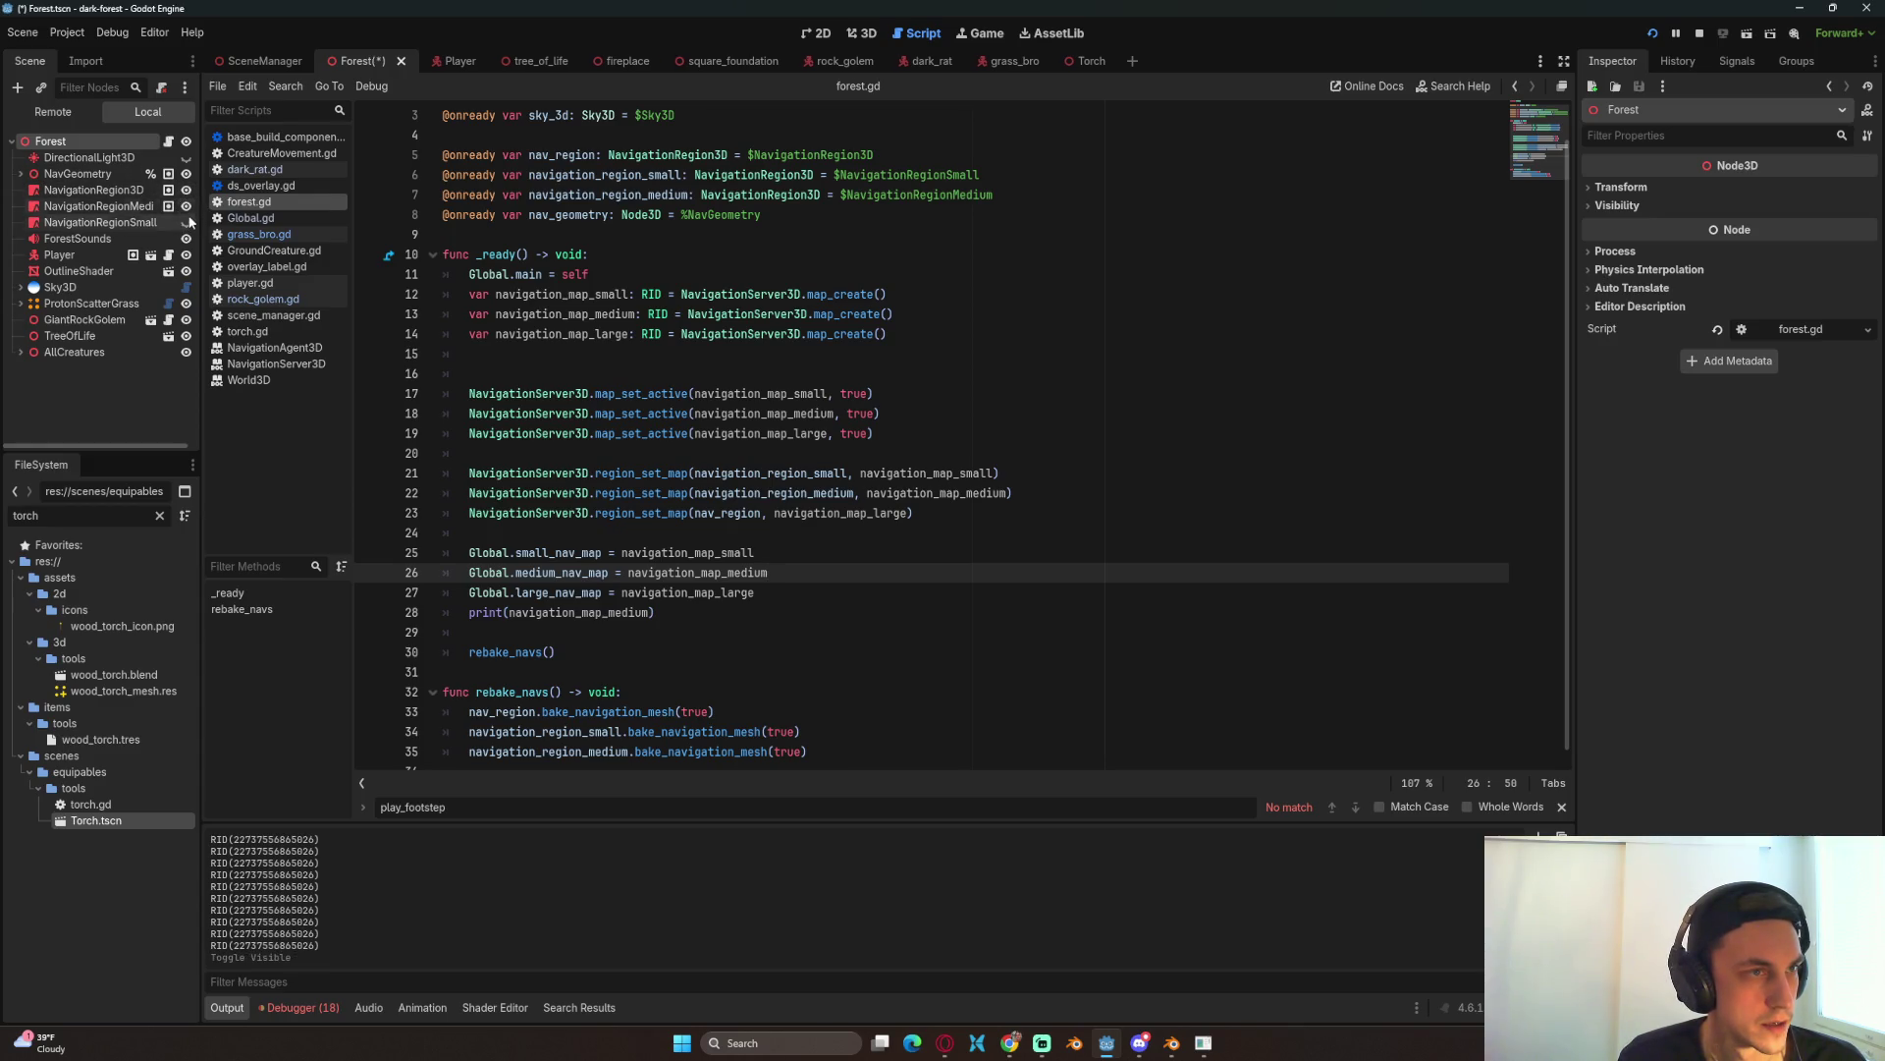
{"action": "key", "text": "ctrl+s"}
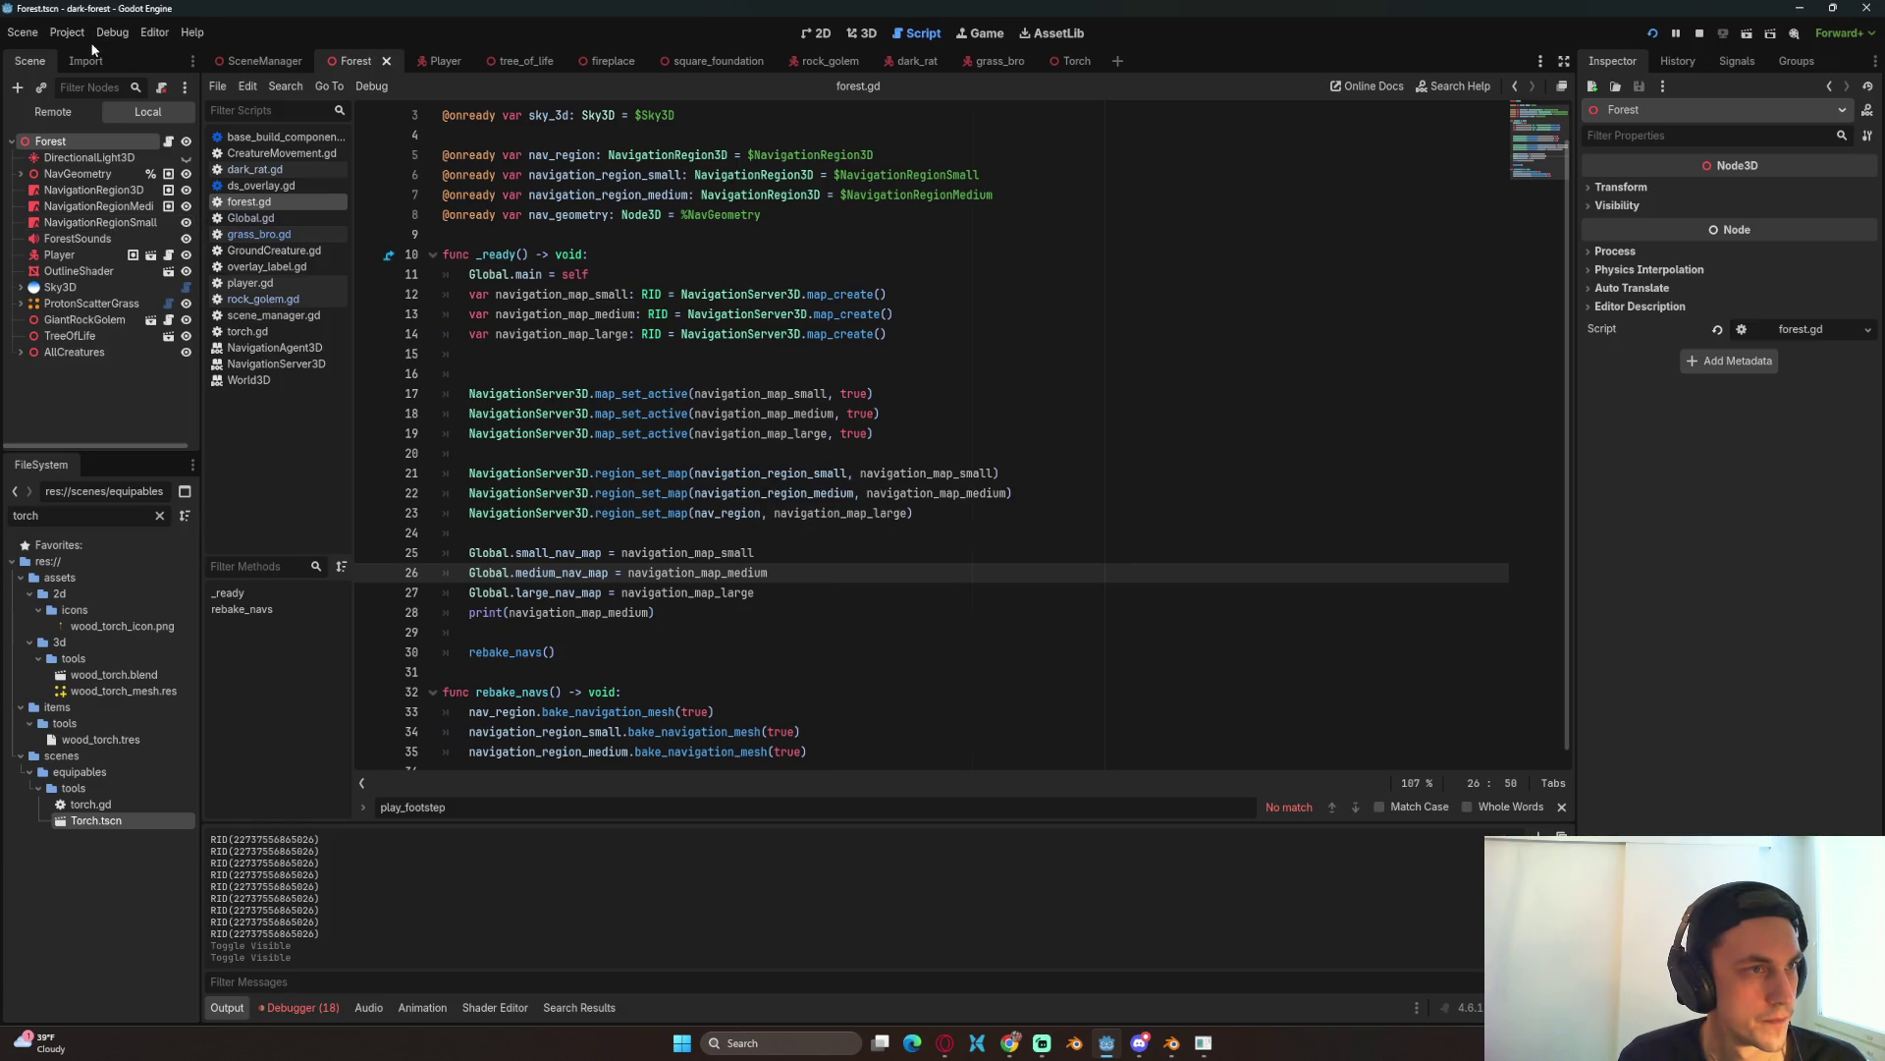
{"action": "left_click", "coordinate": [187, 223]}
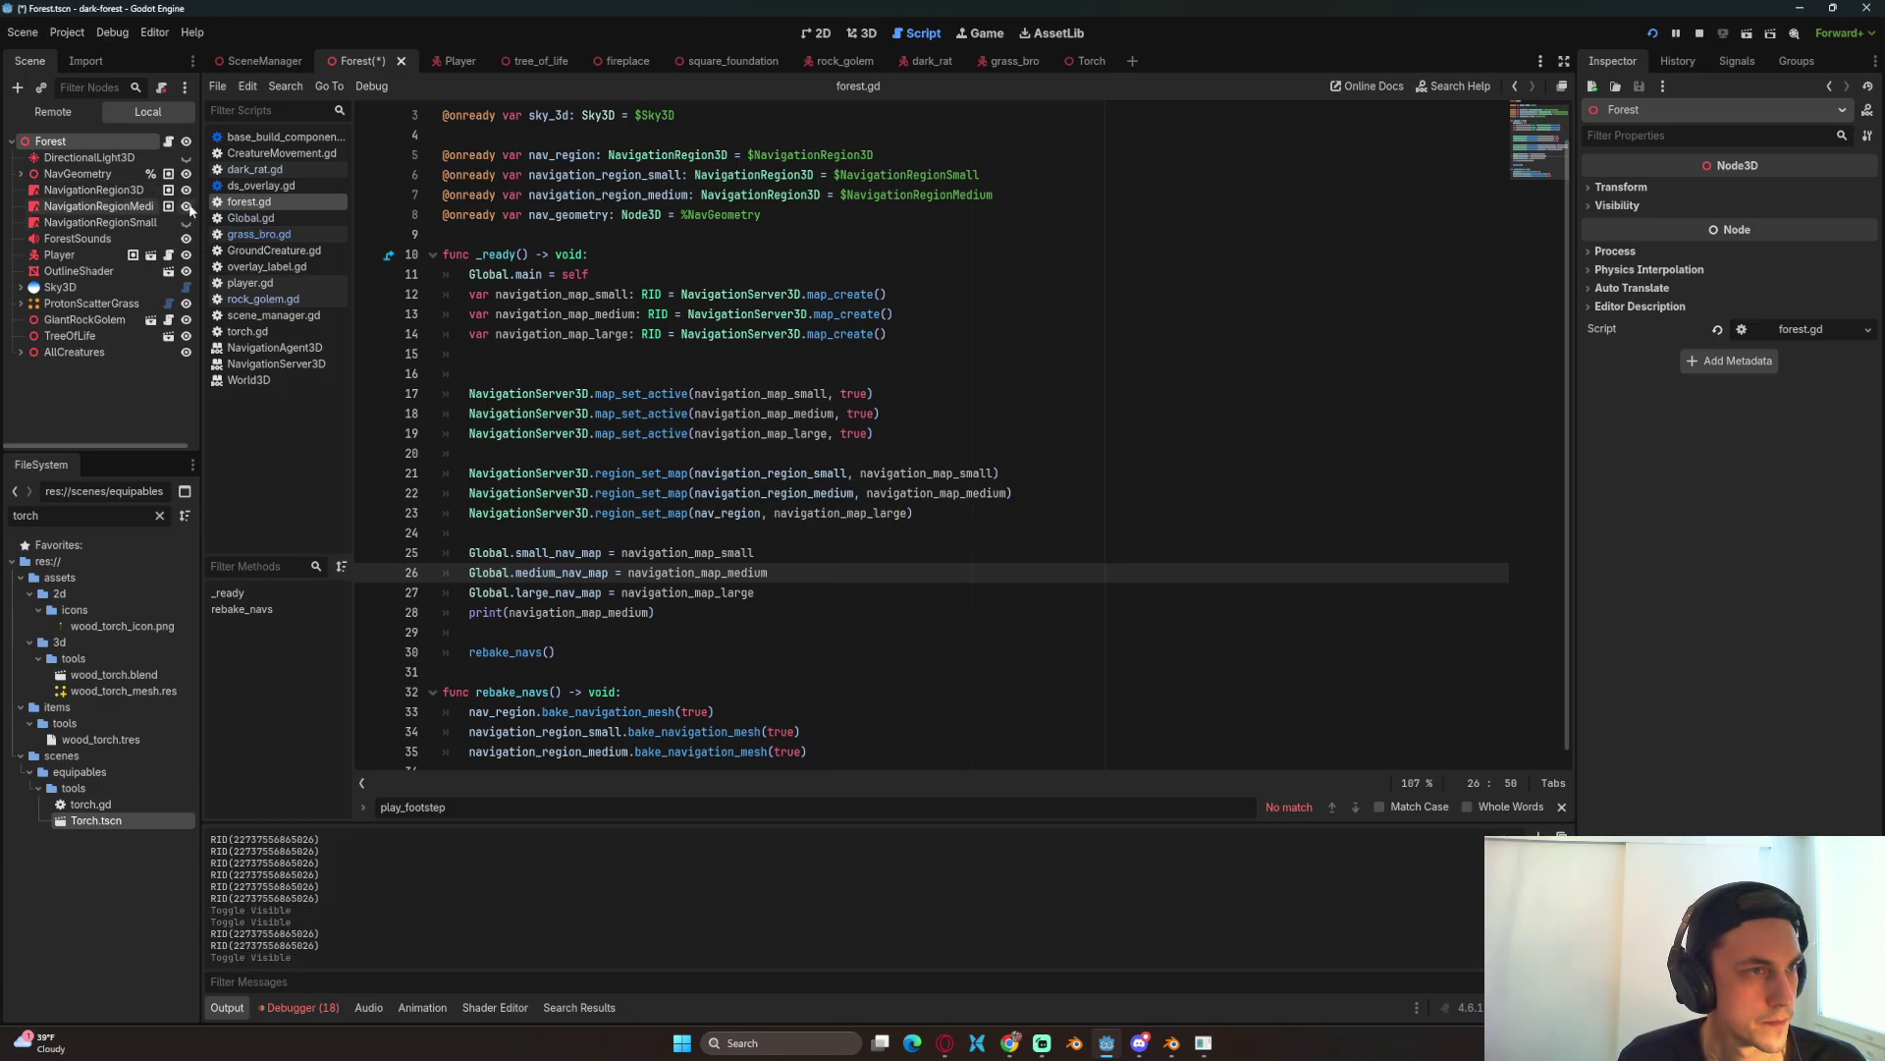
Step: Check the Debug menu options and launch the game with F5
{"action": "left_click", "coordinate": [67, 32]}
{"action": "mouse_move", "coordinate": [113, 34]}
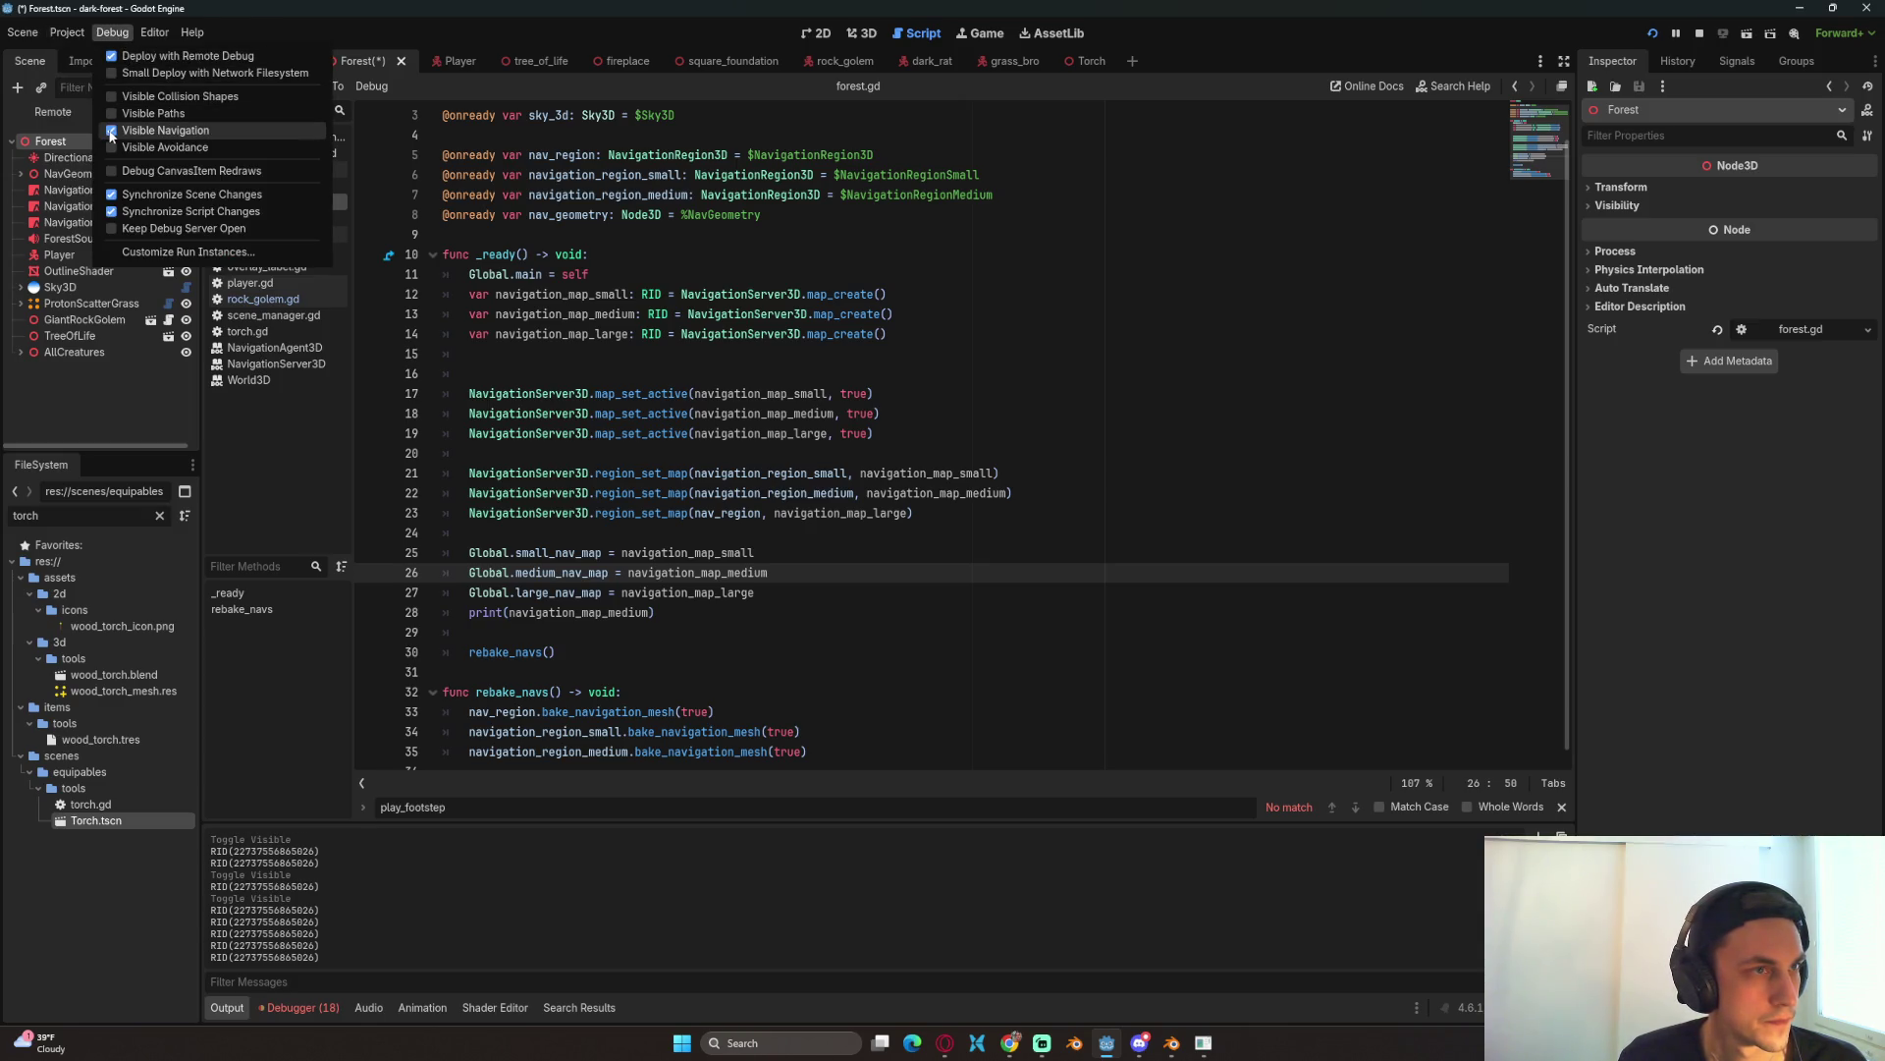
{"action": "key", "text": "F5"}
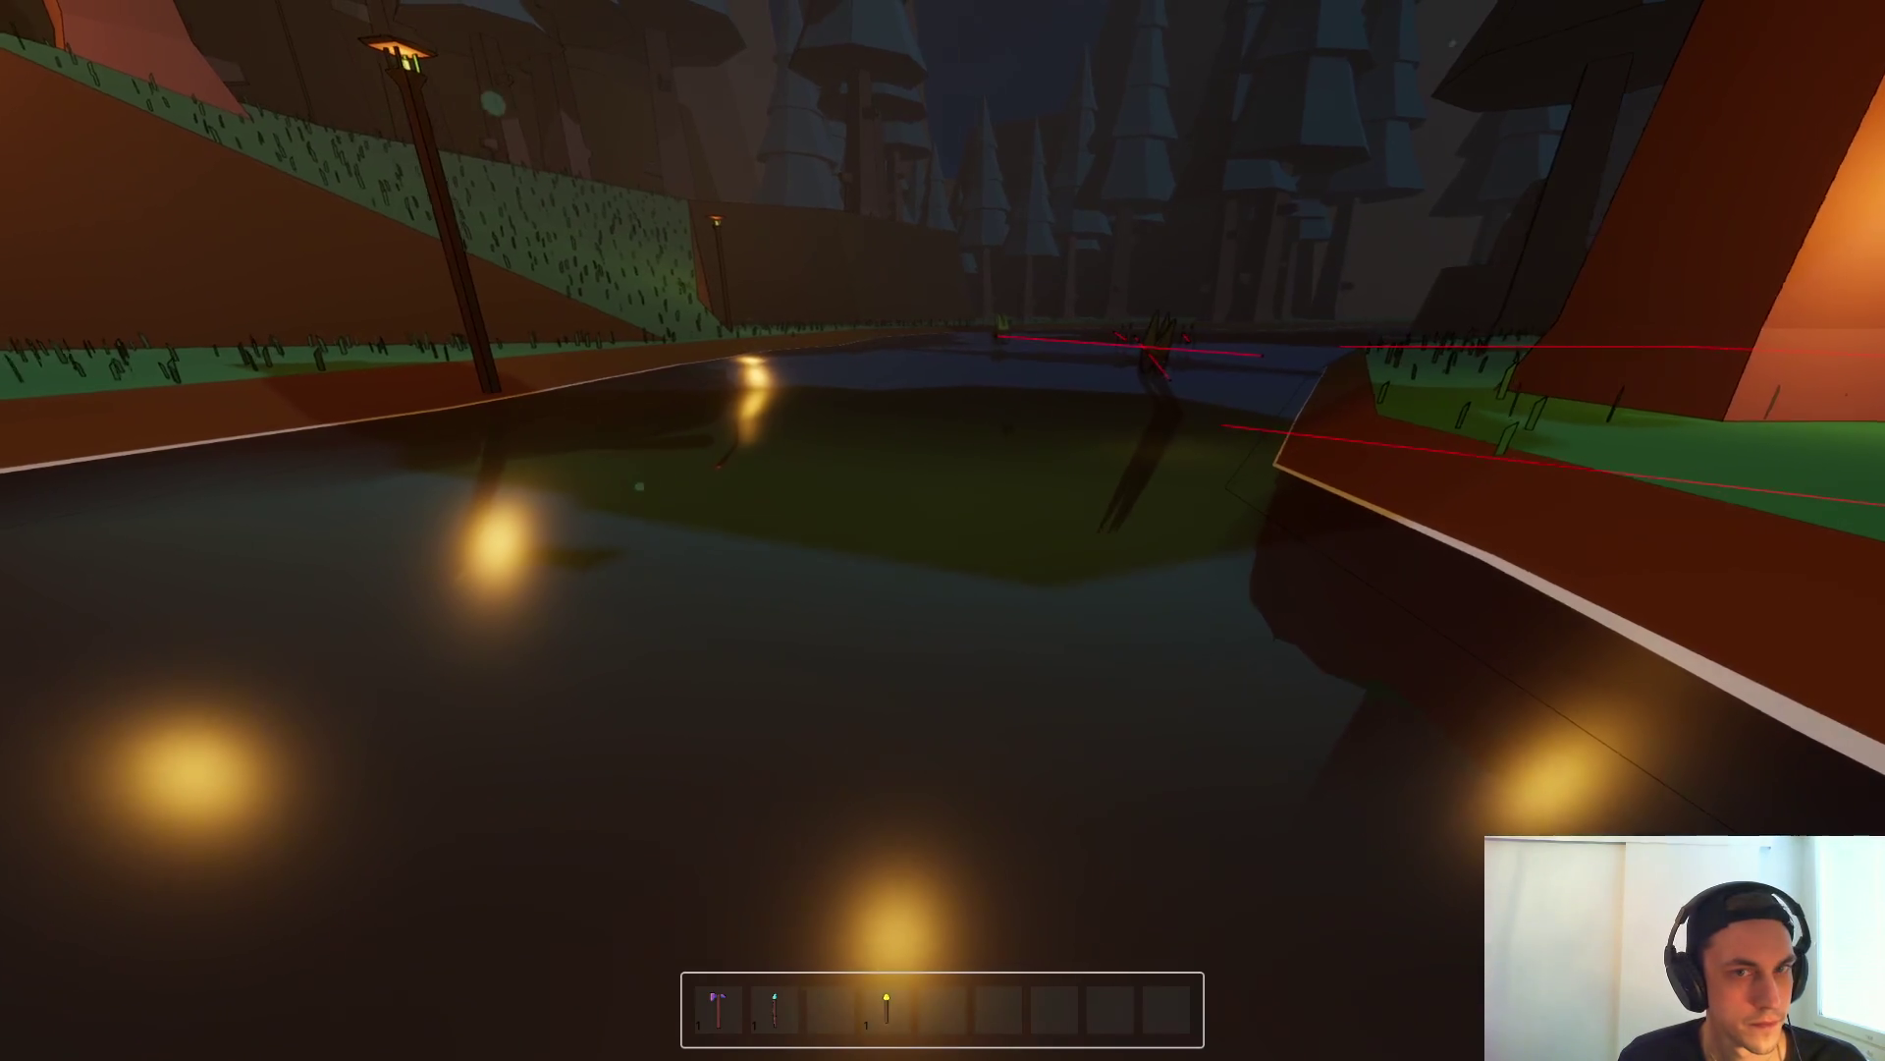
Step: Restart the game to watch the navigation overlay, then stop it after inspecting
{"action": "key", "text": "F8"}
{"action": "key", "text": "F5"}
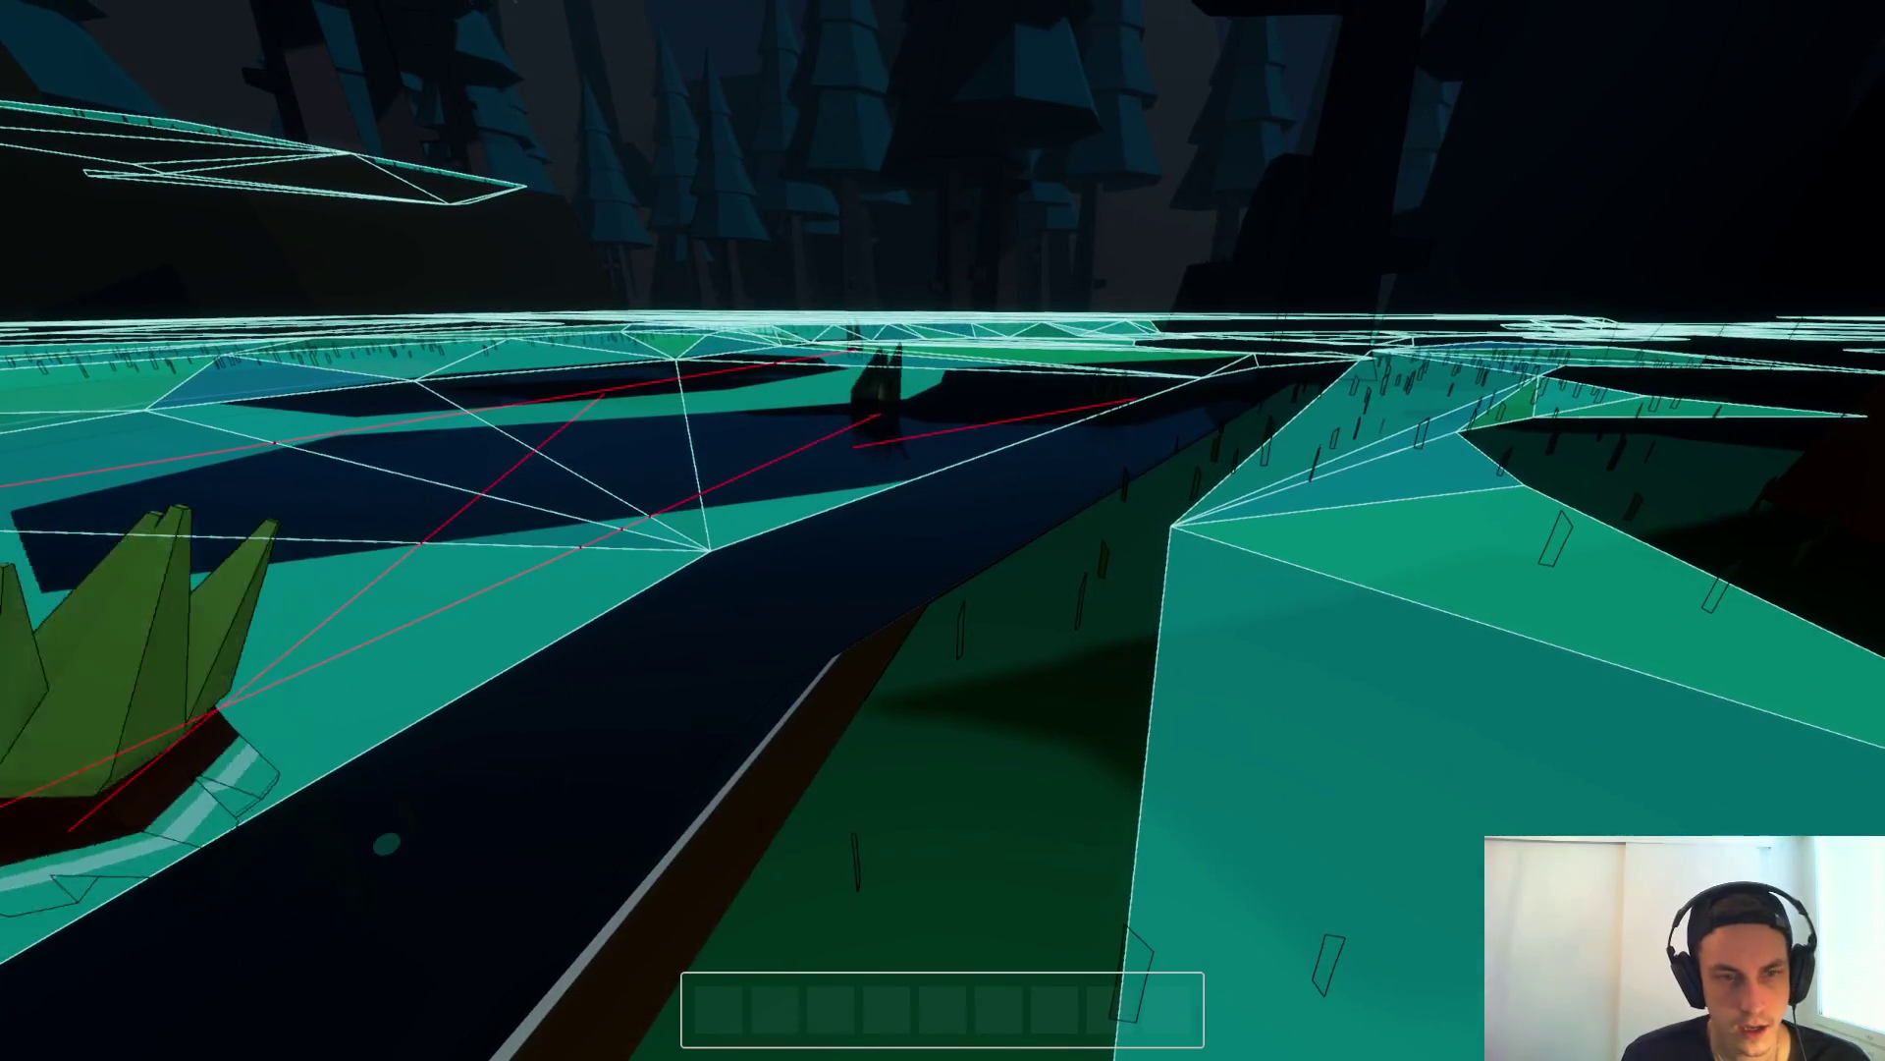
{"action": "key", "text": "F8"}
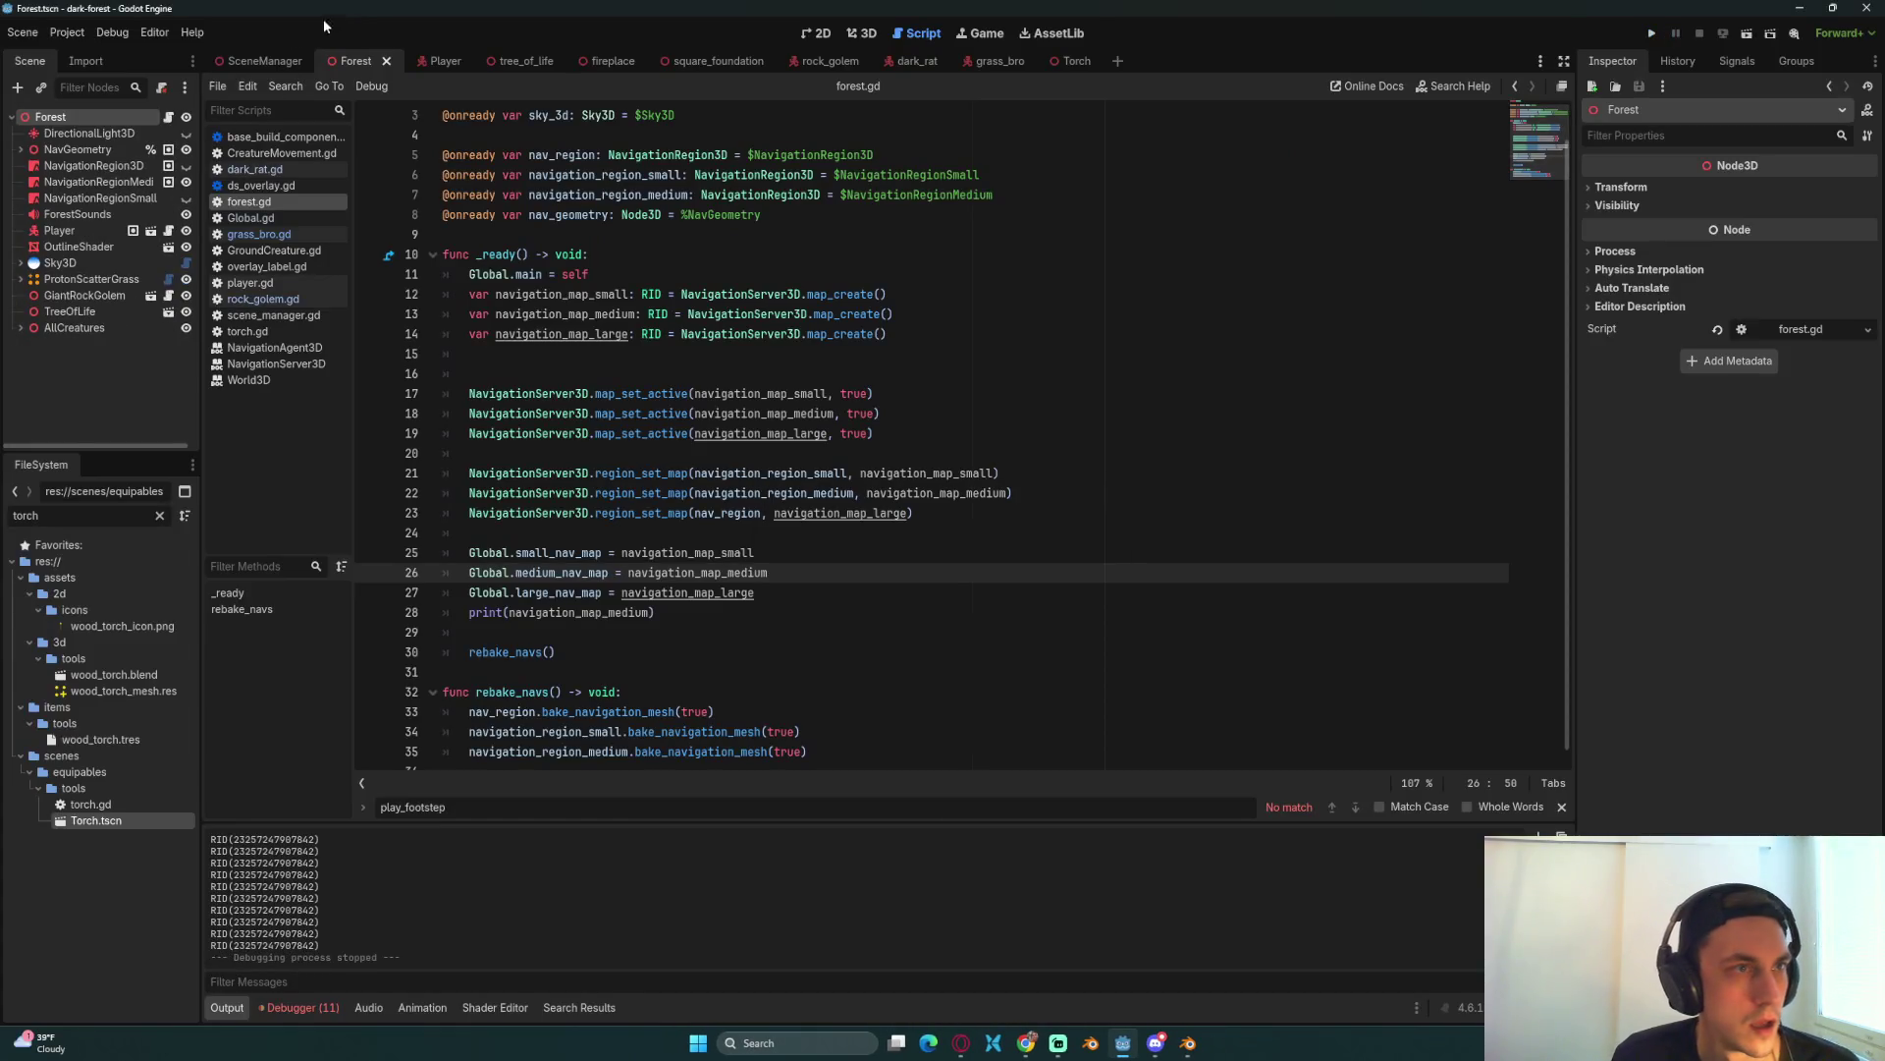
Step: Switch to the 3D view, toggle node visibility to reveal the navmeshes, and save
{"action": "left_click", "coordinate": [877, 32]}
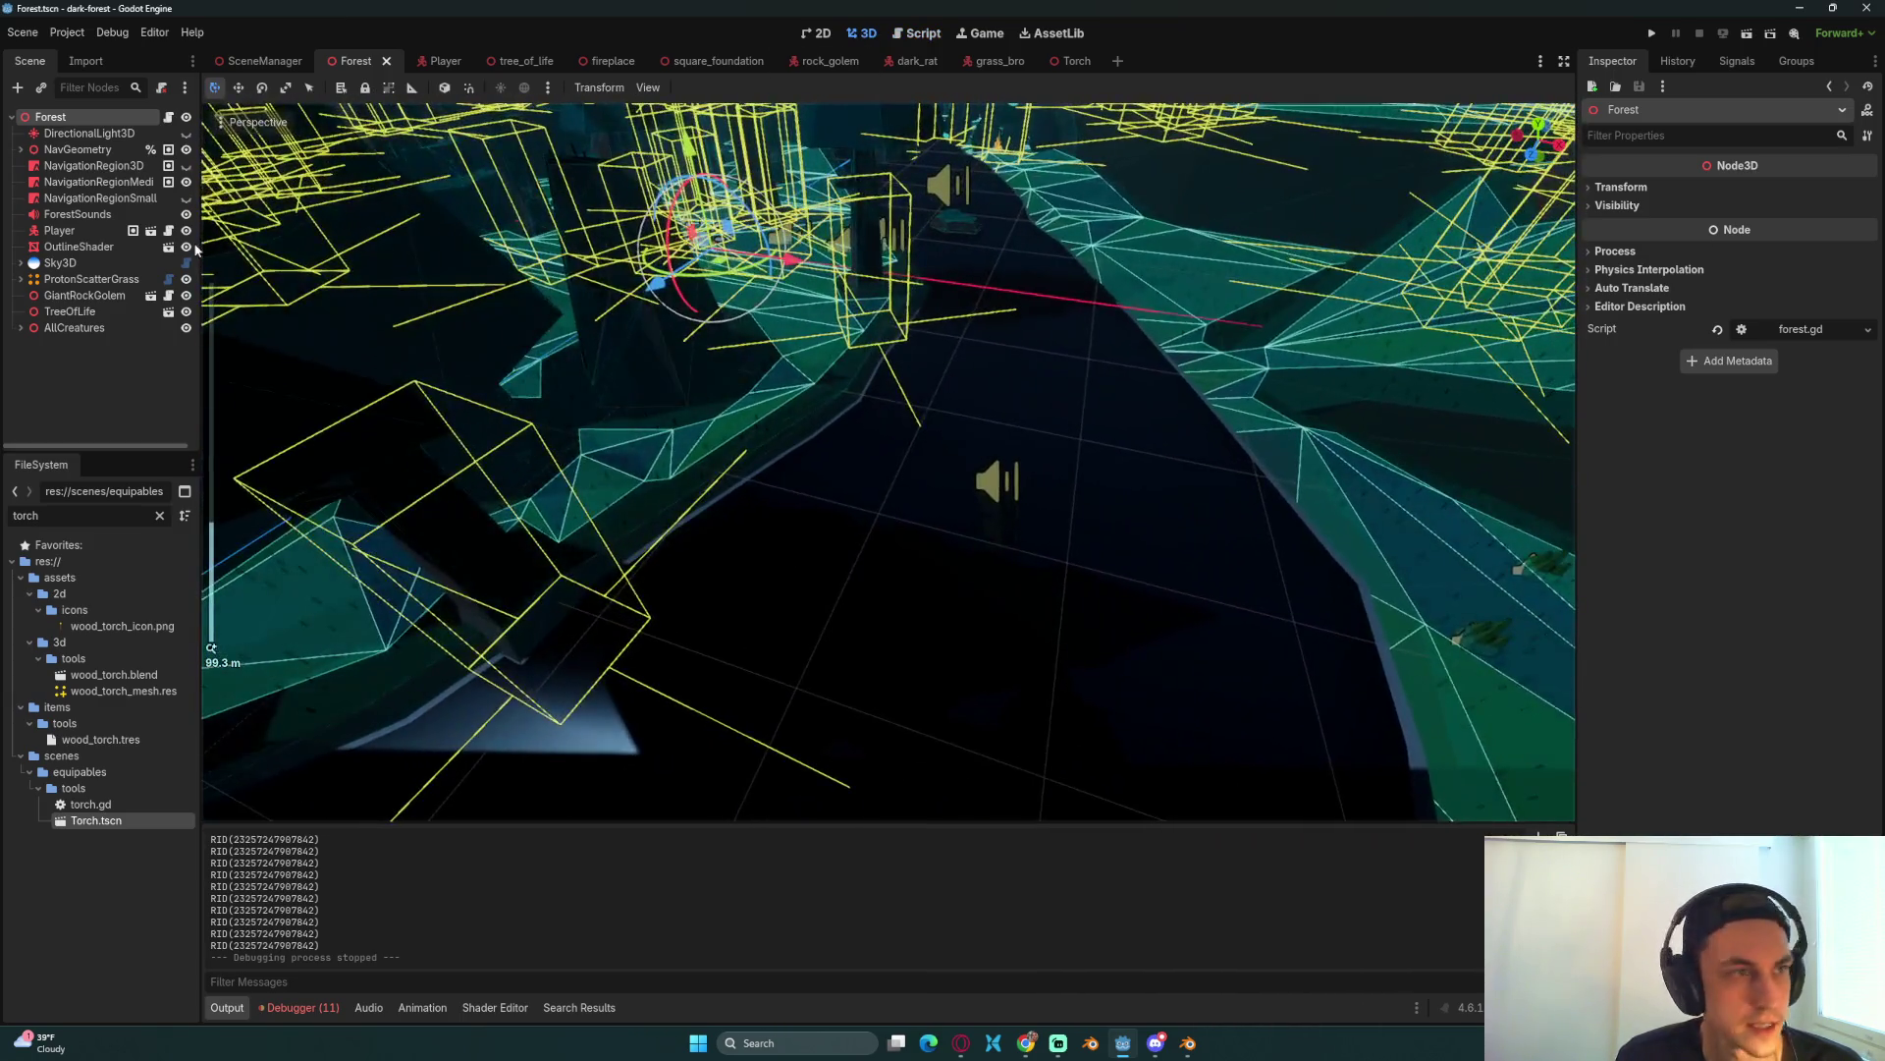
{"action": "left_click", "coordinate": [186, 167]}
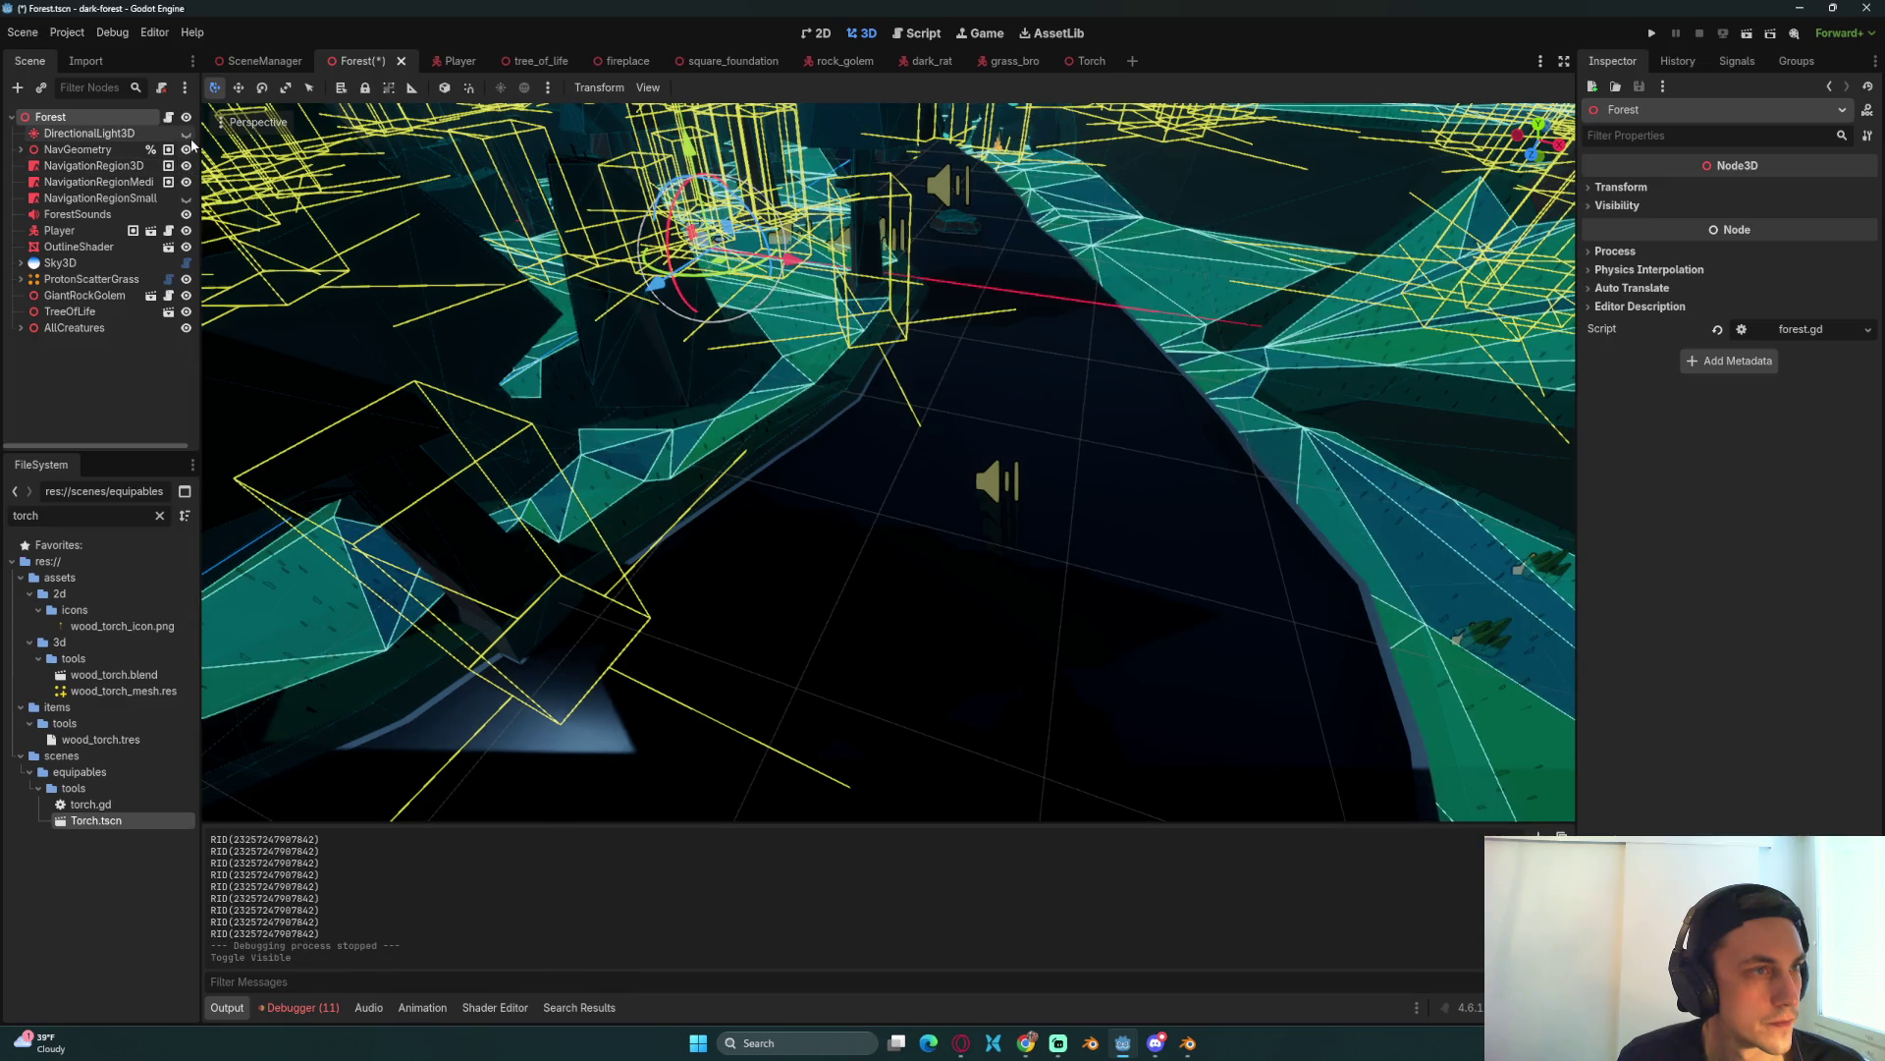
{"action": "left_click", "coordinate": [185, 133]}
{"action": "left_click", "coordinate": [186, 134]}
{"action": "key", "text": "ctrl+s"}
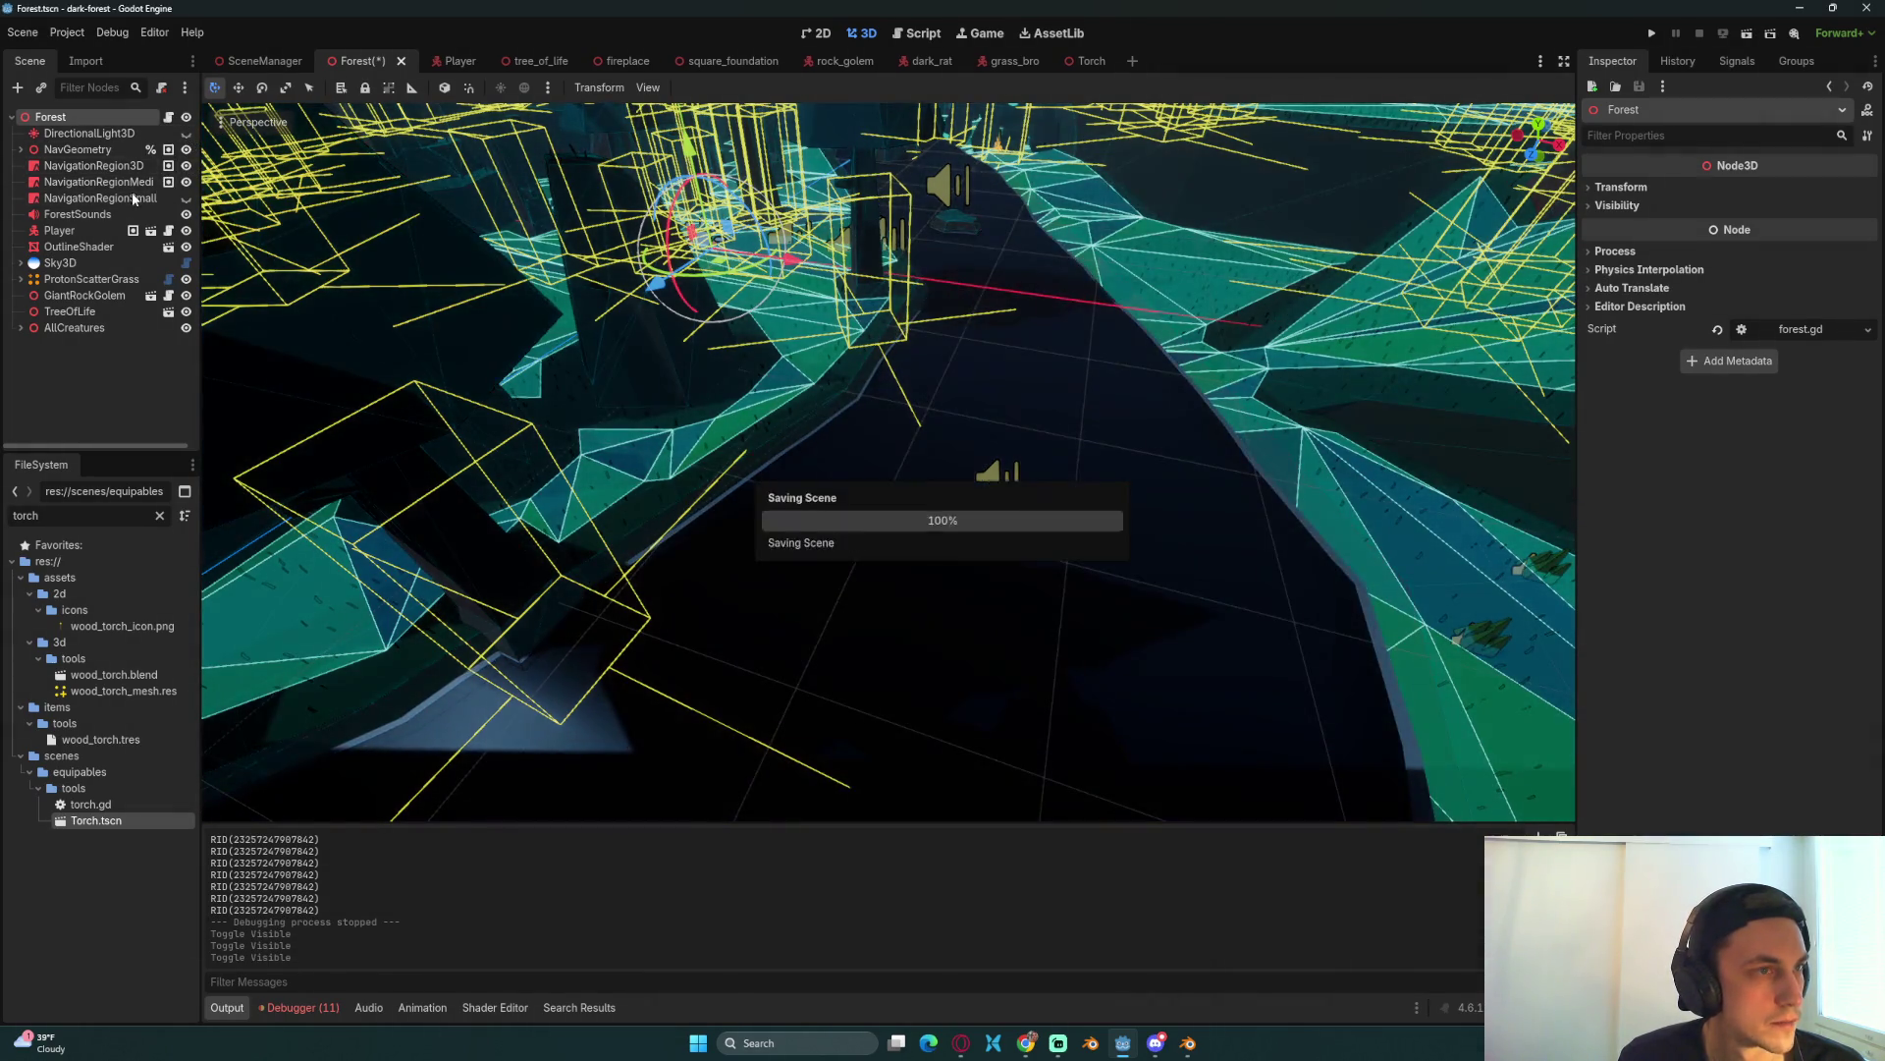
{"action": "left_click", "coordinate": [185, 199]}
Step: Compare agent height and radius of NavigationRegion3D, Small and Medium, hiding the small navmesh
{"action": "left_click", "coordinate": [129, 183]}
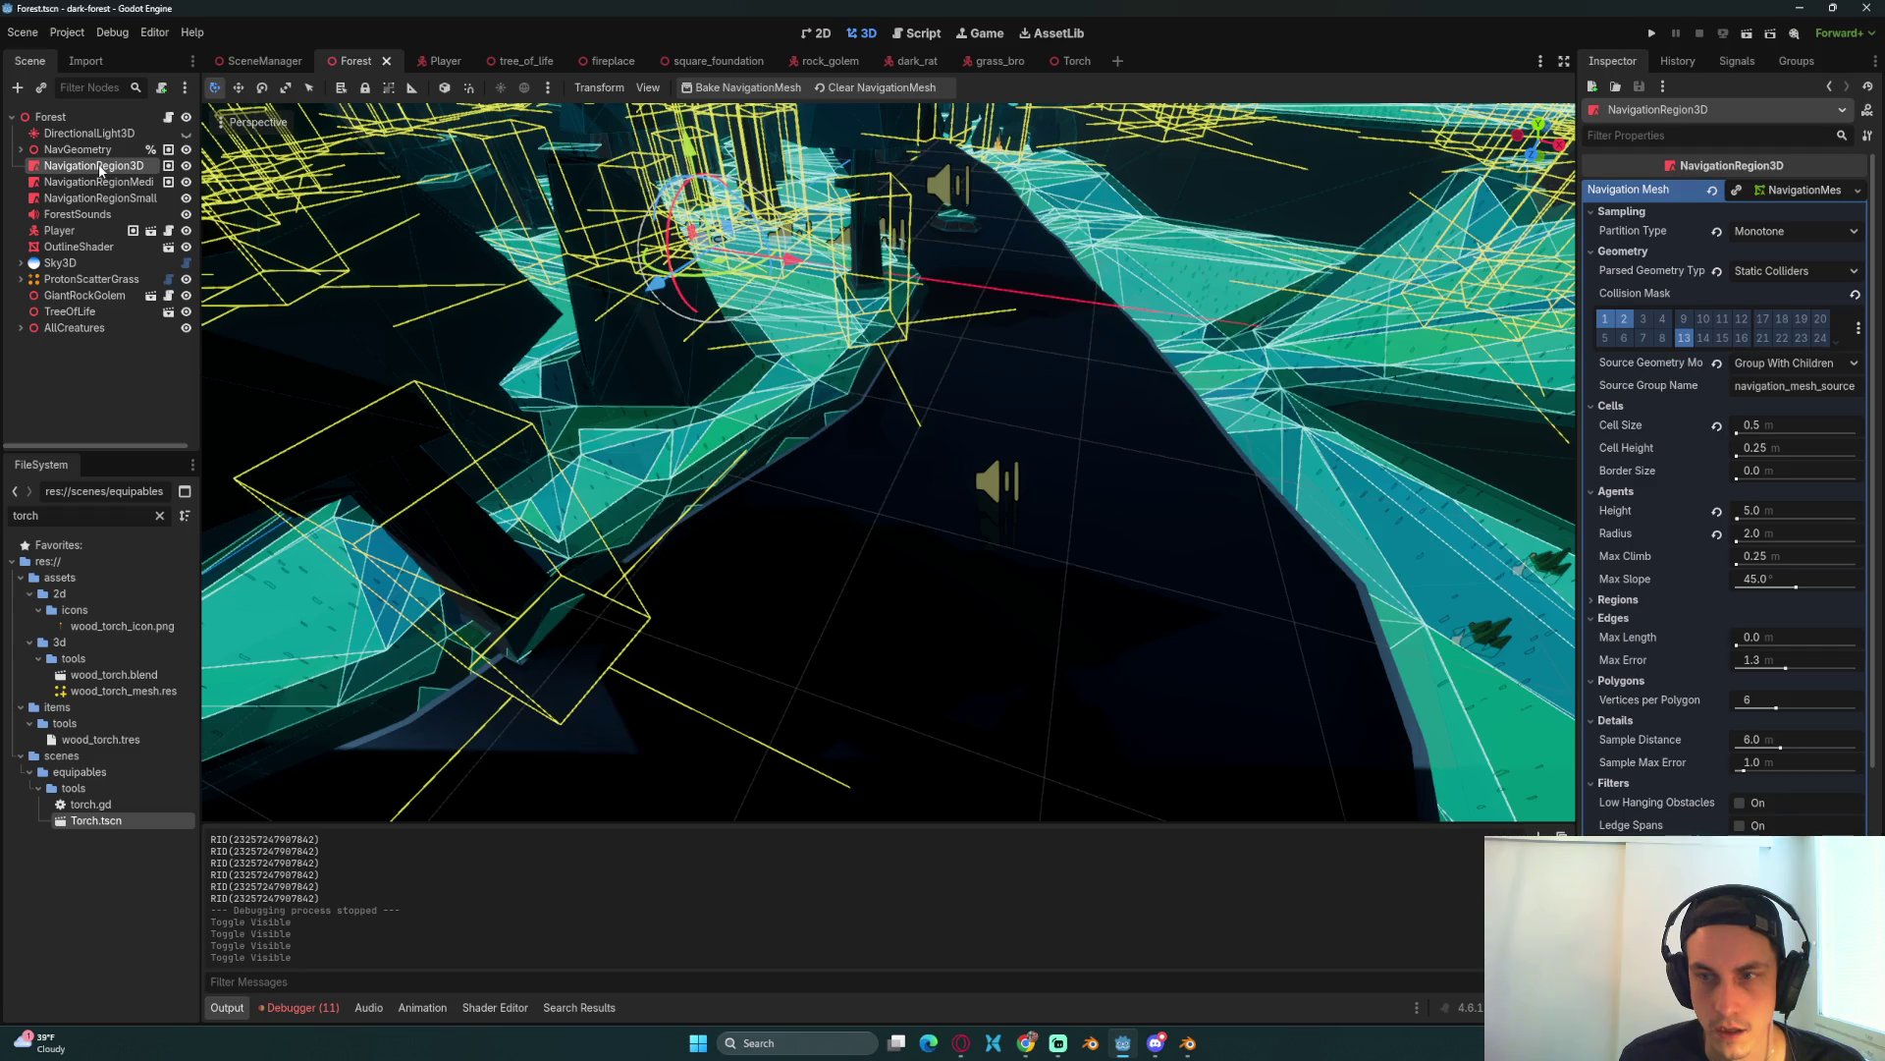
{"action": "left_click", "coordinate": [101, 199]}
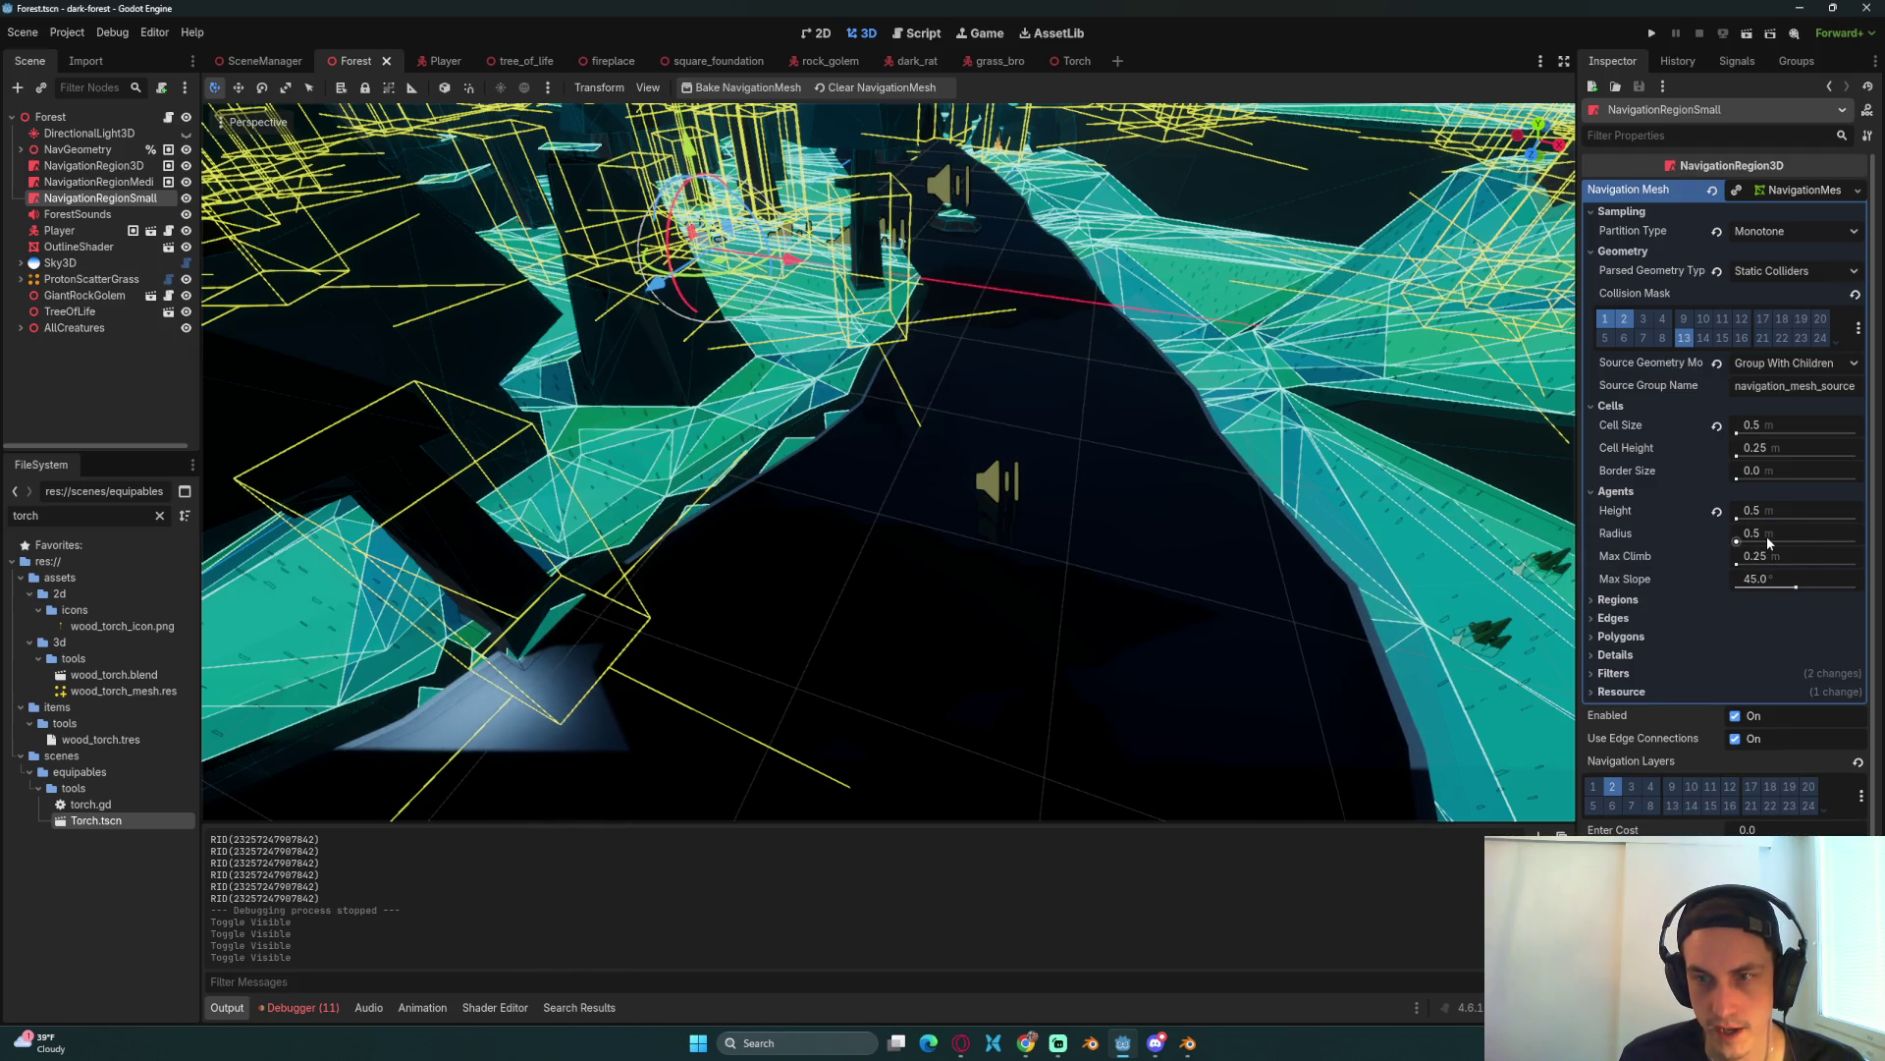
{"action": "left_click", "coordinate": [100, 183]}
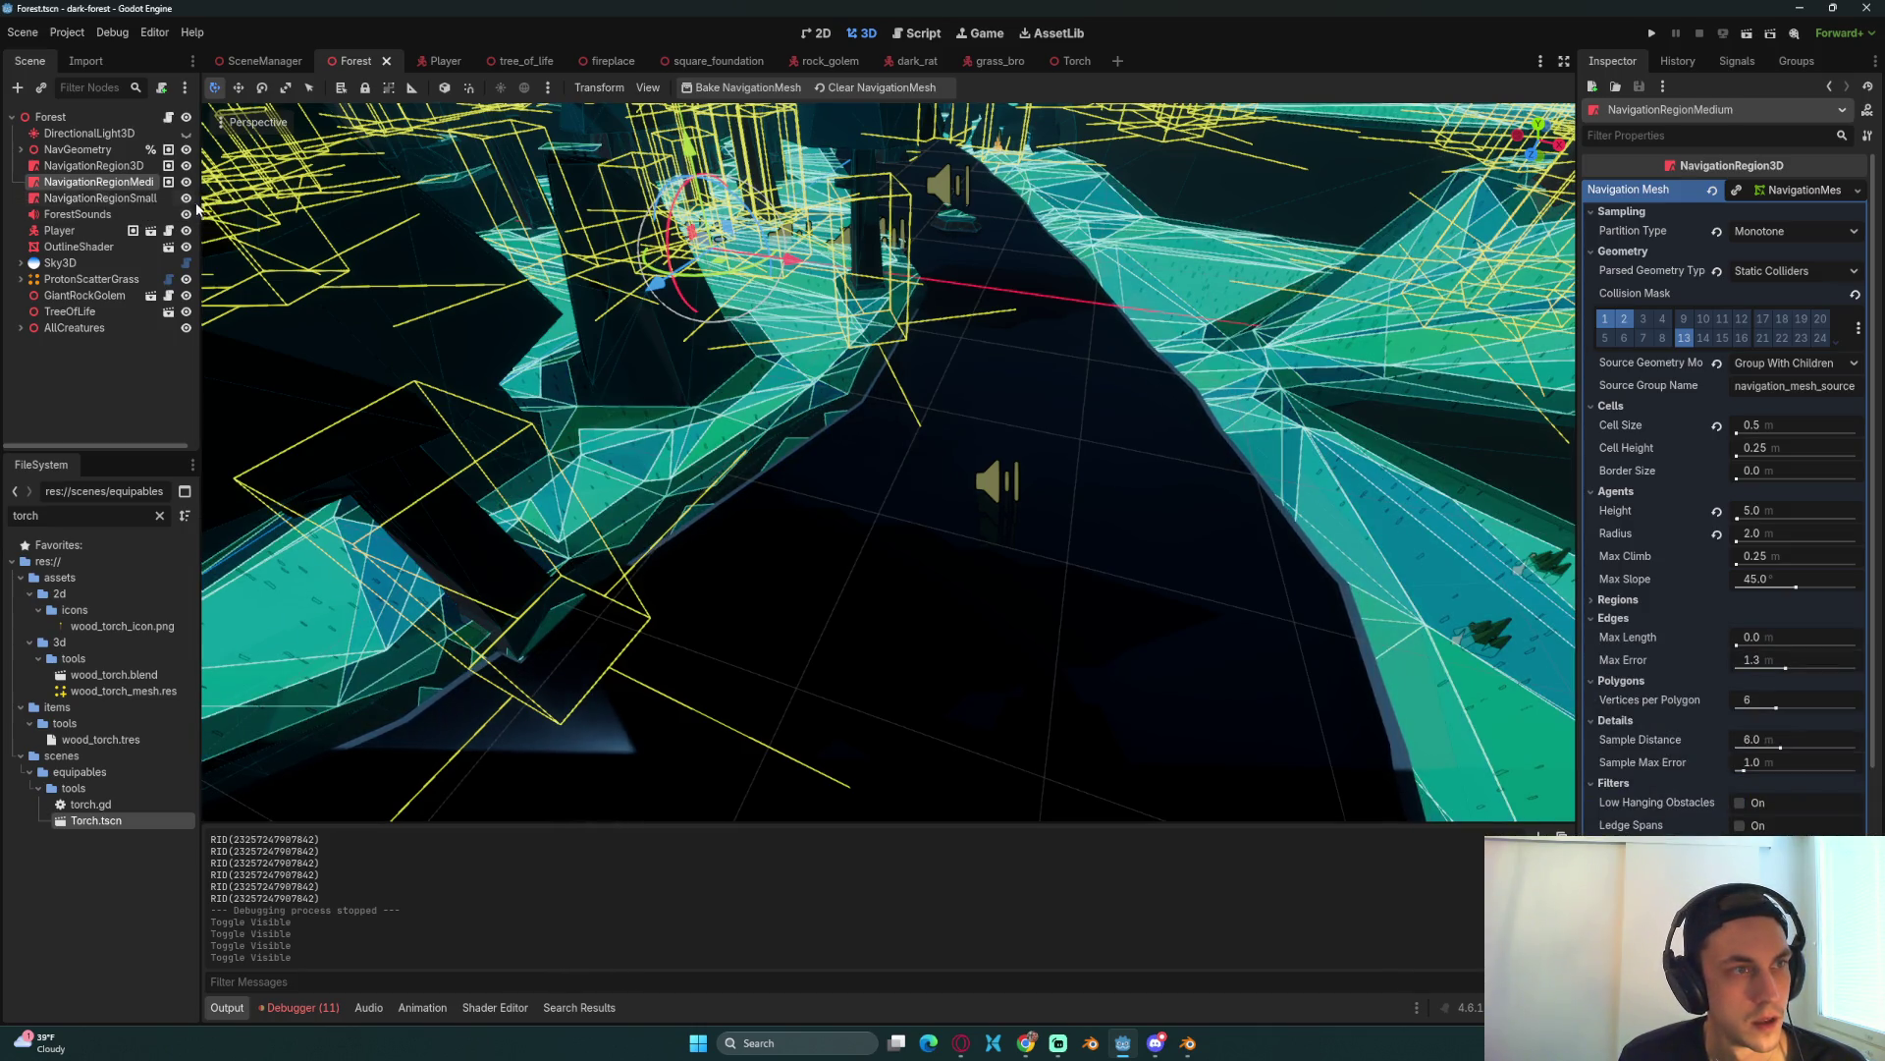
{"action": "left_click", "coordinate": [187, 199]}
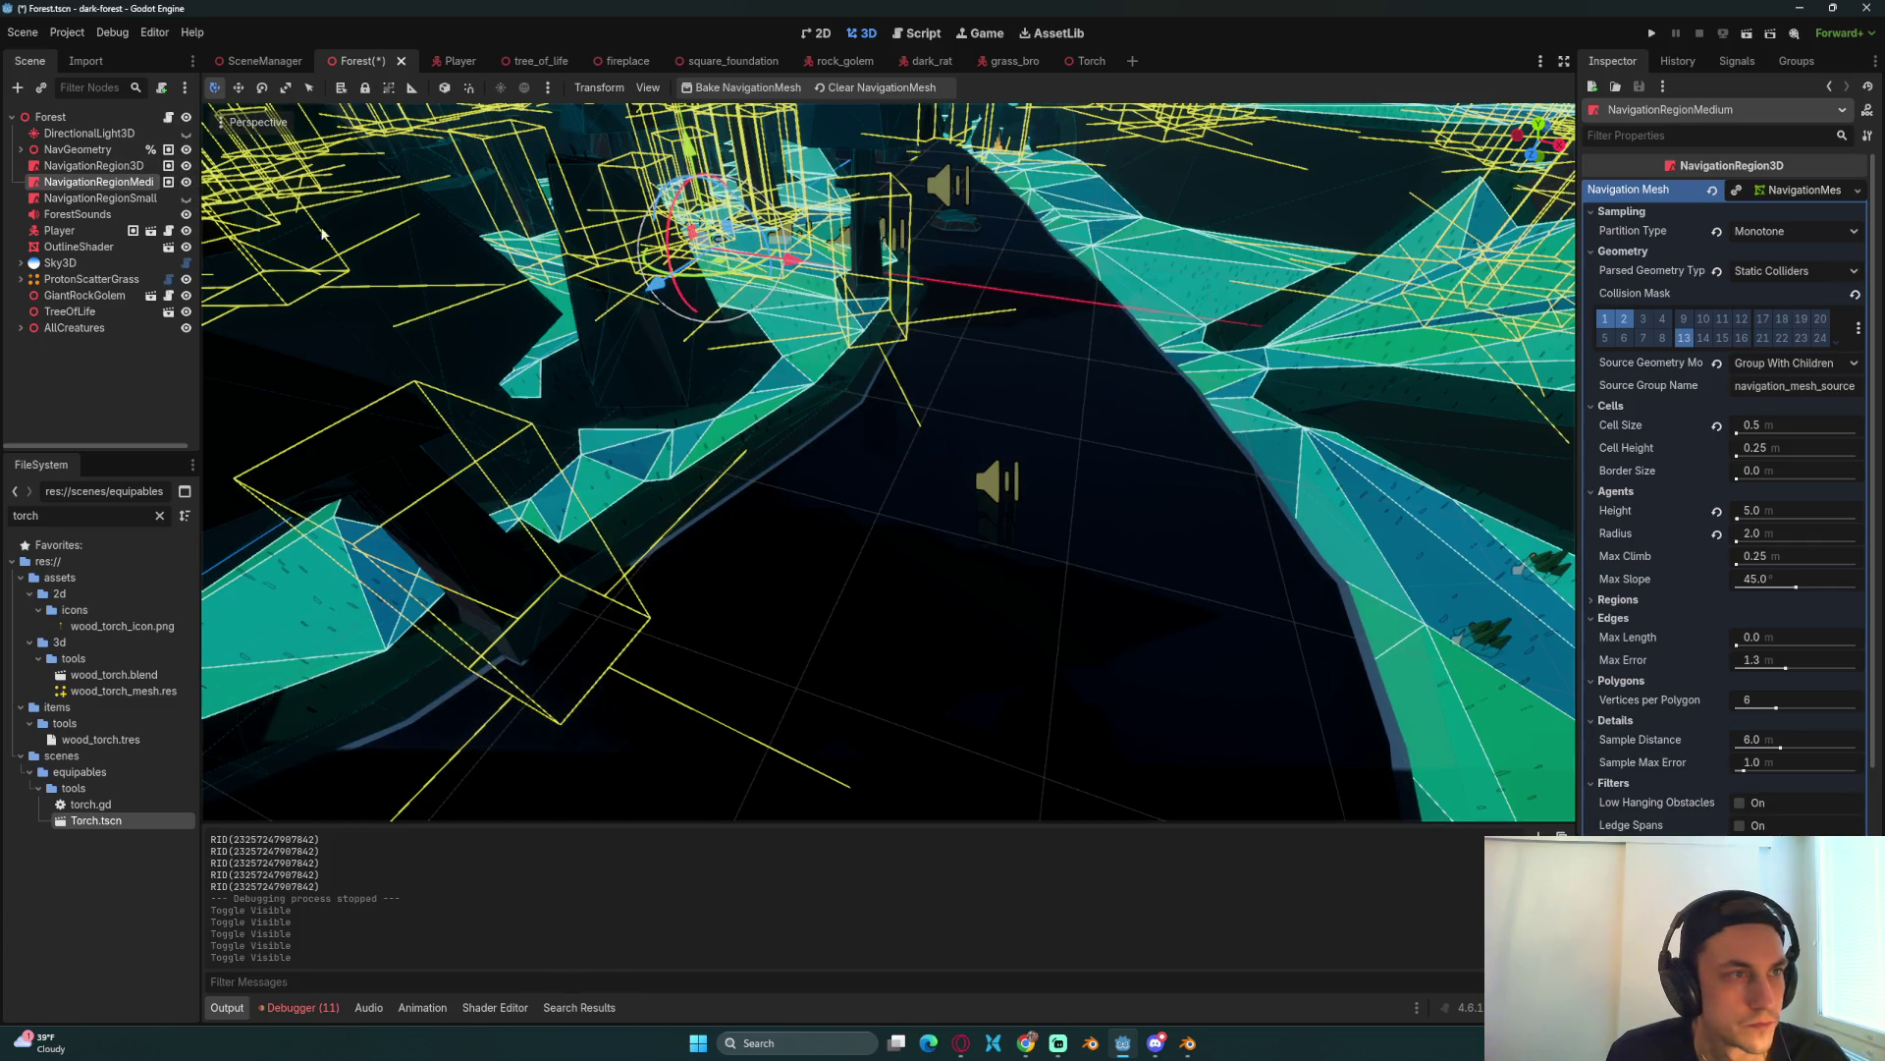
{"action": "left_click", "coordinate": [186, 183]}
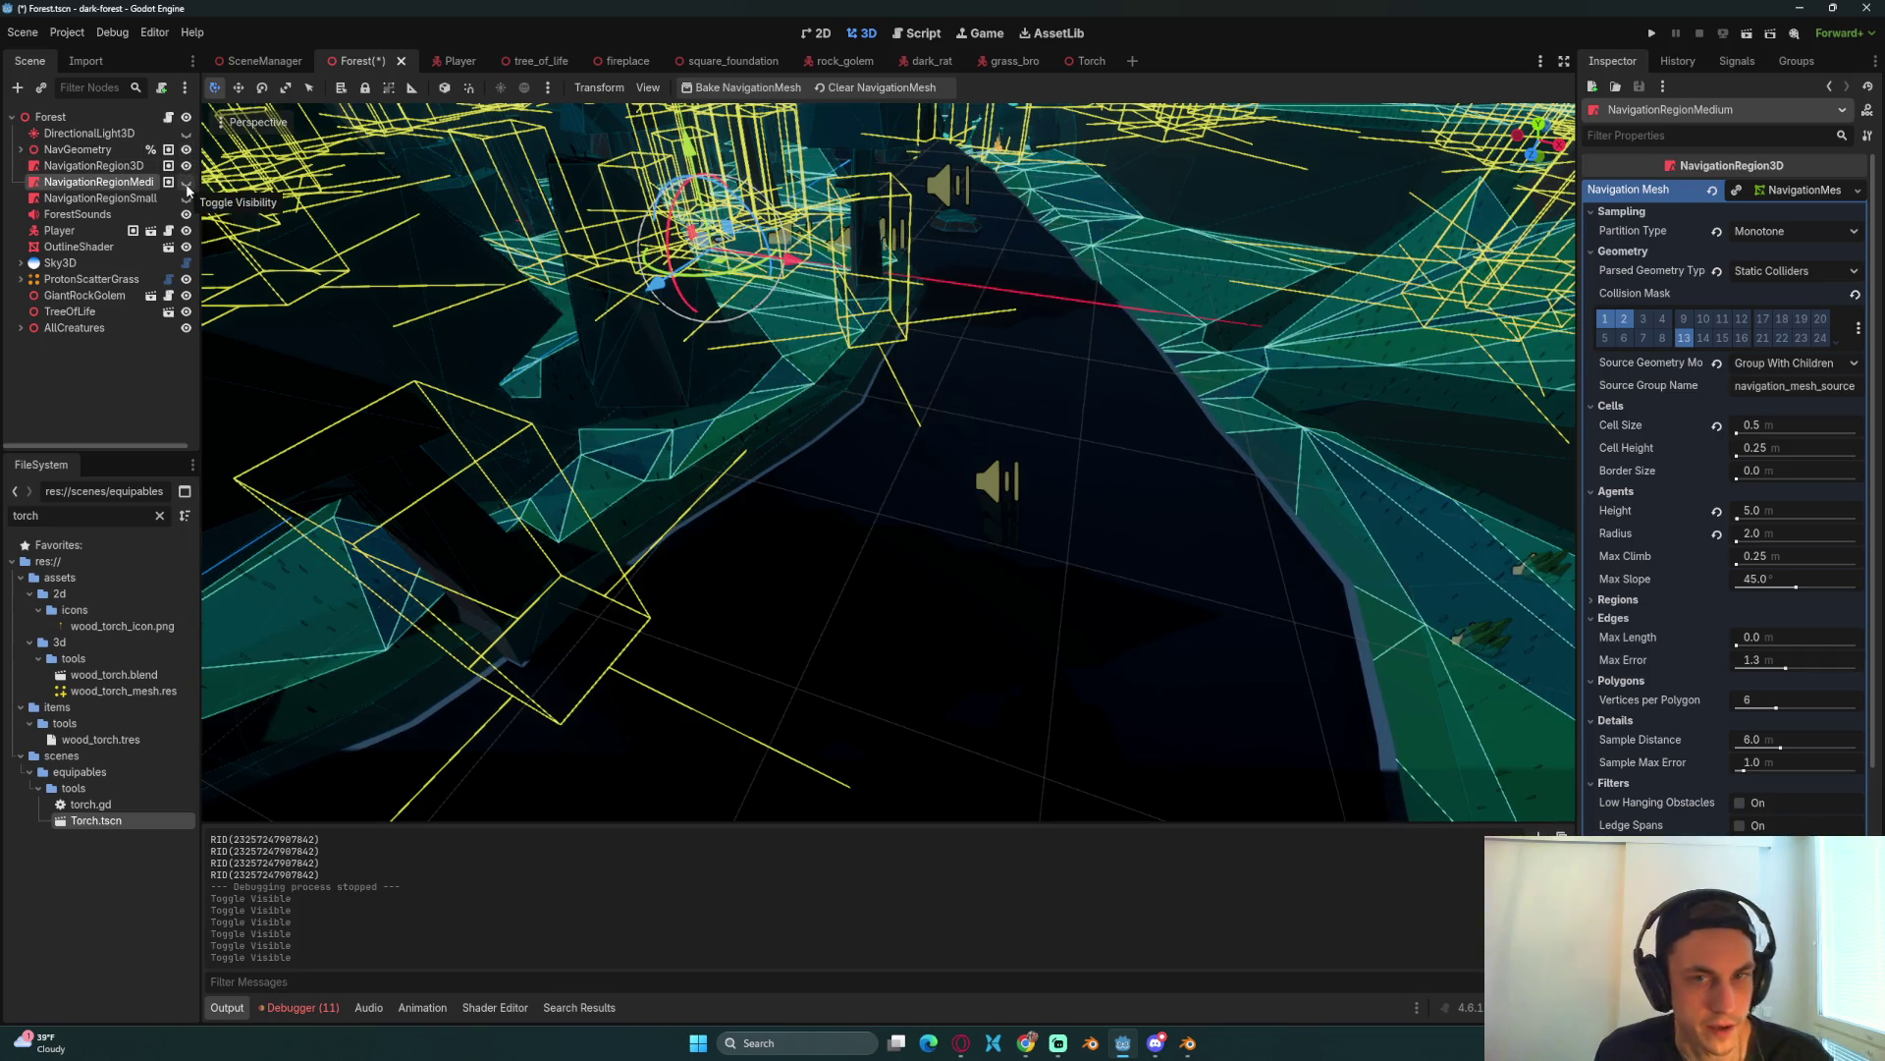
{"action": "left_click", "coordinate": [186, 185]}
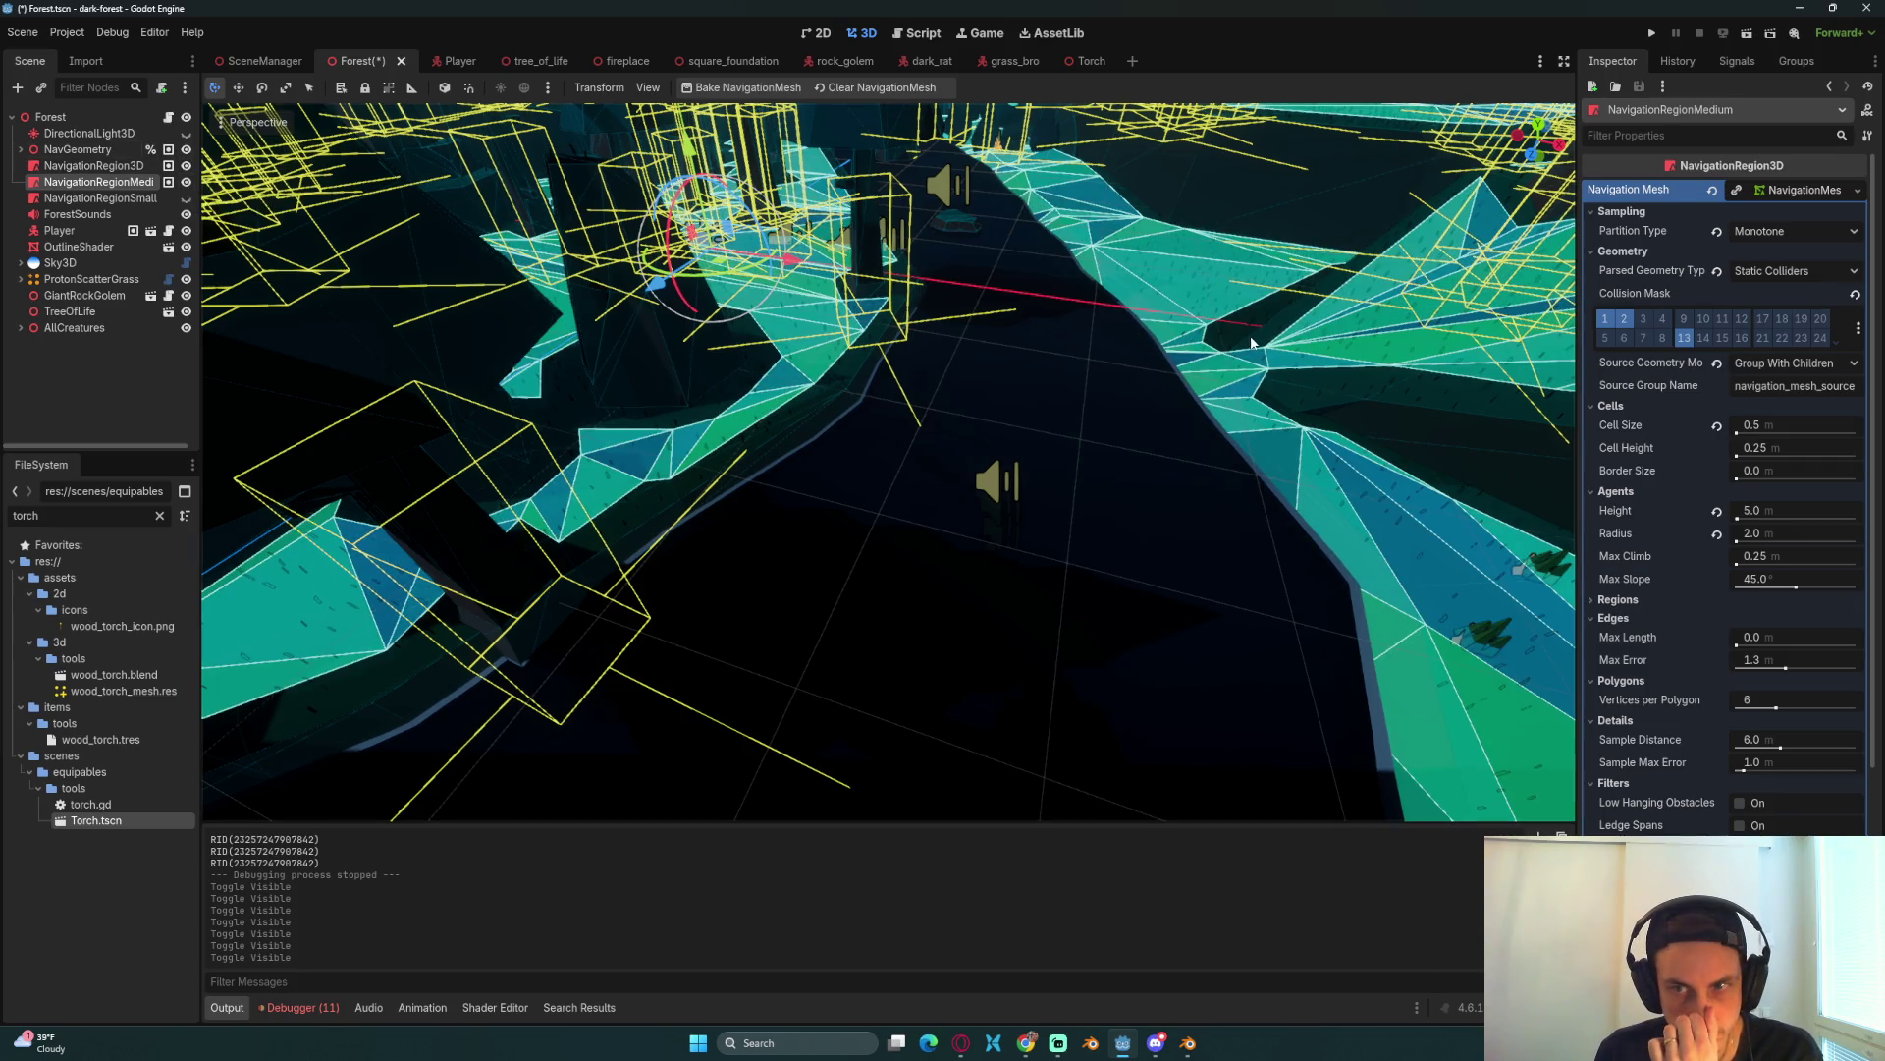
{"action": "left_click", "coordinate": [1785, 530]}
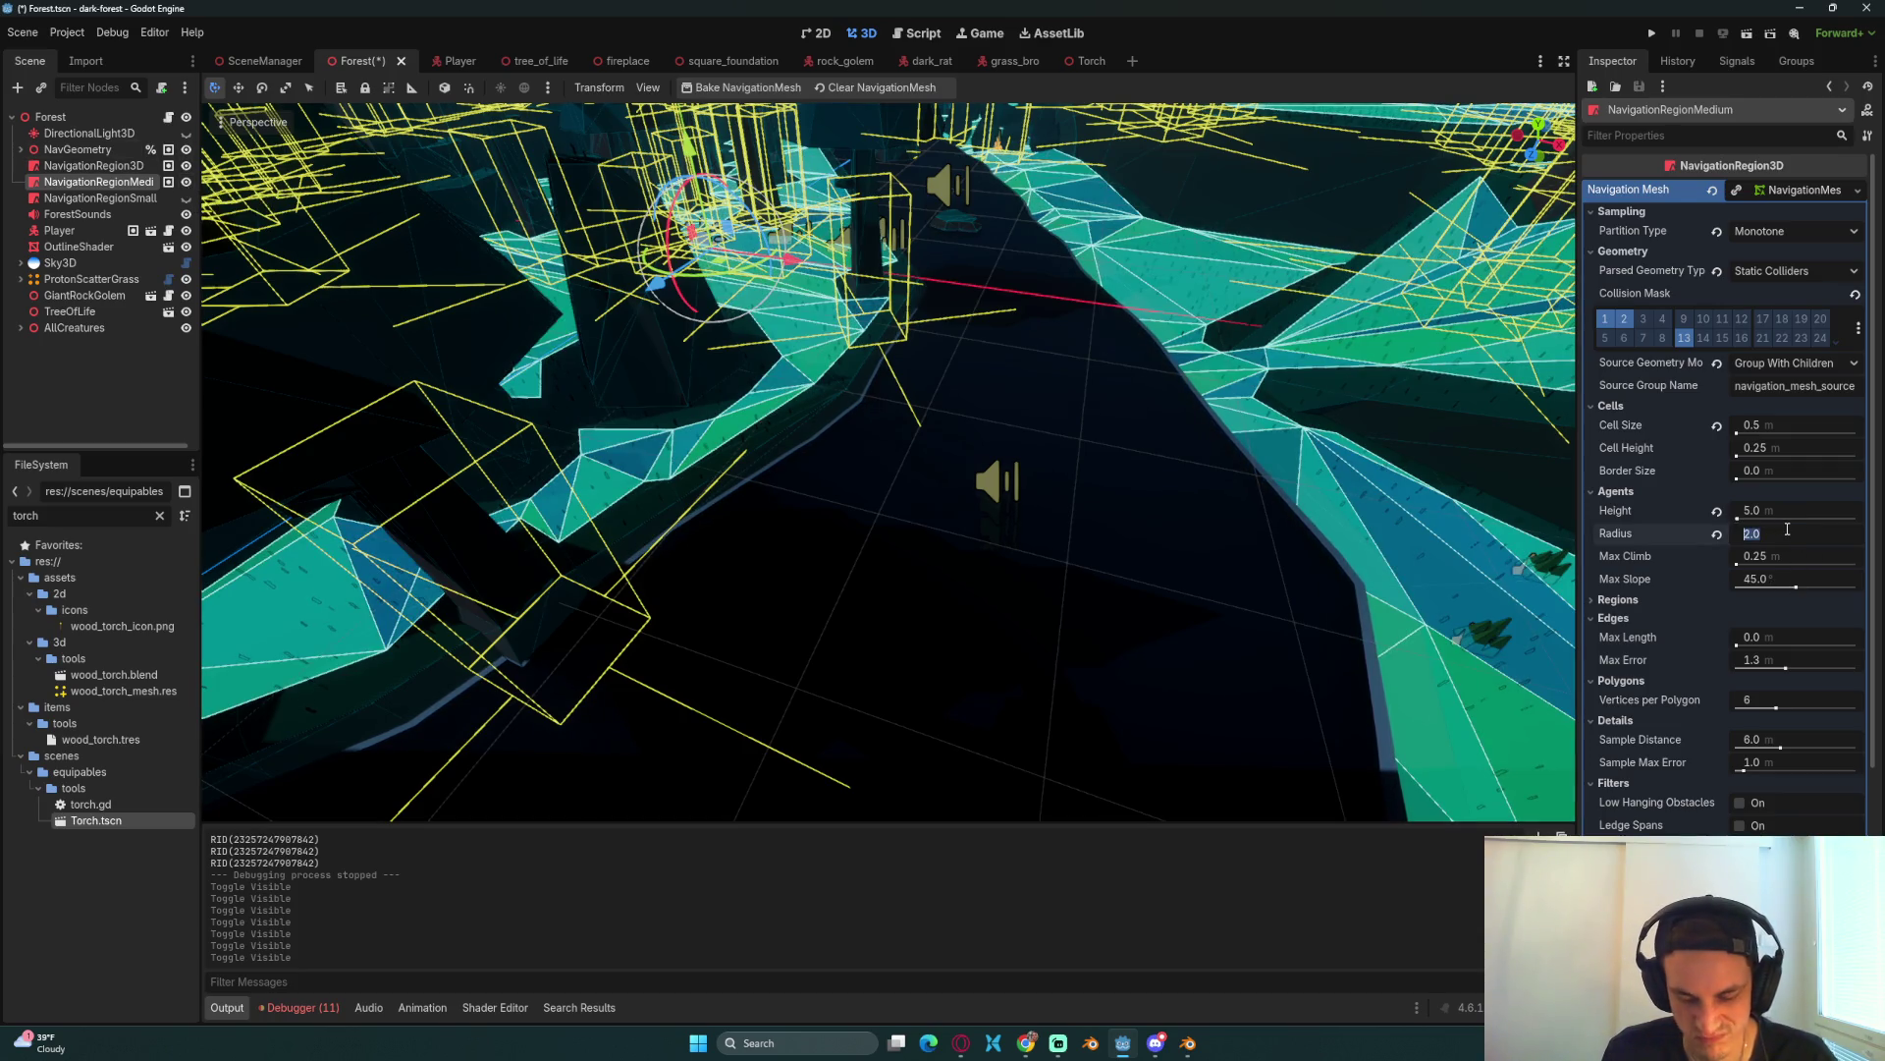
{"action": "type", "text": "0.5"}
Step: Save the 0.5 agent radius and rebake the medium region's navmesh
{"action": "key", "text": "ctrl+s"}
{"action": "left_click", "coordinate": [747, 89]}
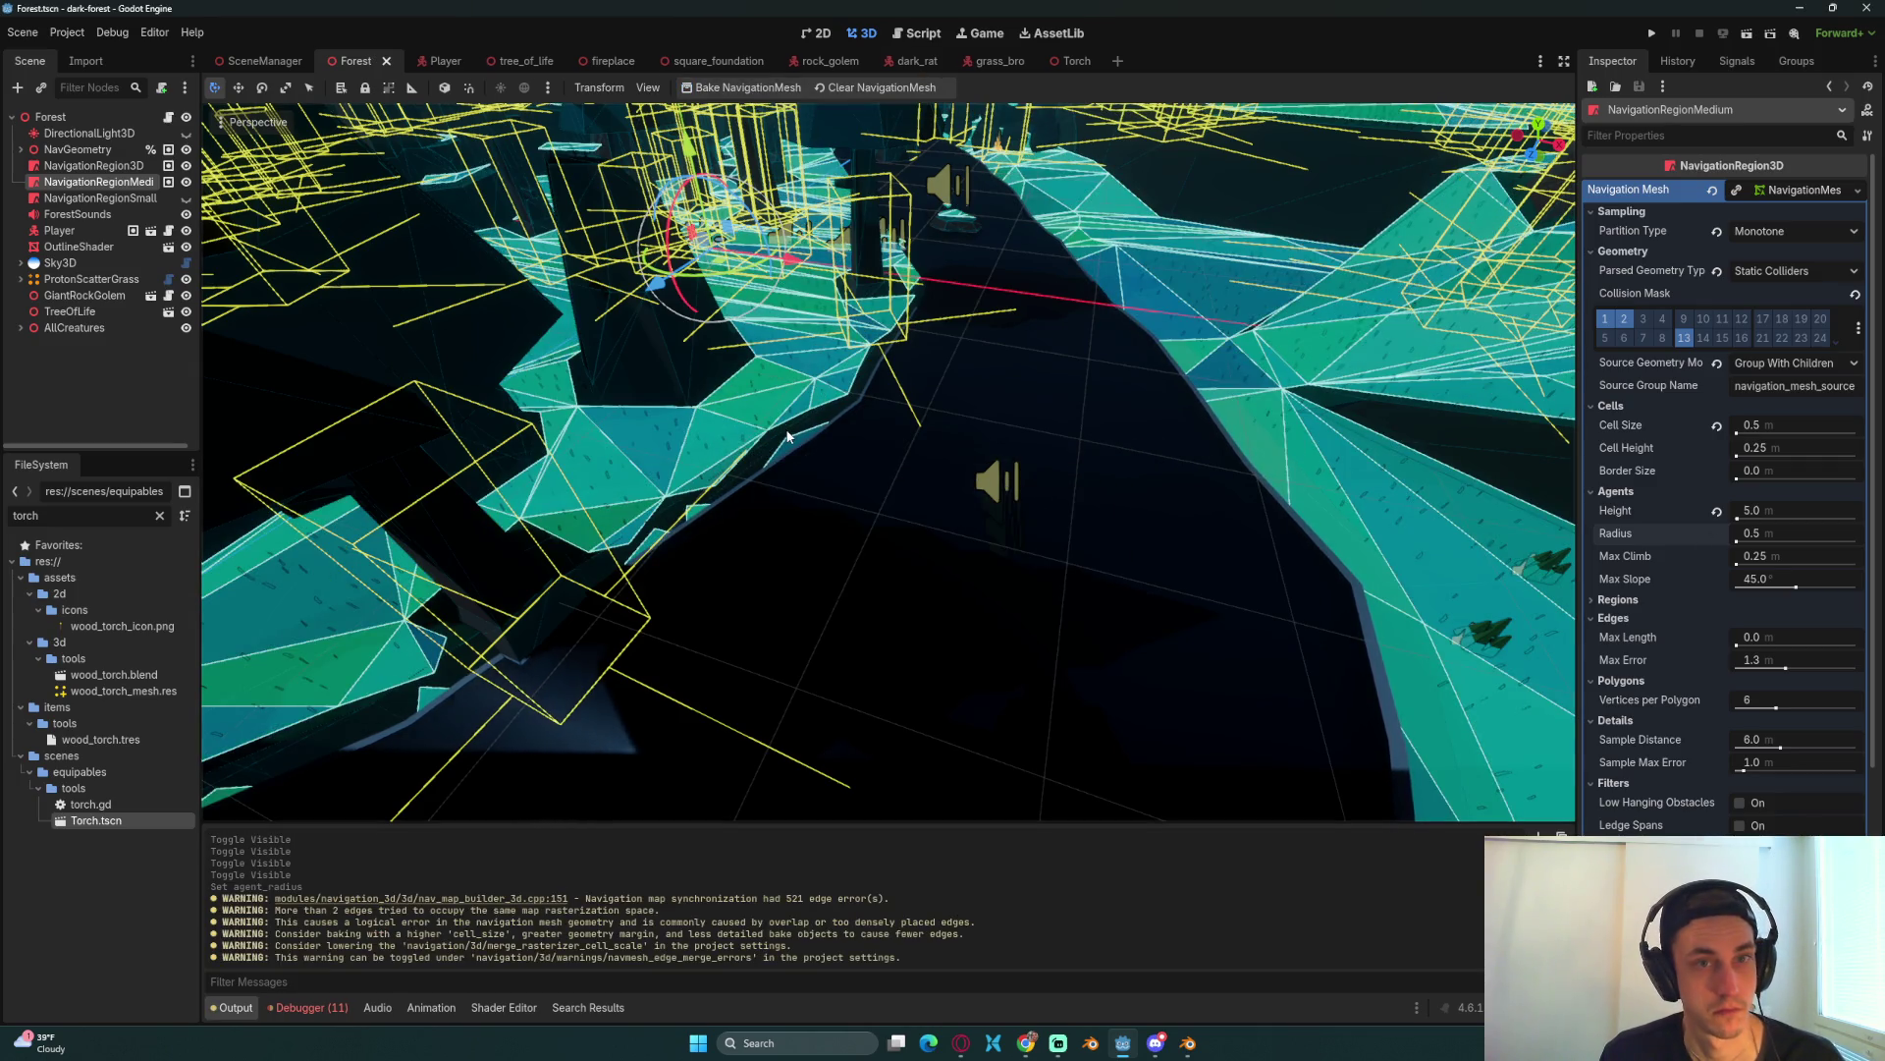
{"action": "scroll", "coordinate": [787, 428], "scroll_direction": "up", "scroll_amount": 3}
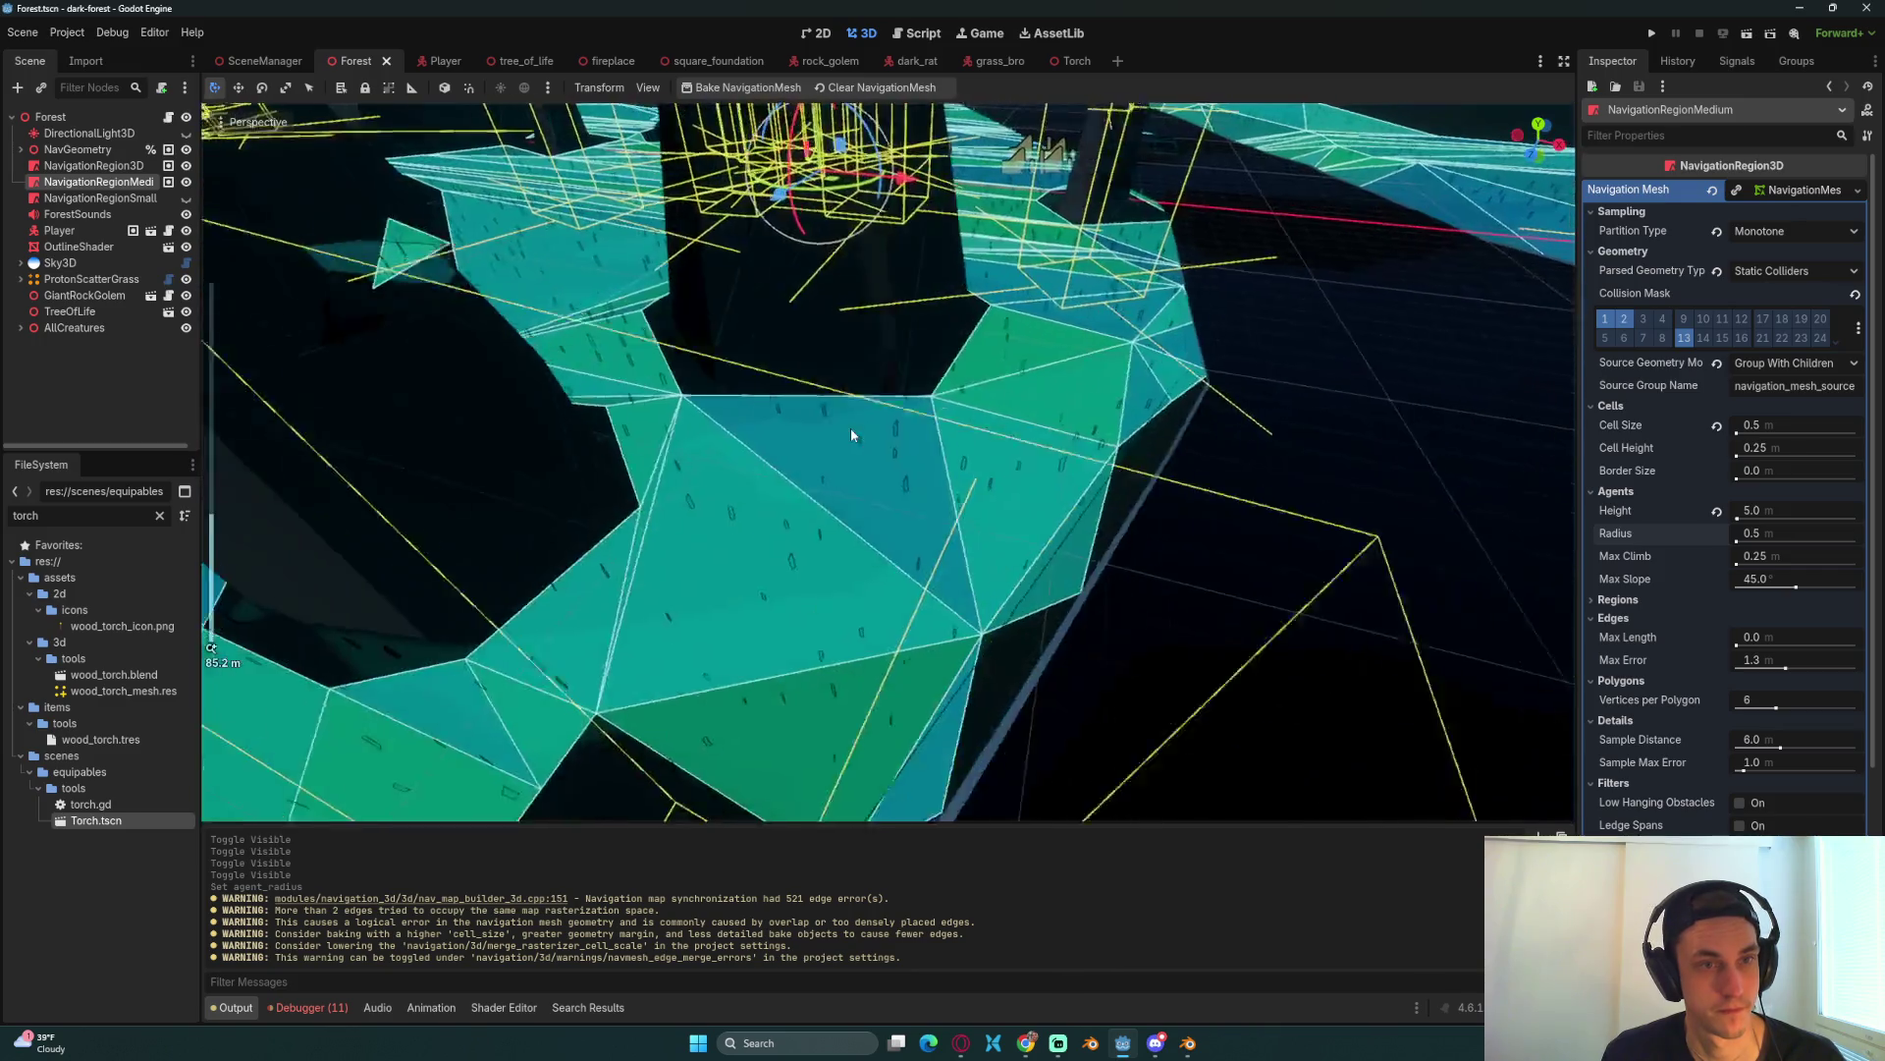
{"action": "left_click_drag", "start_coordinate": [850, 429], "coordinate": [837, 425]}
Step: Set the medium region's max slope to 75 and rebake the navmesh
{"action": "left_click", "coordinate": [1761, 581]}
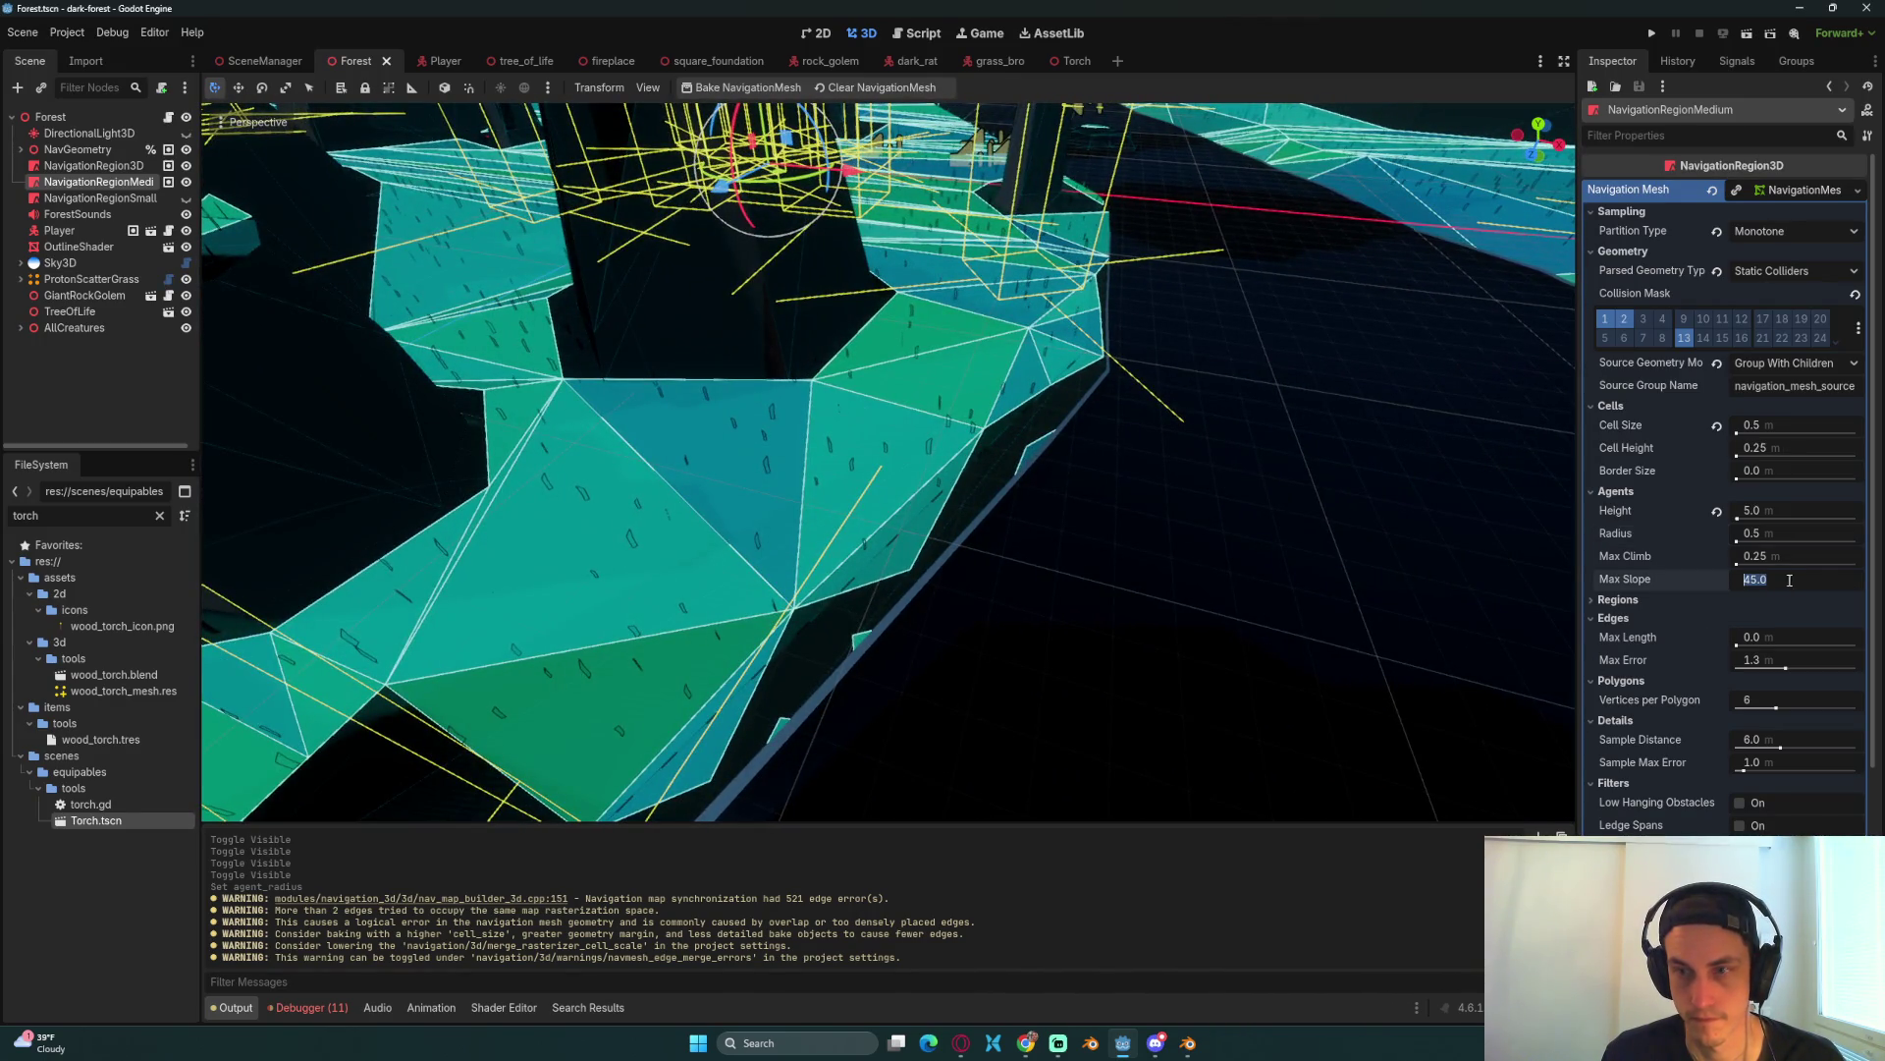
{"action": "type", "text": "75"}
{"action": "key", "text": "Return"}
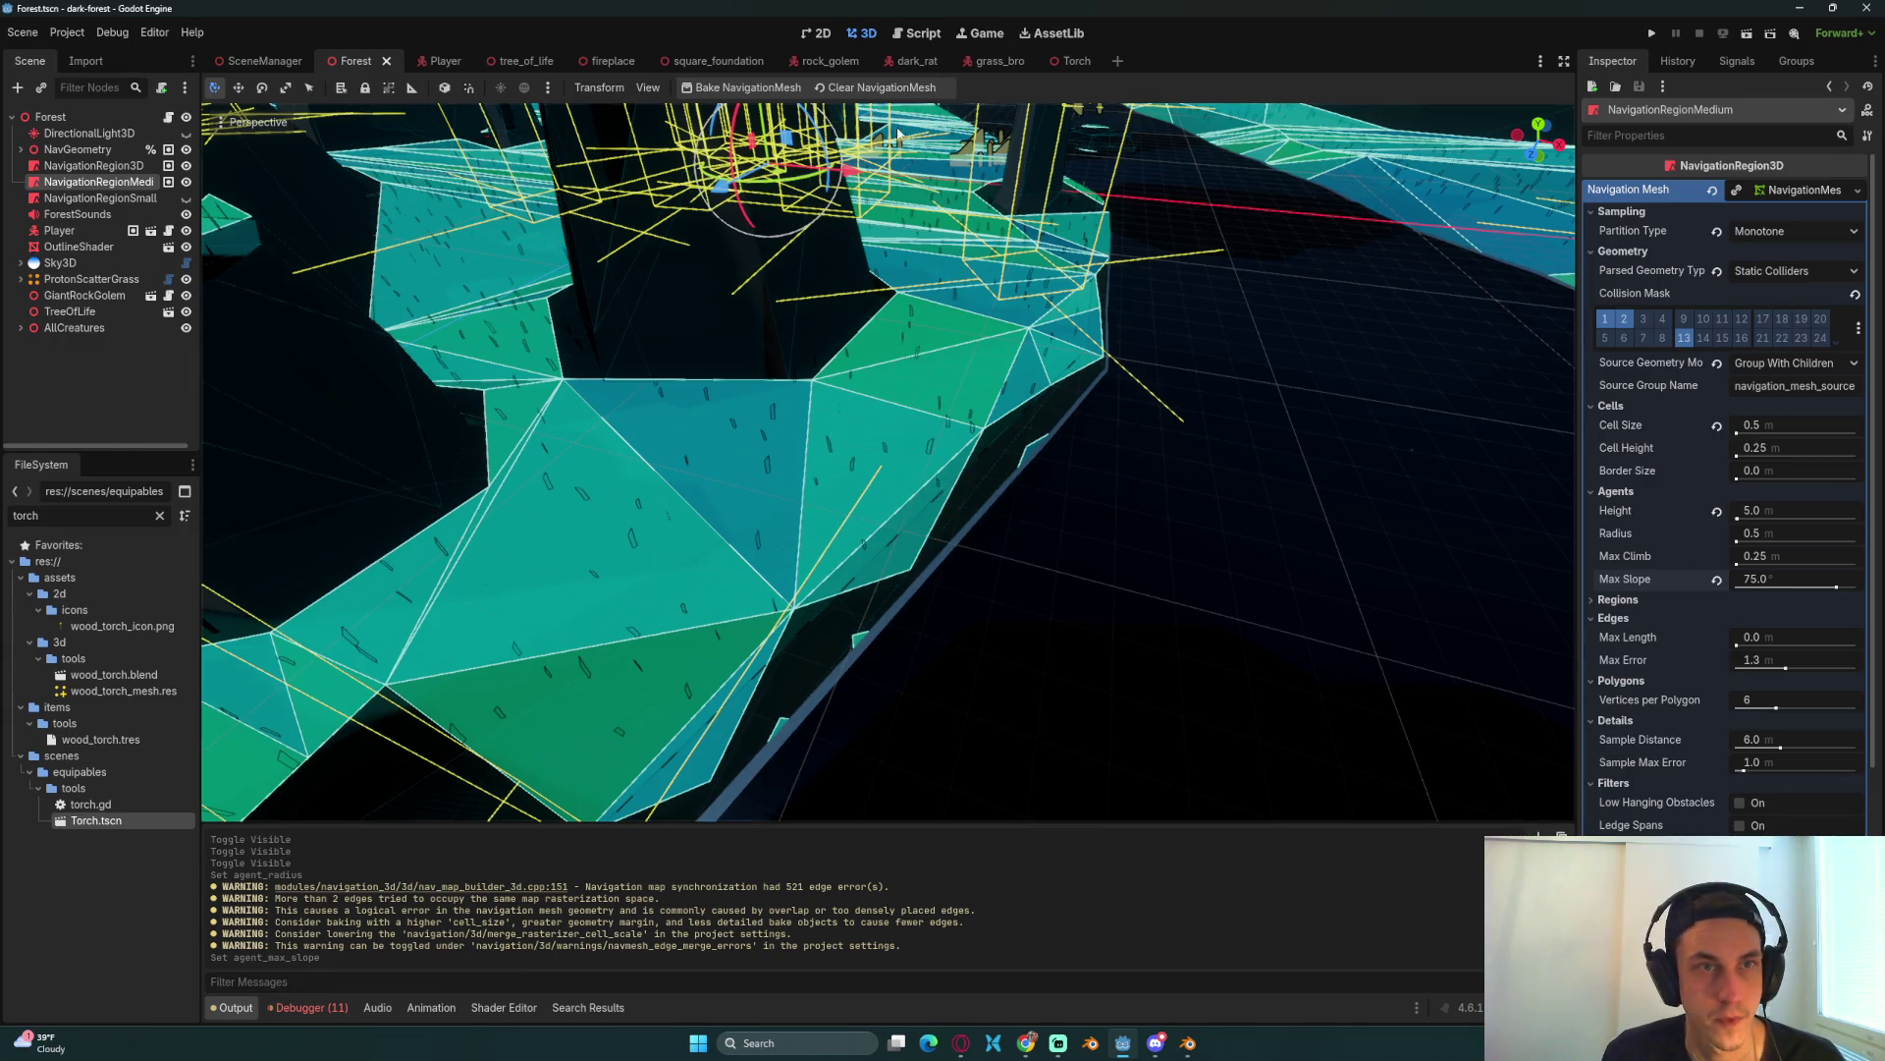
{"action": "left_click", "coordinate": [739, 88]}
{"action": "scroll", "coordinate": [1080, 380], "scroll_direction": "up", "scroll_amount": 5}
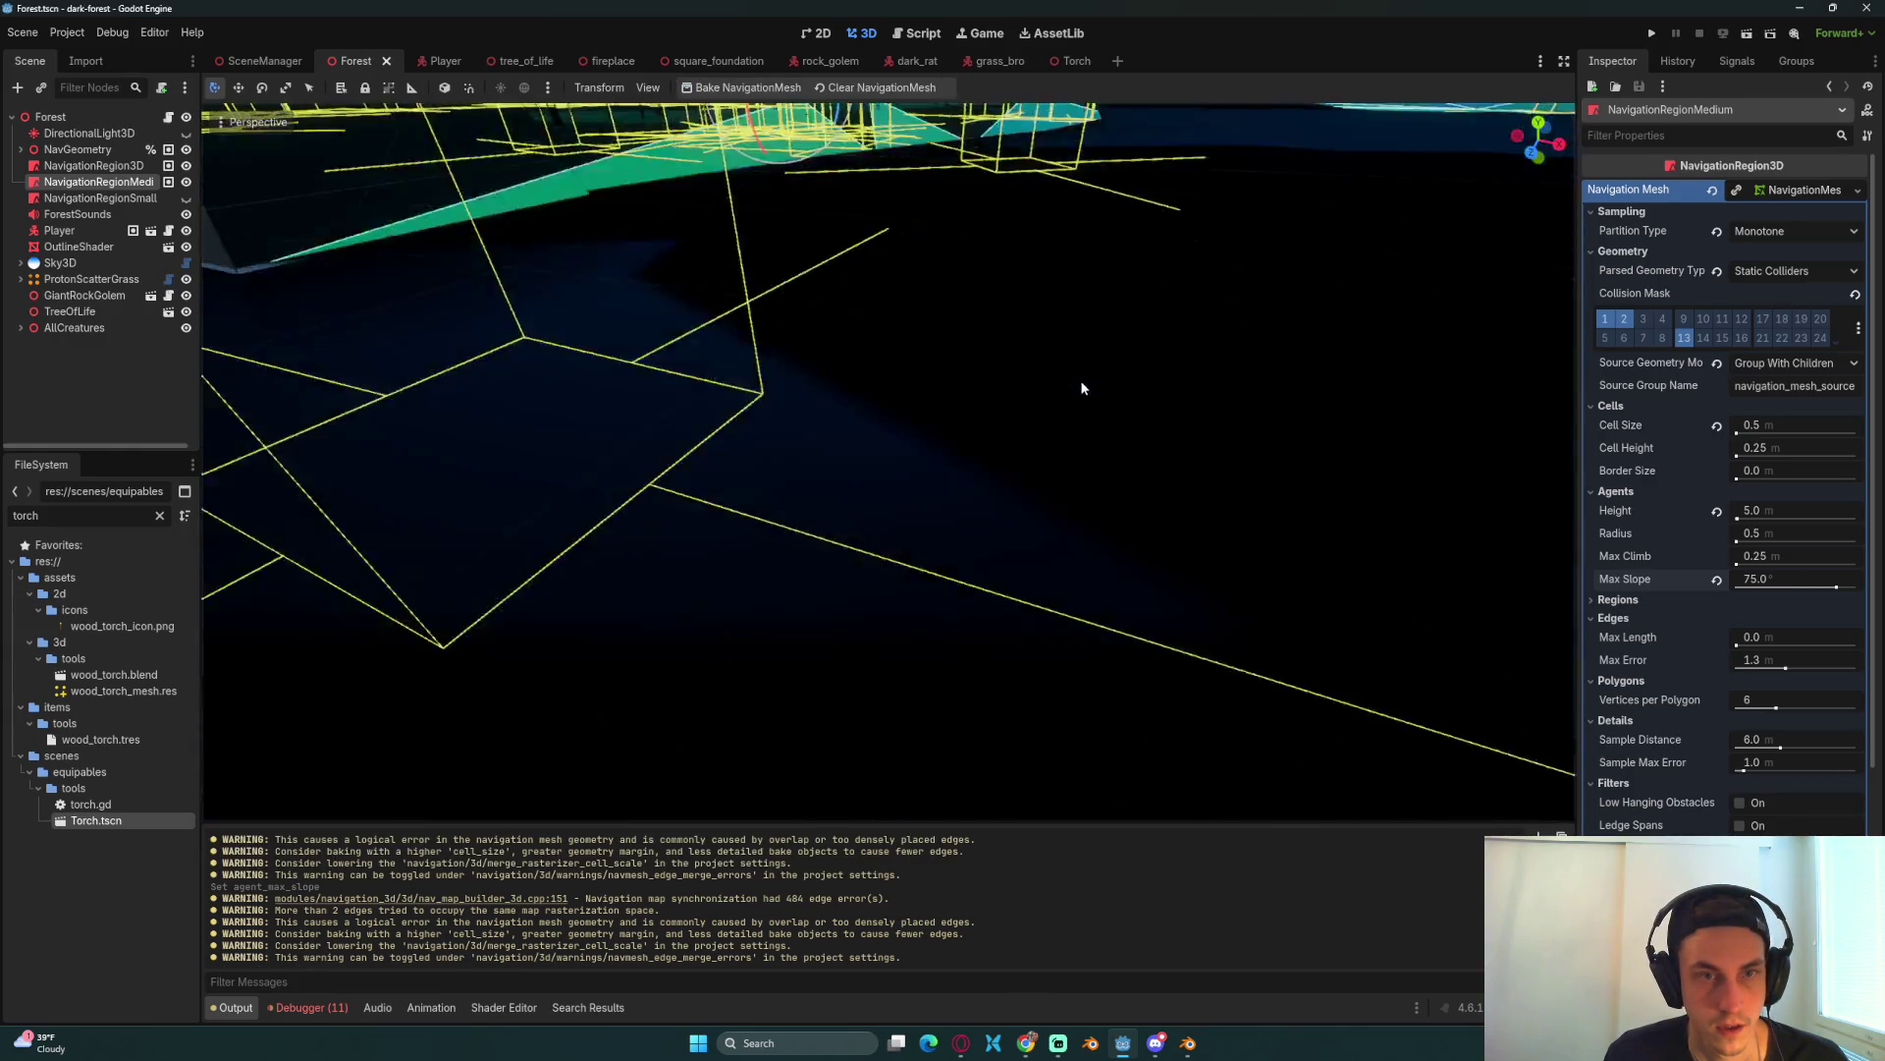
{"action": "scroll", "coordinate": [1104, 310], "scroll_direction": "down", "scroll_amount": 5}
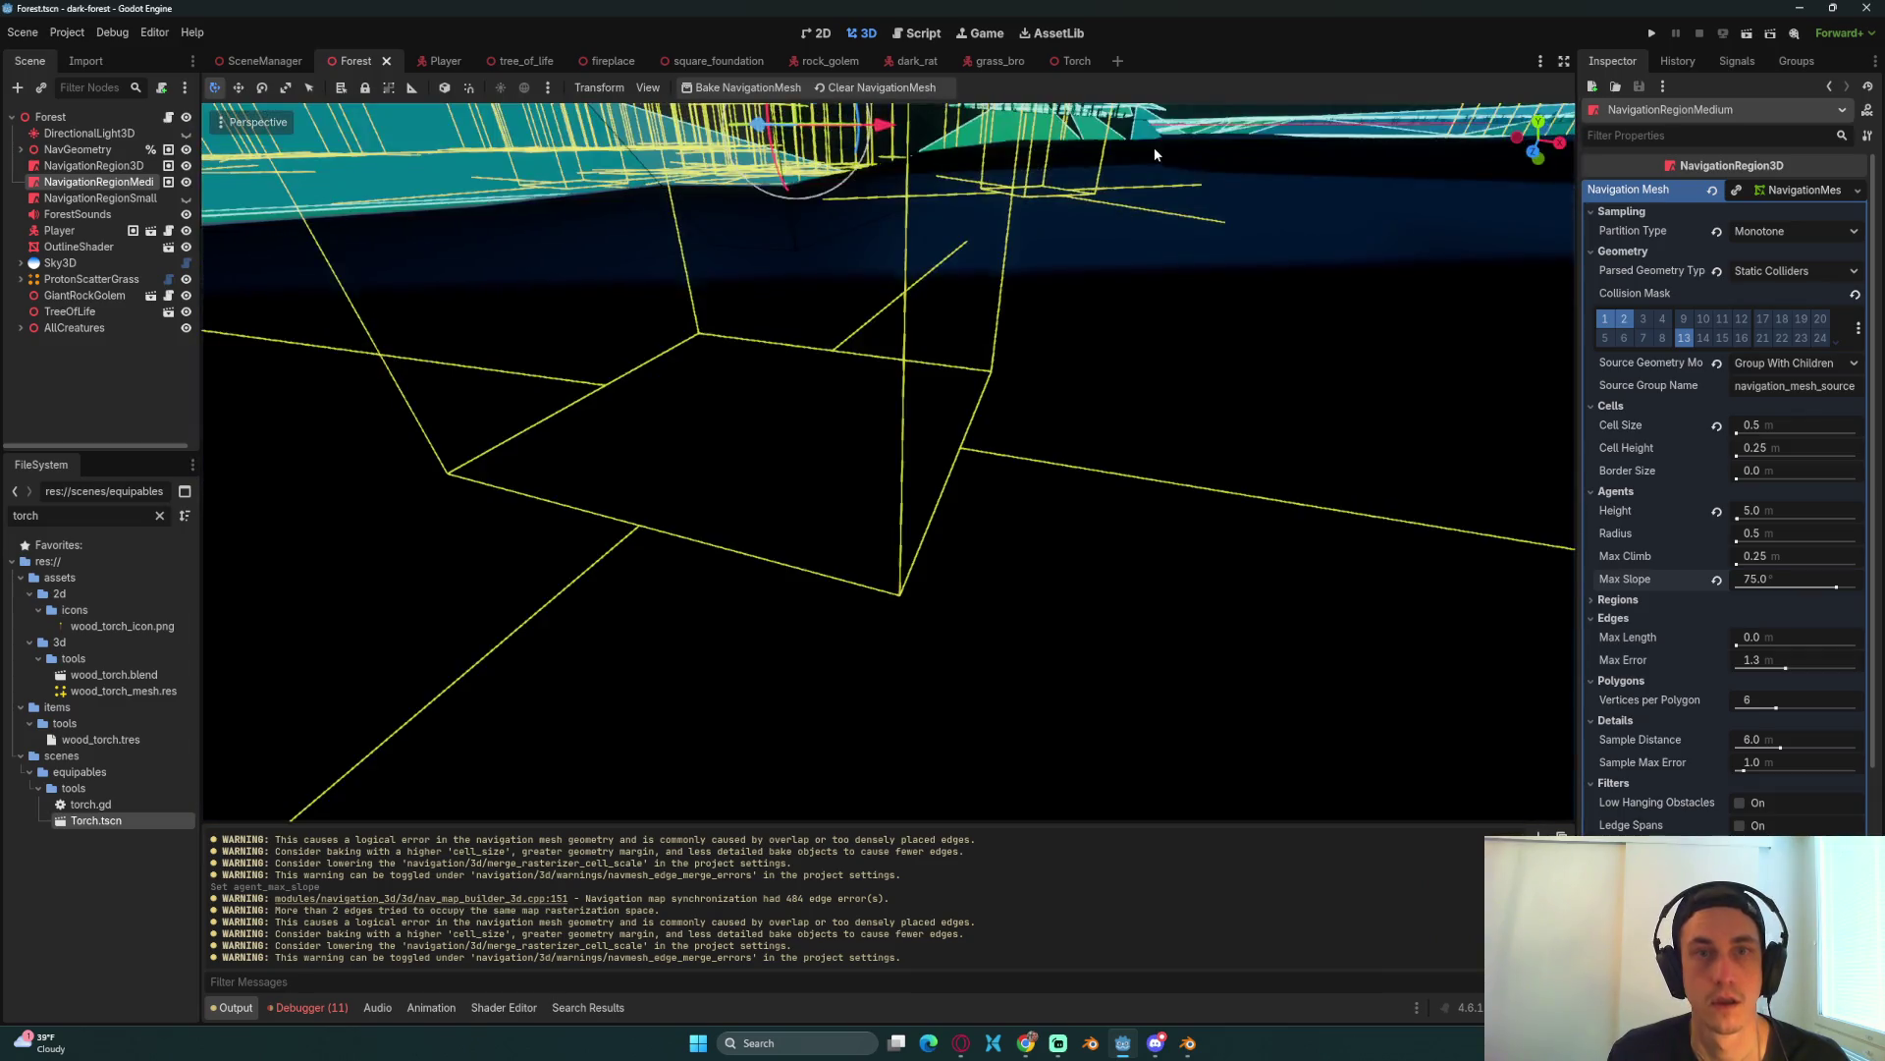
{"action": "scroll", "coordinate": [1149, 176], "scroll_direction": "up", "scroll_amount": 3}
{"action": "scroll", "coordinate": [1157, 175], "scroll_direction": "down", "scroll_amount": 8}
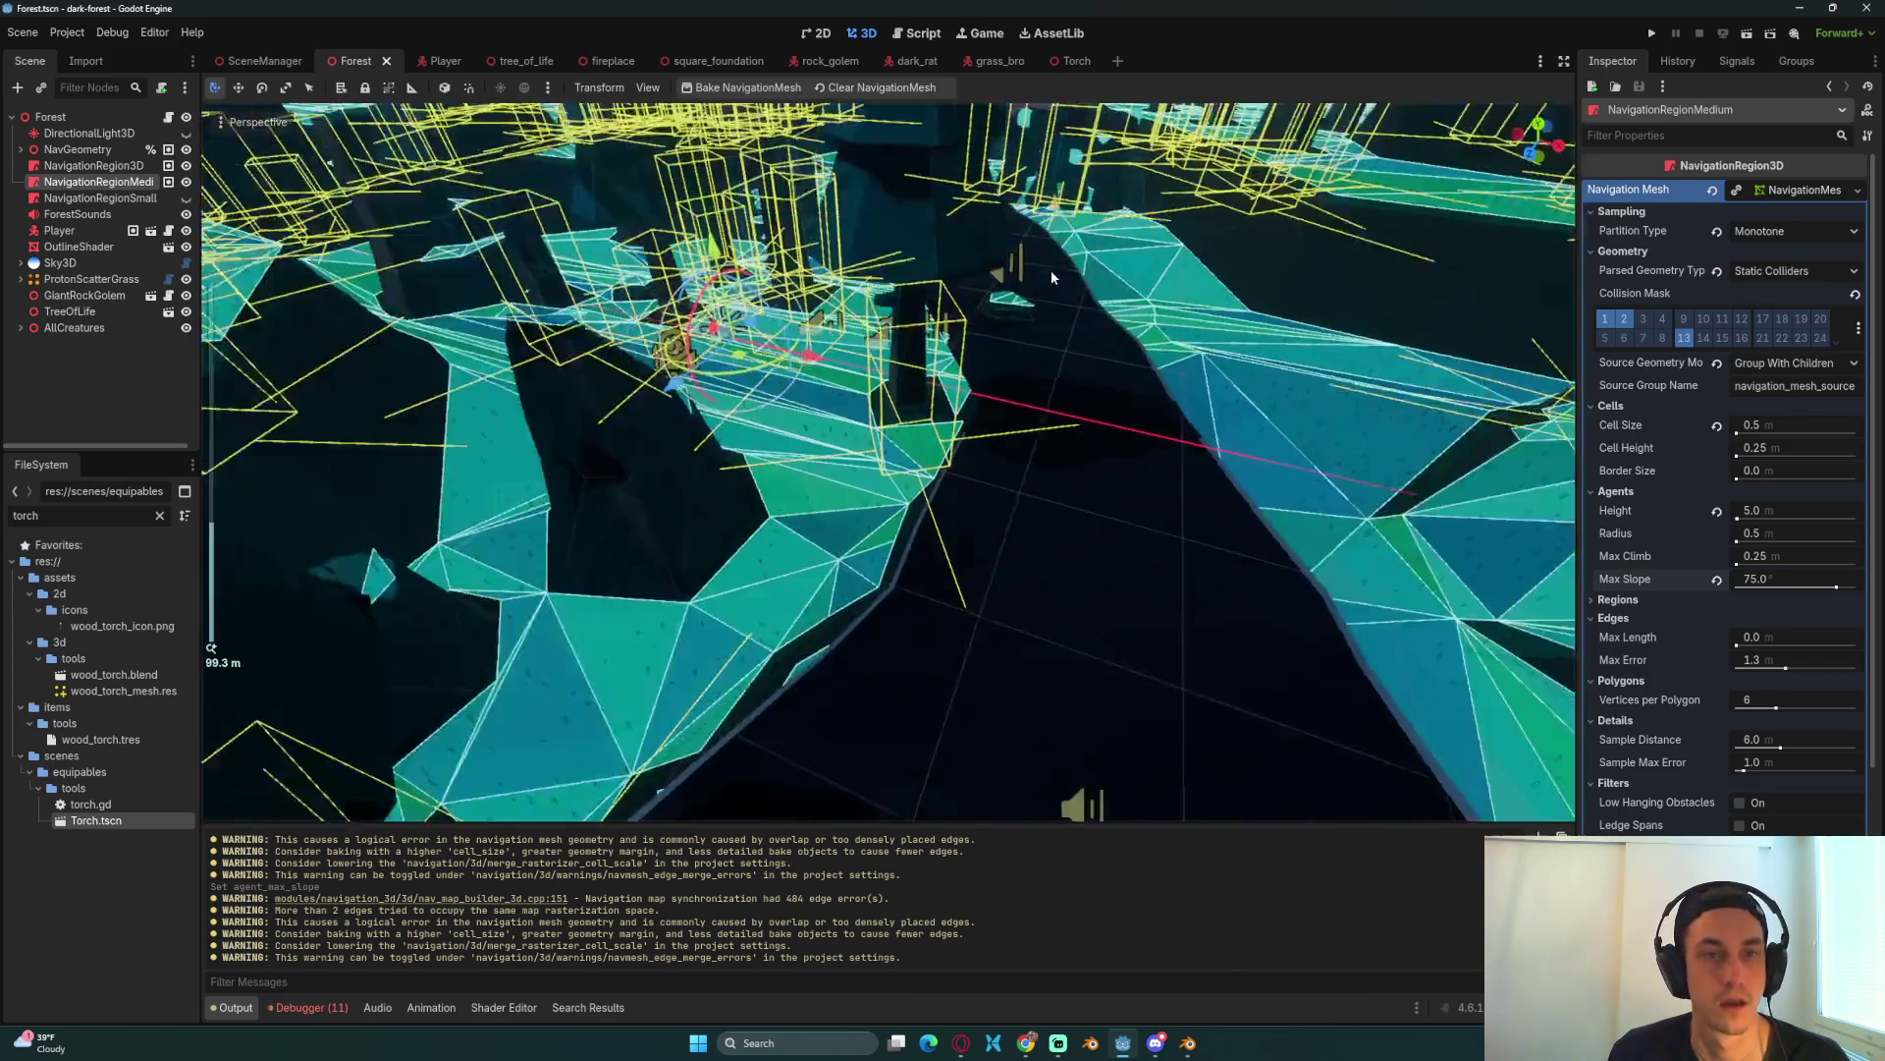
{"action": "scroll", "coordinate": [1022, 403], "scroll_direction": "up", "scroll_amount": 2}
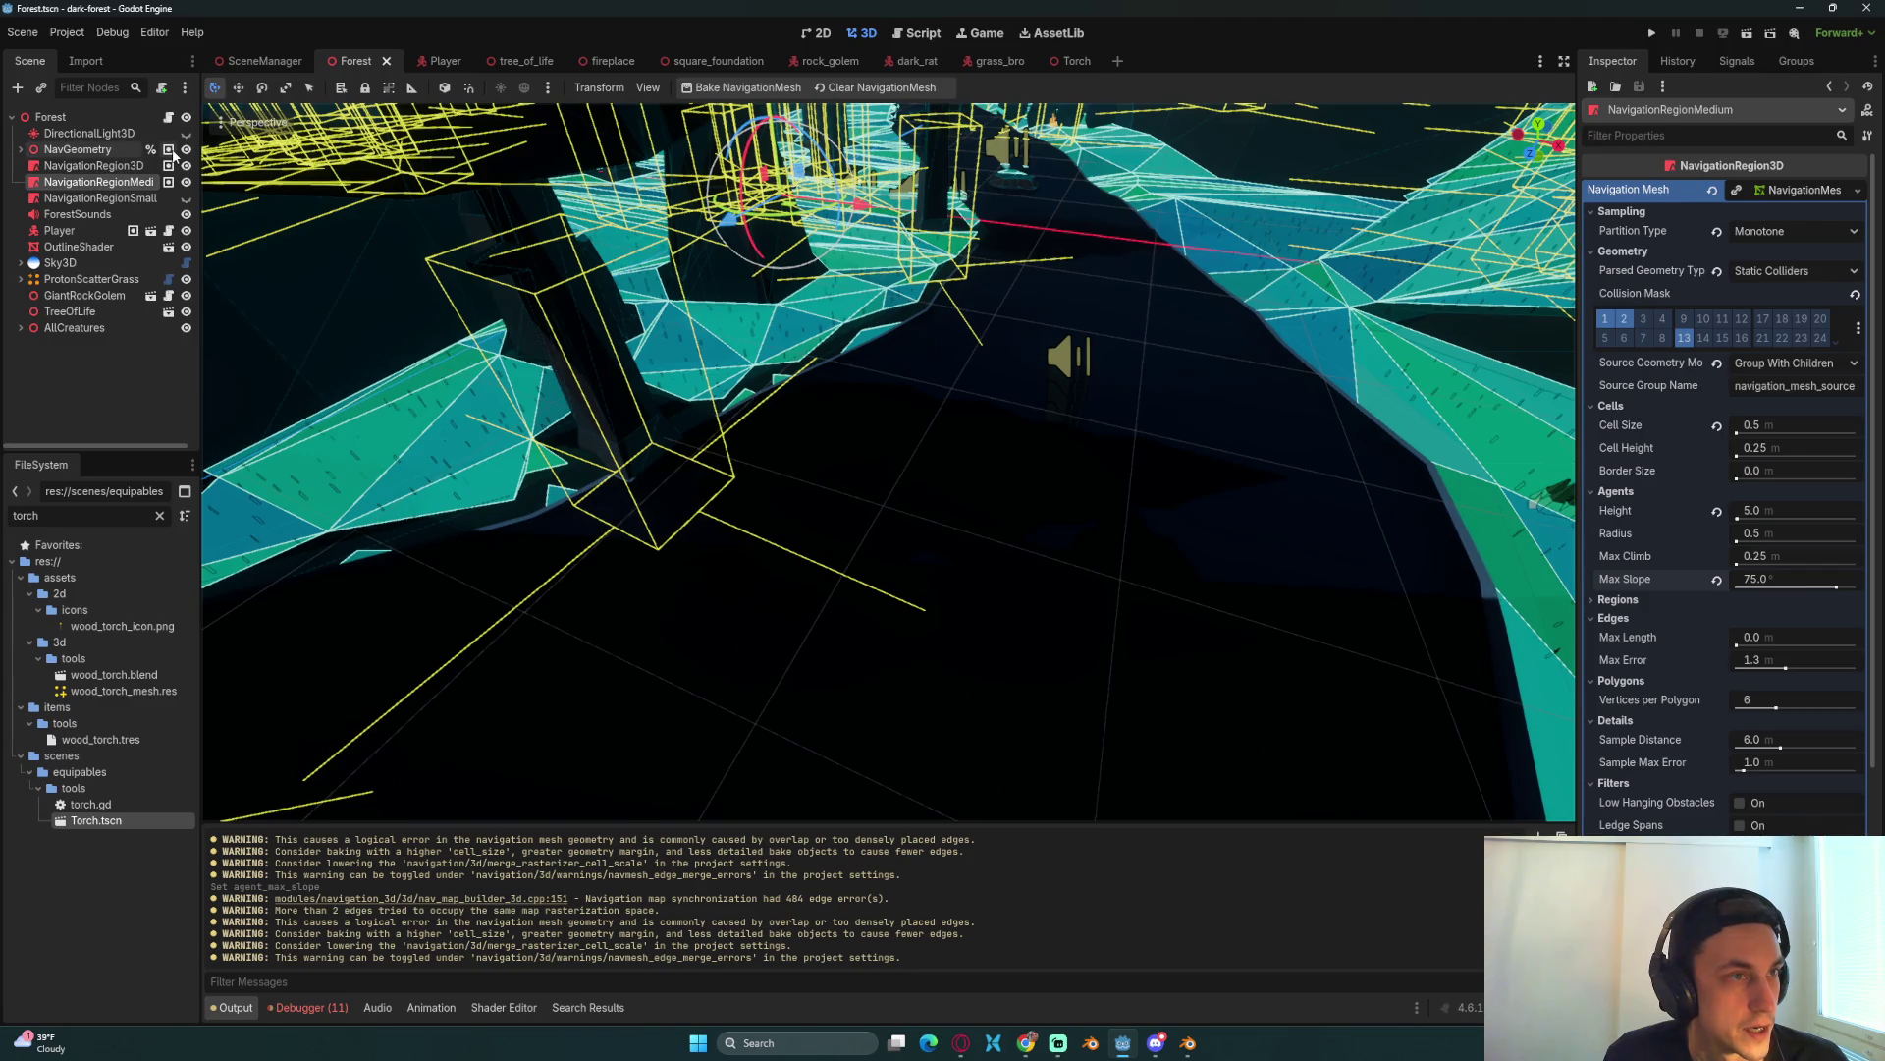
Step: Hide the NavGeometry wireframe and look down over the rebaked navmesh
{"action": "left_click", "coordinate": [186, 150]}
{"action": "scroll", "coordinate": [605, 363], "scroll_direction": "down", "scroll_amount": 5}
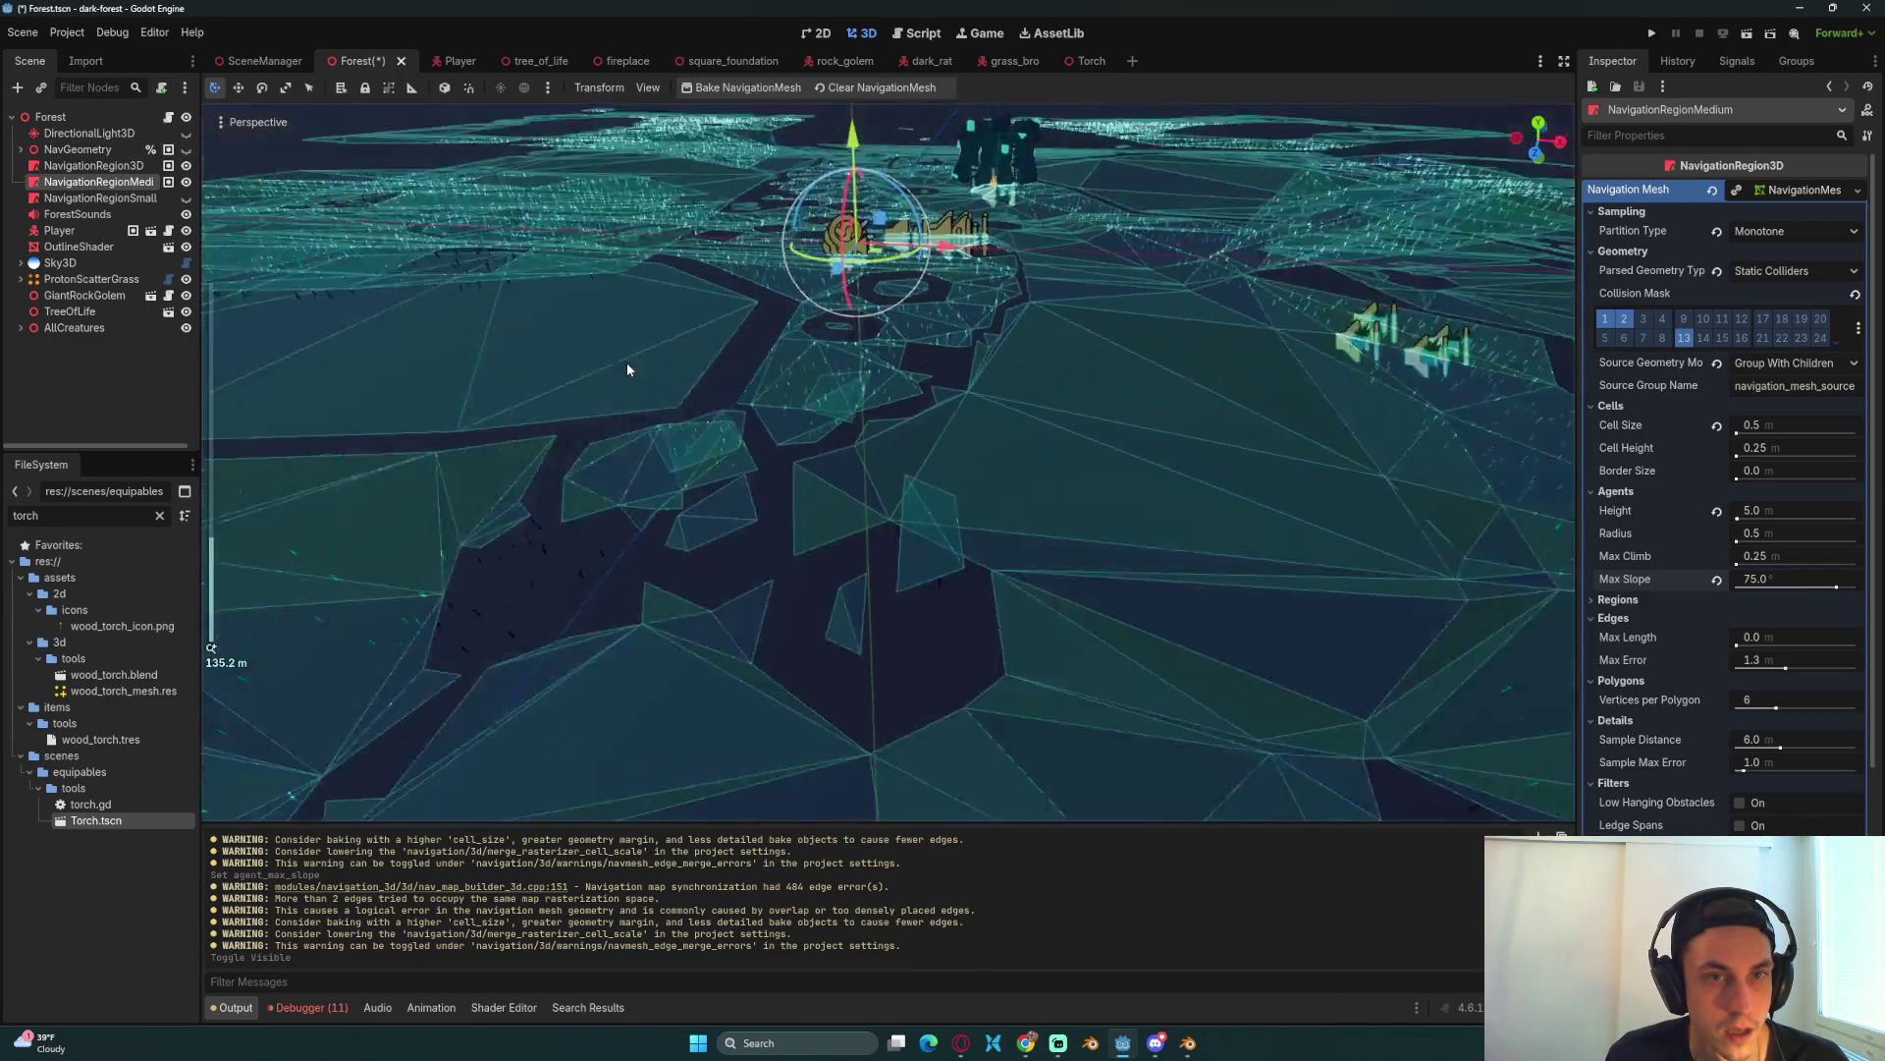
{"action": "mouse_move", "coordinate": [626, 369]}
{"action": "left_mouse_down"}
{"action": "mouse_move", "coordinate": [615, 392]}
{"action": "mouse_move", "coordinate": [723, 494]}
{"action": "left_mouse_up"}
{"action": "scroll", "coordinate": [840, 523], "scroll_direction": "up", "scroll_amount": 5}
{"action": "scroll", "coordinate": [910, 391], "scroll_direction": "up", "scroll_amount": 4}
{"action": "scroll", "coordinate": [966, 395], "scroll_direction": "down", "scroll_amount": 4}
Step: Set max slope to 90 and rebake, then reset it to the 45° default
{"action": "left_click", "coordinate": [1762, 581]}
{"action": "type", "text": "0"}
{"action": "key", "text": "Return"}
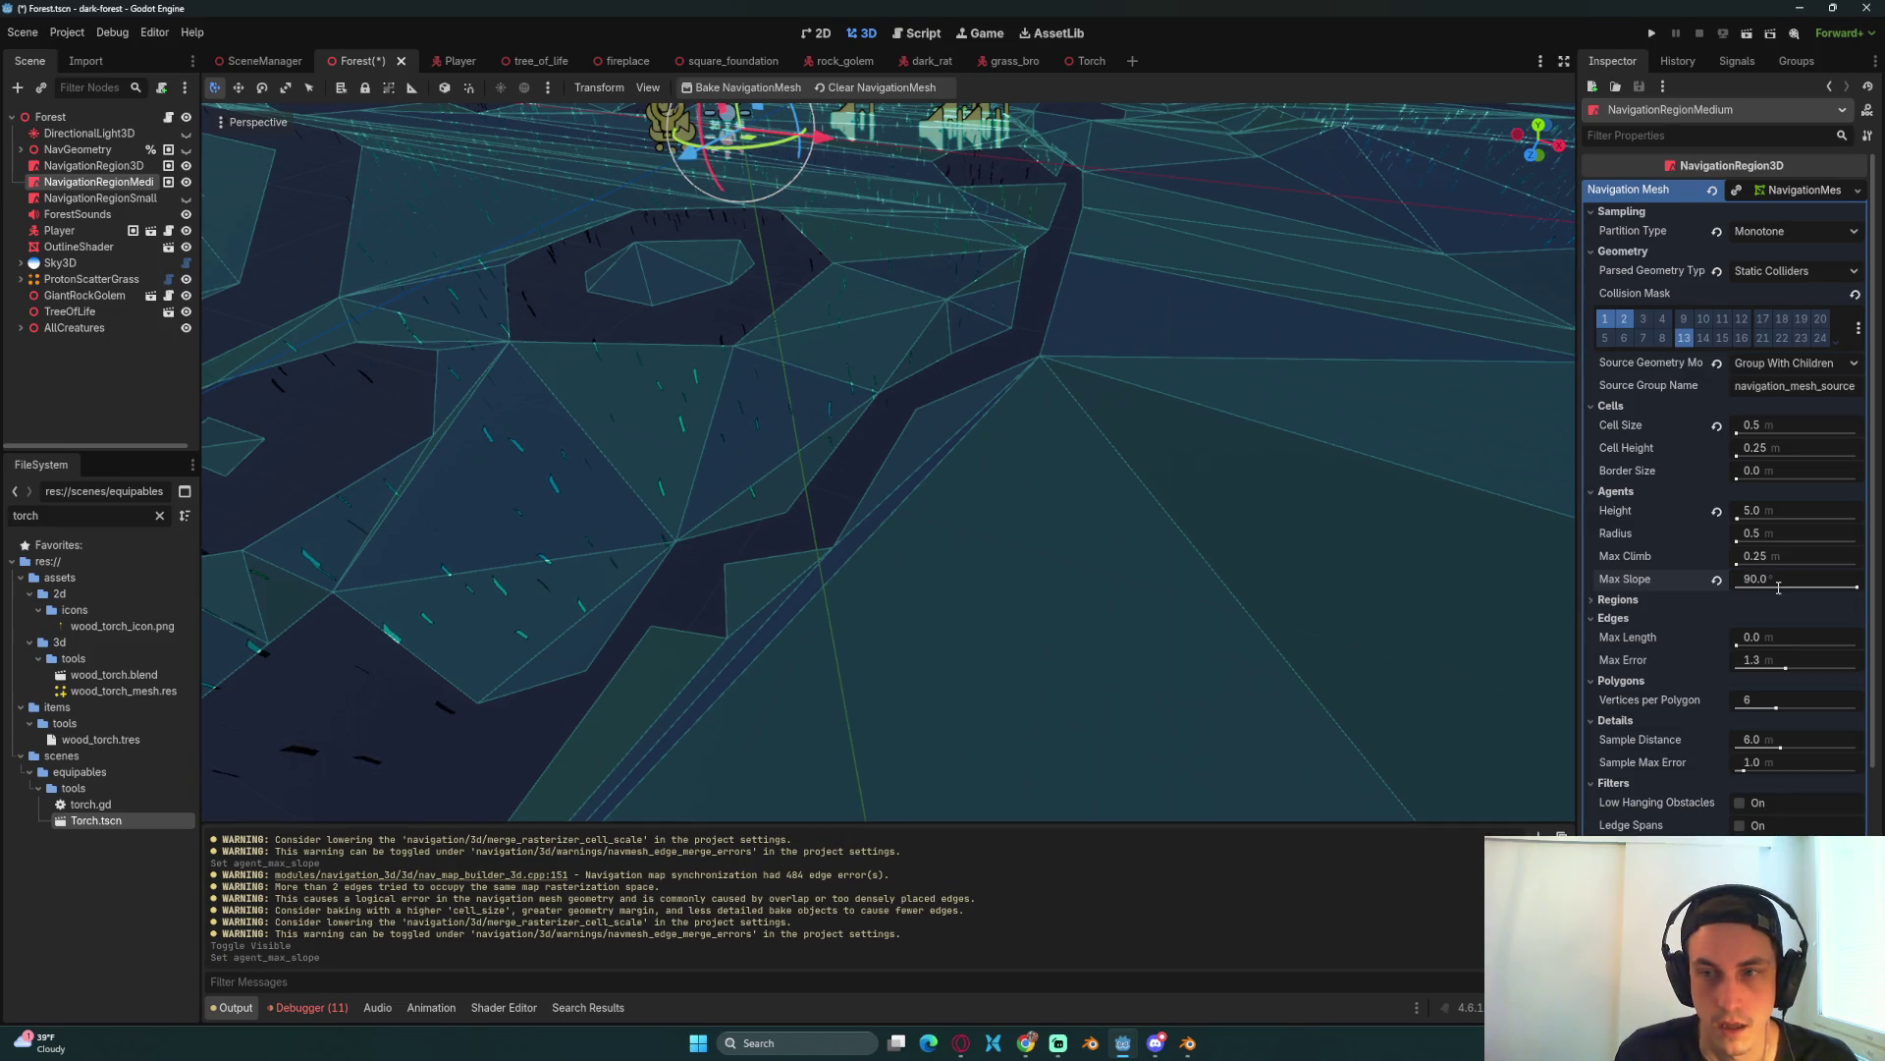
{"action": "left_click", "coordinate": [785, 88]}
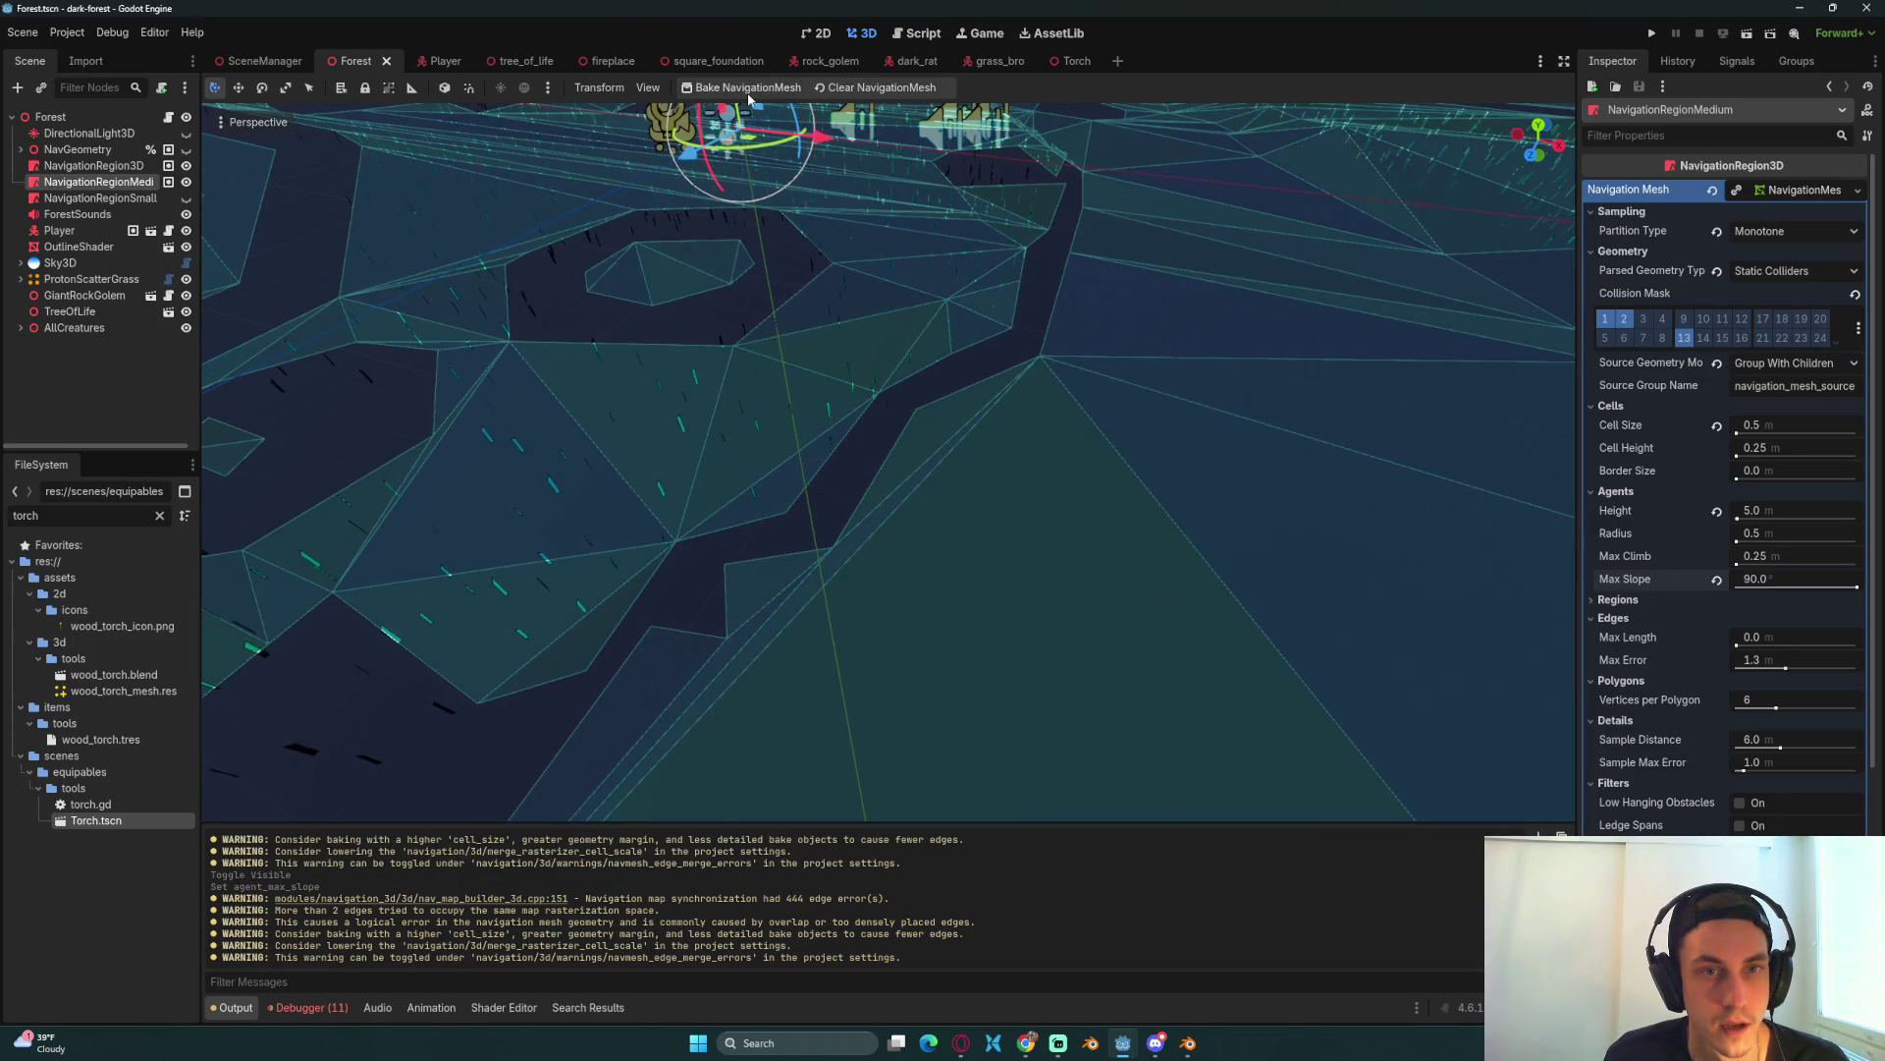
{"action": "left_click", "coordinate": [1717, 581]}
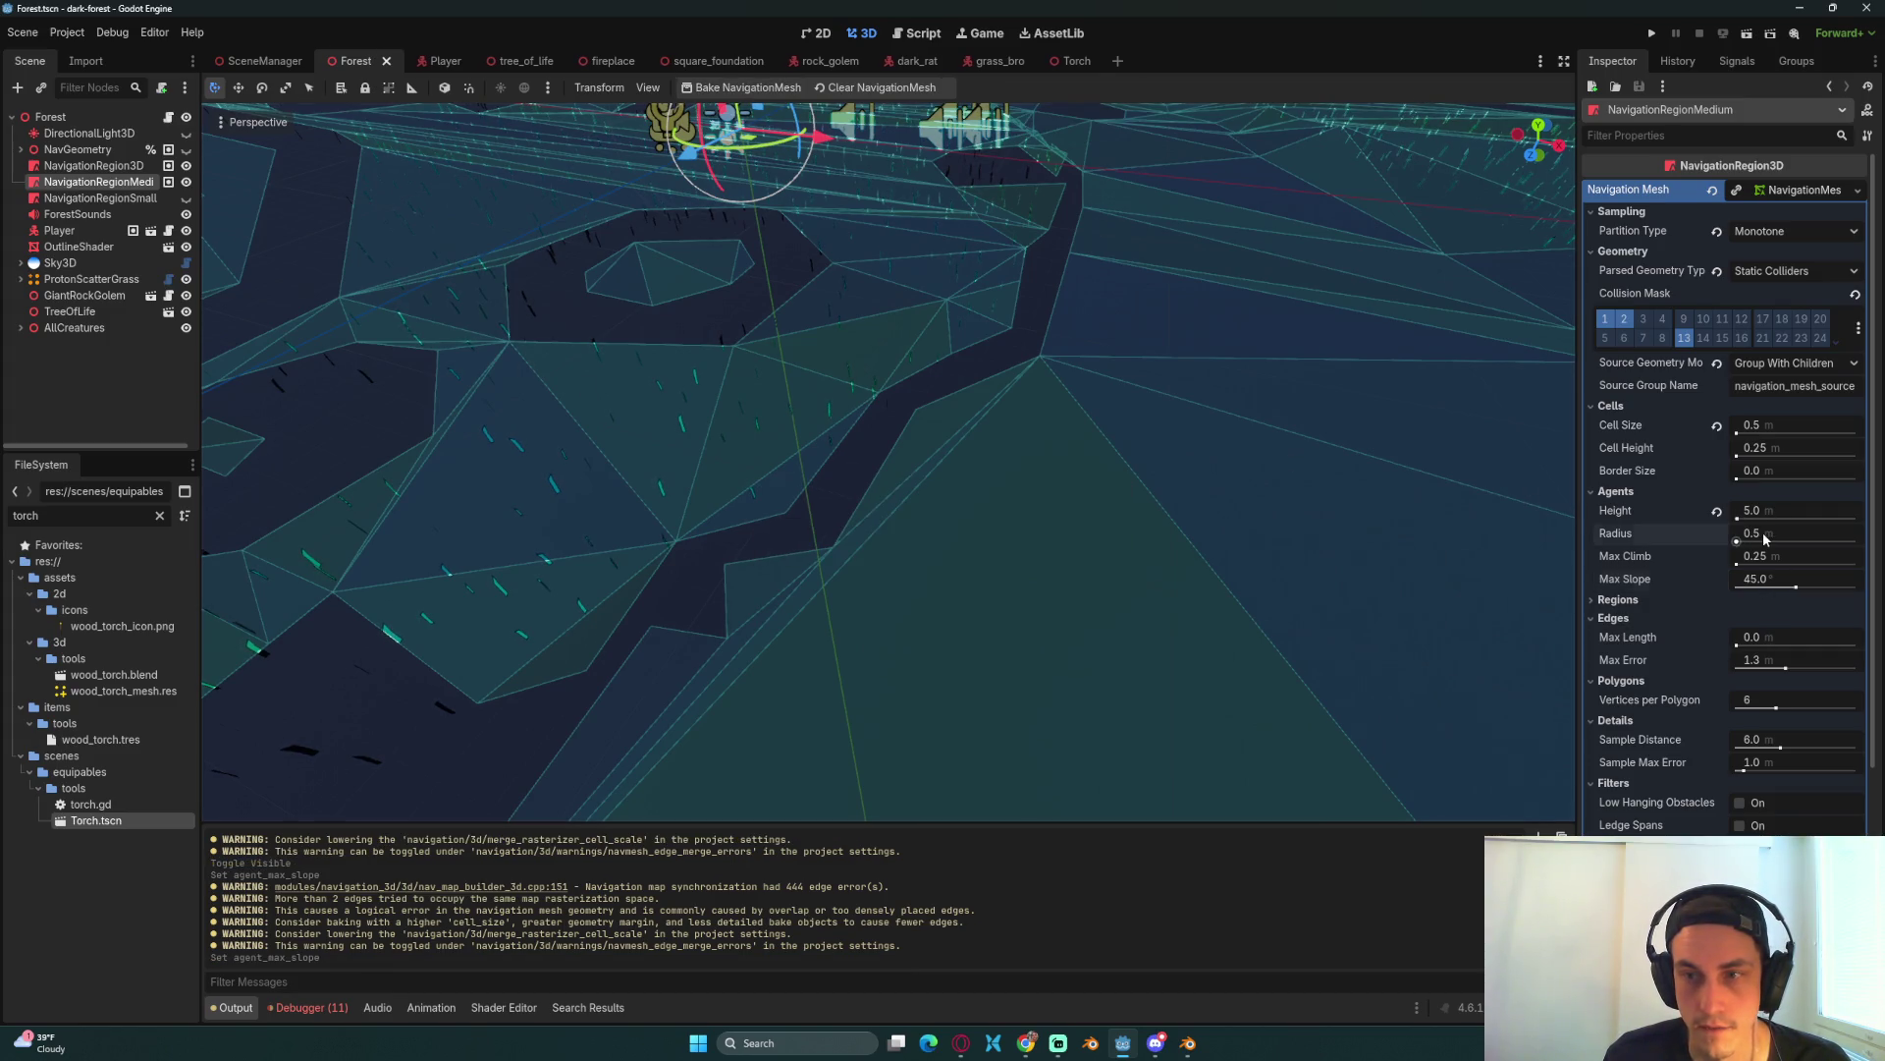
{"action": "type", "text": ".25"}
{"action": "type", "text": "0.25"}
Step: Set the medium region's agent radius to 1.0 and rebake its navmesh
{"action": "key", "text": "Return"}
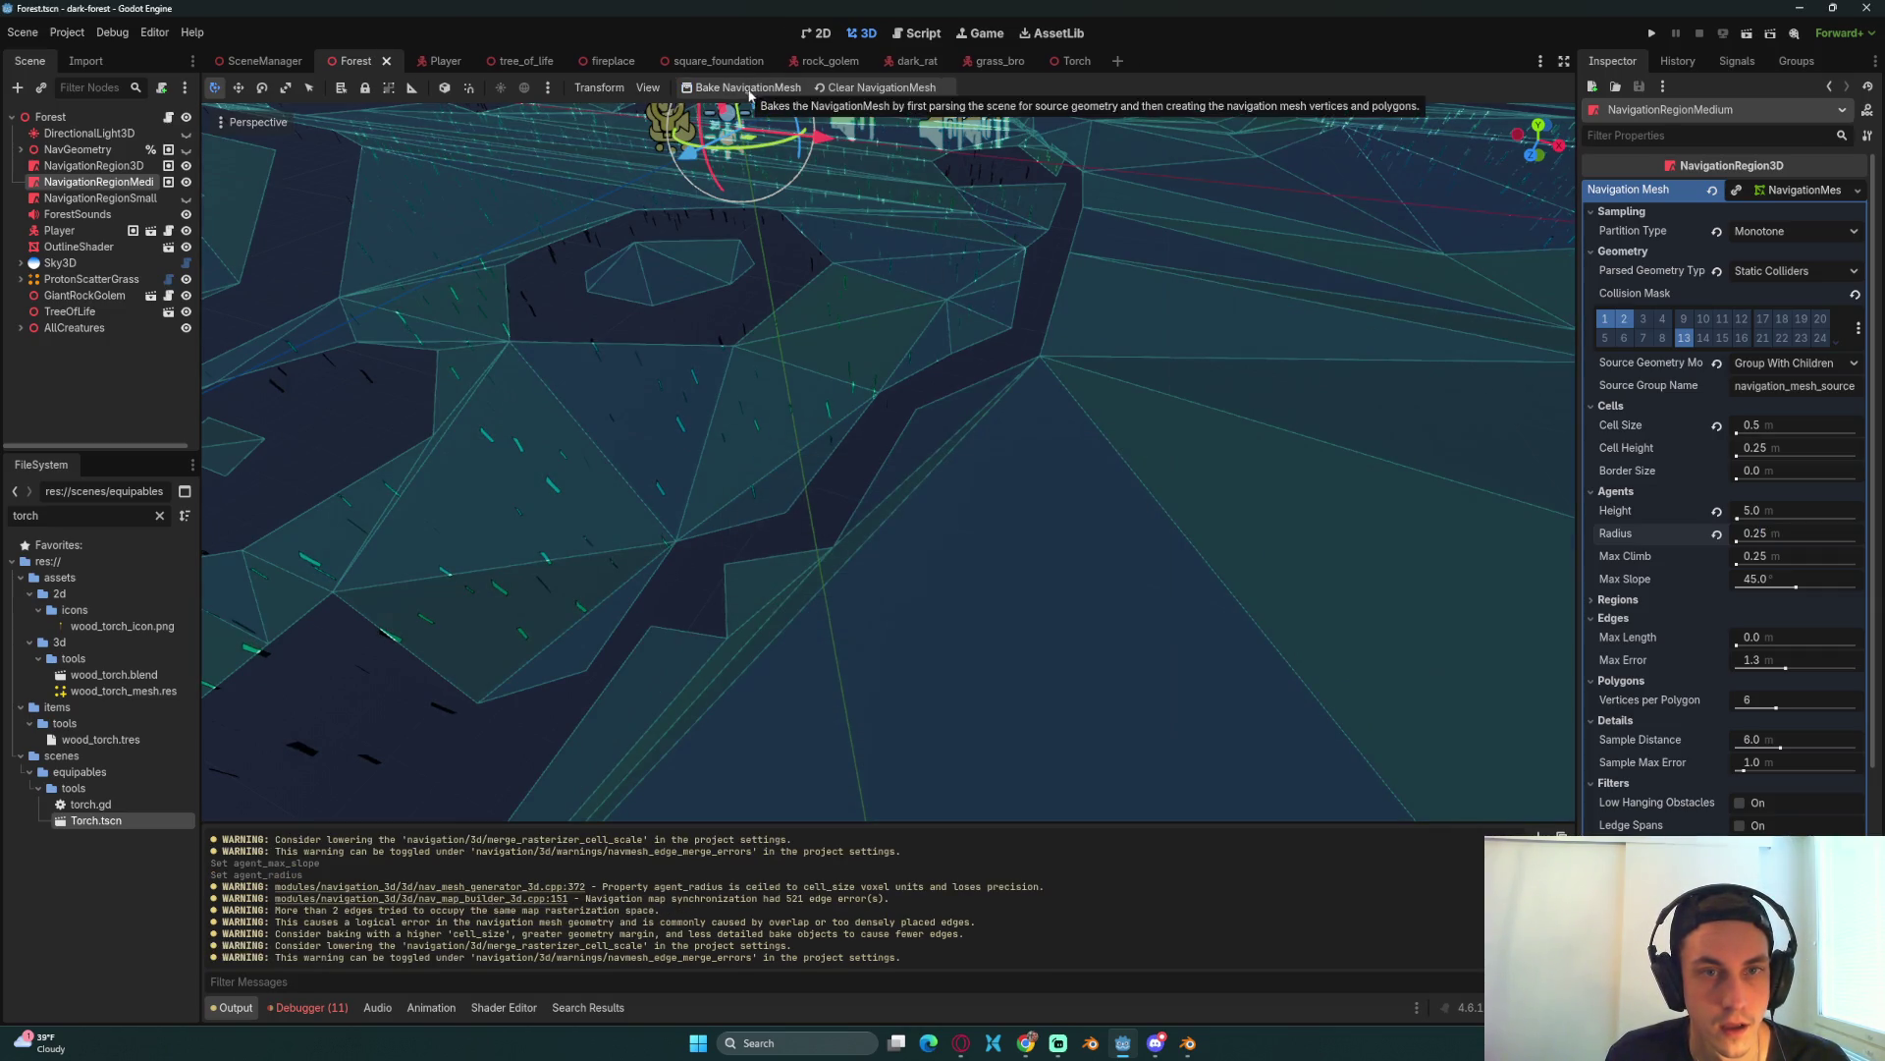
{"action": "left_click", "coordinate": [1717, 532]}
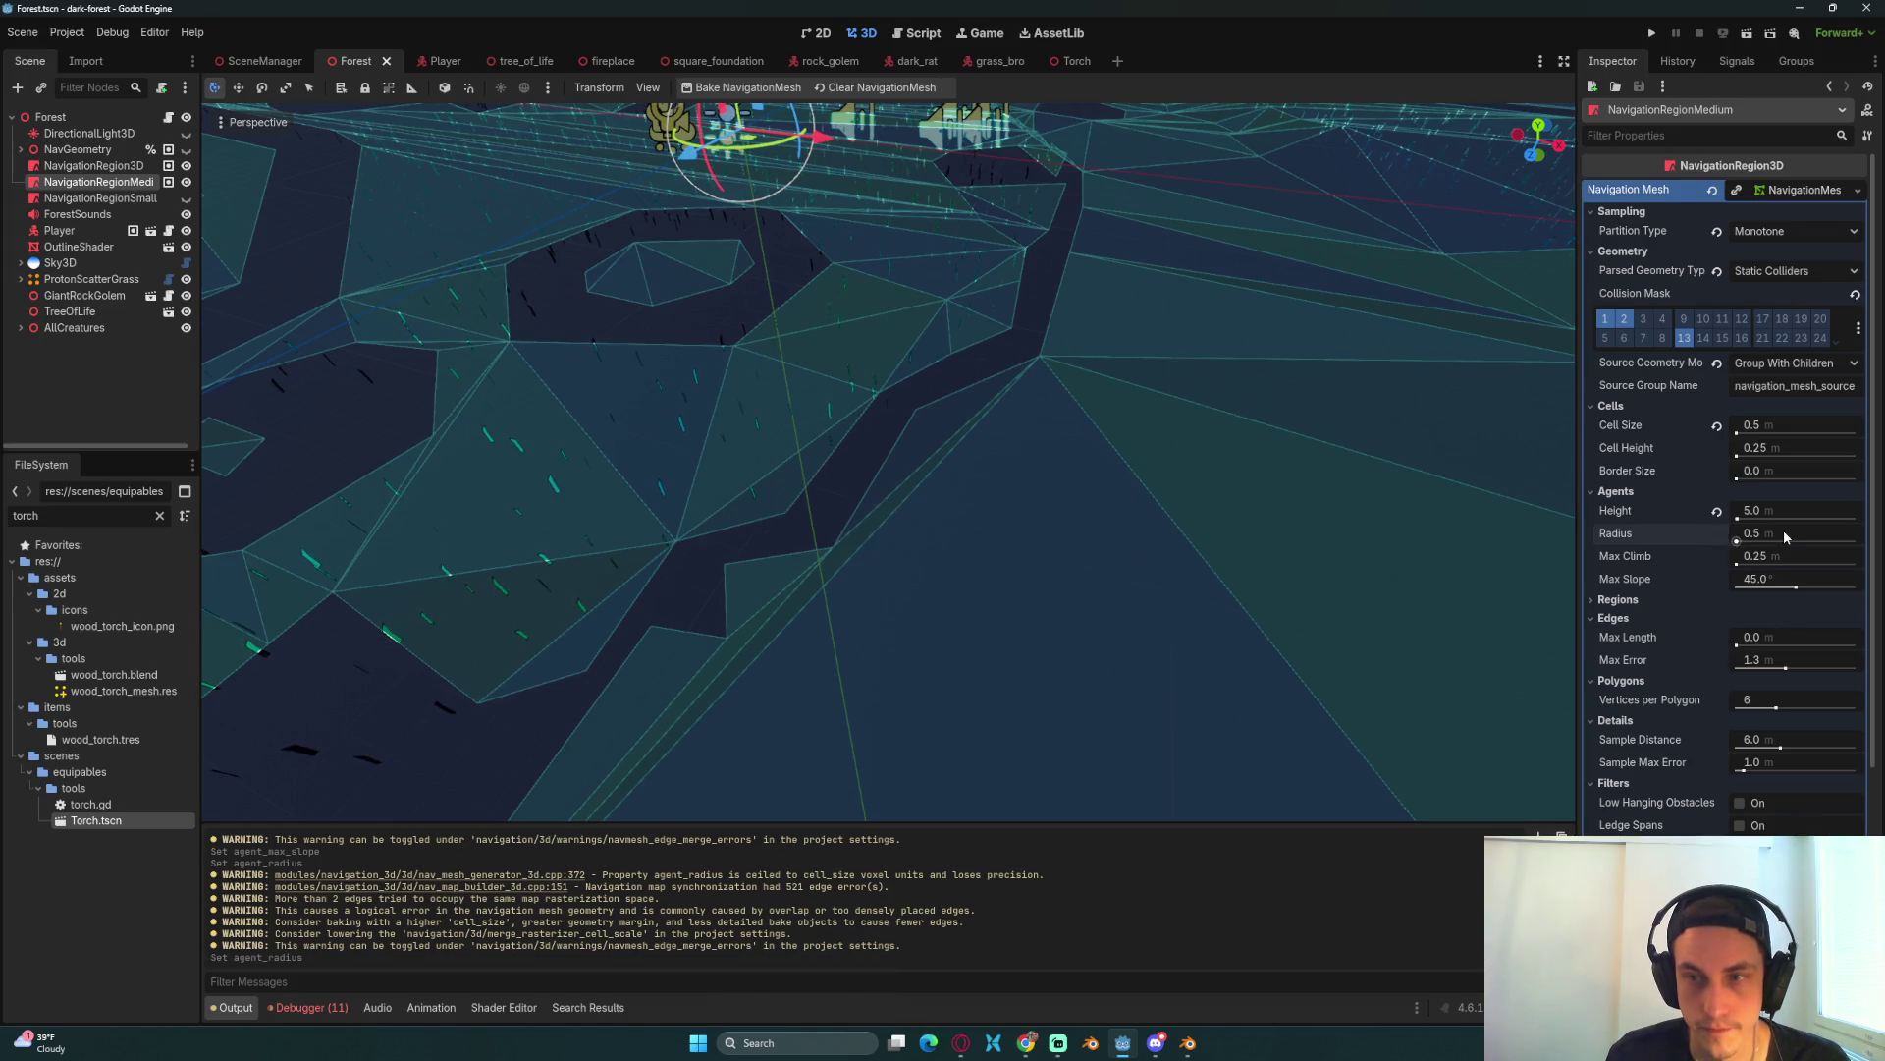
{"action": "type", "text": "1"}
{"action": "key", "text": "Return"}
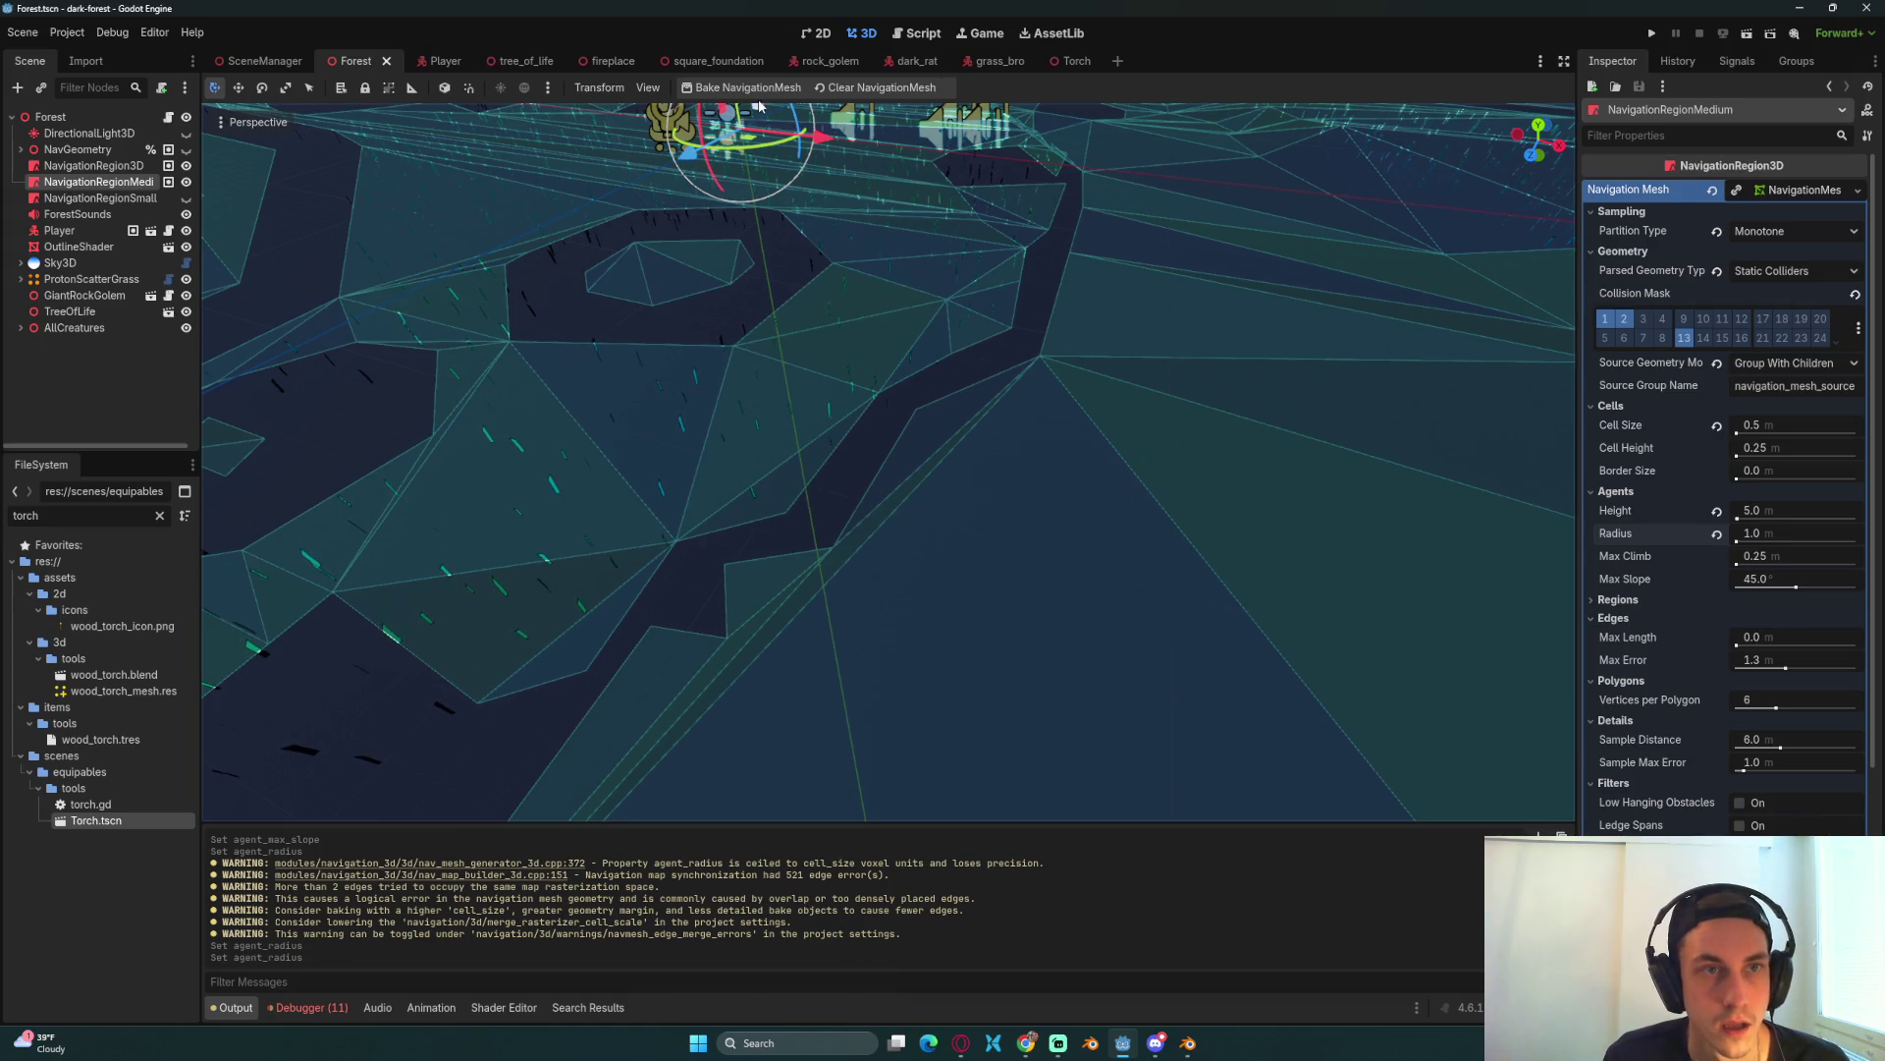
{"action": "left_click", "coordinate": [747, 89]}
{"action": "scroll", "coordinate": [1011, 393], "scroll_direction": "down", "scroll_amount": 5}
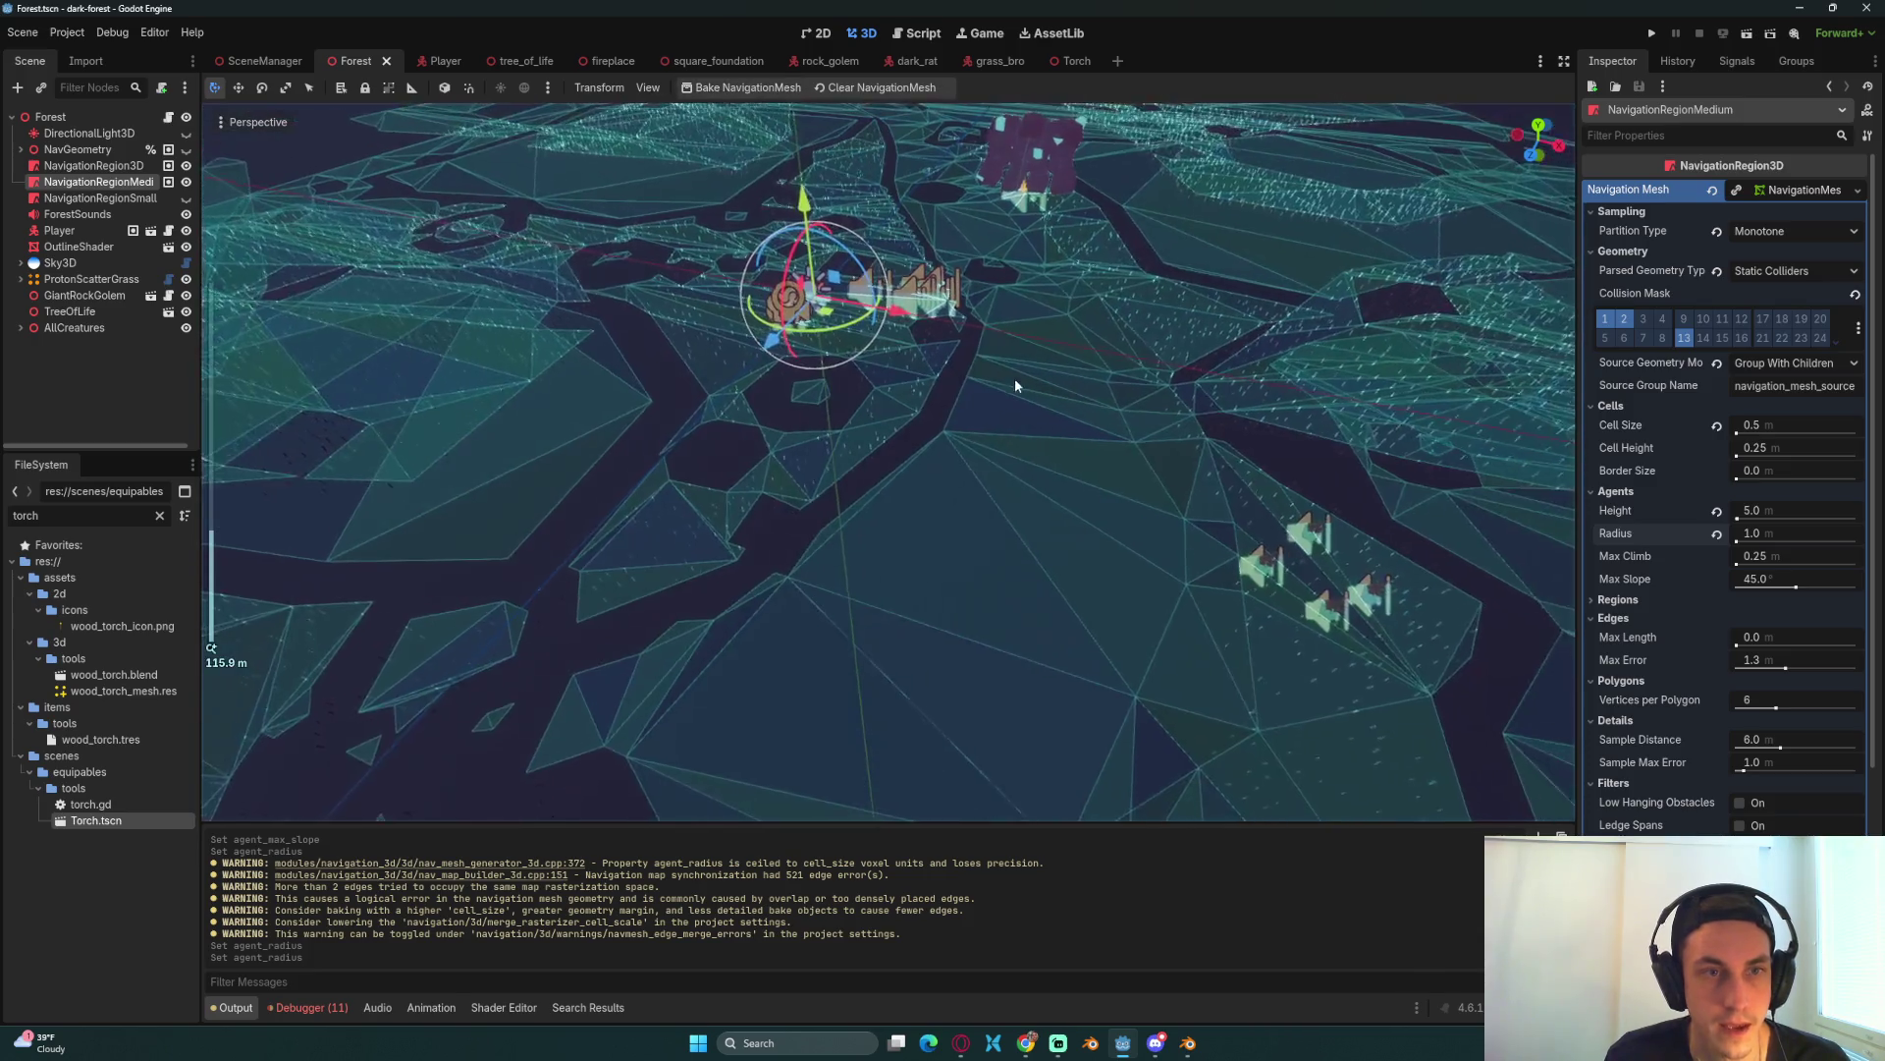
{"action": "mouse_move", "coordinate": [1059, 442]}
{"action": "left_mouse_down"}
{"action": "mouse_move", "coordinate": [1047, 462]}
{"action": "mouse_move", "coordinate": [1000, 456]}
{"action": "left_mouse_up"}
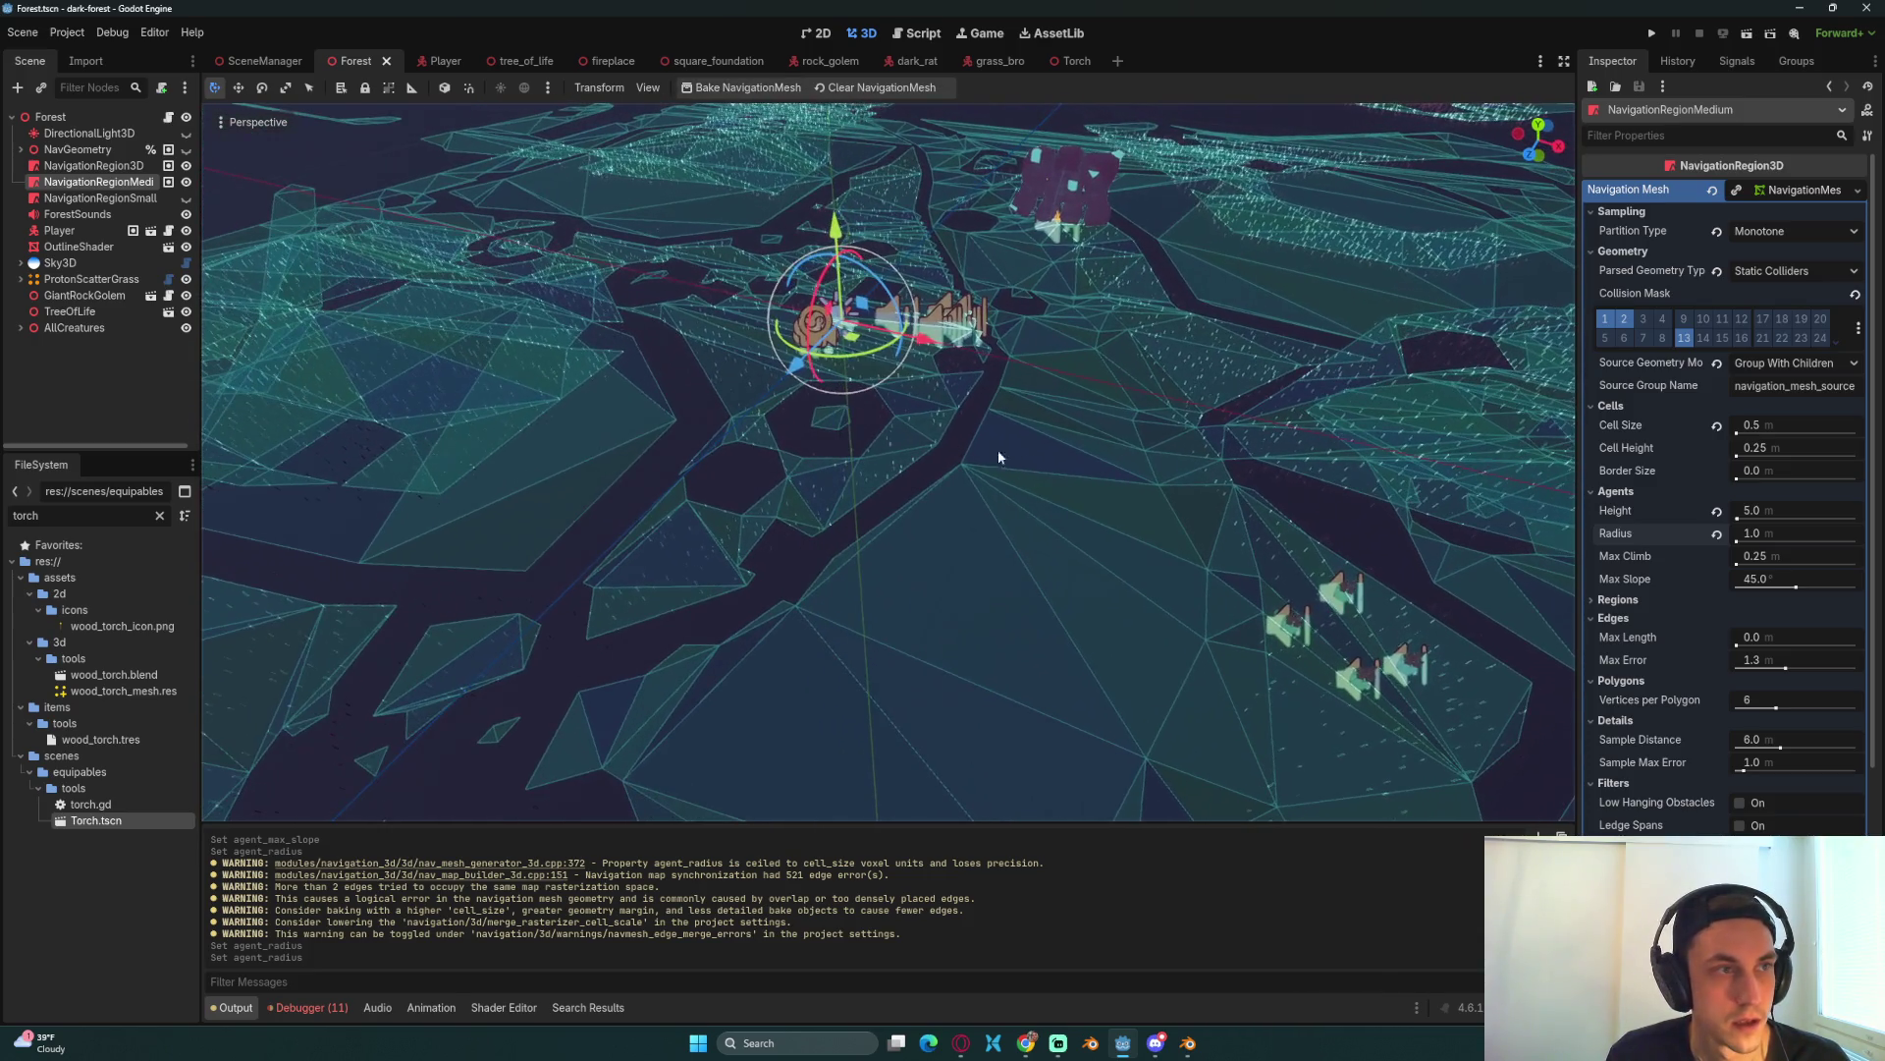
Step: Expand and collapse the Regions and Edges bake settings sections
{"action": "left_click", "coordinate": [1620, 600]}
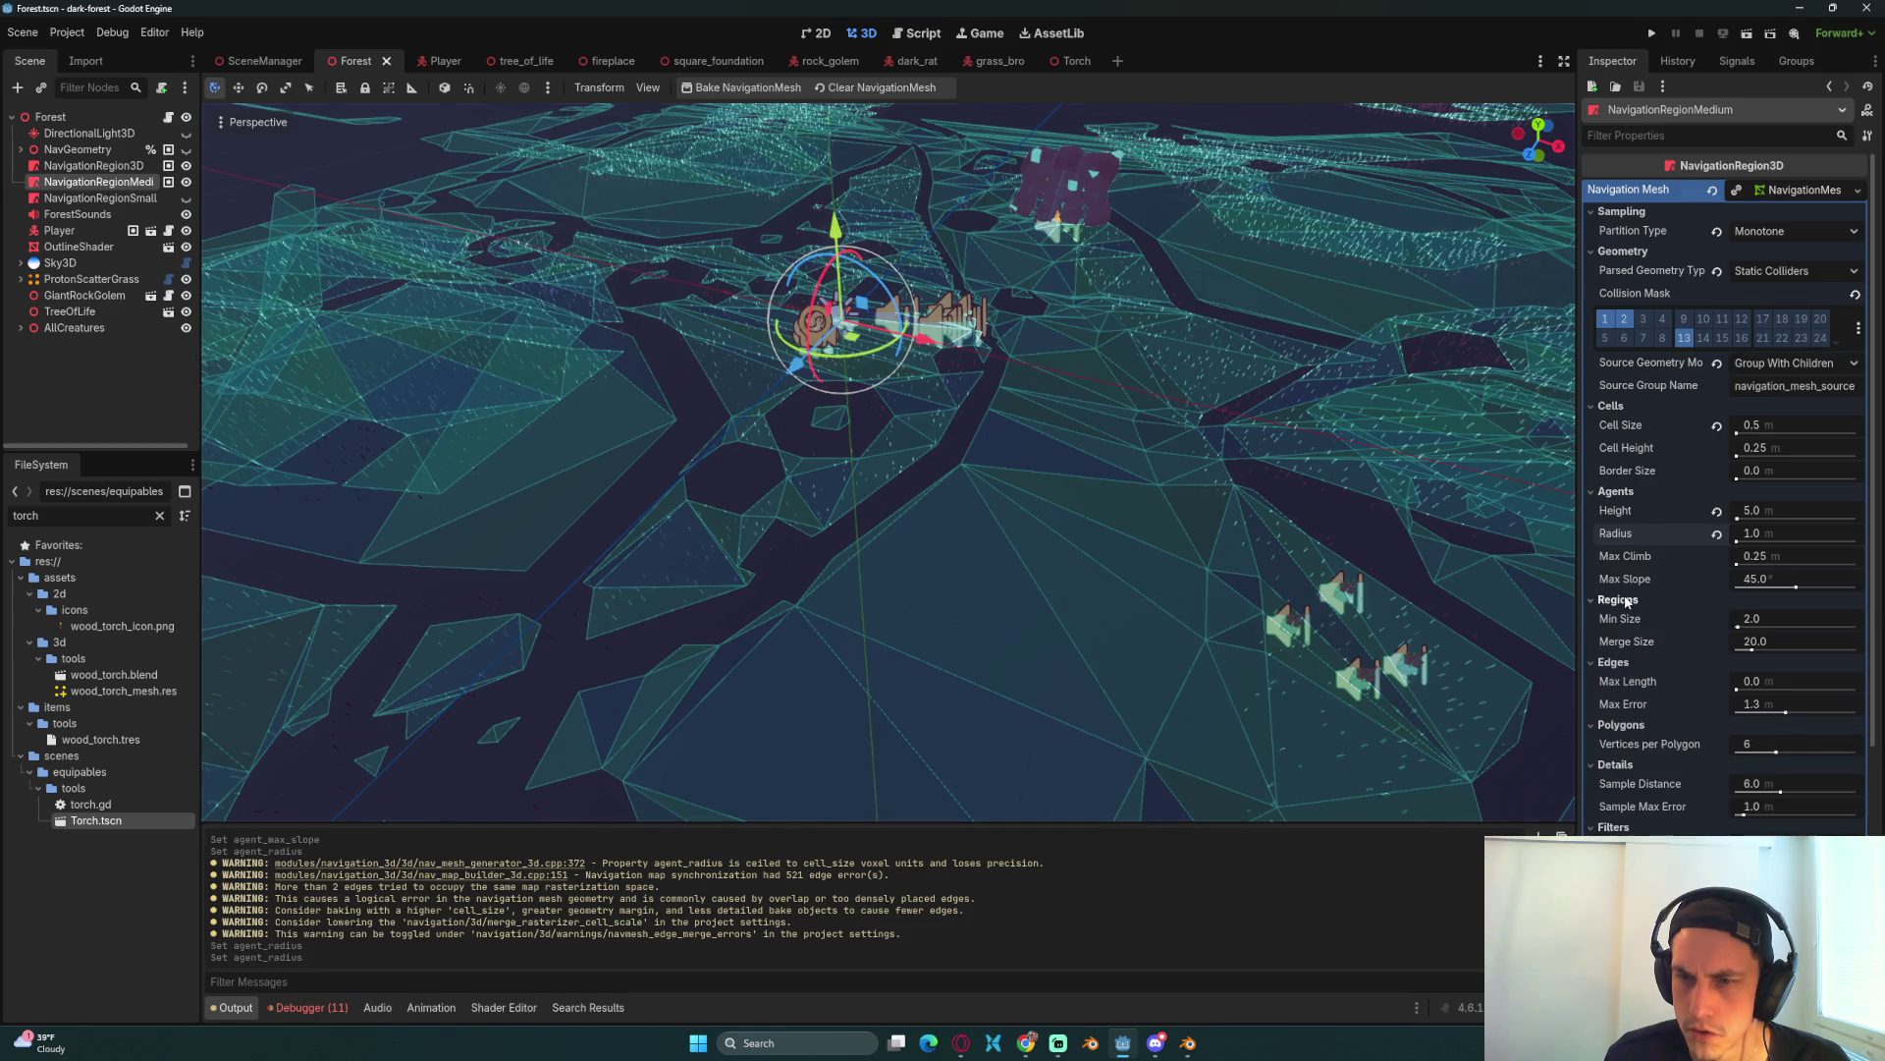
{"action": "mouse_move", "coordinate": [1627, 624]}
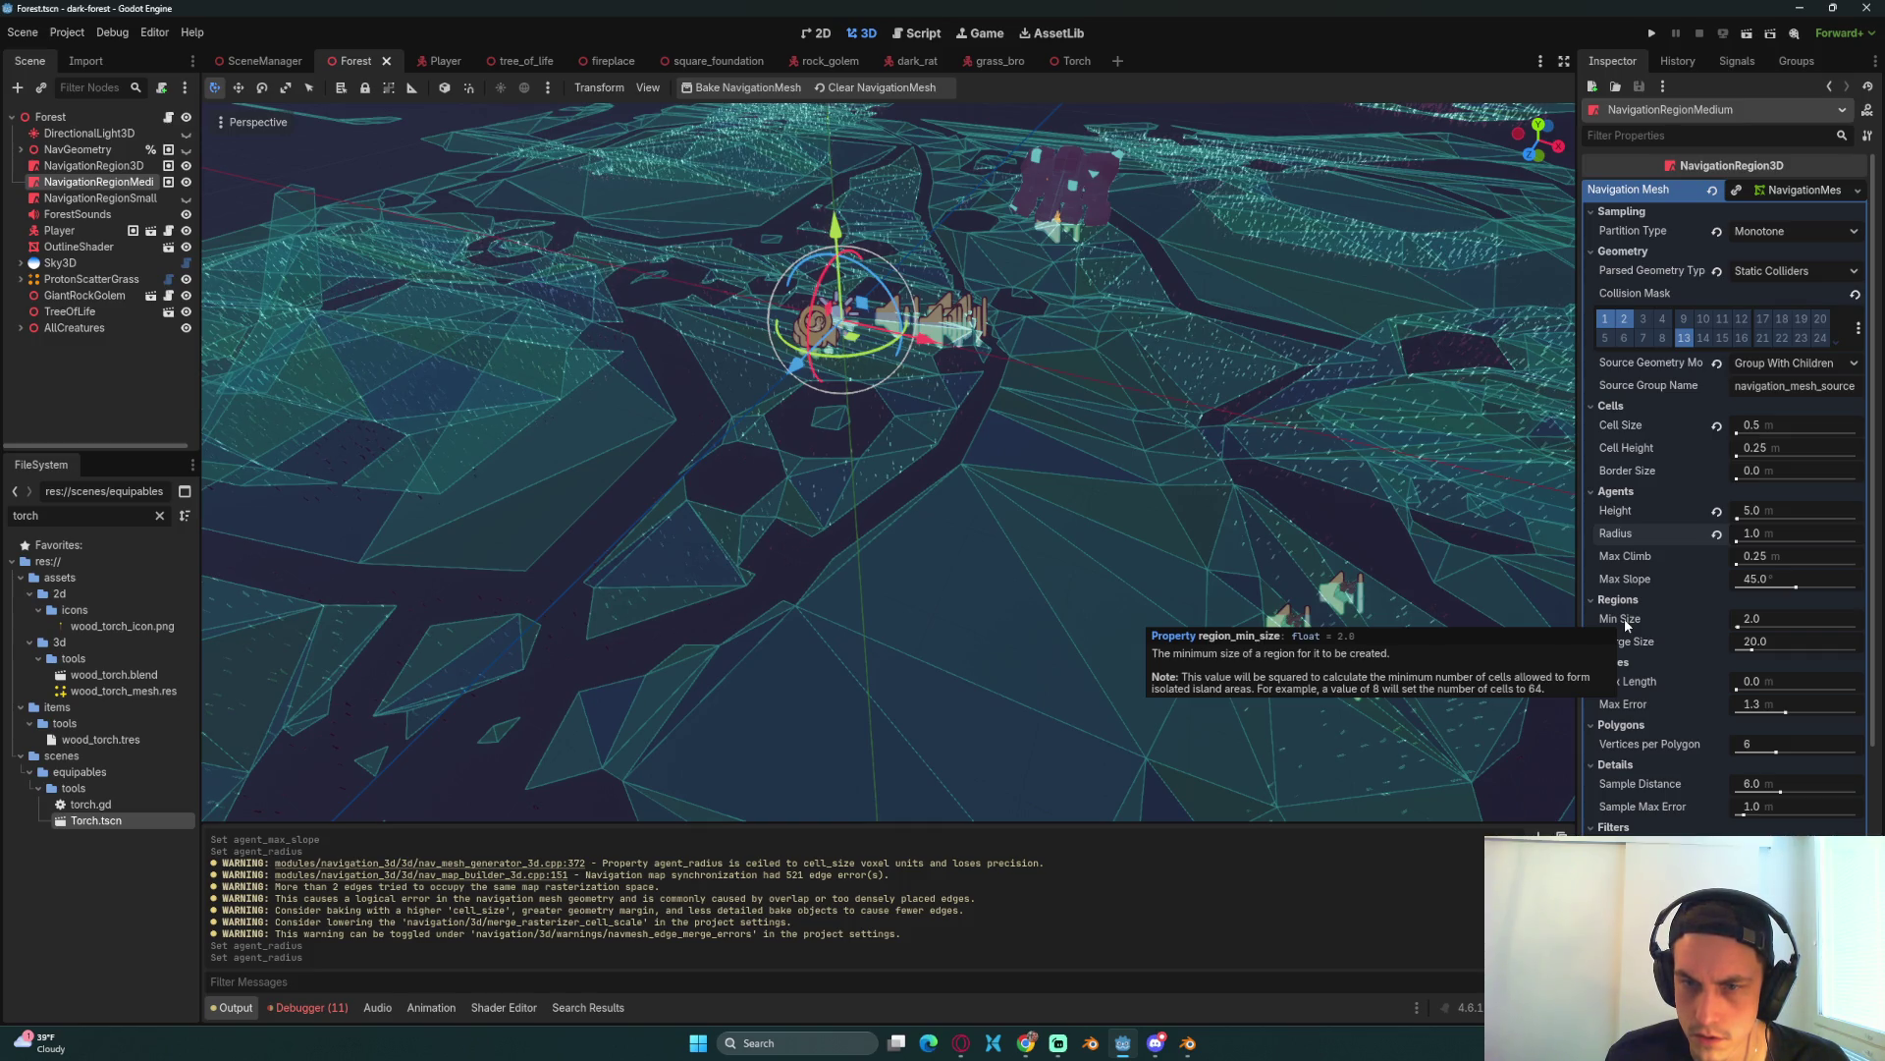
{"action": "left_click", "coordinate": [1620, 600]}
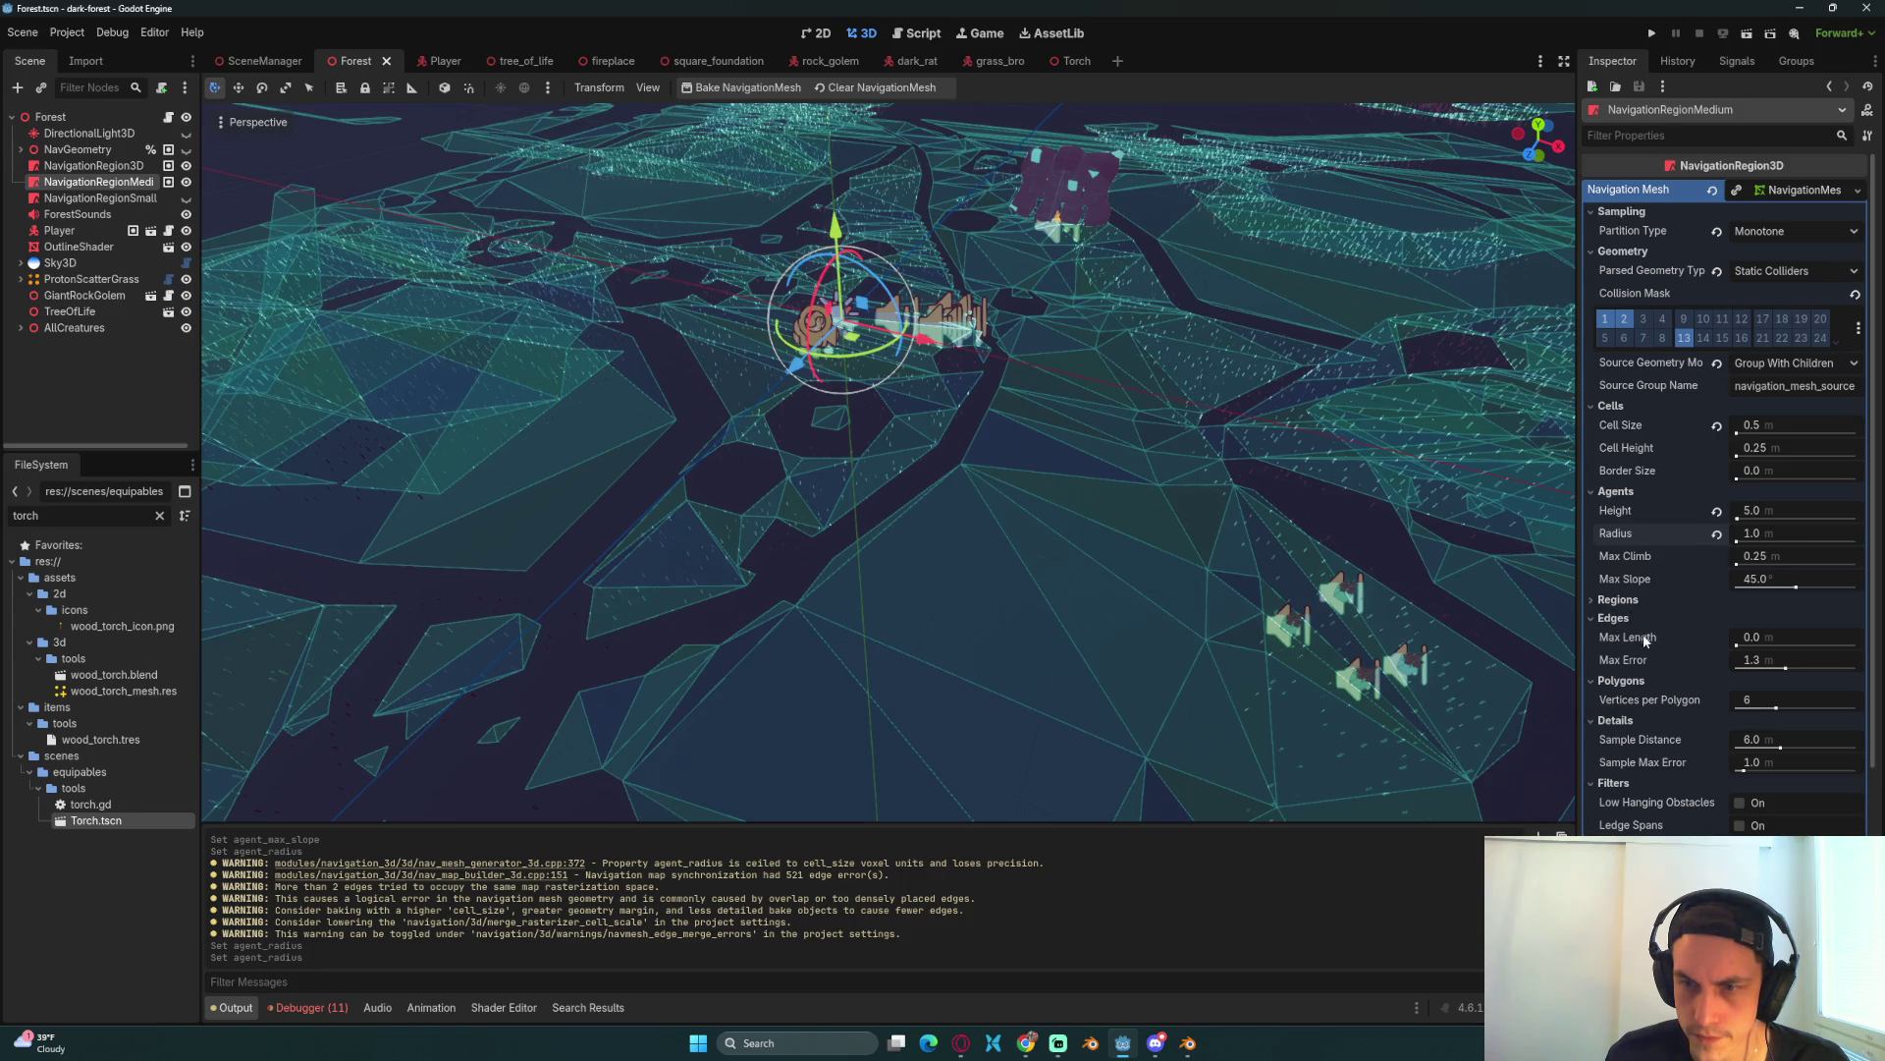
{"action": "left_click", "coordinate": [1615, 619]}
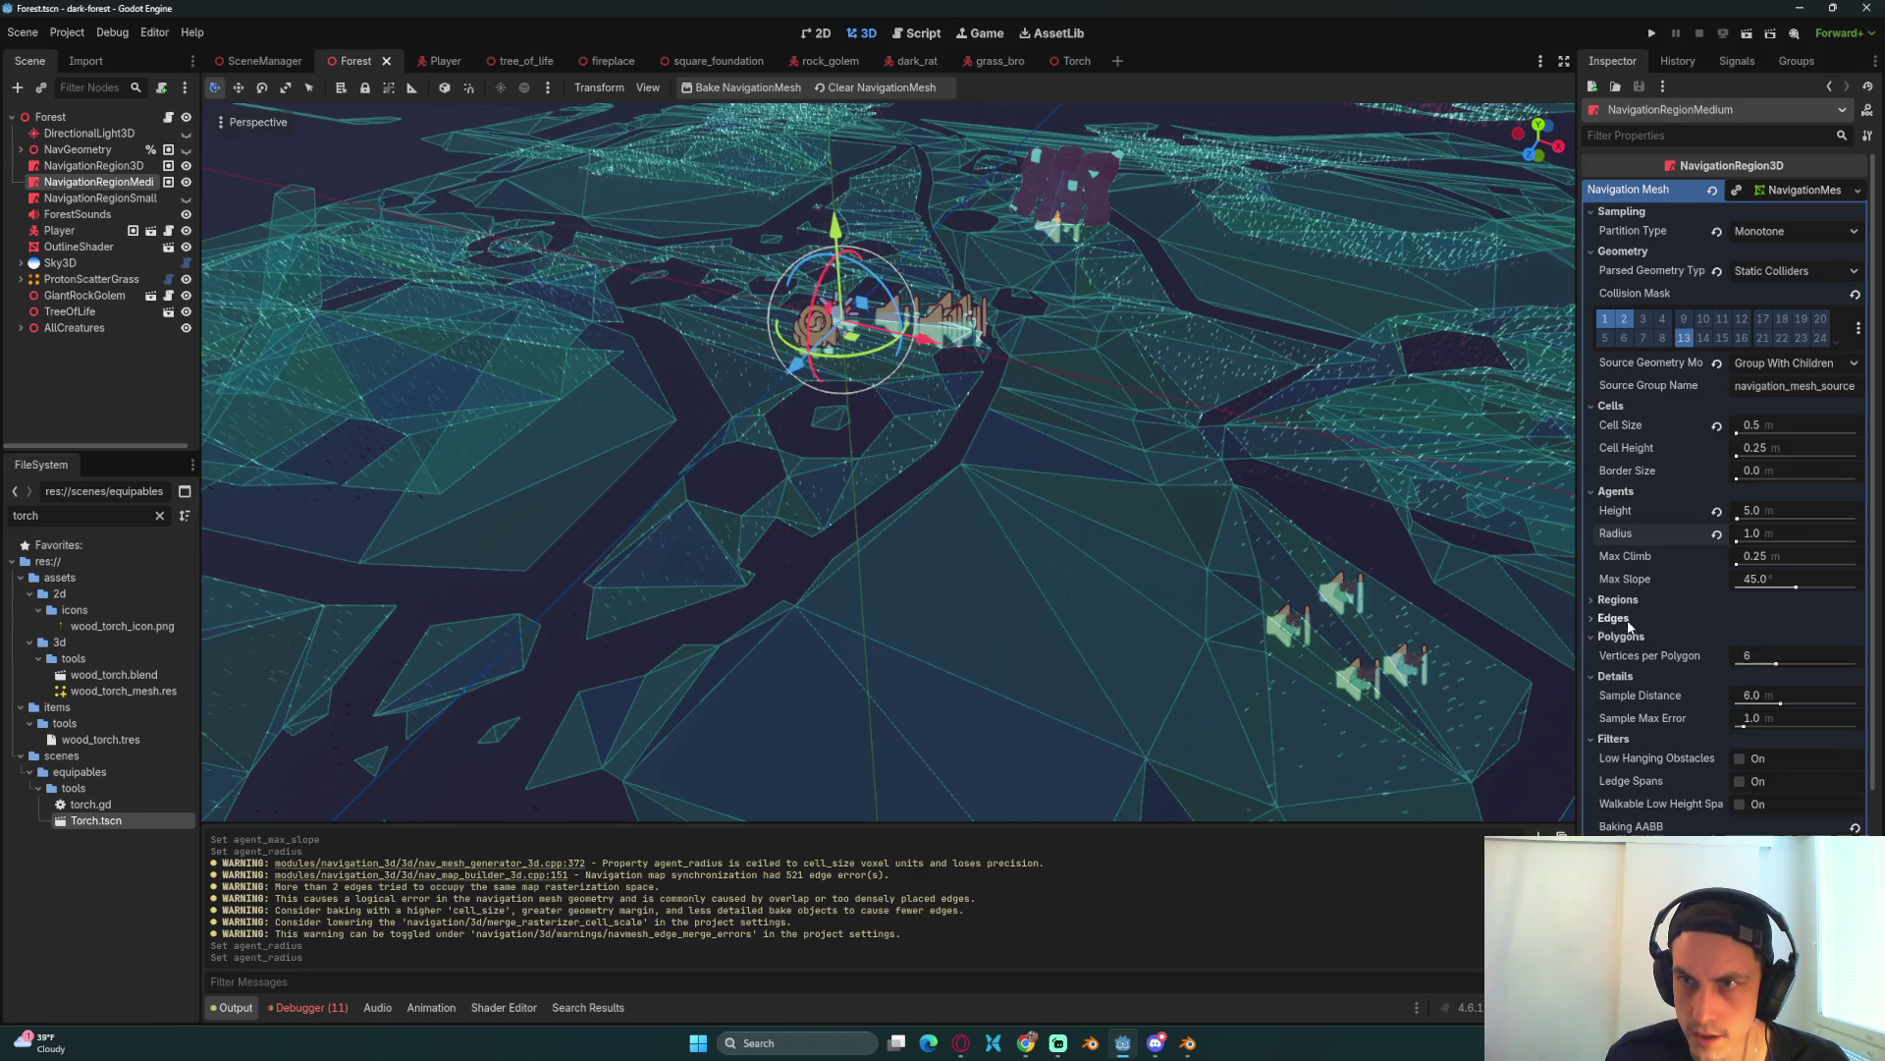
Step: Rebake with Watershed partitioning, then switch back to Monotone and rebake again
{"action": "left_click", "coordinate": [1767, 230]}
{"action": "left_click", "coordinate": [1764, 260]}
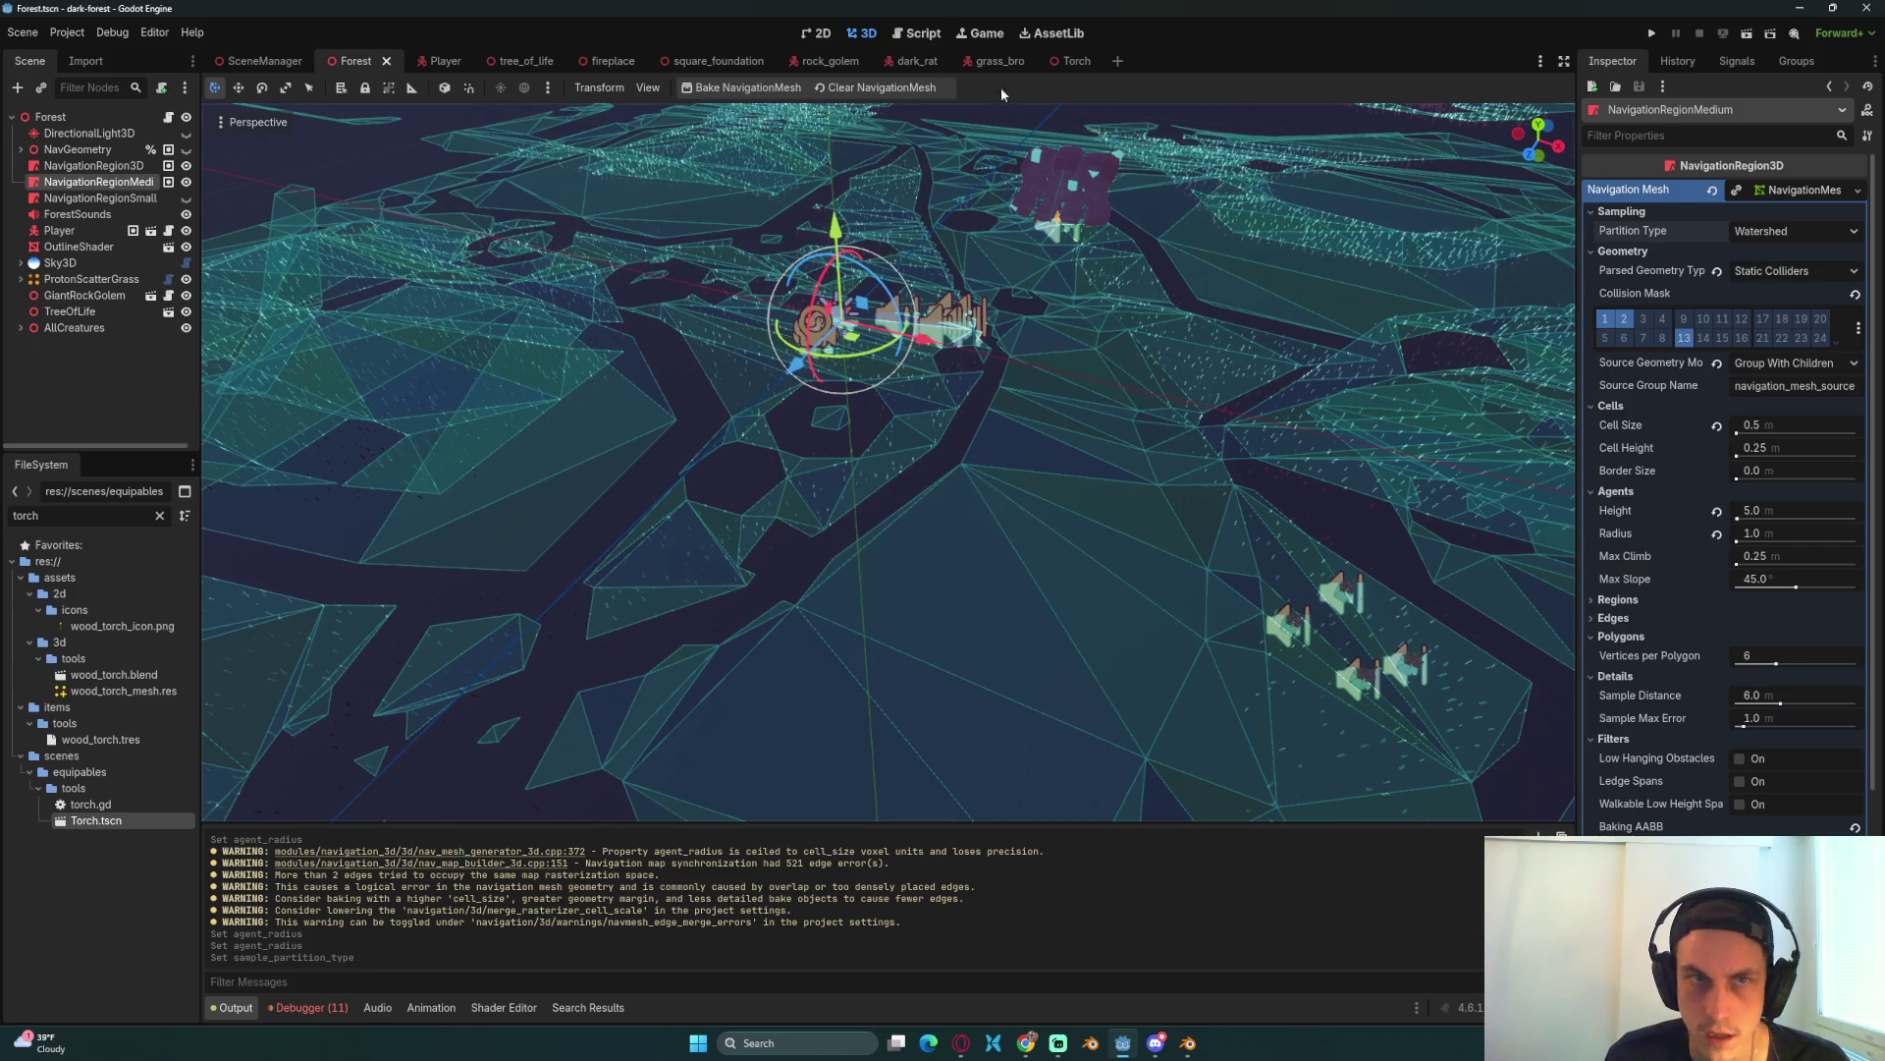
{"action": "left_click", "coordinate": [743, 91]}
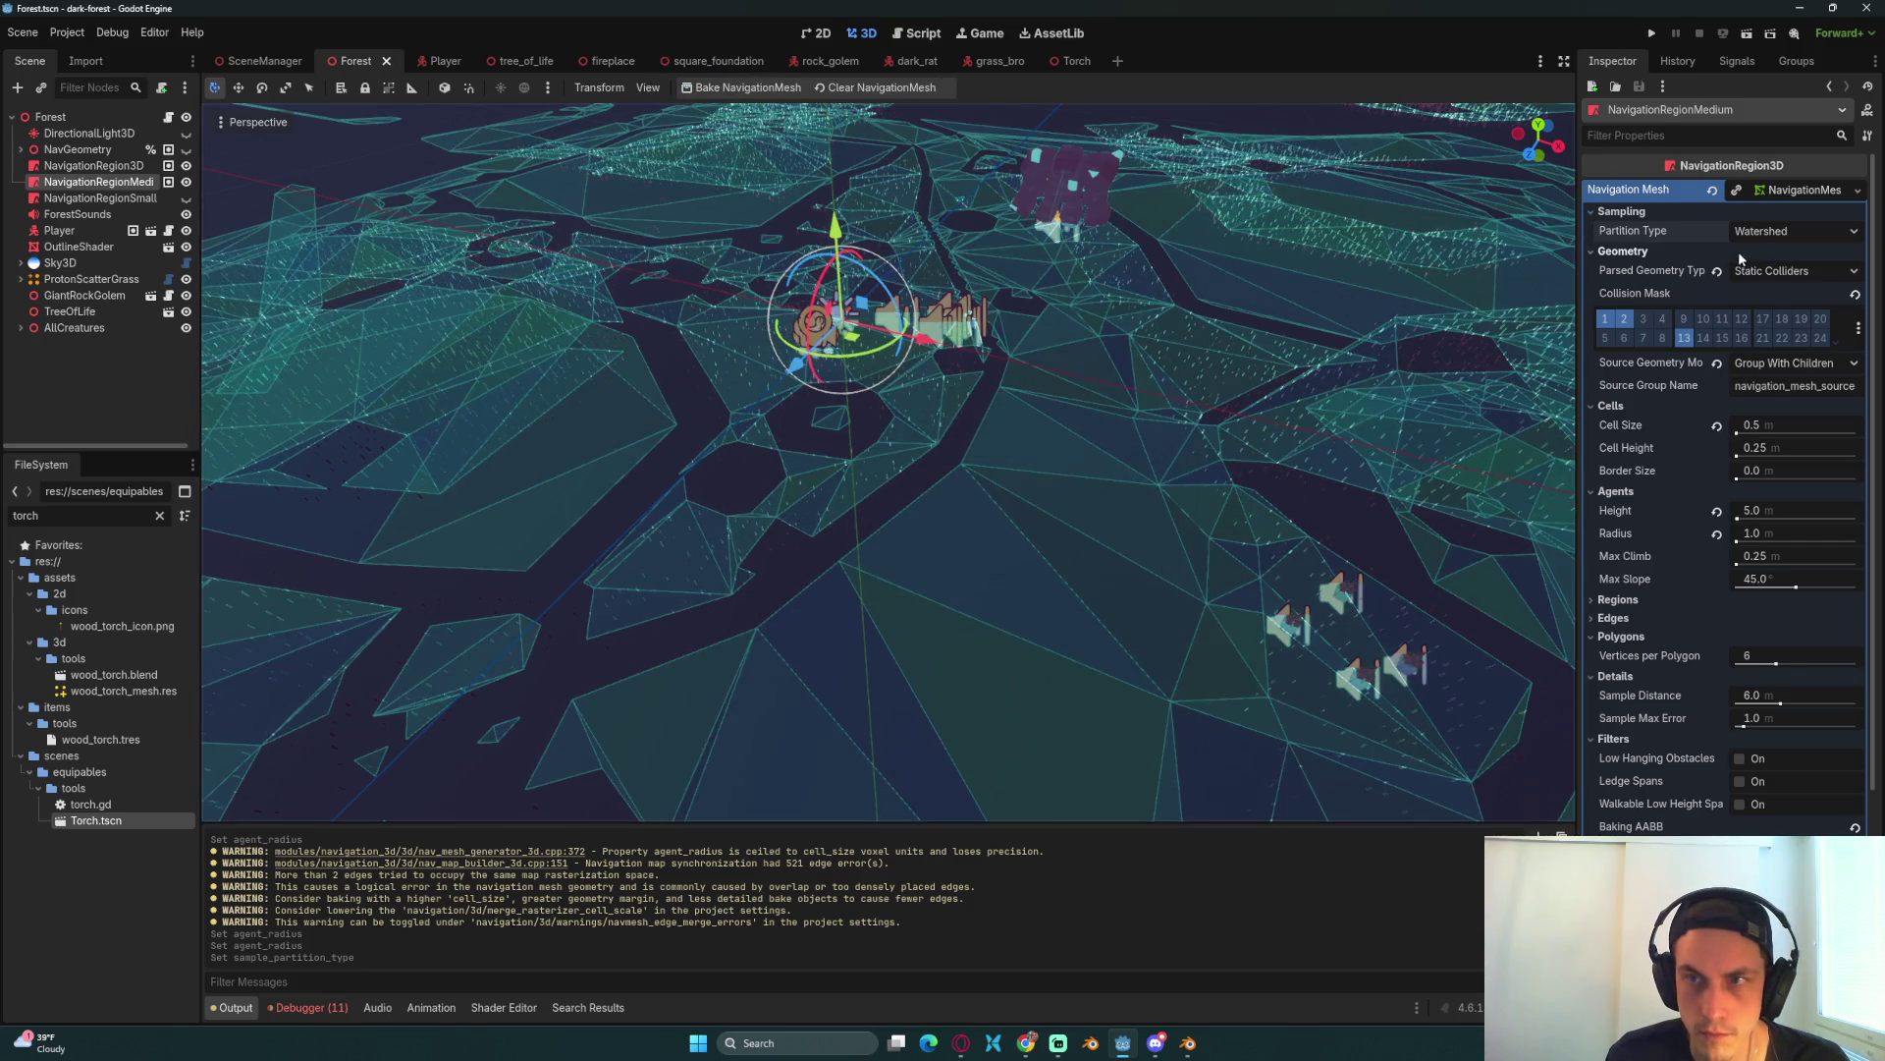
{"action": "left_click", "coordinate": [1743, 234]}
{"action": "left_click", "coordinate": [1758, 275]}
{"action": "left_click", "coordinate": [743, 87]}
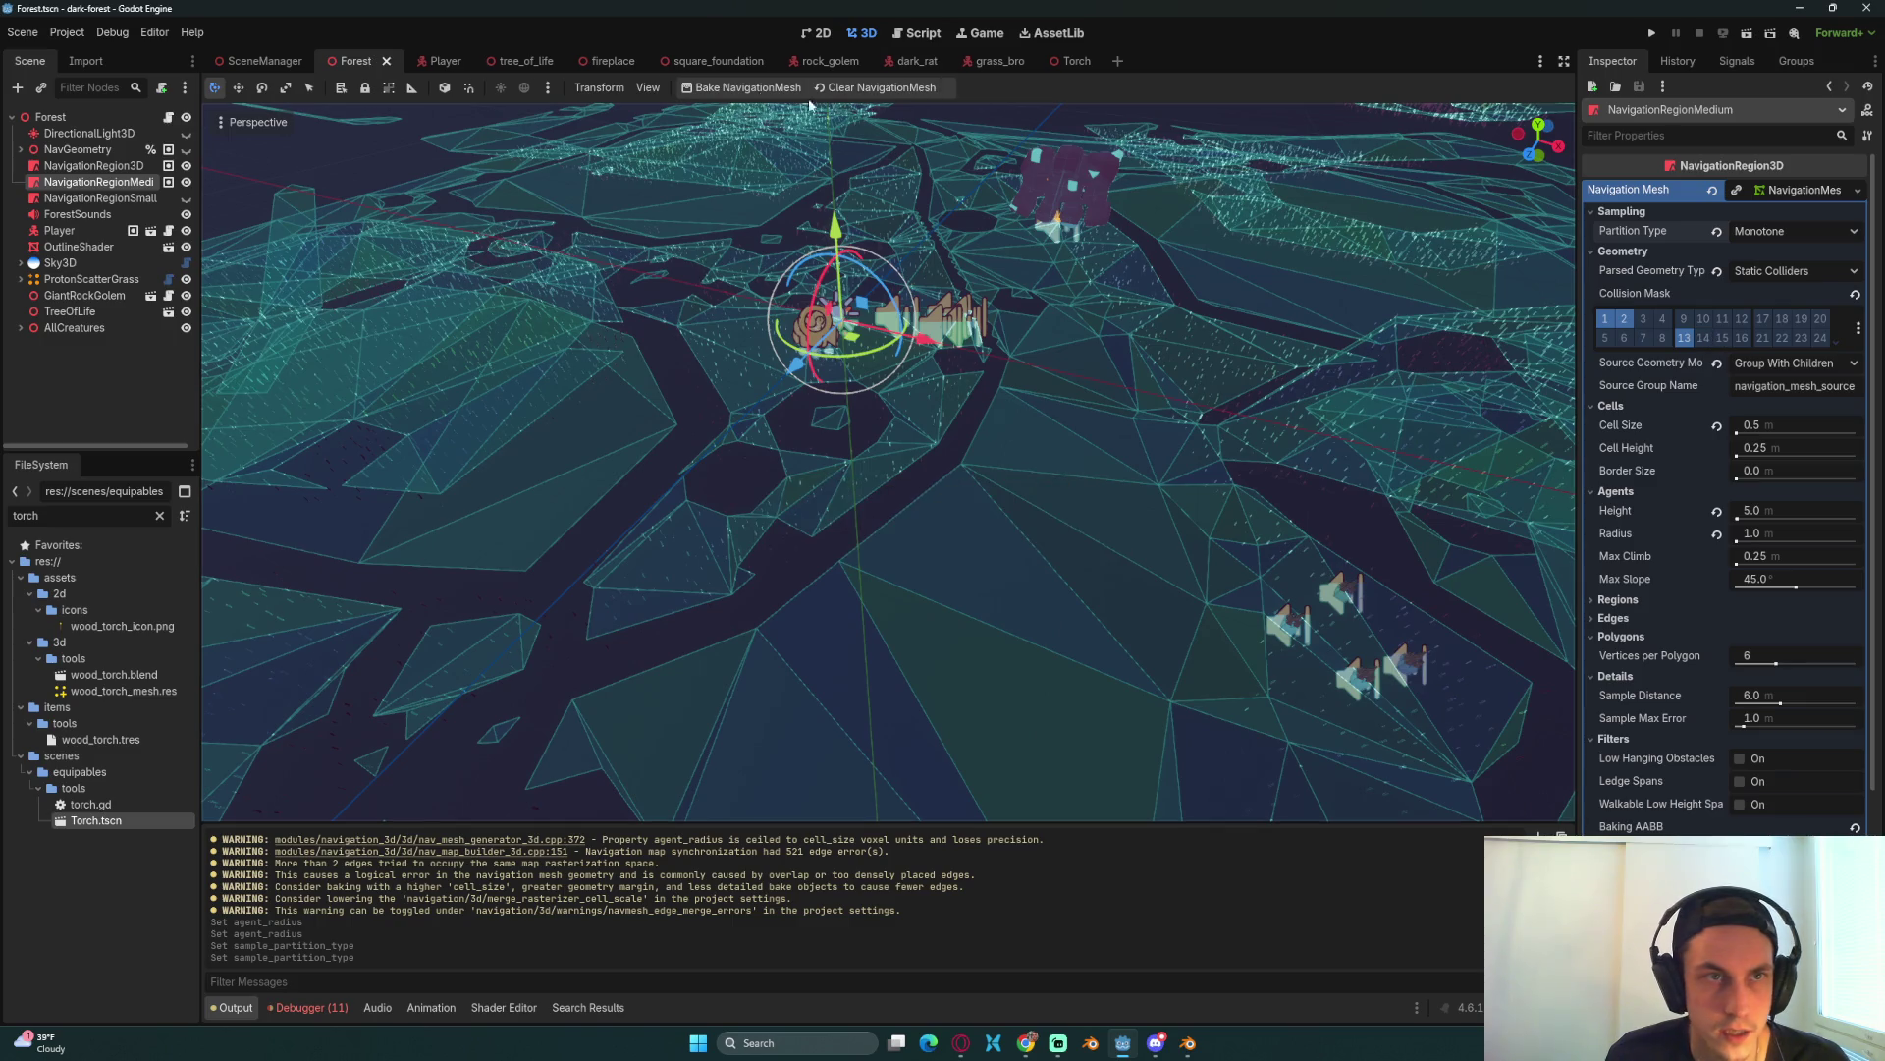
Step: Toggle NavGeometry visibility off again and select the NavGeometry node
{"action": "scroll", "coordinate": [923, 479], "scroll_direction": "up", "scroll_amount": 5}
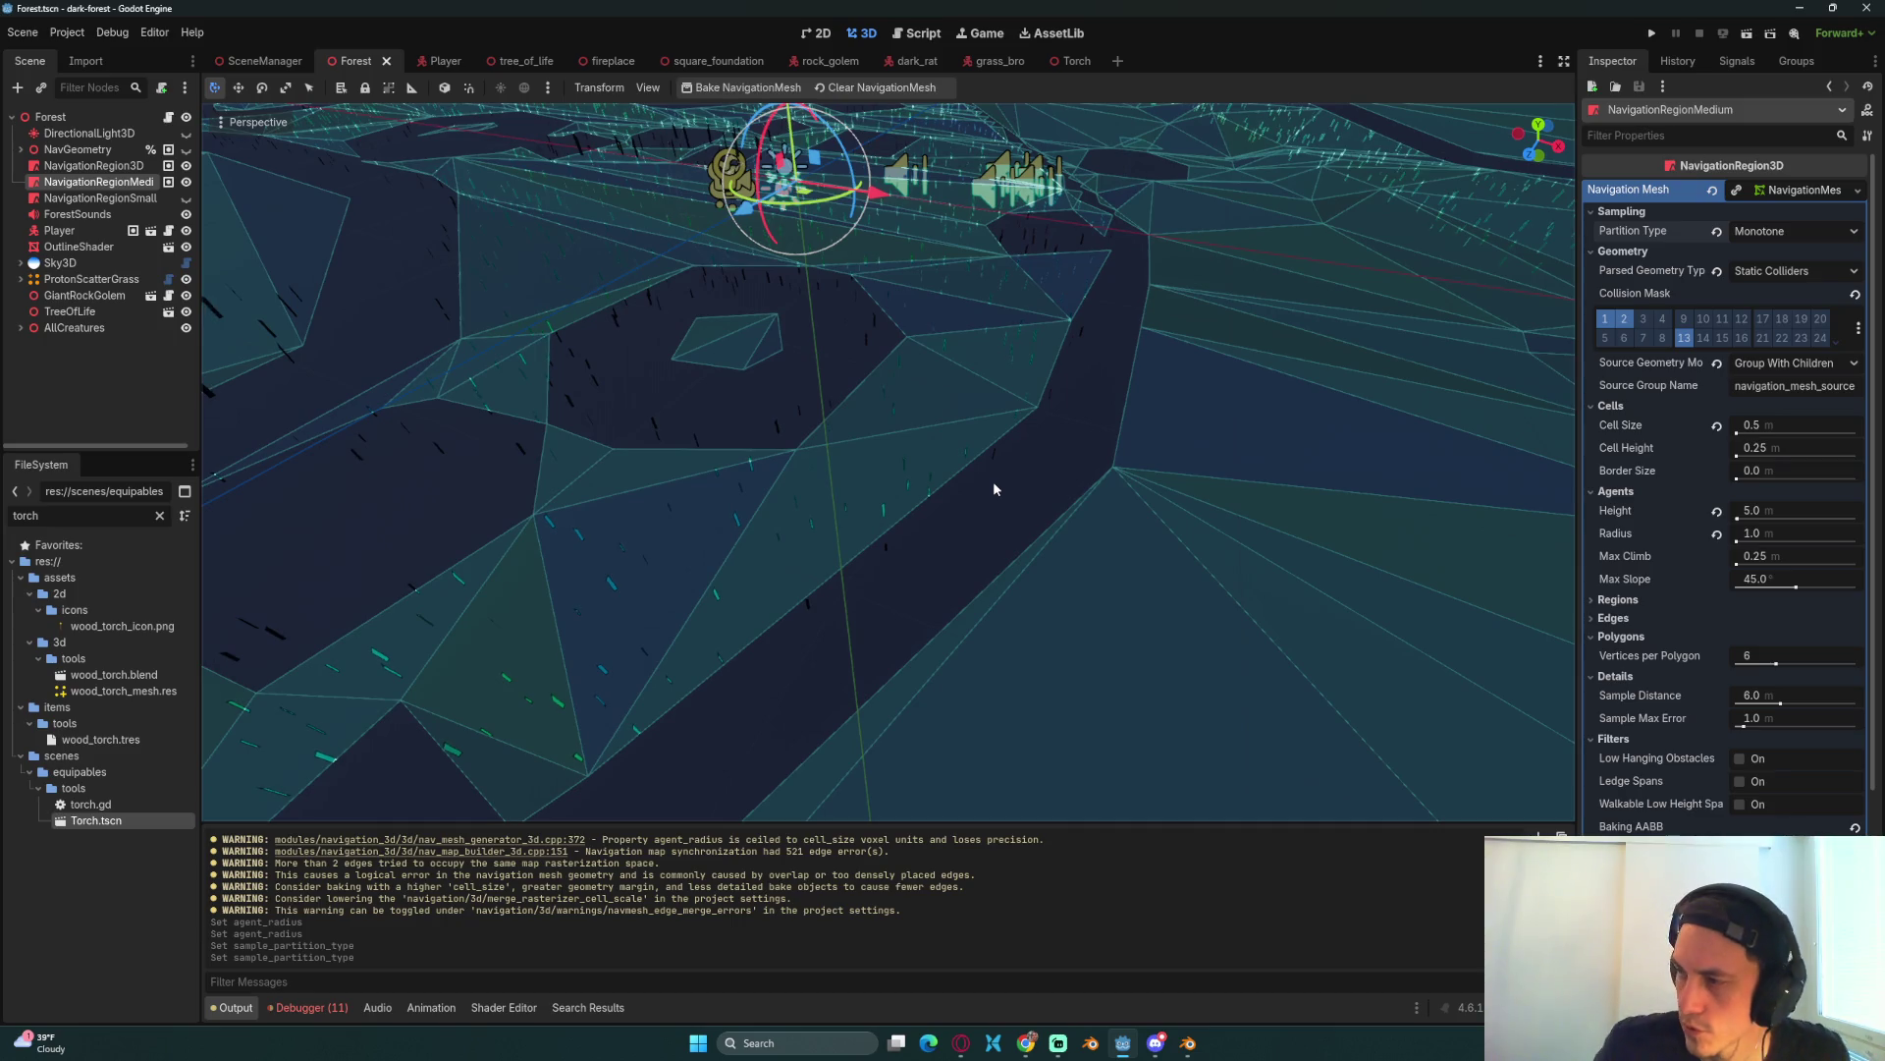
{"action": "scroll", "coordinate": [1065, 444], "scroll_direction": "up", "scroll_amount": 1}
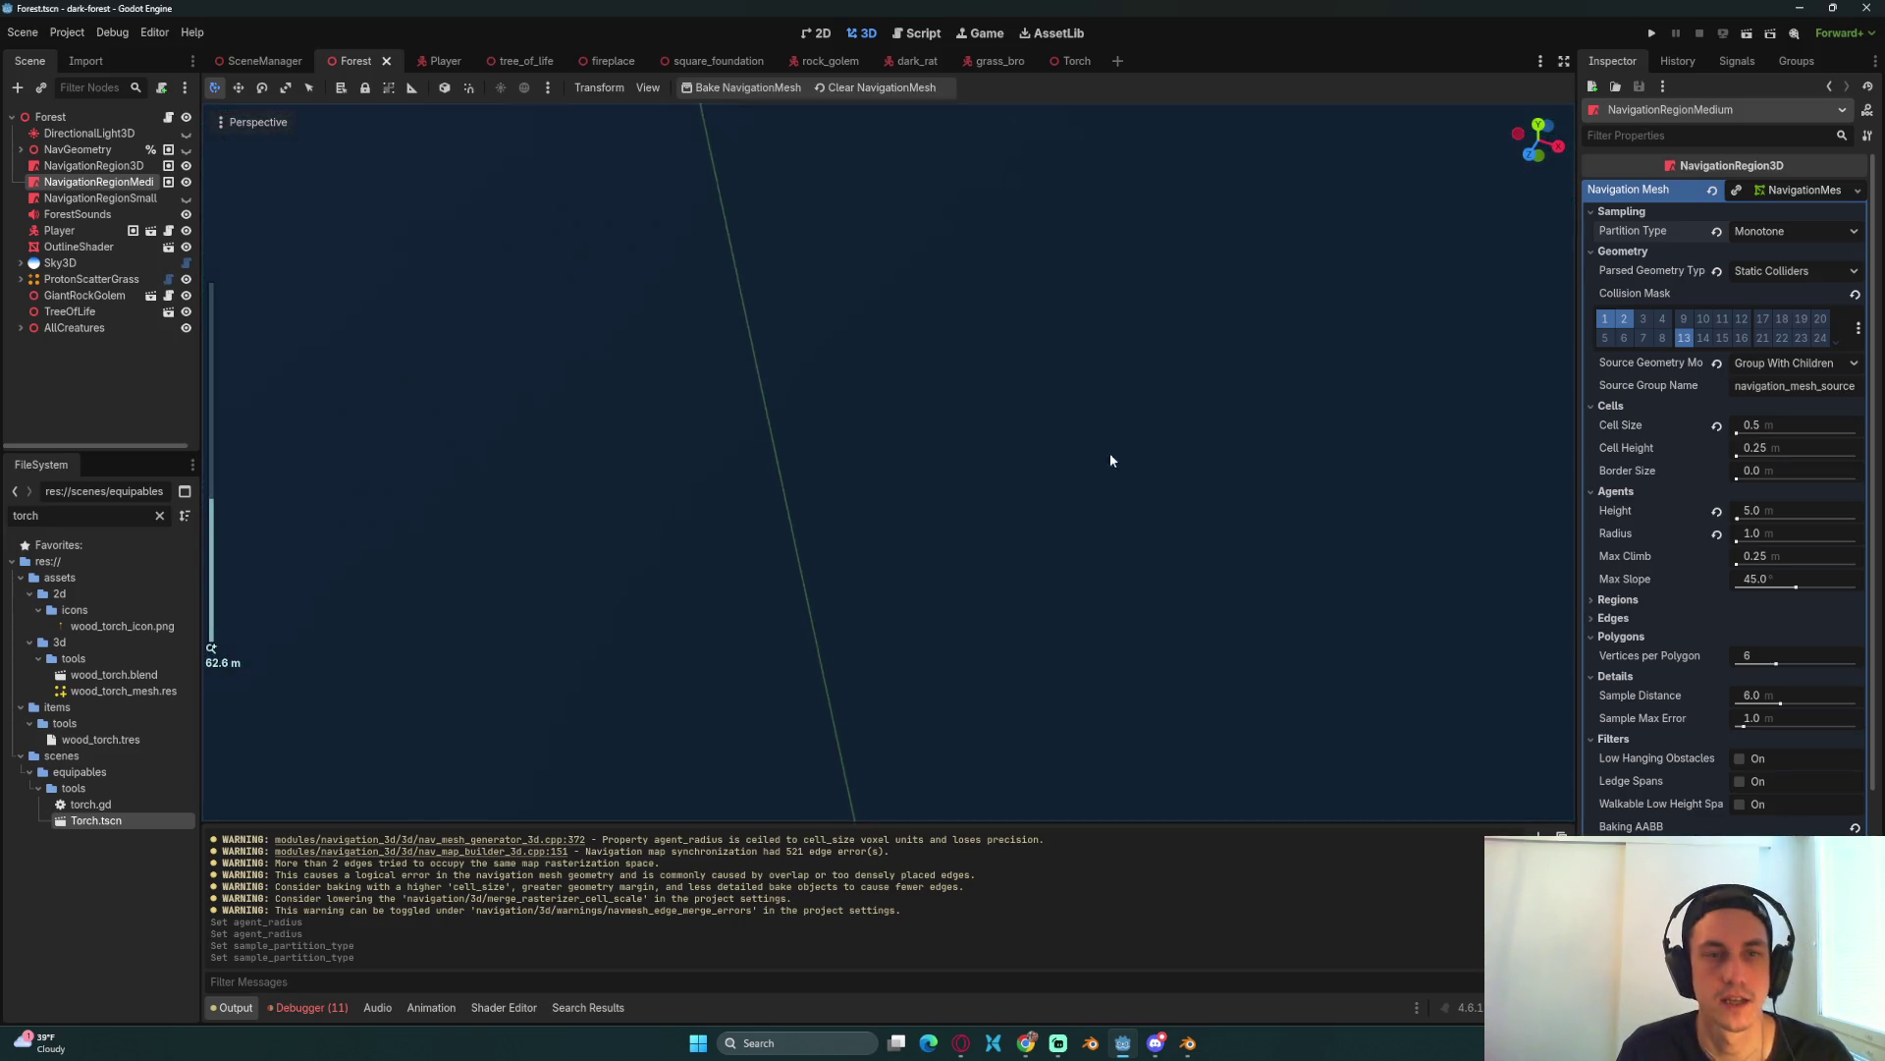
{"action": "scroll", "coordinate": [1064, 437], "scroll_direction": "down", "scroll_amount": 1}
{"action": "scroll", "coordinate": [632, 395], "scroll_direction": "down", "scroll_amount": 1}
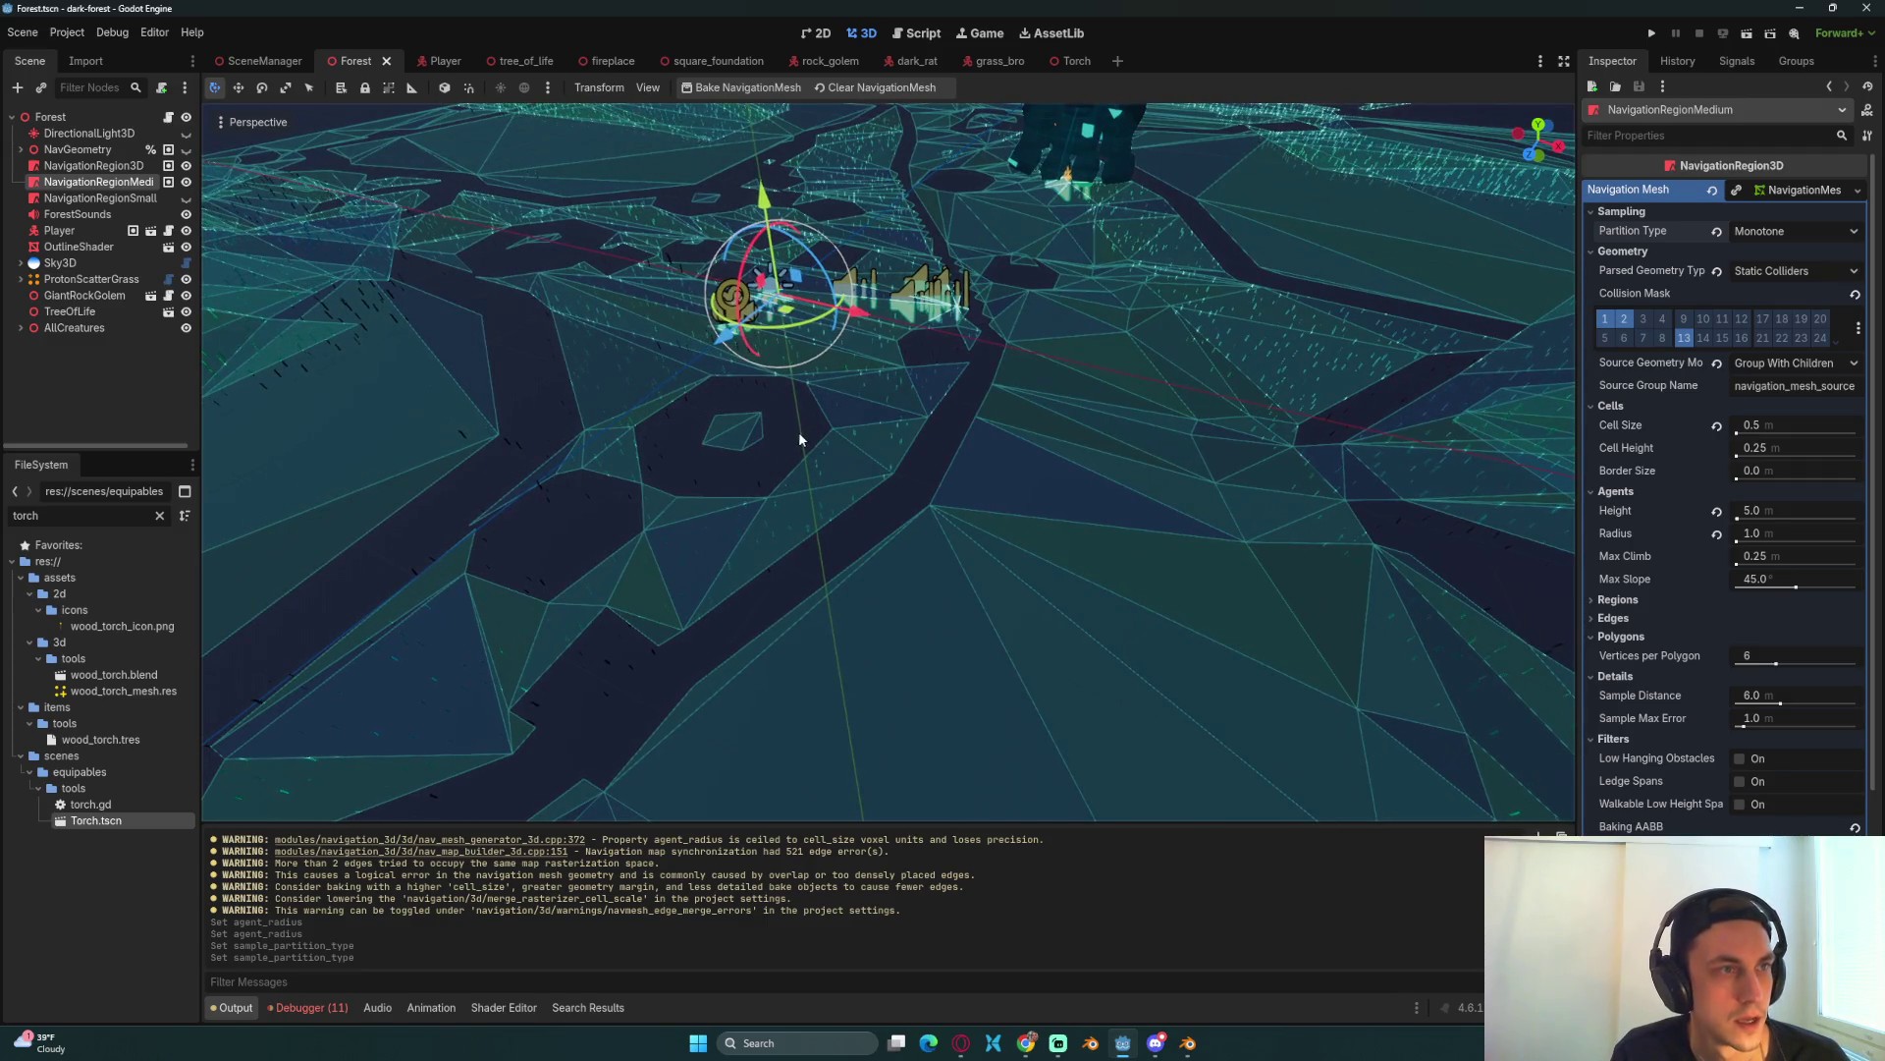
{"action": "left_click", "coordinate": [187, 149]}
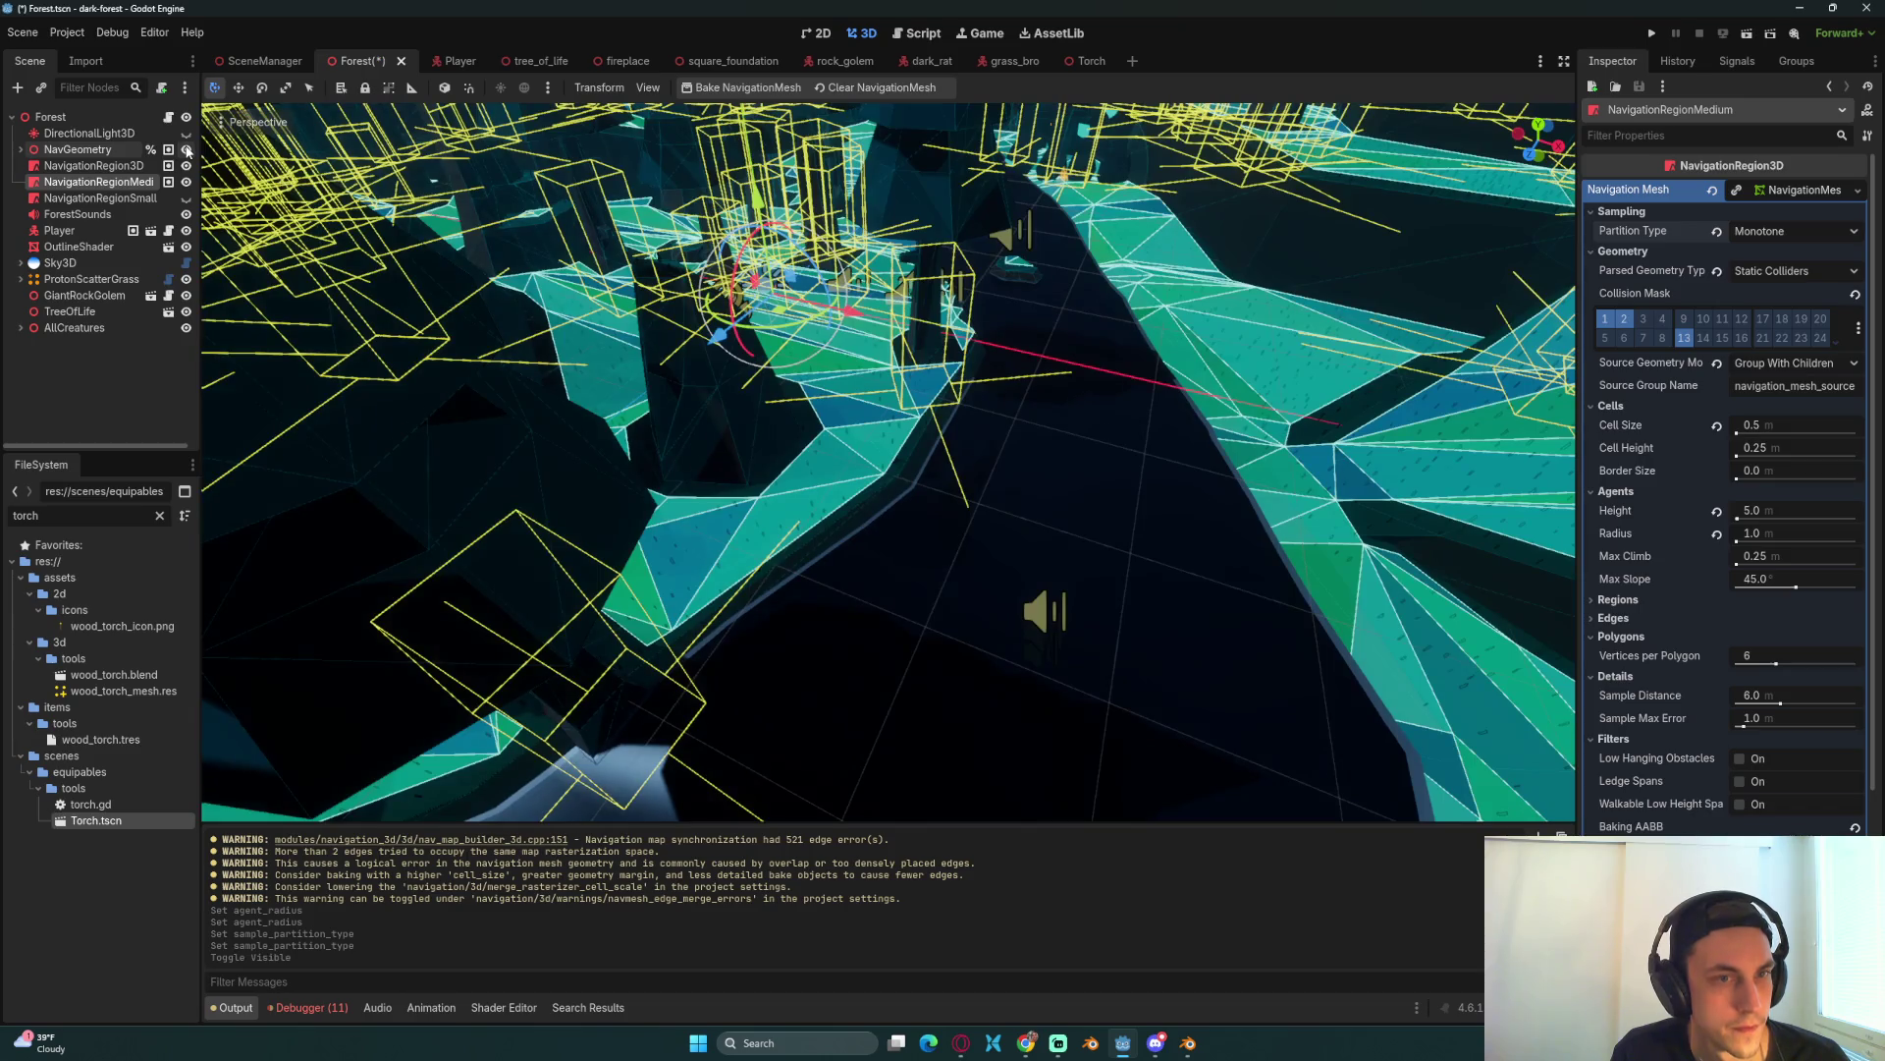
{"action": "left_click", "coordinate": [186, 149]}
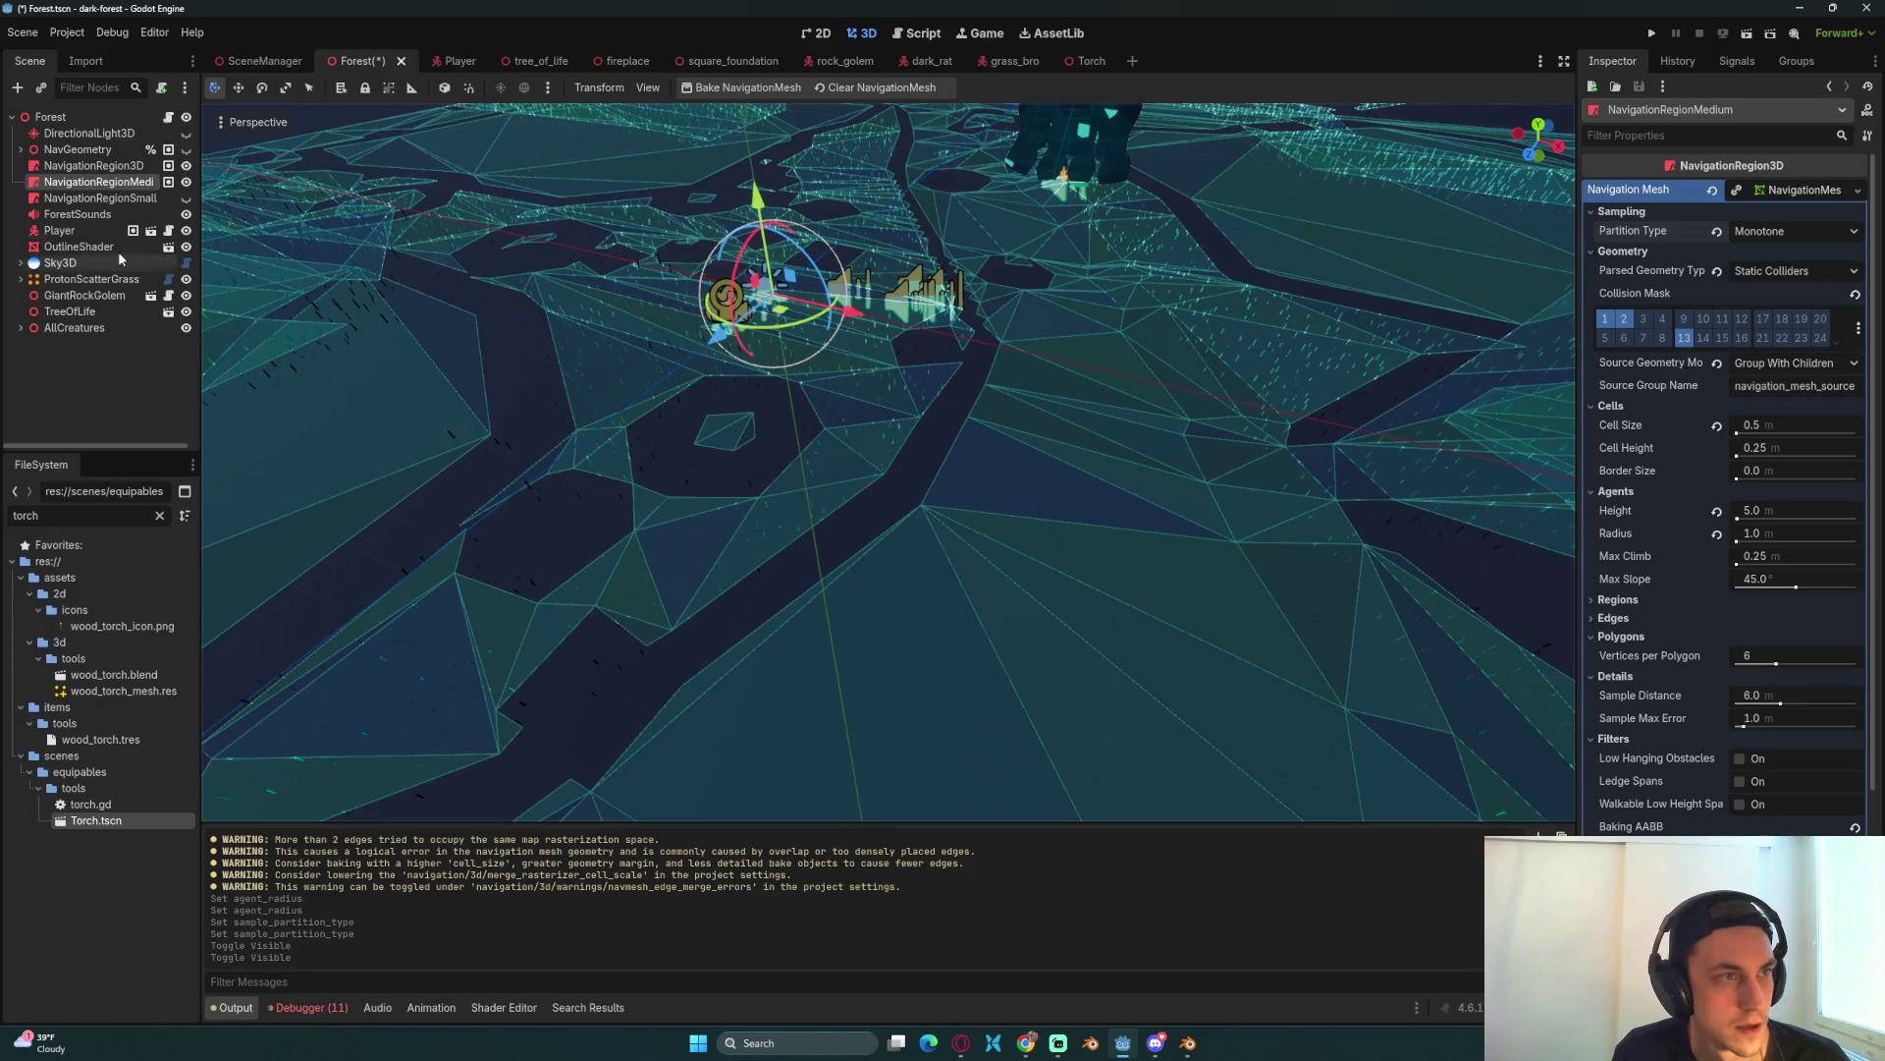
{"action": "left_click", "coordinate": [69, 149]}
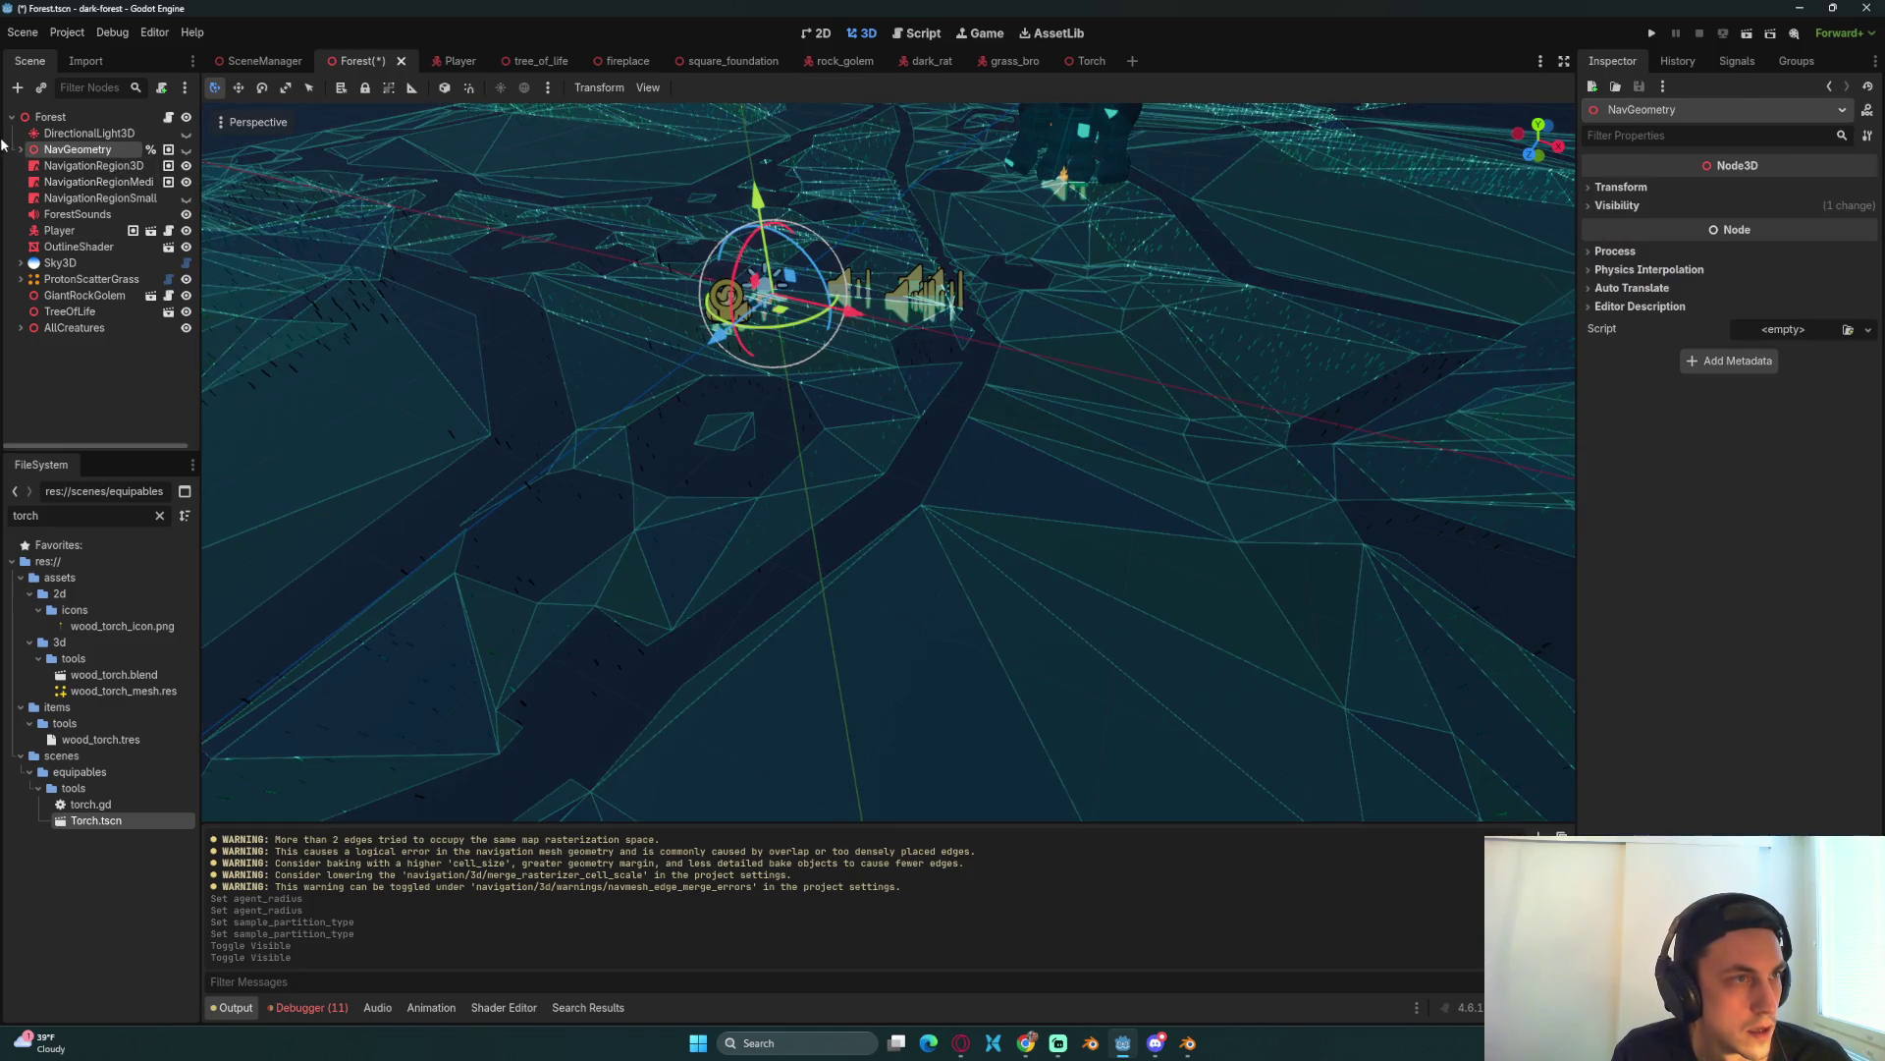
Step: Expand NavGeometry > RockFormations and nudge RockFormationThree3 slightly downward
{"action": "left_click", "coordinate": [22, 149]}
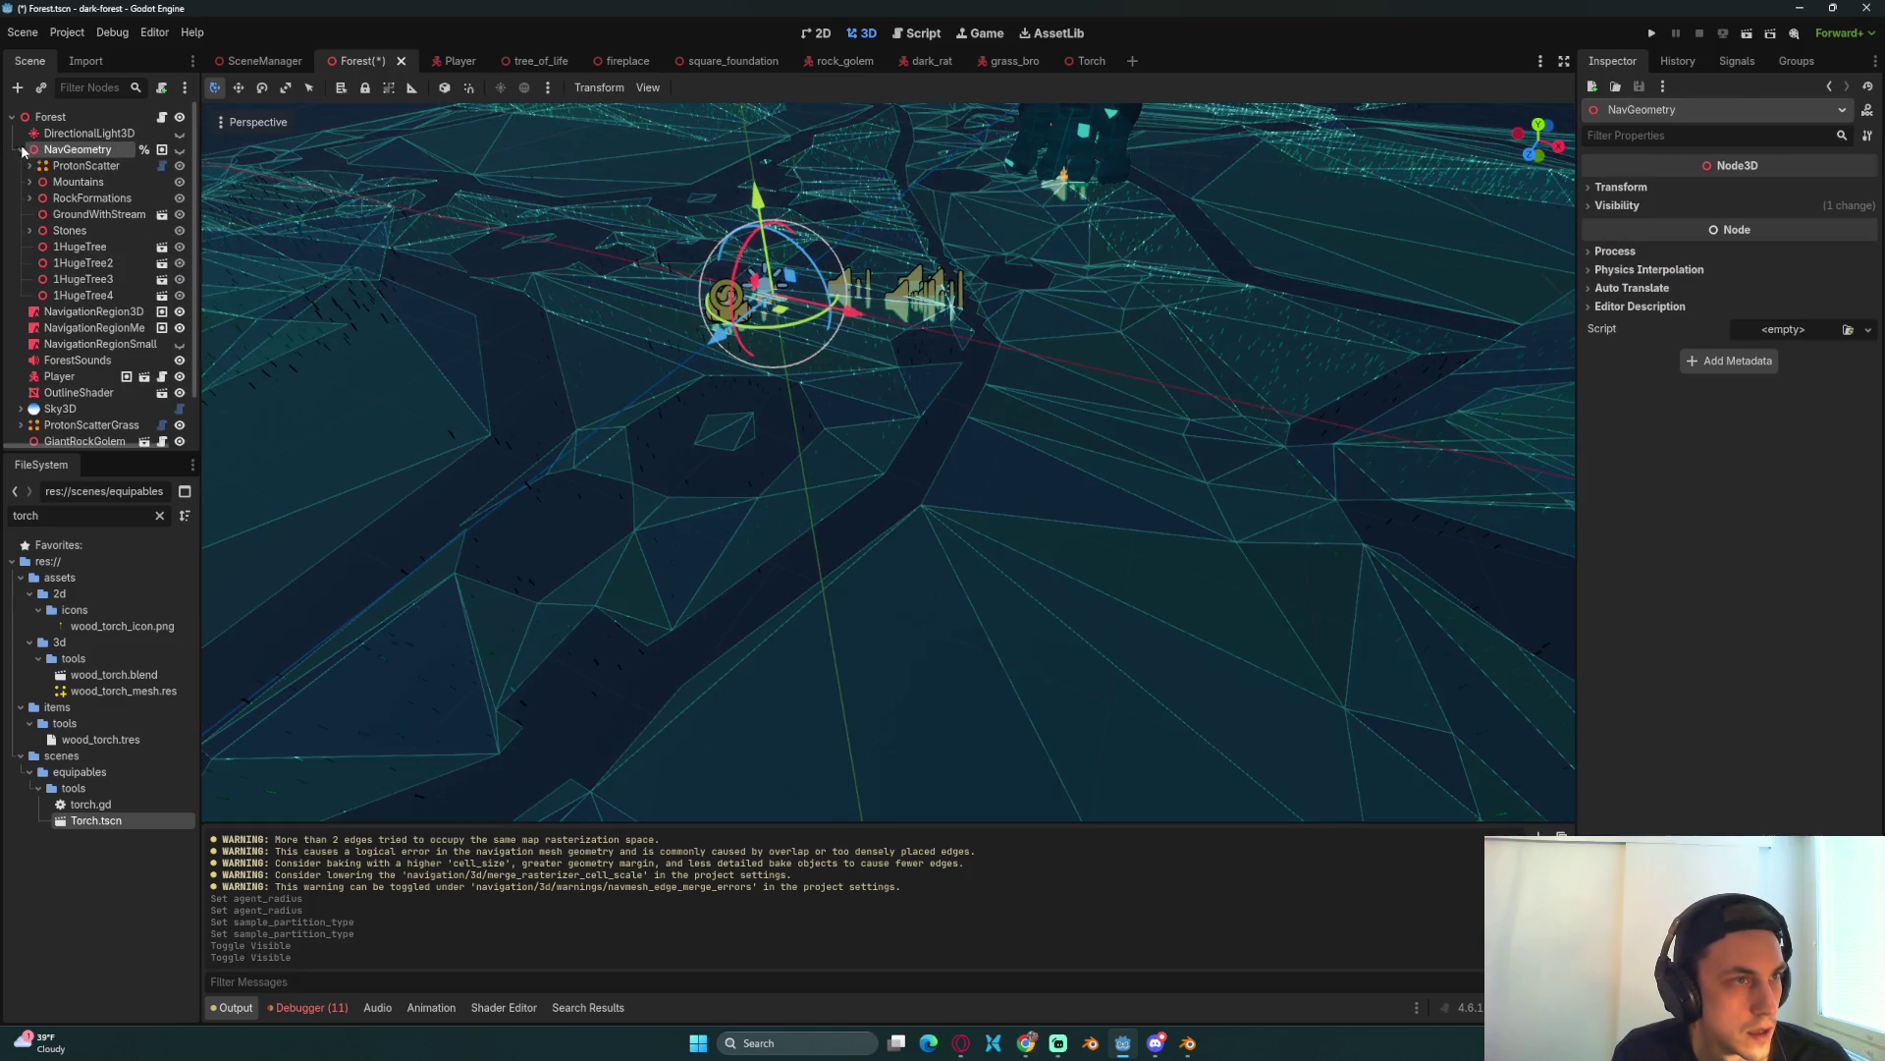
{"action": "left_click", "coordinate": [29, 198]}
{"action": "left_click", "coordinate": [90, 215]}
{"action": "left_click", "coordinate": [90, 229]}
{"action": "left_click", "coordinate": [99, 247]}
{"action": "left_click", "coordinate": [102, 263]}
{"action": "left_click", "coordinate": [110, 280]}
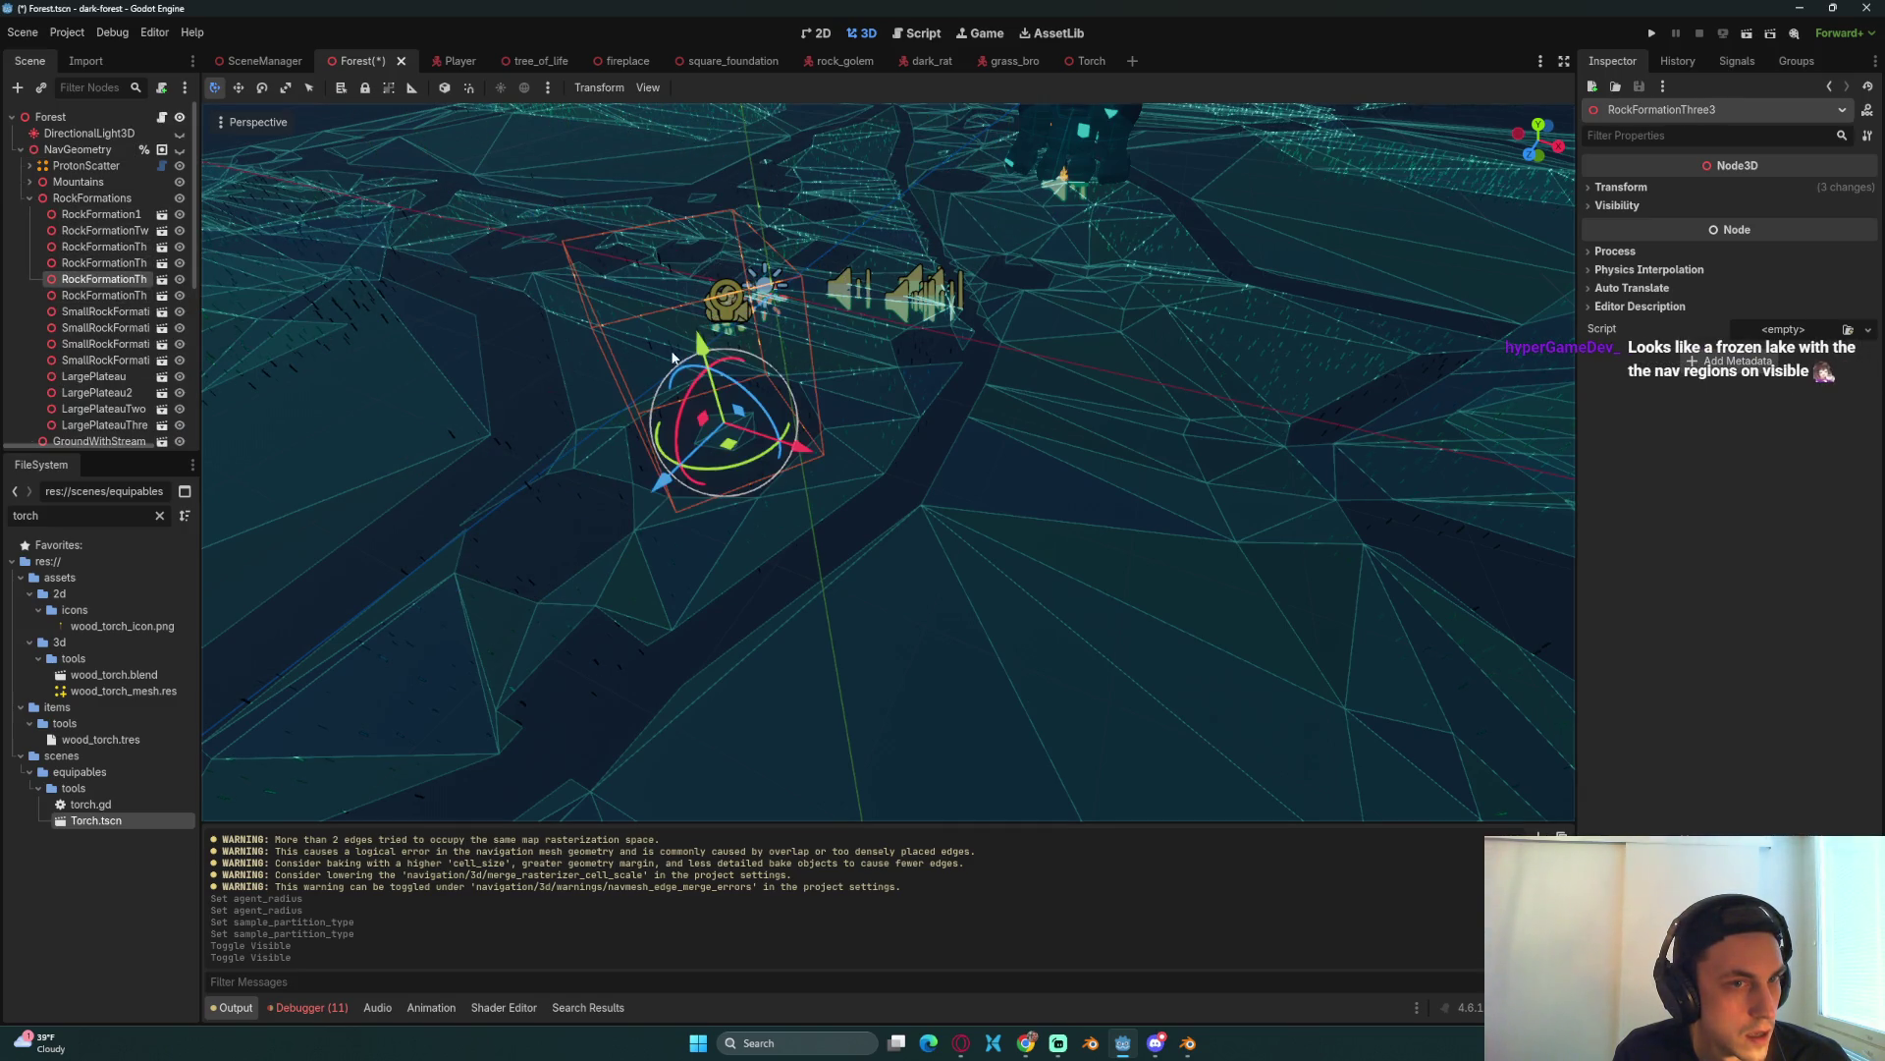
{"action": "left_click_drag", "start_coordinate": [706, 354], "coordinate": [709, 365]}
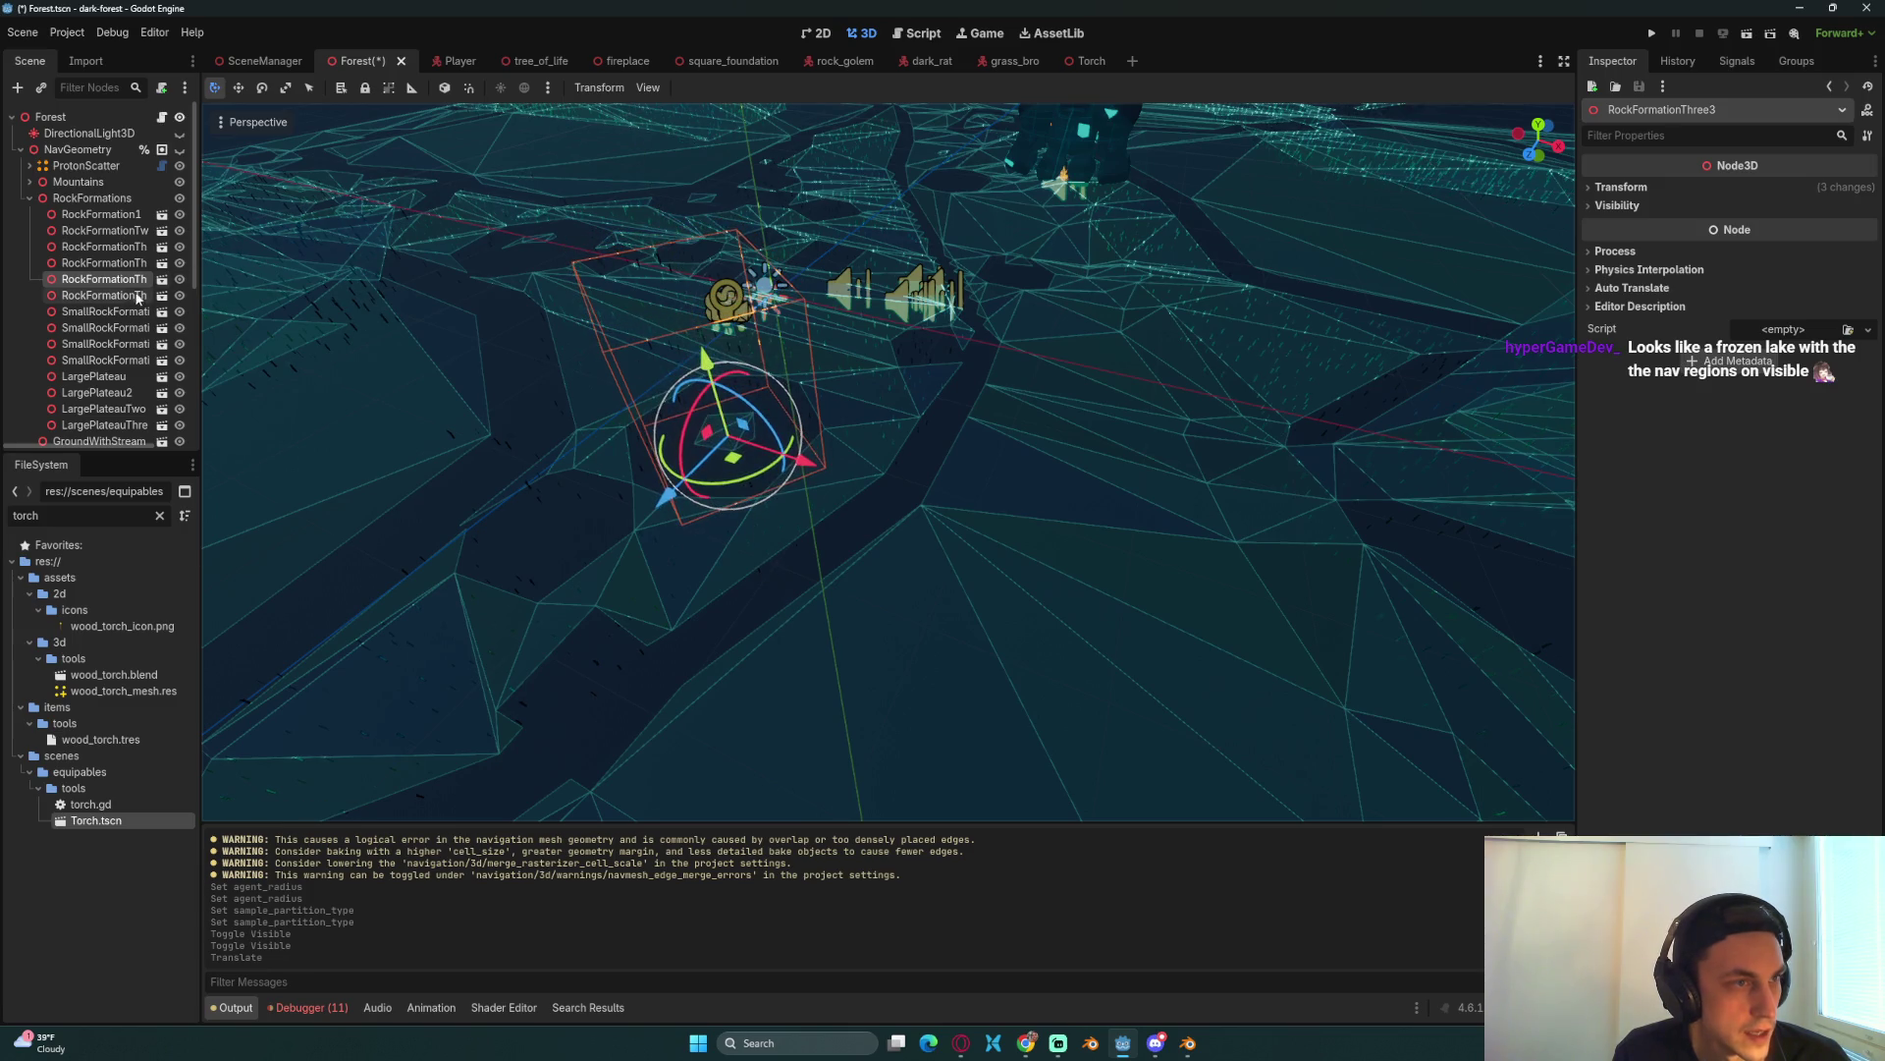
{"action": "left_click", "coordinate": [118, 248]}
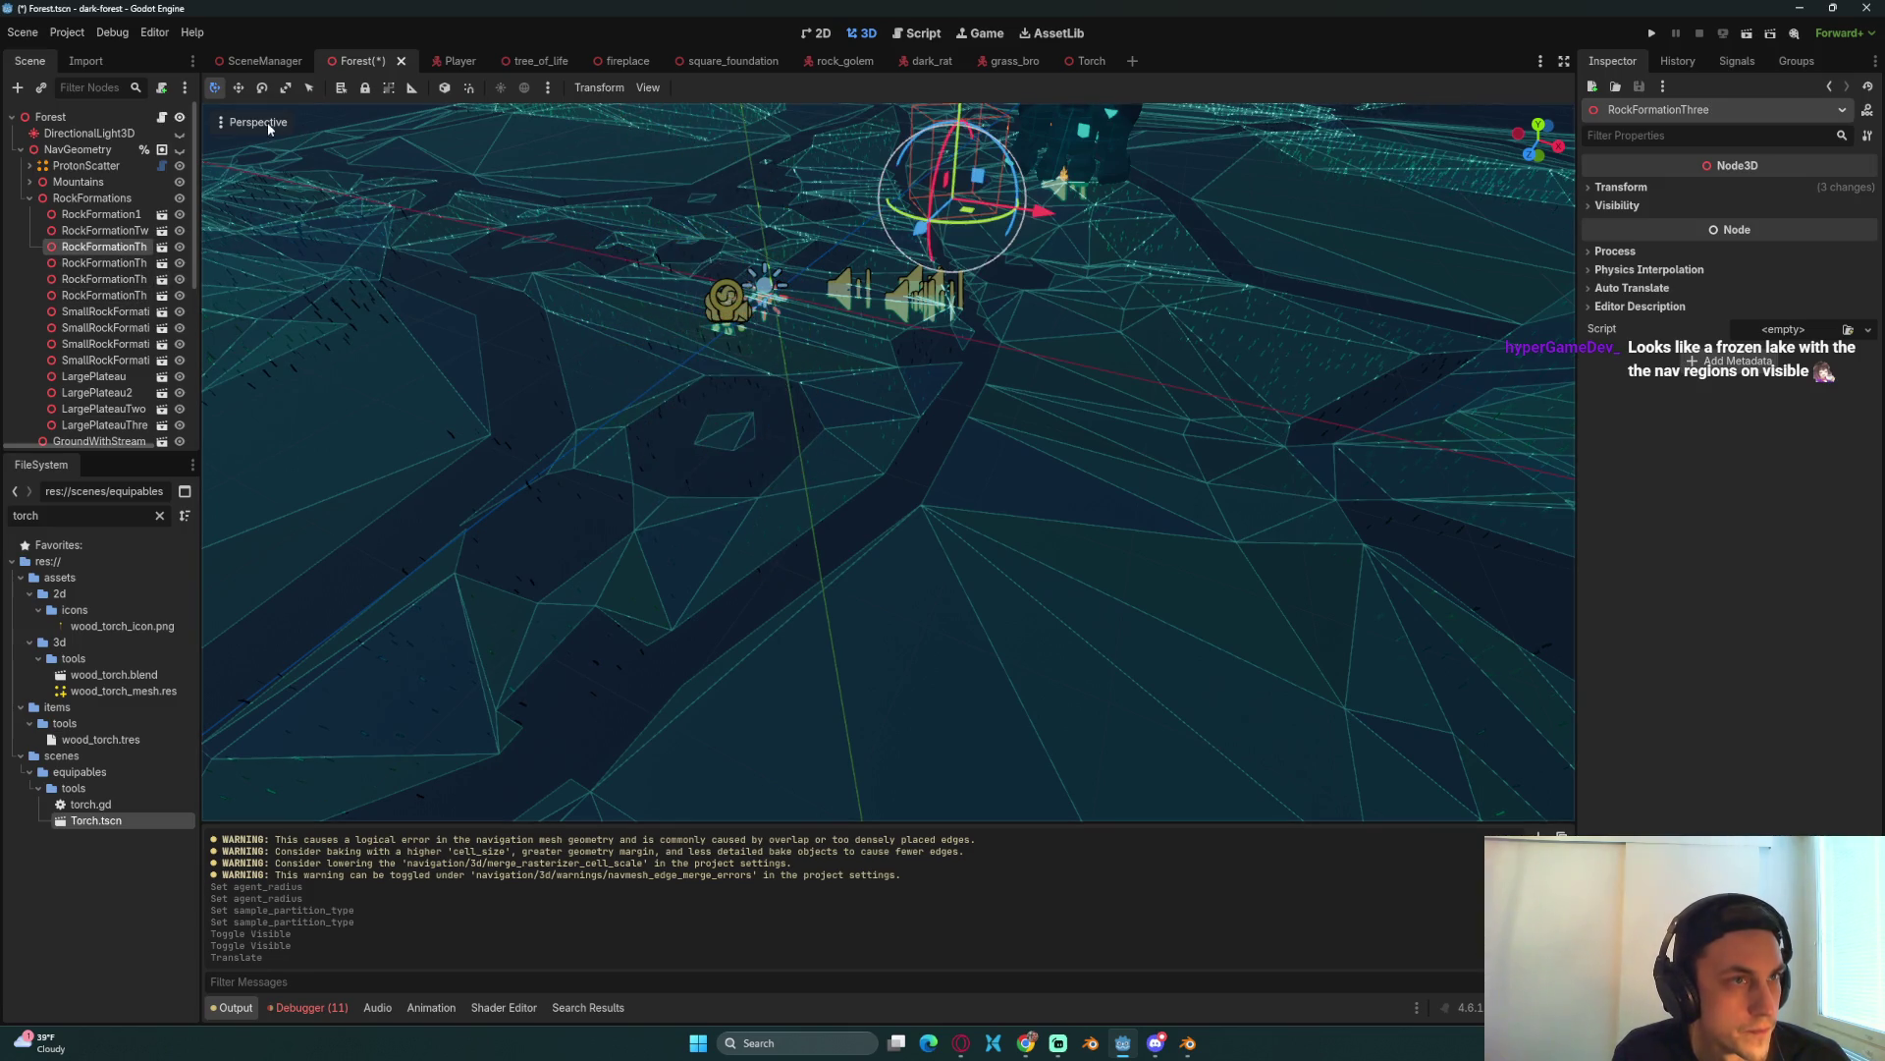
Step: Show NavGeometry, lower RockFormation1 about 0.41 units, save, and fold the tree
{"action": "left_click", "coordinate": [181, 150]}
{"action": "scroll", "coordinate": [832, 308], "scroll_direction": "down", "scroll_amount": 5}
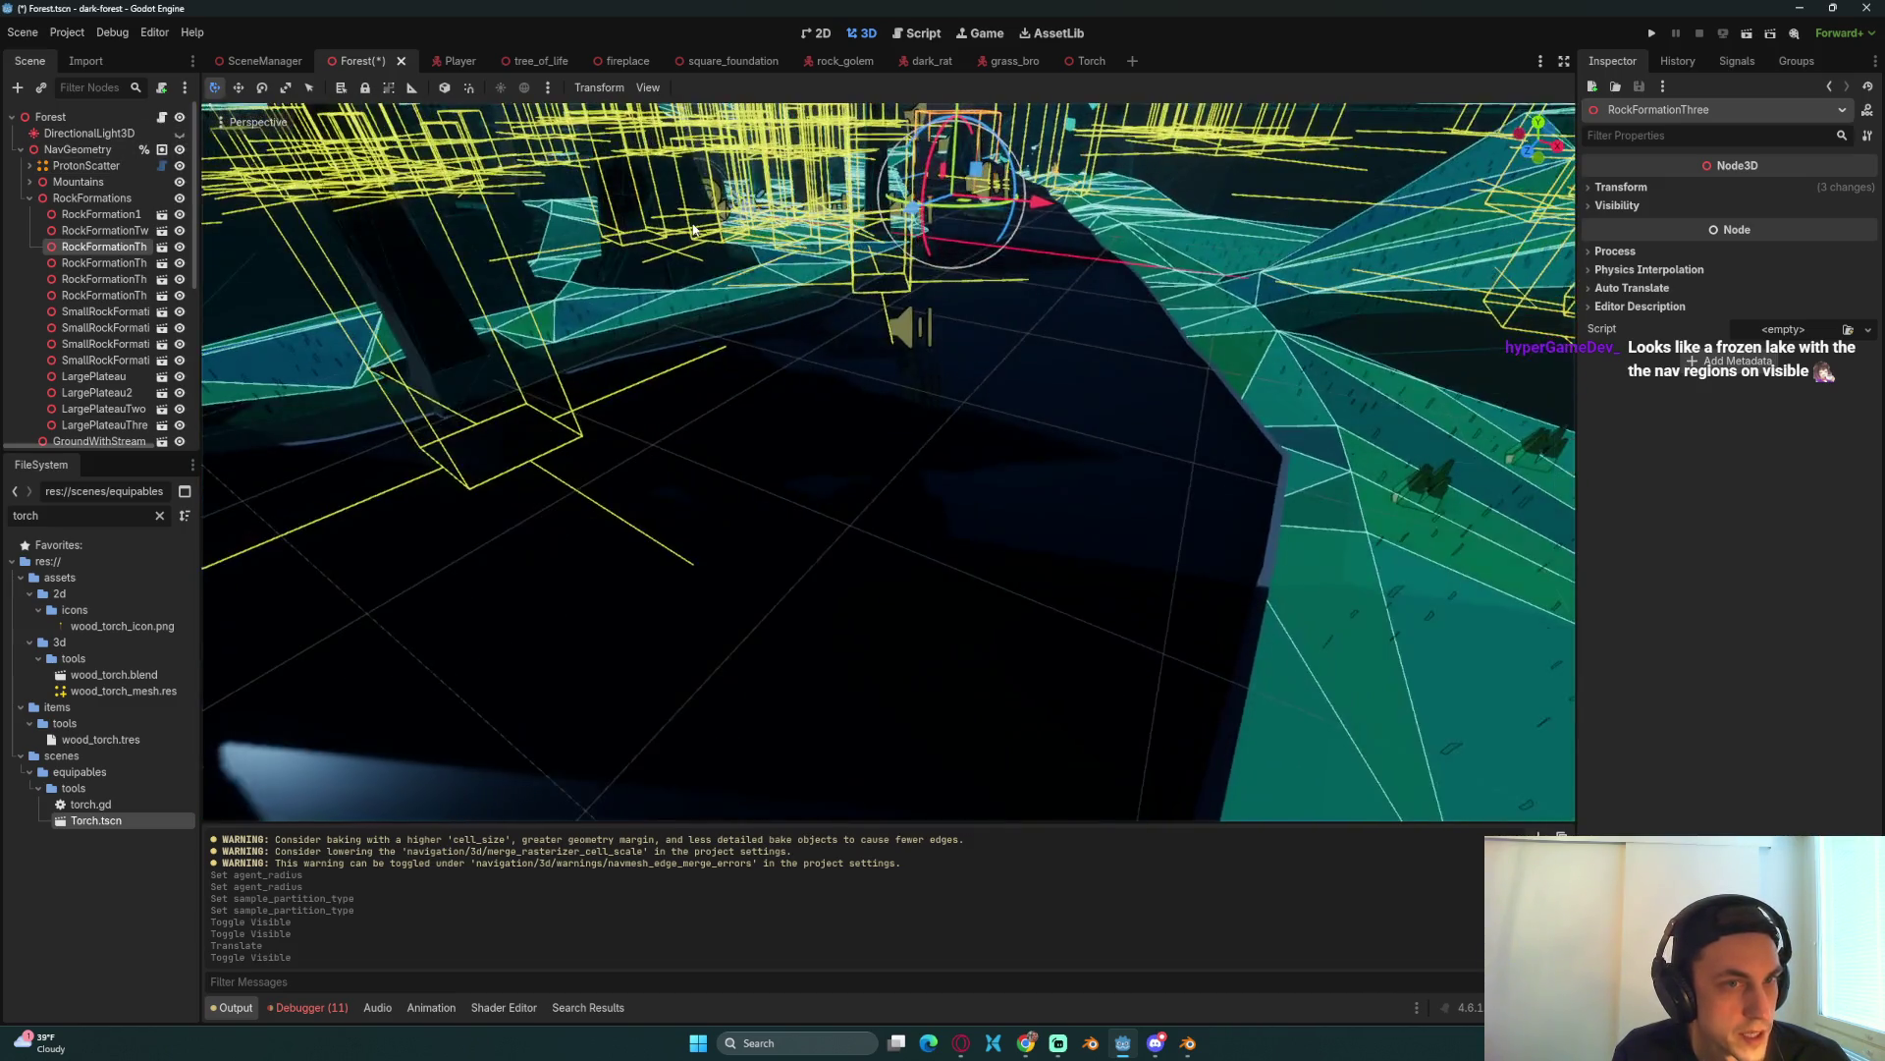
{"action": "scroll", "coordinate": [786, 375], "scroll_direction": "up", "scroll_amount": 5}
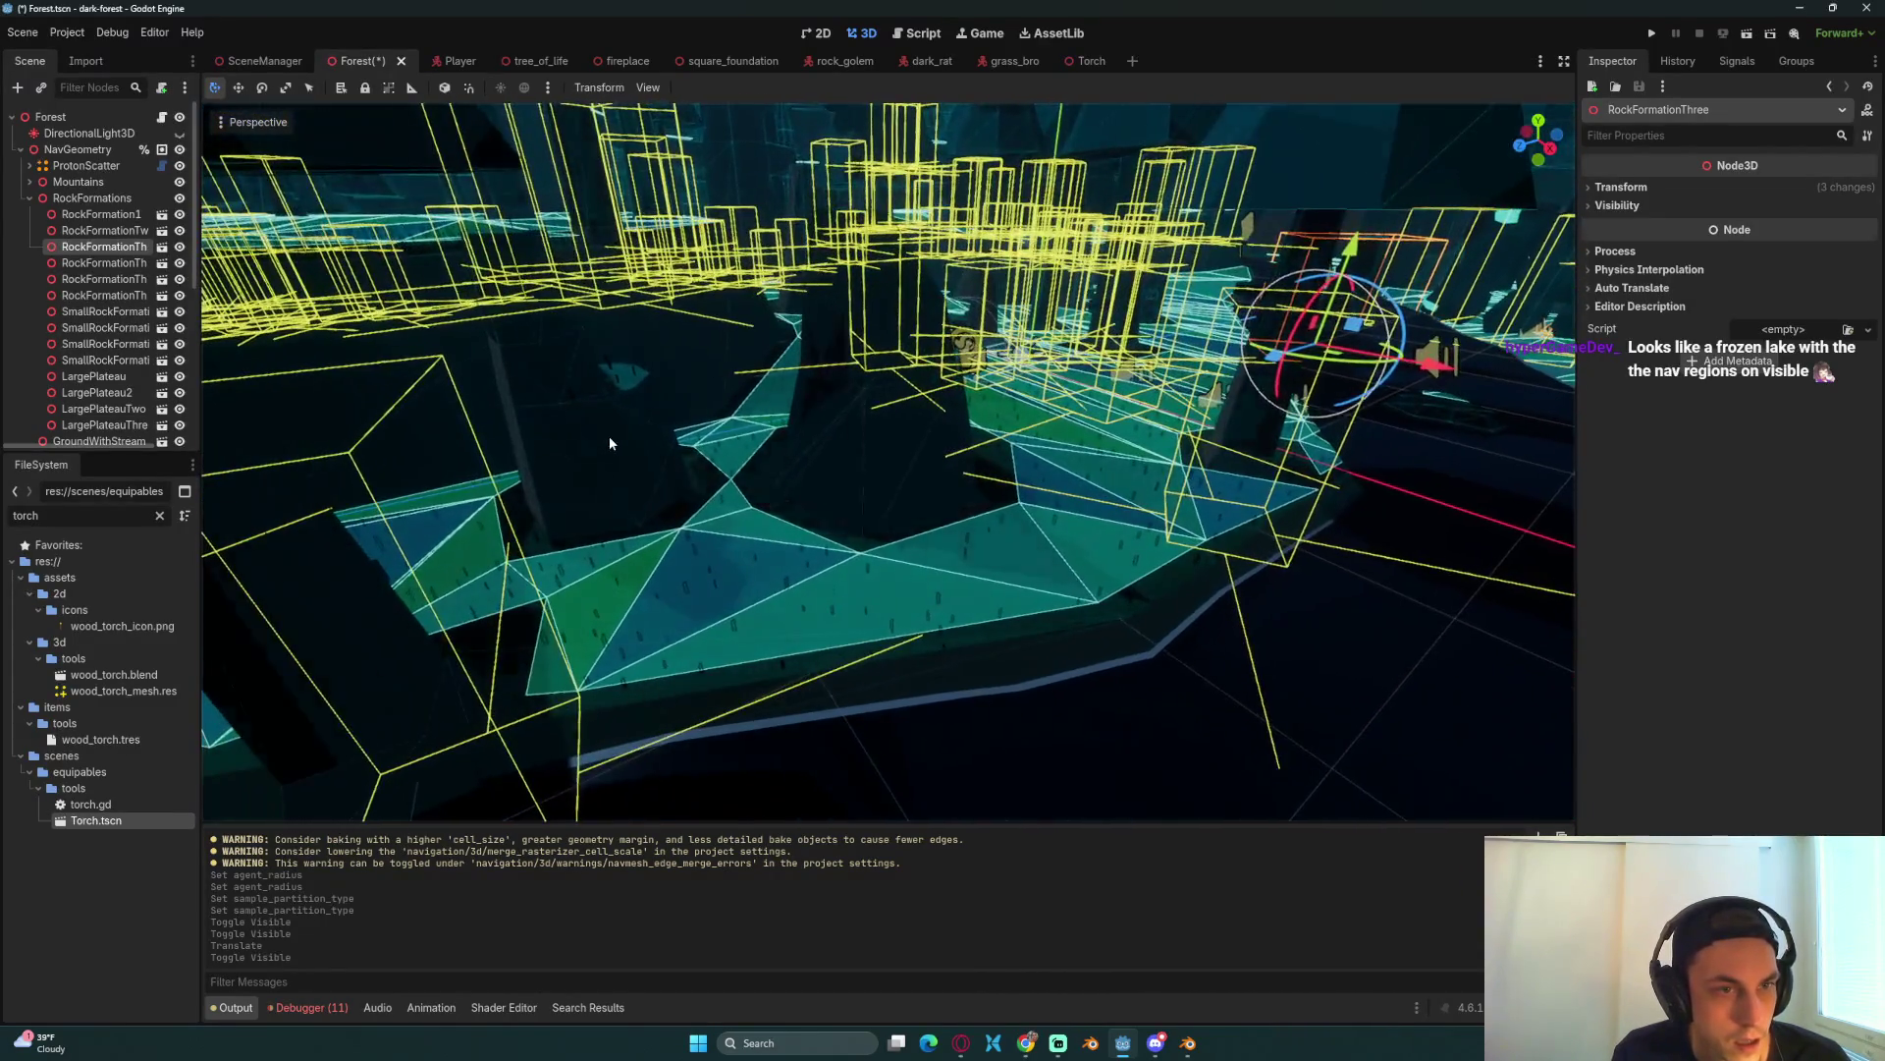
{"action": "left_click", "coordinate": [609, 436]}
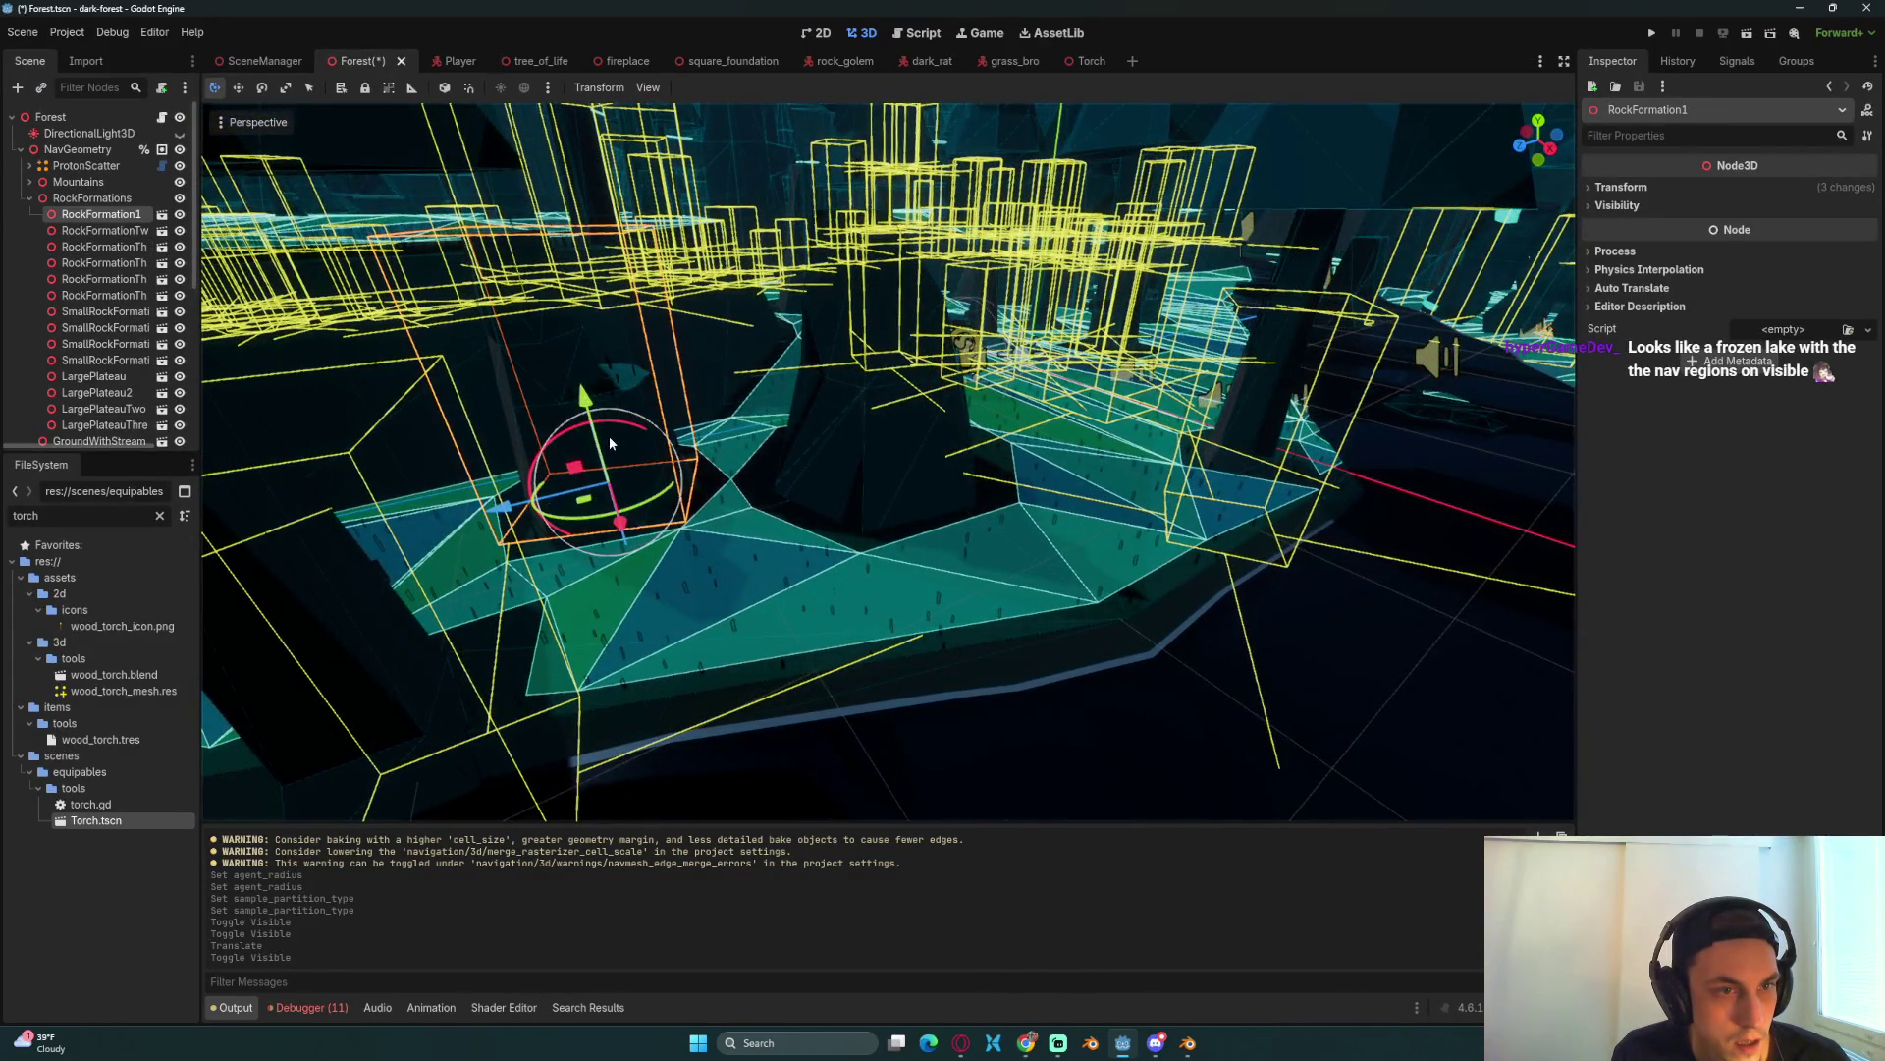
{"action": "left_click_drag", "start_coordinate": [609, 436], "coordinate": [587, 415]}
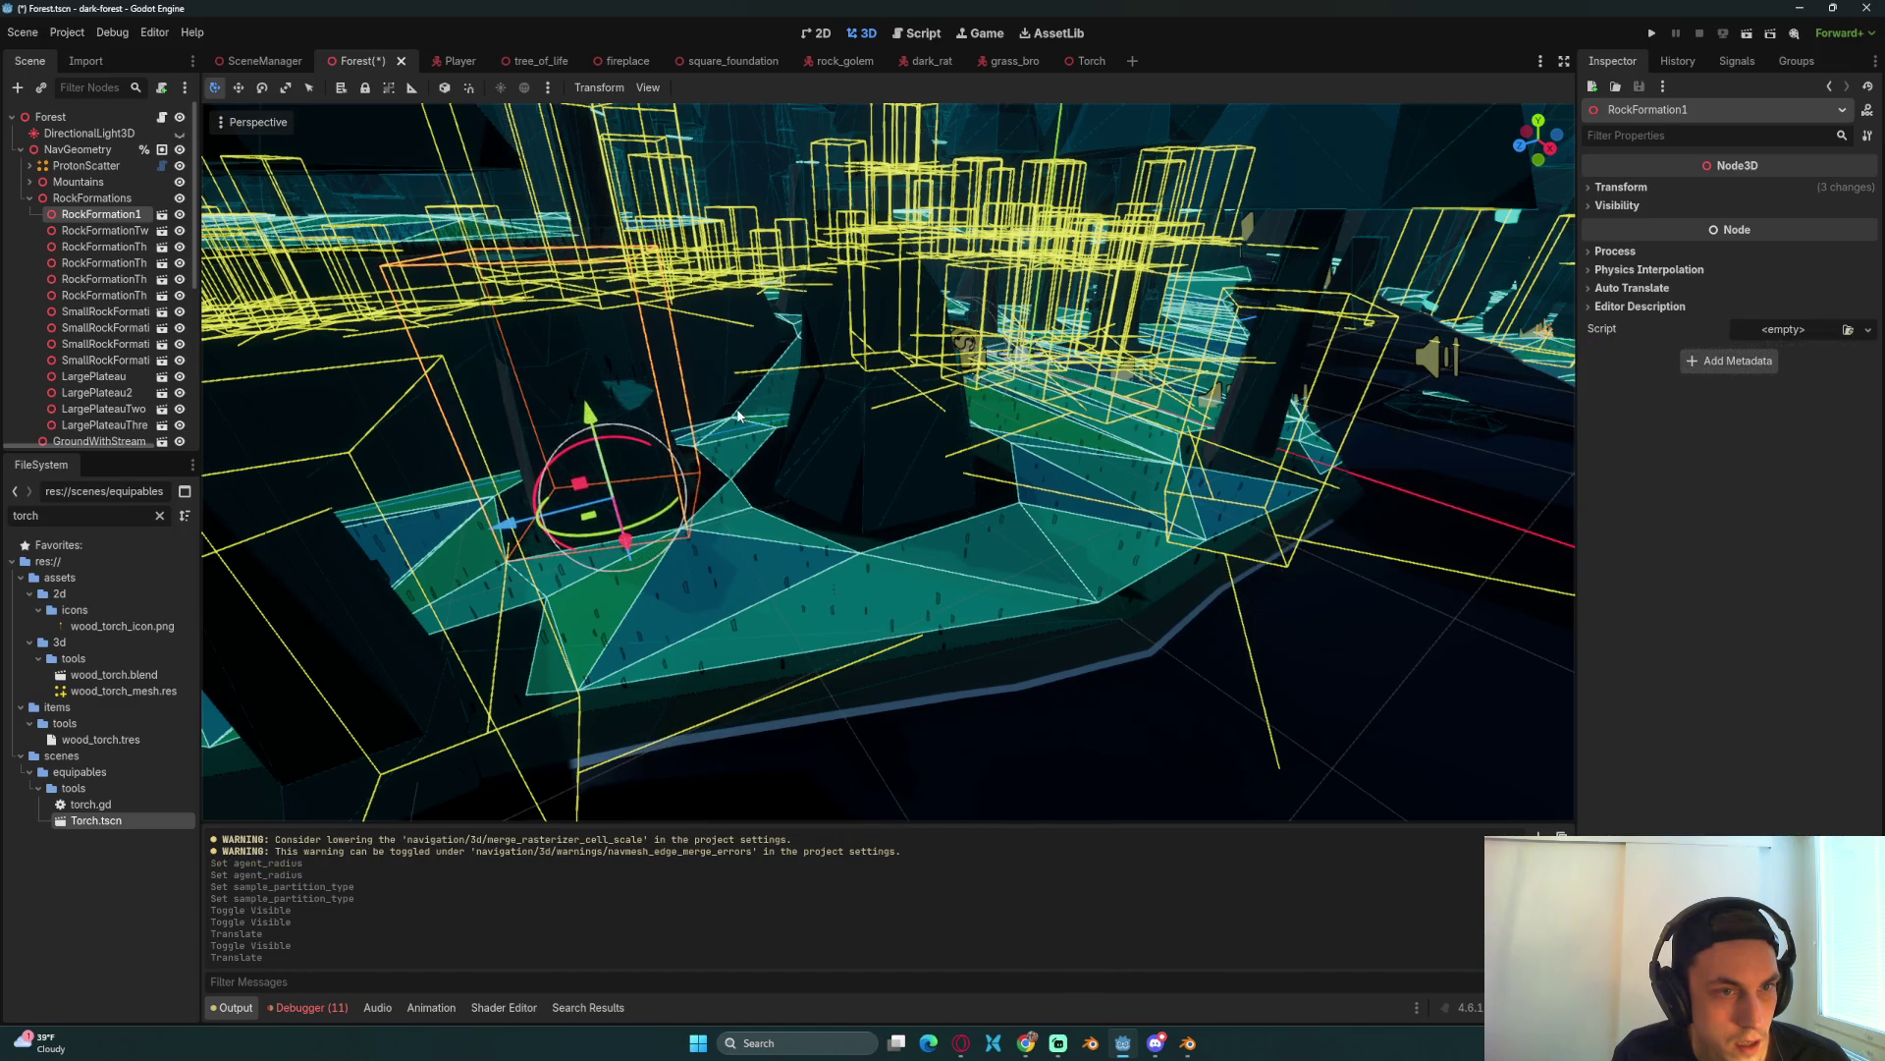
{"action": "key", "text": "ctrl+s"}
{"action": "left_click", "coordinate": [29, 197]}
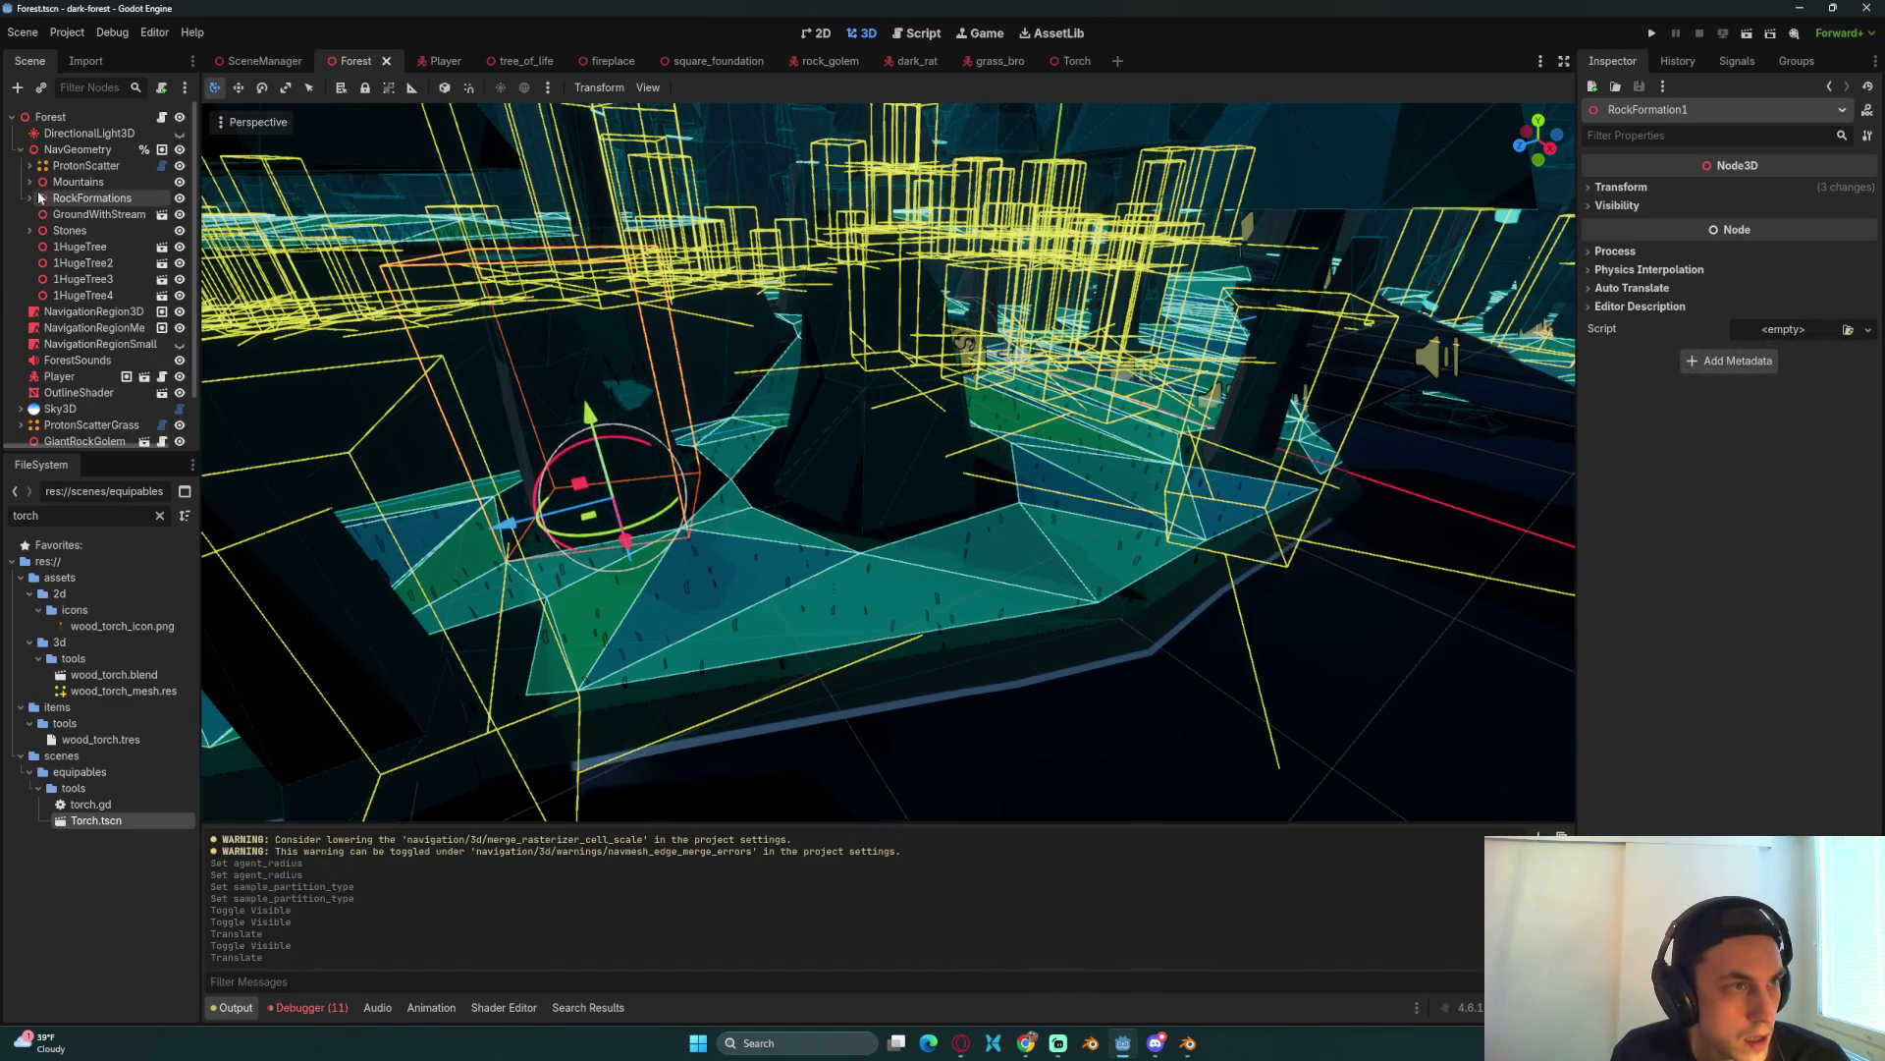
{"action": "left_click", "coordinate": [20, 150]}
Step: Rebake the navmeshes of NavigationRegion3D and NavigationRegionSmall
{"action": "left_click", "coordinate": [116, 167]}
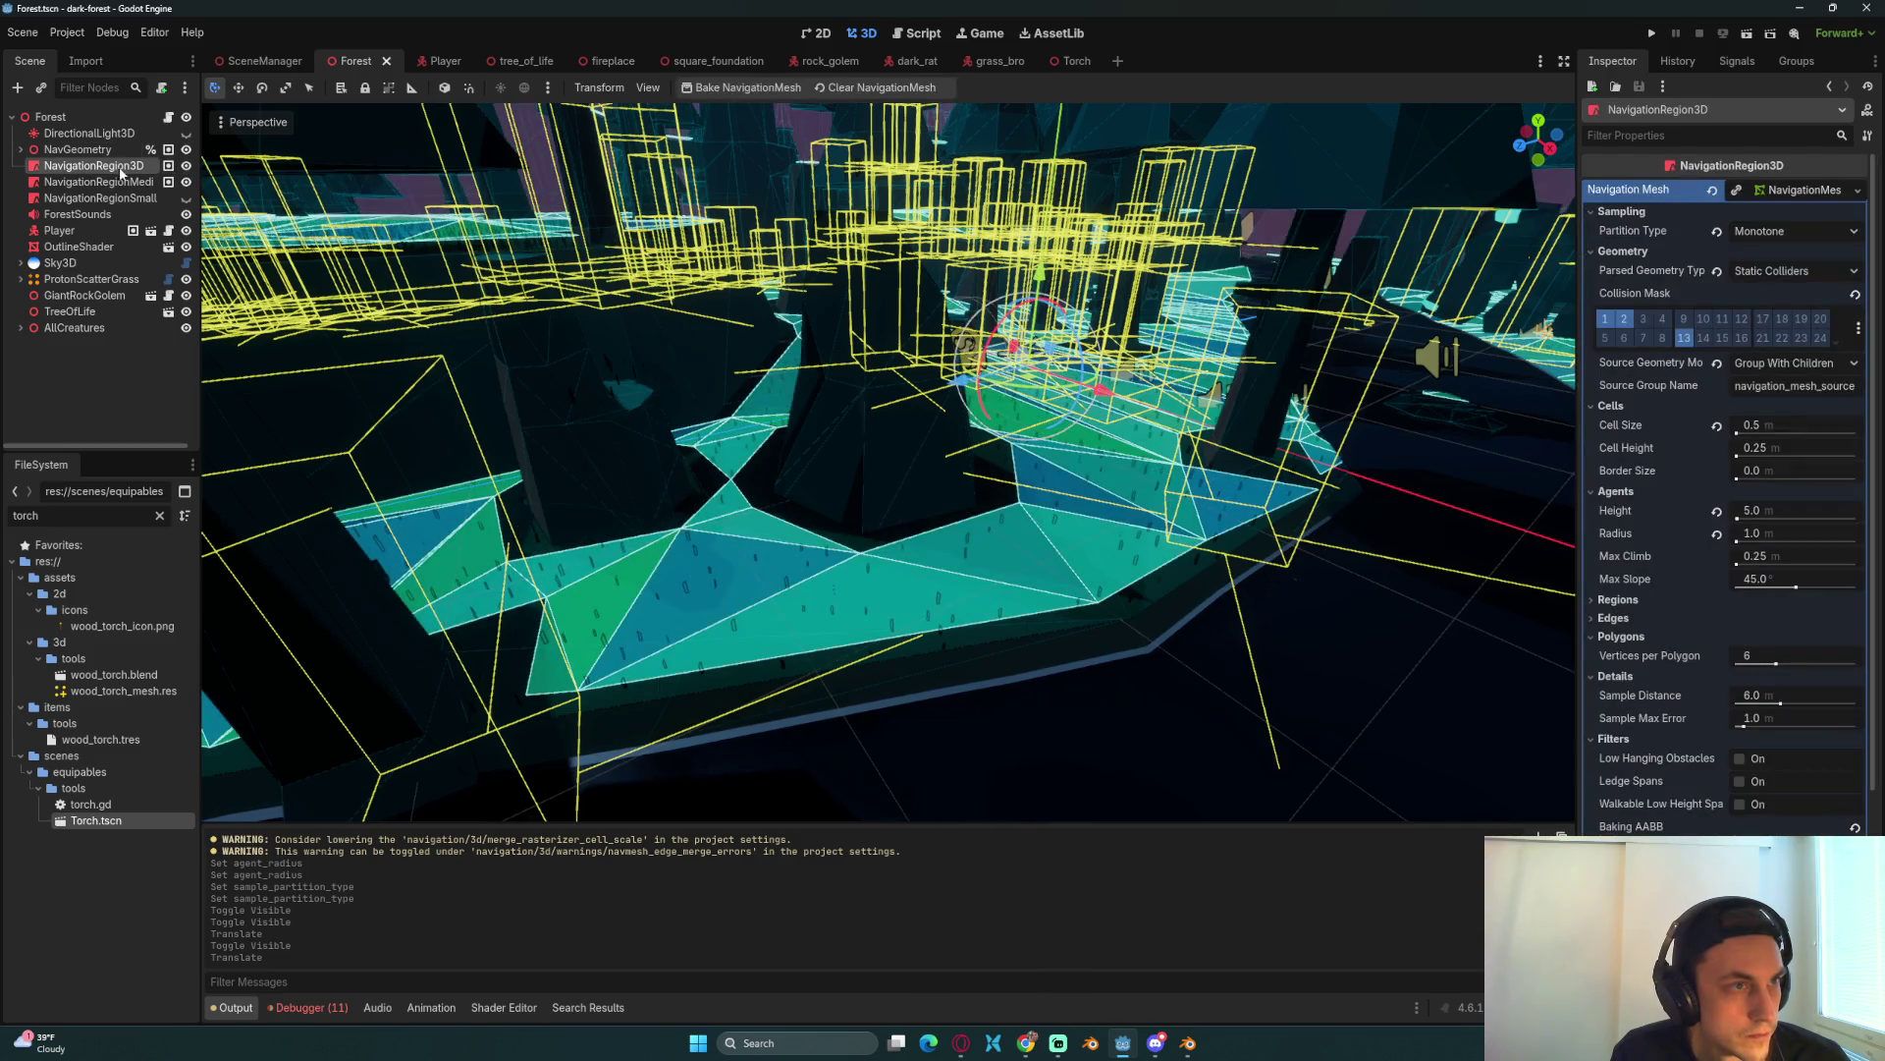
{"action": "left_click", "coordinate": [746, 88]}
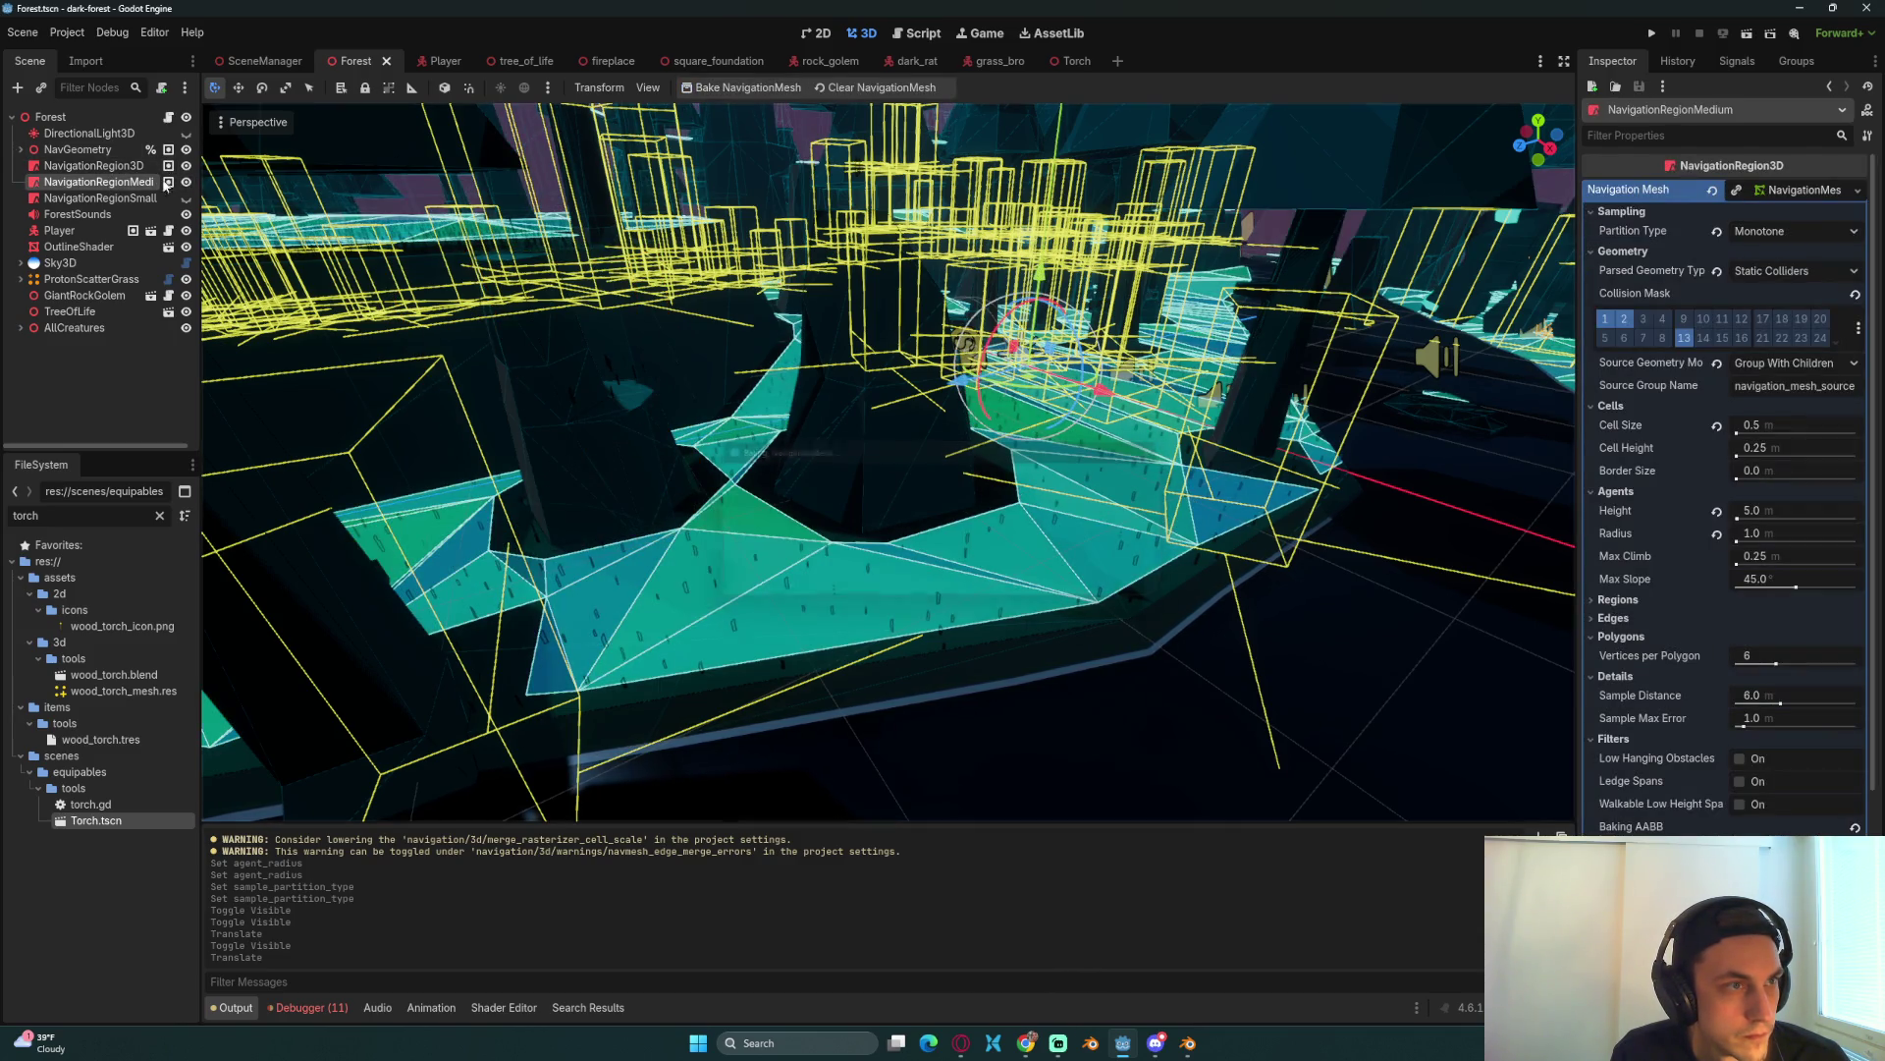
{"action": "left_click", "coordinate": [98, 197]}
{"action": "left_click", "coordinate": [758, 88]}
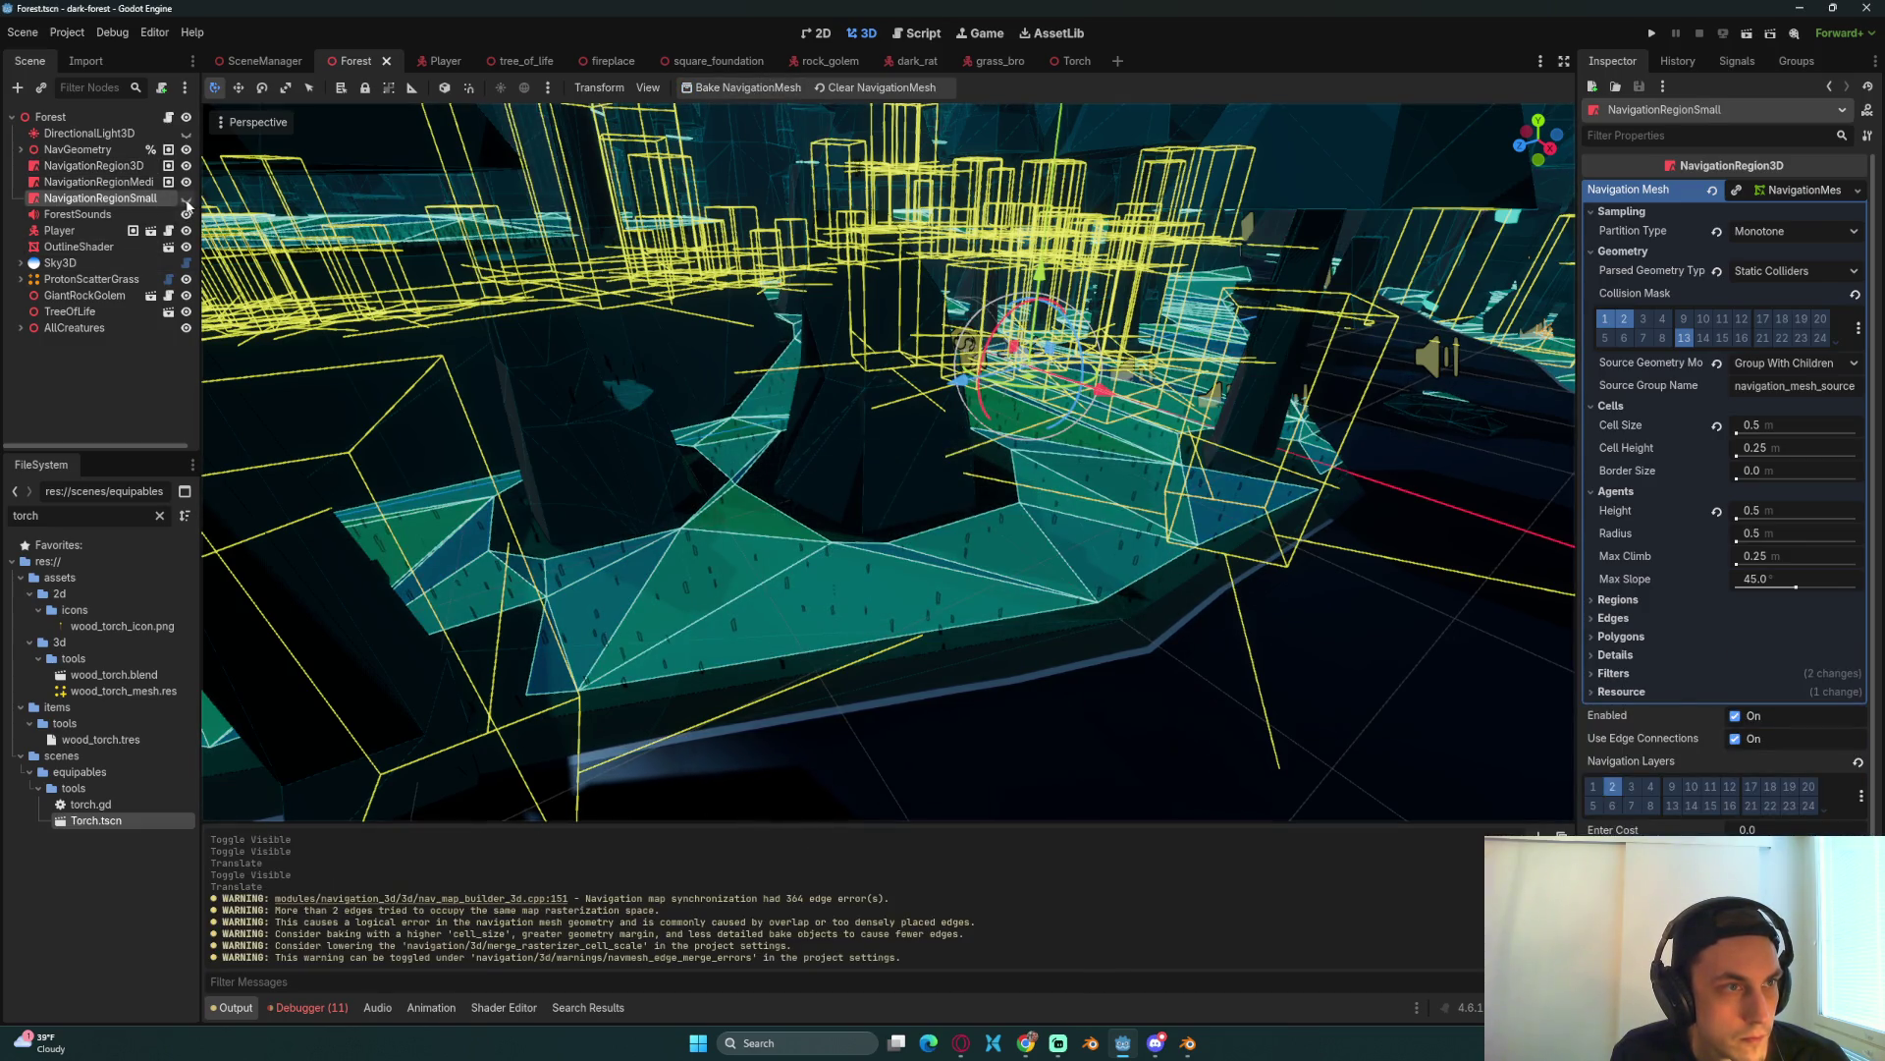
Step: Toggle the small region's navmesh visibility several times and save the Forest scene
{"action": "left_click", "coordinate": [187, 200]}
{"action": "left_click", "coordinate": [186, 199]}
{"action": "left_click", "coordinate": [187, 200]}
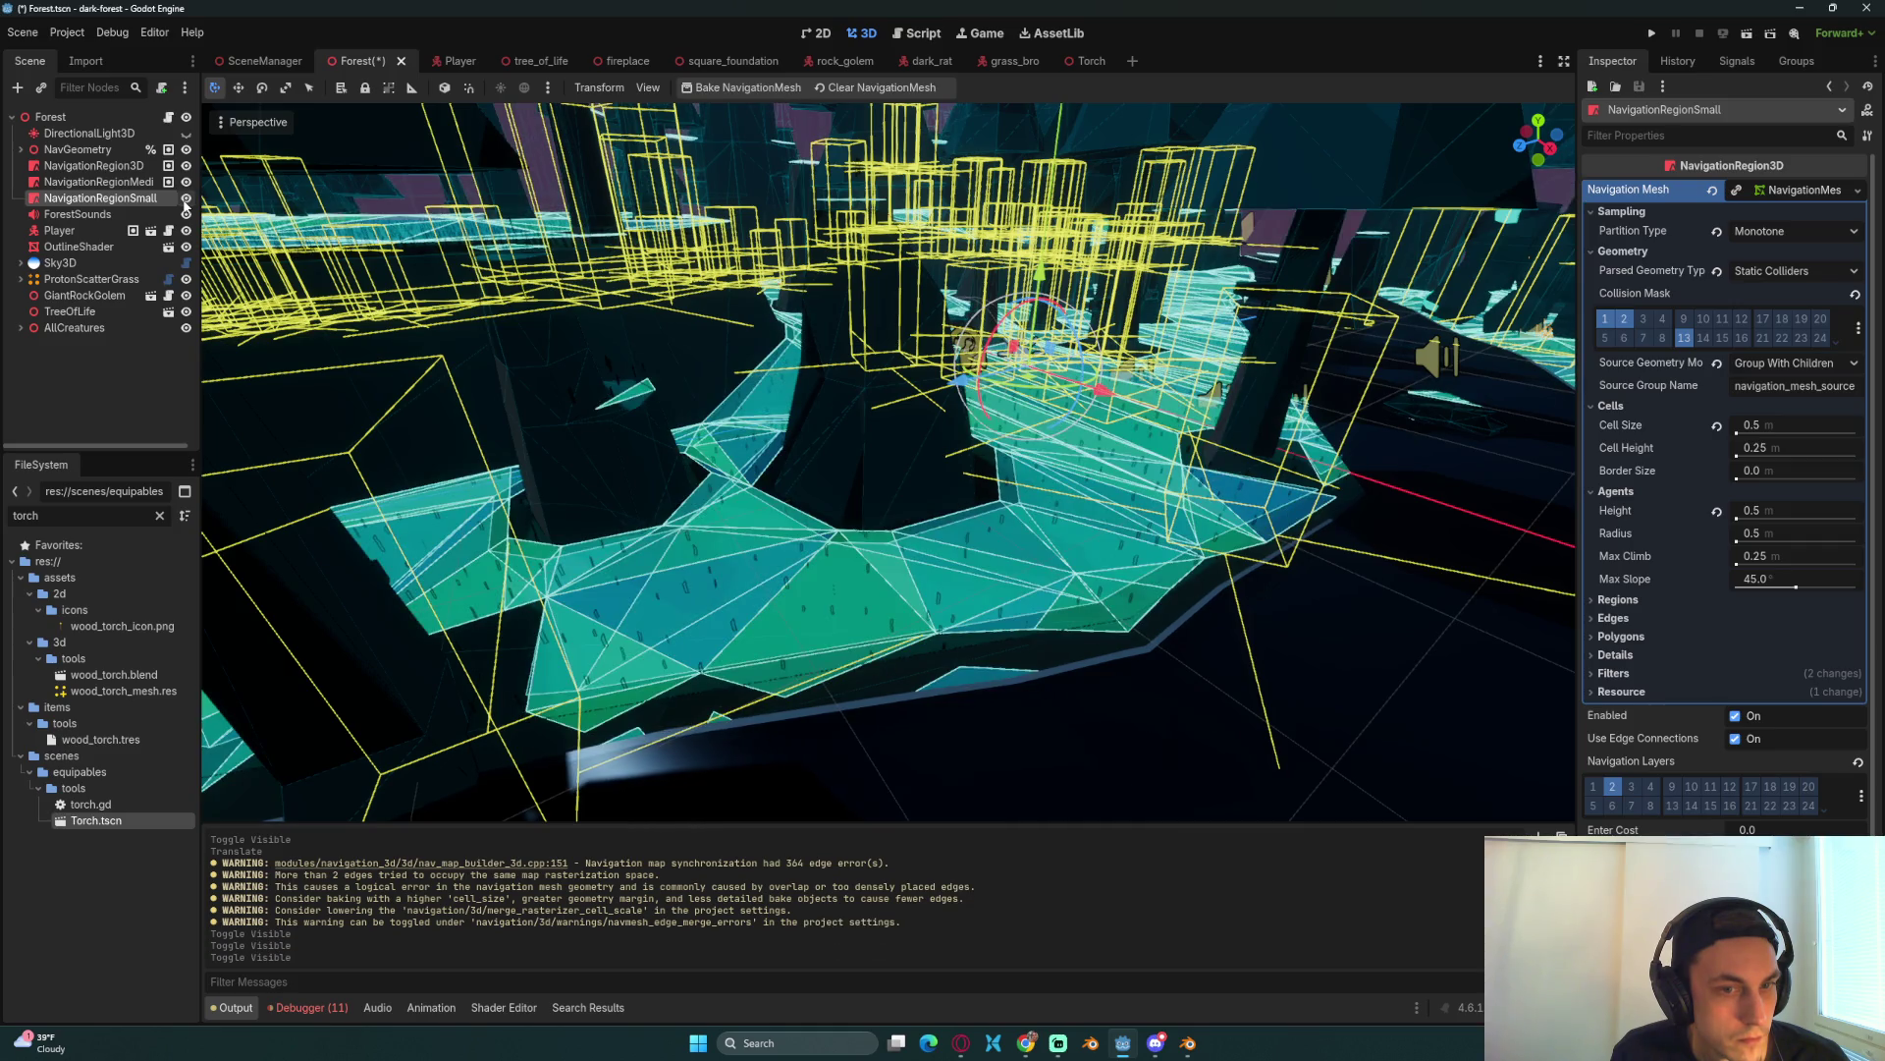
{"action": "left_click", "coordinate": [187, 201]}
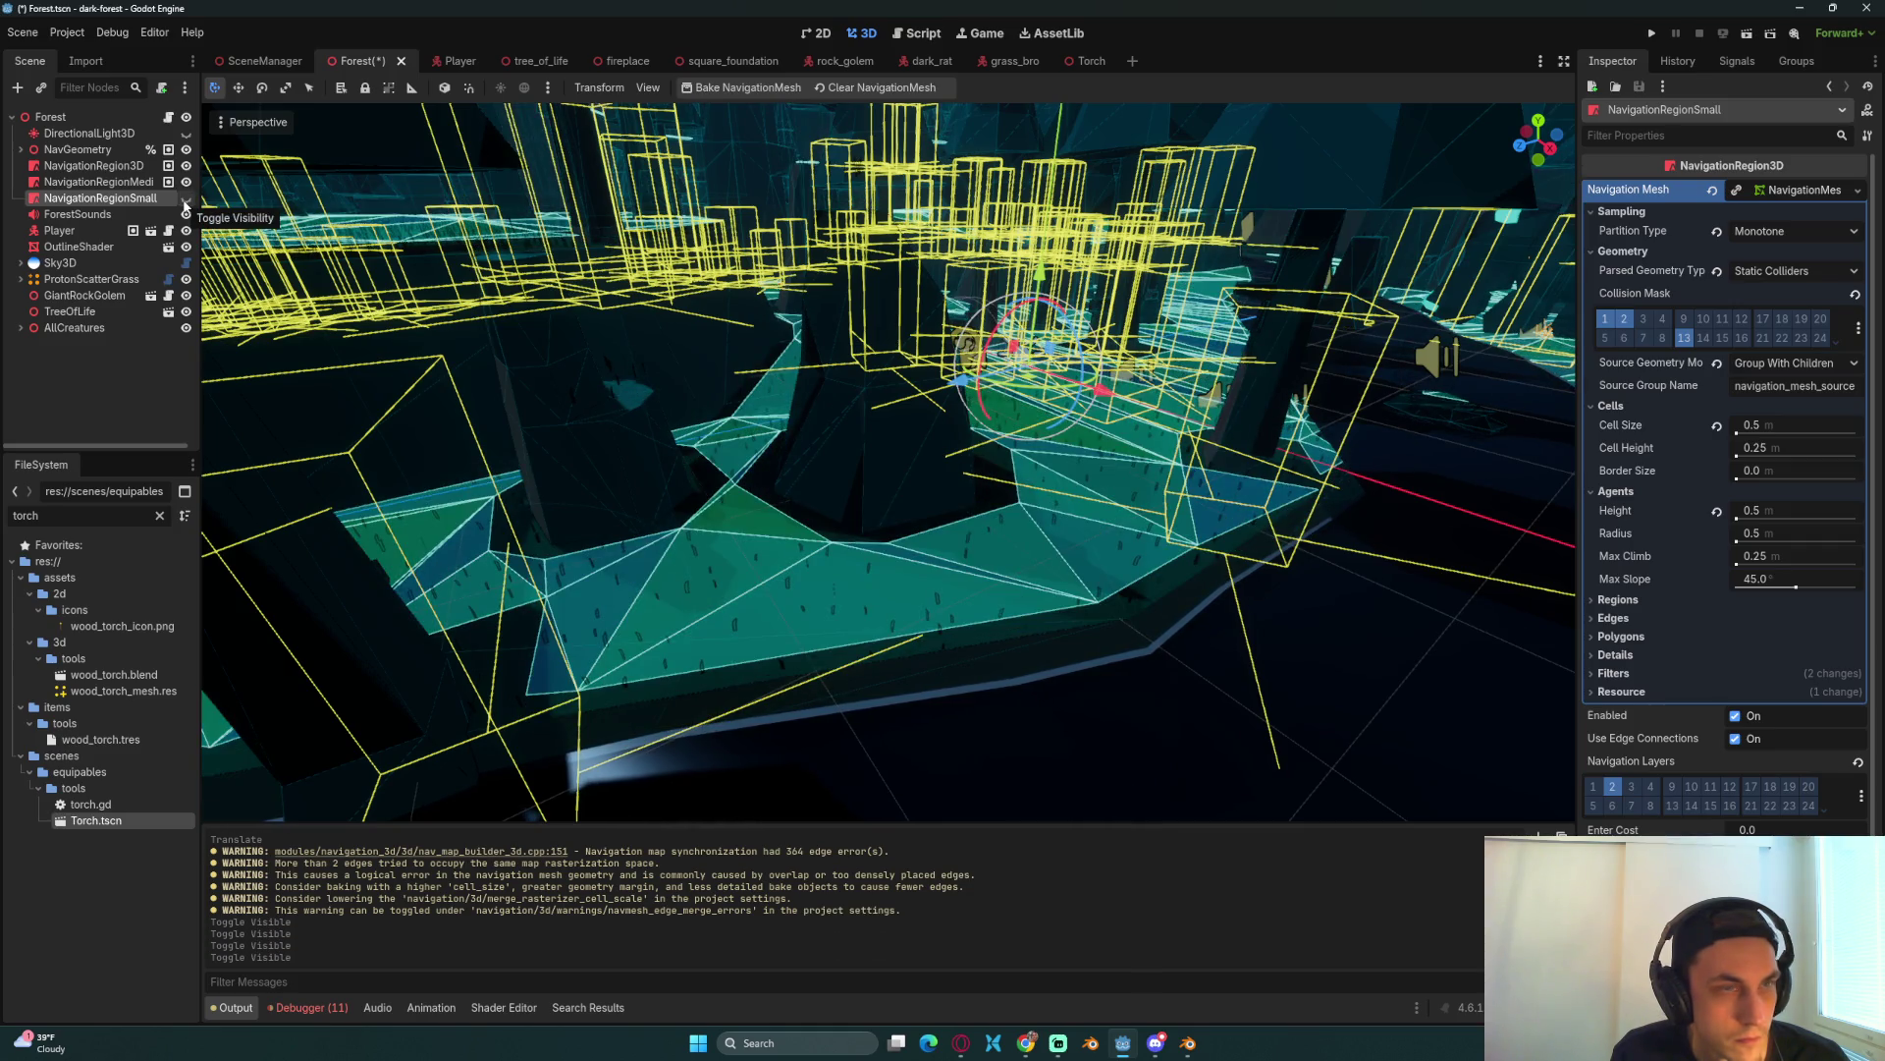
{"action": "left_click", "coordinate": [187, 200]}
{"action": "left_click", "coordinate": [187, 200]}
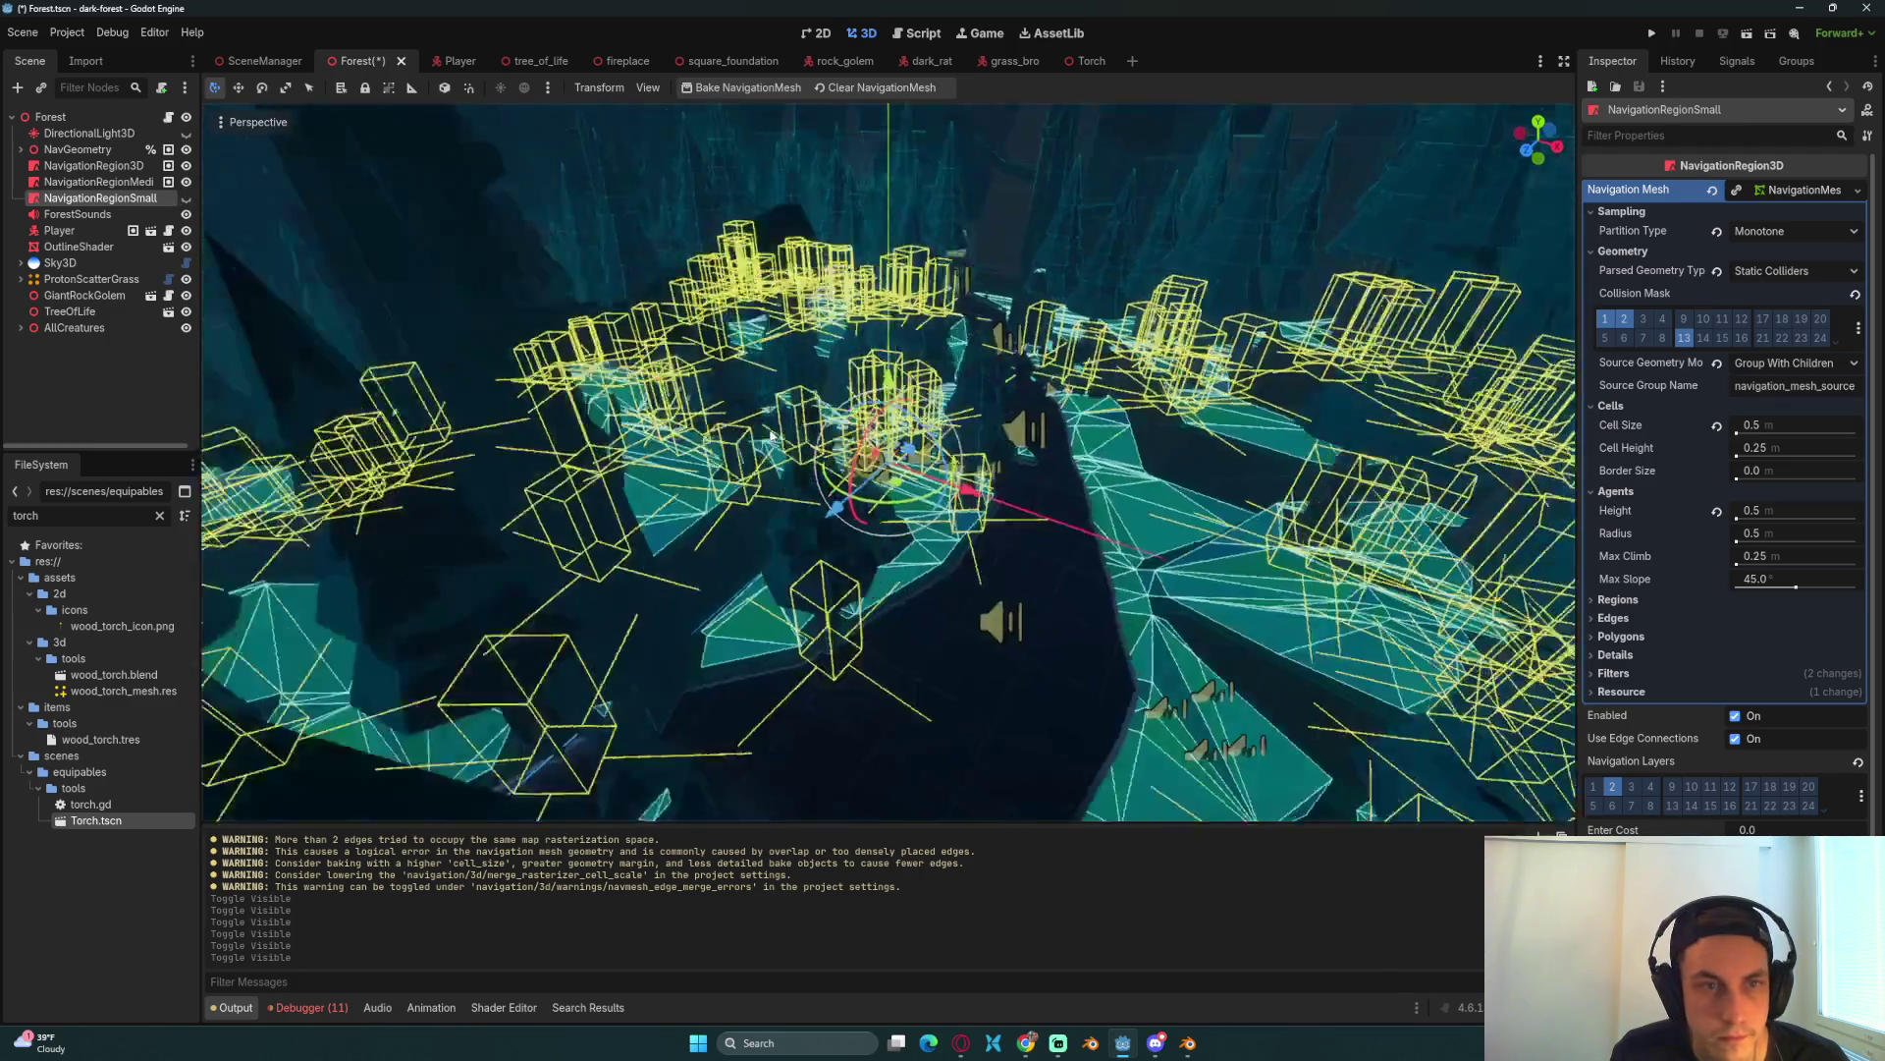
{"action": "key", "text": "ctrl+s"}
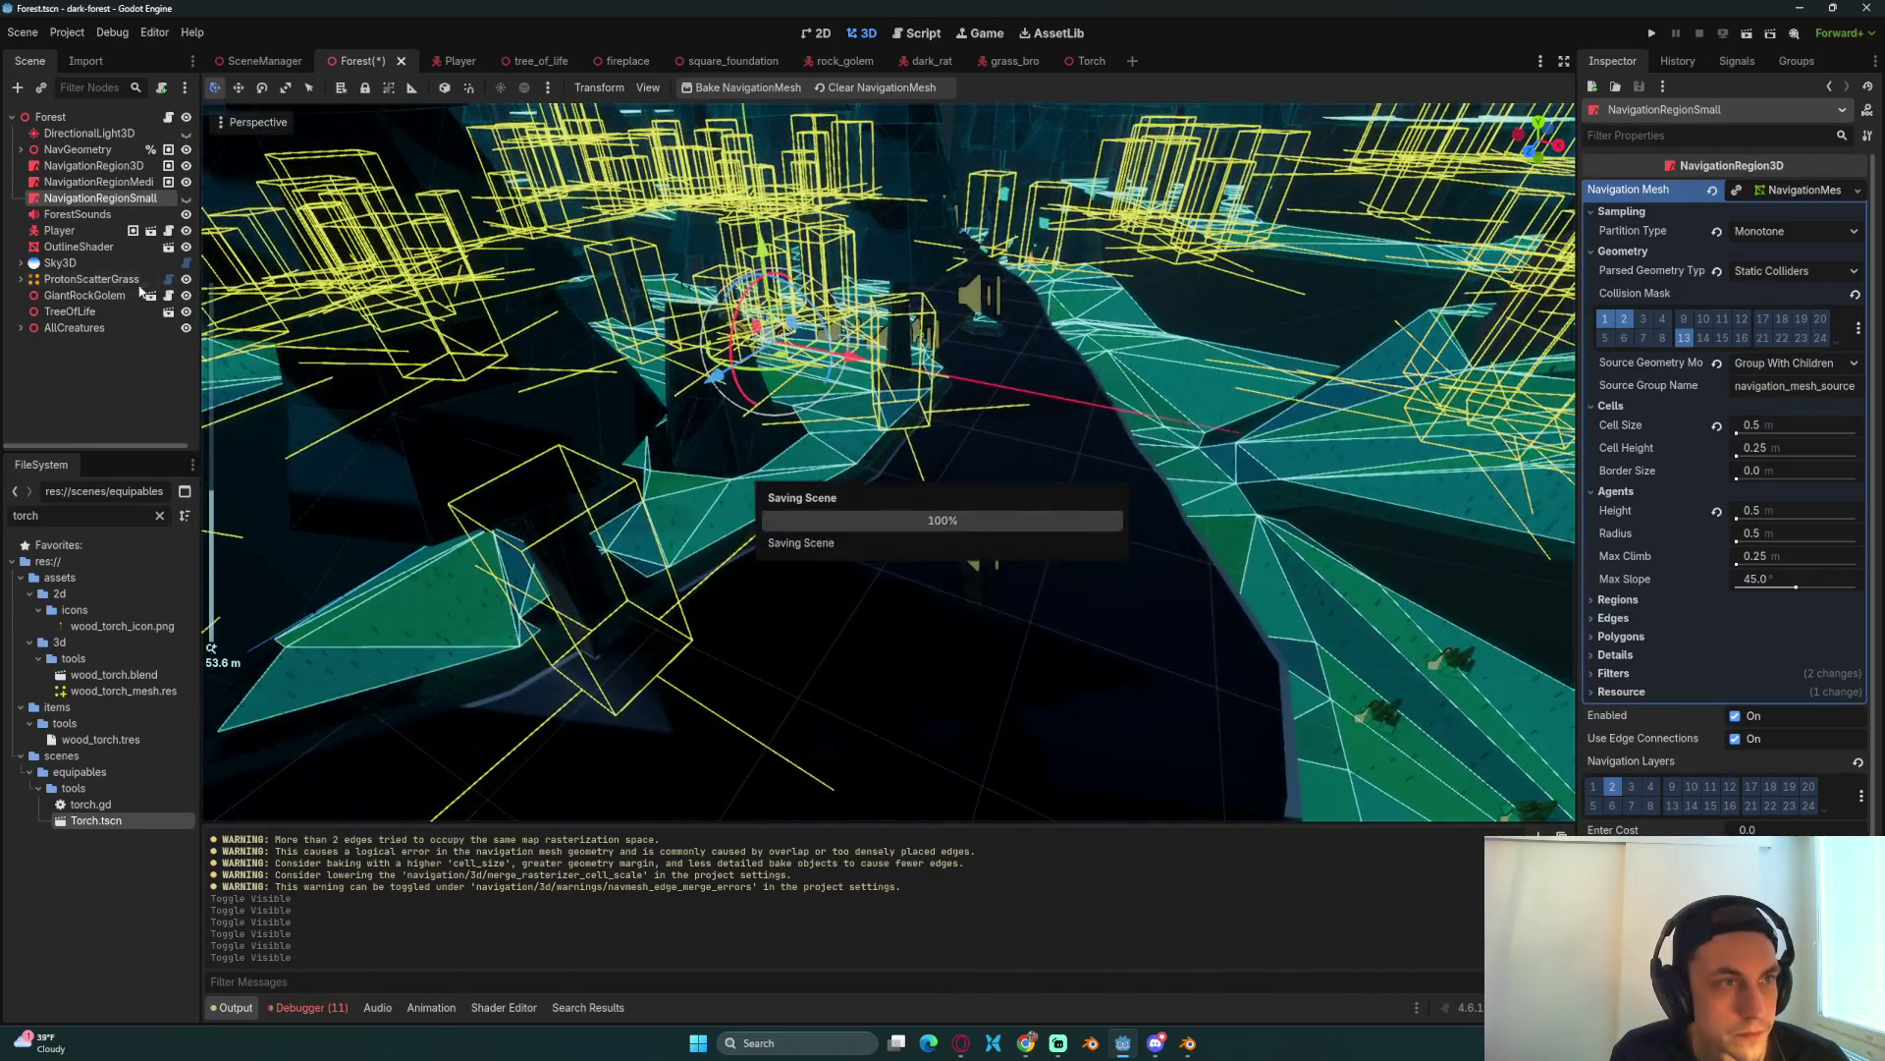
Step: Compare small and medium agent settings, collapse Polygons and Details sections, and save
{"action": "left_click", "coordinate": [138, 185]}
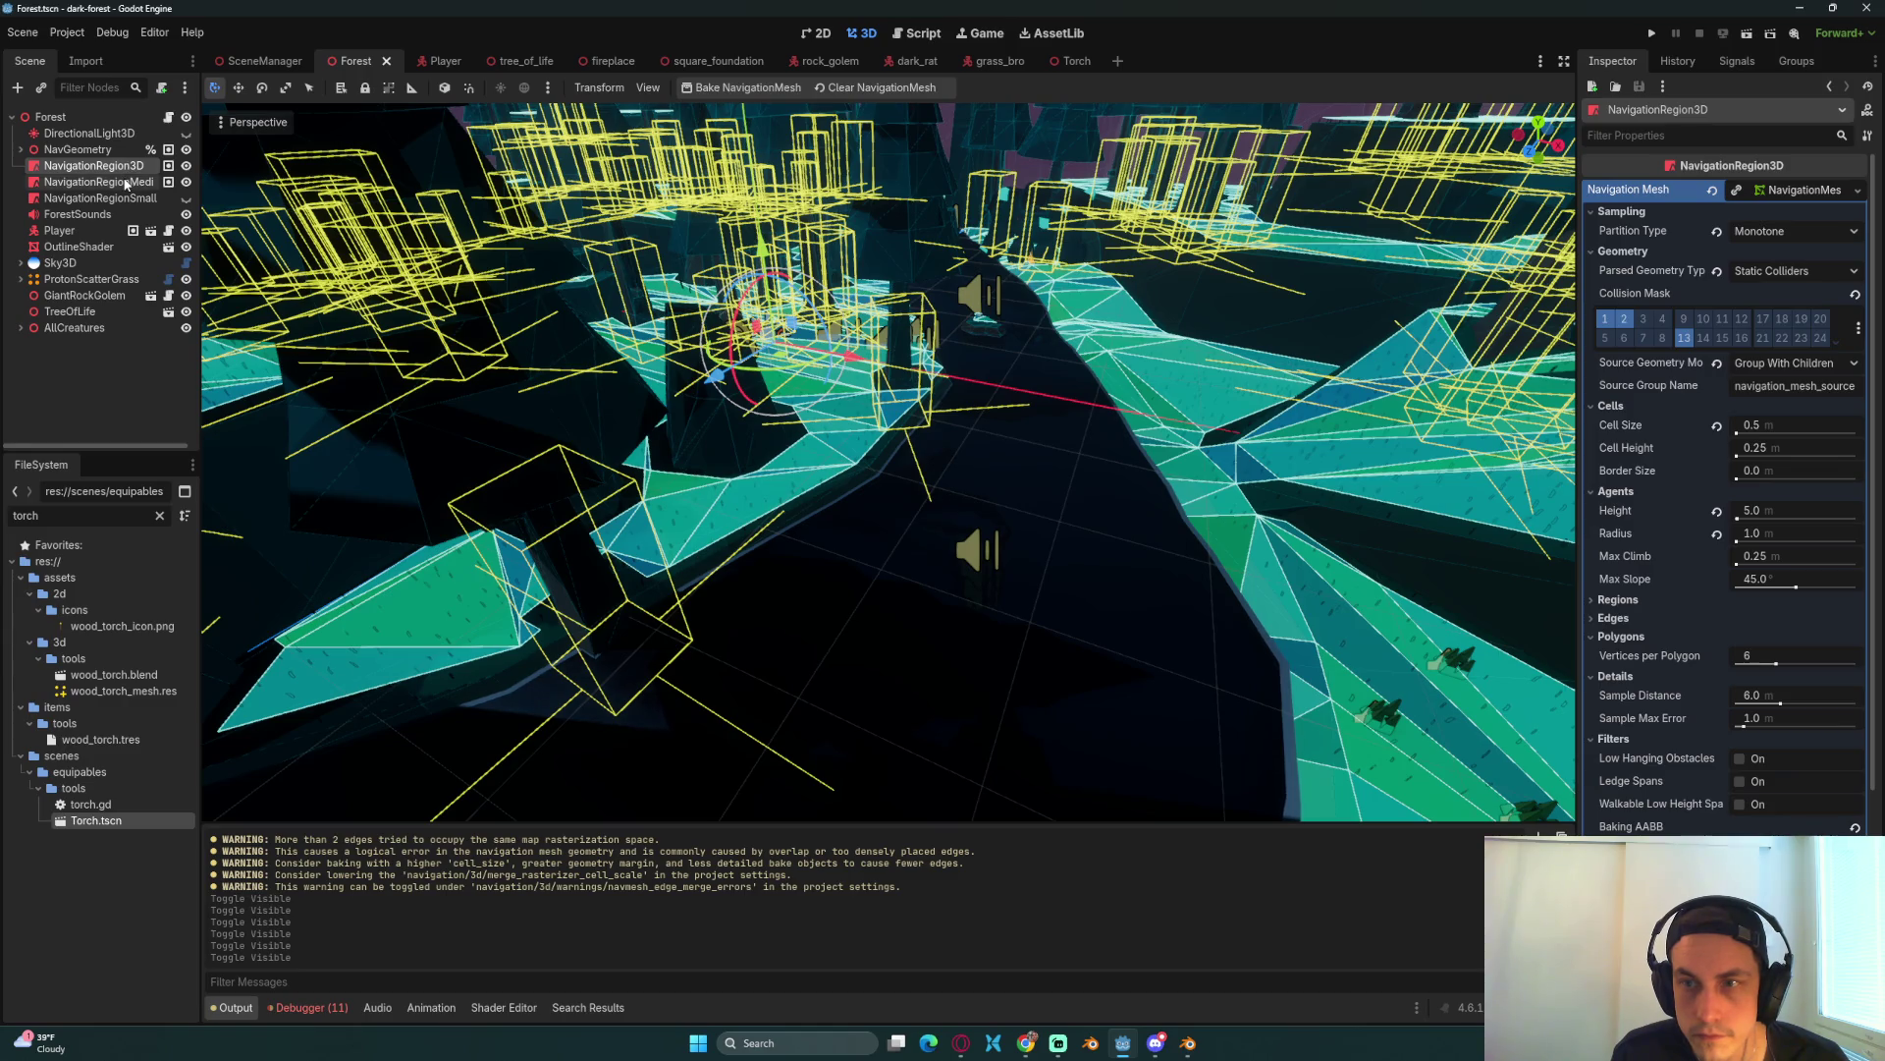
{"action": "left_click", "coordinate": [123, 199]}
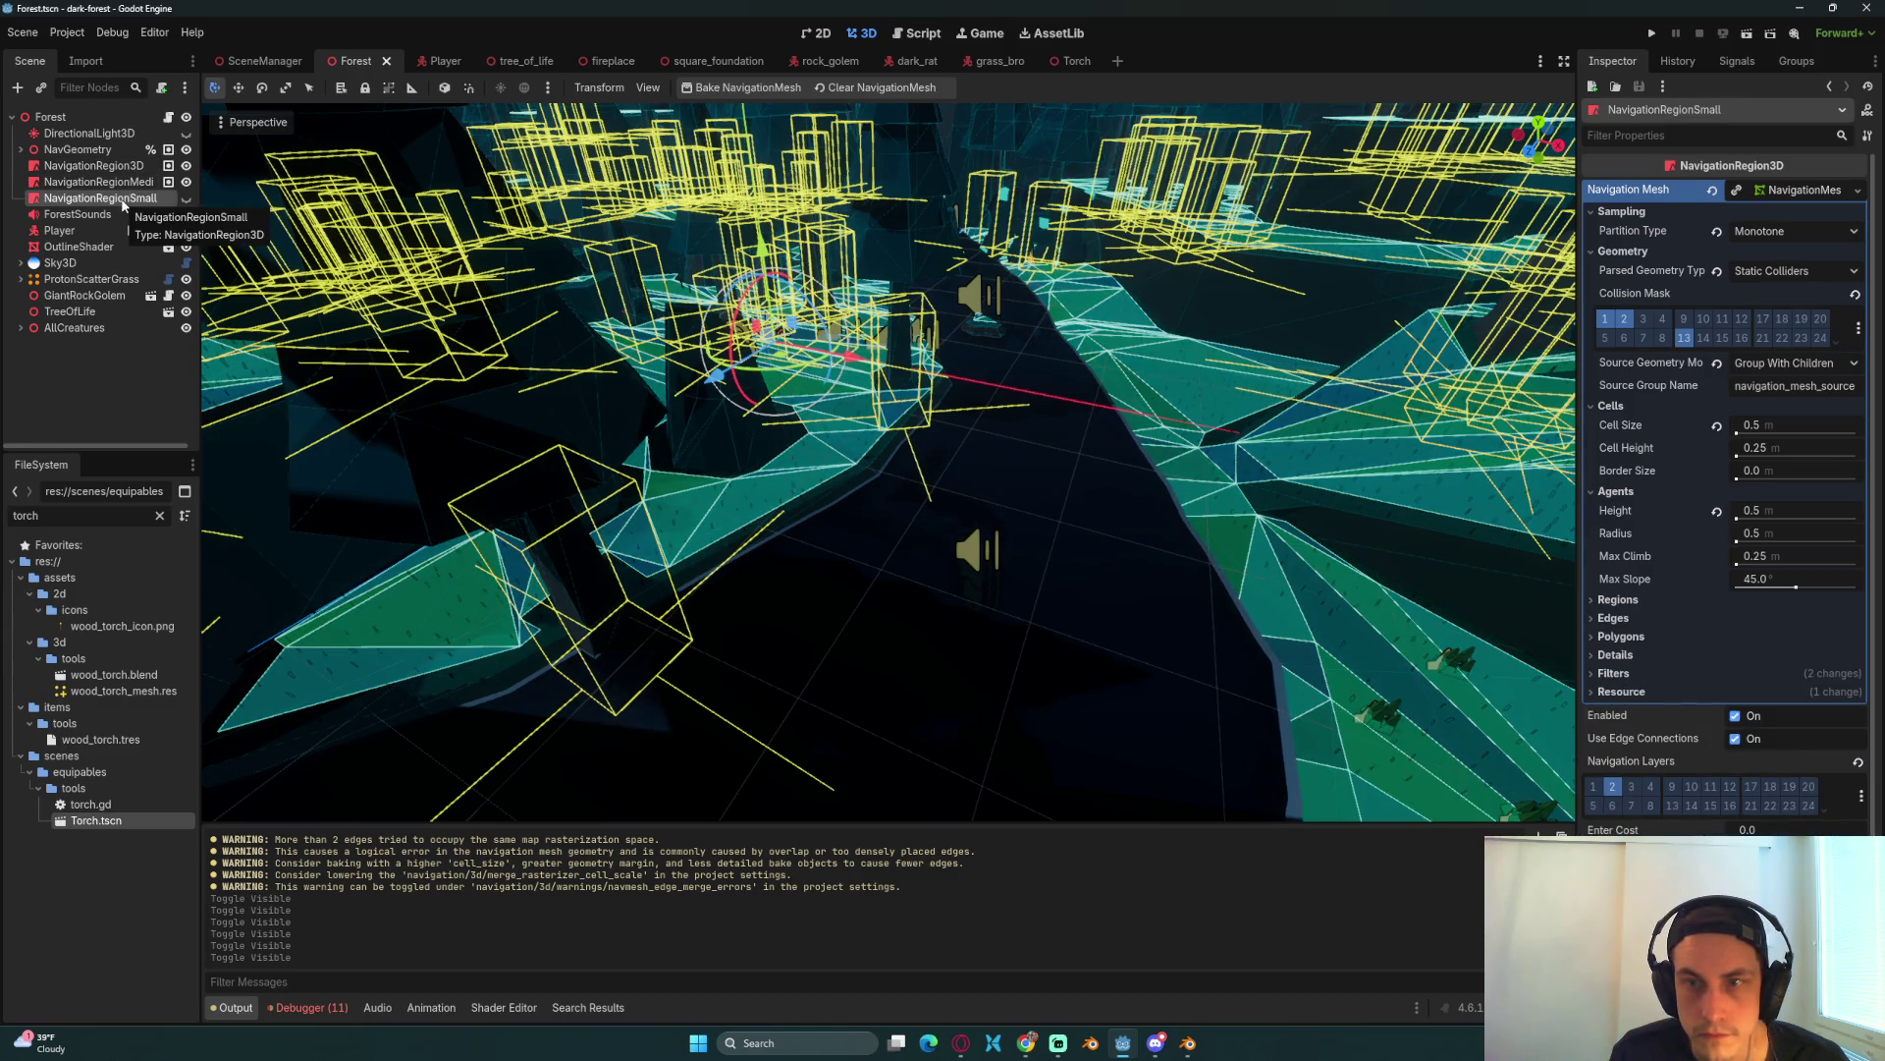
{"action": "left_click", "coordinate": [131, 182]}
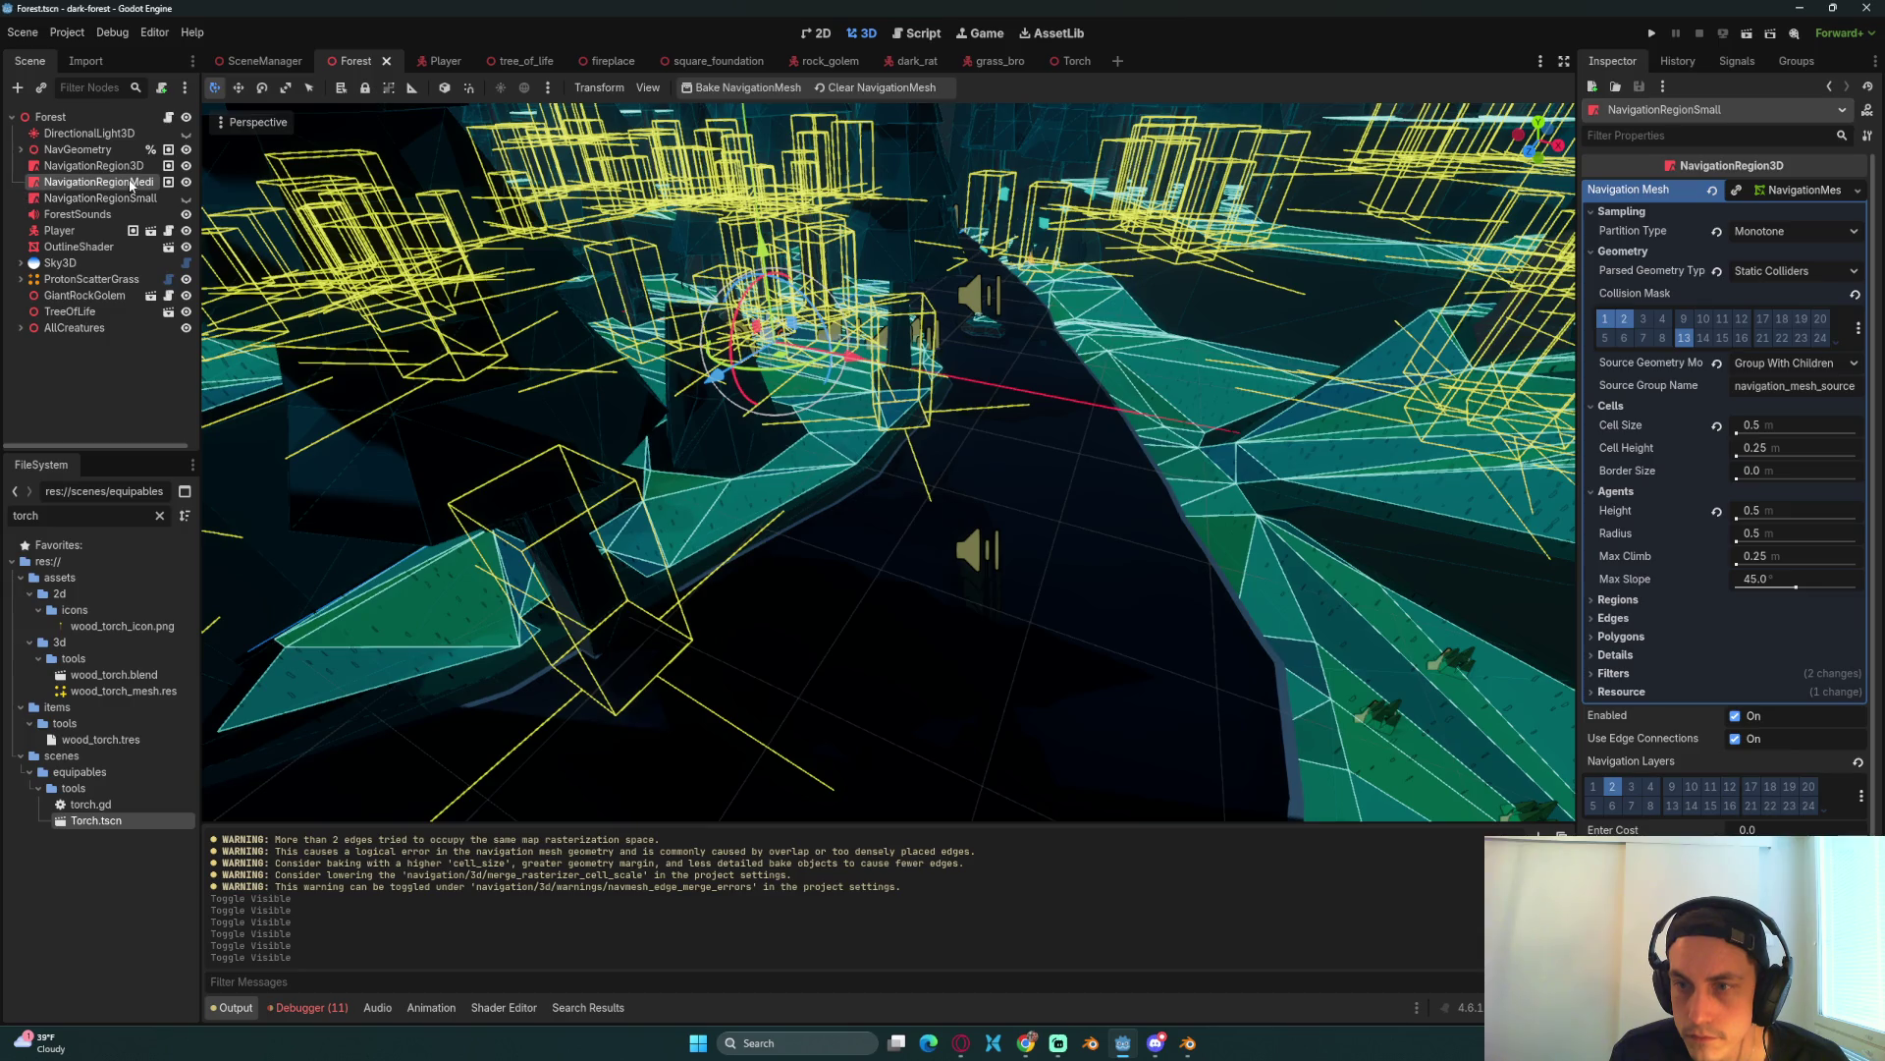
{"action": "left_click", "coordinate": [123, 198]}
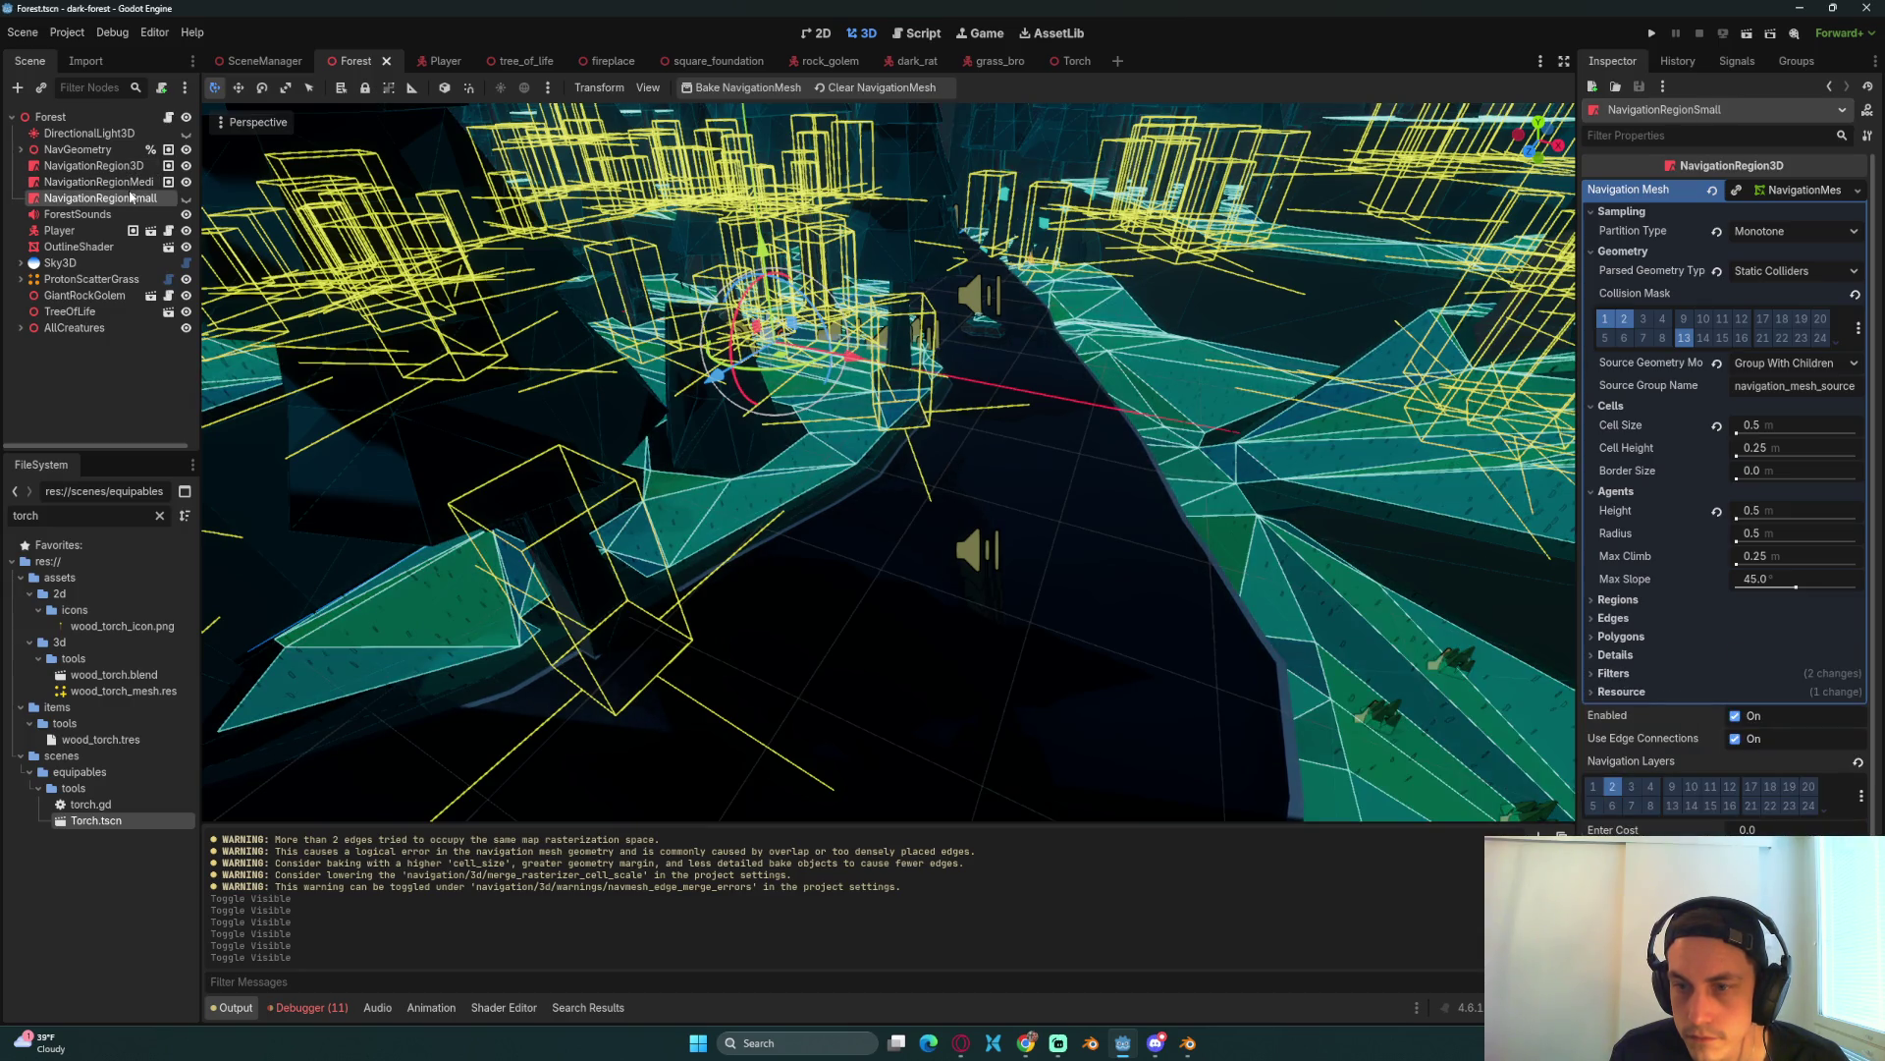
{"action": "left_click", "coordinate": [134, 181]}
{"action": "left_click", "coordinate": [1620, 635]}
{"action": "left_click", "coordinate": [1615, 654]}
{"action": "left_click", "coordinate": [1614, 673]}
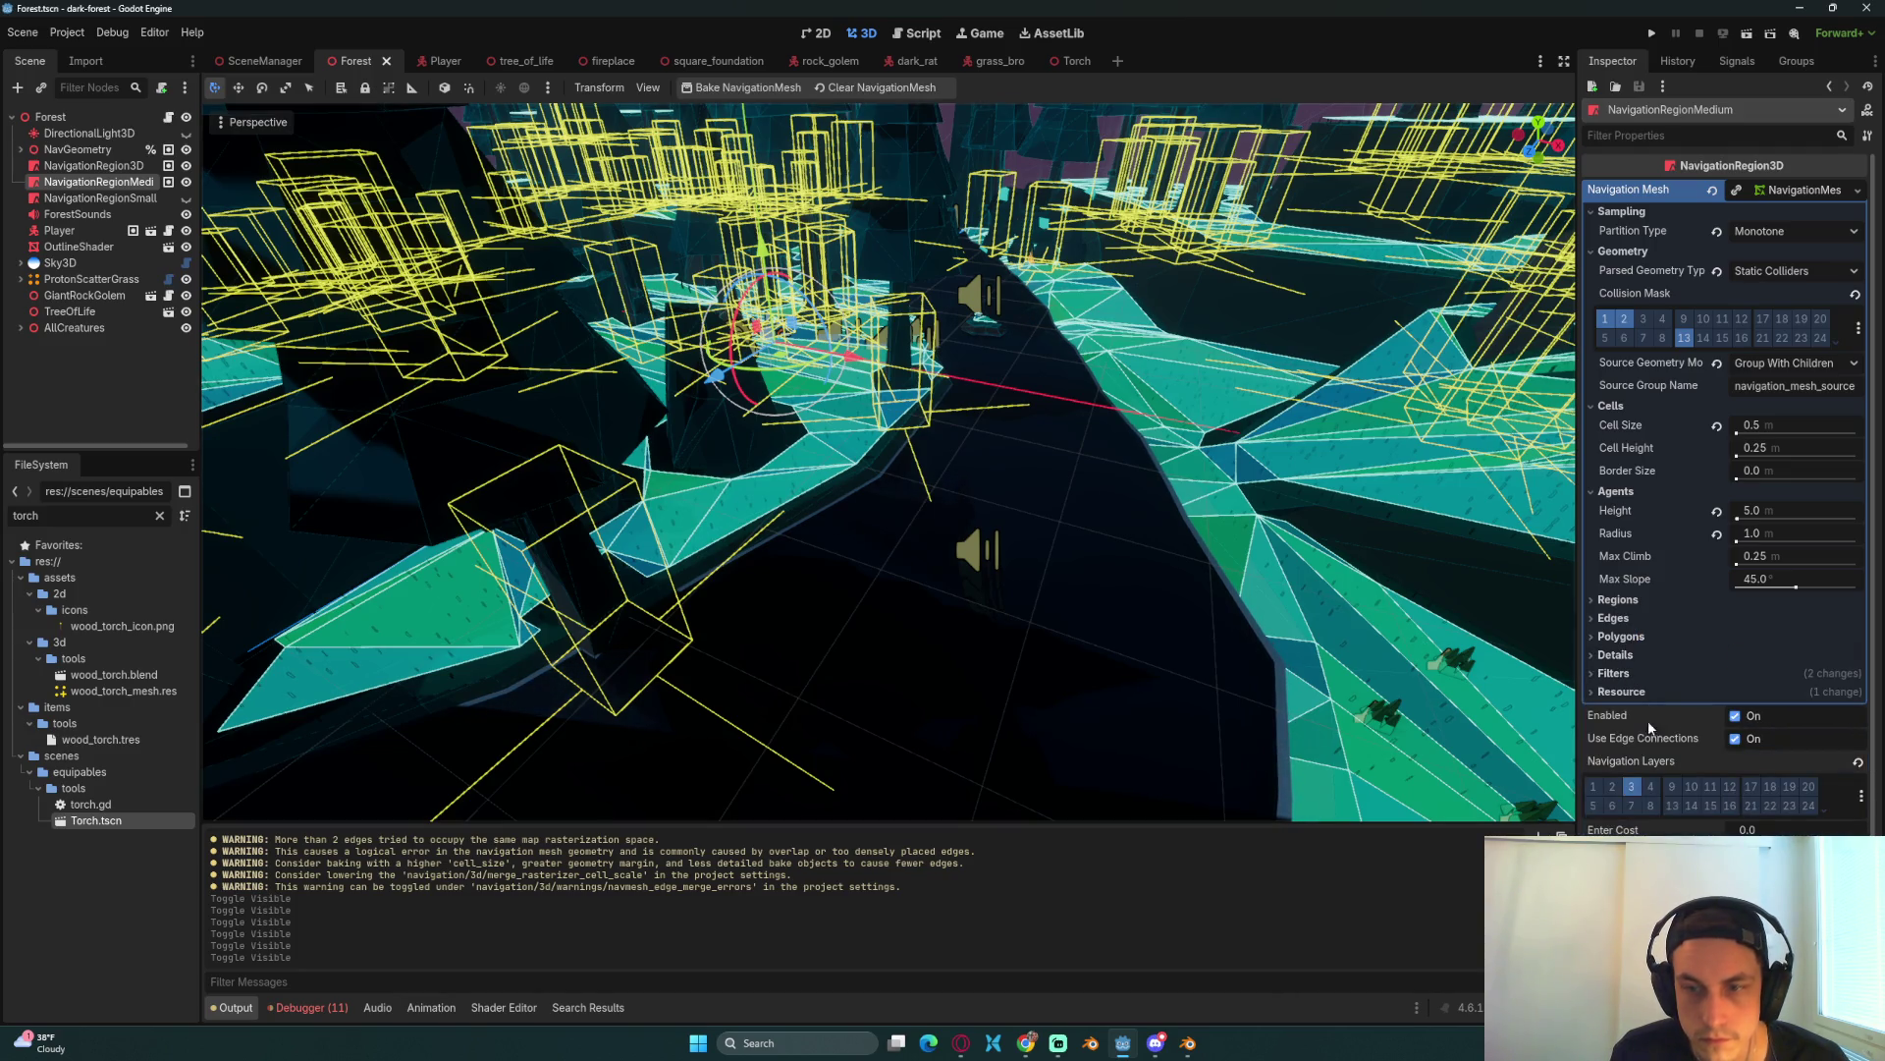
{"action": "left_click", "coordinate": [1632, 673]}
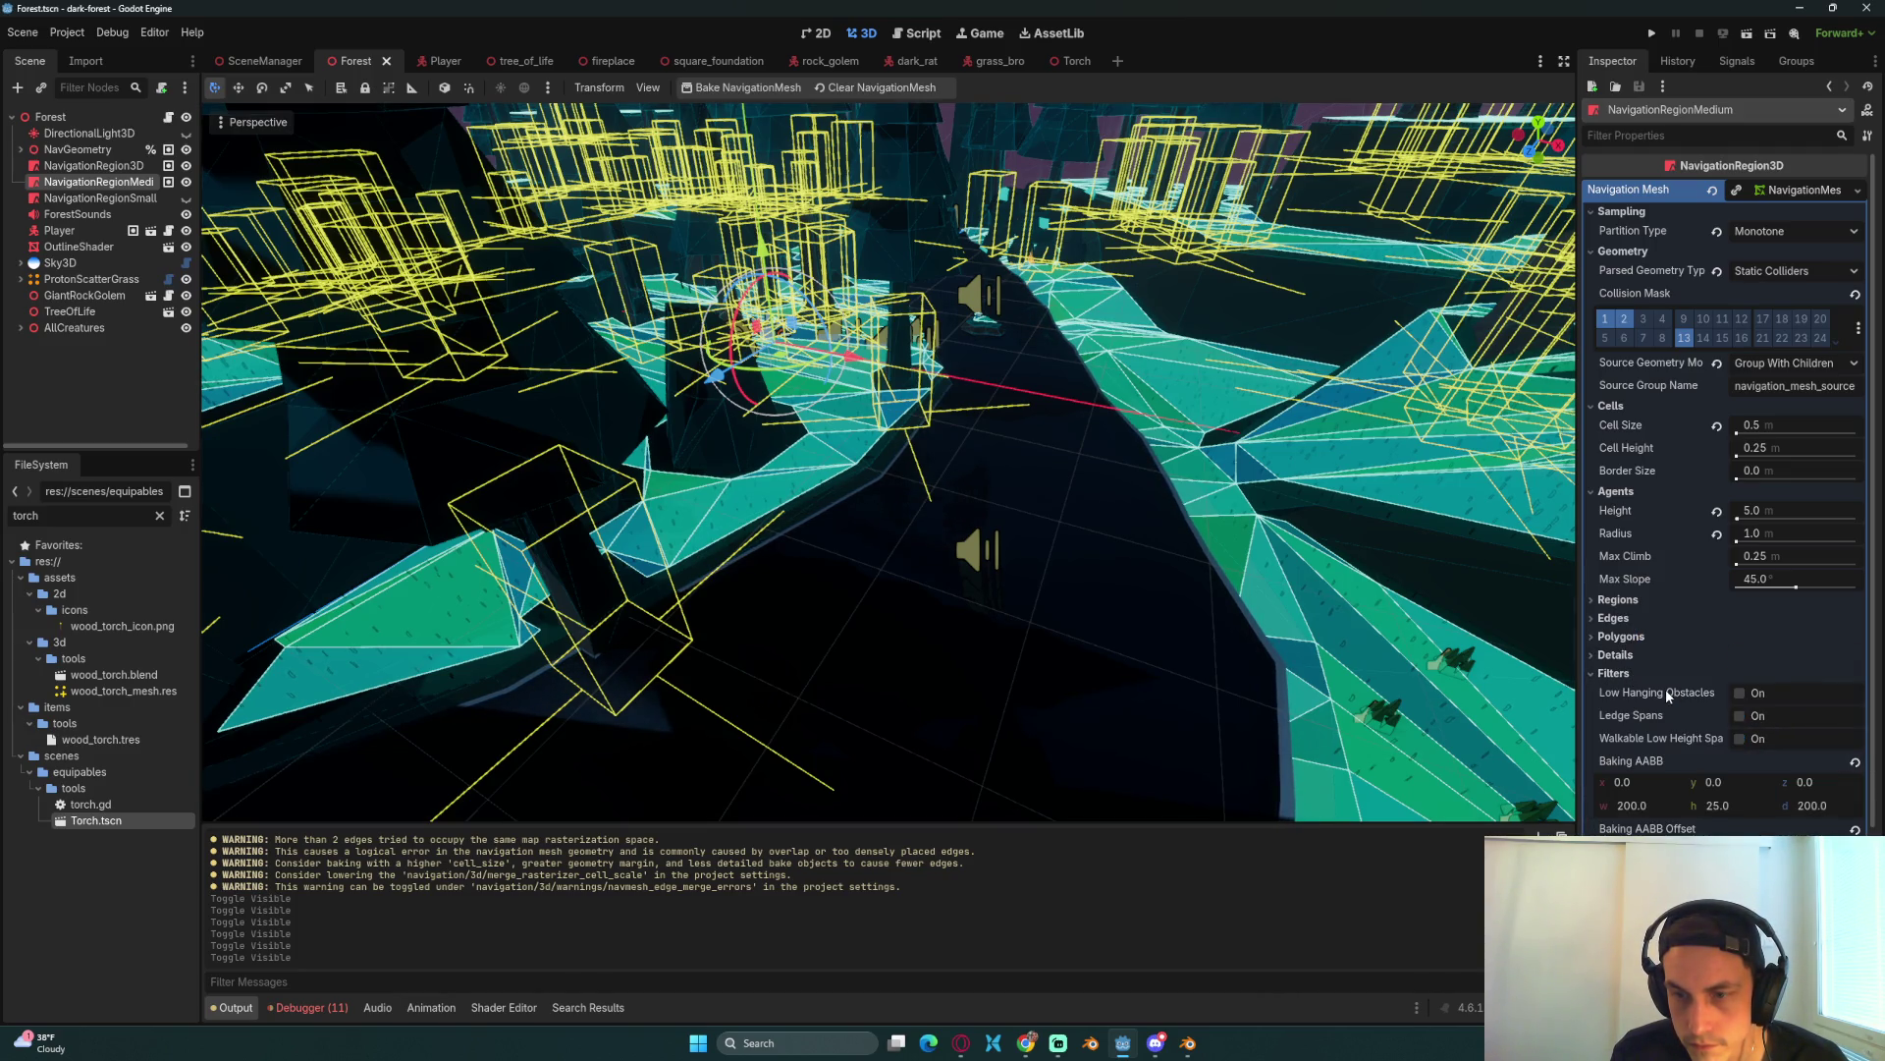
{"action": "key", "text": "ctrl+s"}
Step: Check navigation layers of the small (2), medium (3) and main (1) regions, reselecting NavigationRegion3D
{"action": "left_click", "coordinate": [109, 201]}
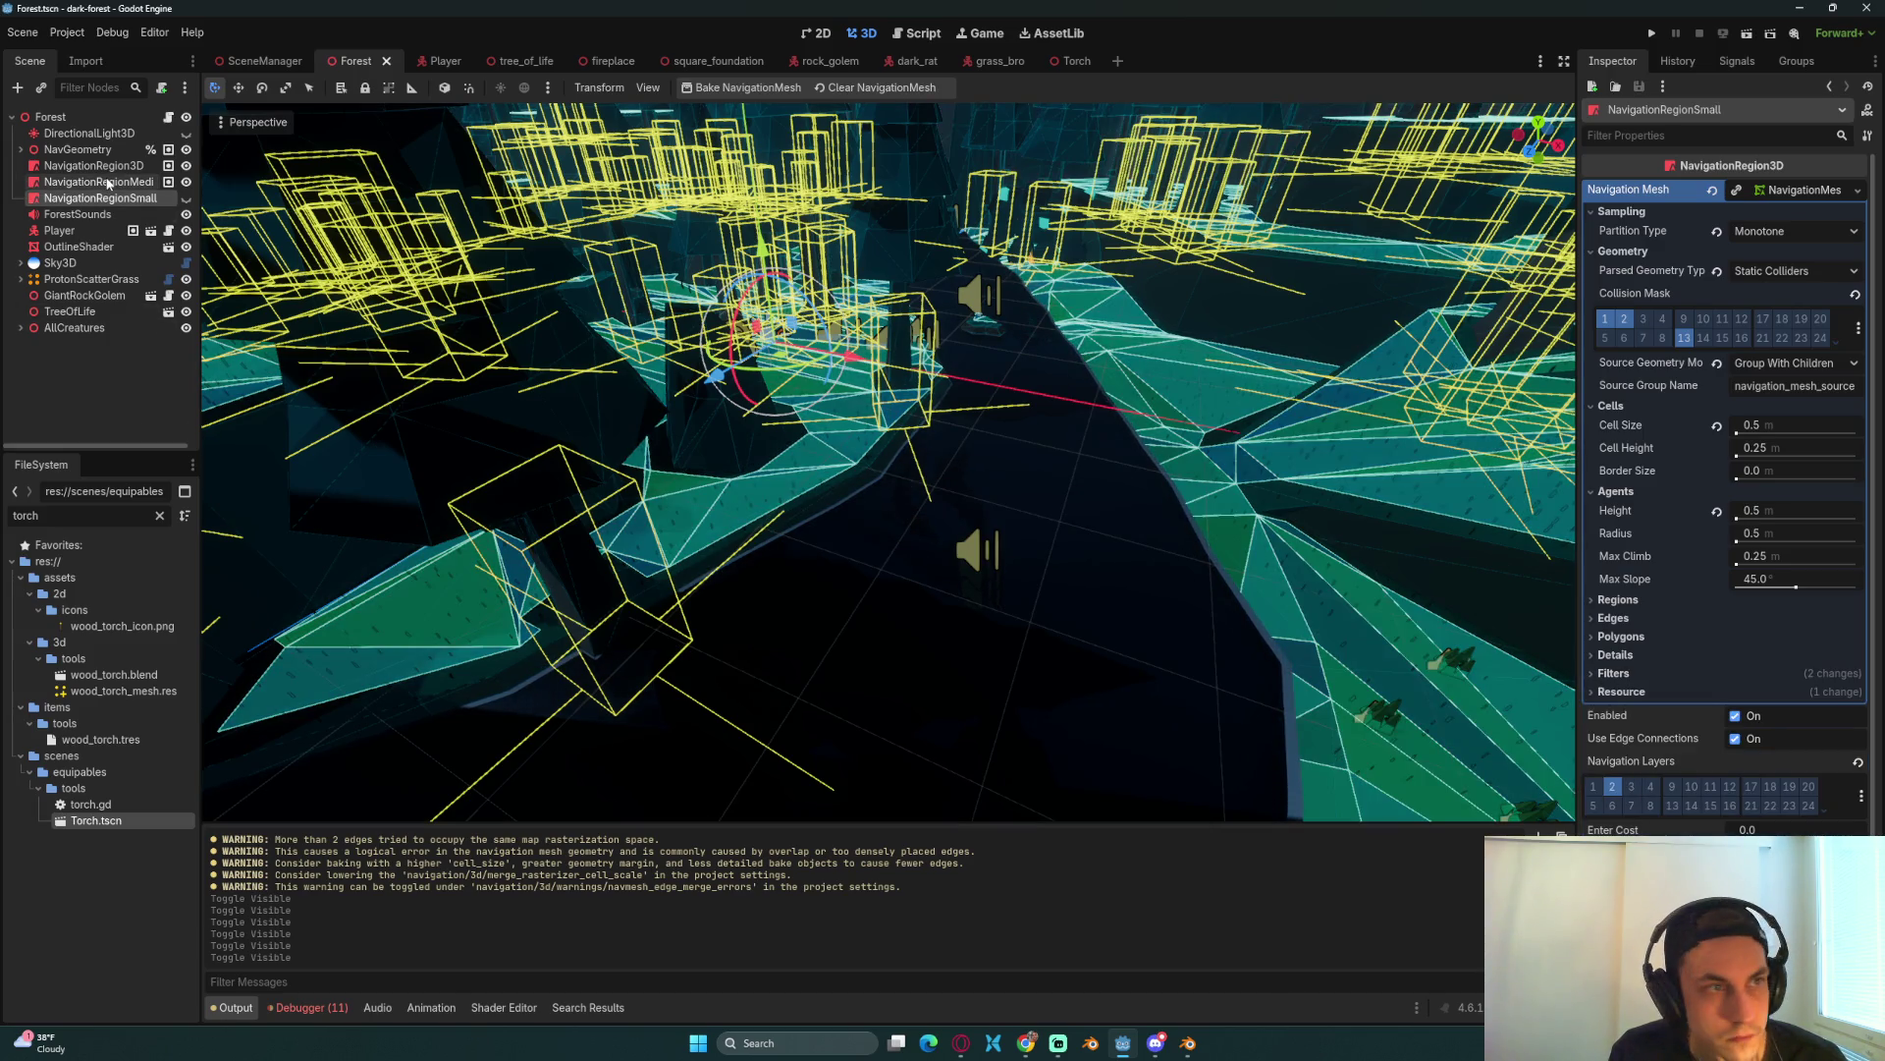
{"action": "left_click", "coordinate": [103, 181]}
{"action": "left_click", "coordinate": [106, 166]}
{"action": "left_click", "coordinate": [106, 200]}
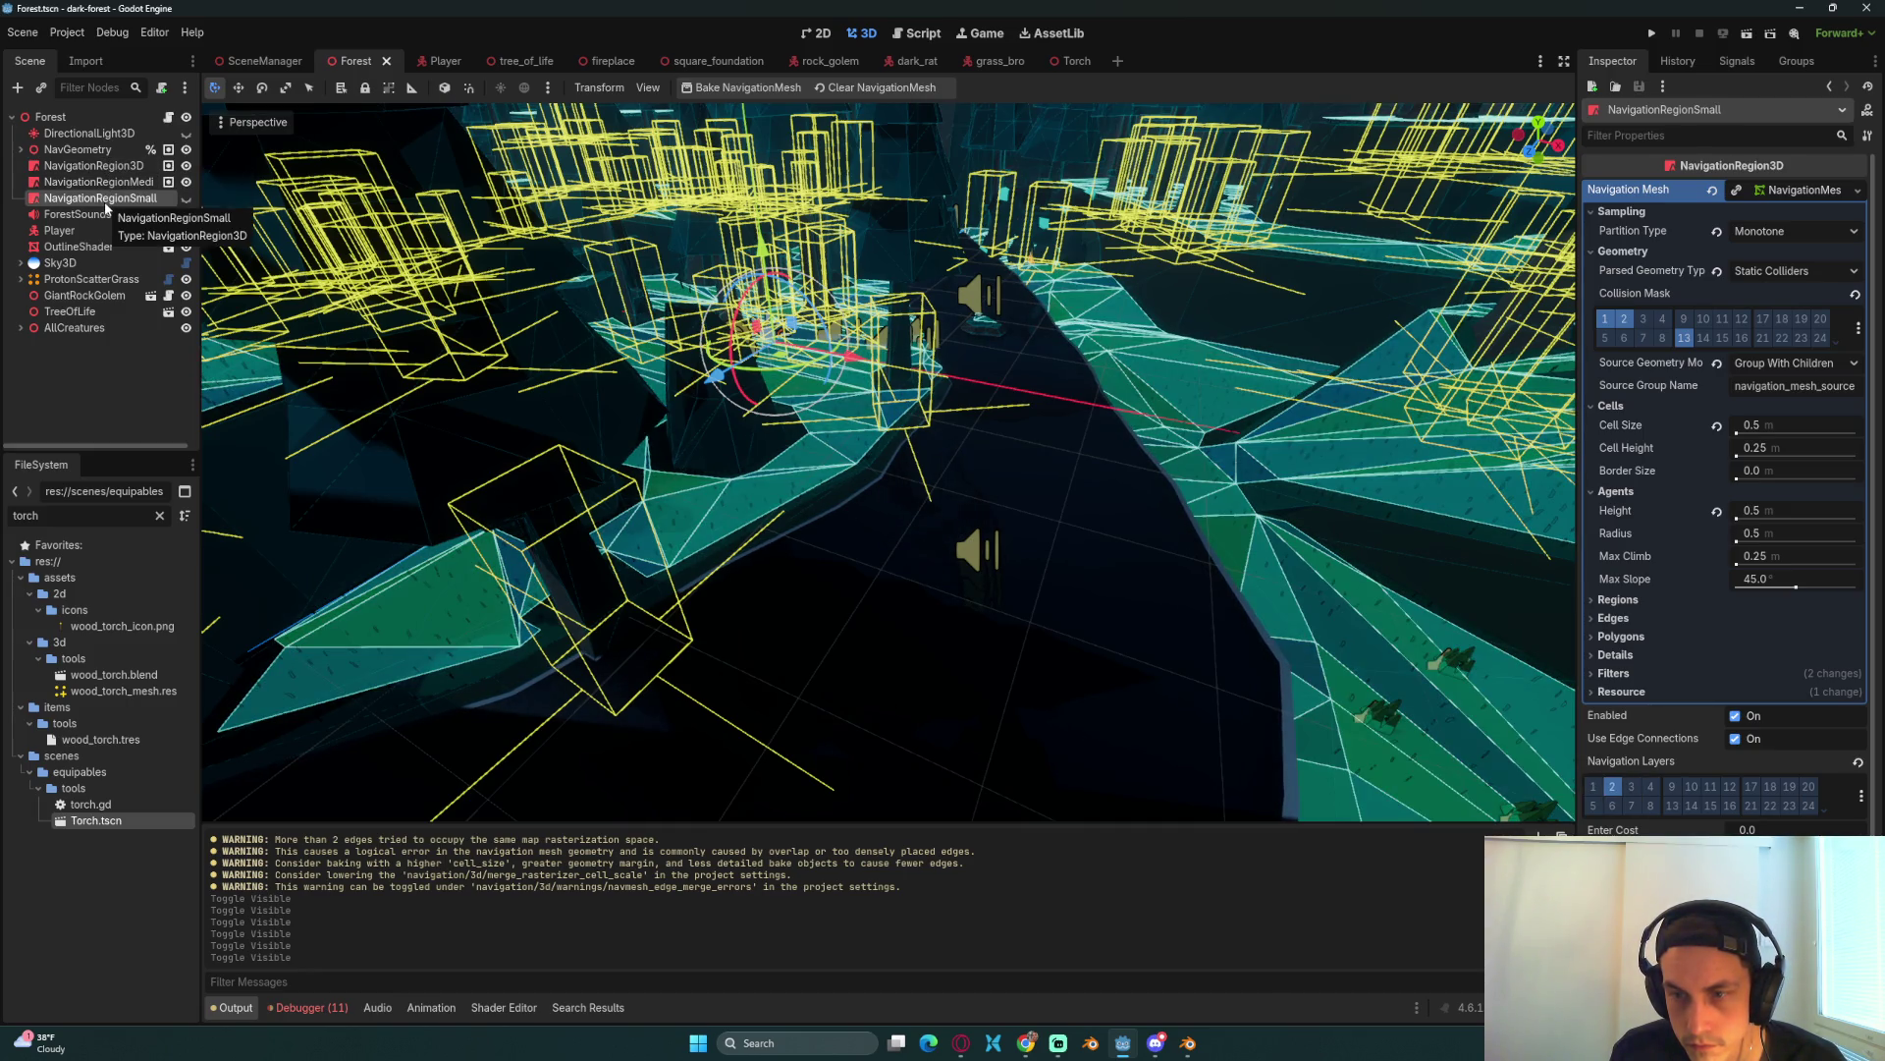
{"action": "left_click", "coordinate": [112, 184]}
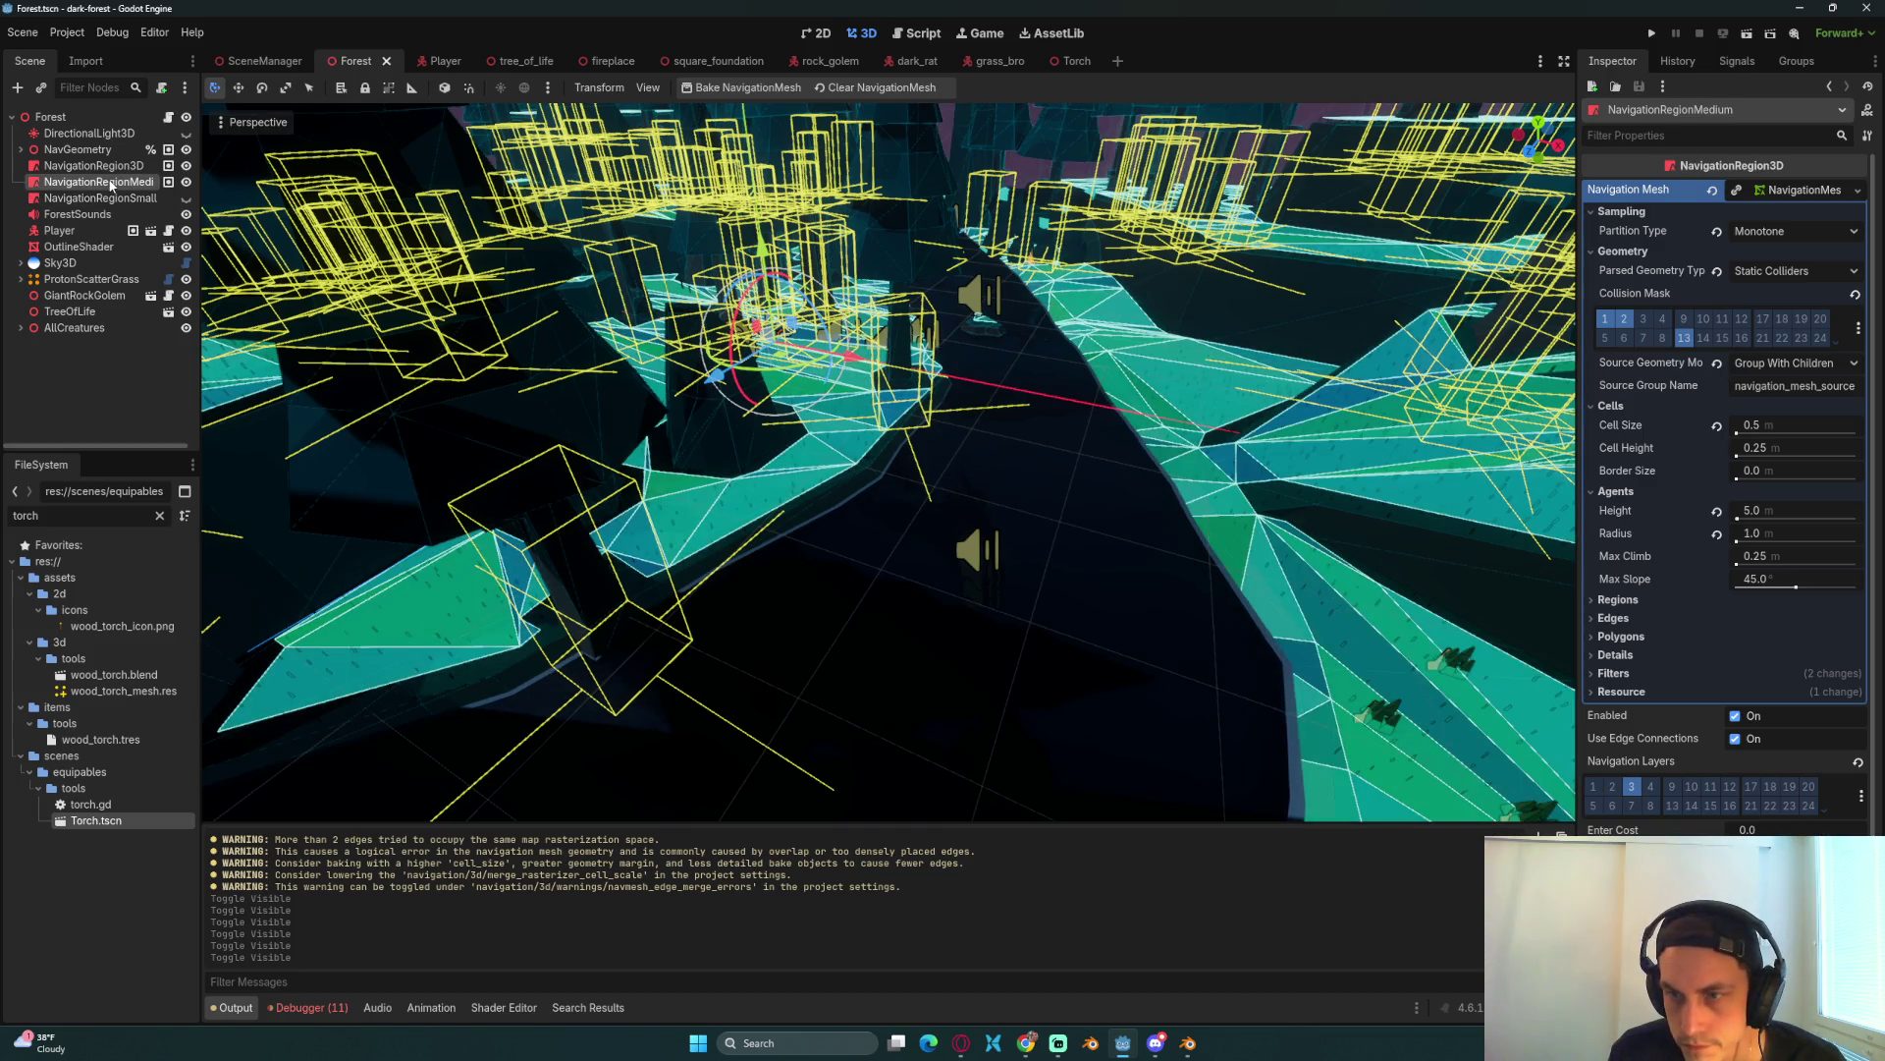
{"action": "left_click", "coordinate": [107, 168]}
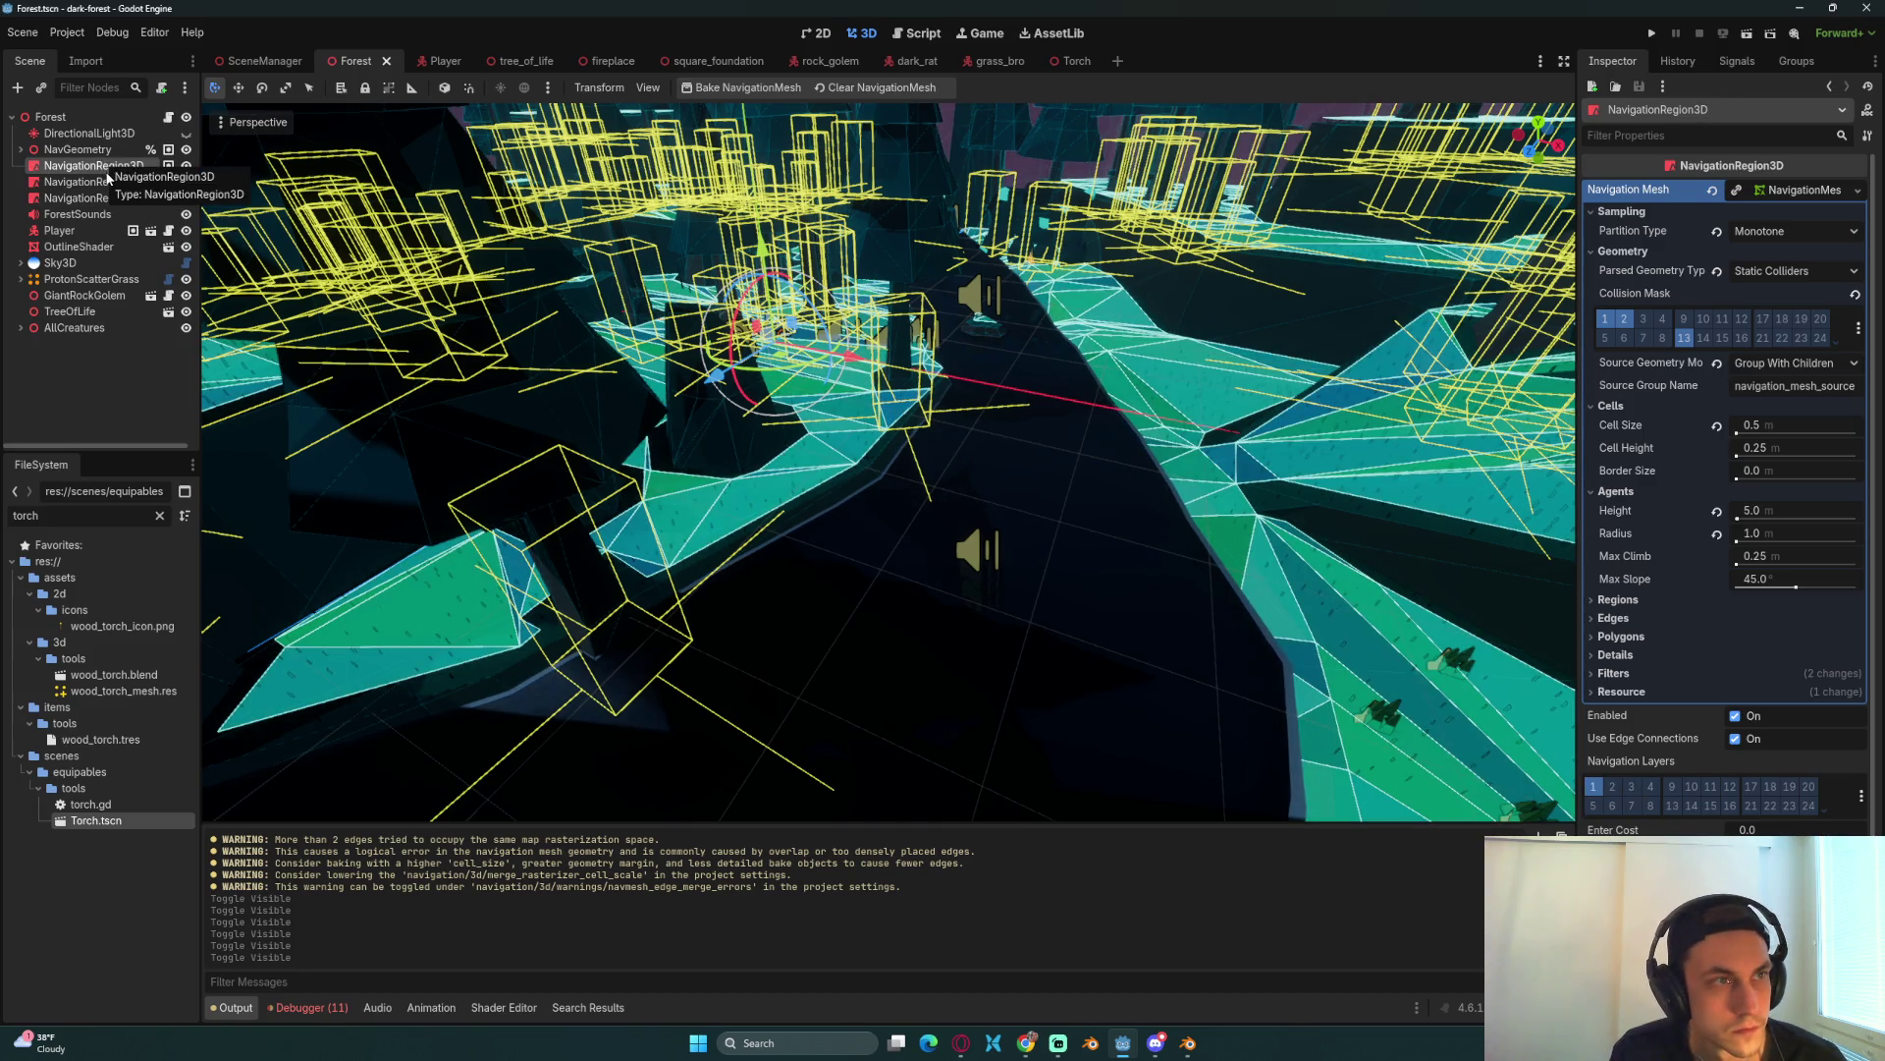
{"action": "left_click", "coordinate": [78, 150]}
{"action": "left_click", "coordinate": [98, 166]}
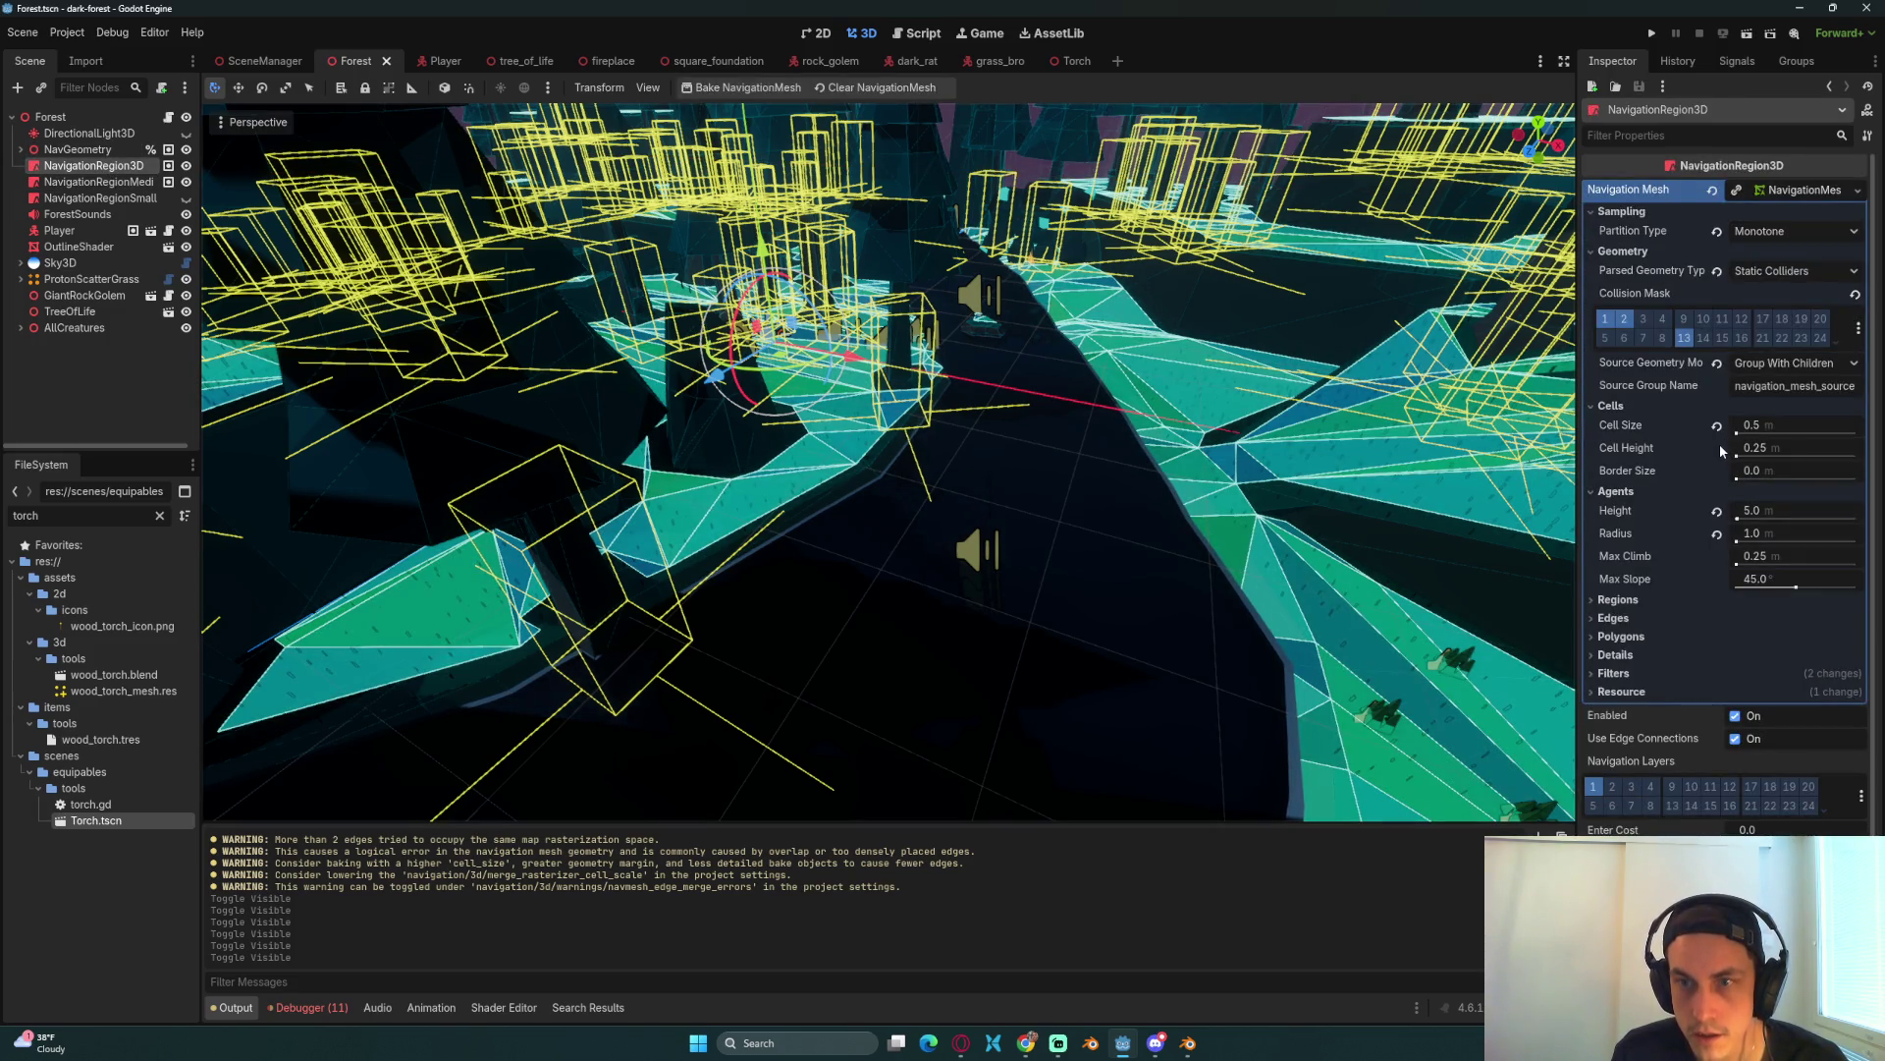
Step: Revert the agent radius to 0.5 and rebake the NavigationRegionMedium and NavigationRegion3D navmeshes
{"action": "left_click", "coordinate": [1717, 534]}
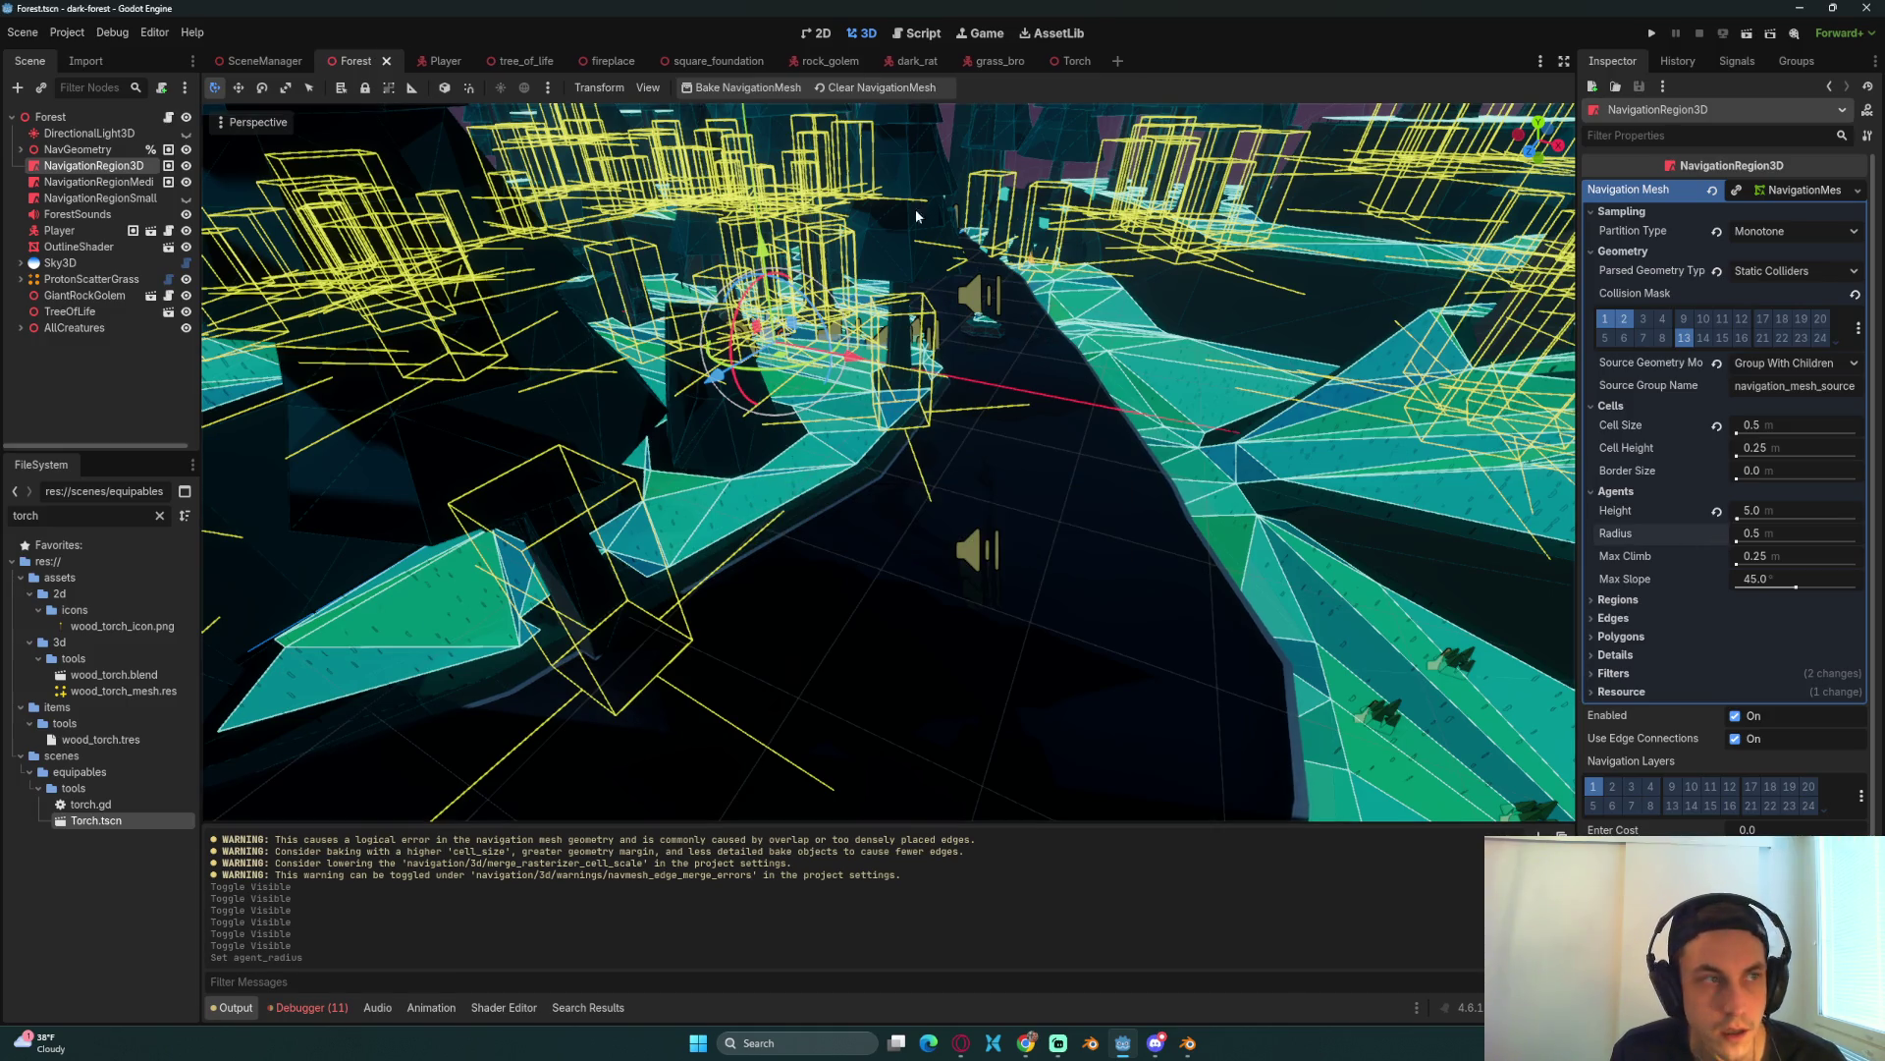
{"action": "left_click", "coordinate": [164, 186]}
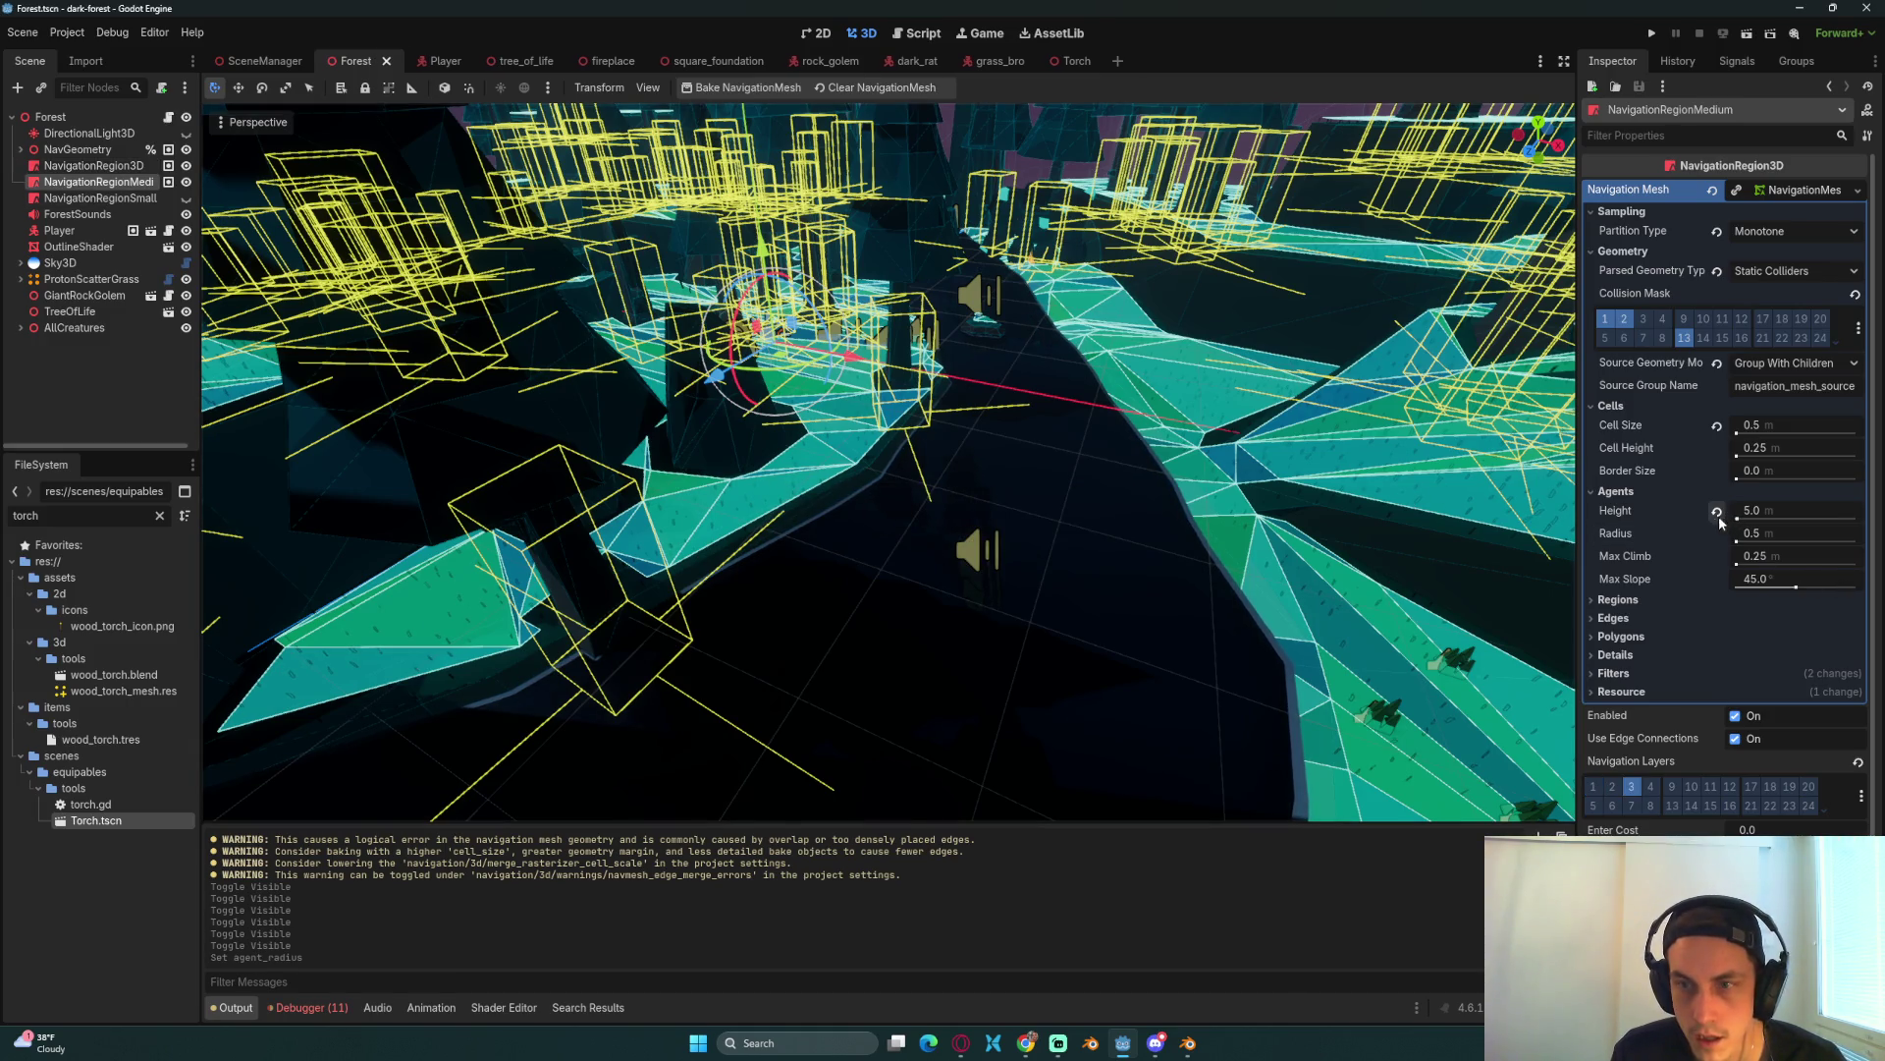
{"action": "left_click", "coordinate": [748, 87]}
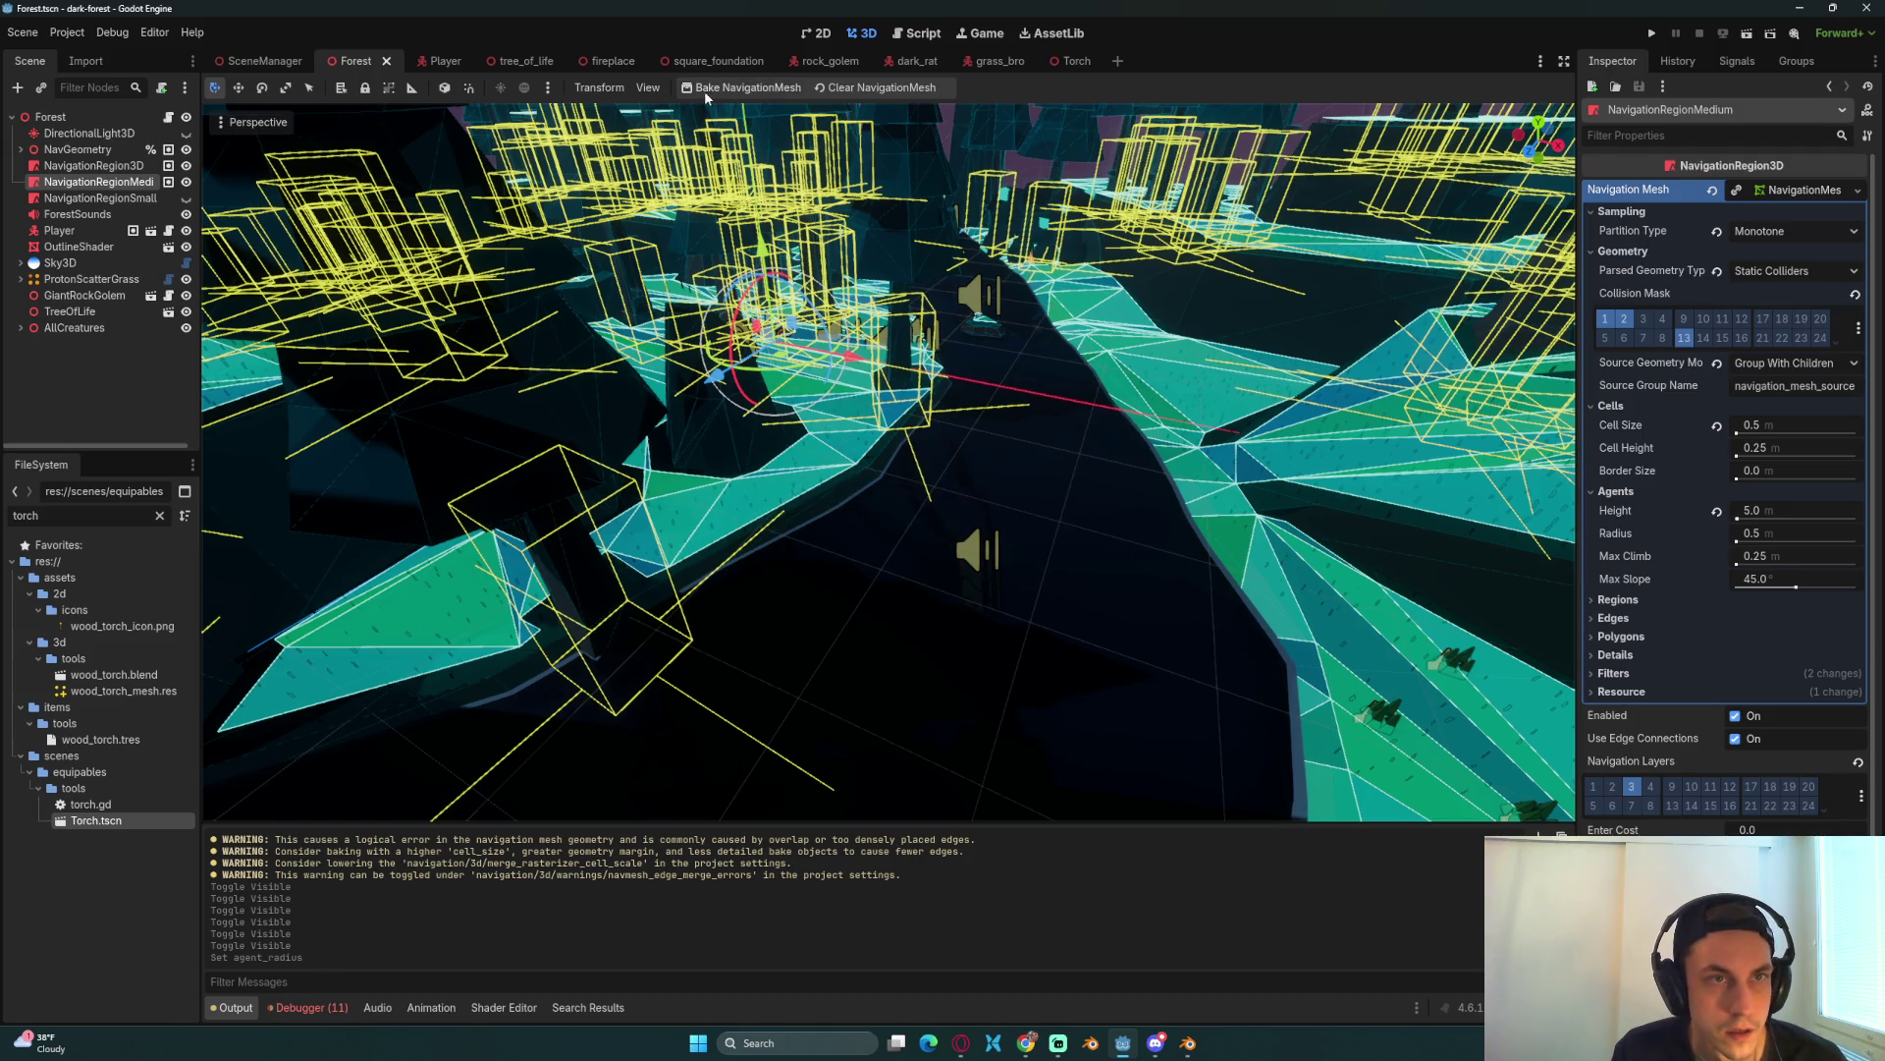
{"action": "left_click", "coordinate": [704, 90]}
{"action": "left_click", "coordinate": [89, 167]}
{"action": "left_click", "coordinate": [760, 91]}
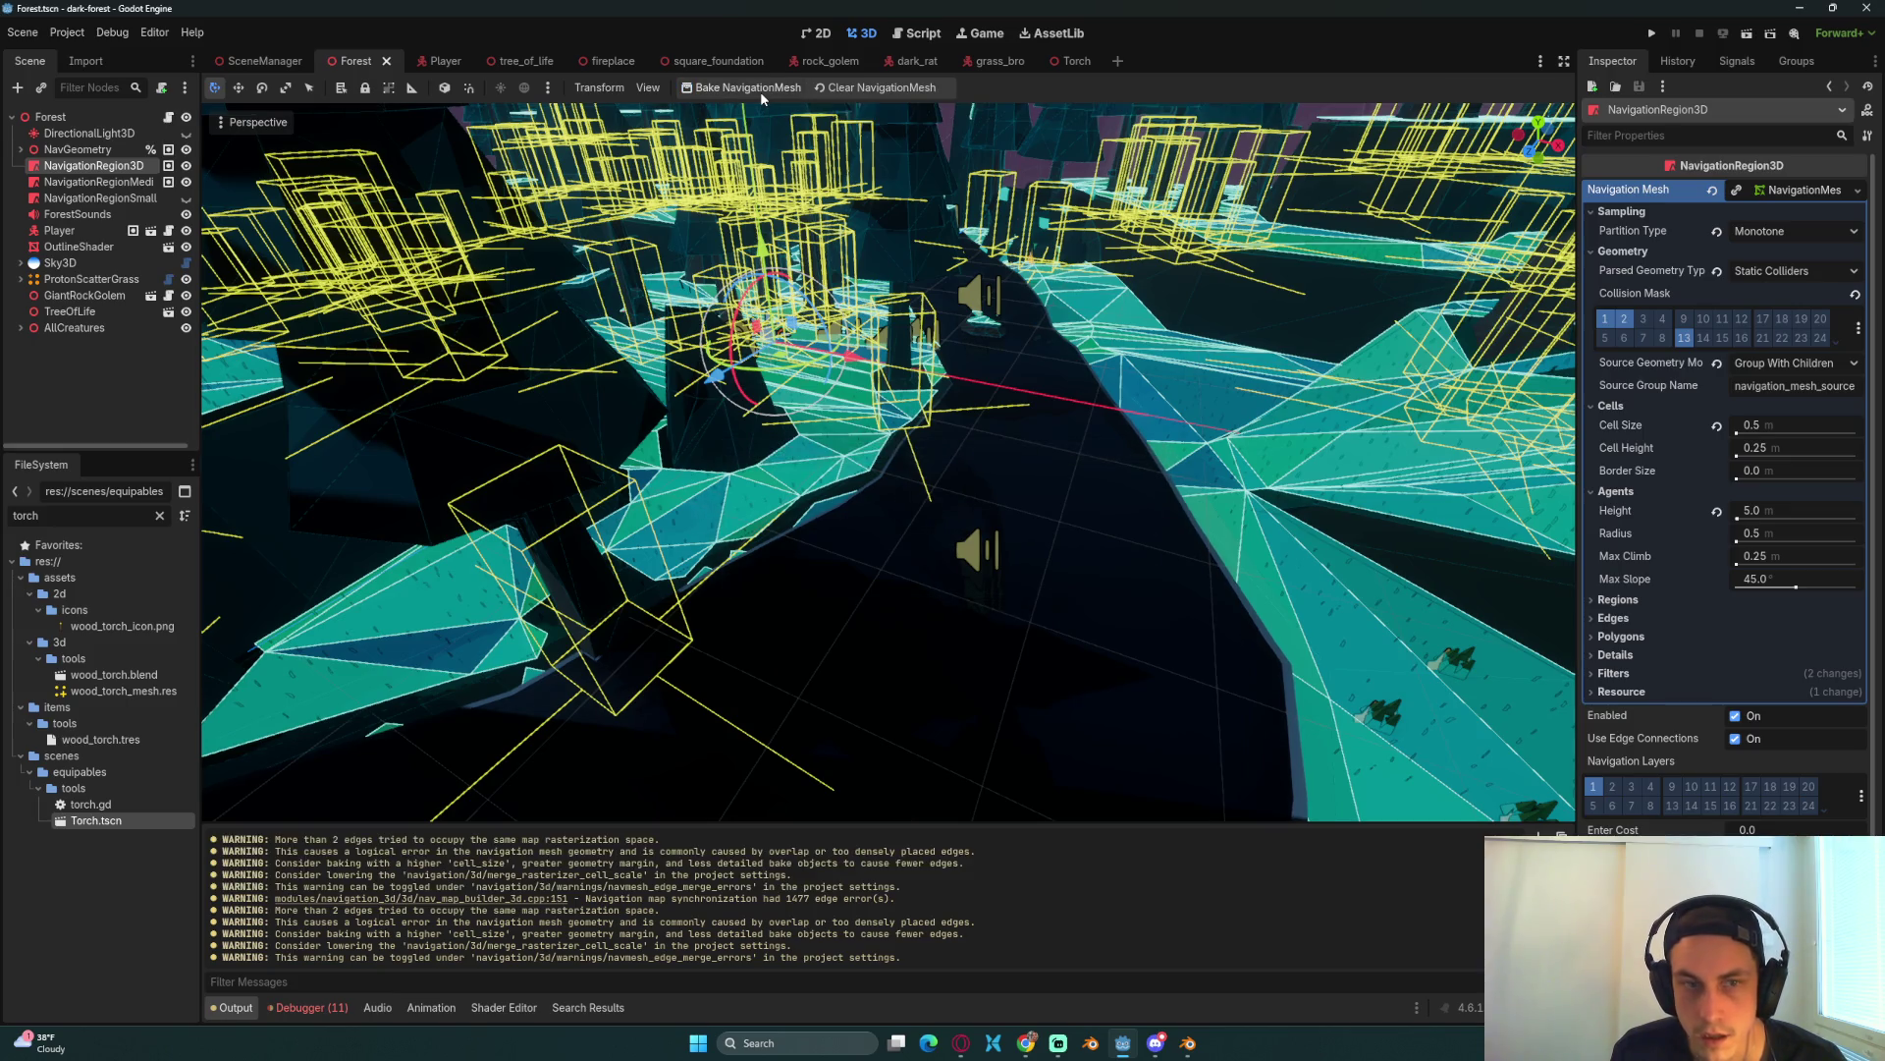
Step: Hide the NavGeometry wireframes and the medium and NavigationRegion3D navmeshes in the scene tree
{"action": "scroll", "coordinate": [799, 463], "scroll_direction": "up", "scroll_amount": 5}
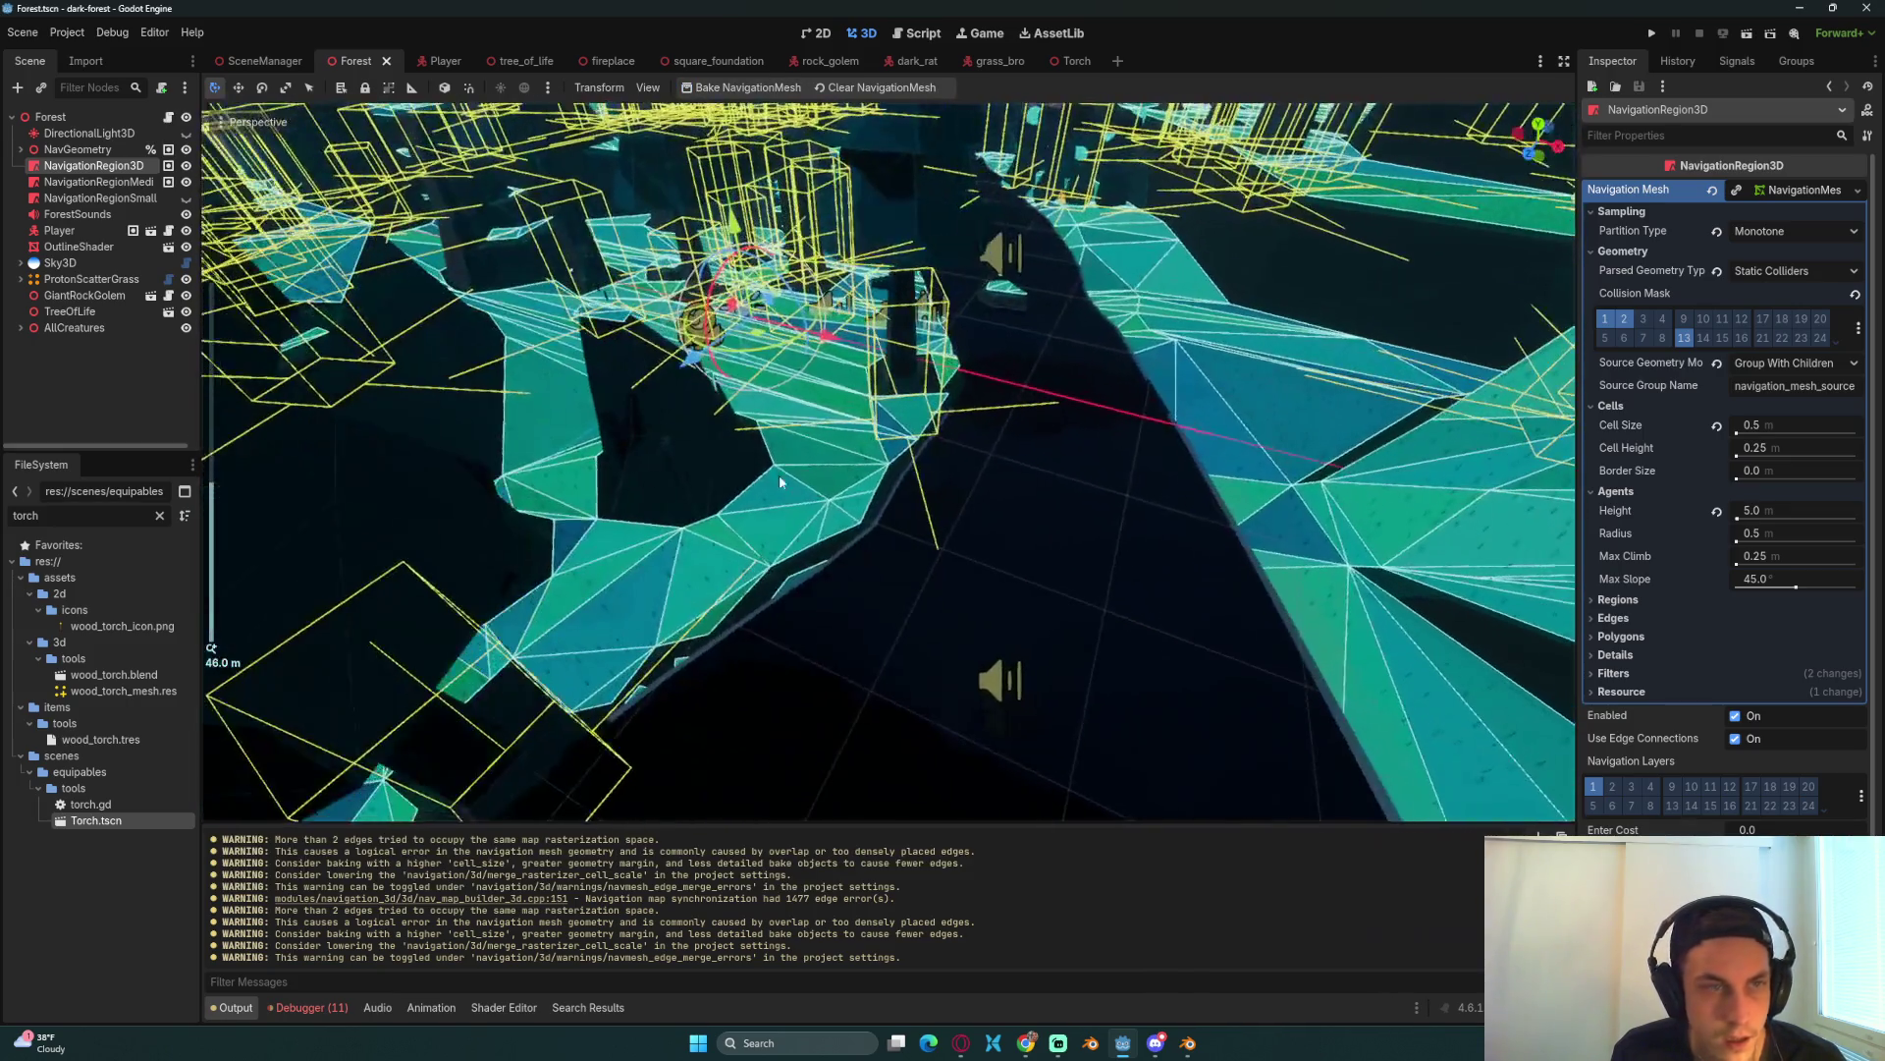
{"action": "left_click", "coordinate": [188, 150]}
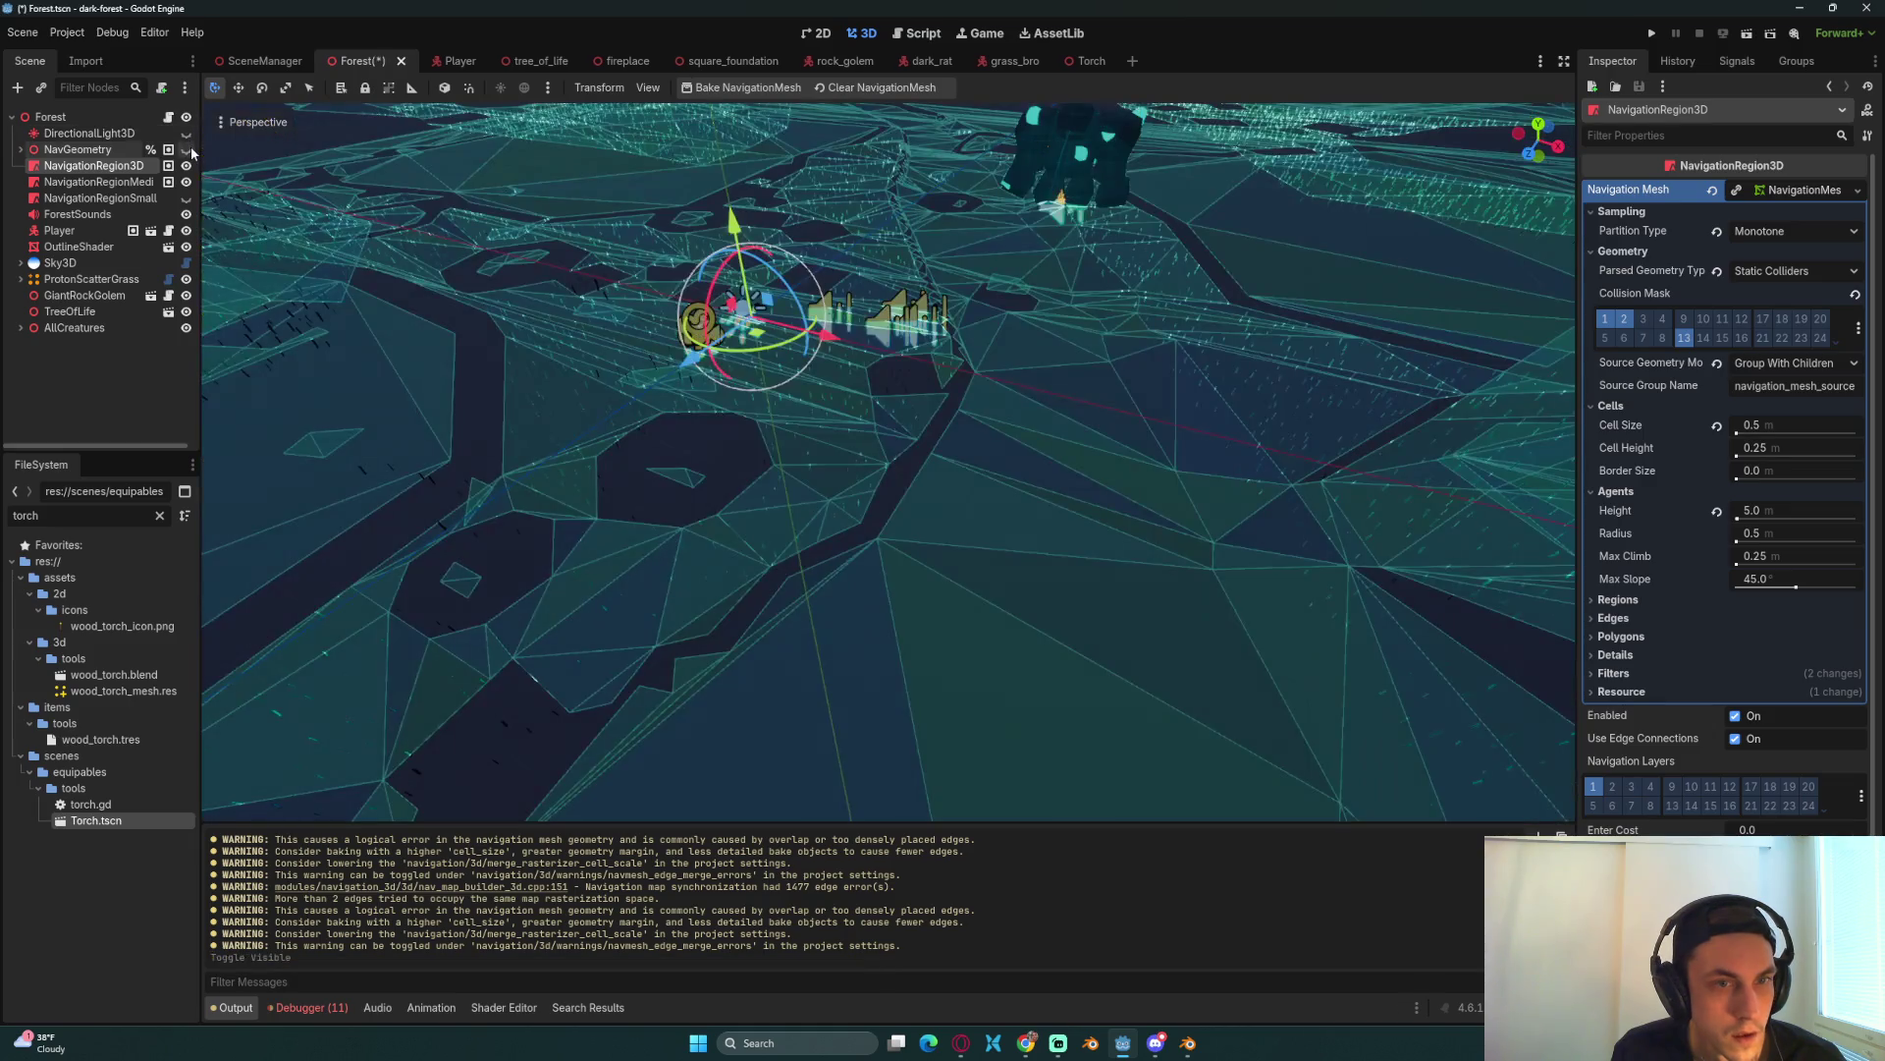
{"action": "left_click", "coordinate": [186, 151]}
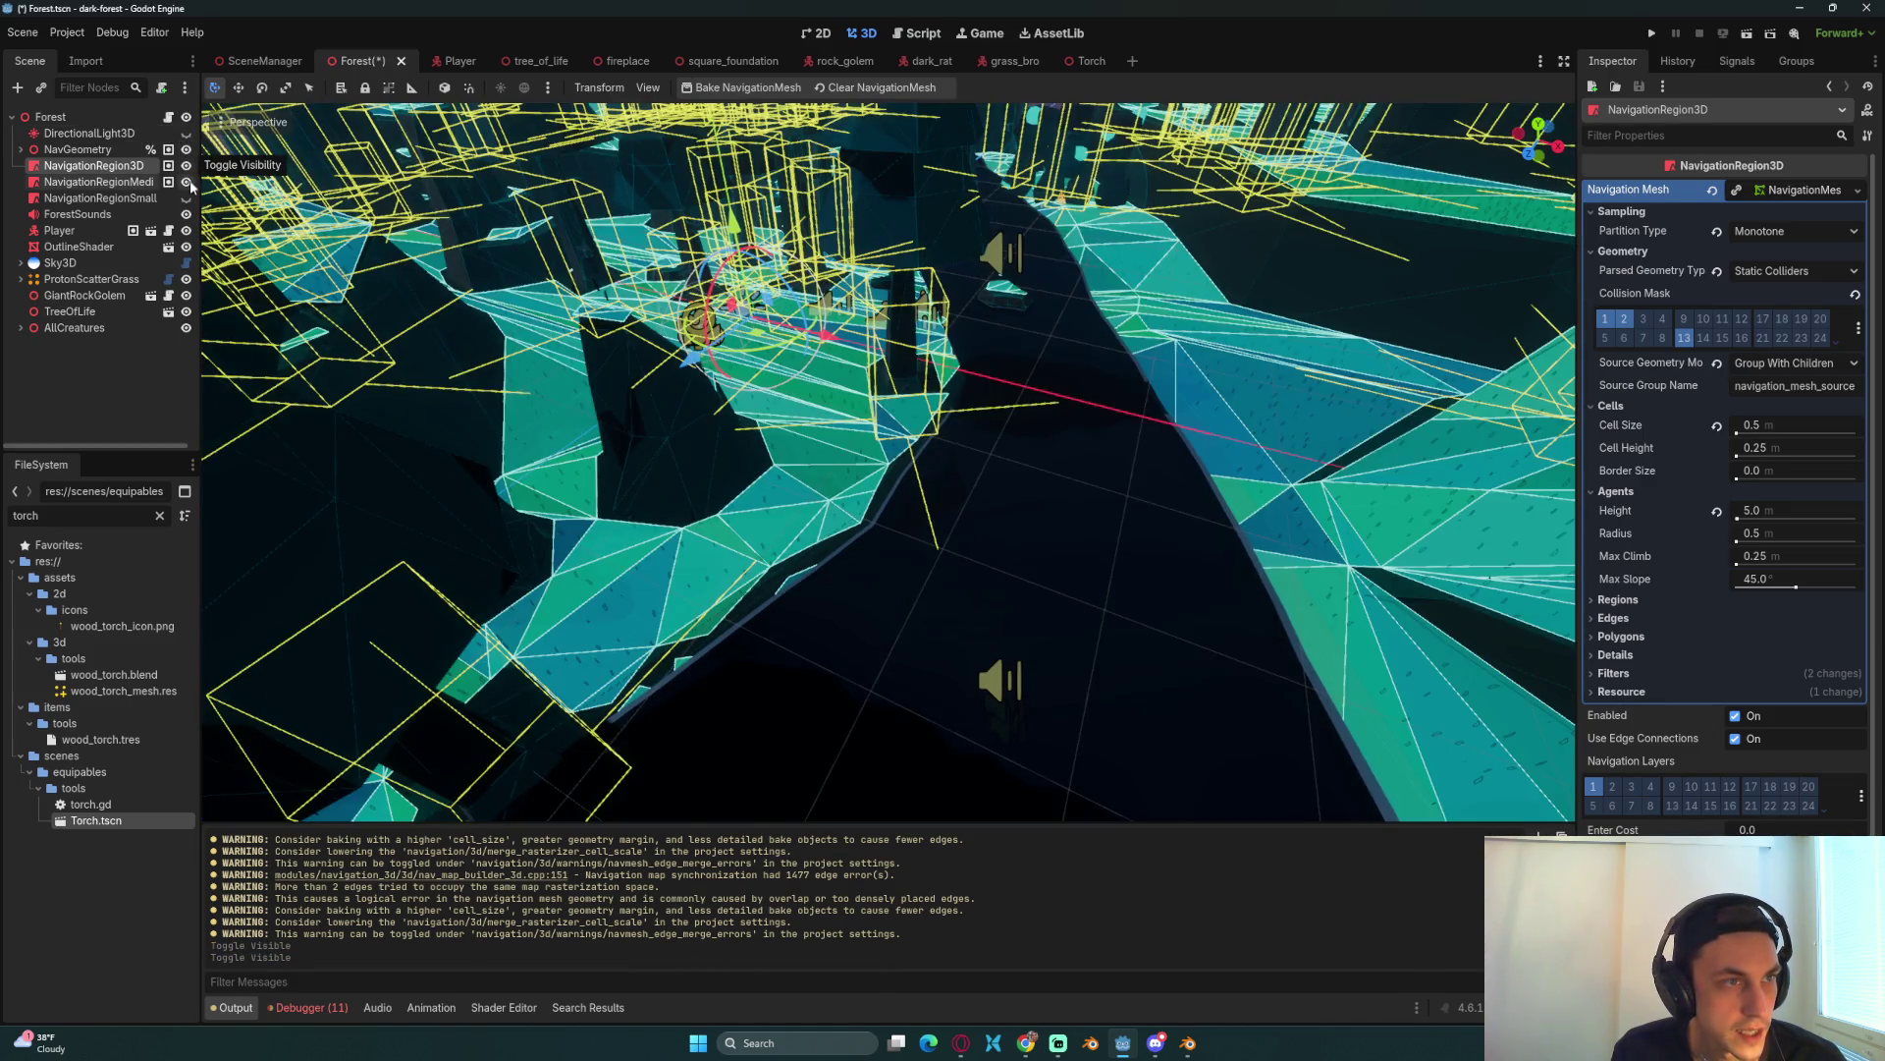
{"action": "left_click", "coordinate": [186, 150]}
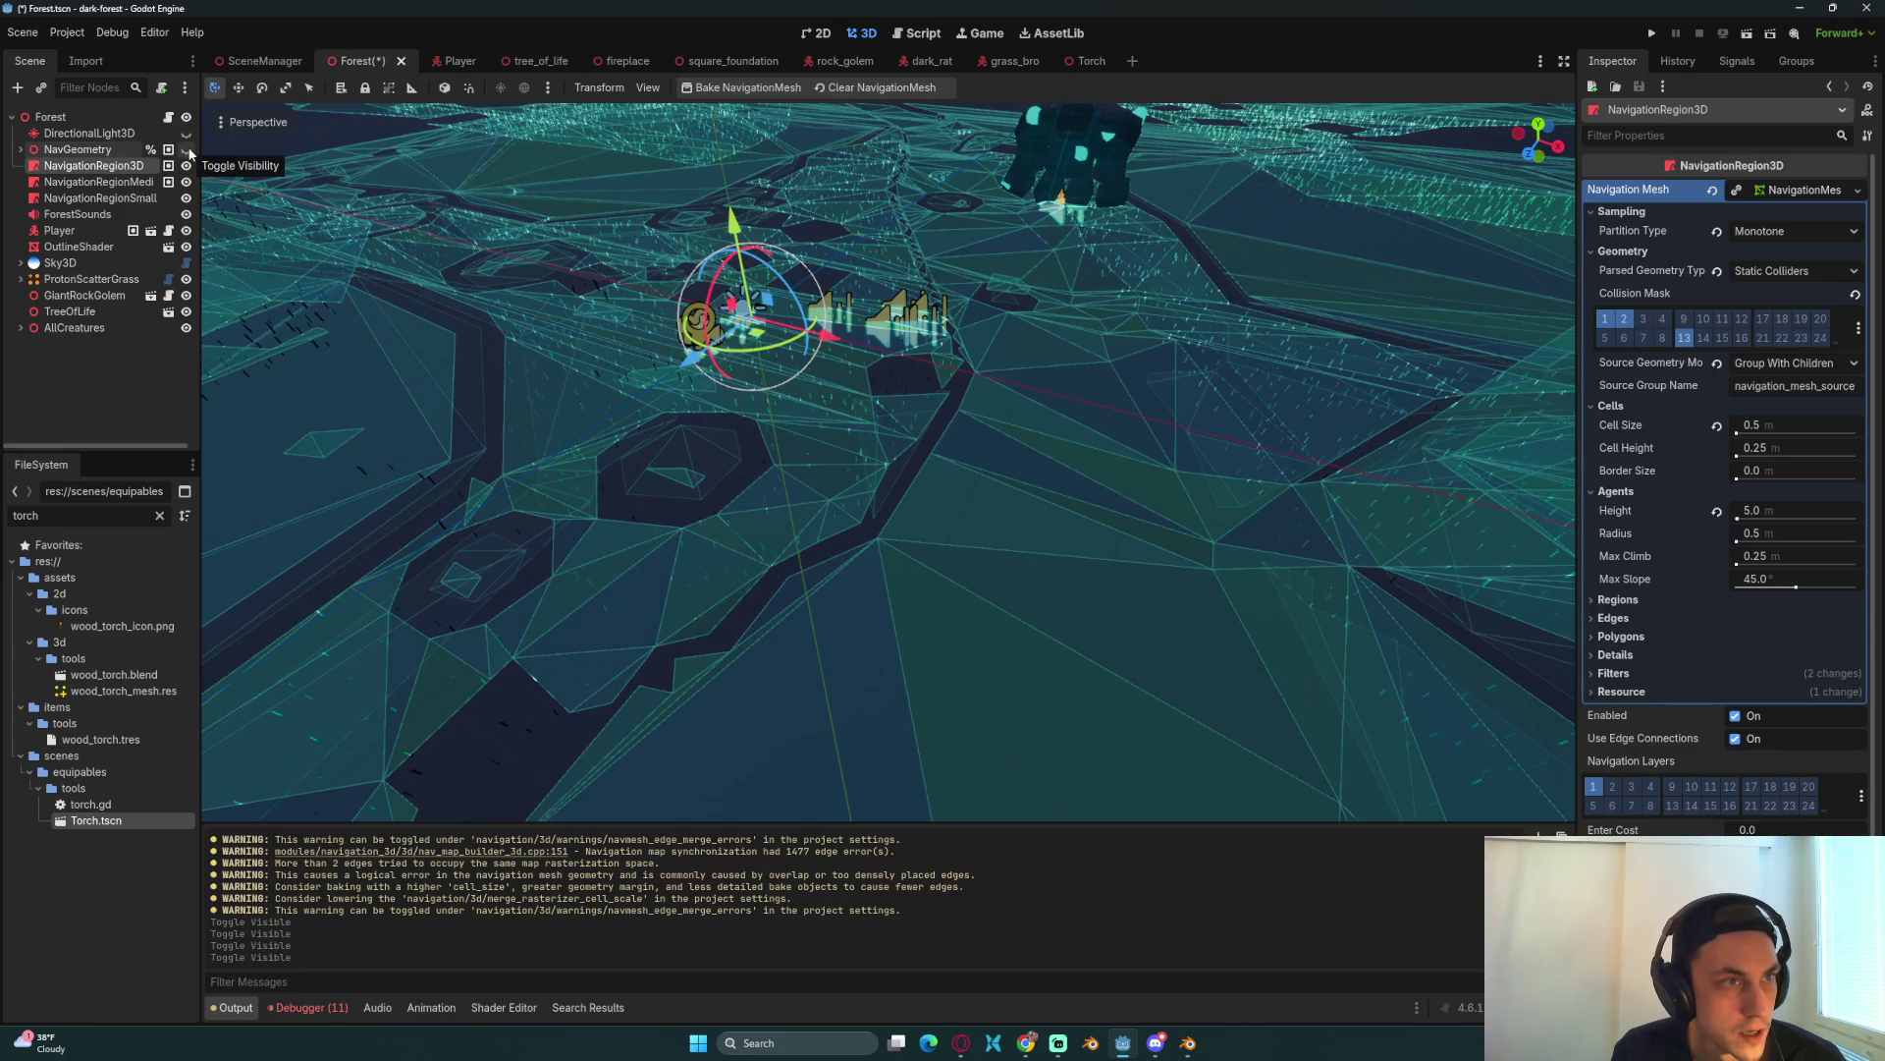
{"action": "left_click", "coordinate": [186, 181]}
{"action": "left_click", "coordinate": [186, 166]}
Step: Inspect the remaining navmesh up close, then show the hidden navmeshes and geometry again
{"action": "mouse_move", "coordinate": [839, 407]}
{"action": "left_mouse_down"}
{"action": "mouse_move", "coordinate": [581, 446]}
{"action": "mouse_move", "coordinate": [616, 483]}
{"action": "mouse_move", "coordinate": [703, 499]}
{"action": "mouse_move", "coordinate": [879, 366]}
{"action": "mouse_move", "coordinate": [845, 435]}
{"action": "left_mouse_up"}
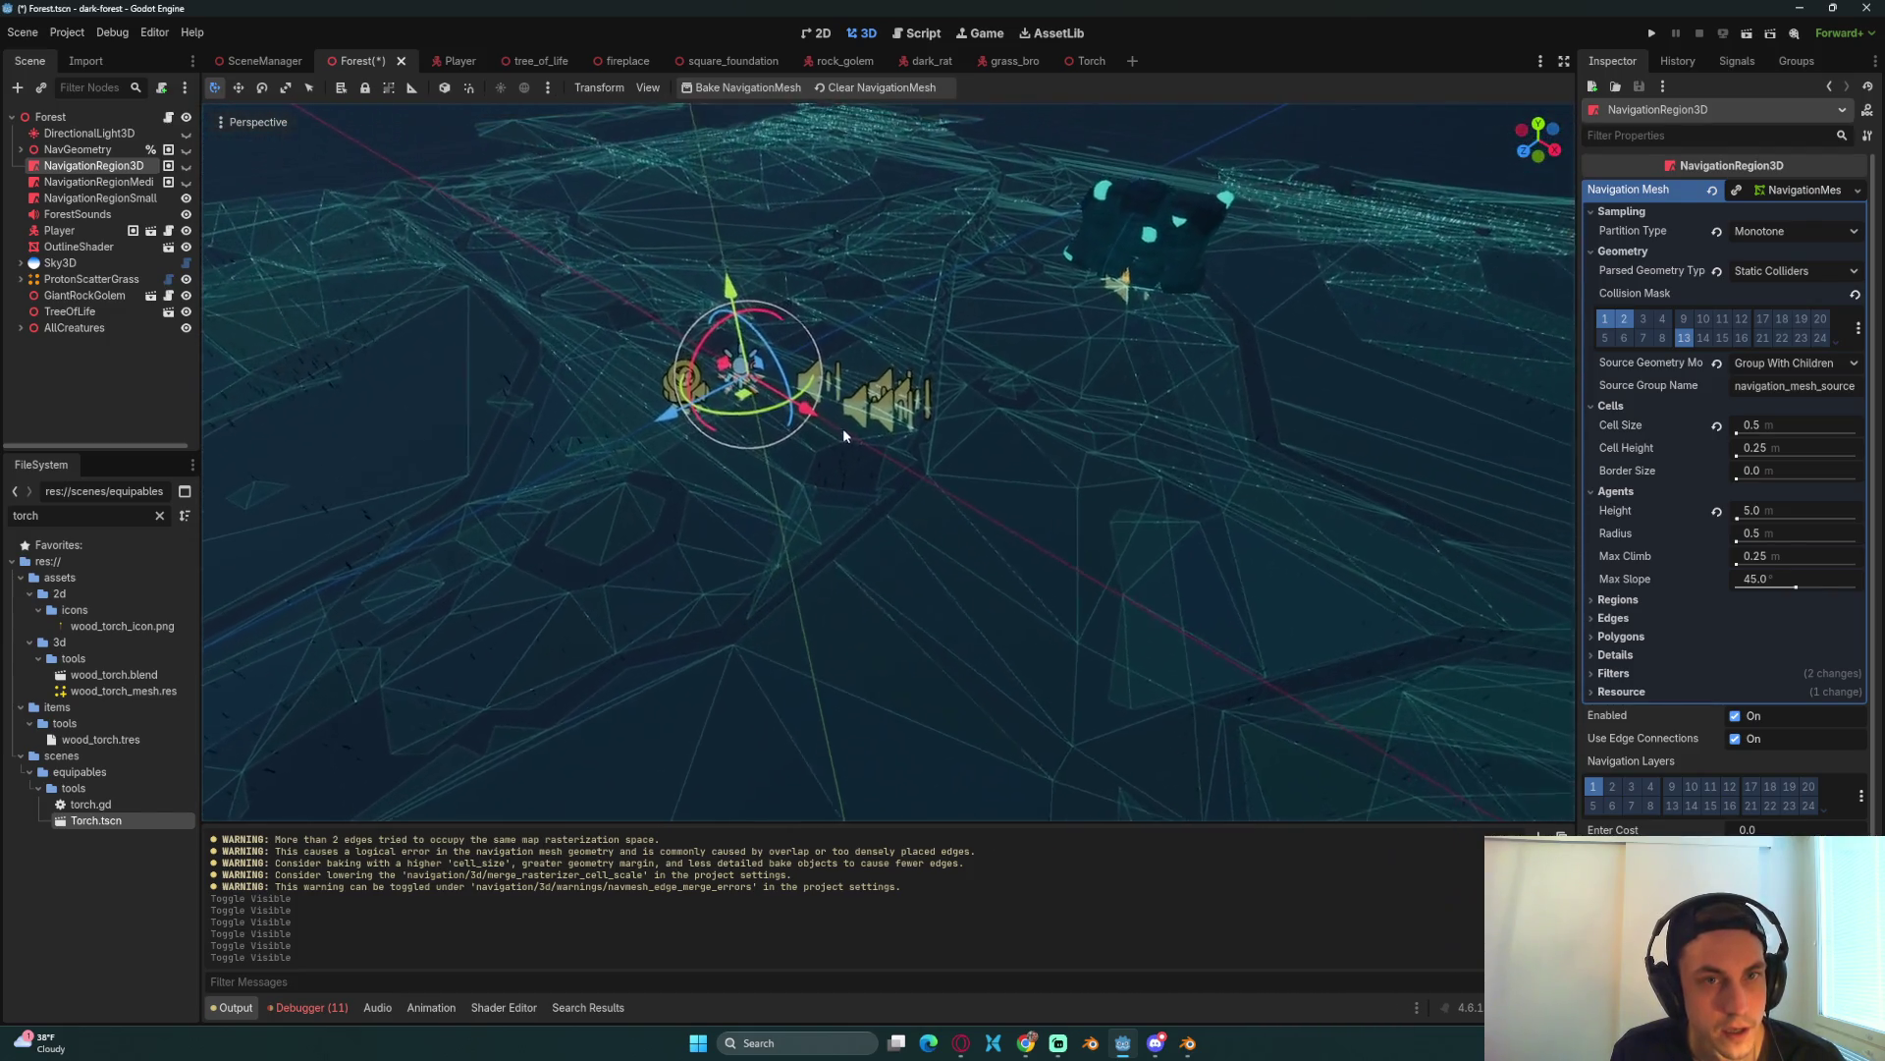
{"action": "scroll", "coordinate": [864, 438], "scroll_direction": "up", "scroll_amount": 5}
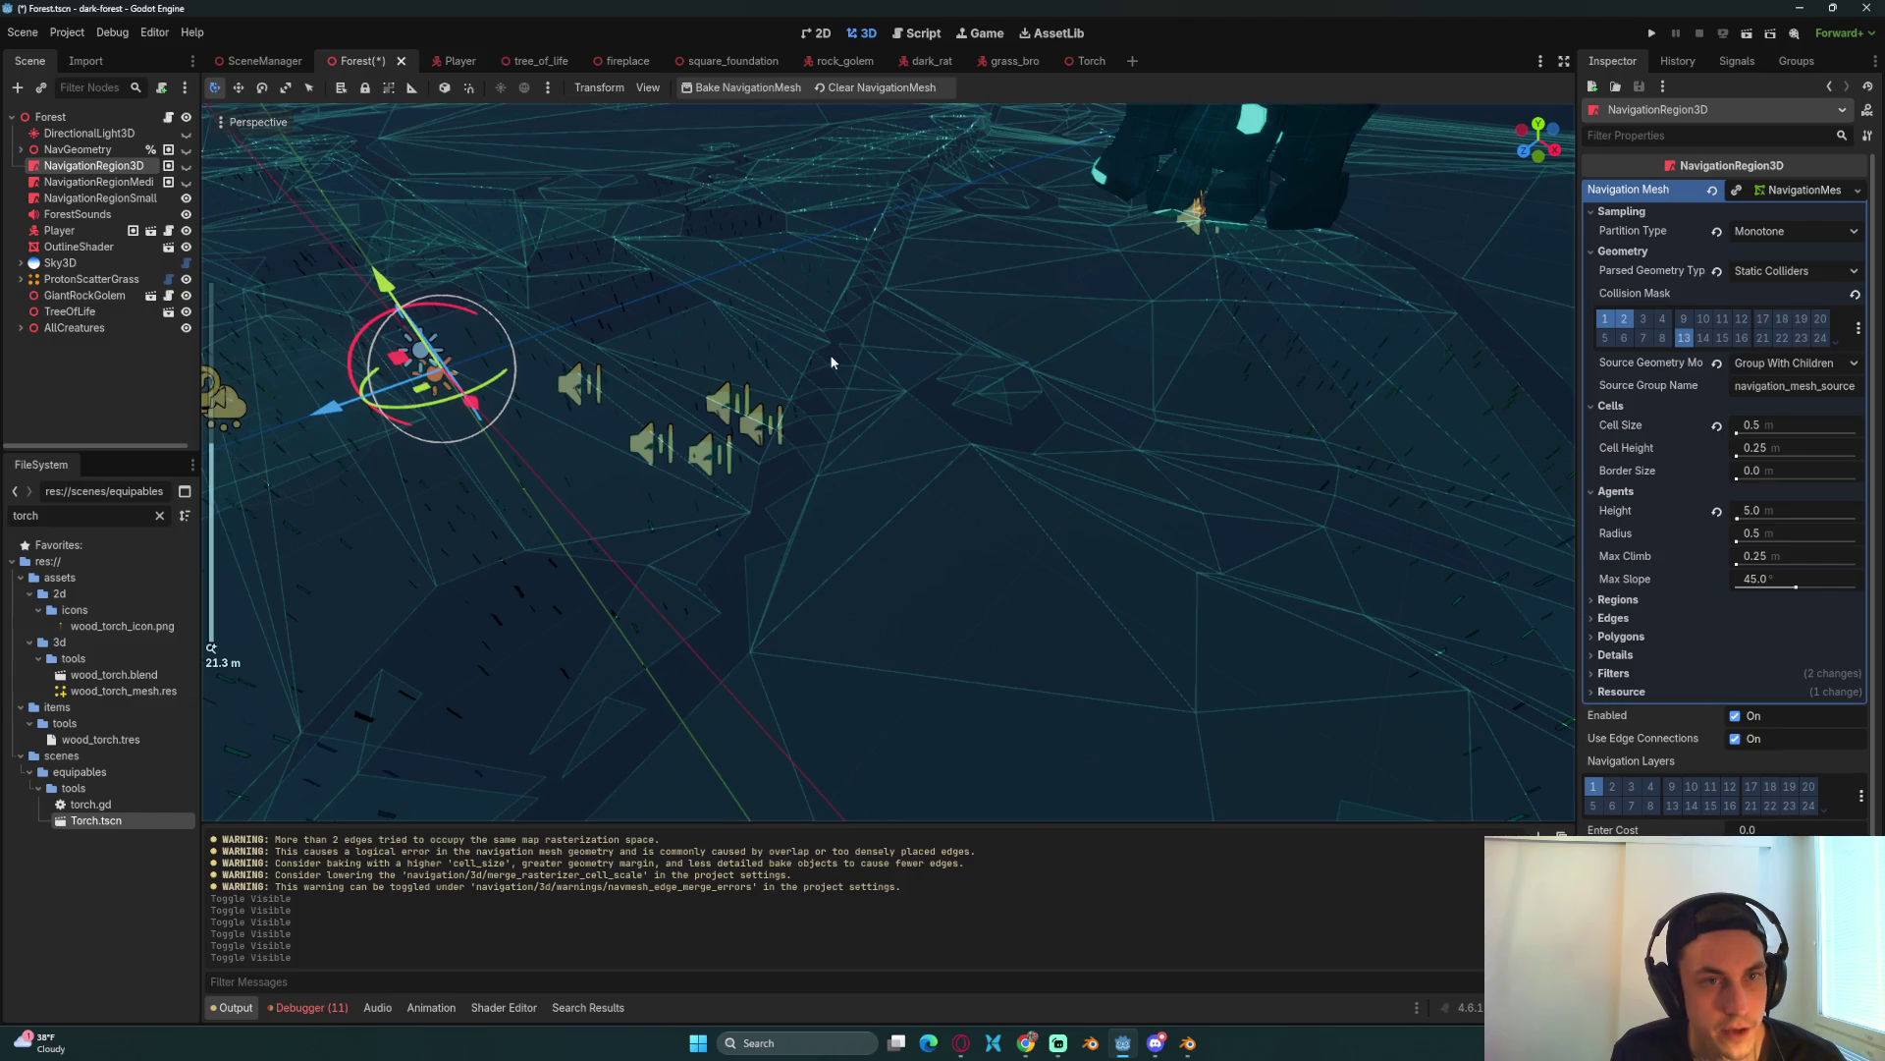
{"action": "mouse_move", "coordinate": [832, 363]}
{"action": "left_mouse_down"}
{"action": "mouse_move", "coordinate": [1129, 303]}
{"action": "mouse_move", "coordinate": [1133, 270]}
{"action": "mouse_move", "coordinate": [842, 307]}
{"action": "mouse_move", "coordinate": [868, 487]}
{"action": "mouse_move", "coordinate": [703, 565]}
{"action": "mouse_move", "coordinate": [939, 516]}
{"action": "mouse_move", "coordinate": [942, 461]}
{"action": "left_mouse_up"}
{"action": "scroll", "coordinate": [840, 544], "scroll_direction": "down", "scroll_amount": 3}
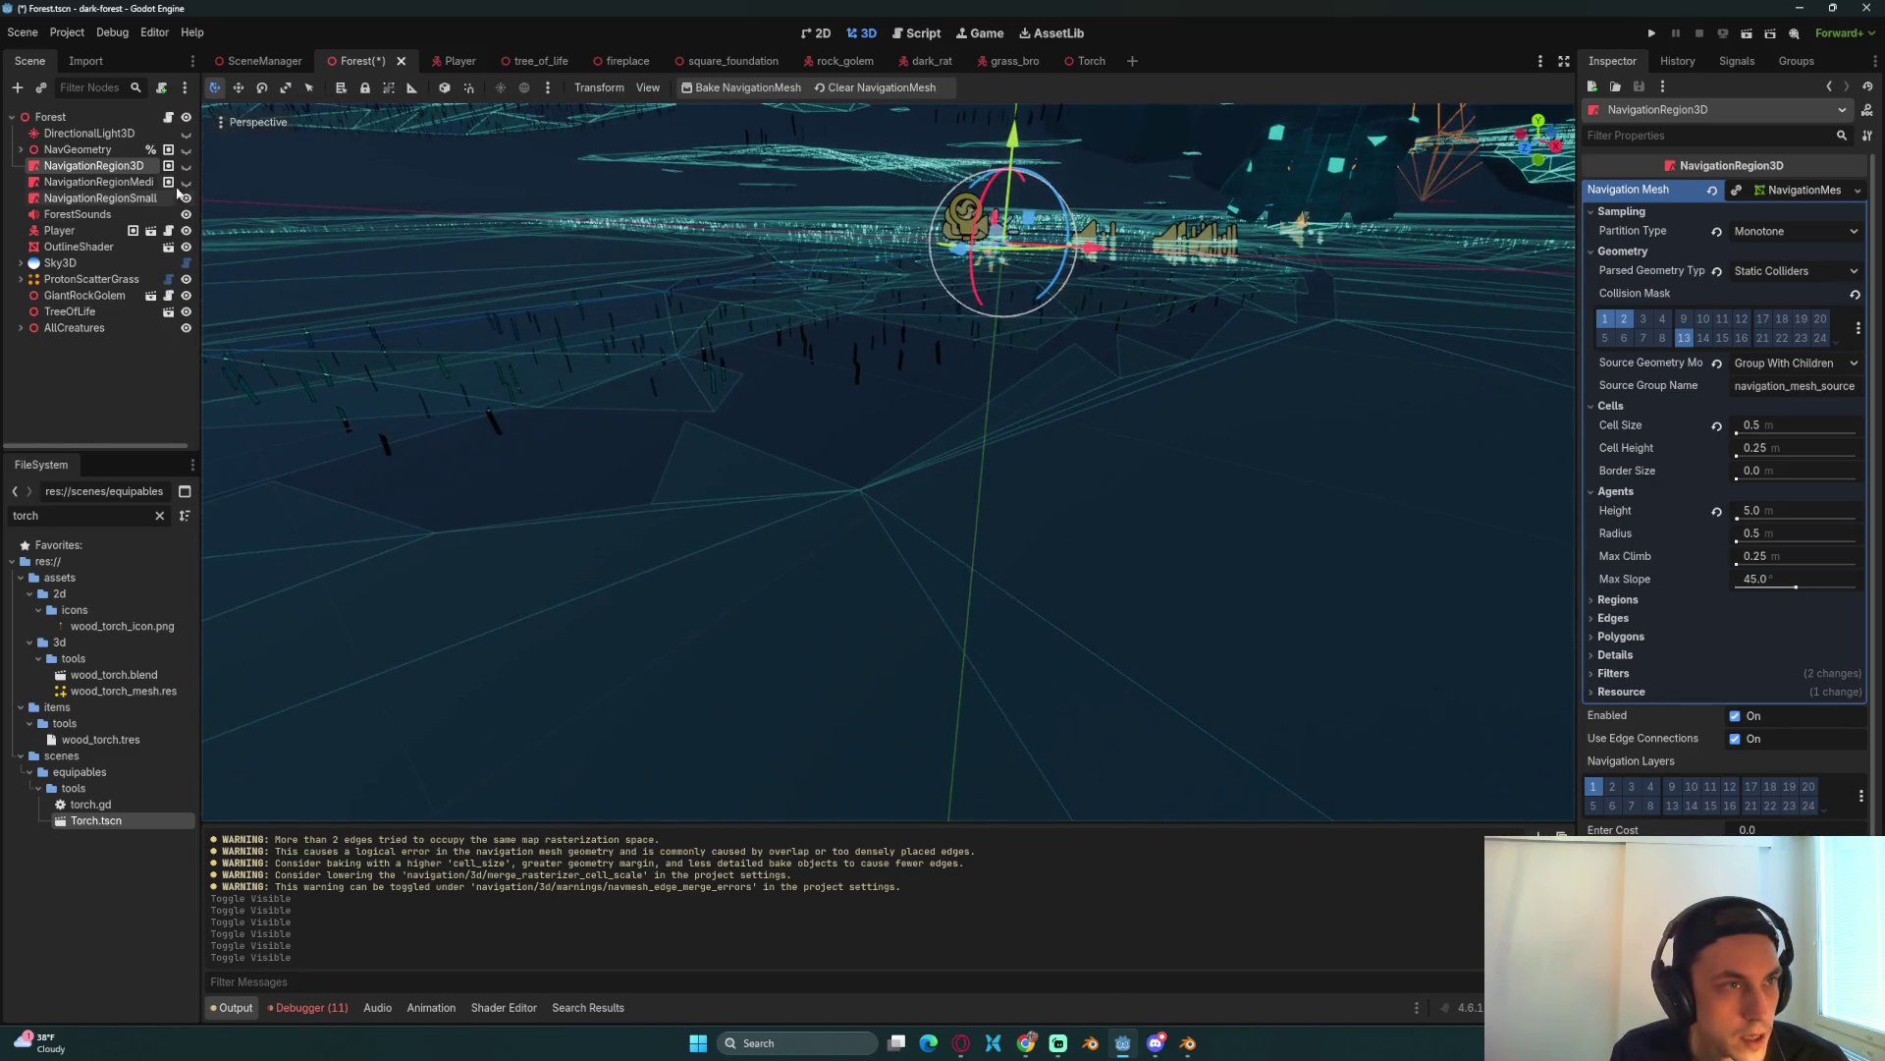
{"action": "left_click", "coordinate": [187, 182]}
{"action": "left_click", "coordinate": [187, 150]}
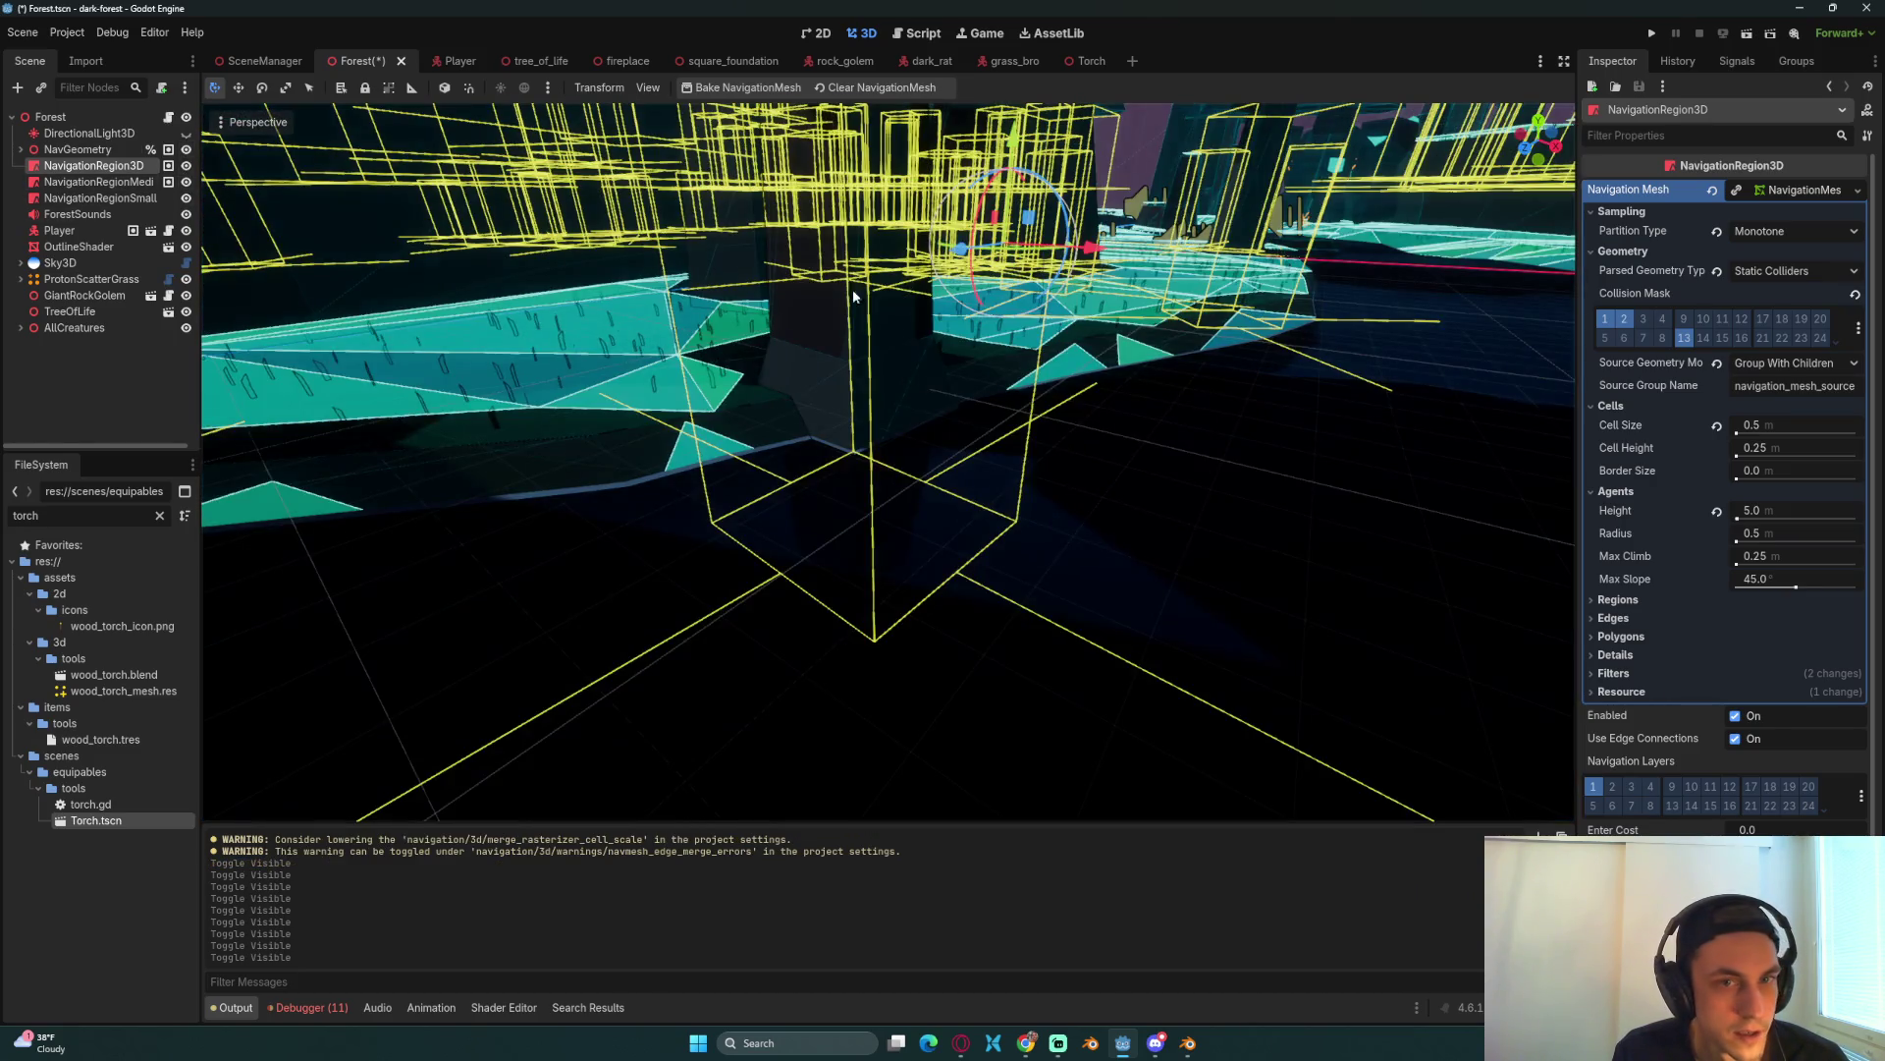